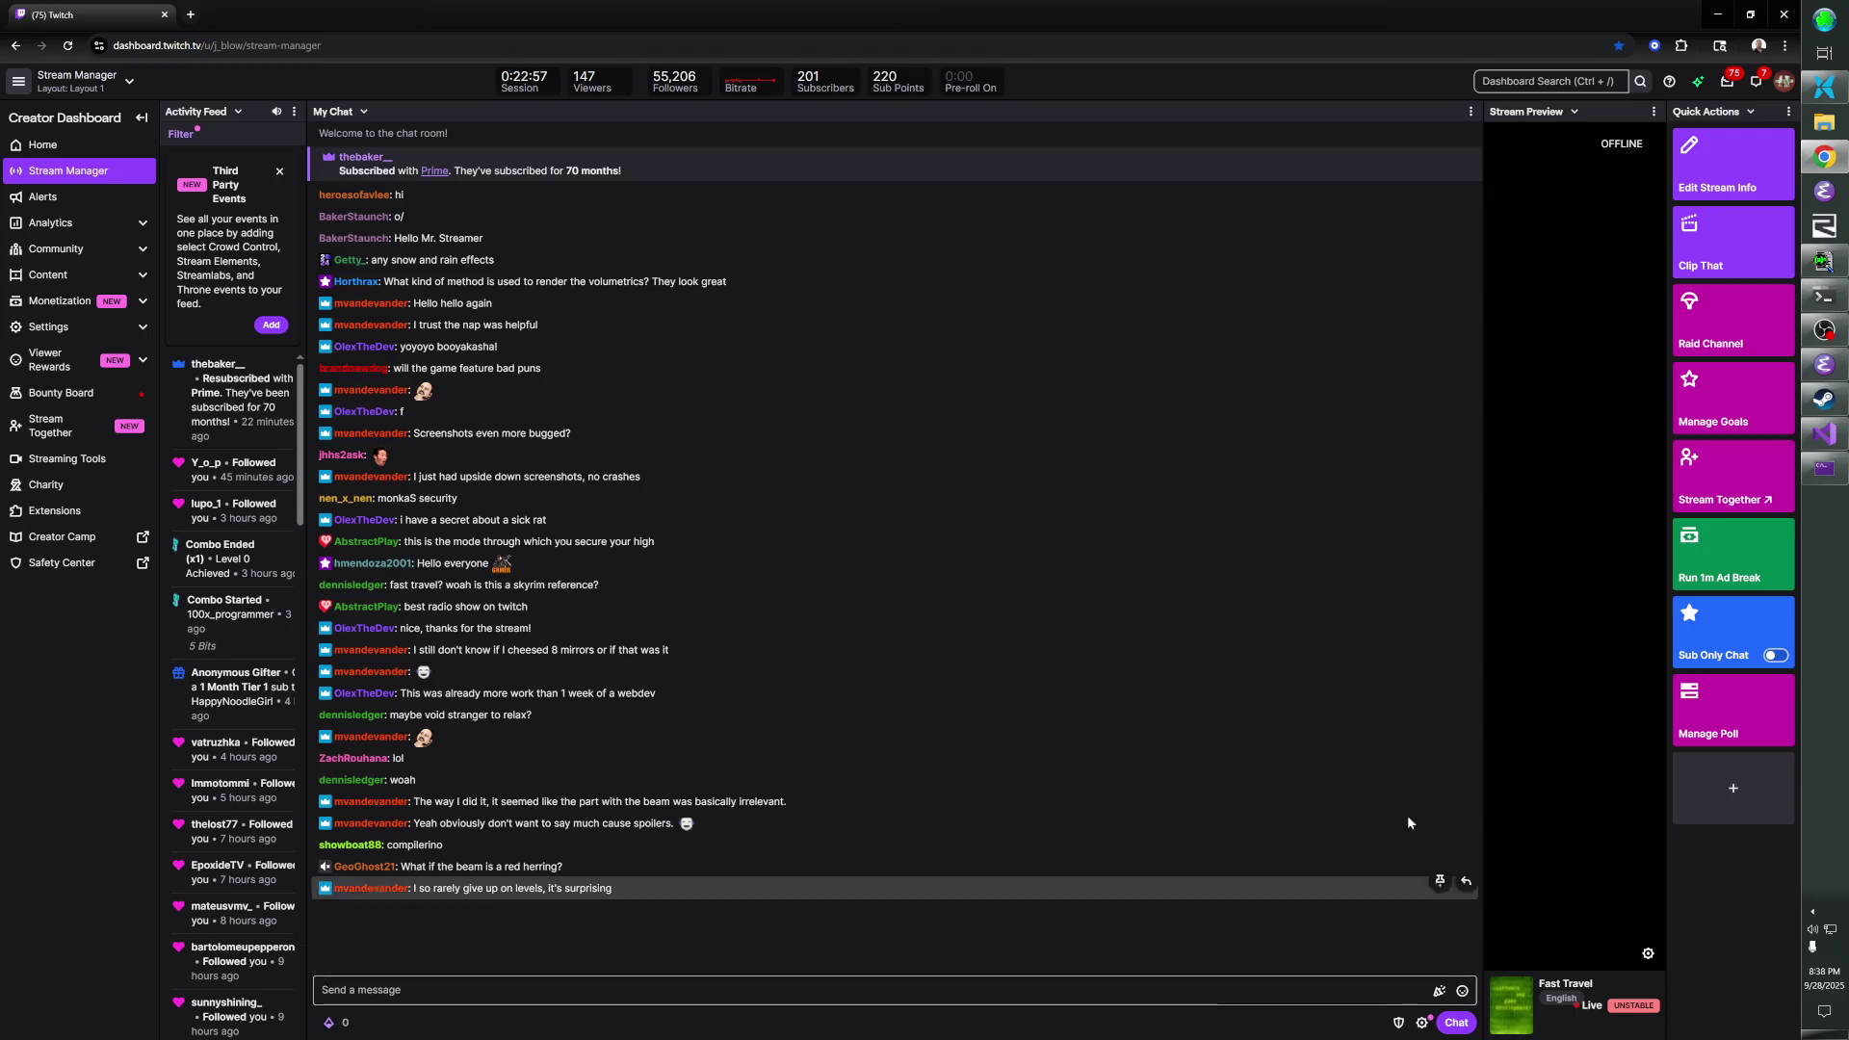
- Launch the run_tree\soko_debug game build from the Developer Command Prompt
left_click(1821, 301)
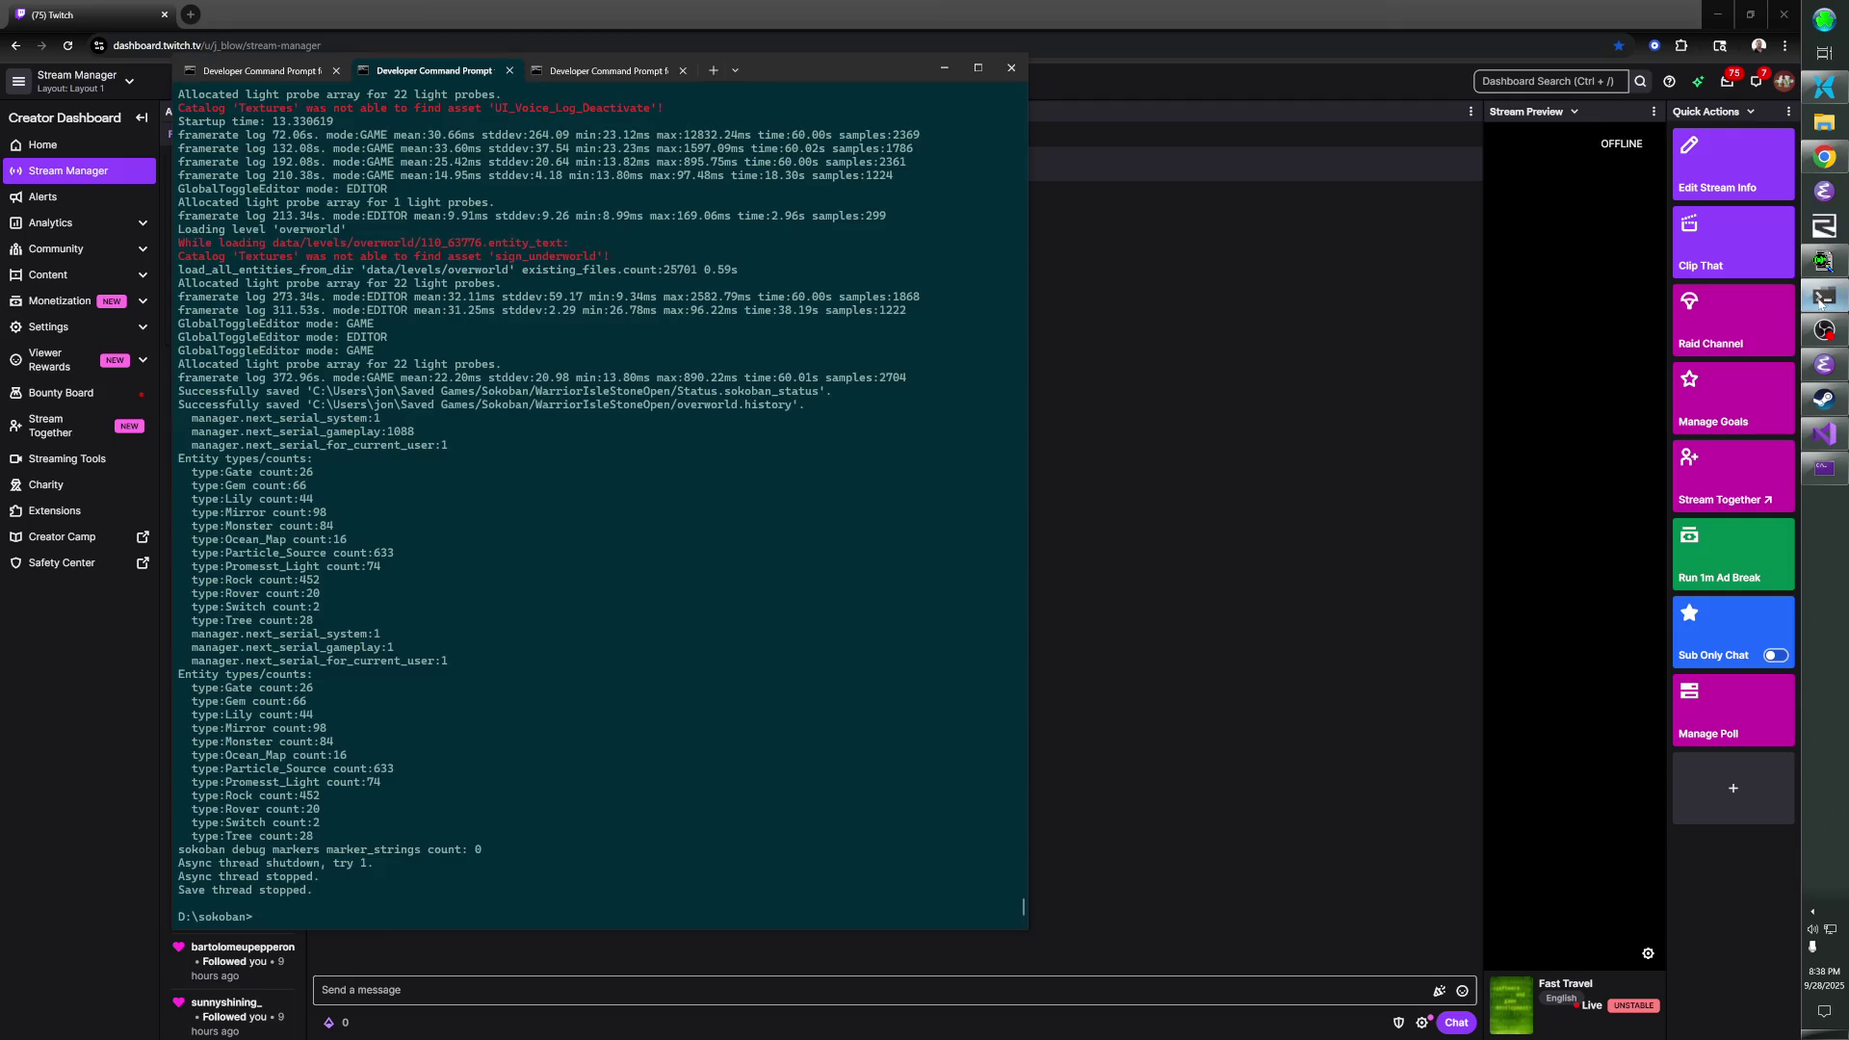
type("run_tree\\soko")
key("Tab")
key("Tab")
key("BackSpace")
key("BackSpace")
key("BackSpace")
key("Return")
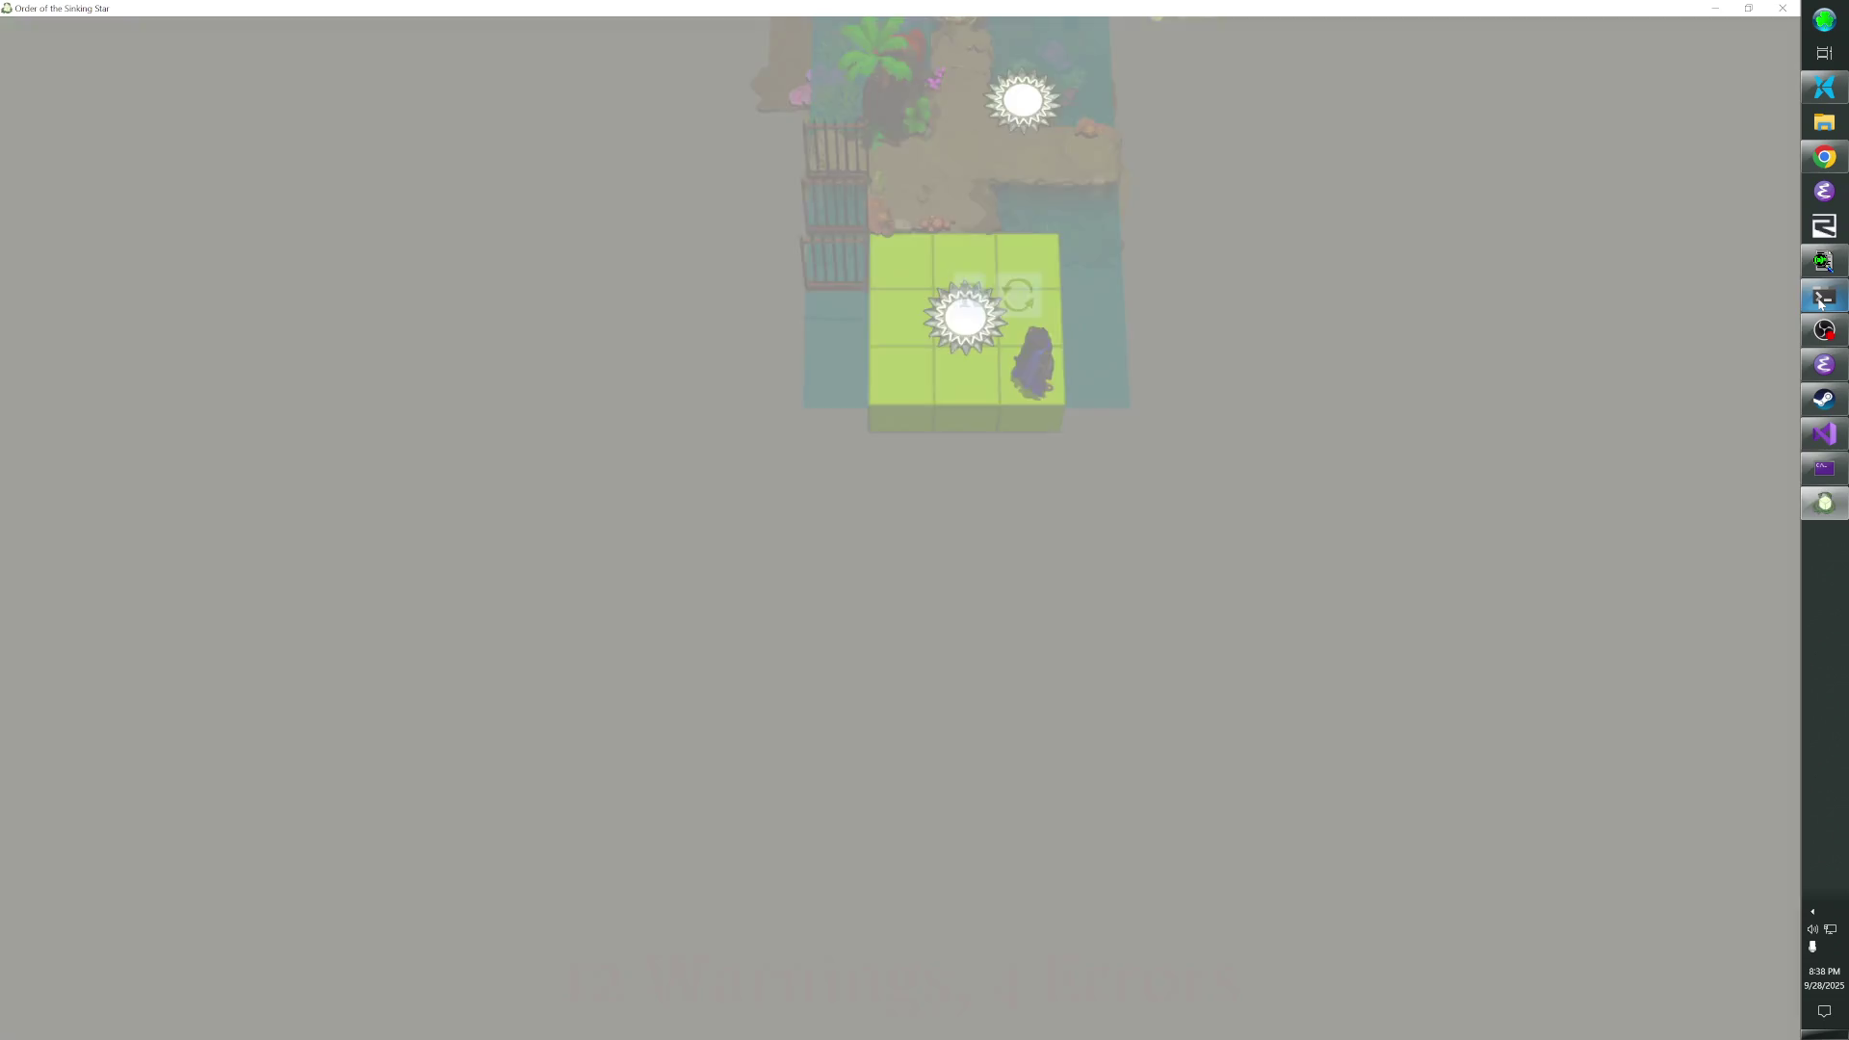
- Warp to the walled mirror courtyard by running 'go w' in the in-game console twice
key("grave")
type("go w")
key("Return")
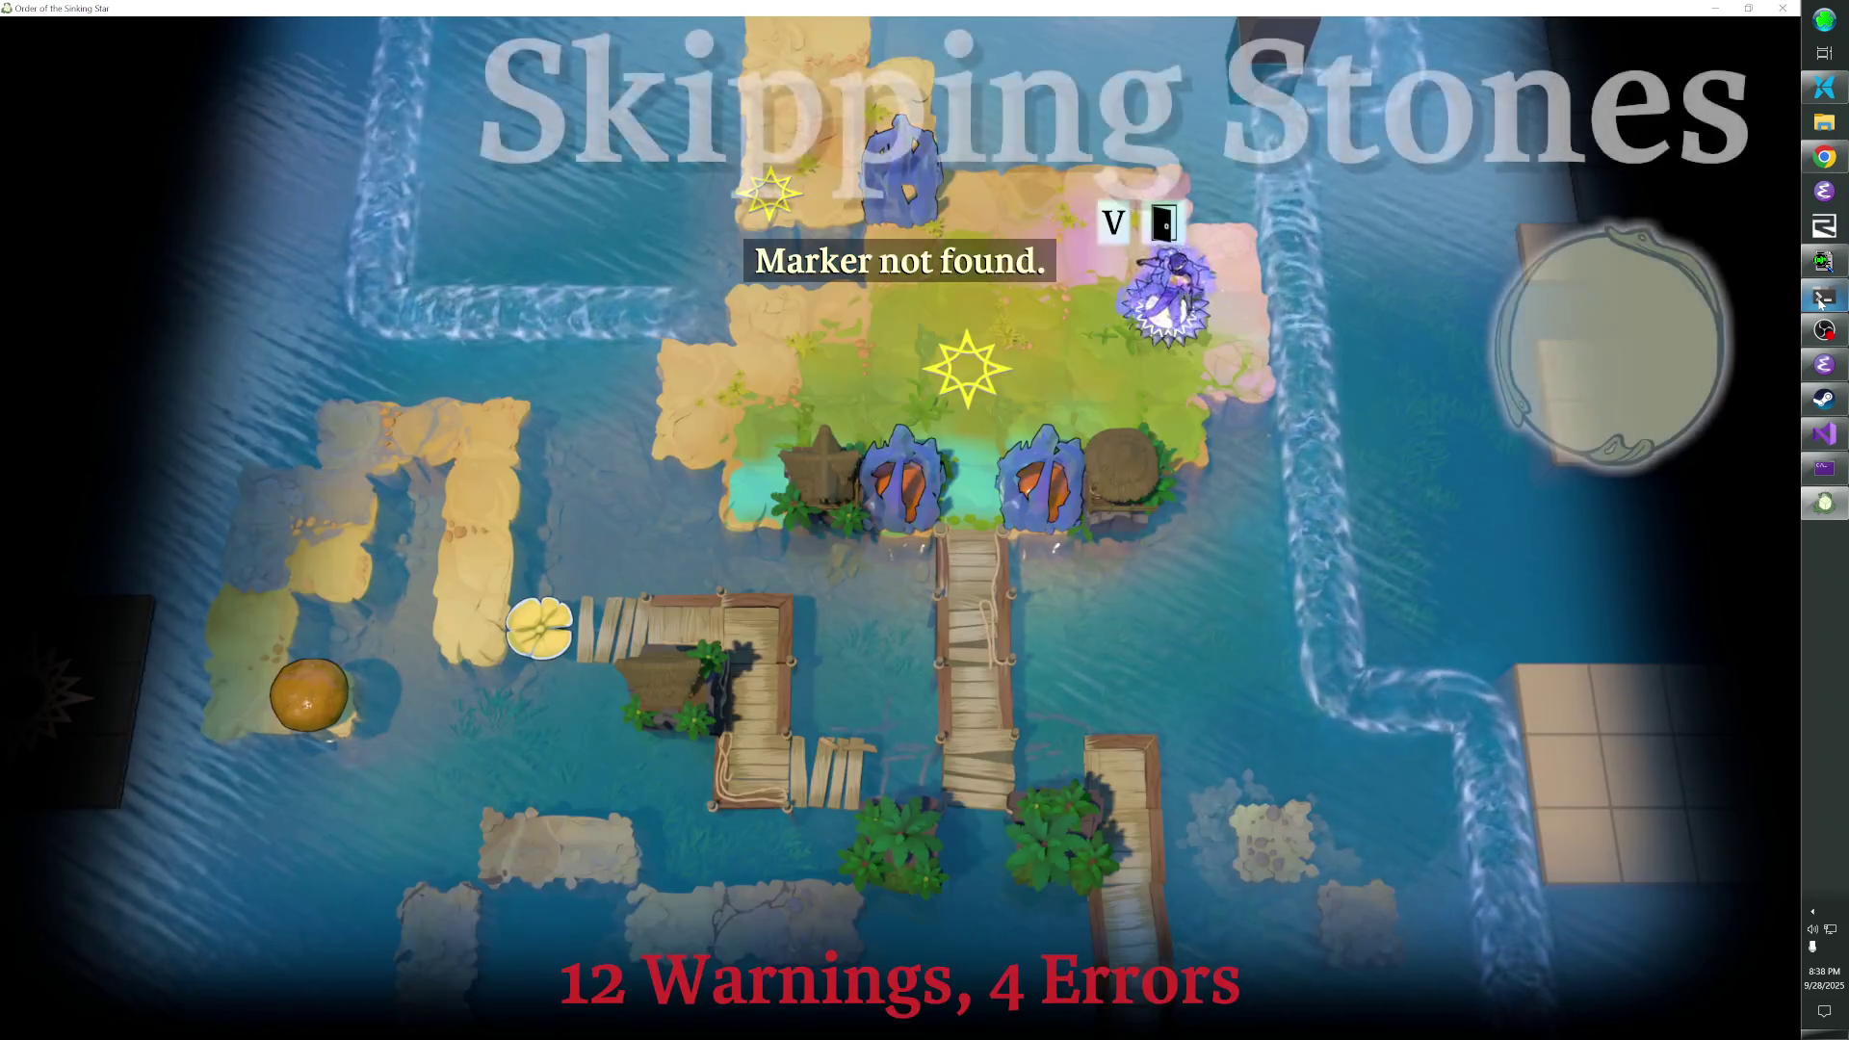
key("grave")
type("go w")
key("Return")
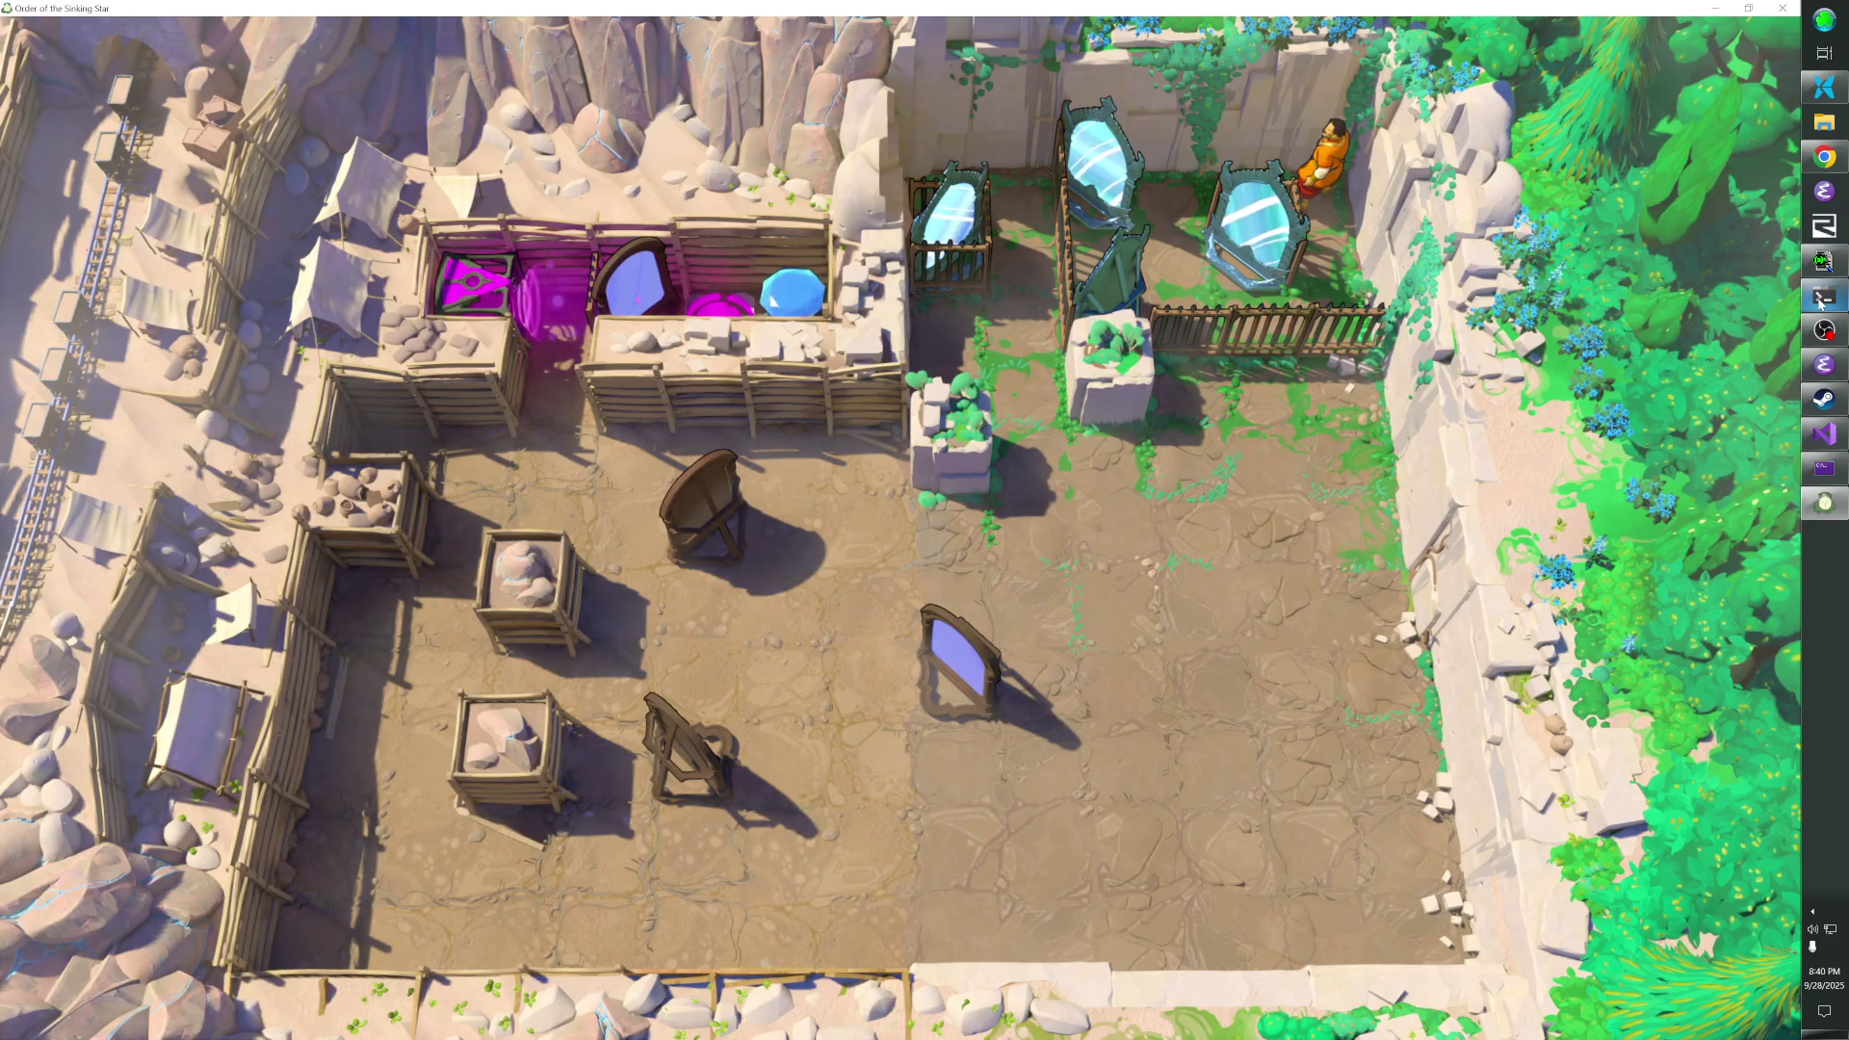
key("alt+Tab")
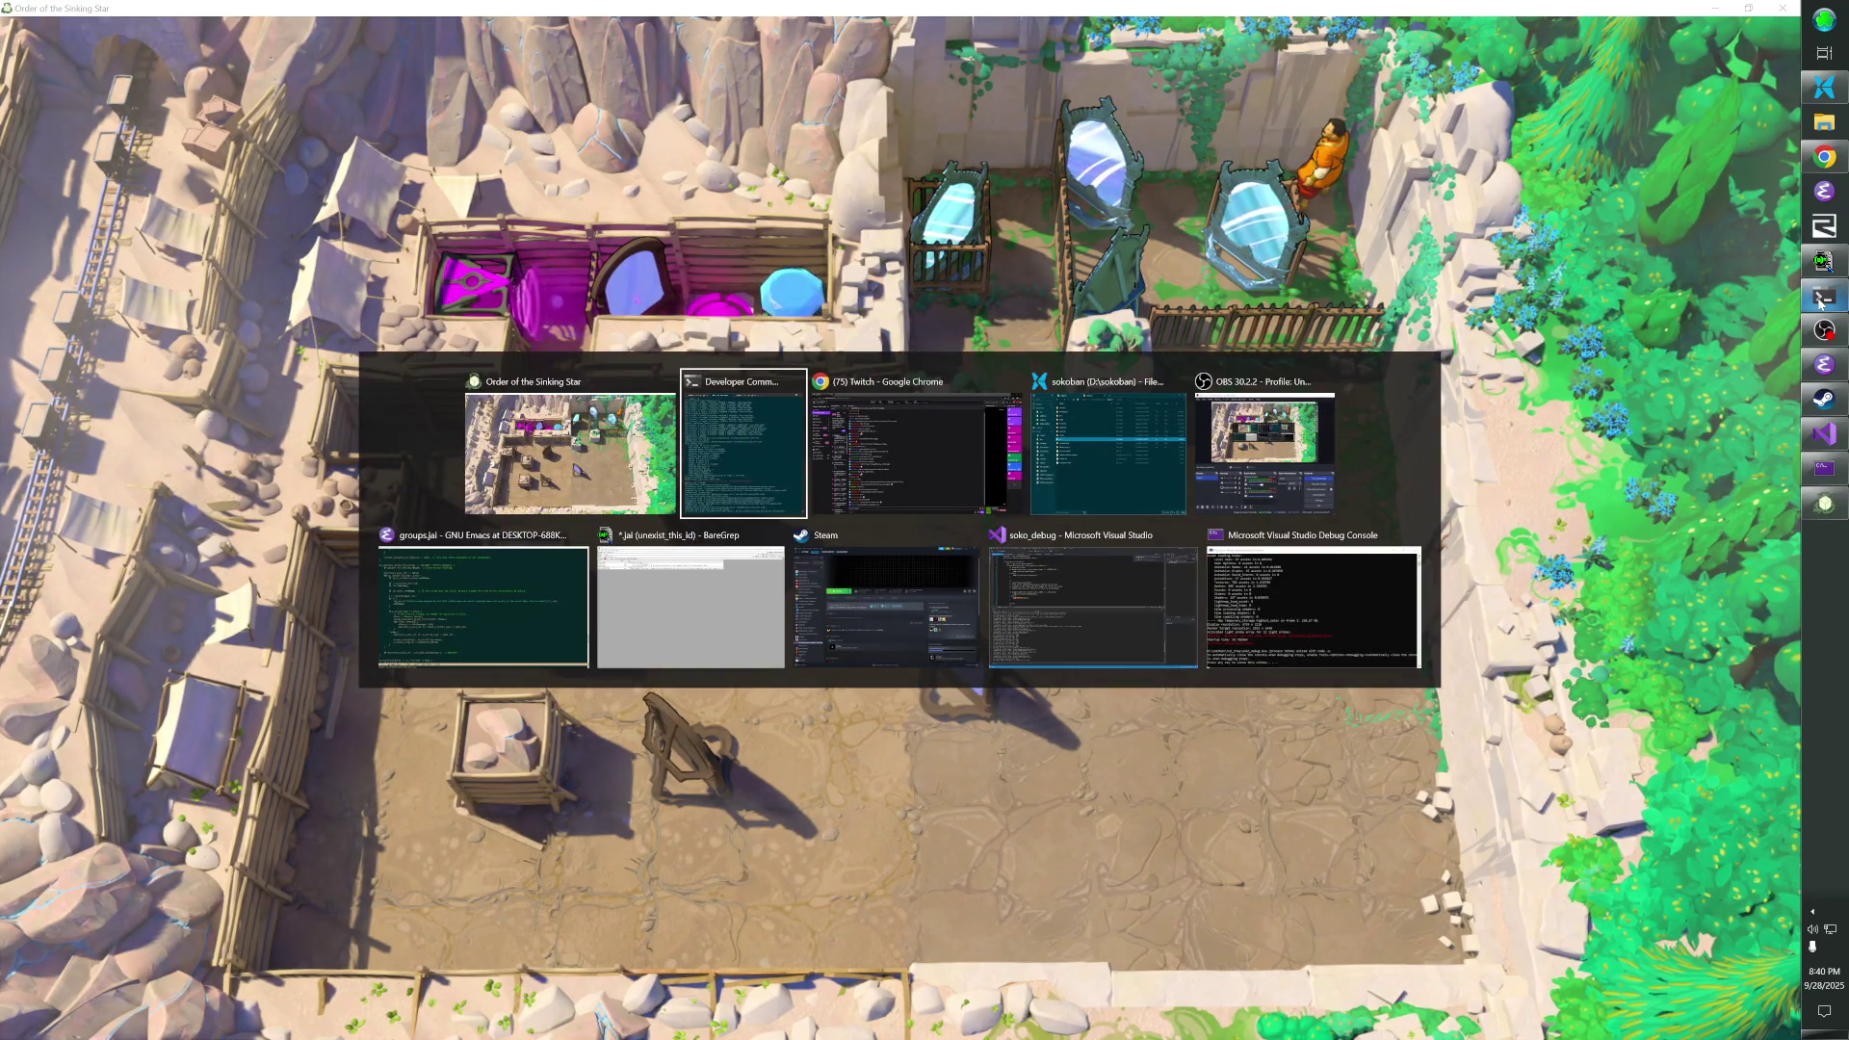
key("alt+Tab")
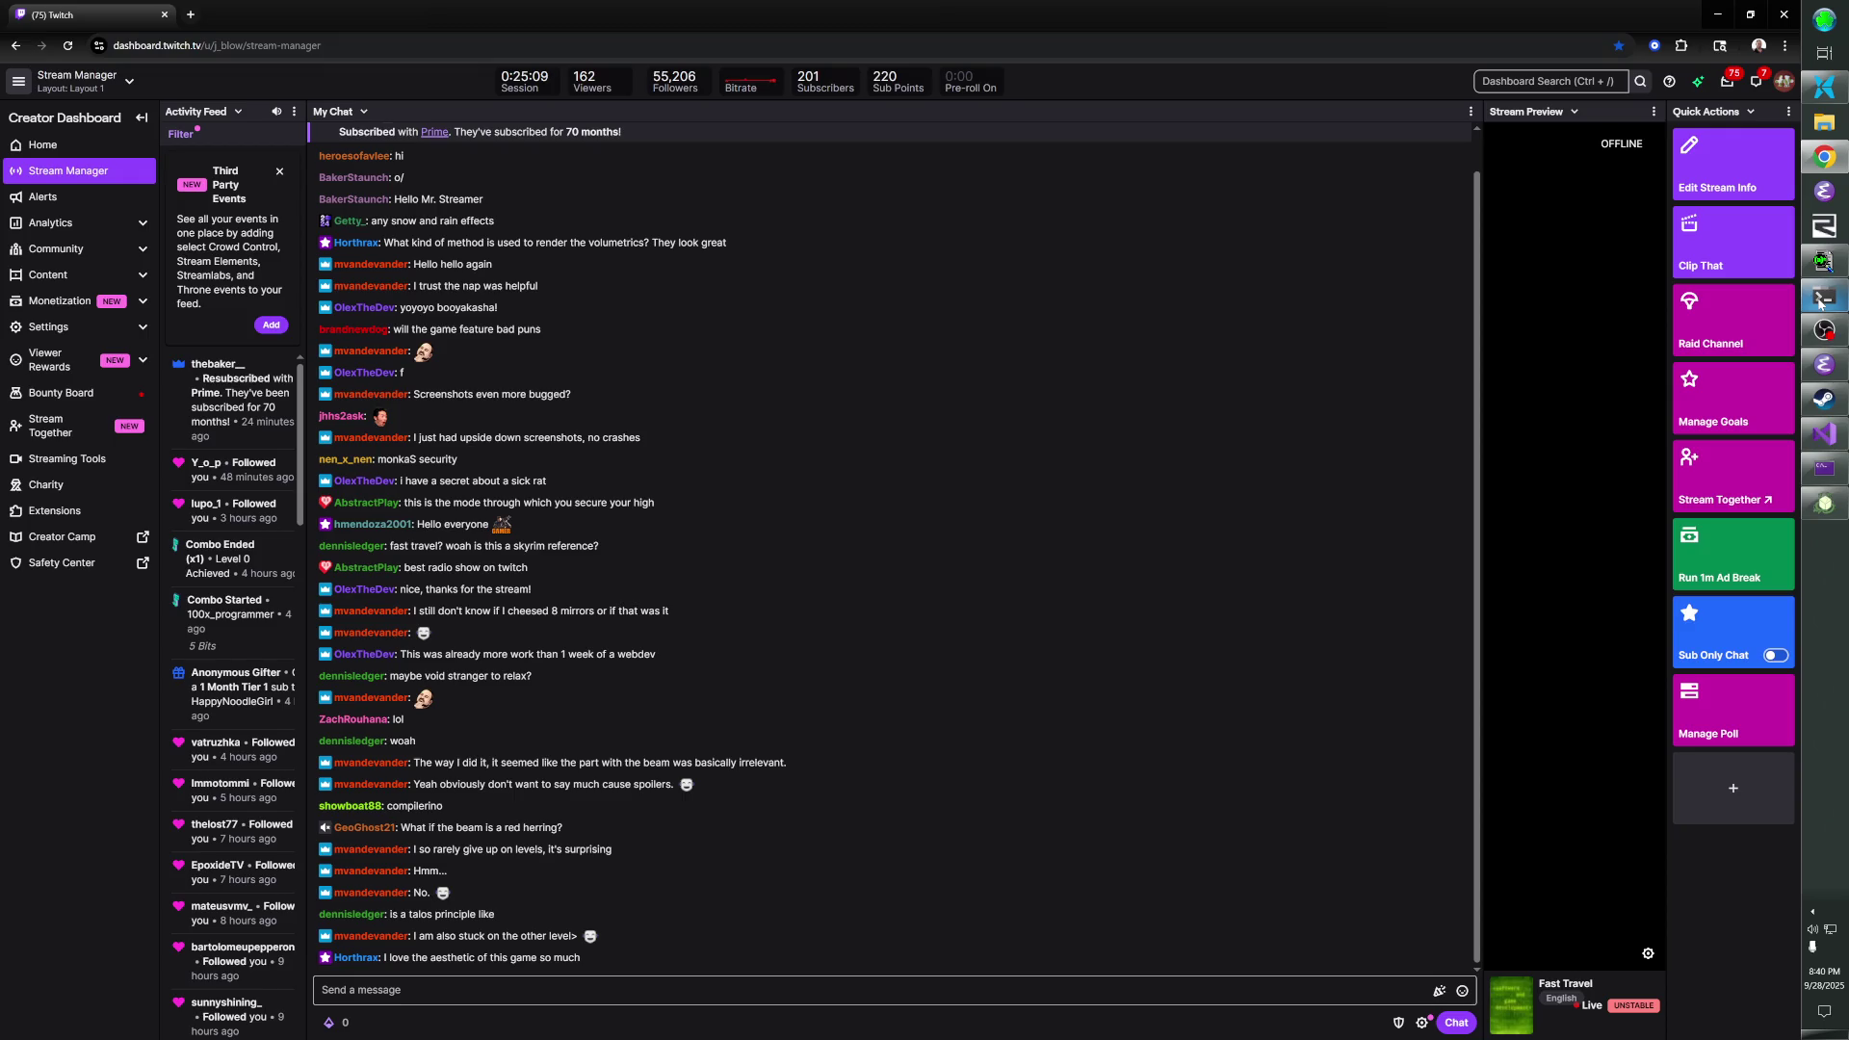
key("alt+Tab")
key("alt+Tab")
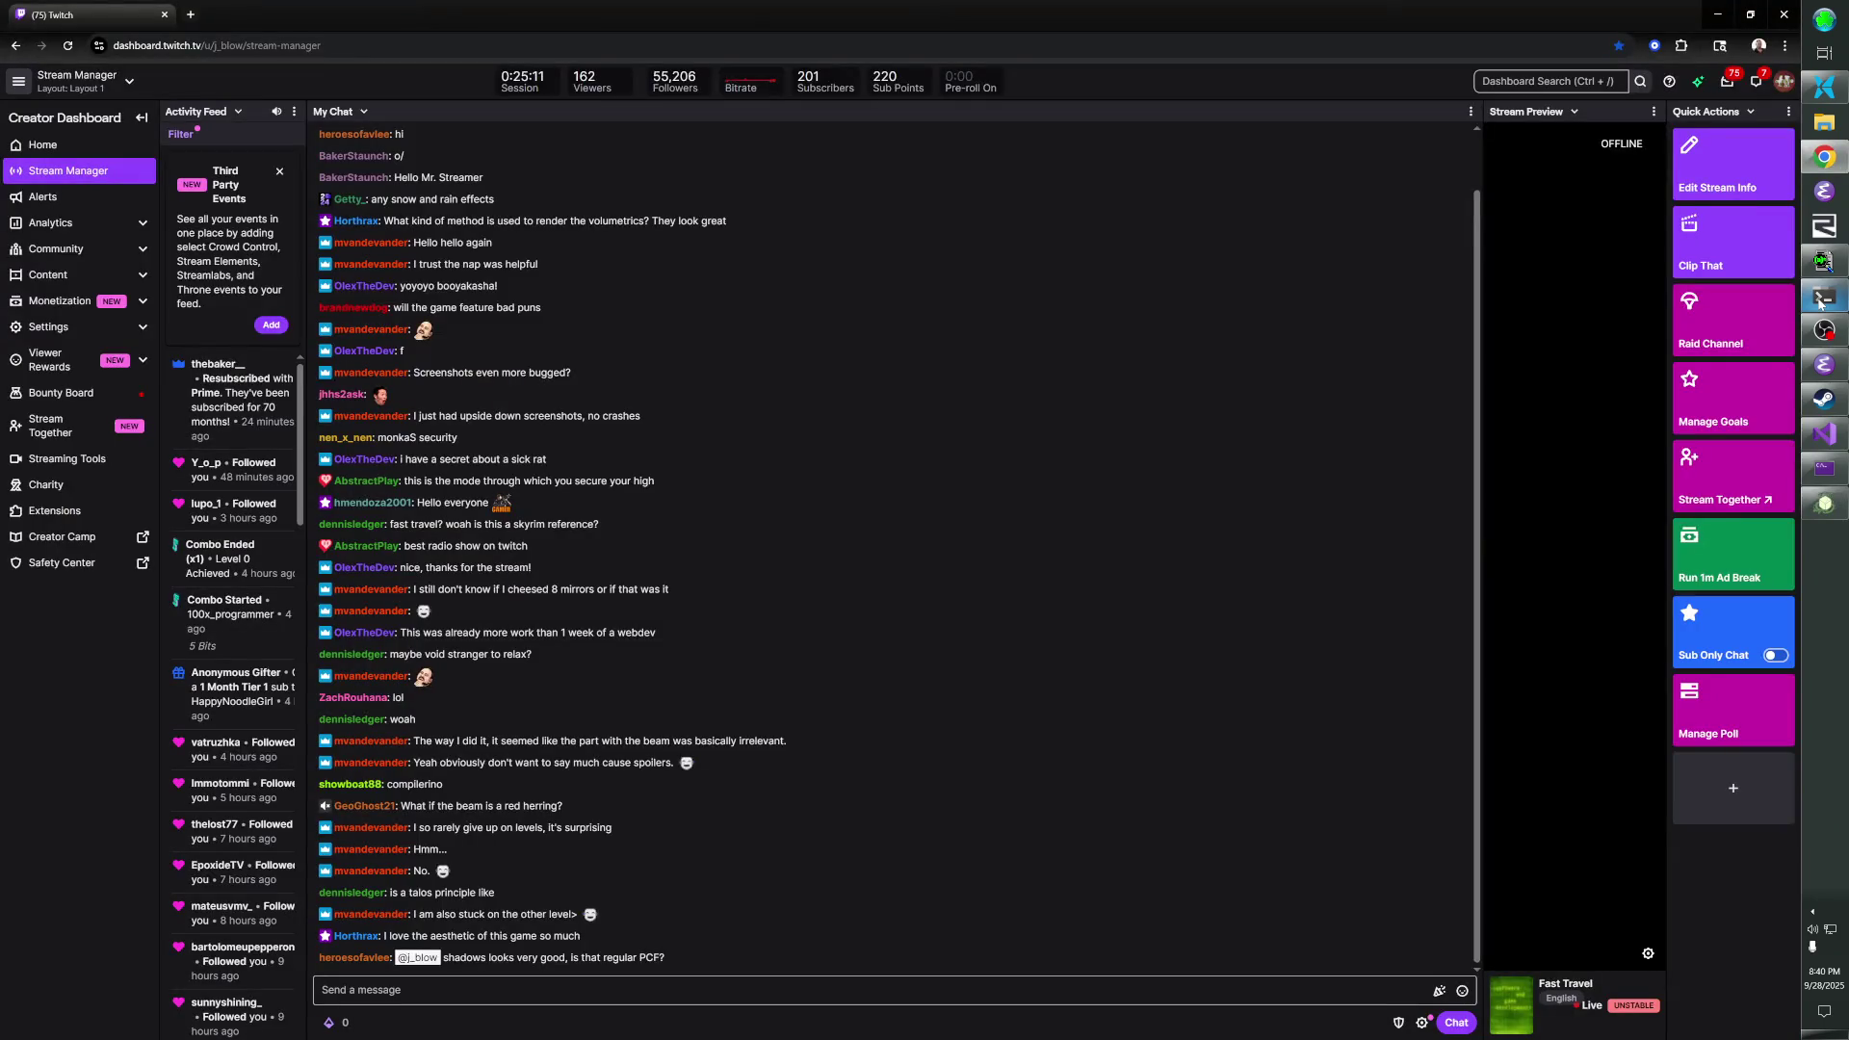
left_click(1819, 302)
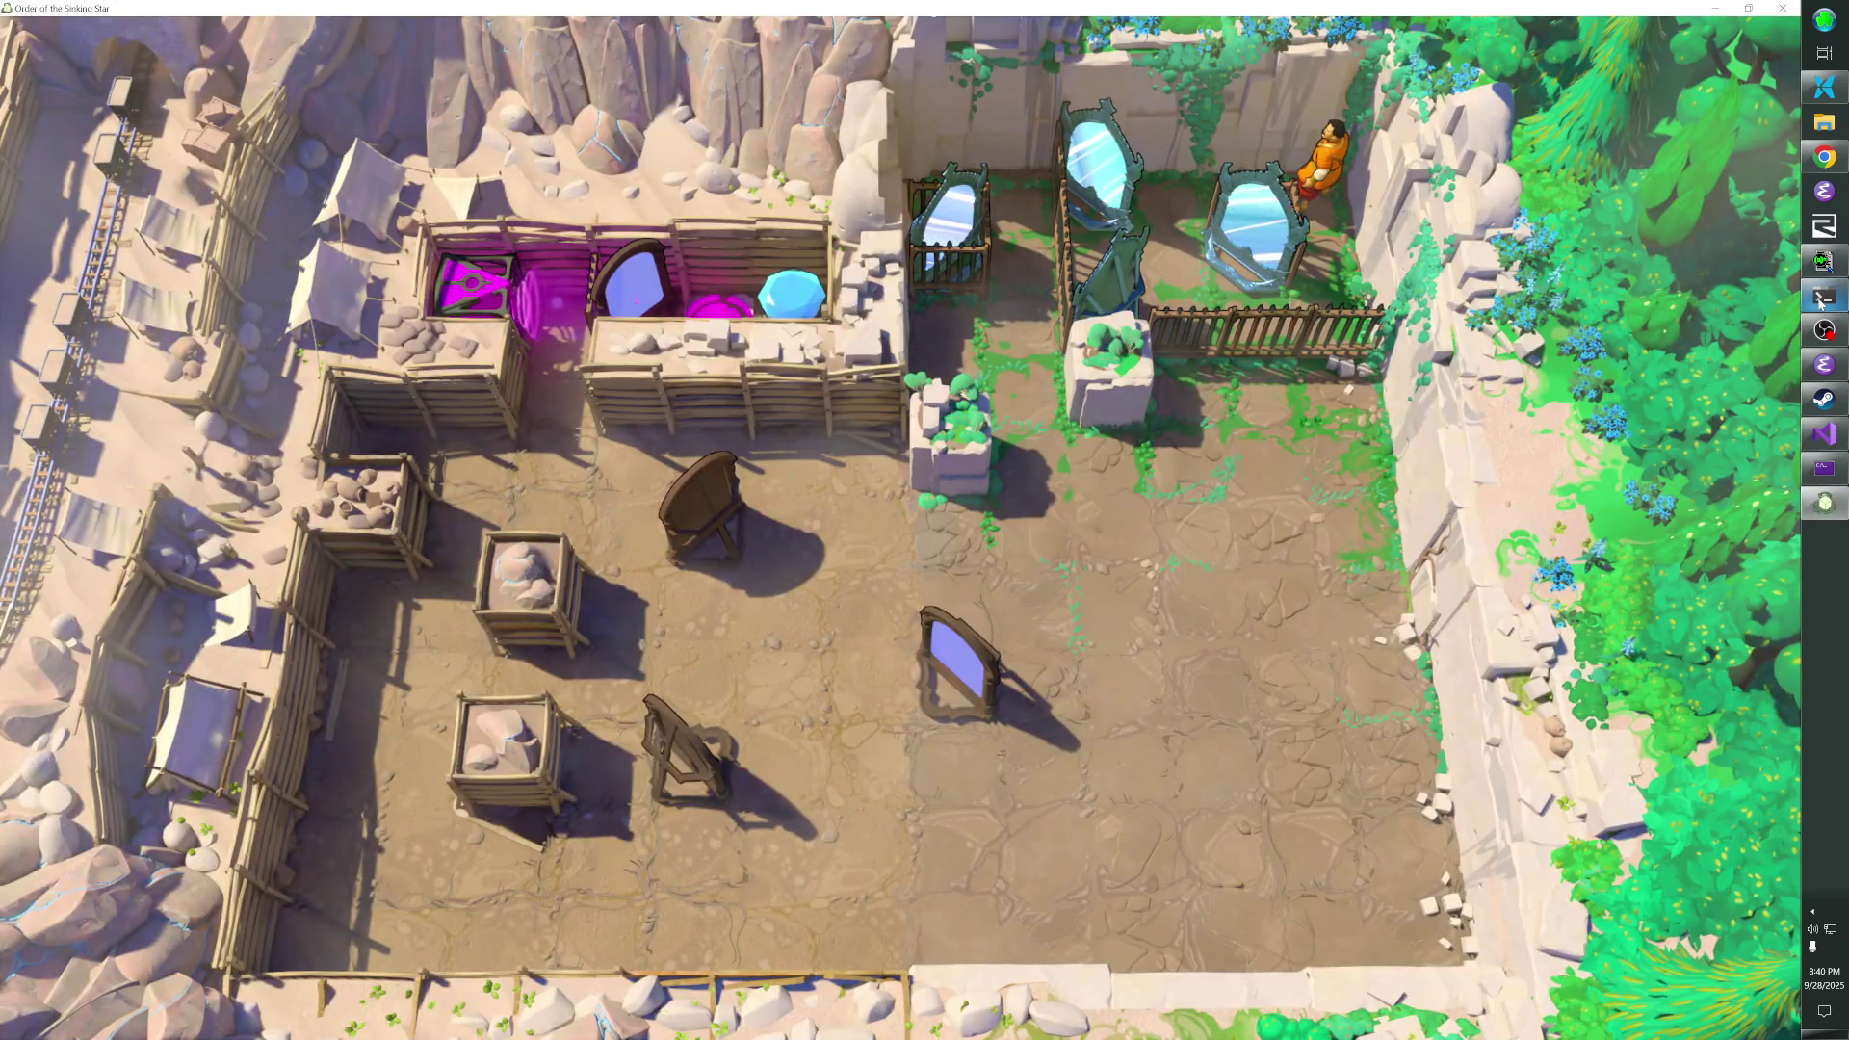
- Walk the orange character down off the ledge onto the lower courtyard floor
key("Down")
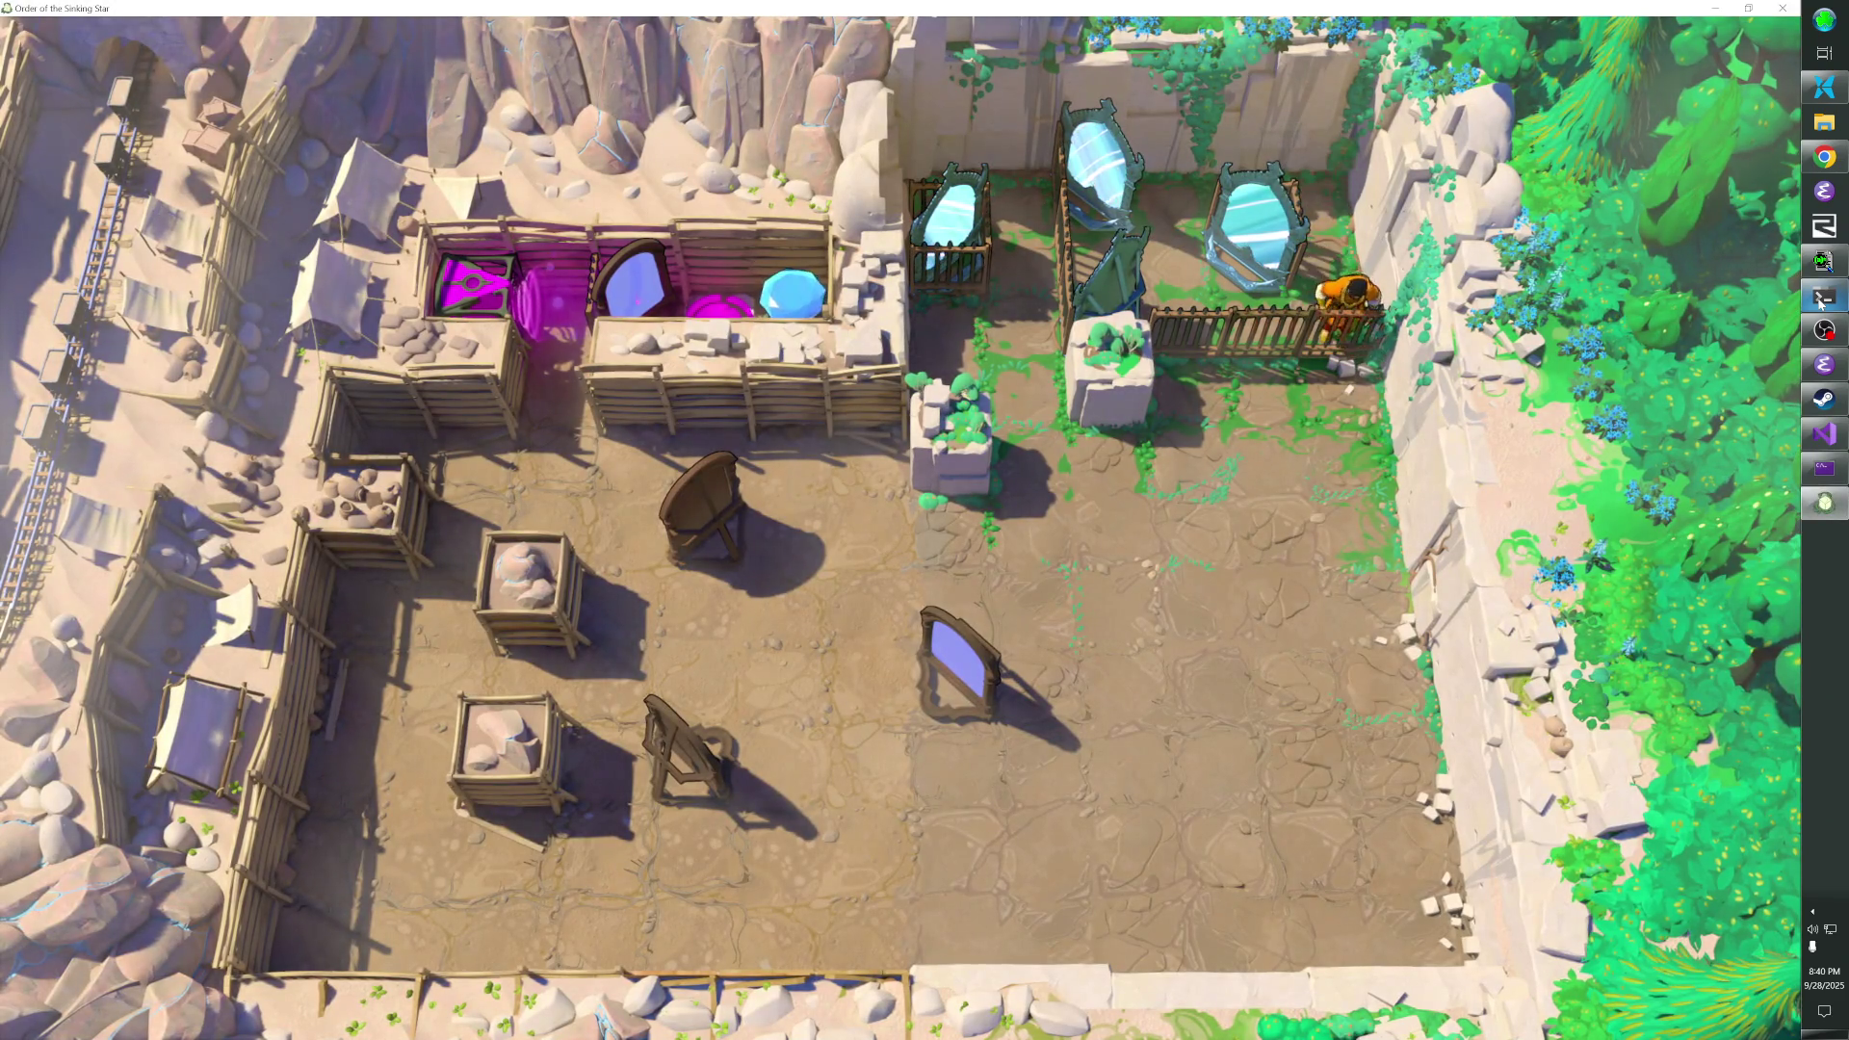
key("Down")
key("Left")
key("Down")
key("Left")
- Zoom the free camera in on the standing mirror's shadow and back out, then relock the camera
key("Down")
scroll(901, 520, "up", 10)
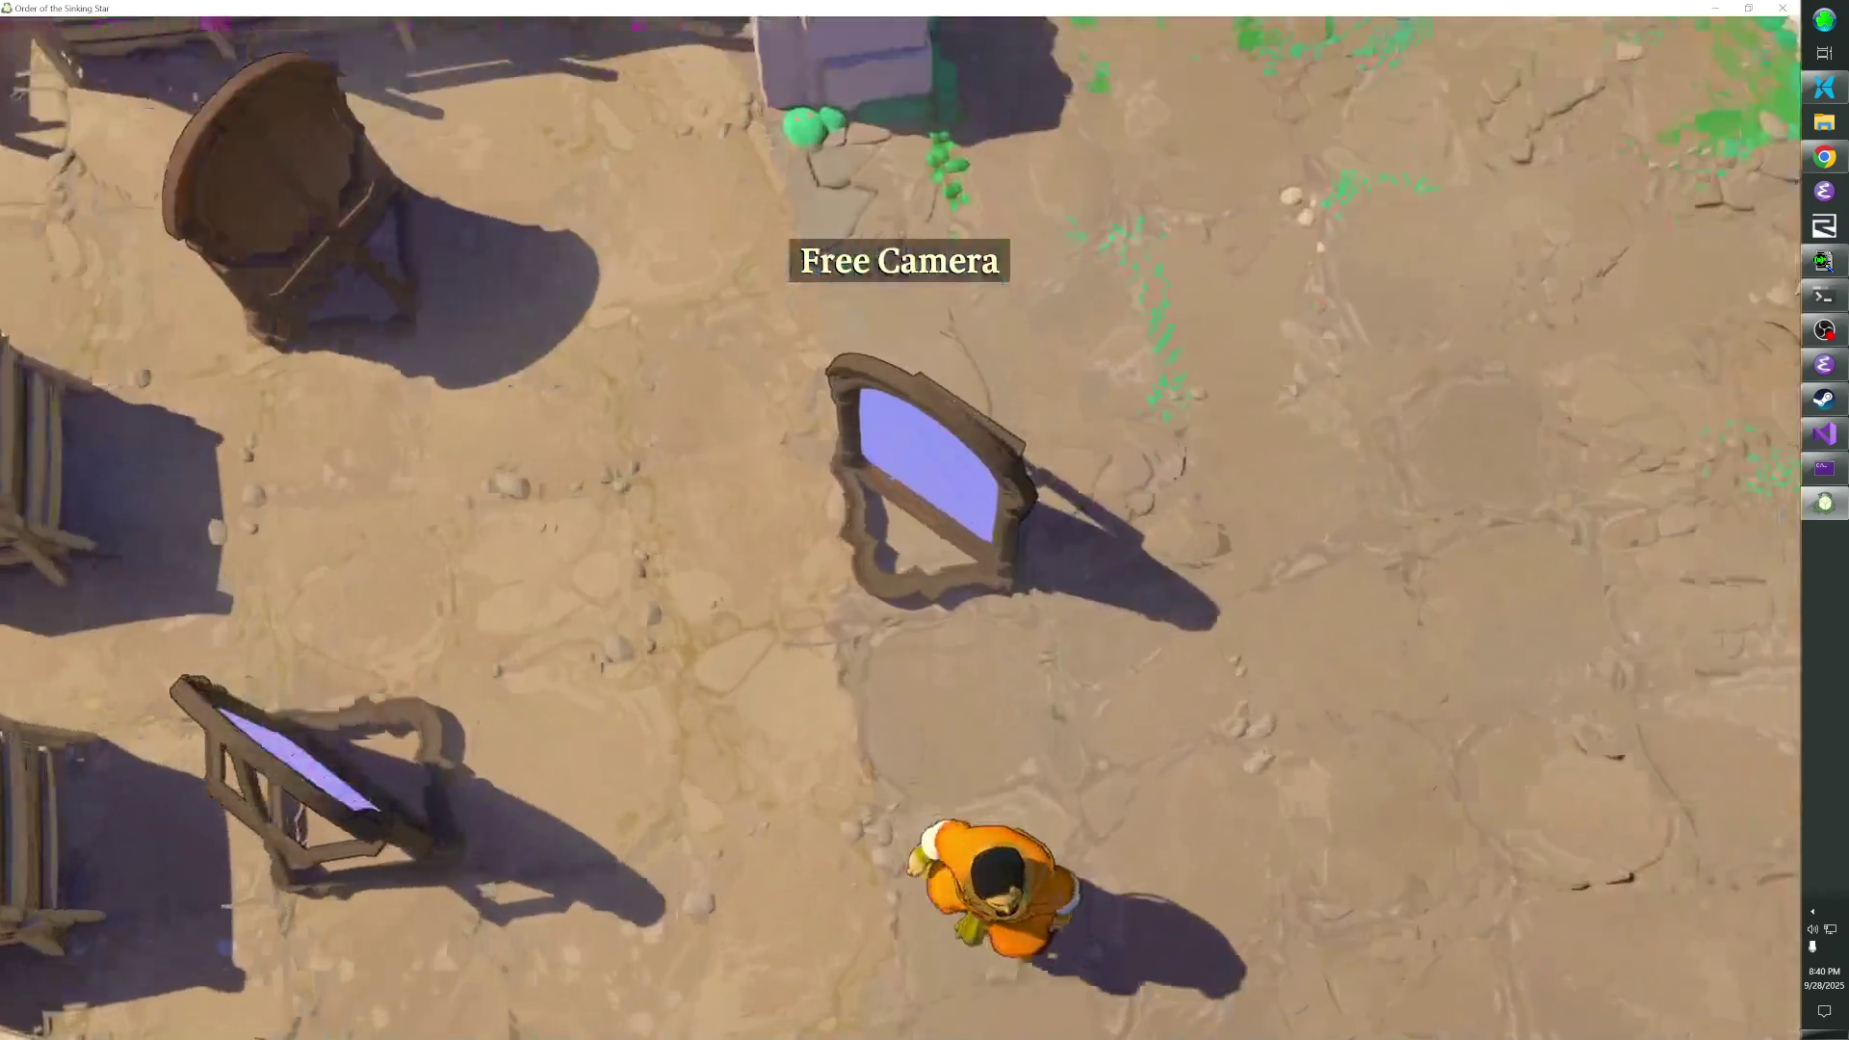
scroll(901, 520, "up", 3)
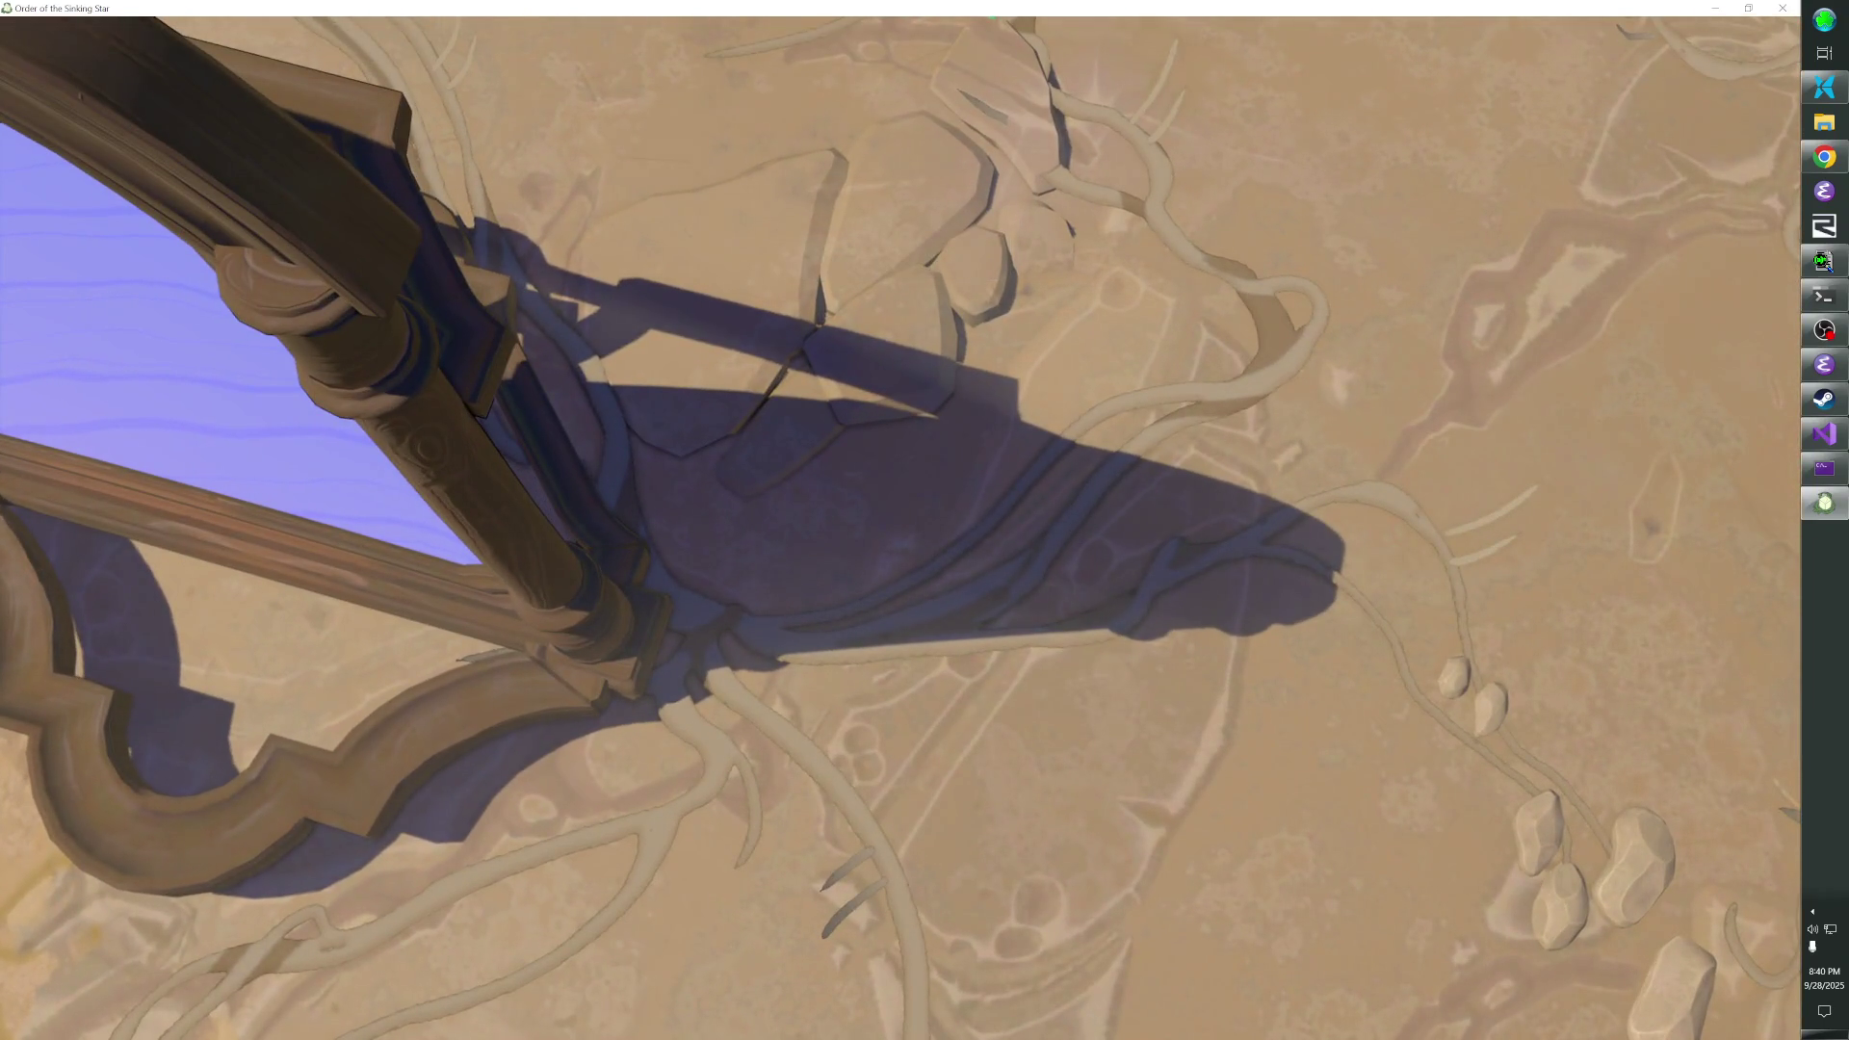
scroll(901, 520, "down", 10)
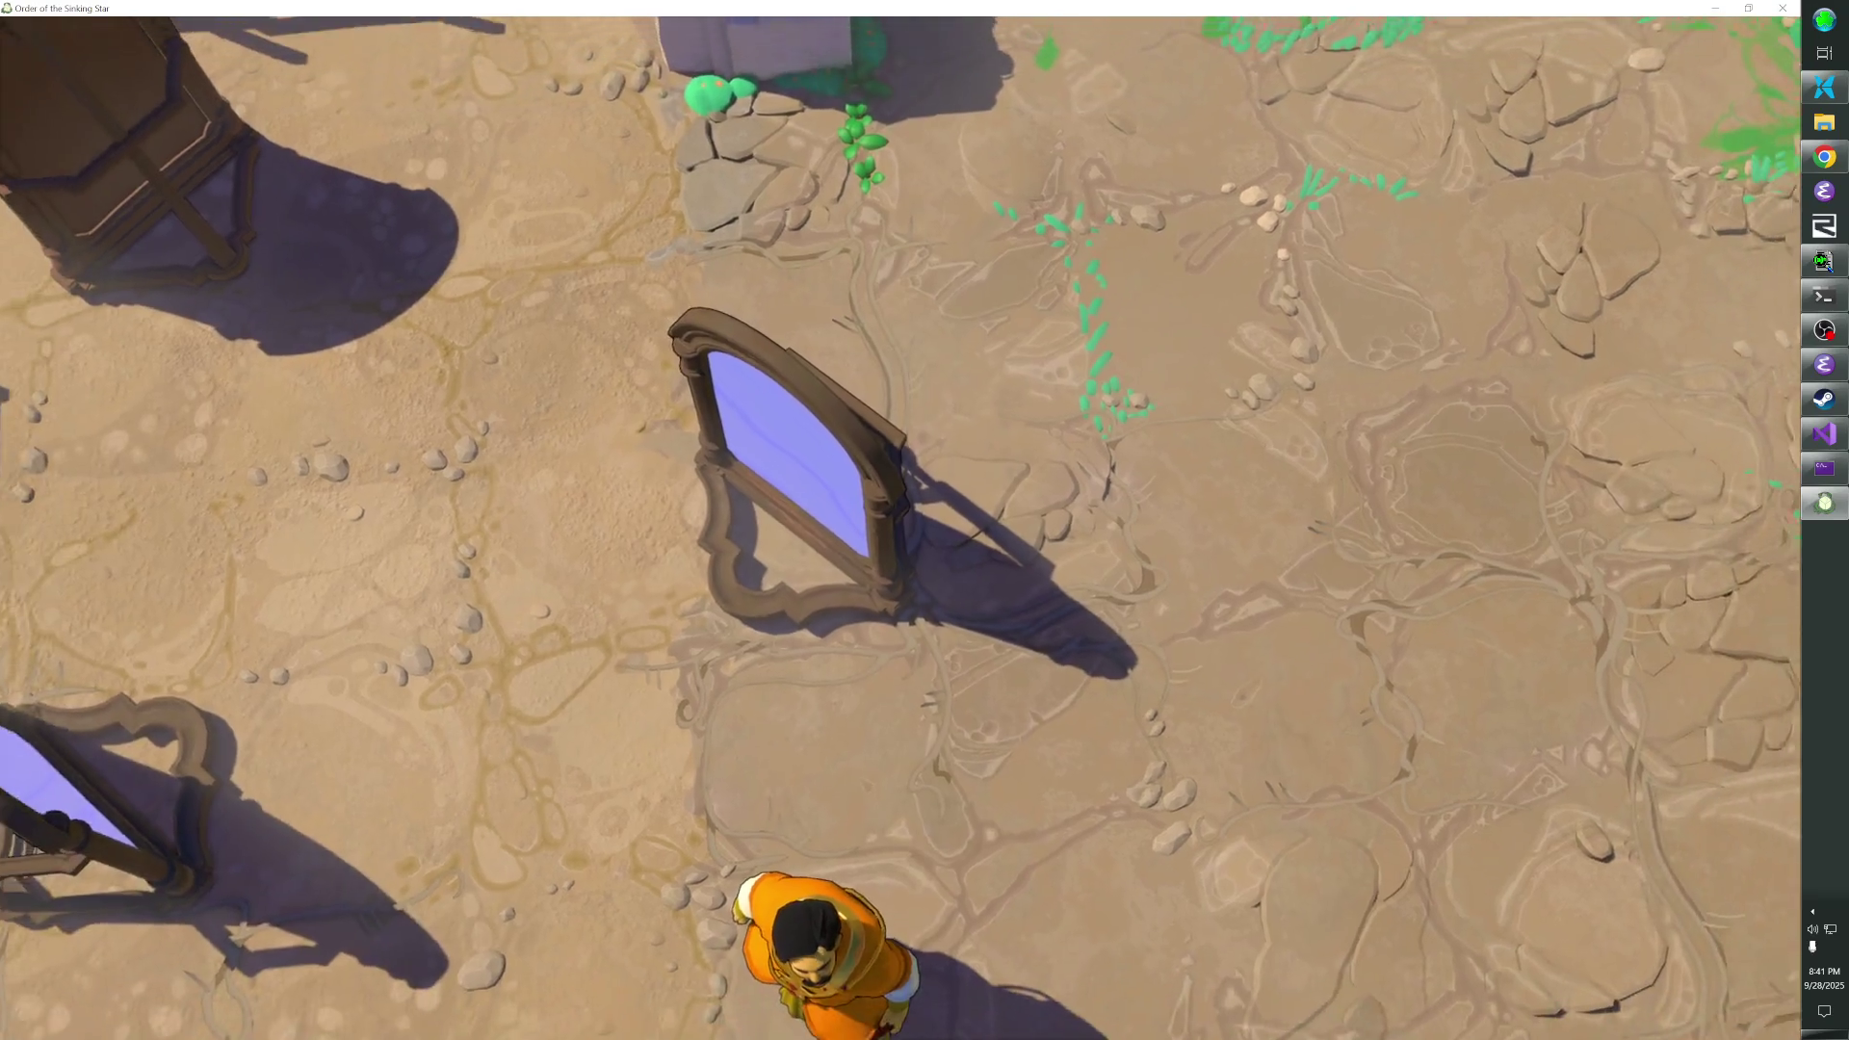
scroll(901, 520, "down", 5)
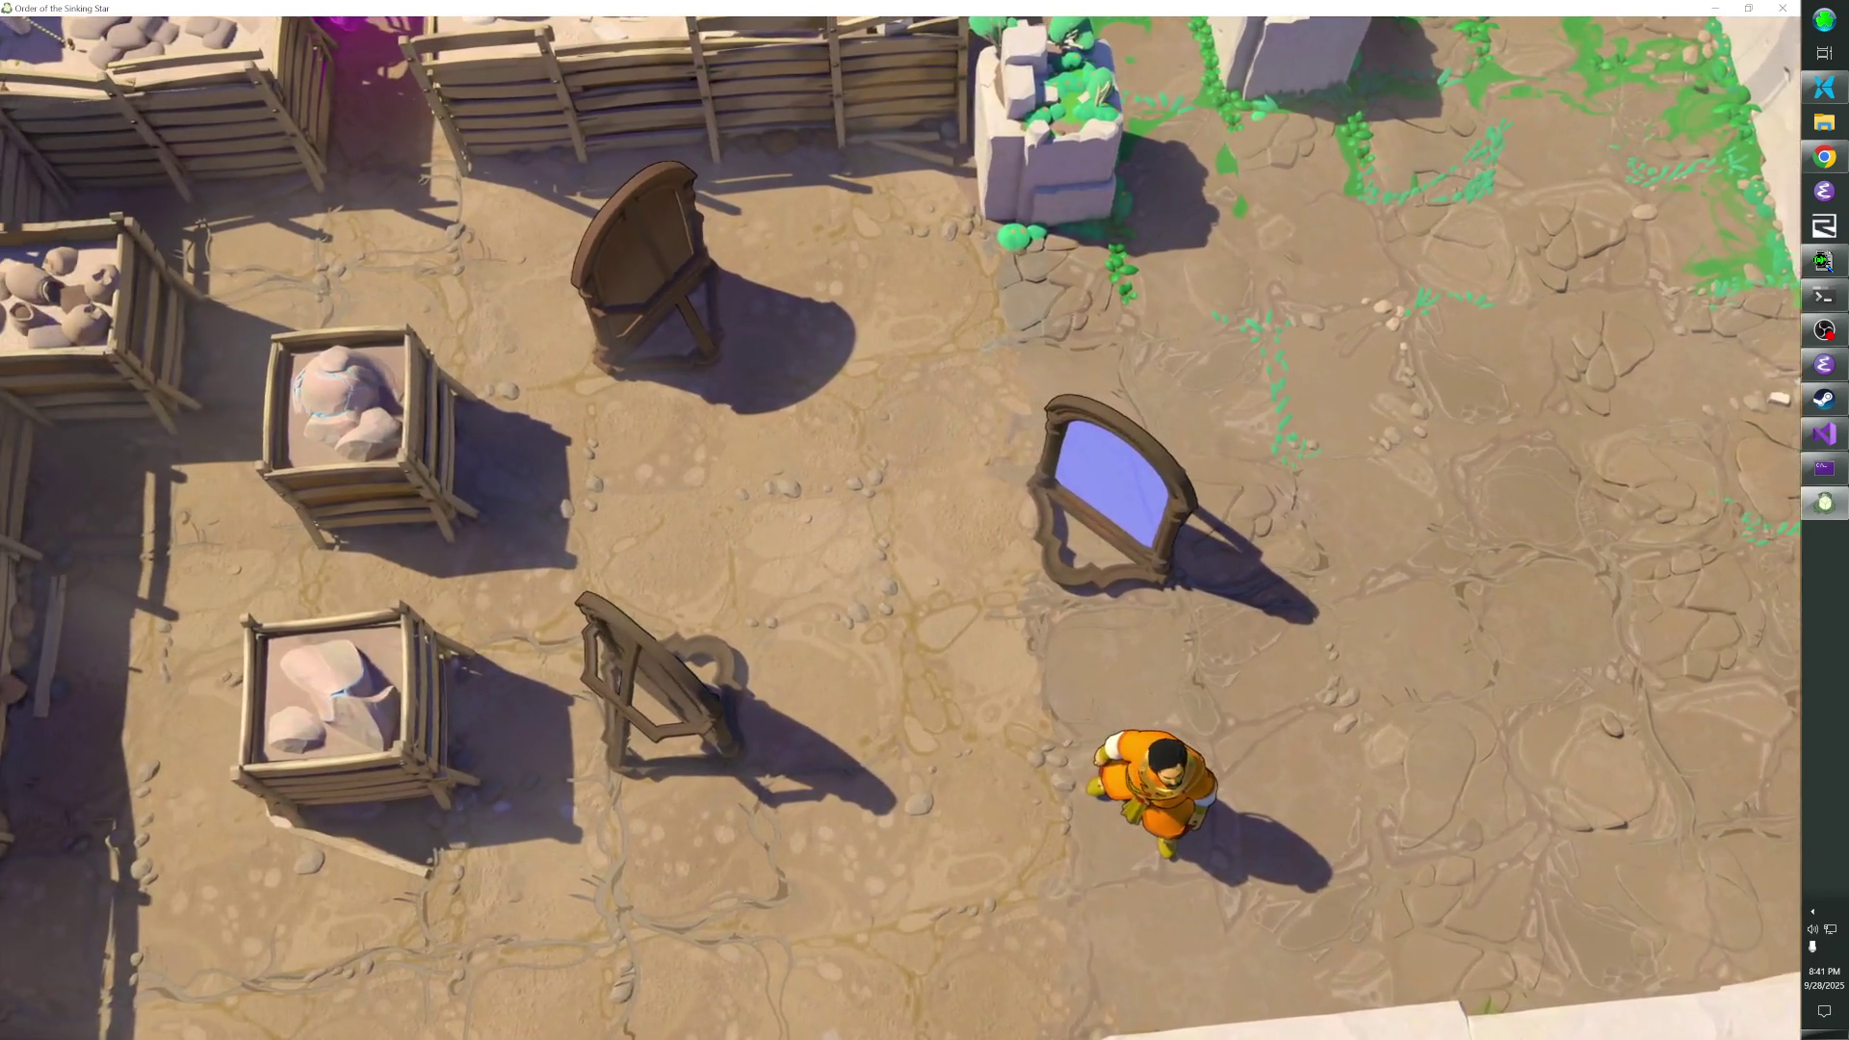
scroll(901, 520, "down", 2)
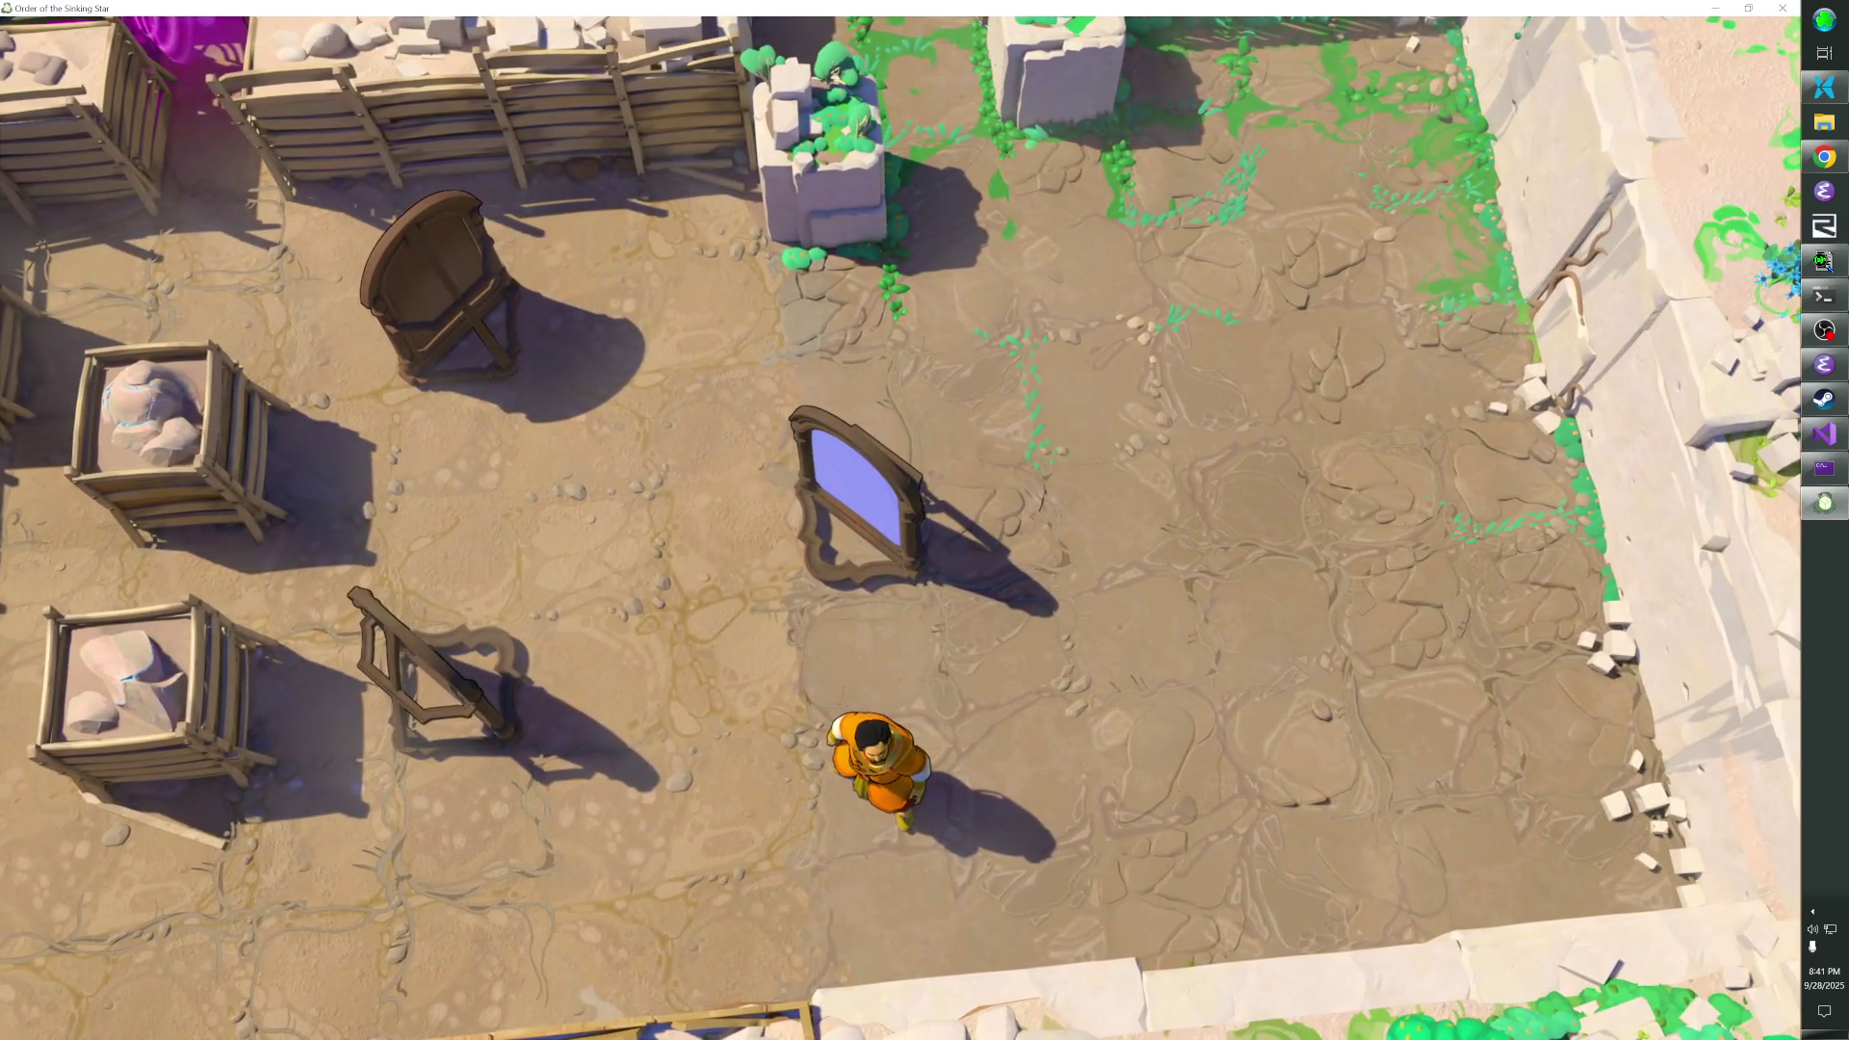
key("c")
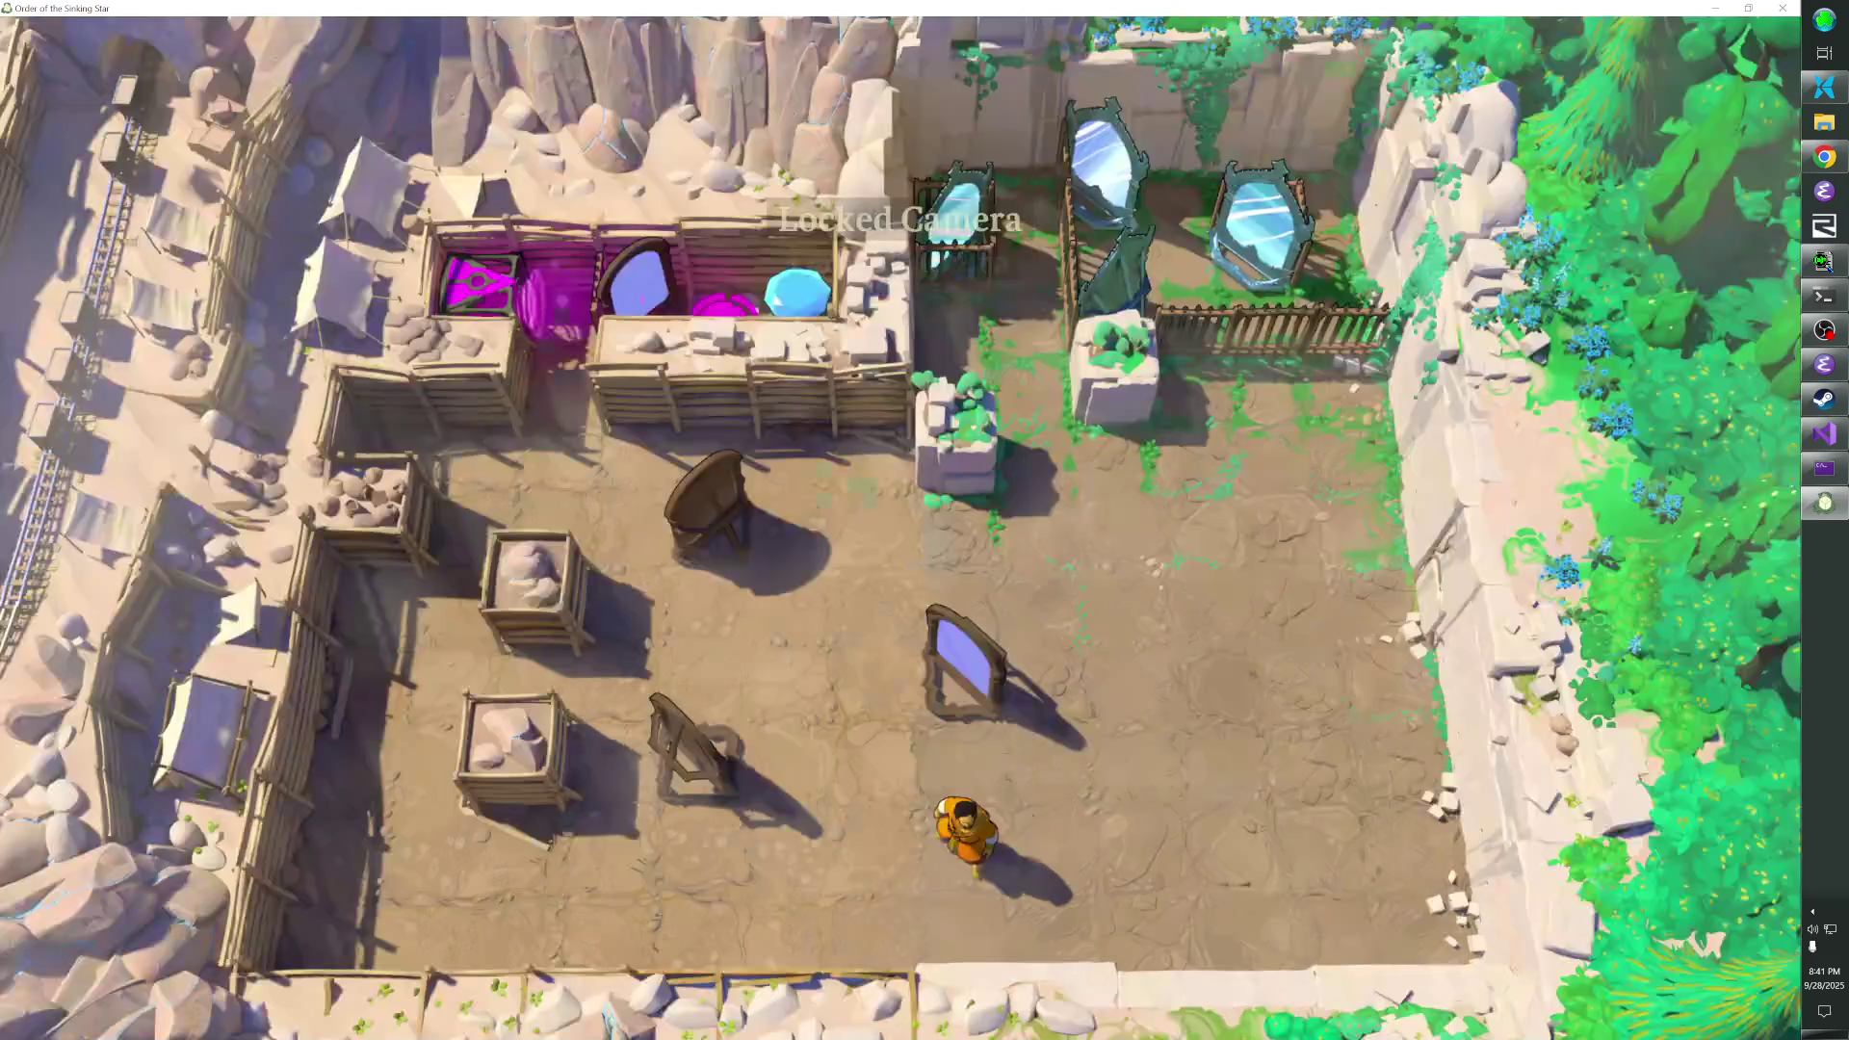
- Walk around the easel and along the upper fence to survey the courtyard
key("Left")
key("Left")
key("Left")
key("Up")
key("Up")
key("Up")
key("Right")
key("Up")
key("Left")
key("Left")
key("Right")
key("Right")
key("Right")
key("Down")
key("Right")
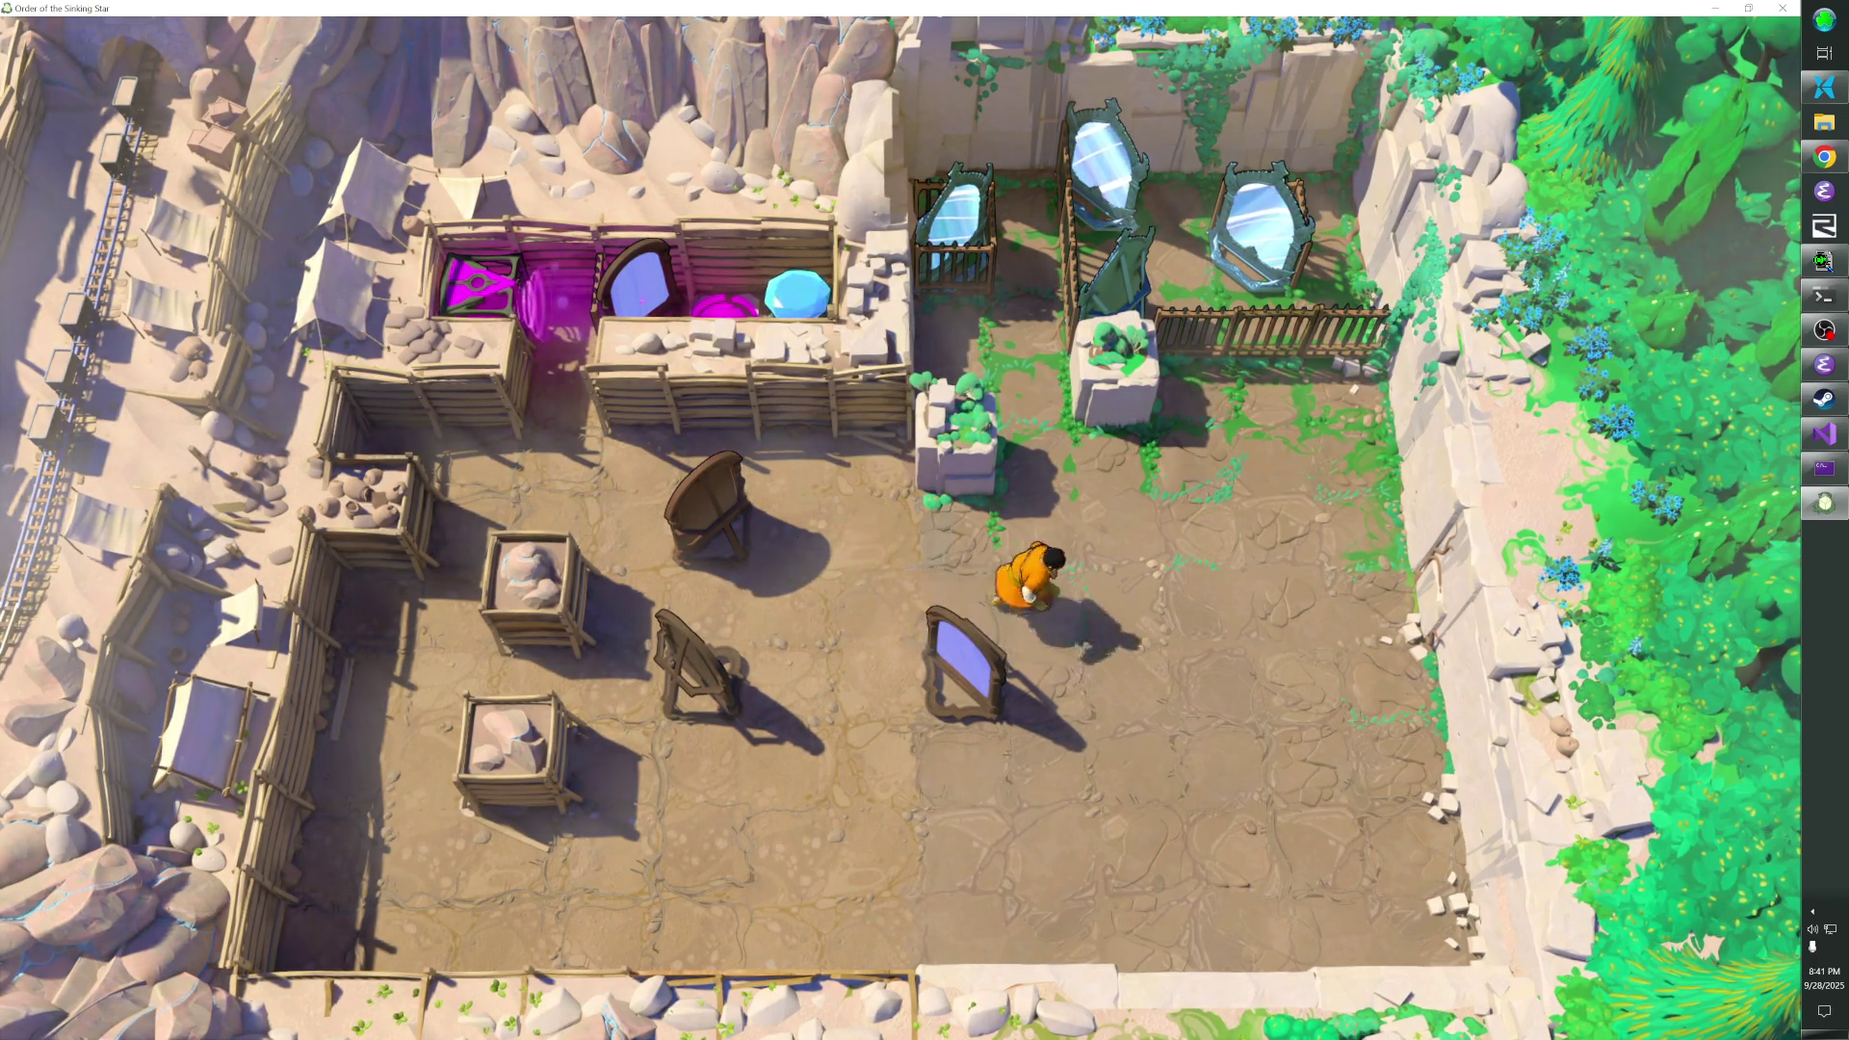
key("Right")
key("Left")
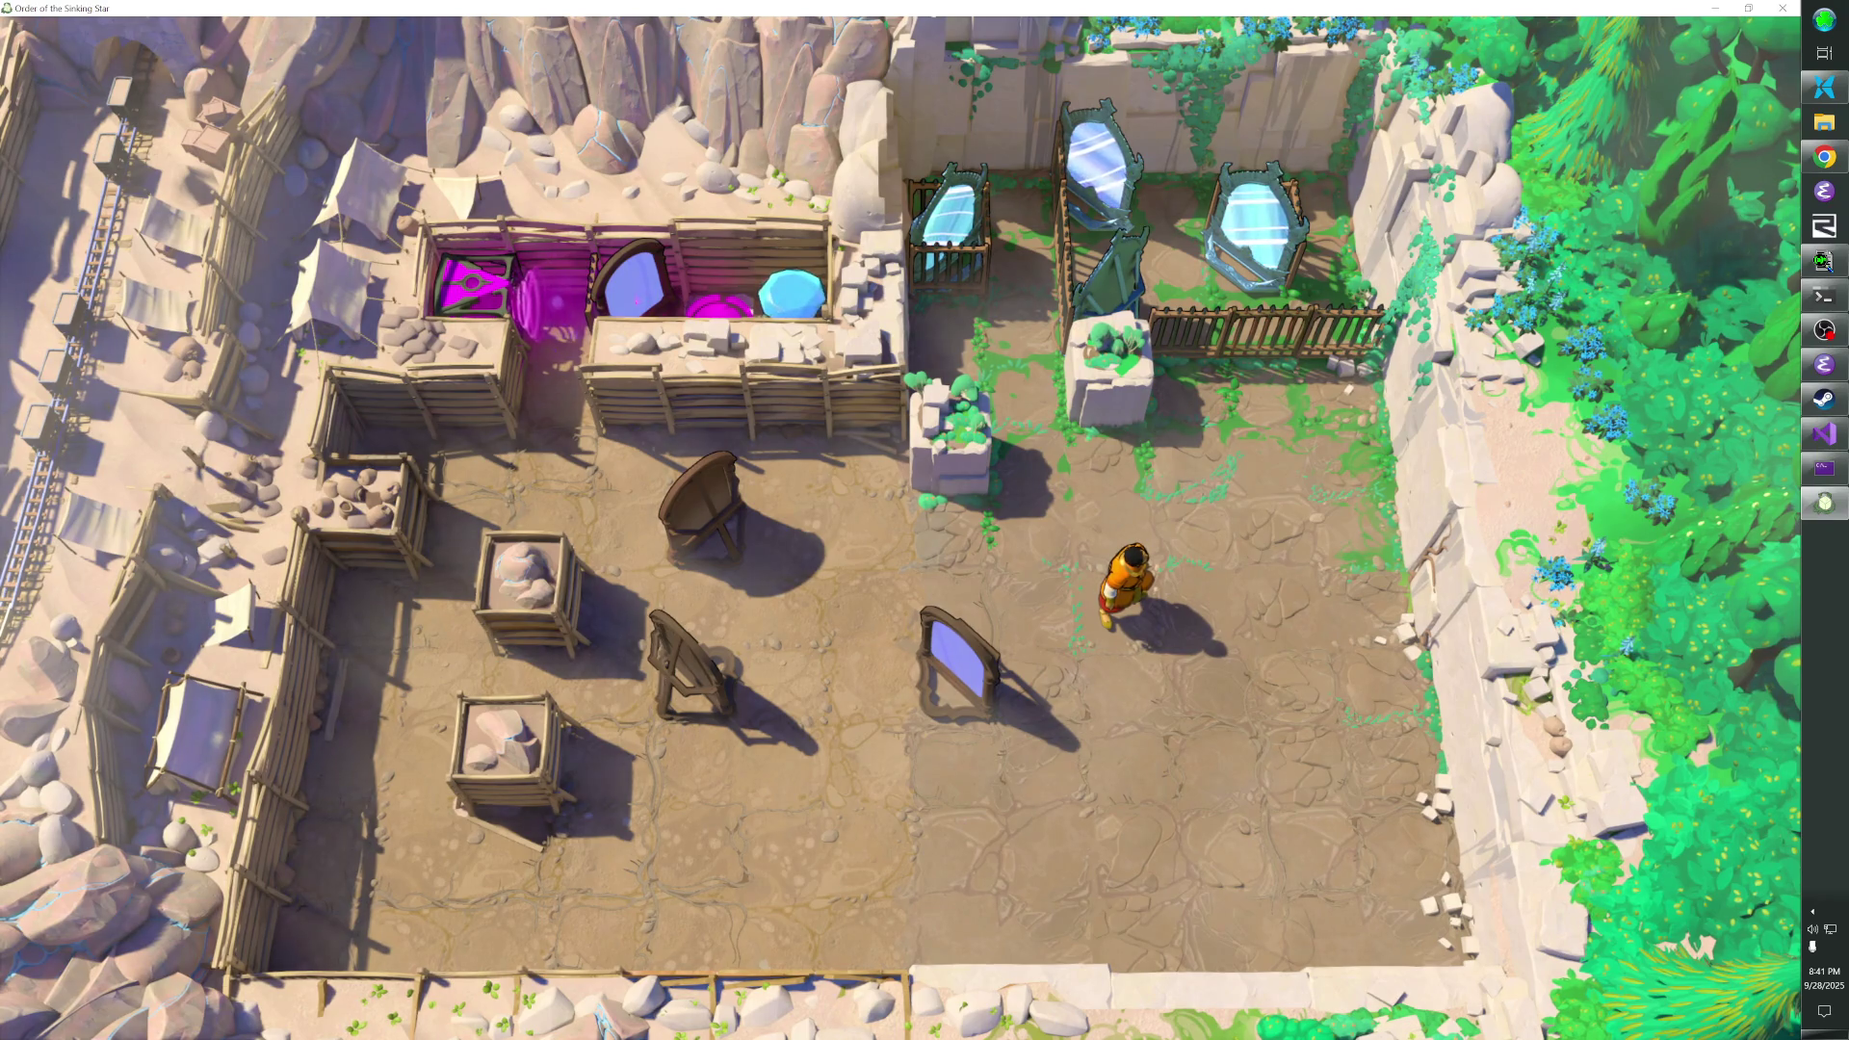
- Scout the gap by the magenta pad and approach the standing mirror
key("a")
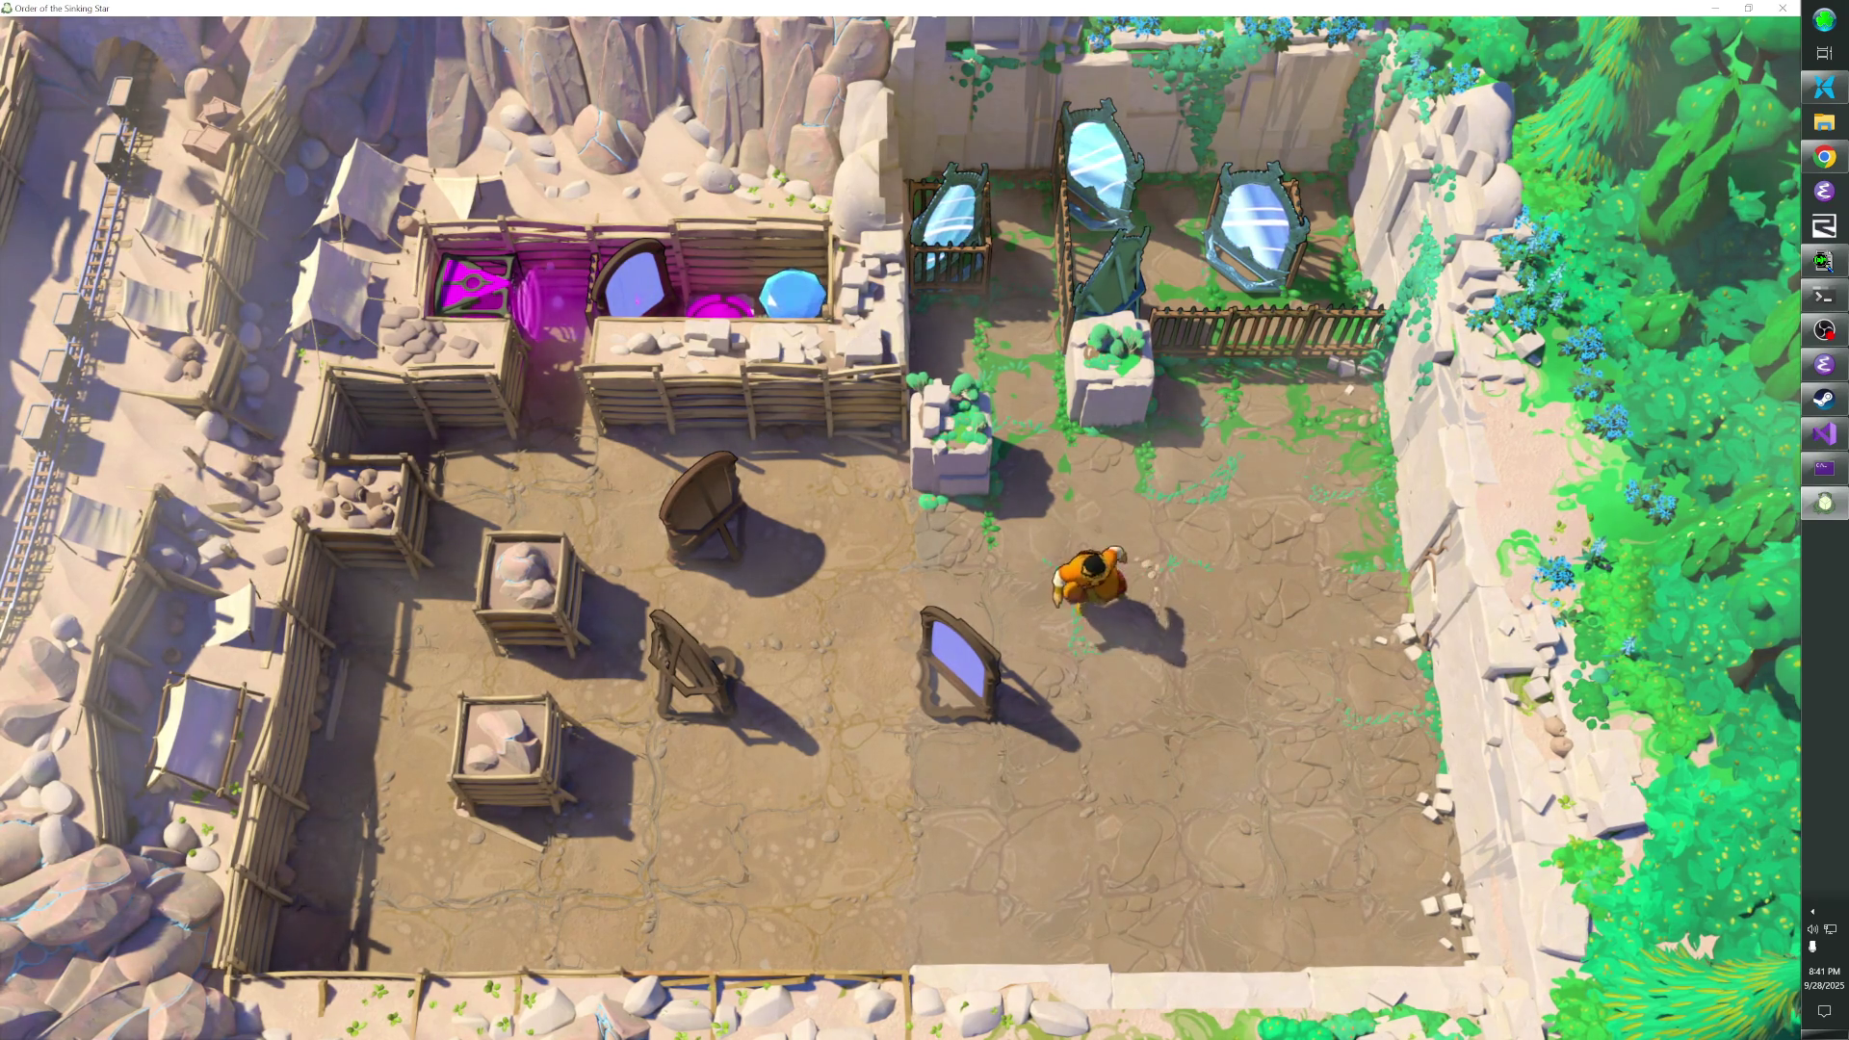
key("w")
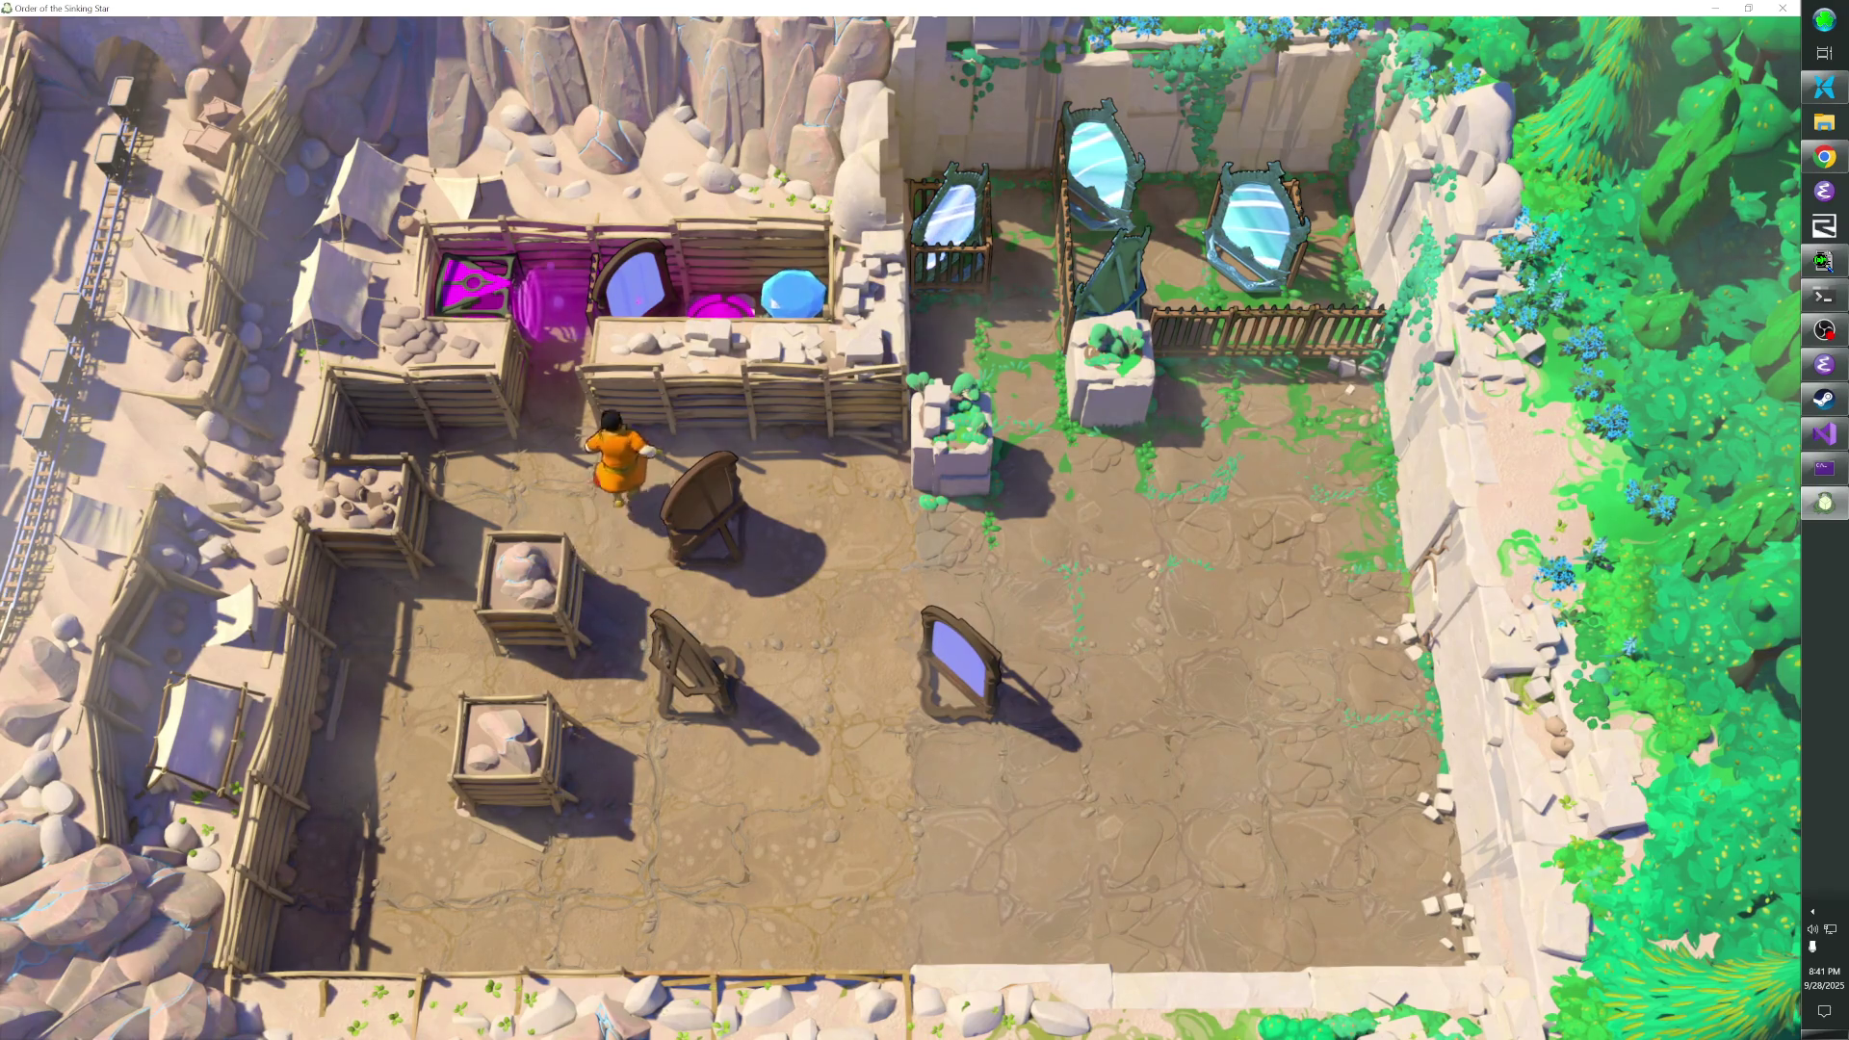
key("s")
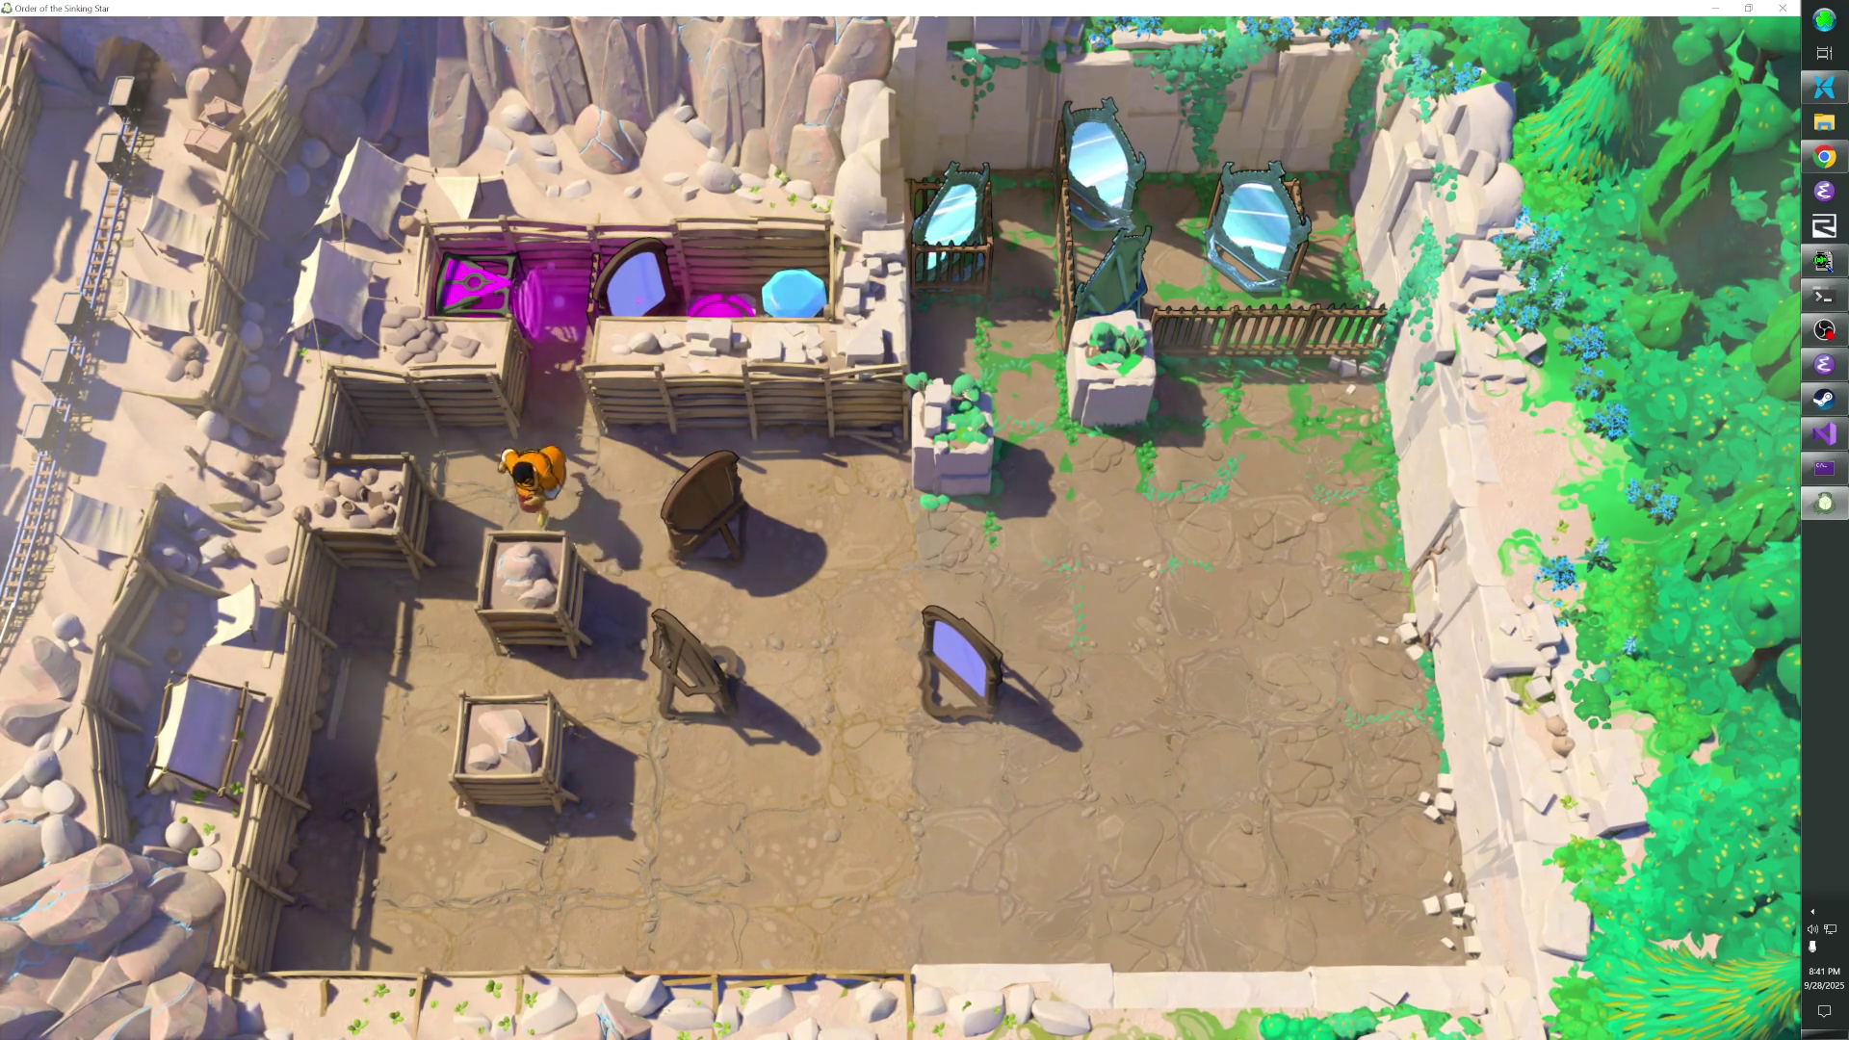
key("d")
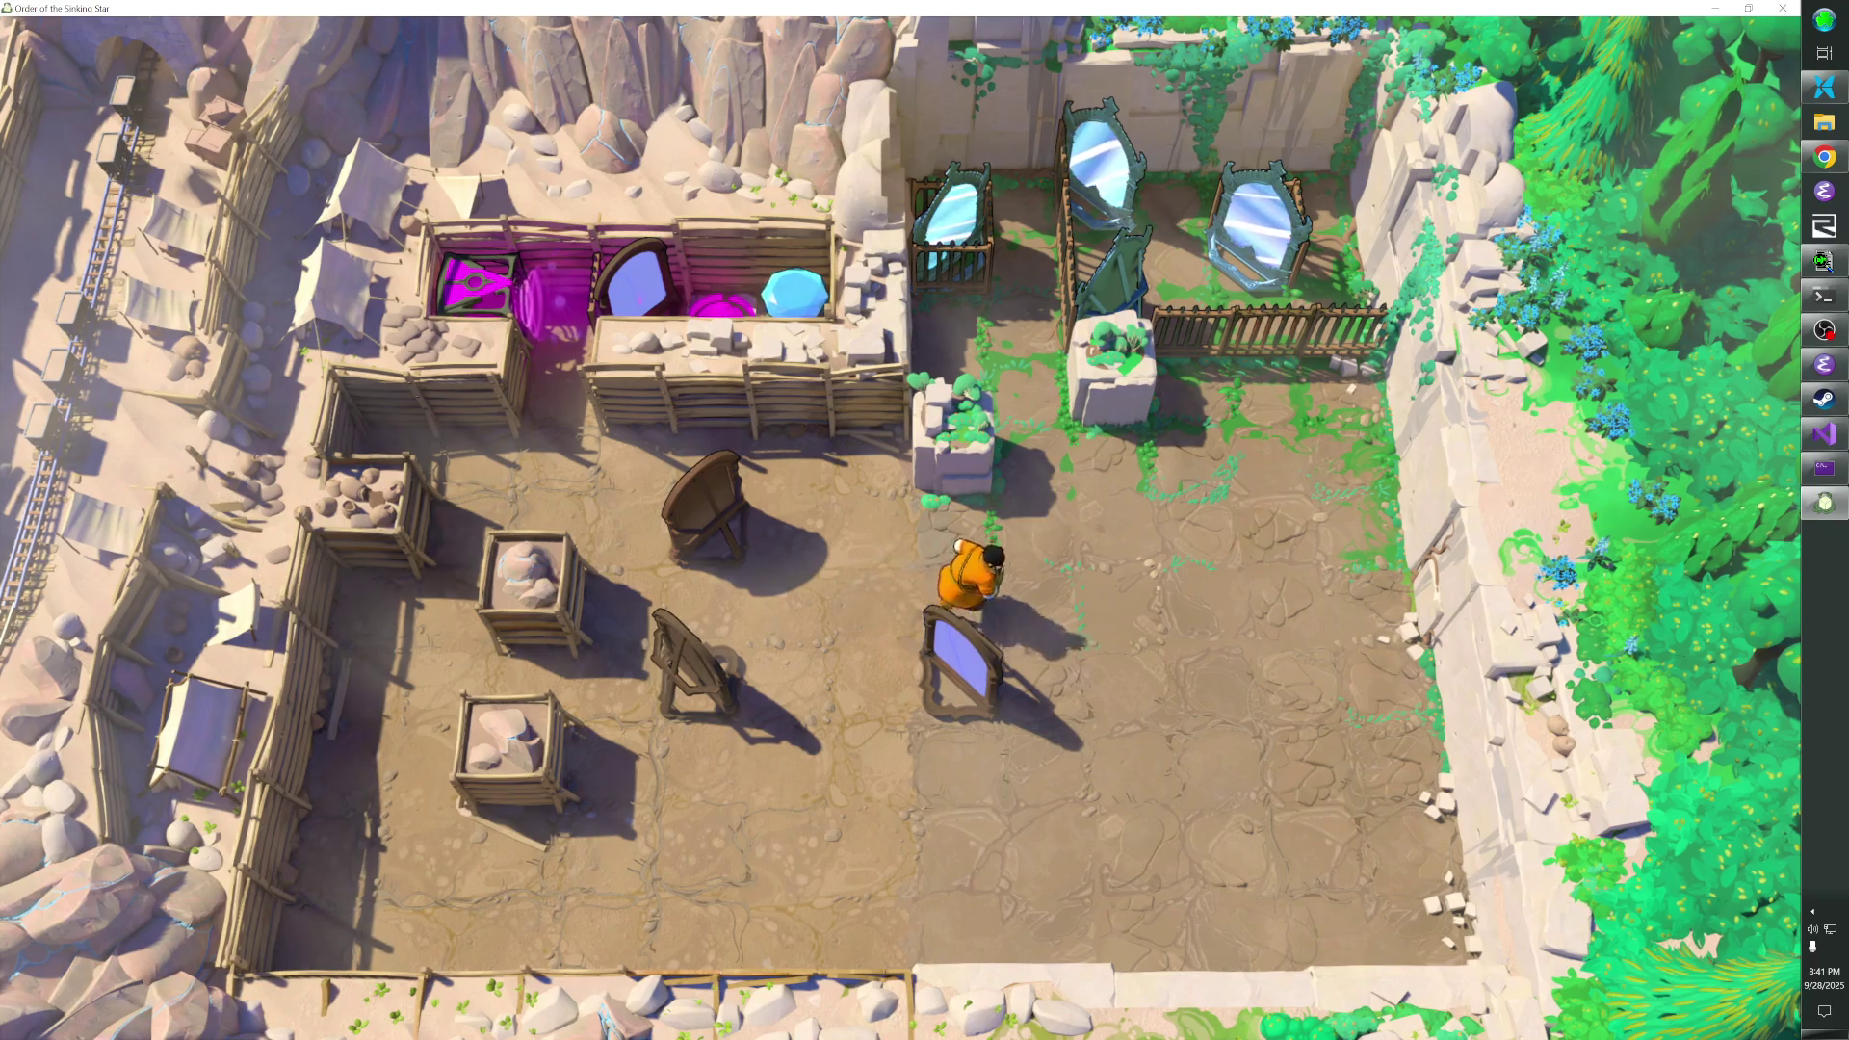
key("s")
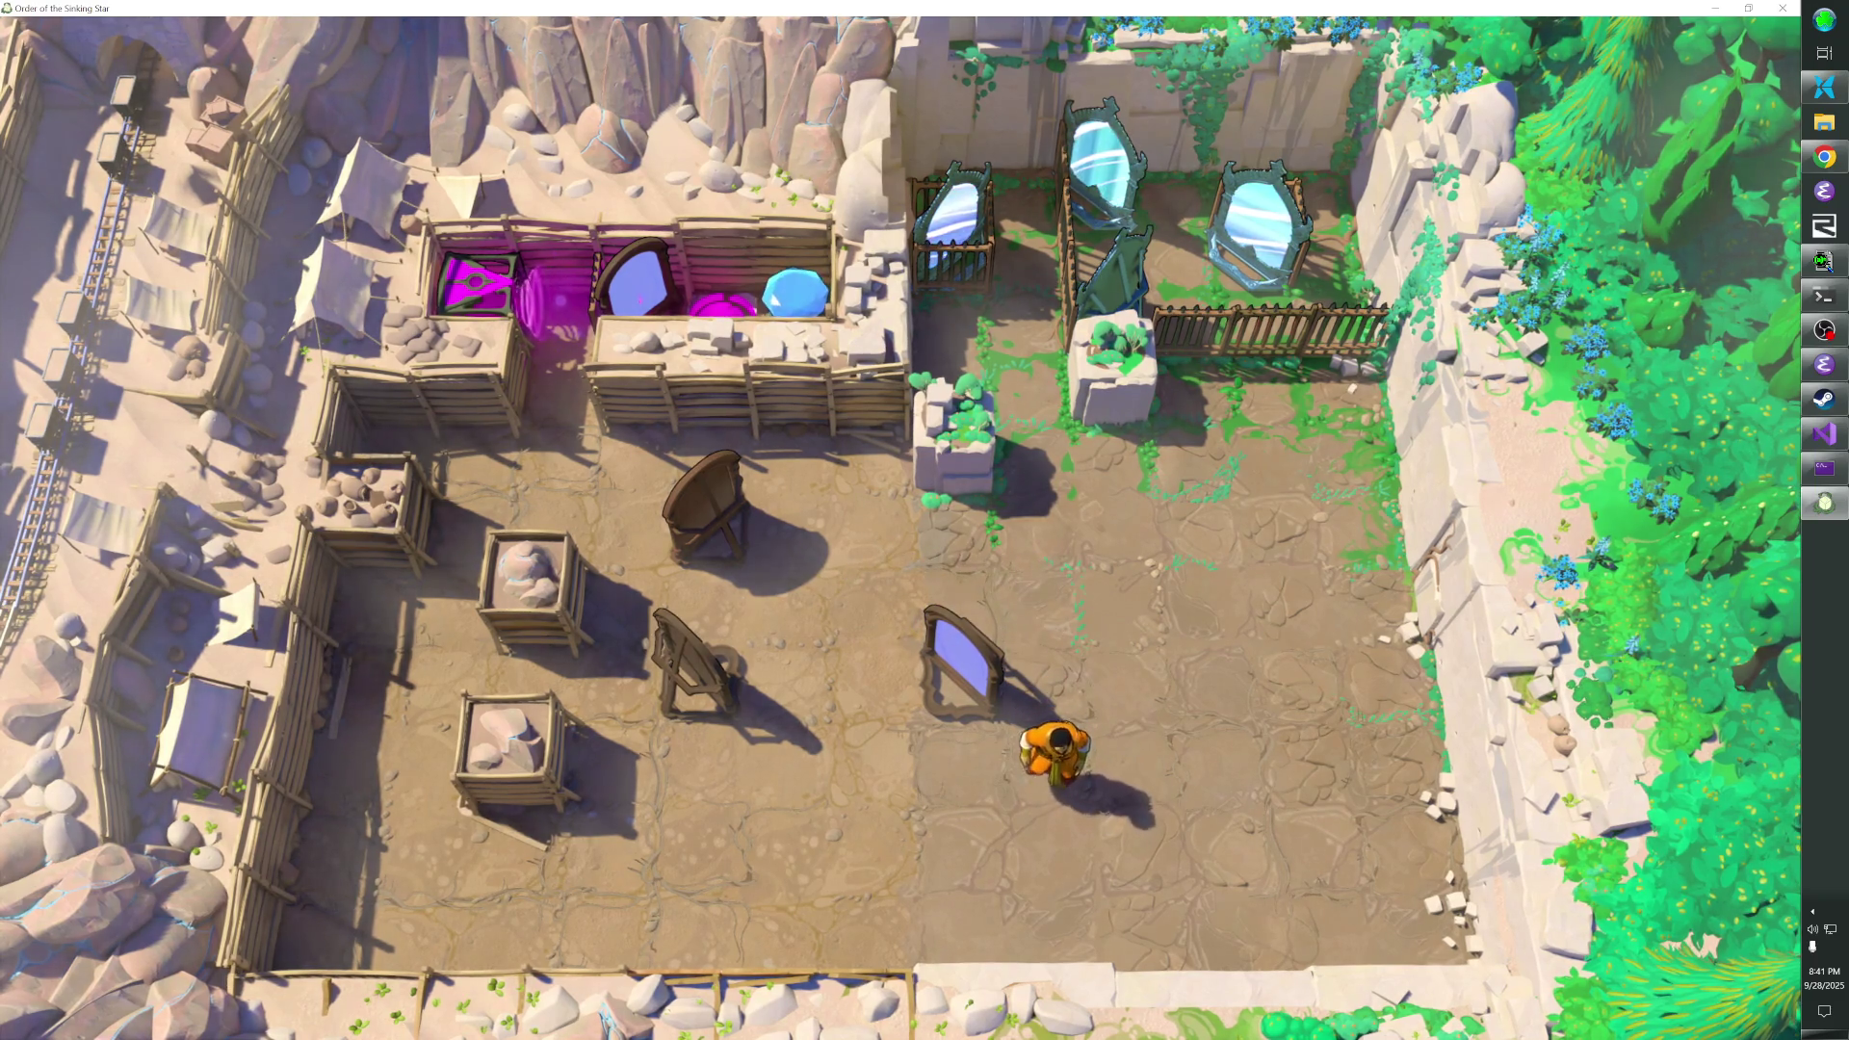
key("w")
key("s")
key("a")
- Push the mirror west and north into the top row so it reflects the beam south
key("w")
key("d")
key("w")
key("a")
key("d")
key("s")
key("a")
key("w")
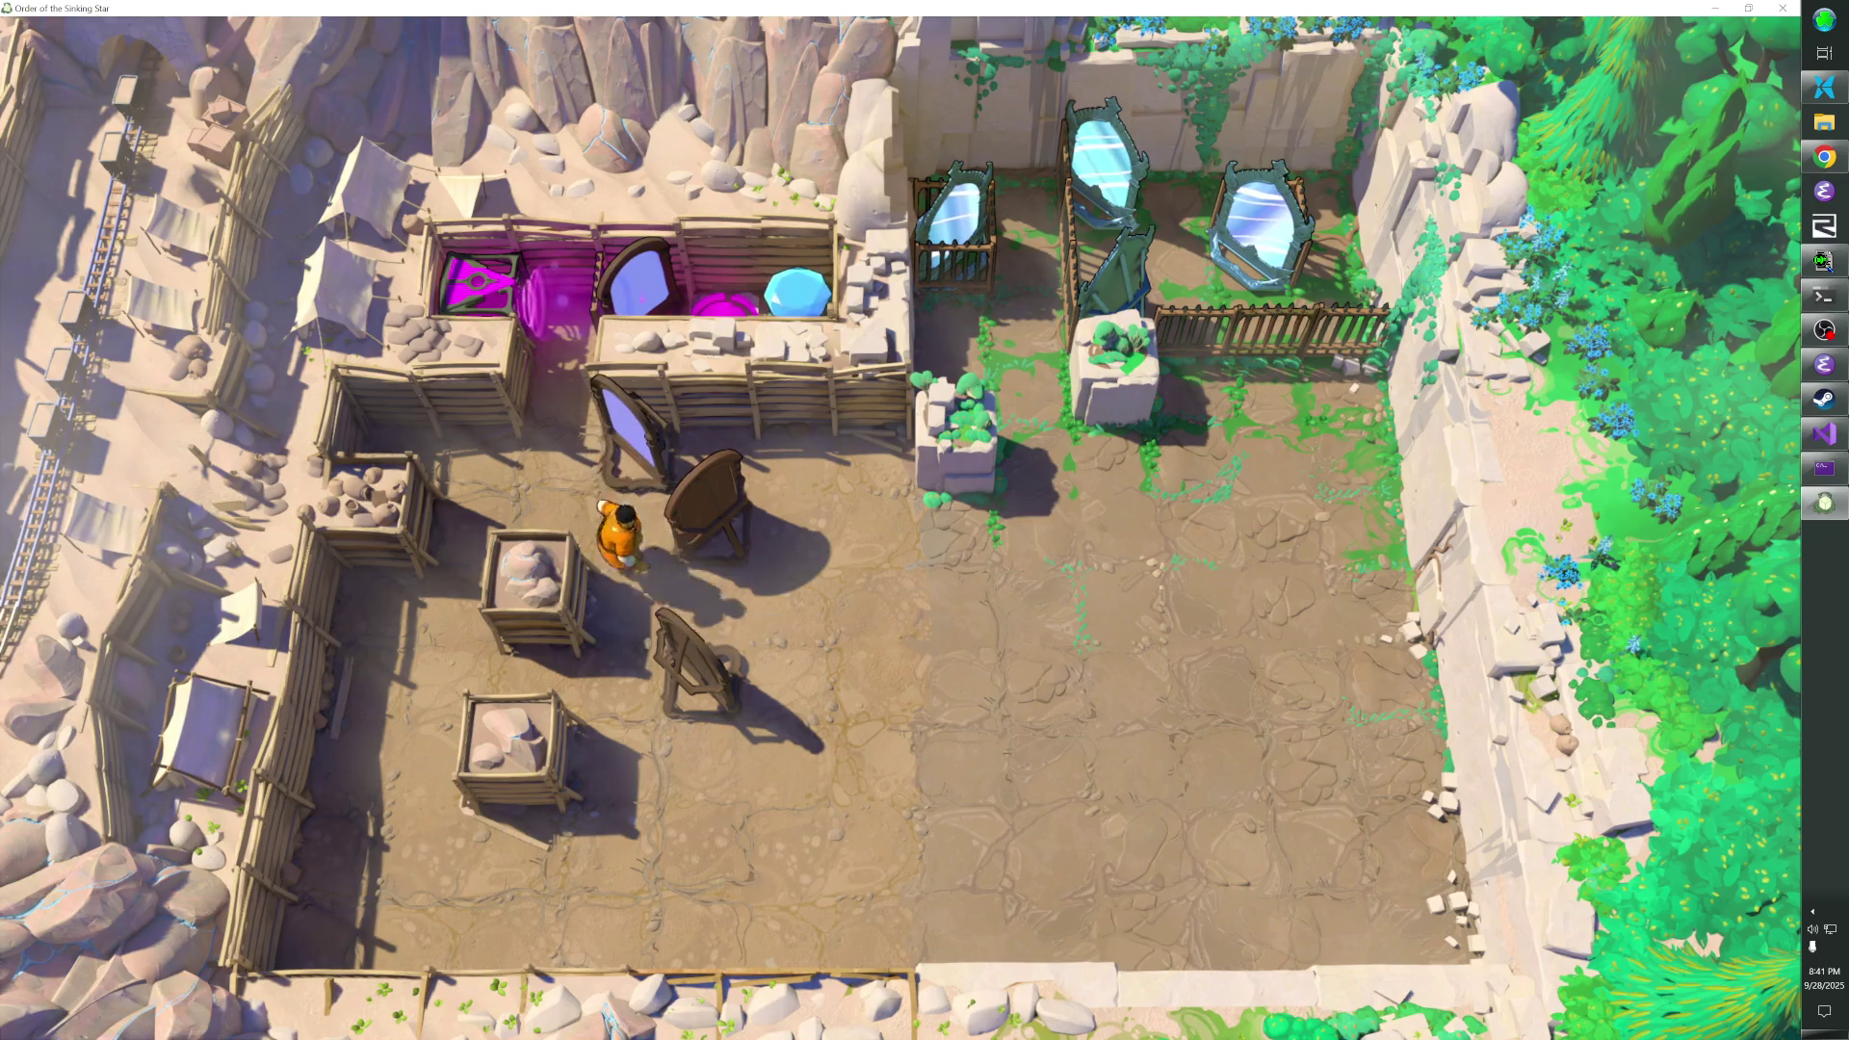
key("s")
key("d")
key("w")
key("a")
key("a")
key("w")
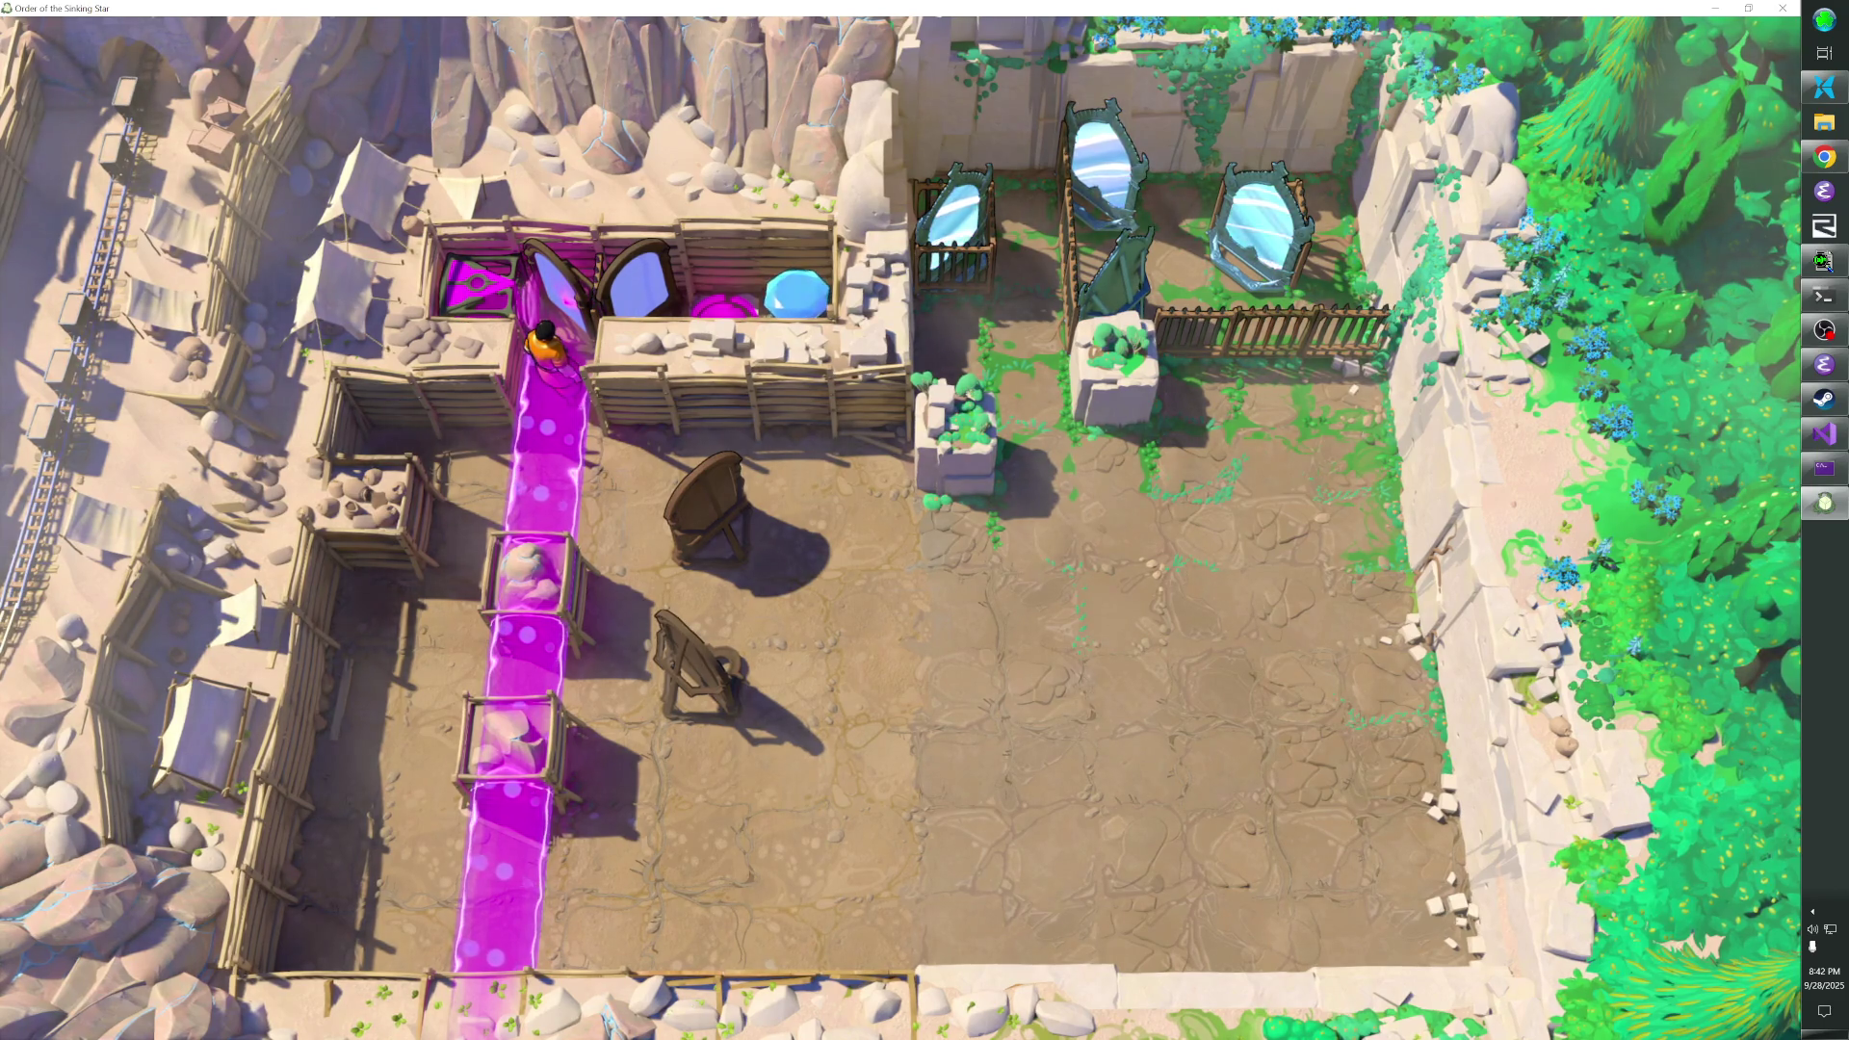
- Rewind, then push one mirror down a tile and the front mirror two tiles right
key("z")
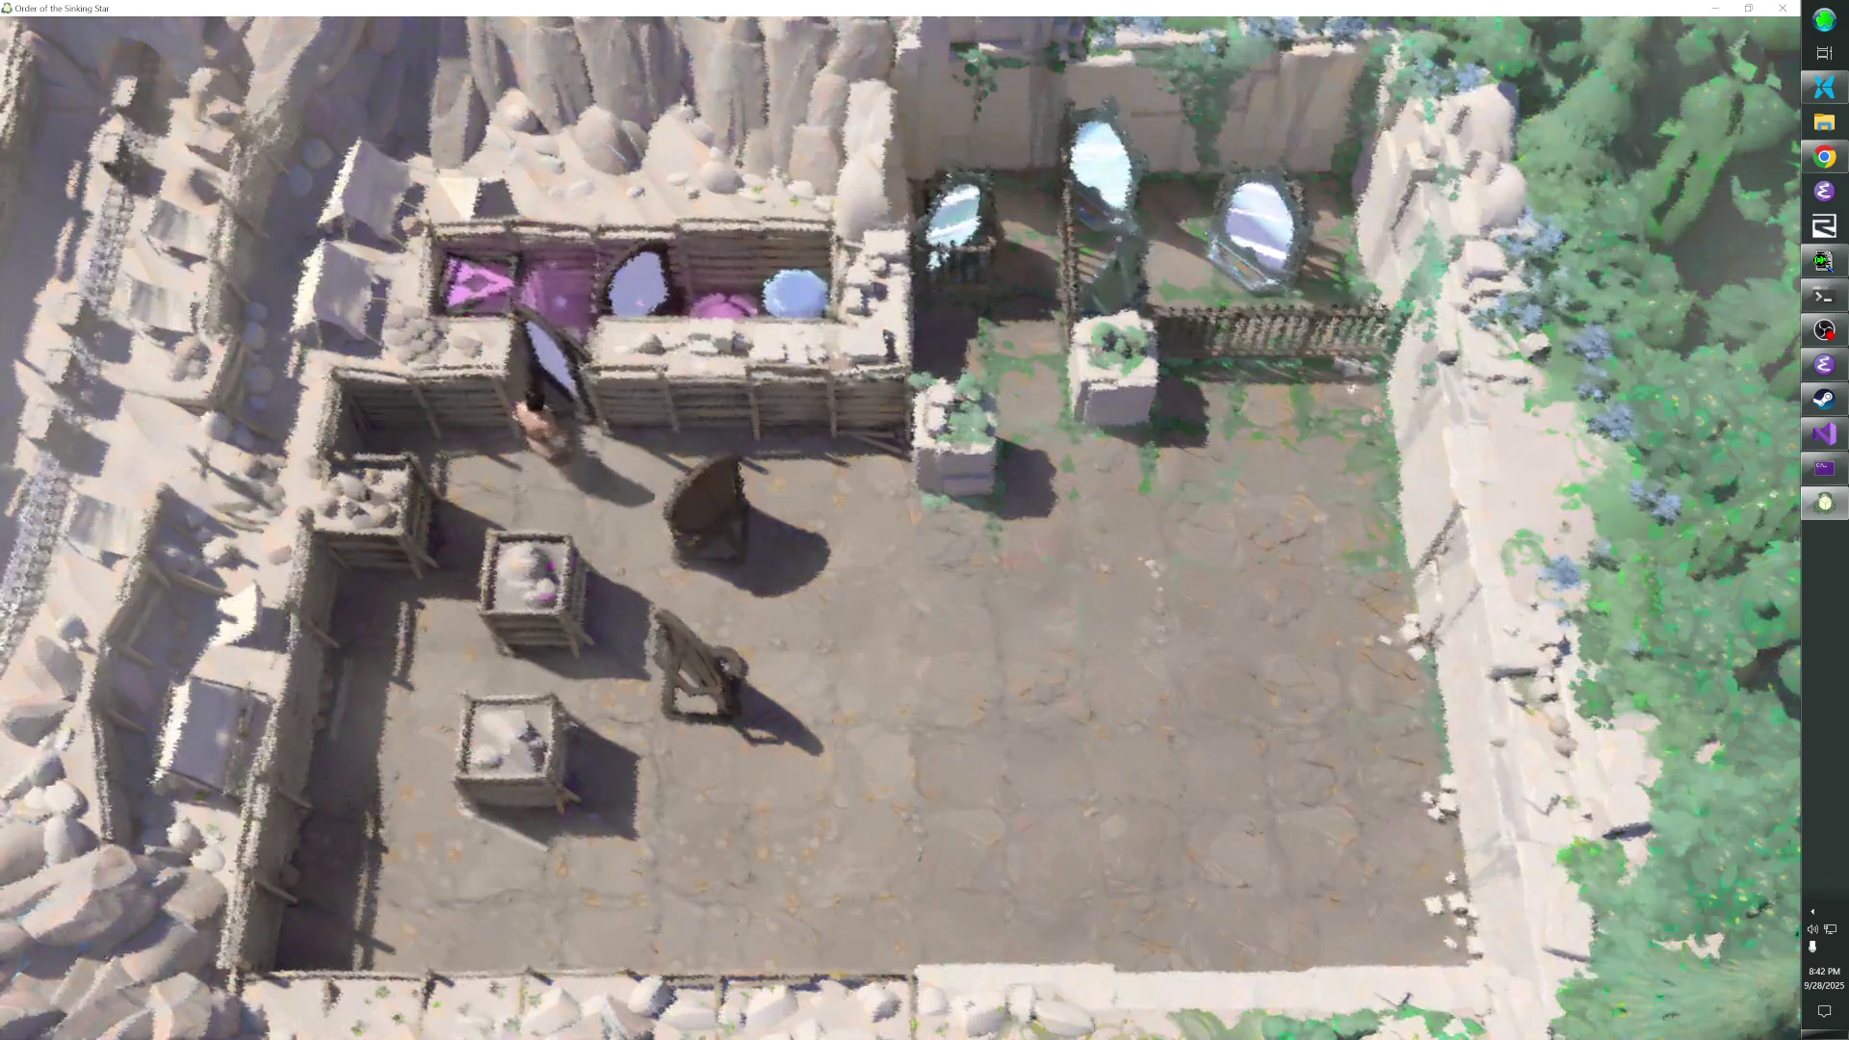
key("d")
key("w")
key("w")
key("a")
key("s")
key("a")
key("s")
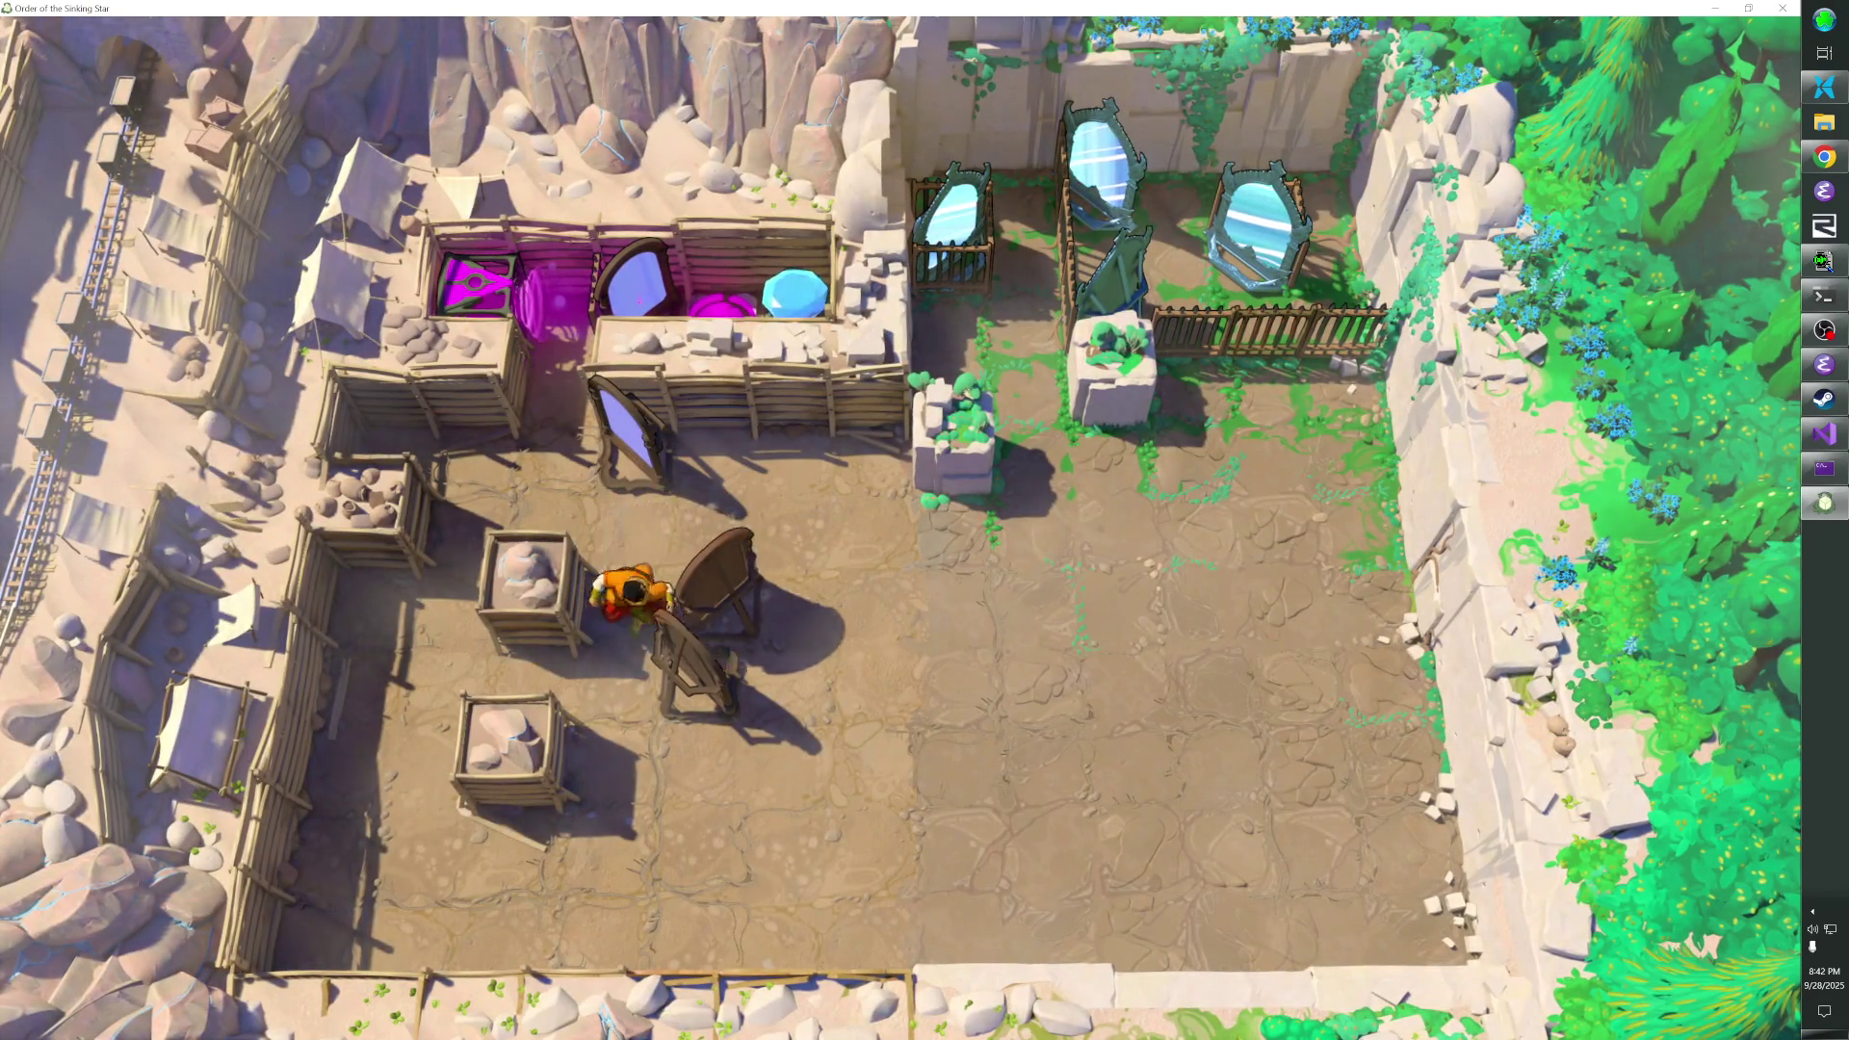
key("d")
key("d")
key("d")
- Push the other mirror two tiles right and one tile down
key("a")
key("a")
key("a")
key("s")
key("d")
key("d")
key("w")
key("d")
key("s")
key("d")
key("s")
key("d")
key("w")
key("w")
key("w")
key("w")
- Line up beside the lower wooden mirror to bring up the beam
key("s")
key("s")
key("s")
key("s")
key("s")
key("s")
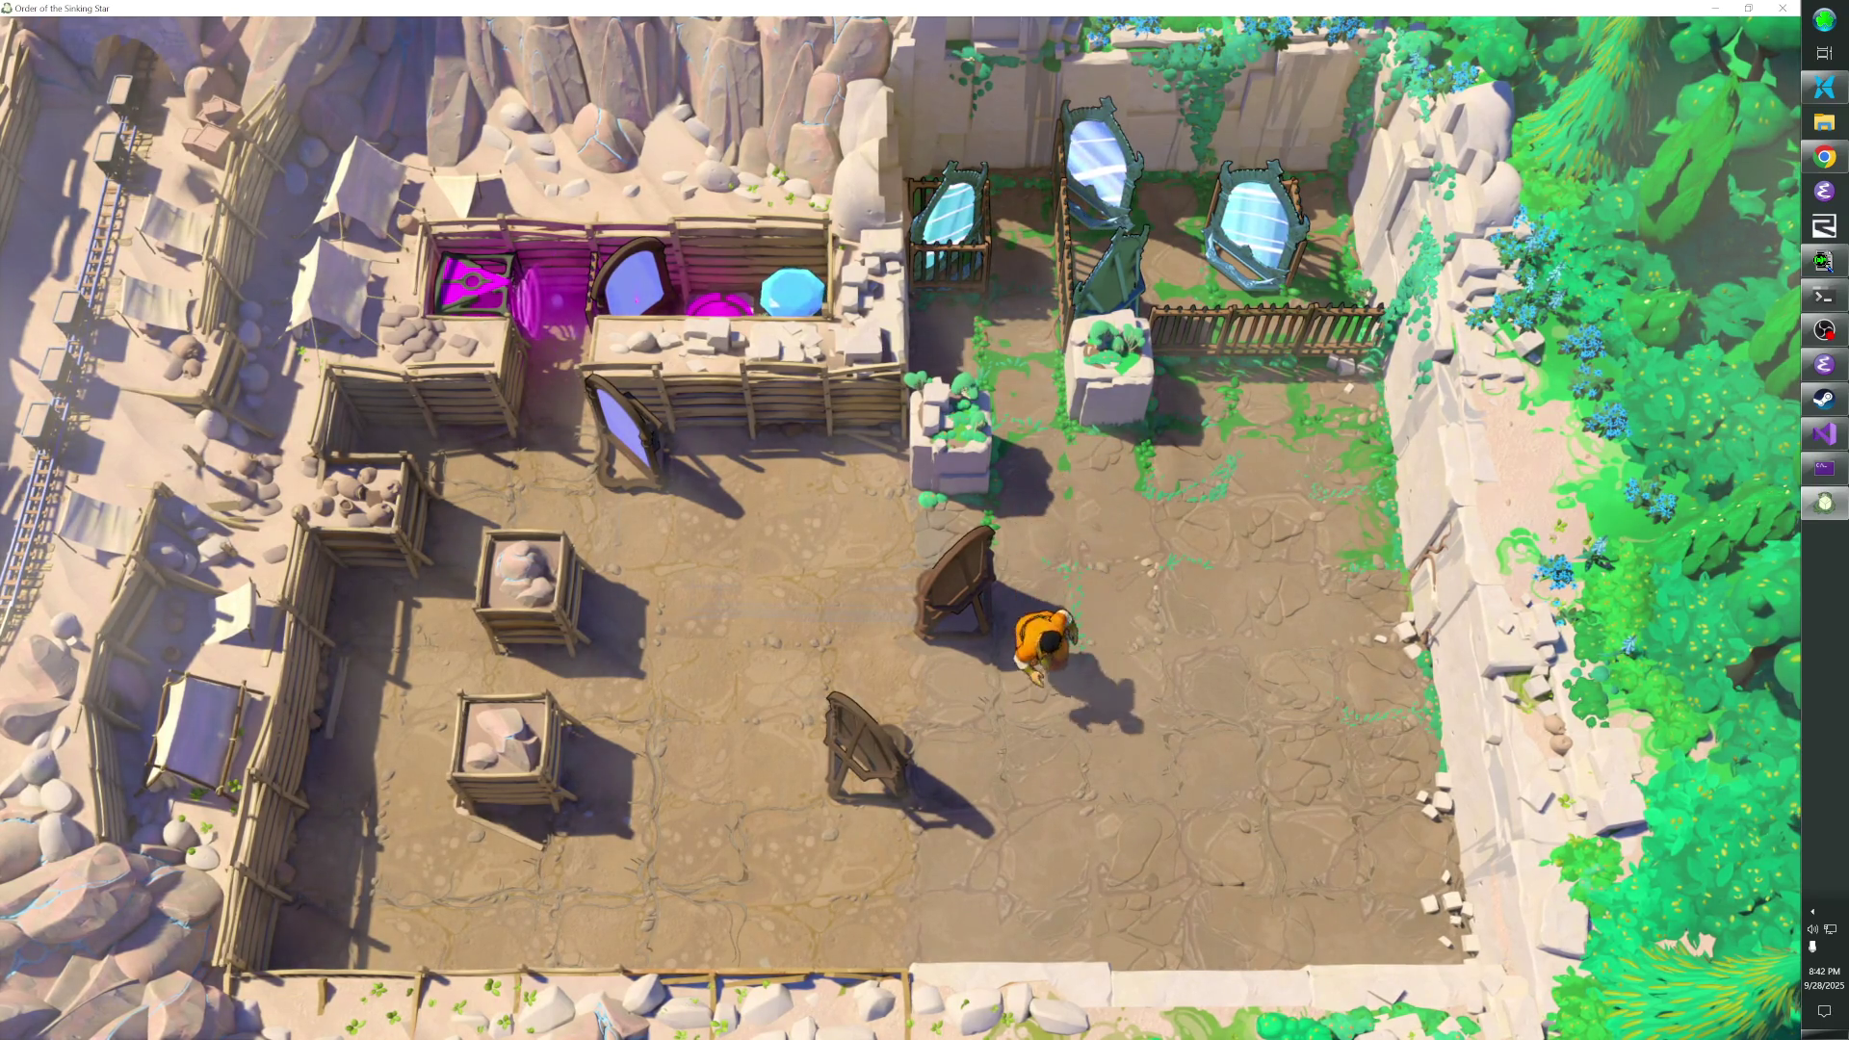
key("a")
key("d")
key("w")
key("w")
key("w")
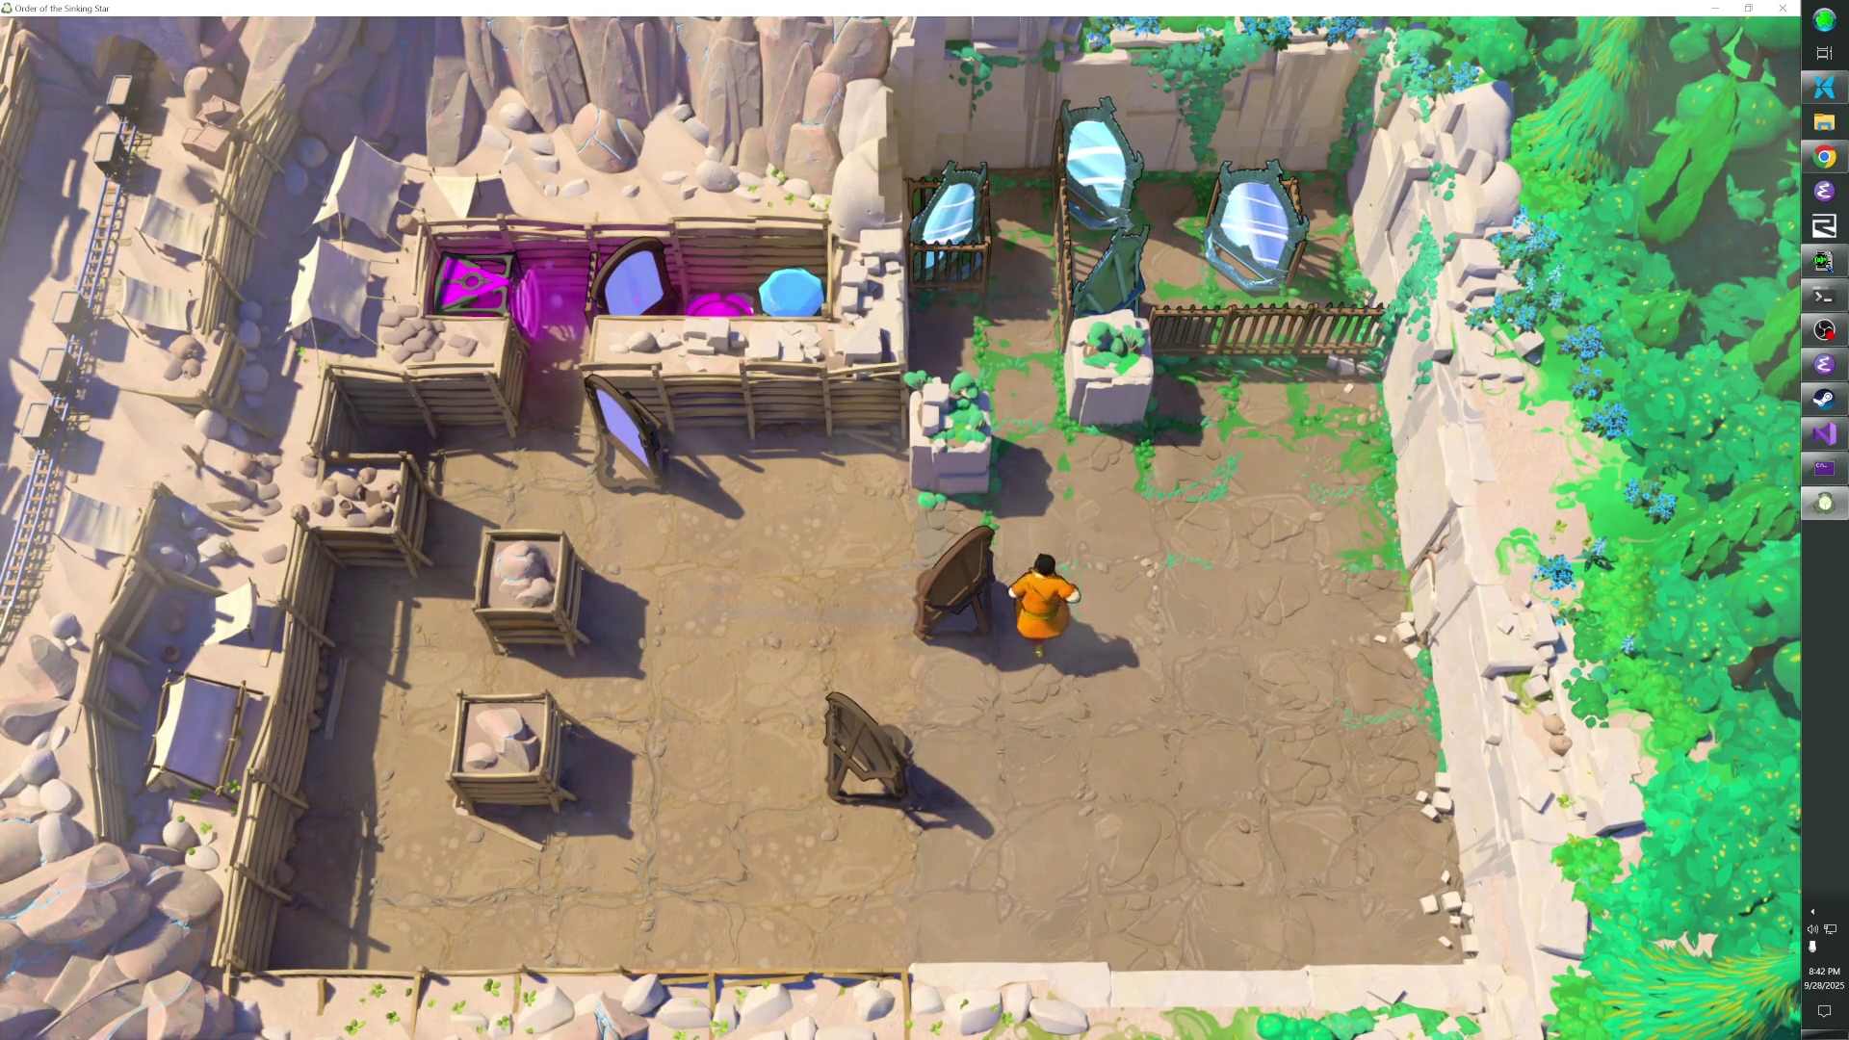
key("a")
key("w")
key("d")
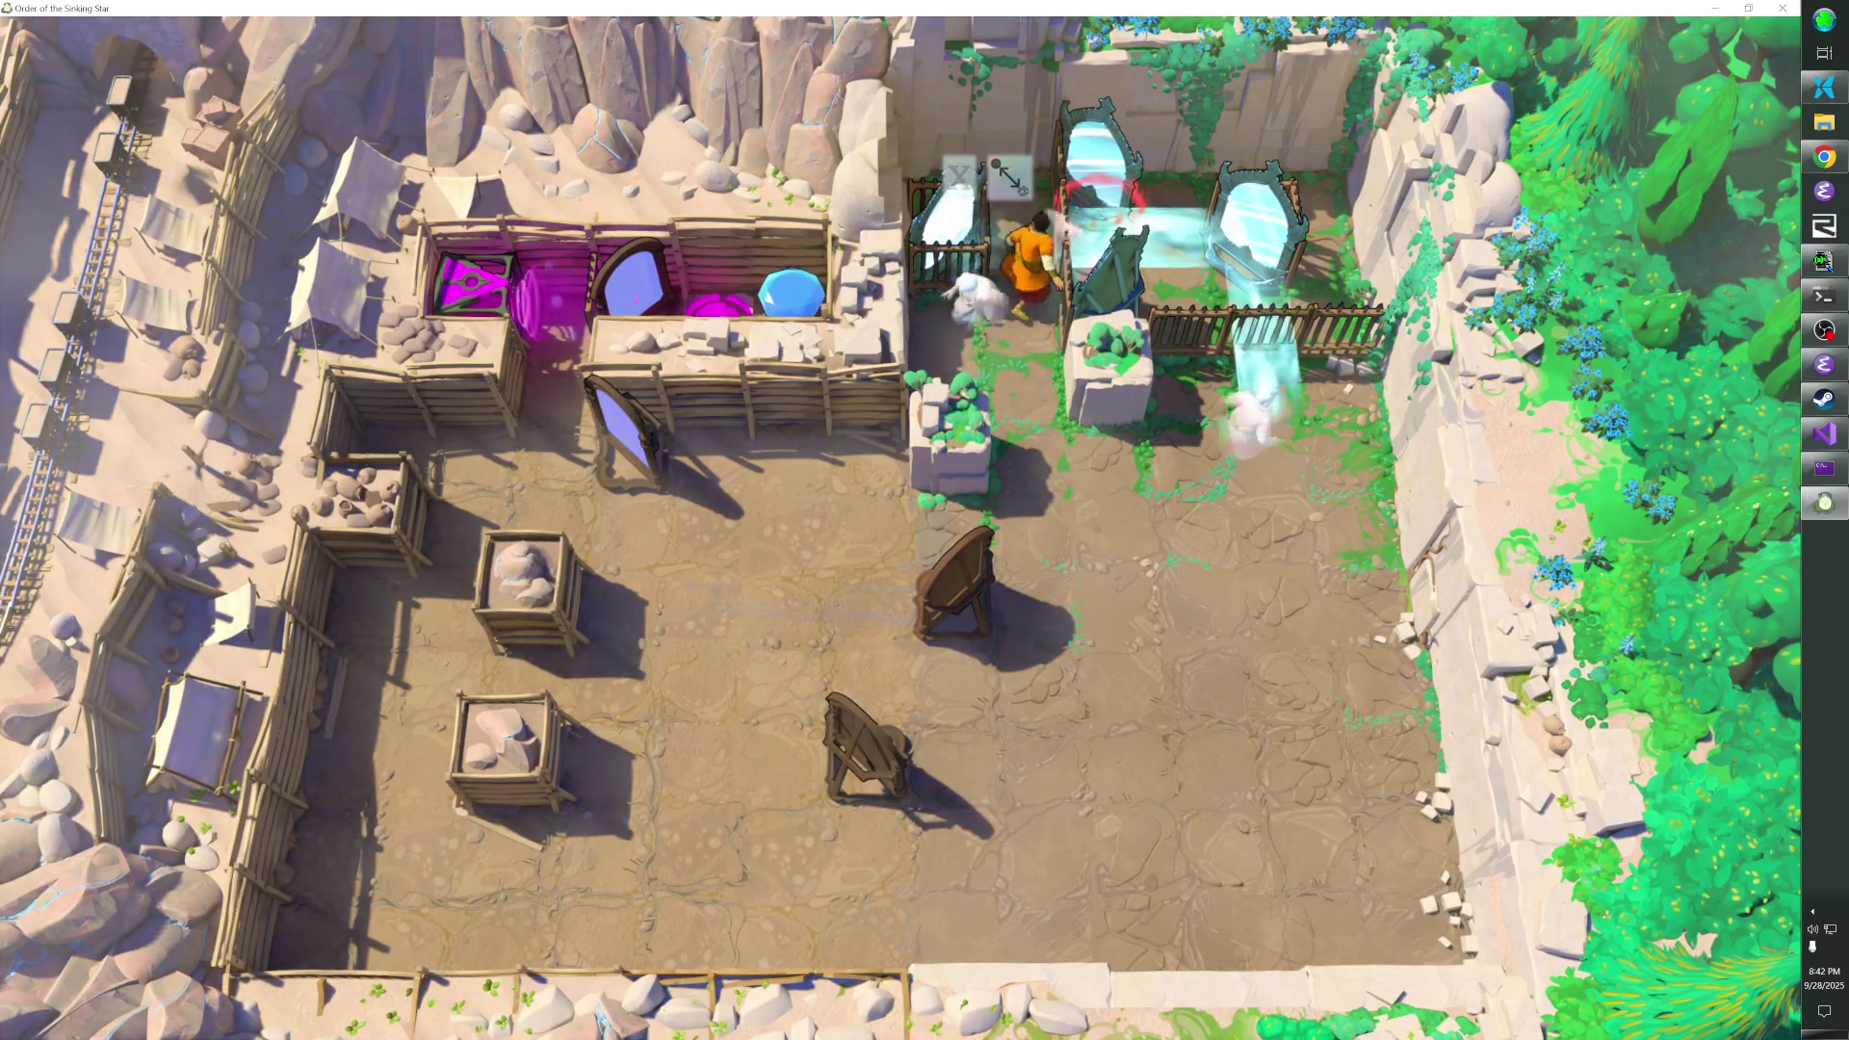
- Walk around the planter and return to the spot below it
key("s")
key("d")
key("d")
key("a")
key("w")
key("s")
key("a")
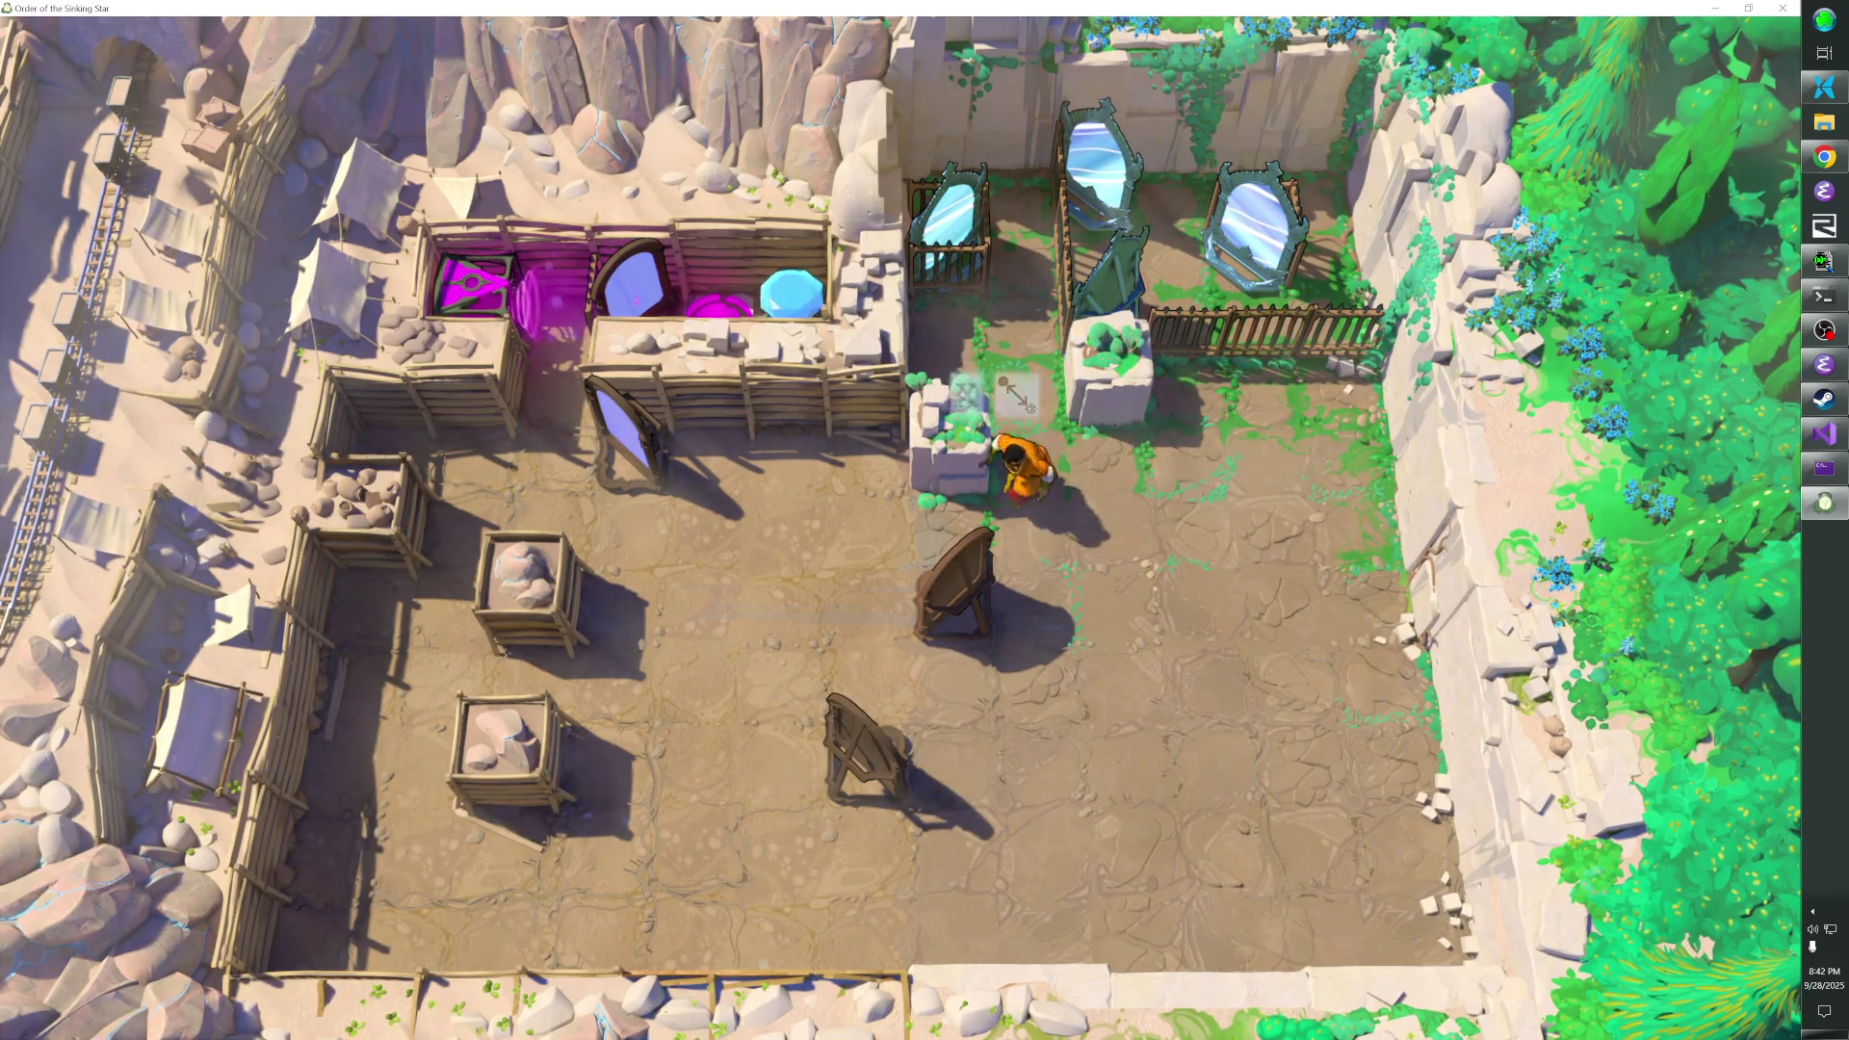
key("a")
key("d")
- Push the wooden mirror two tiles left, then the upright mirror left and up into the magenta beam
key("s")
key("a")
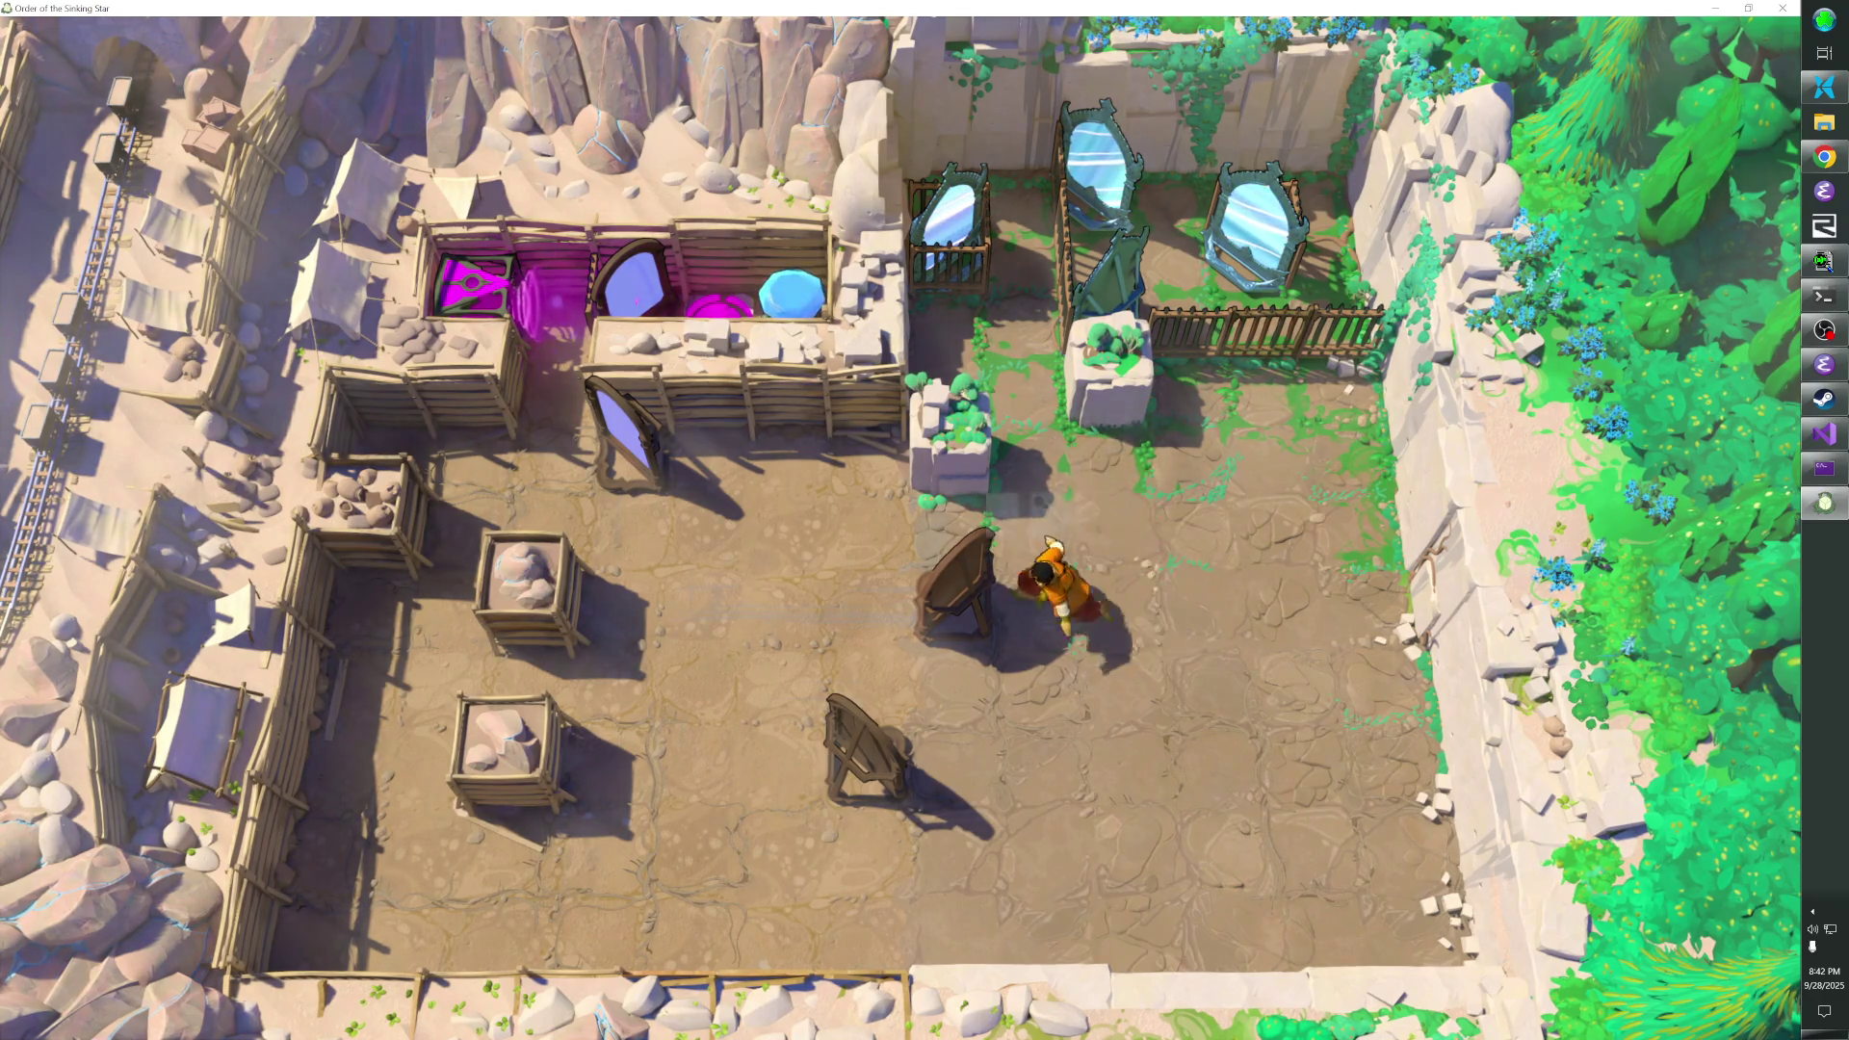
key("a")
key("a")
key("w")
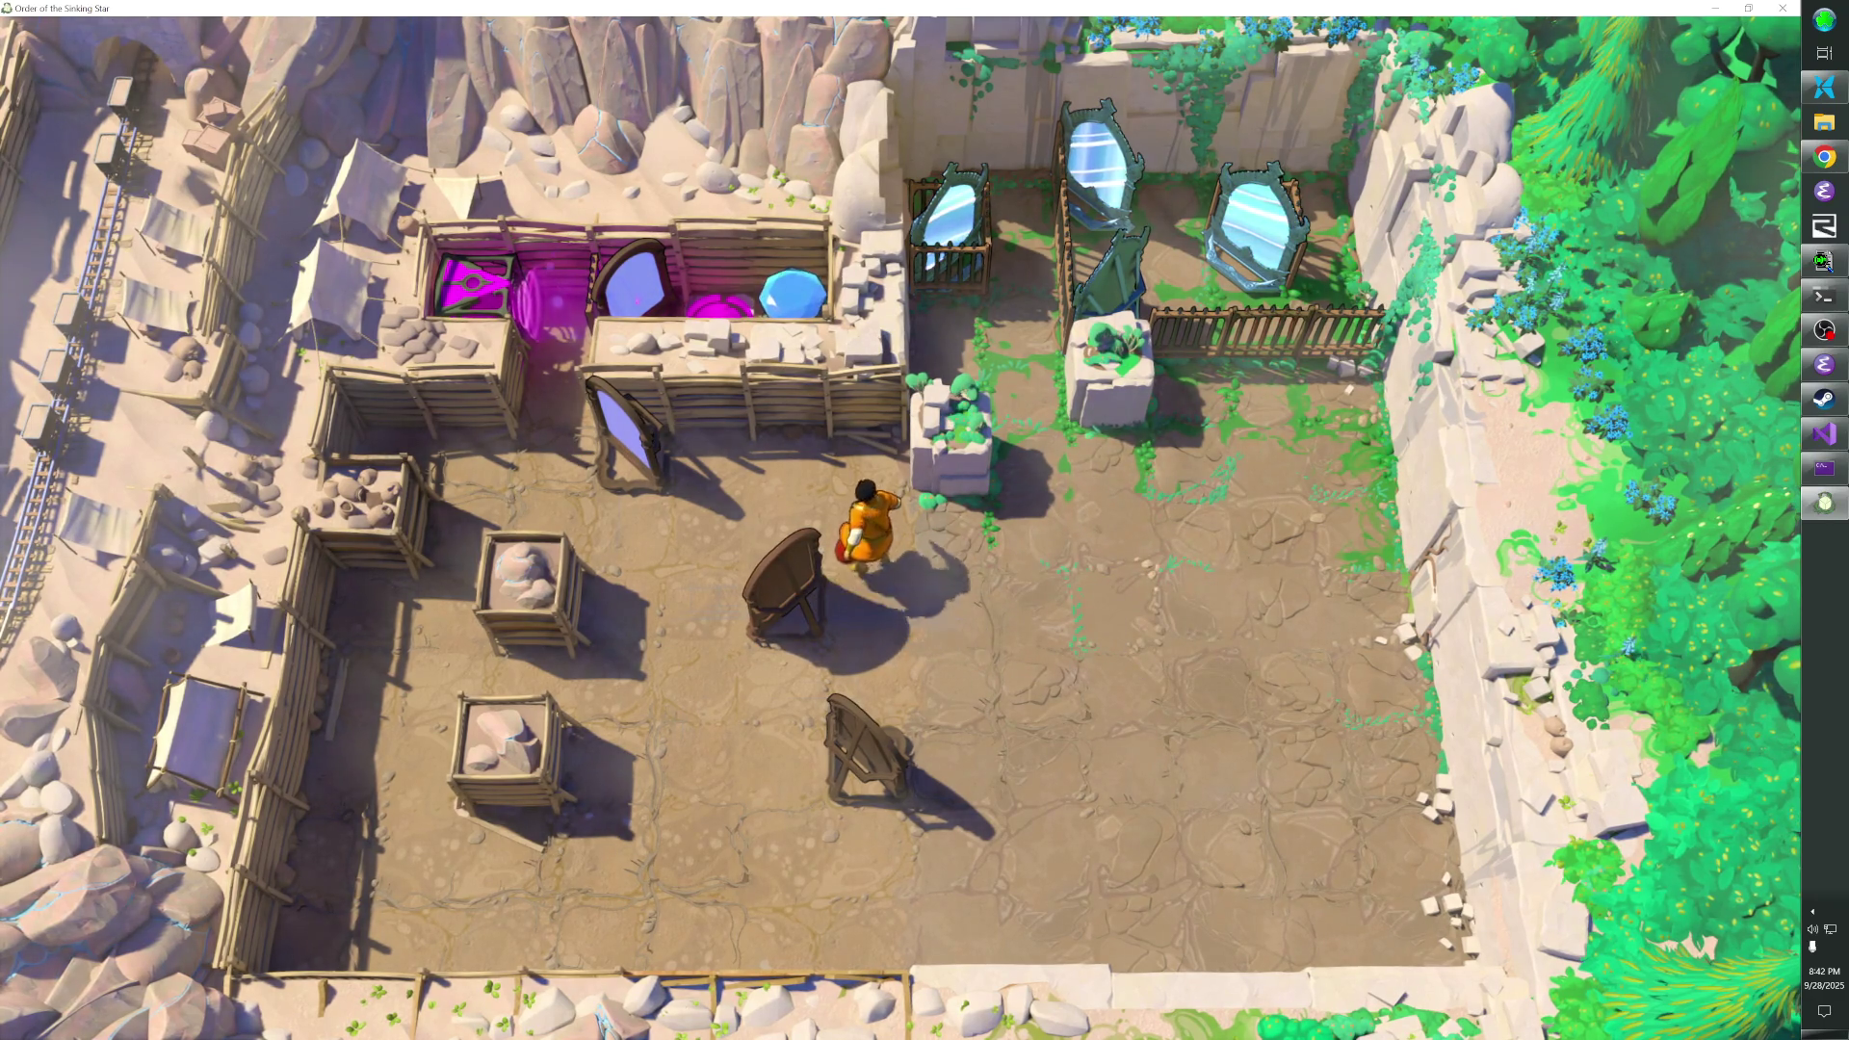
key("a")
key("w")
key("a")
key("a")
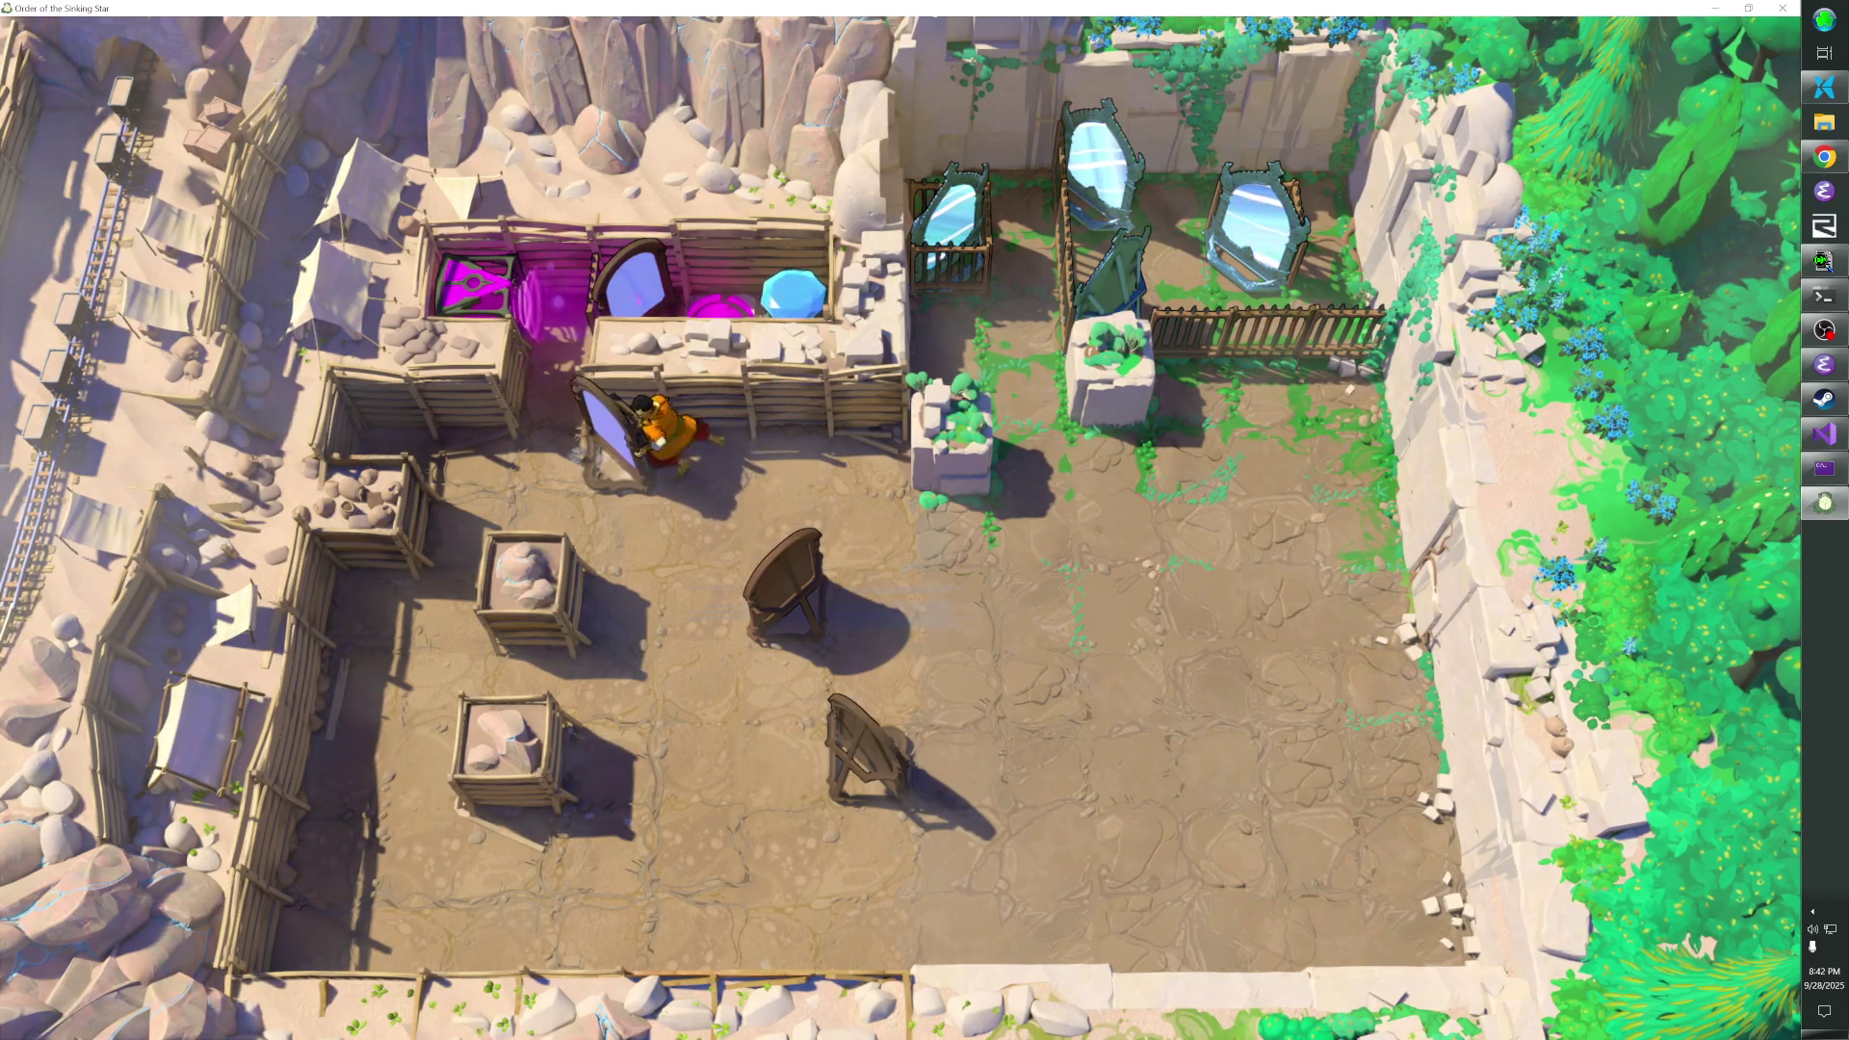
key("a")
key("s")
key("w")
key("w")
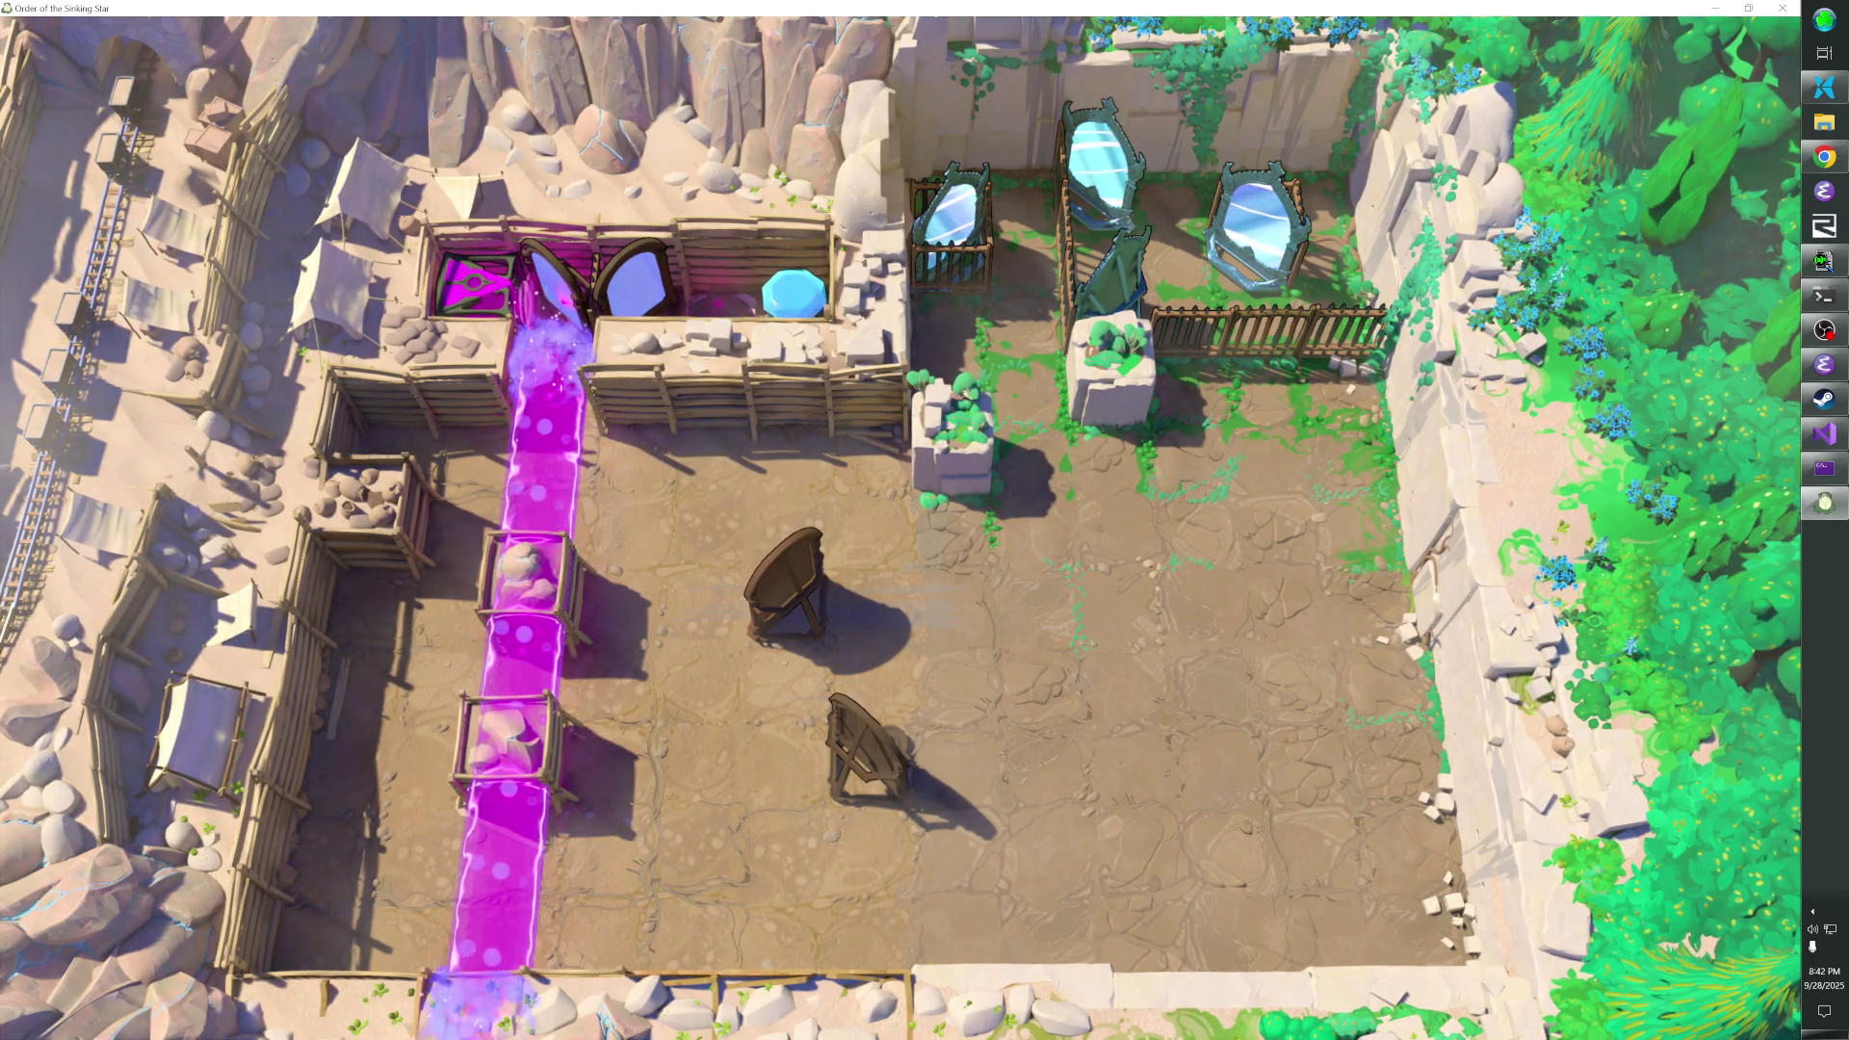
- Undo the beam-redirecting push, stand below the wooden mirror, and read the command prompt's errors
key("z")
key("d")
key("s")
key("s")
key("s")
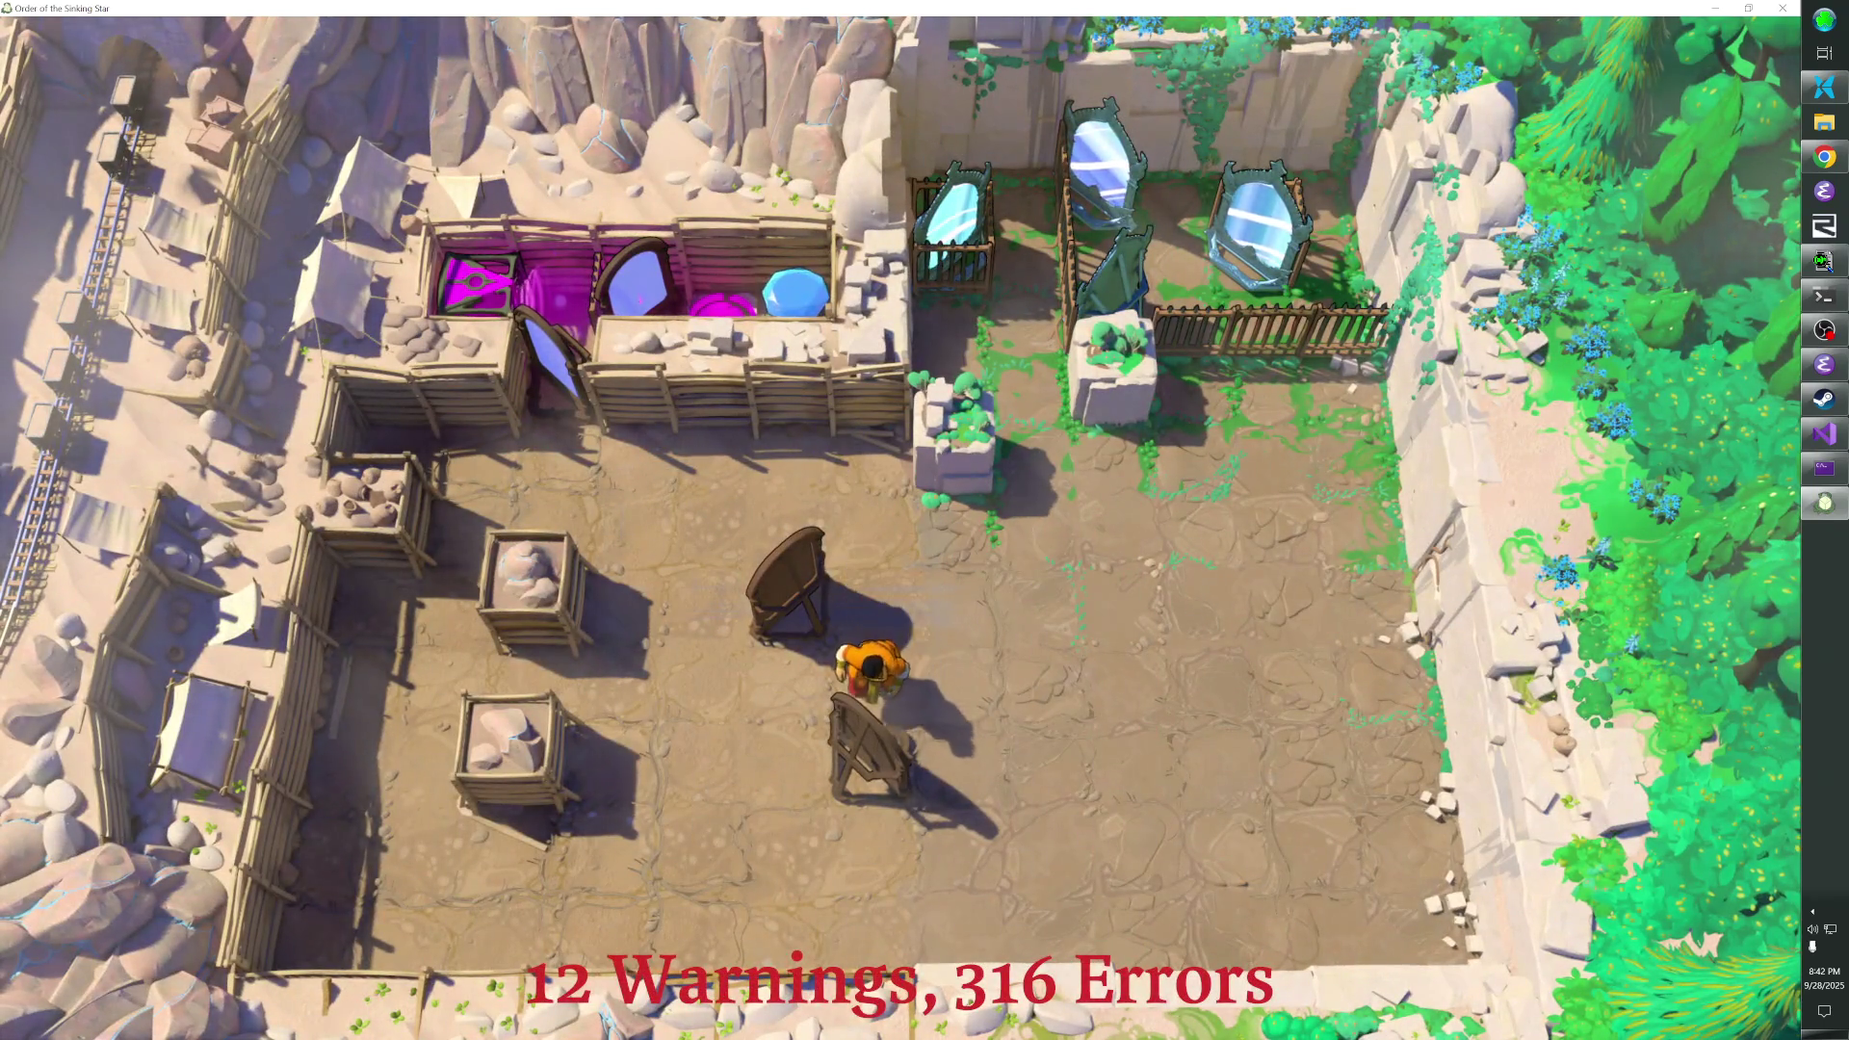
key("a")
key("alt+Tab")
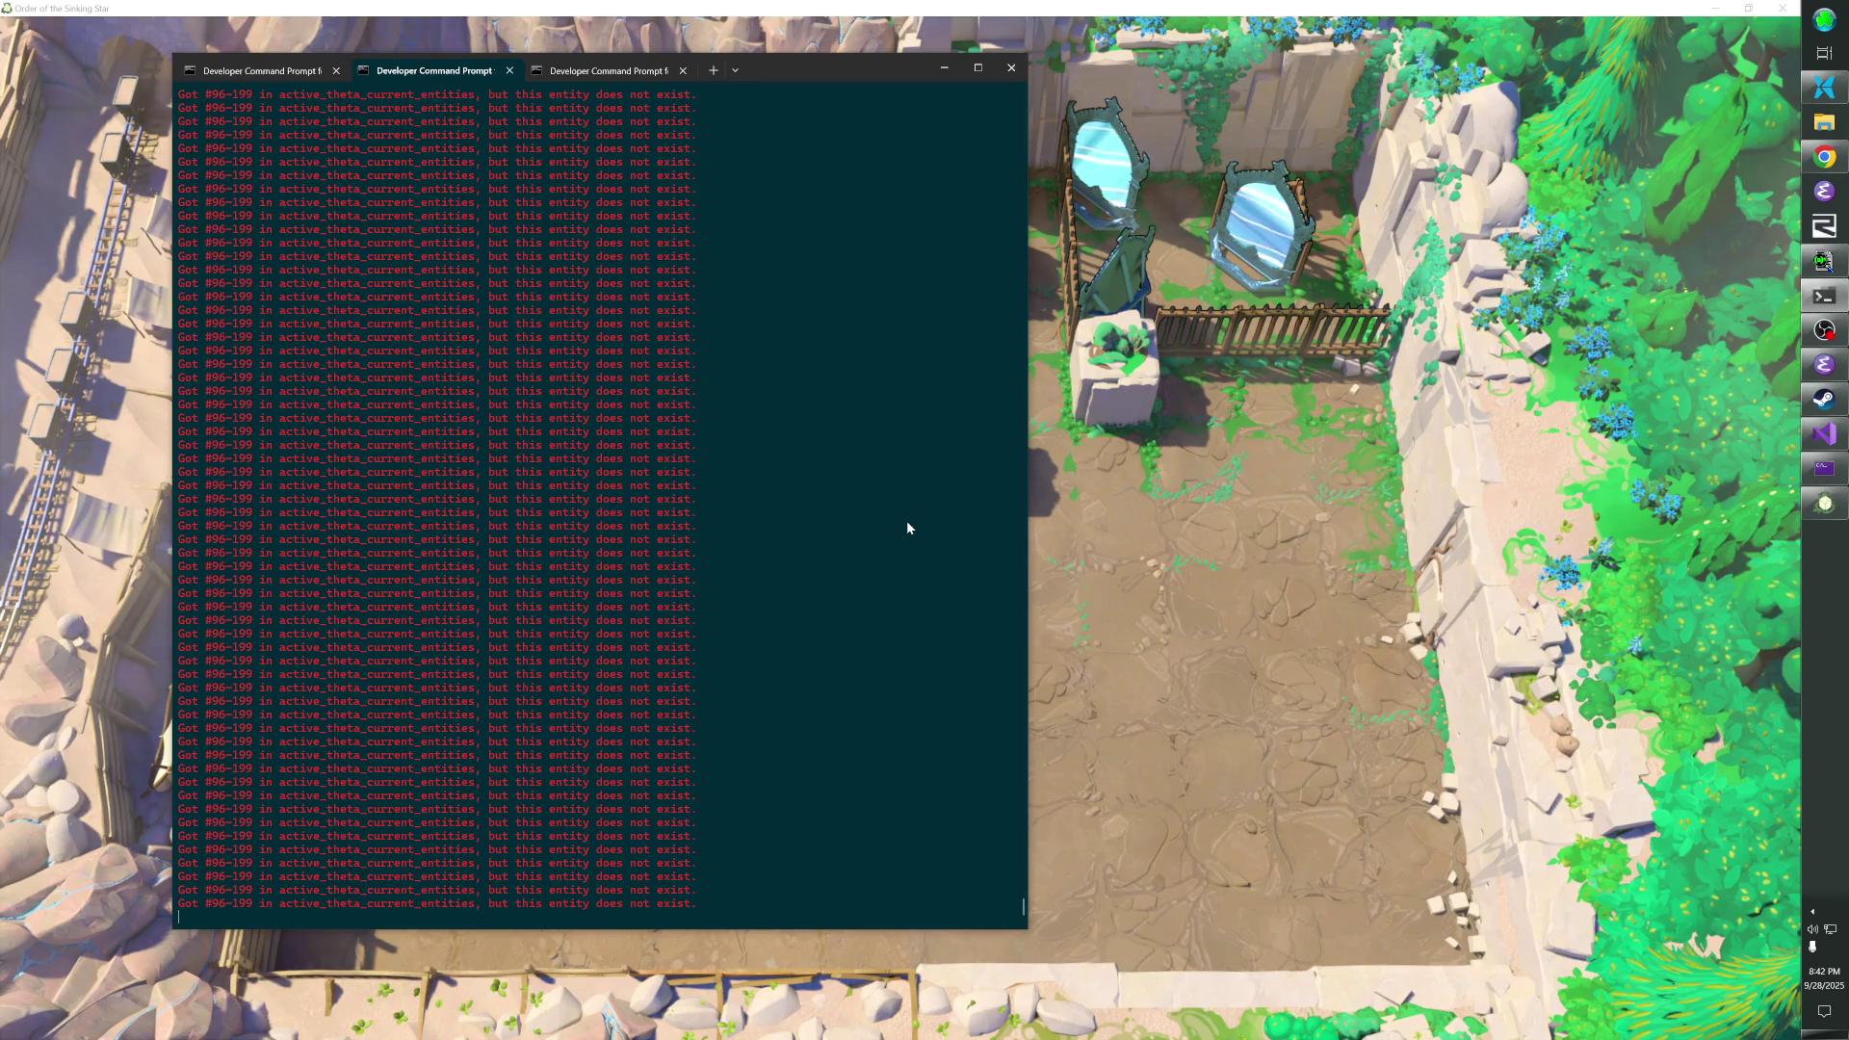
key("alt+Tab")
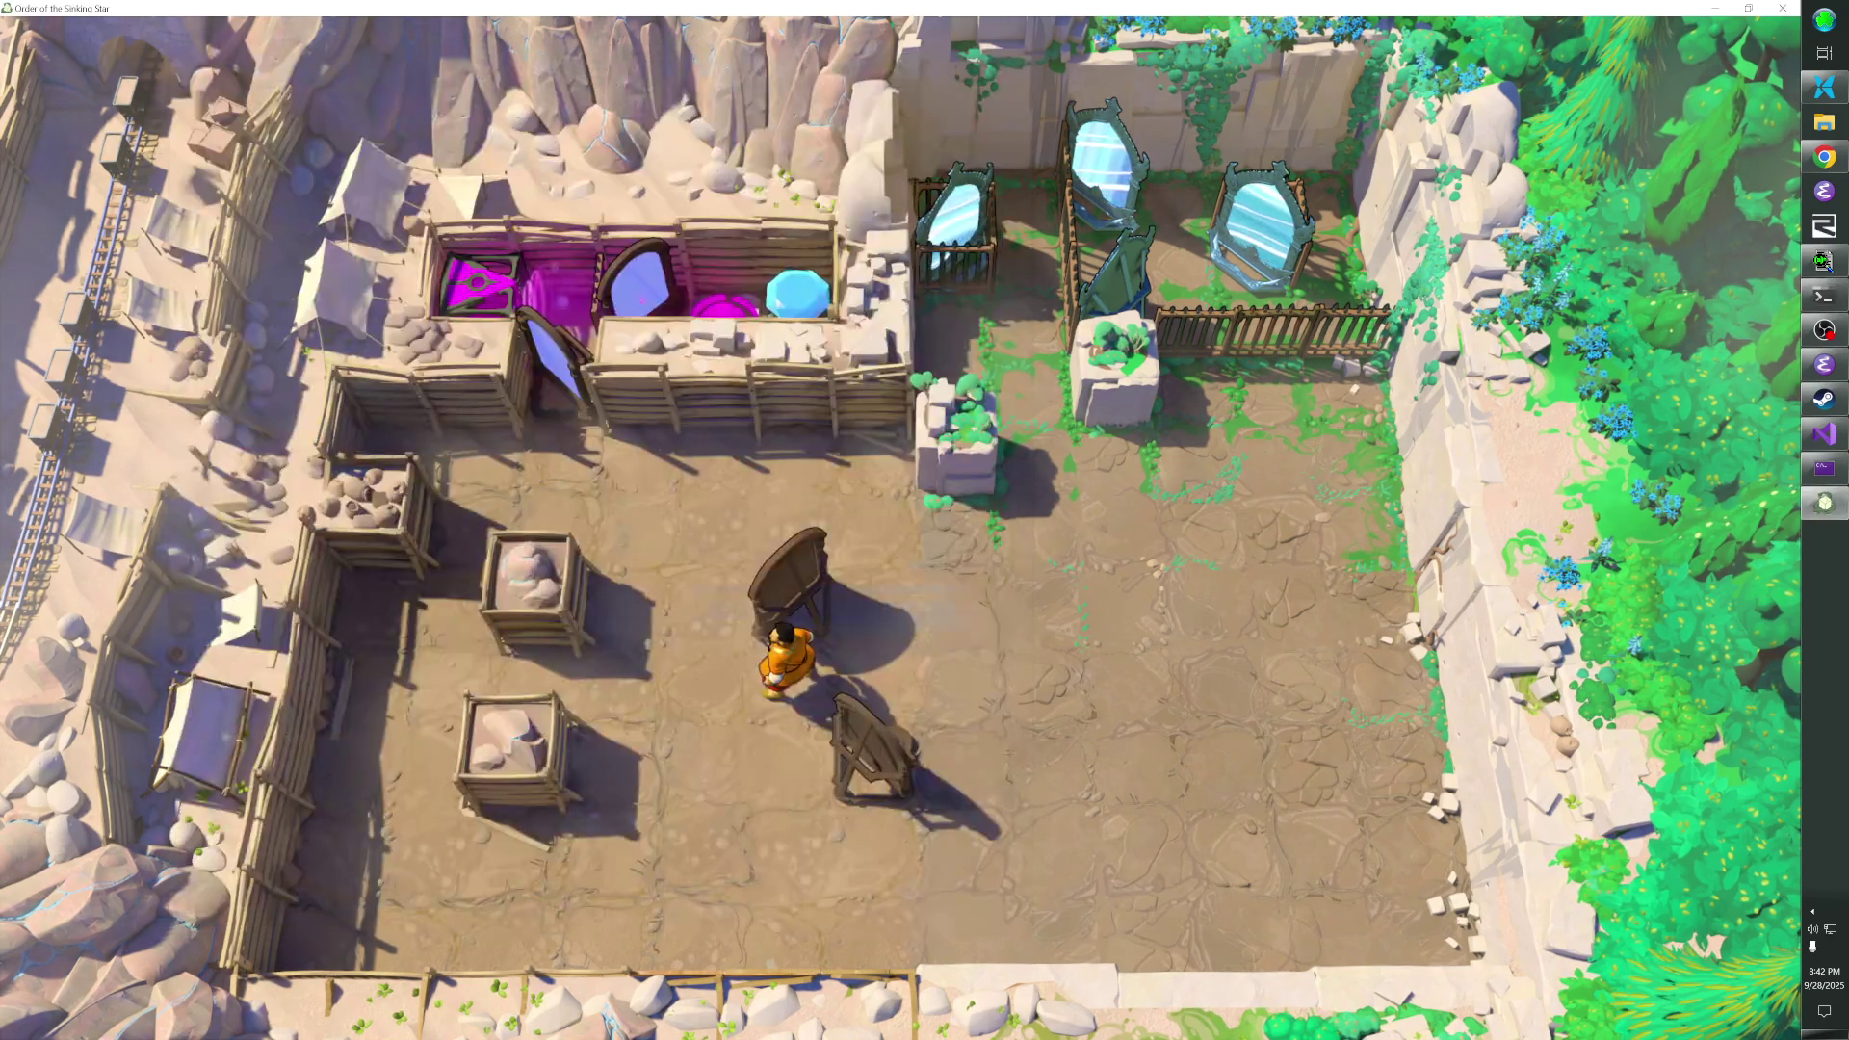
- Select and focus Guy #96-199 with the console command 'select 96-199', then leave the editor
key("grave")
type("select 96-199")
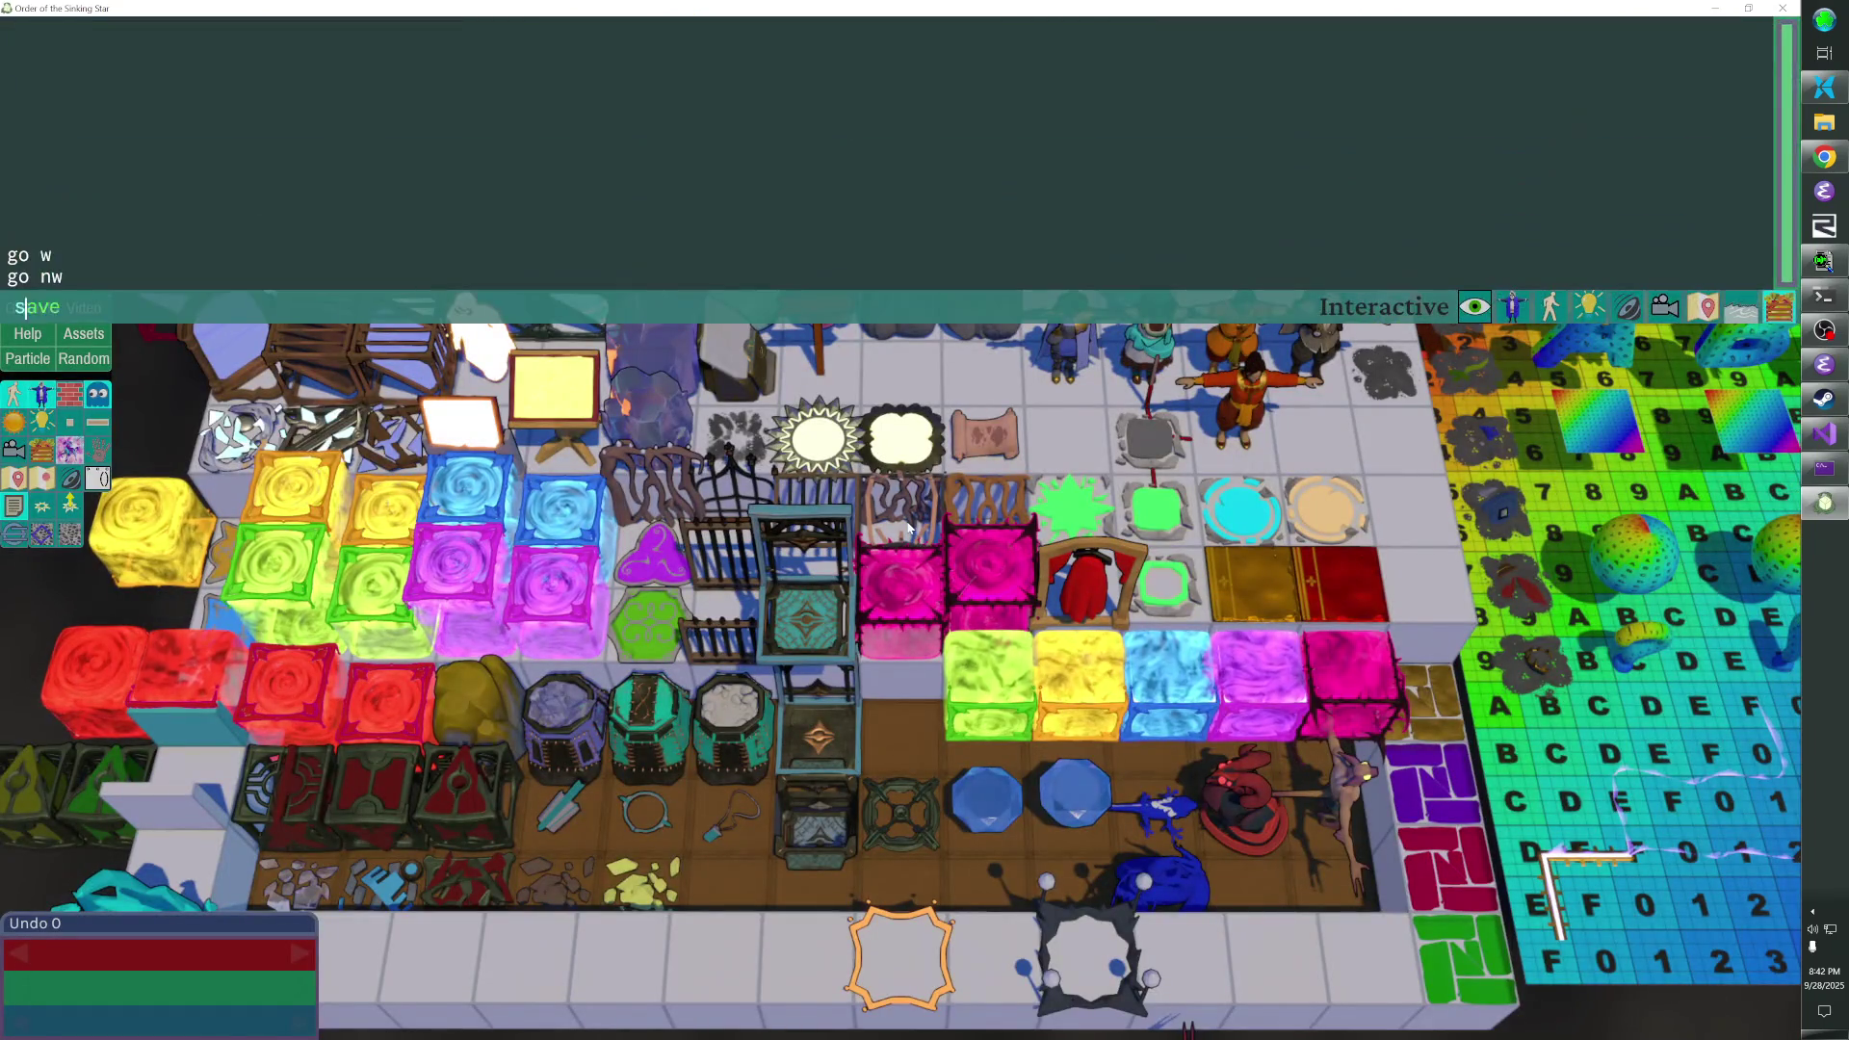
key("Return")
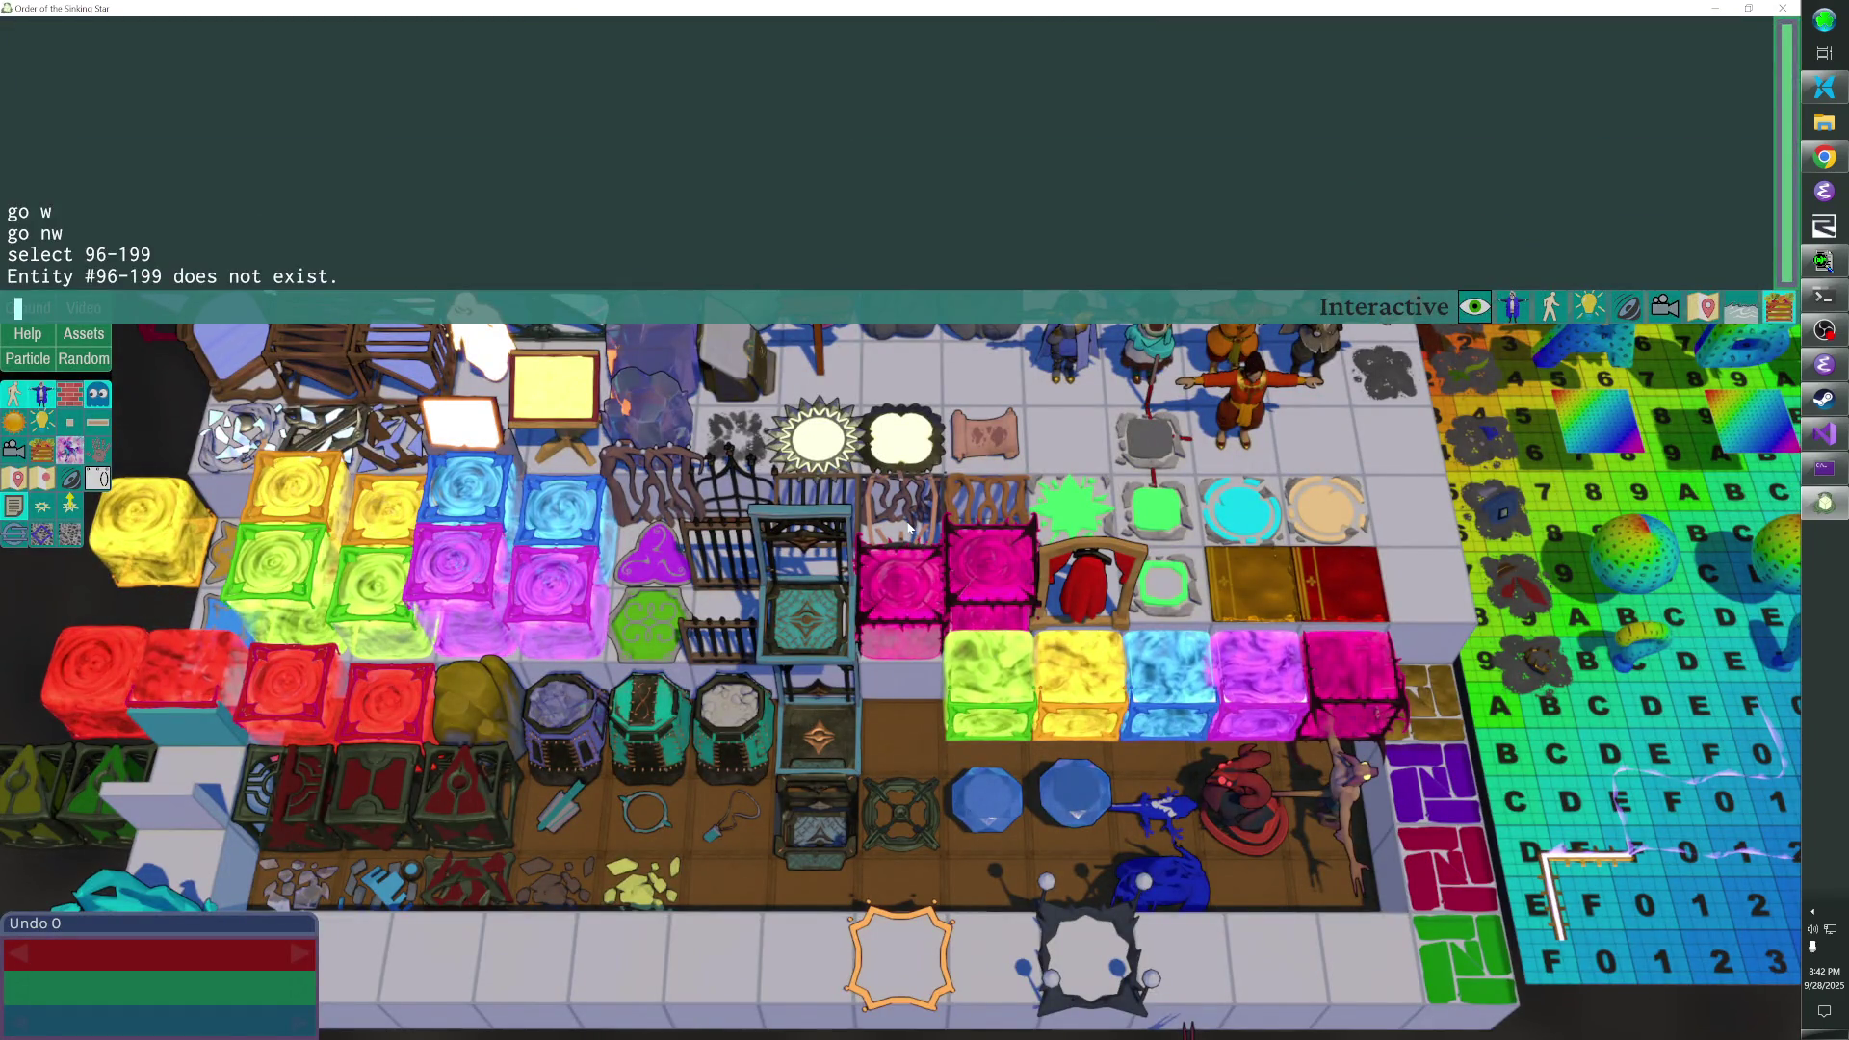
key("Up")
key("Return")
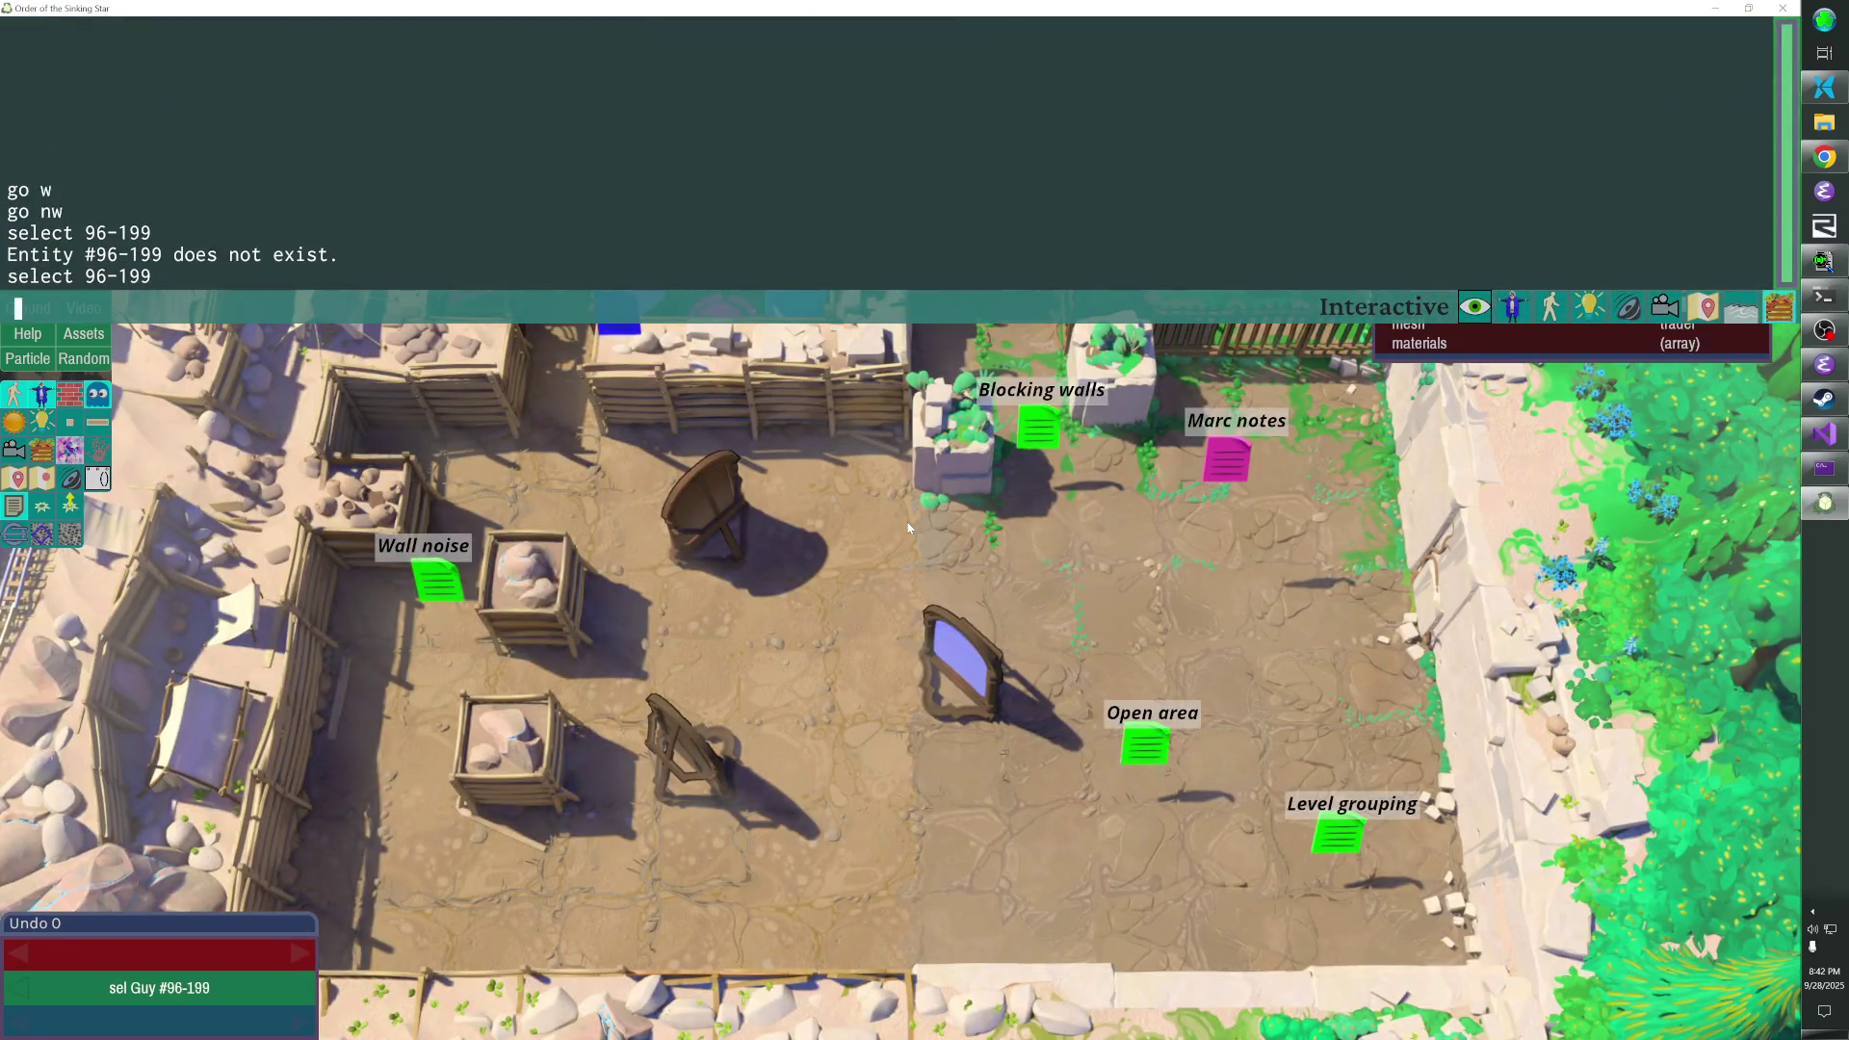
key("grave")
key("Escape")
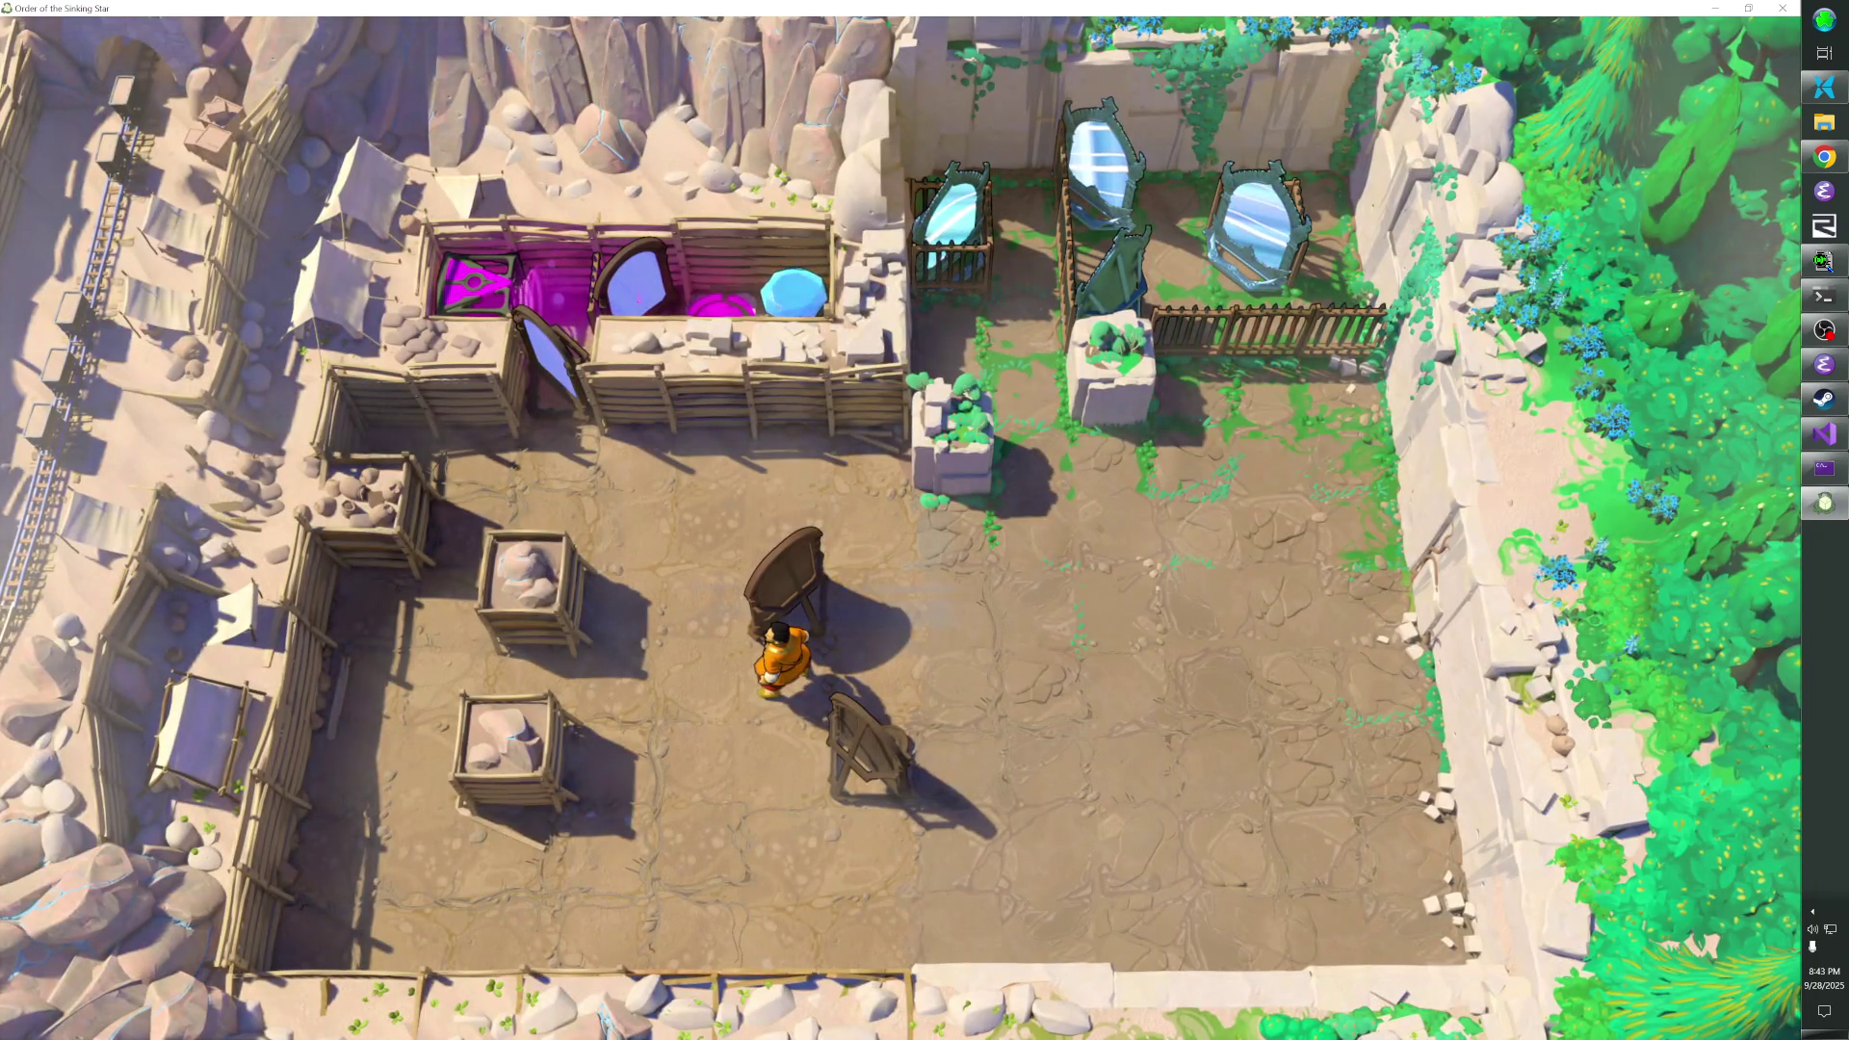
- Check the command prompt output, view the level overview, and bring up the pause menu
key("alt+Tab")
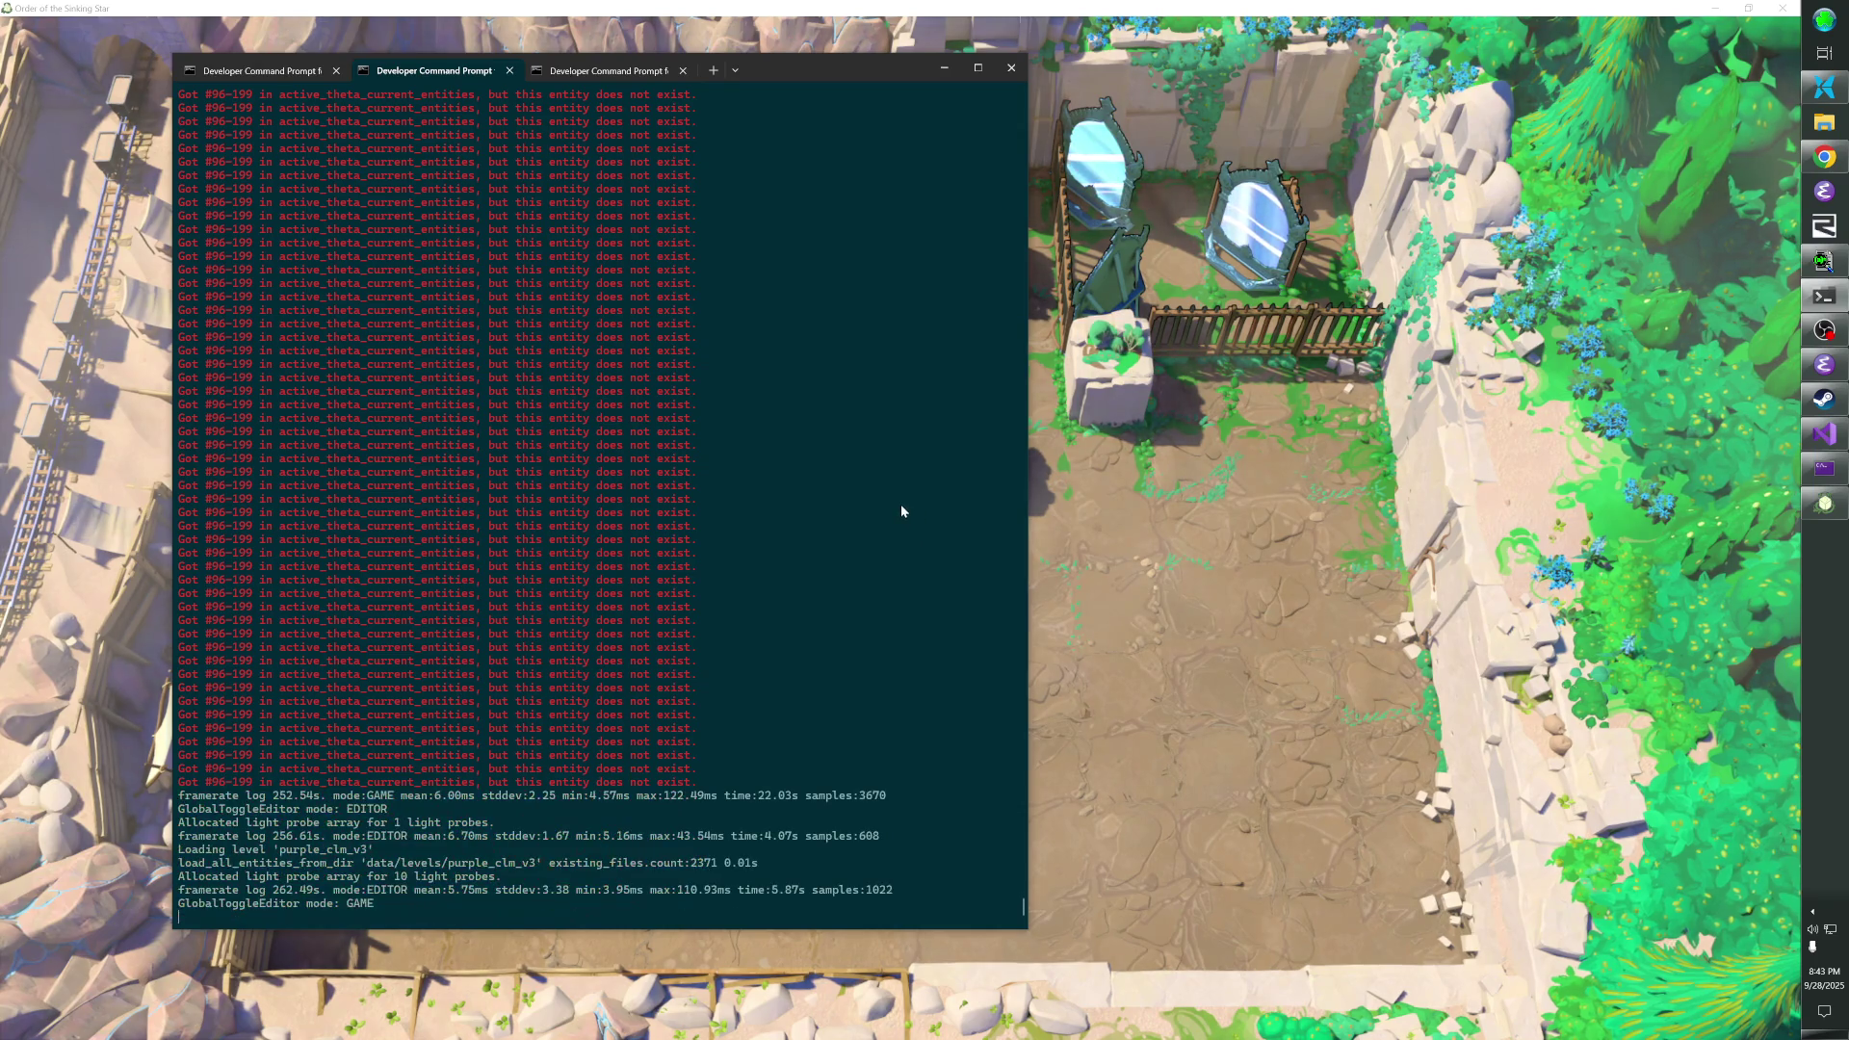
key("alt+Tab")
key("Tab")
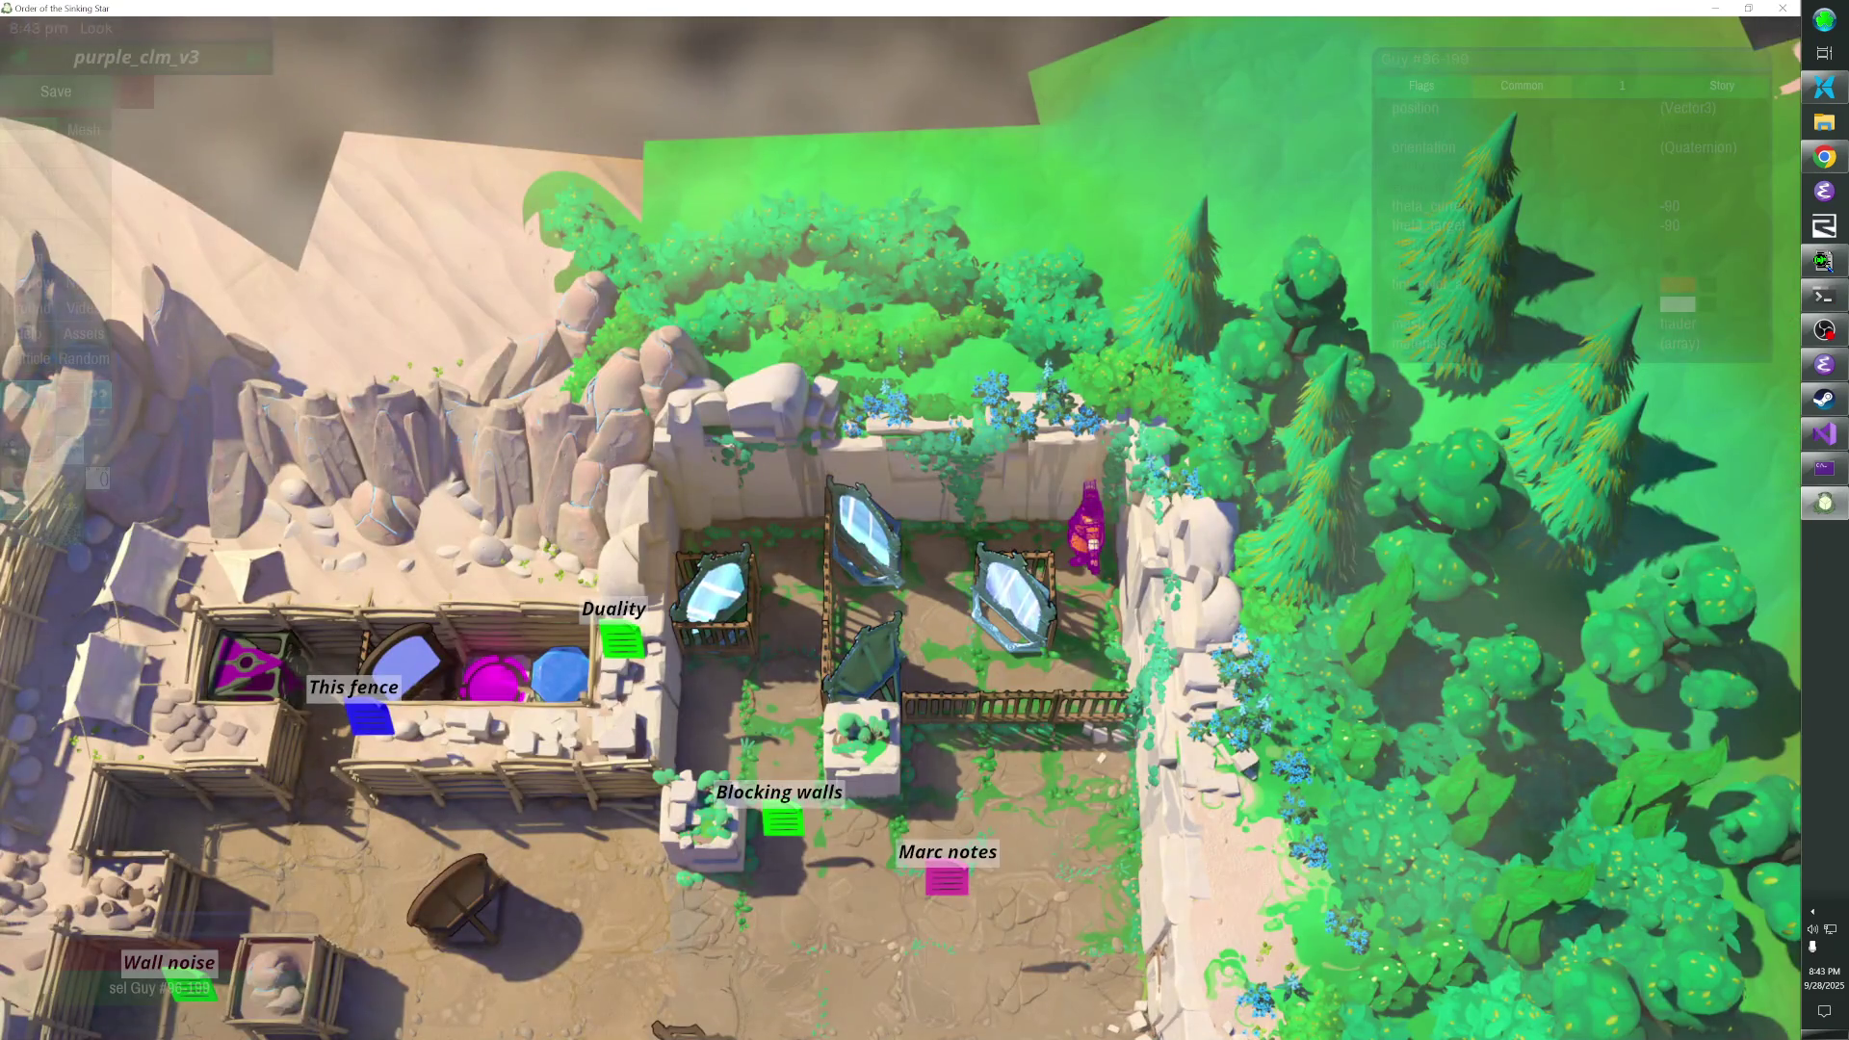
key("Tab")
key("Escape")
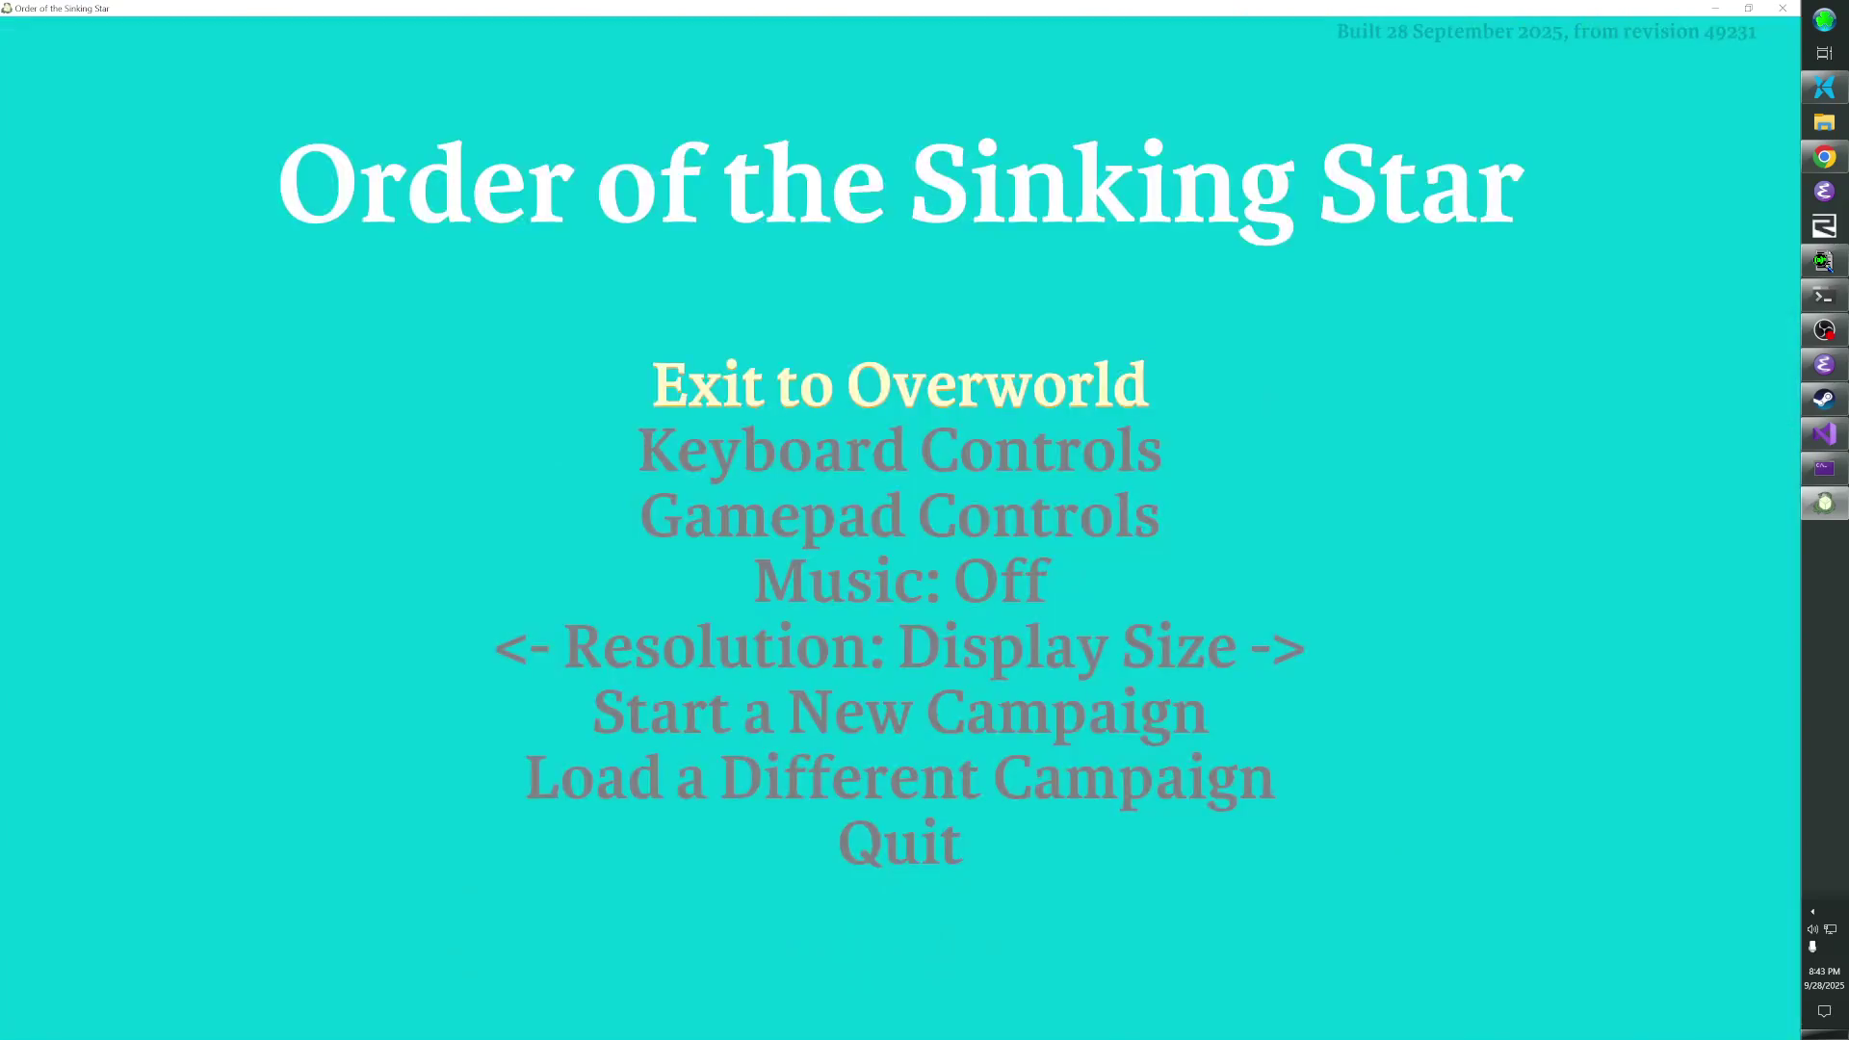
- Exit to the overworld and move both characters left, onto the golden path, and up
key("Return")
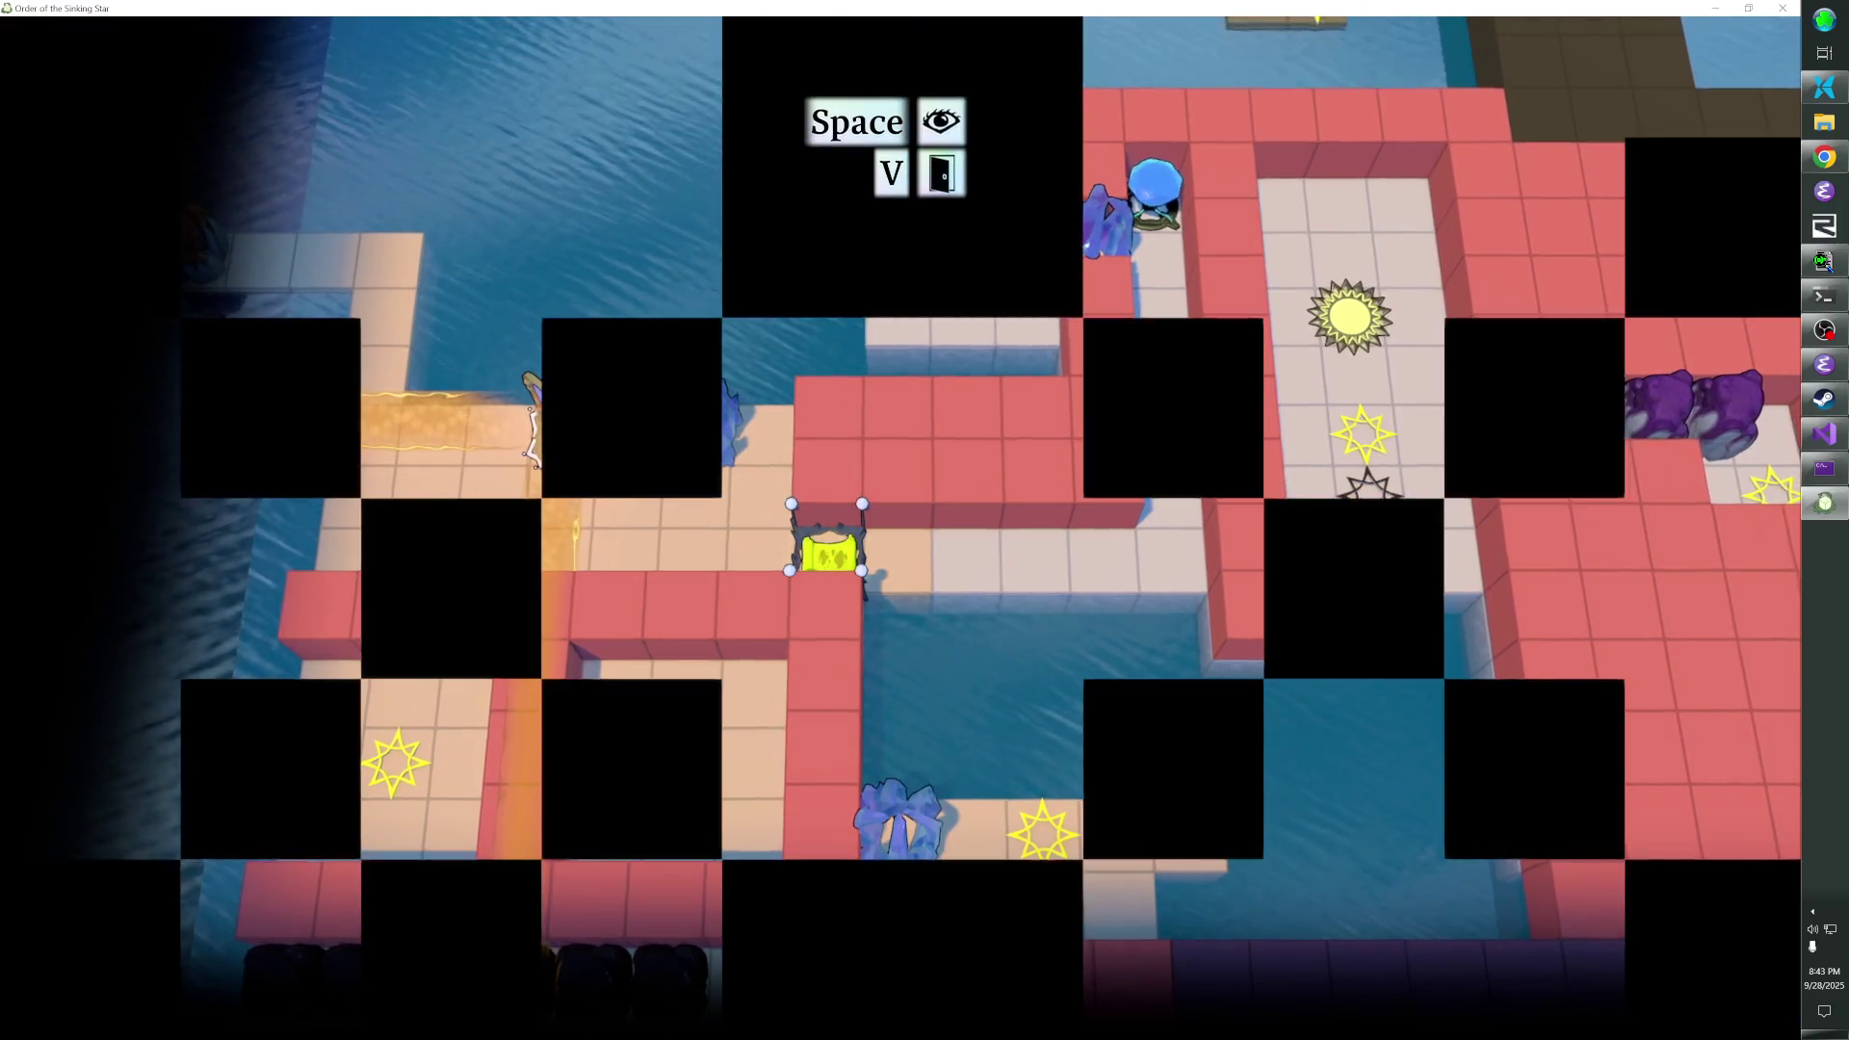
key("alt+Tab")
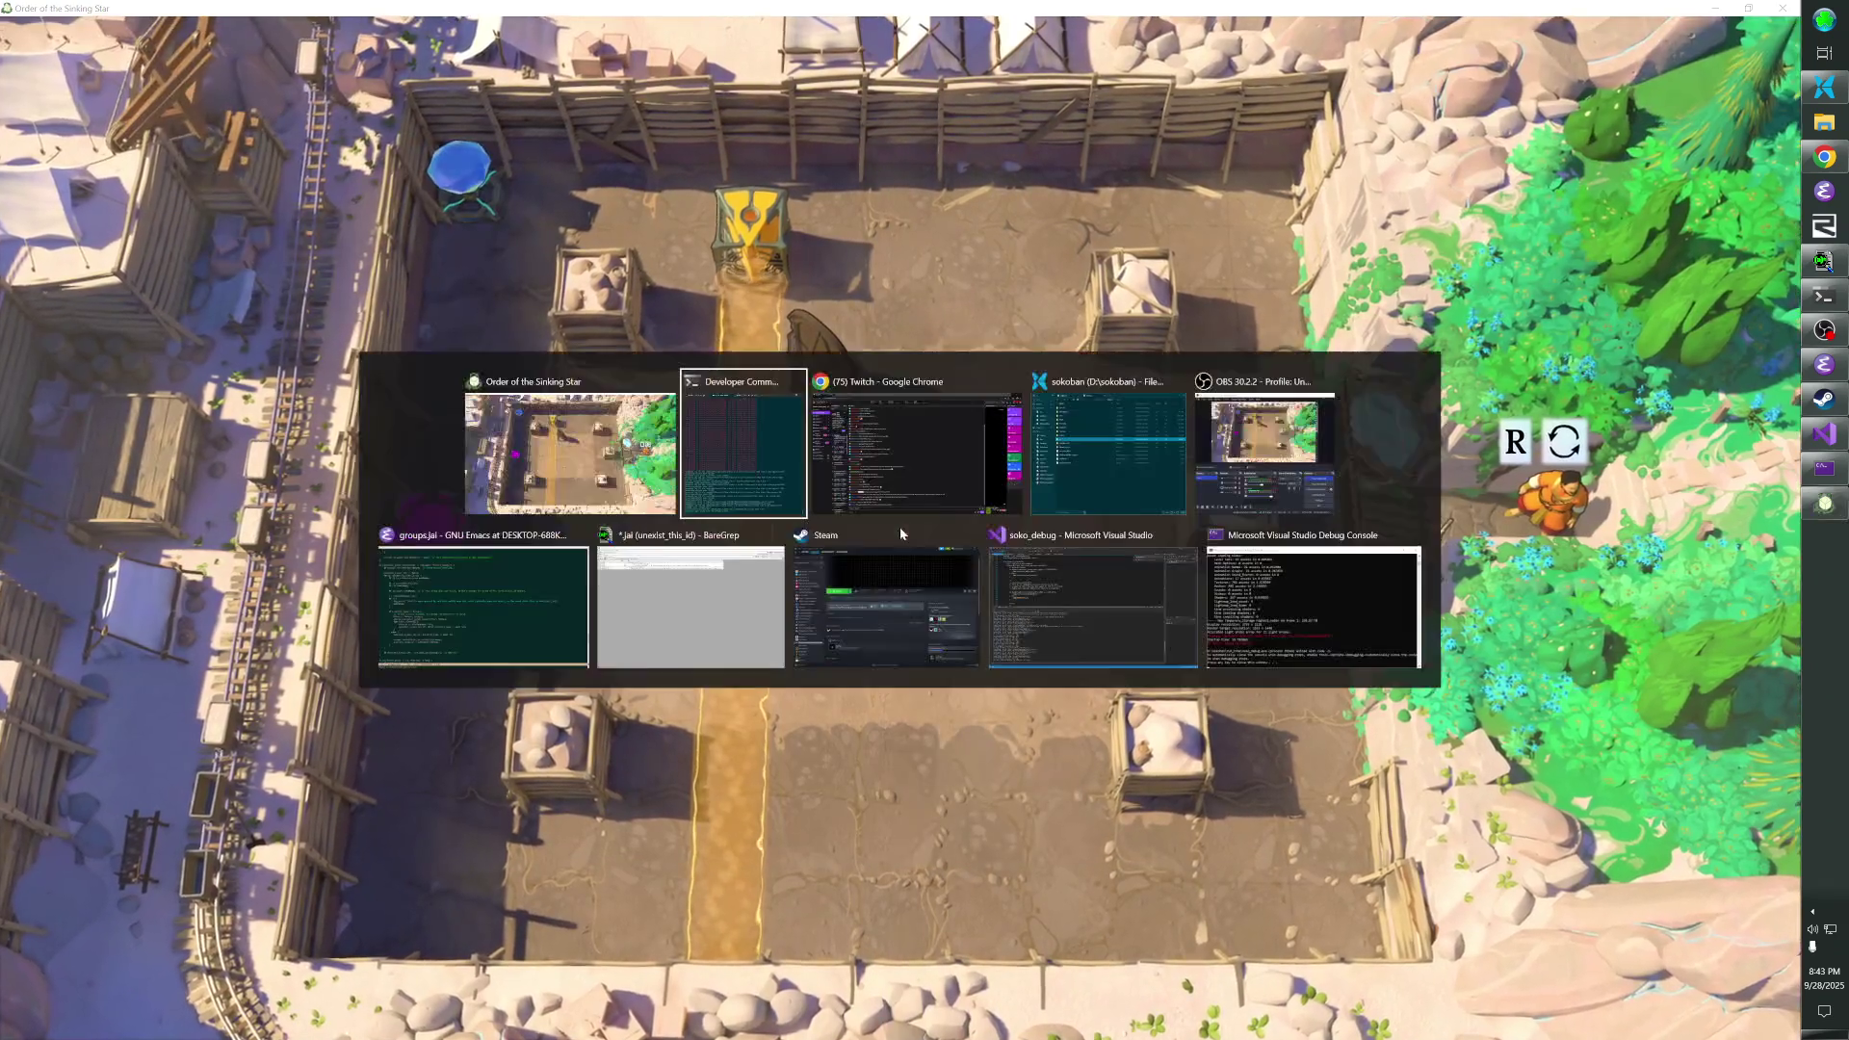
key("alt+Tab")
key("Left")
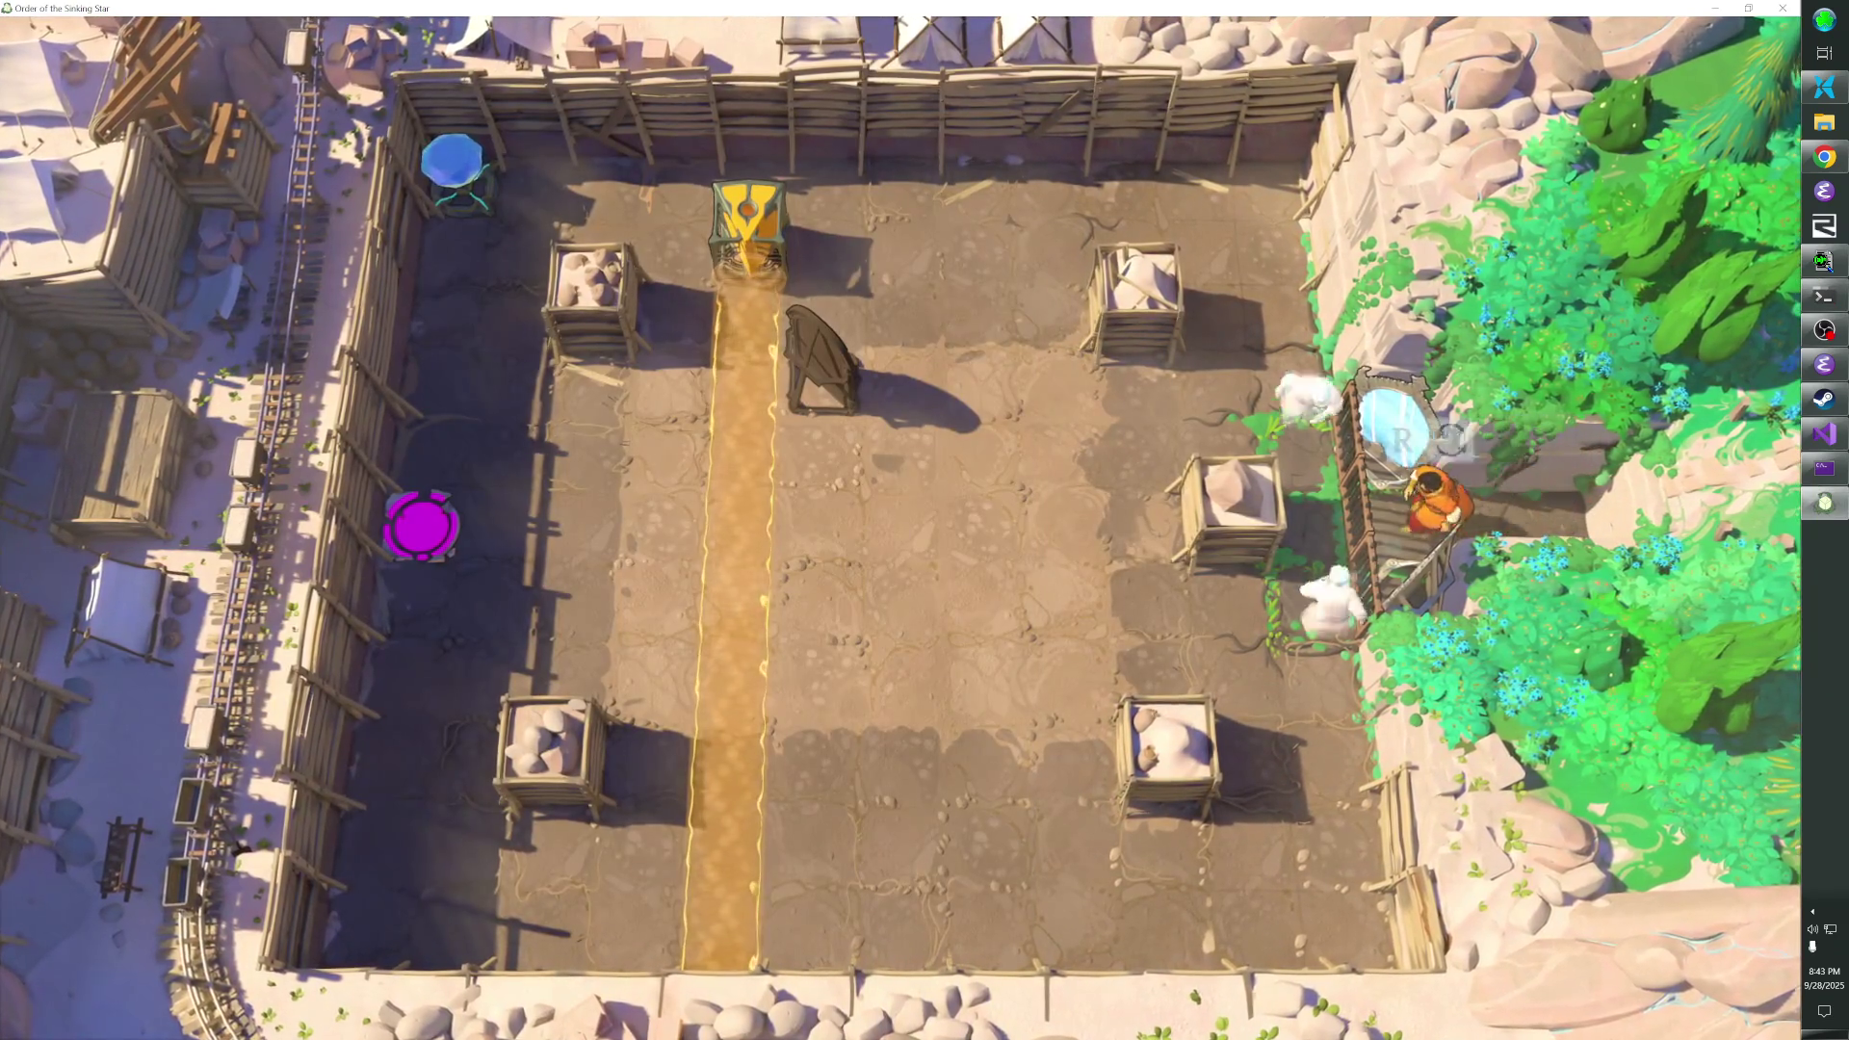
key("Left")
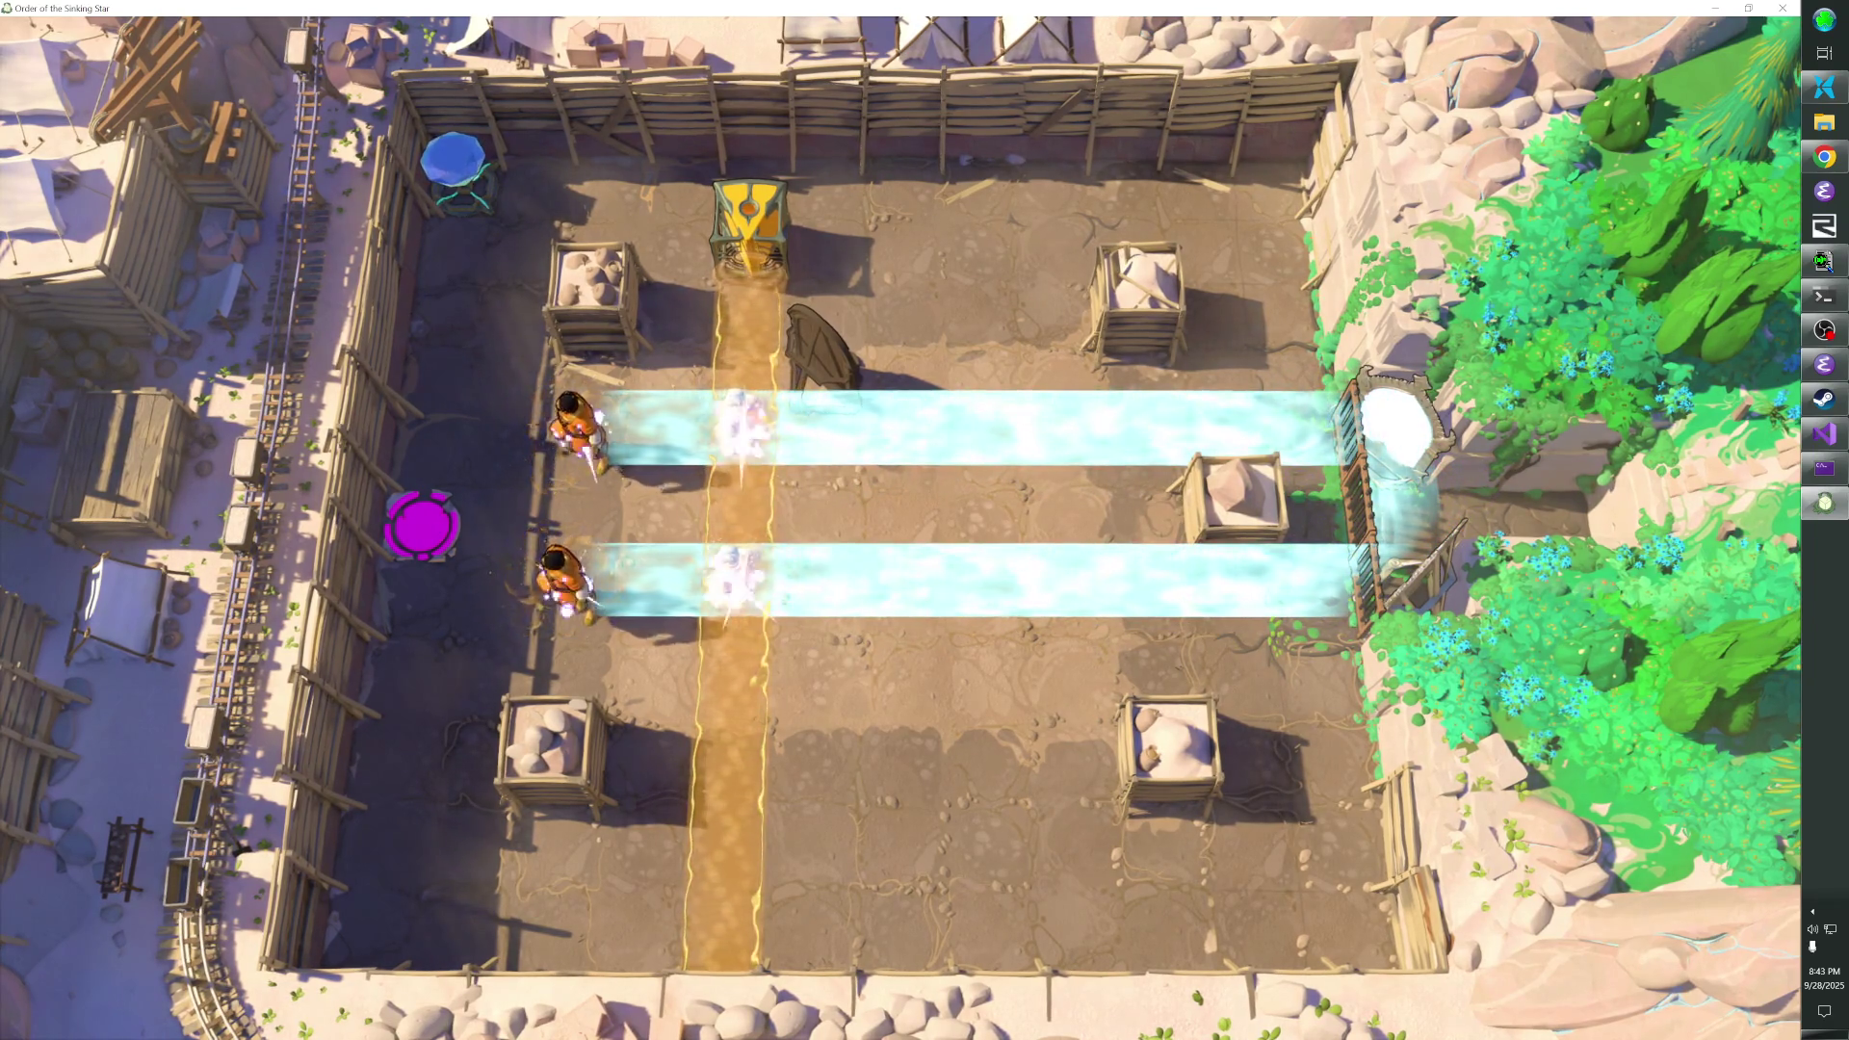
key("Right")
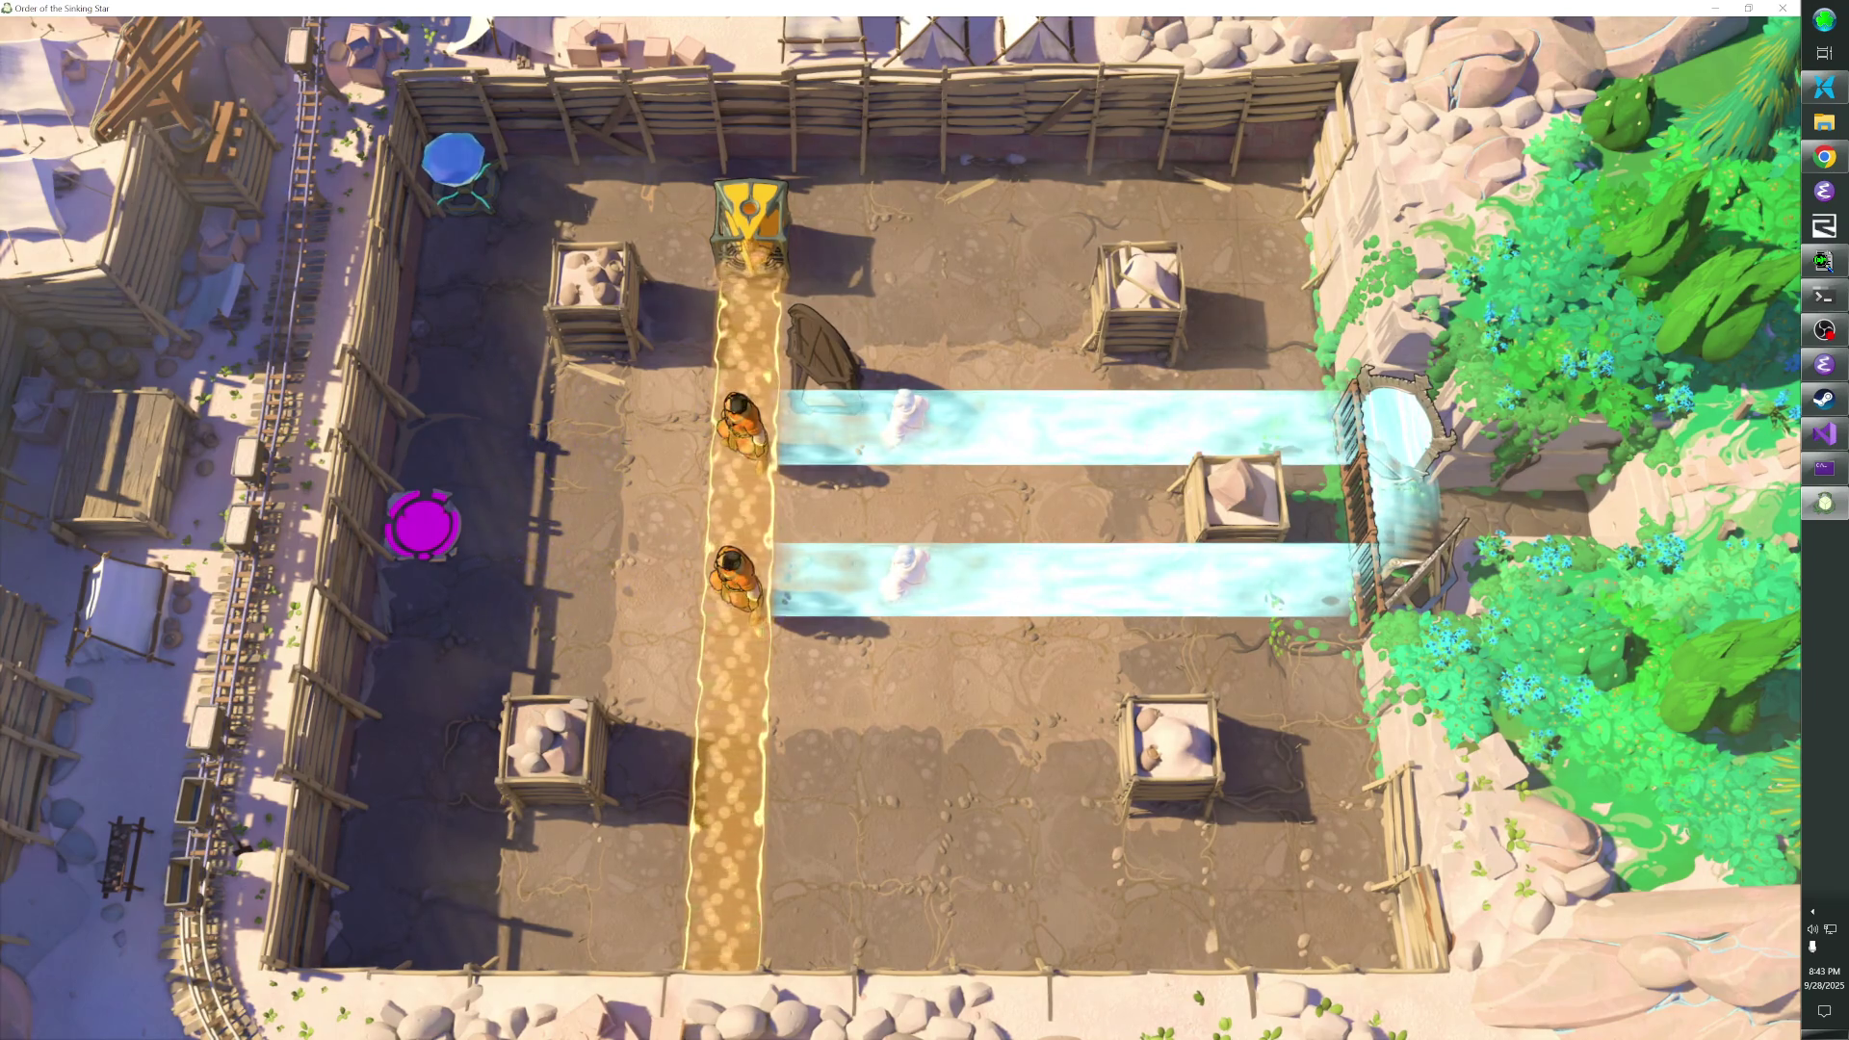
key("Up")
- Exit back to the mirror room, walk above the wooden mirror, and close the game
key("alt+Tab")
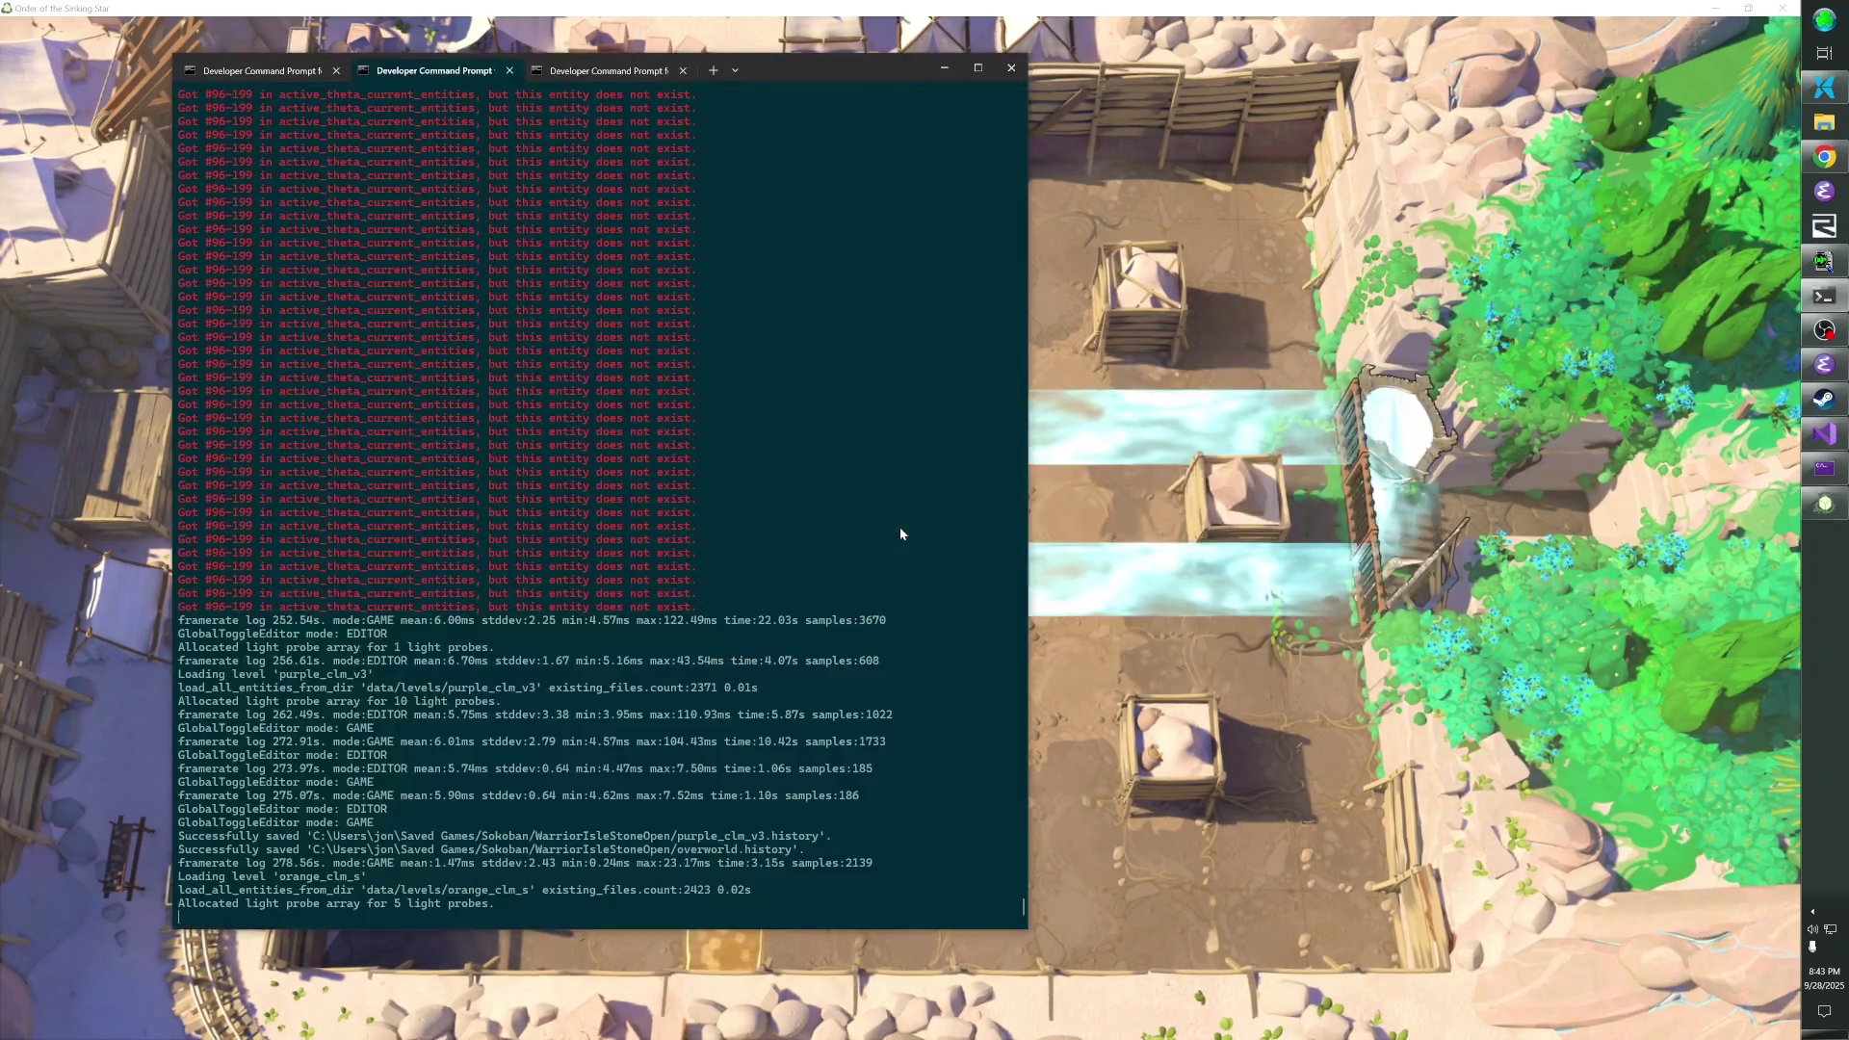
key("alt+Tab")
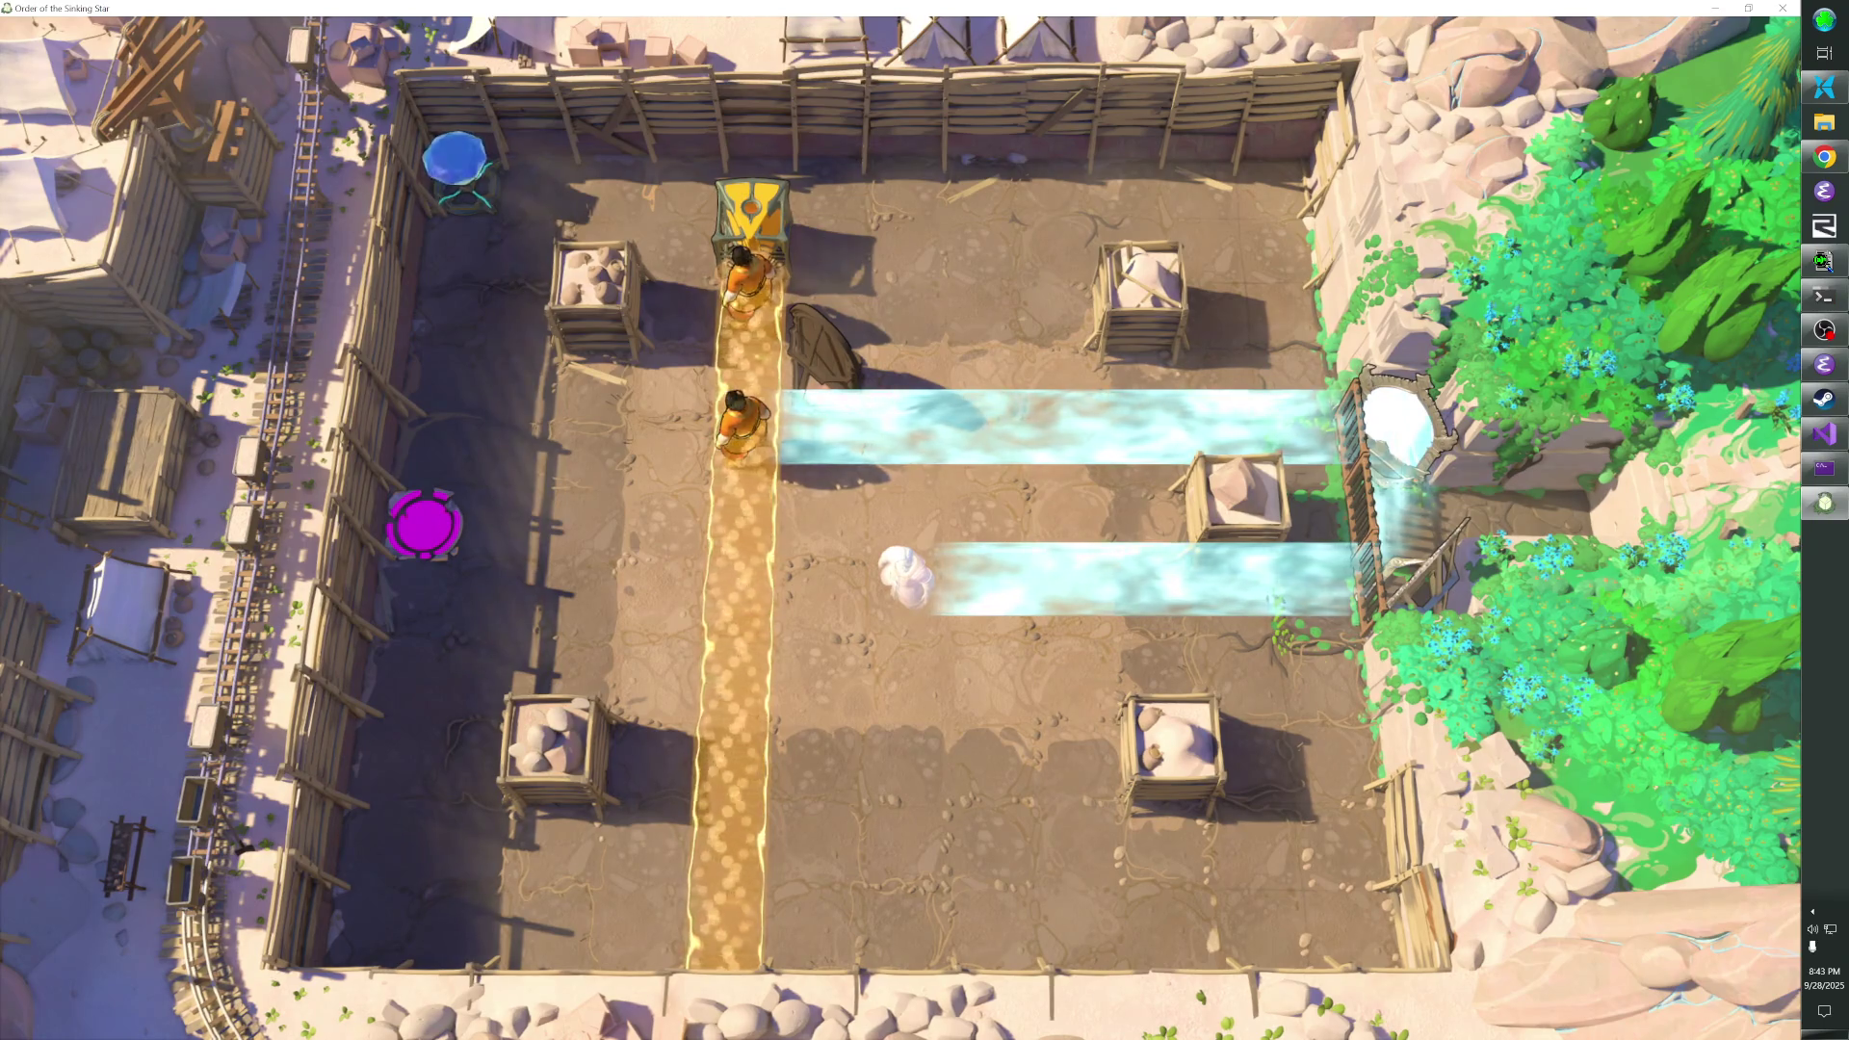
key("Escape")
key("Return")
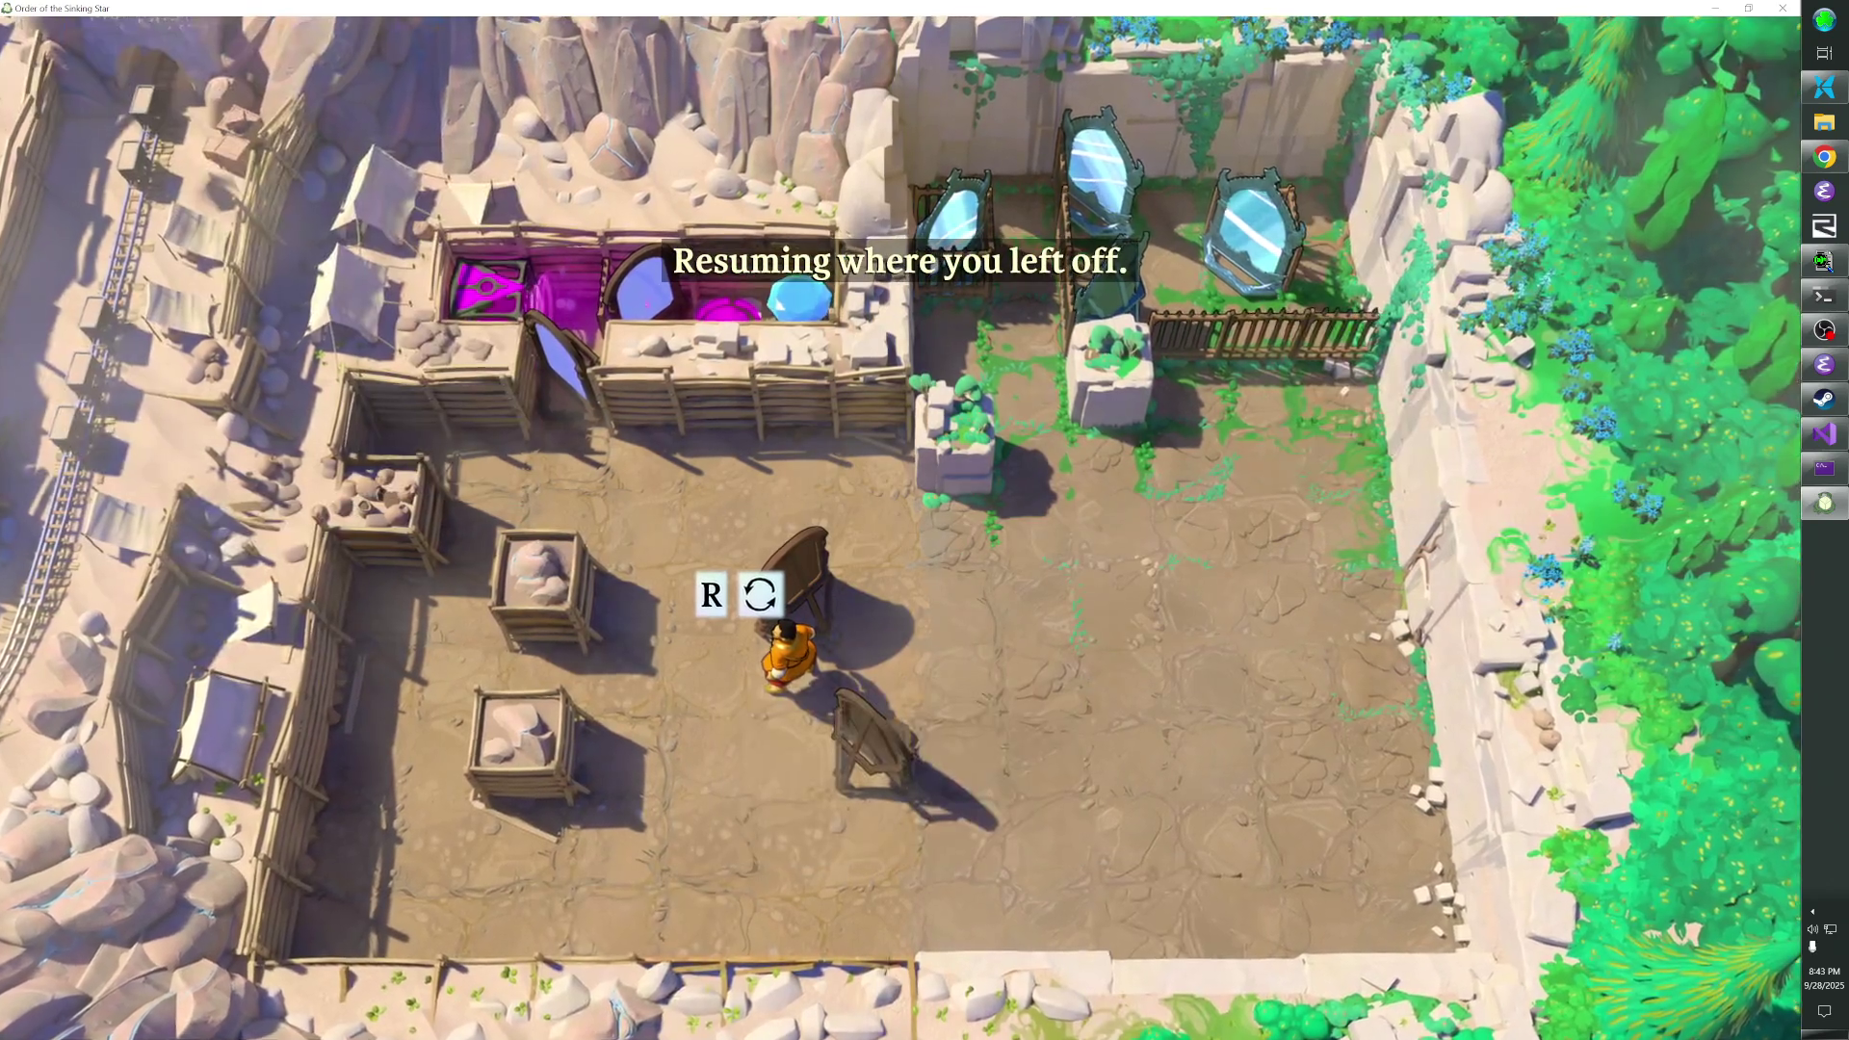
key("Left")
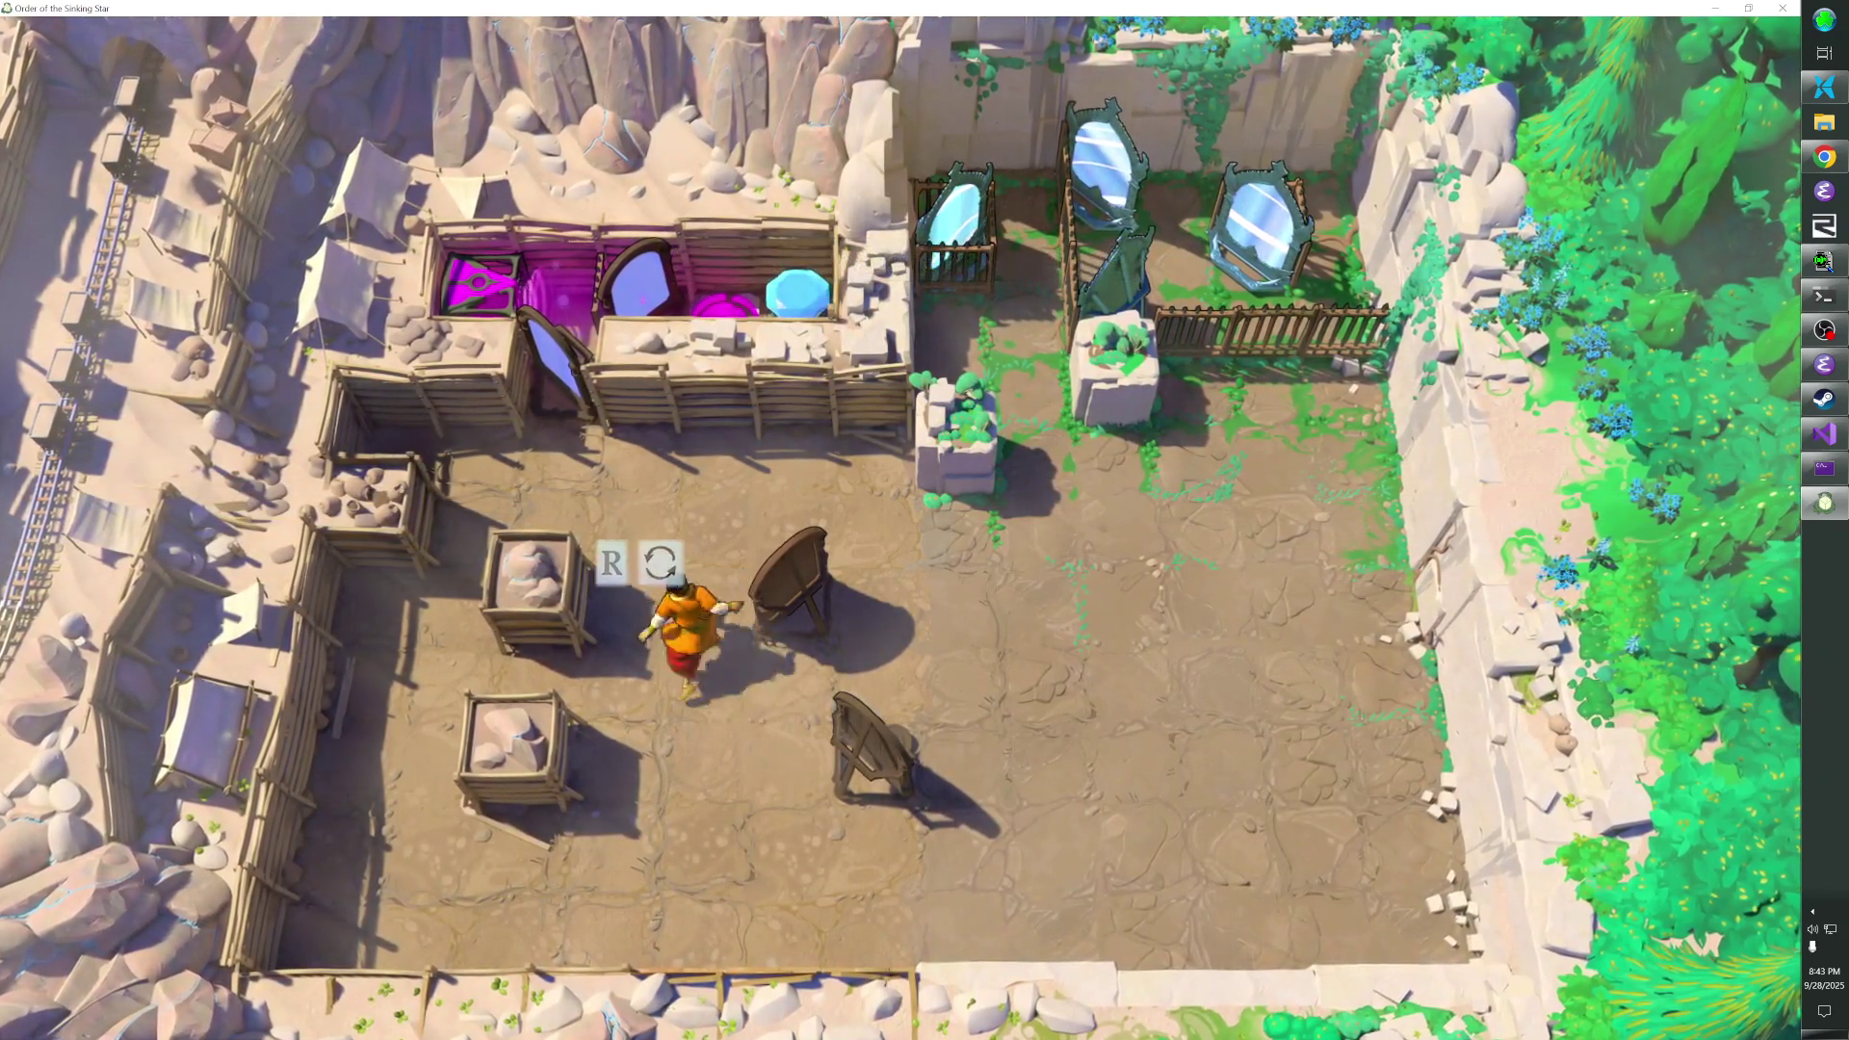
key("Up")
key("Up")
key("Right")
key("alt+F4")
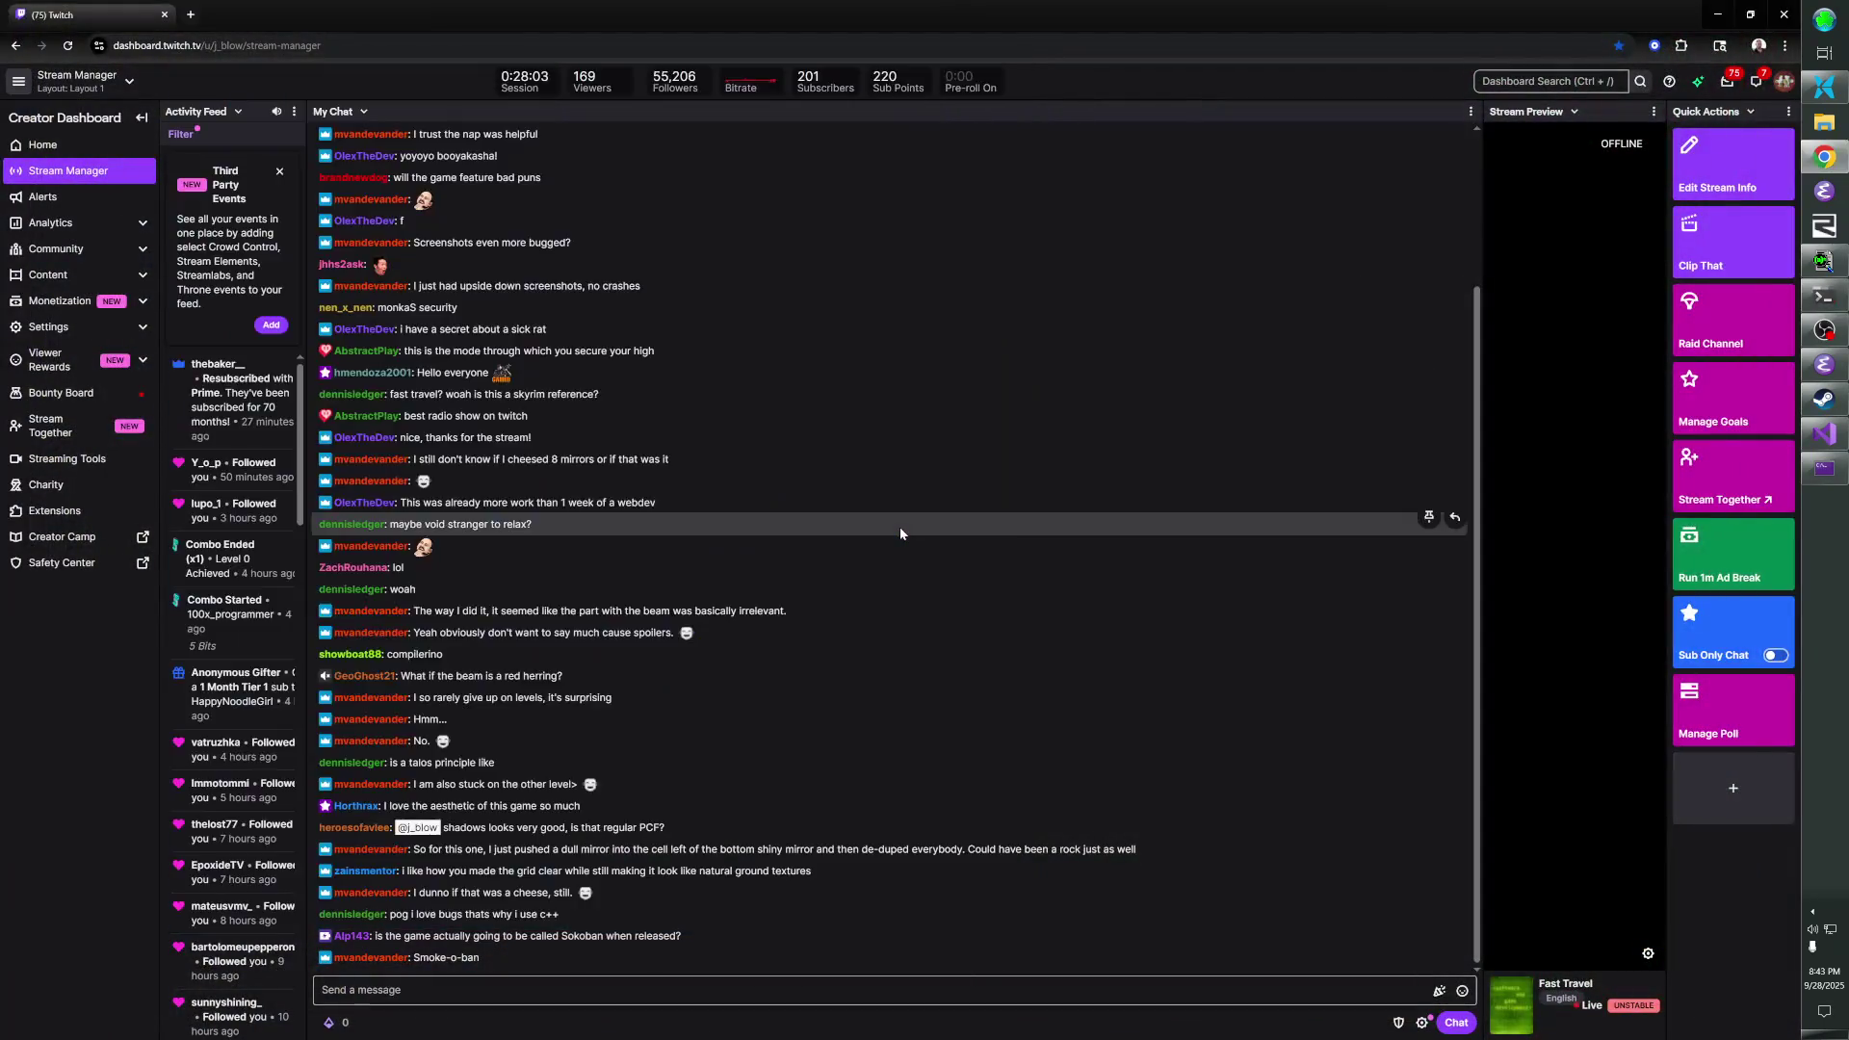
- Relaunch the game as the release build with final shaders, check Twitch chat, then switch toward the prompt
key("Up")
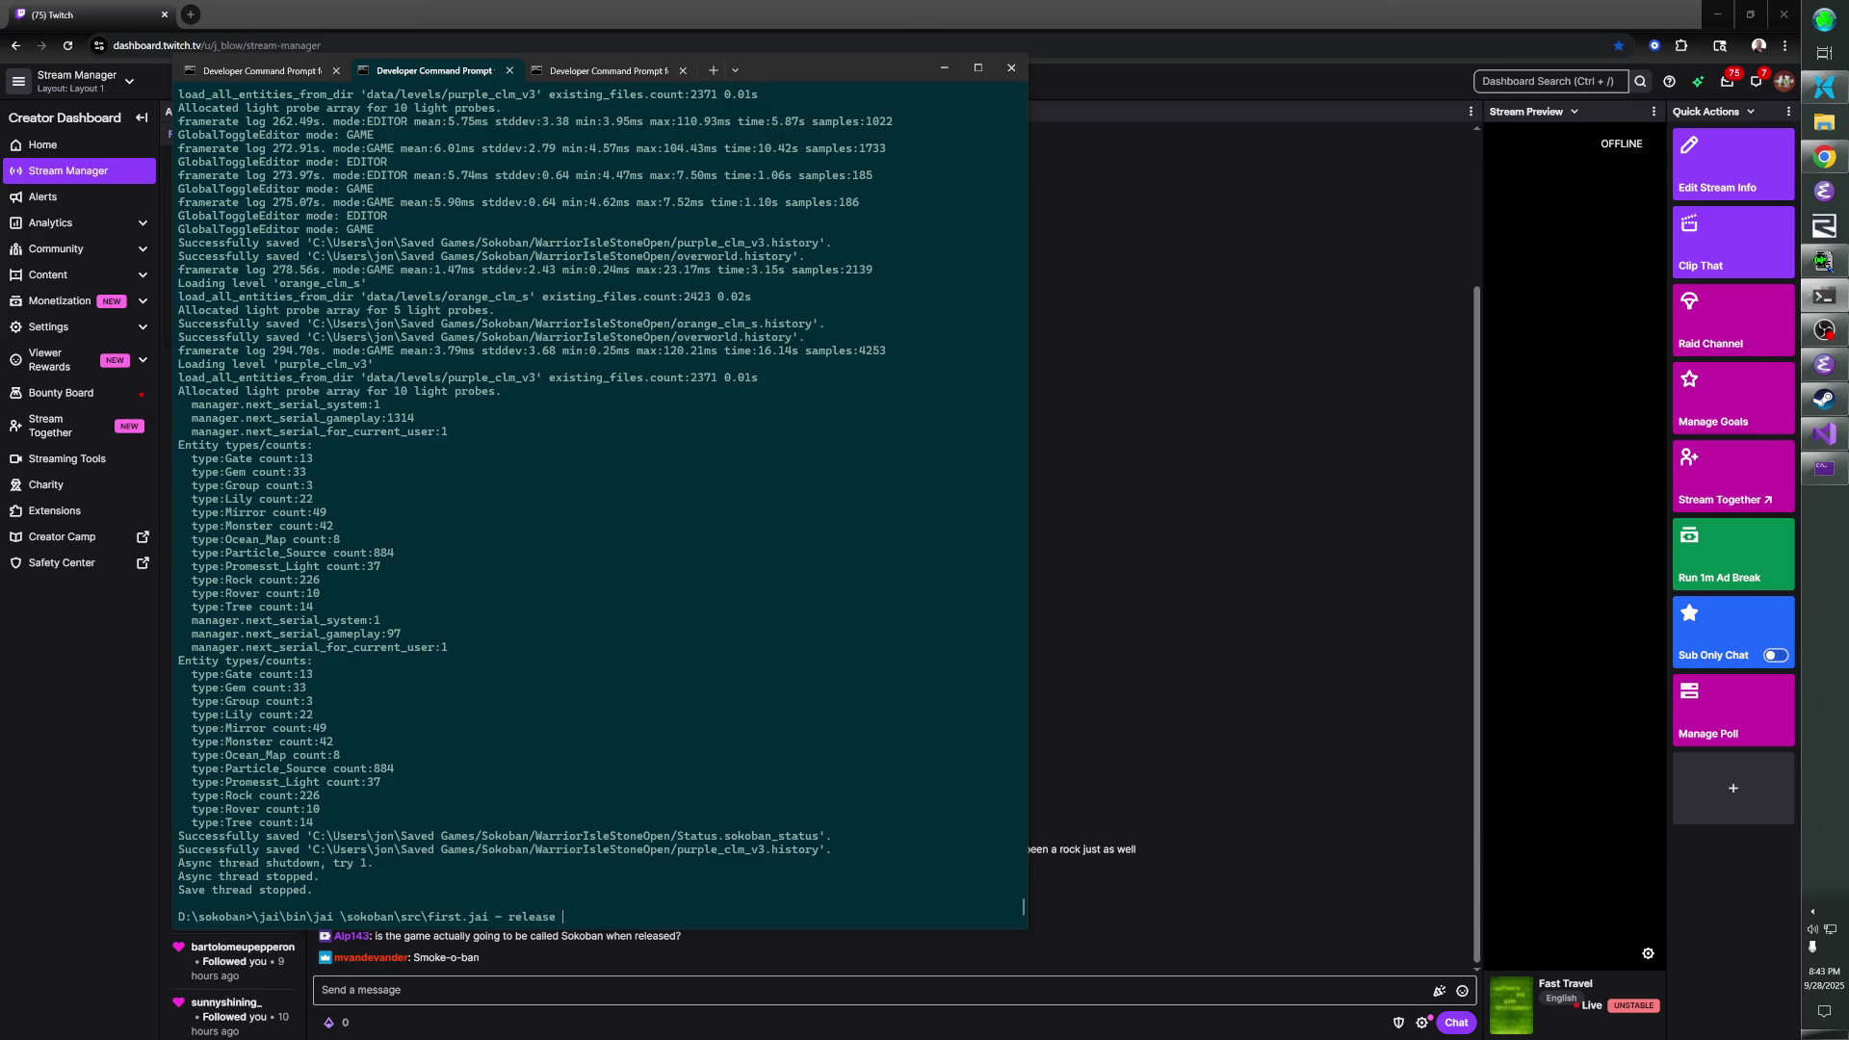
type("final_shader")
key("Return")
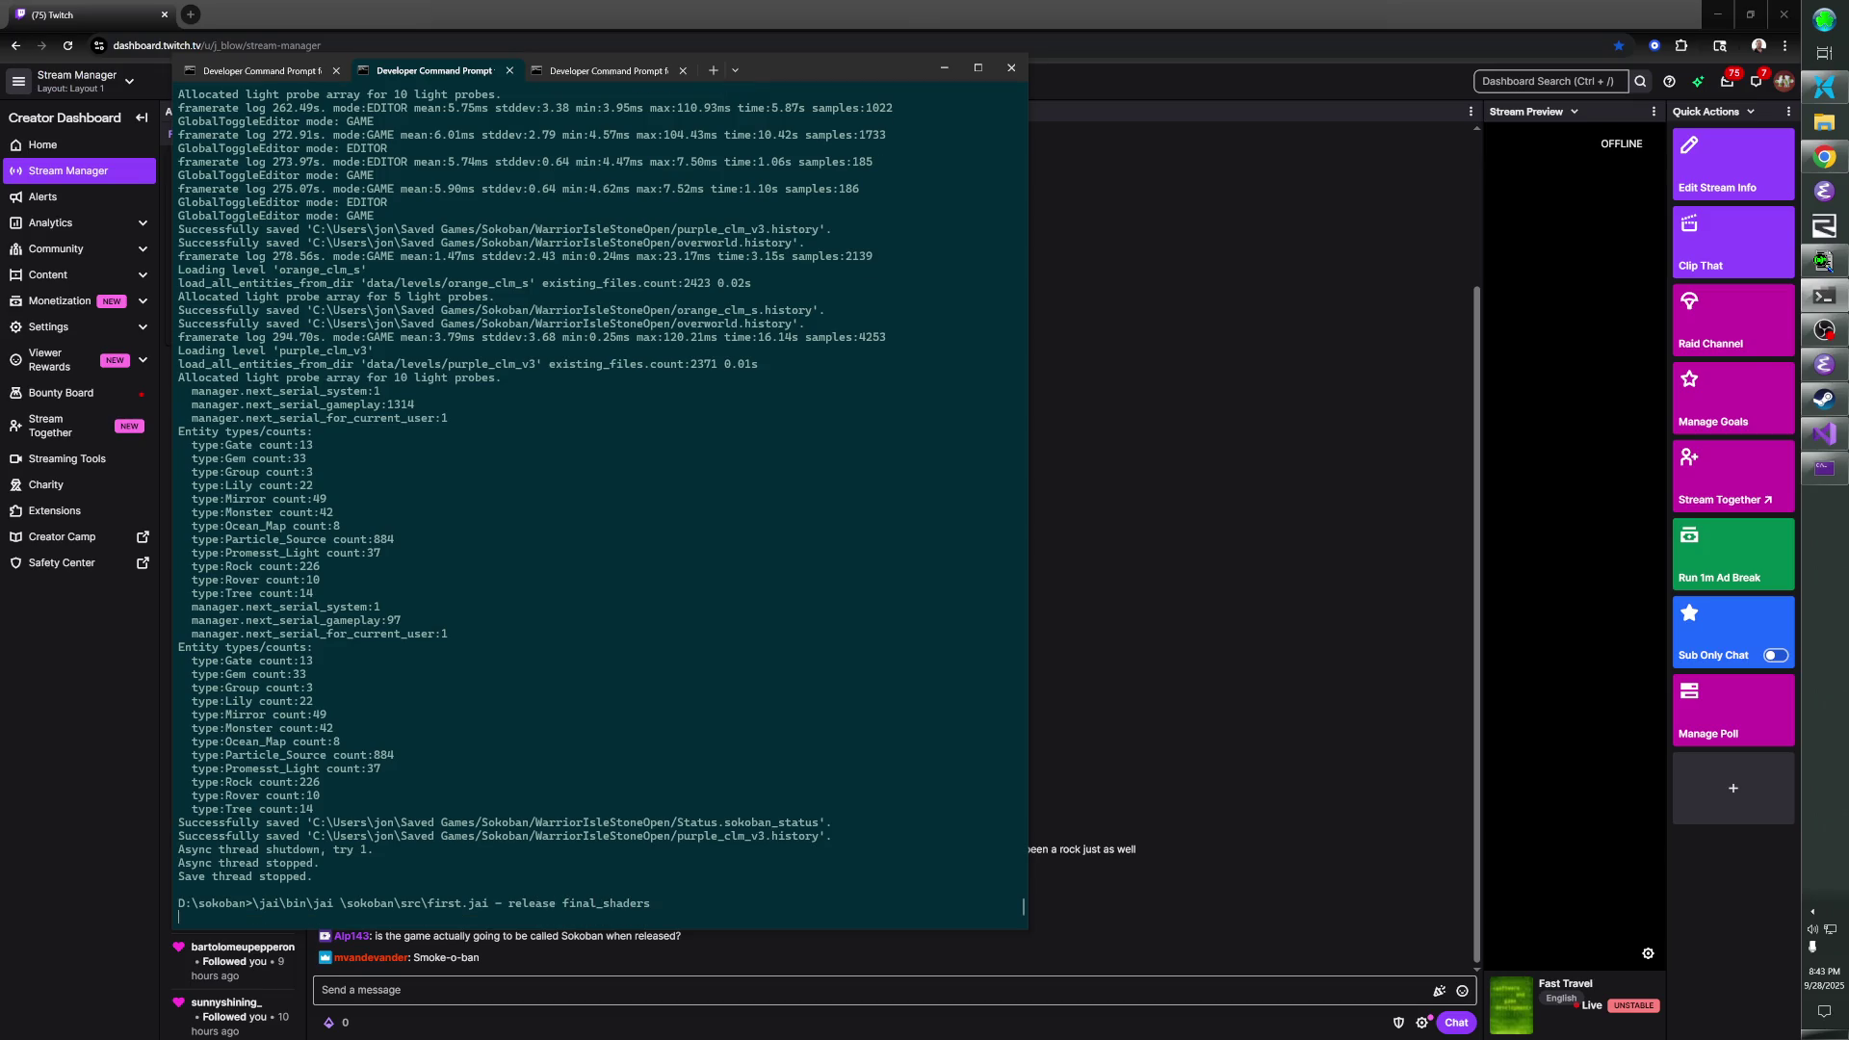
left_click(676, 1037)
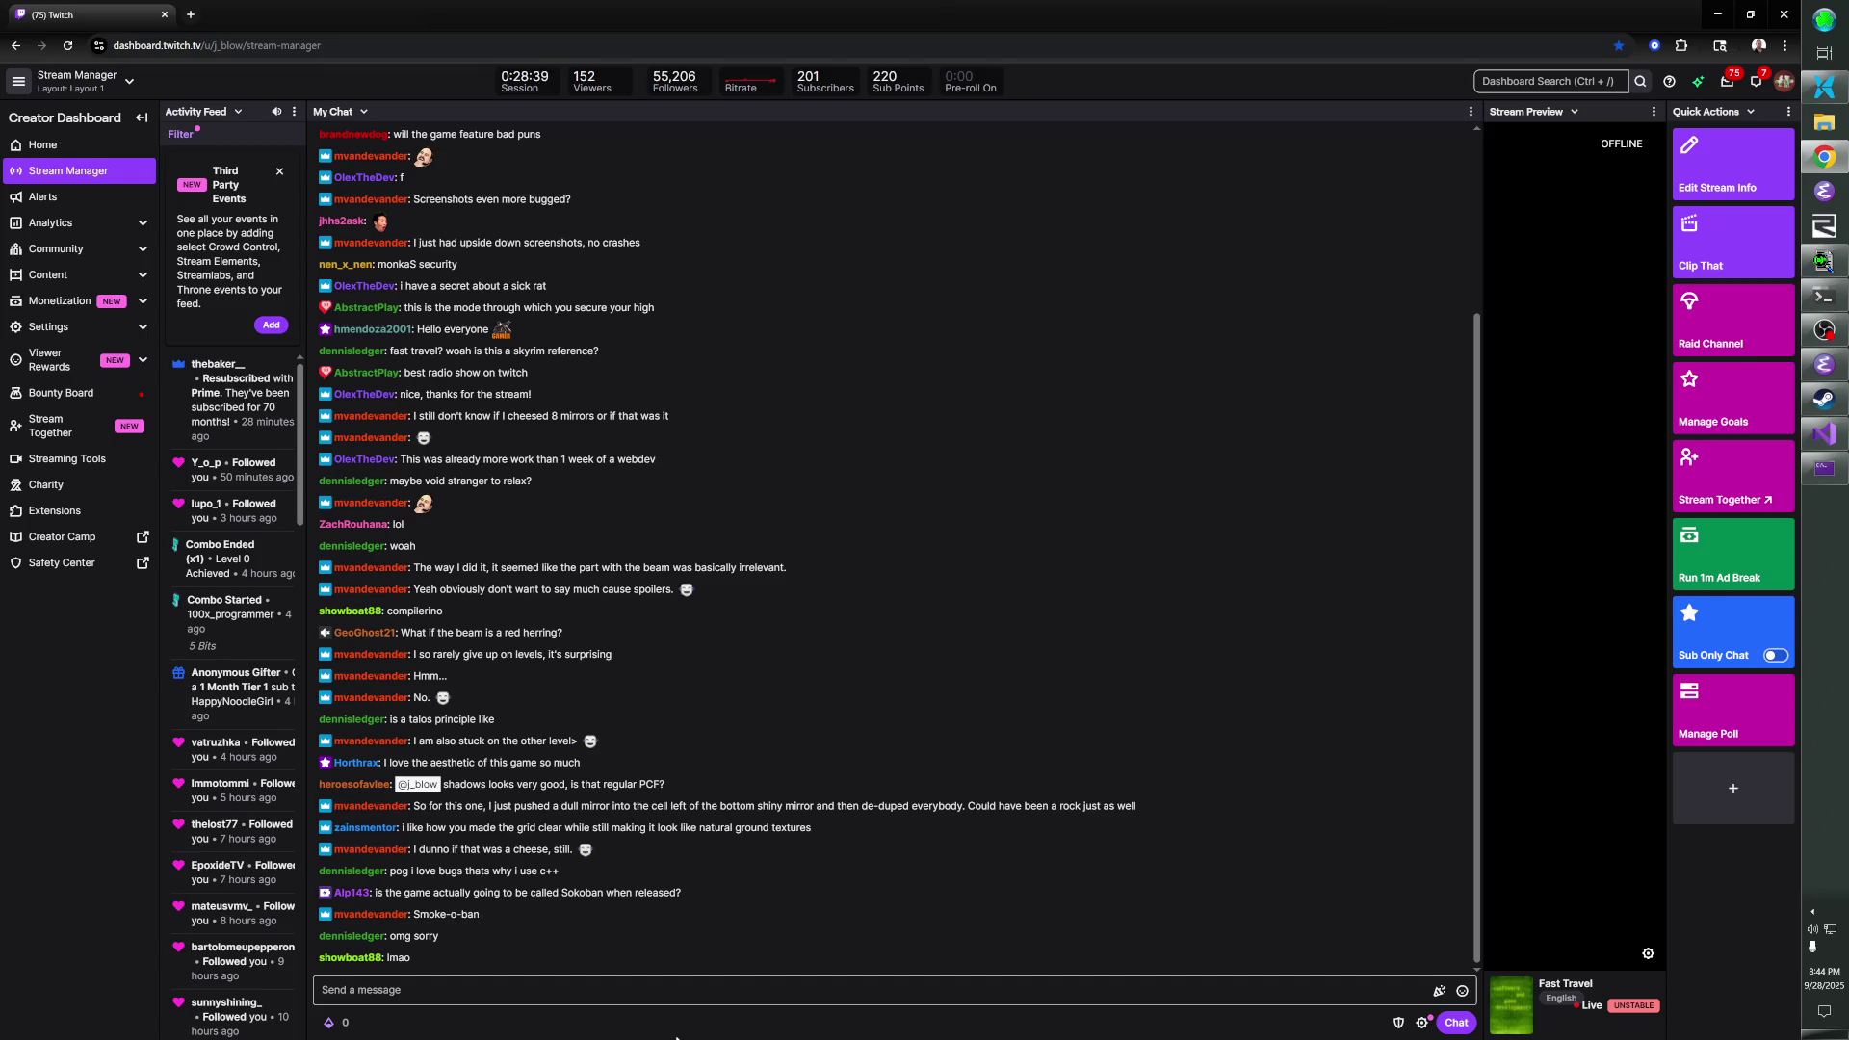
key("alt+Tab")
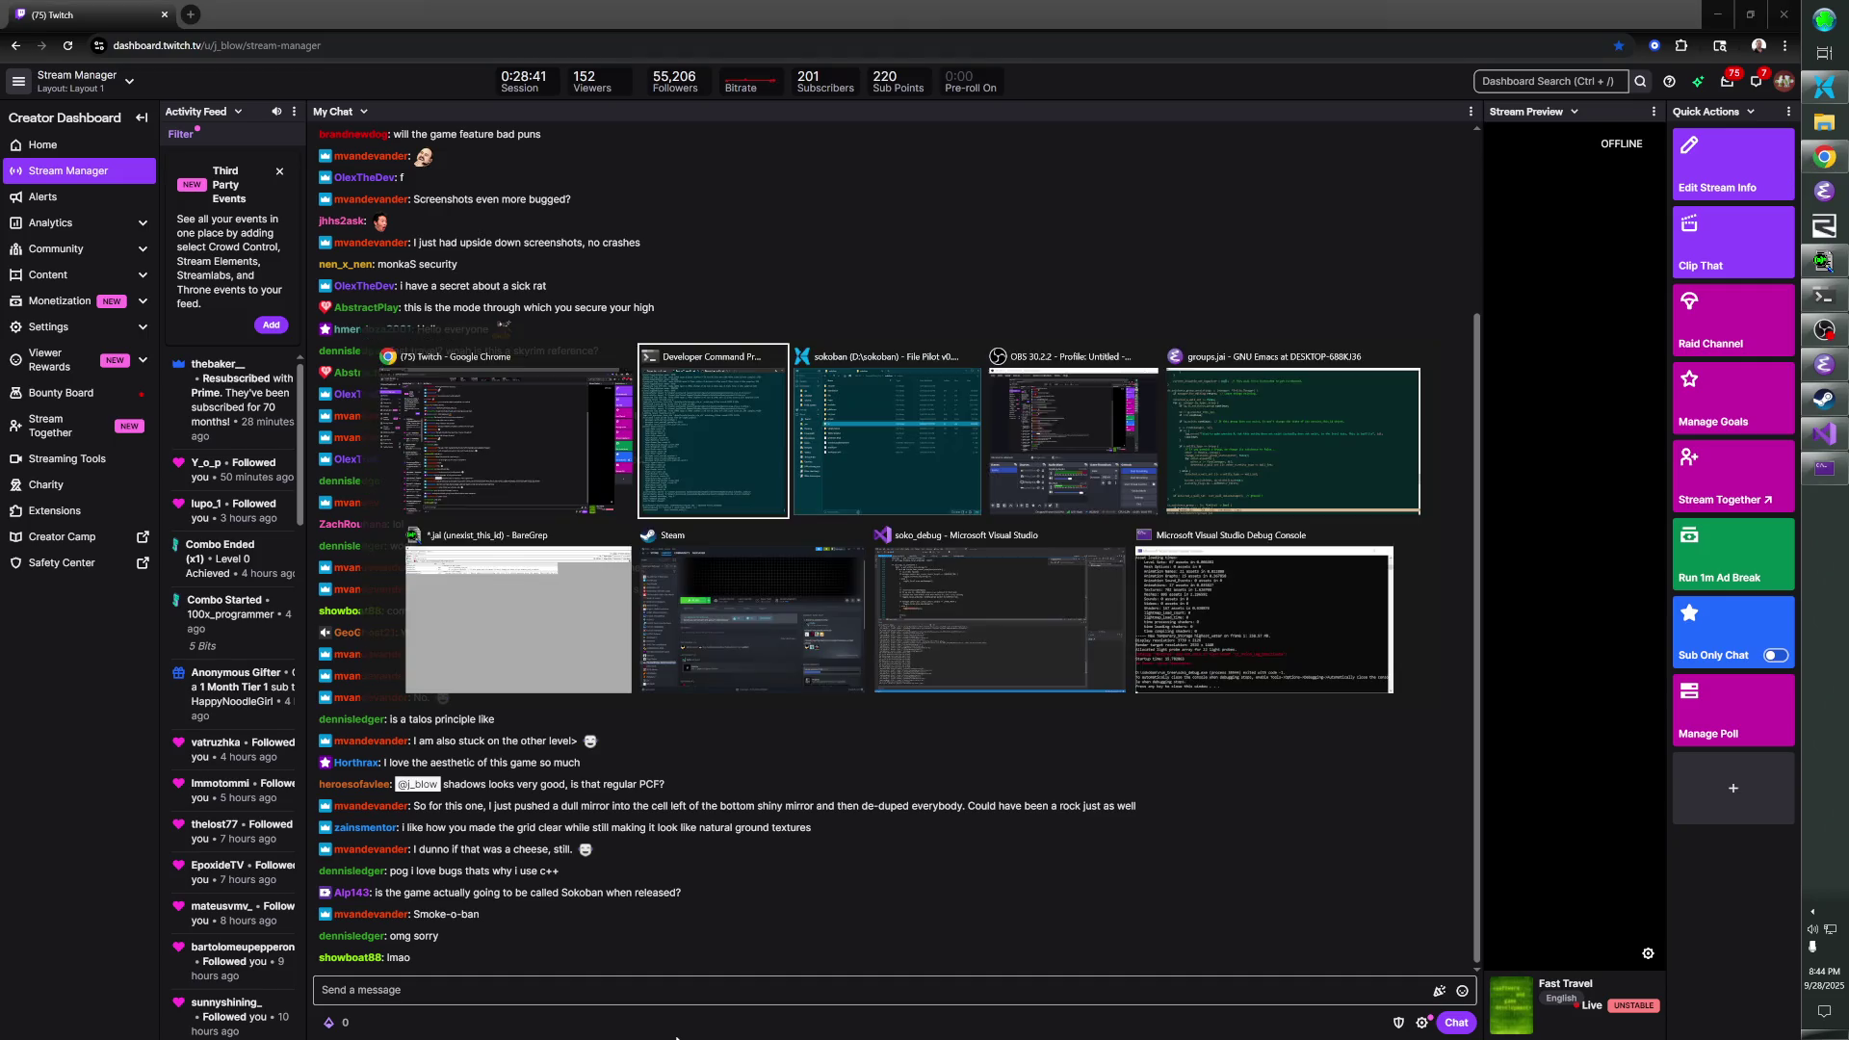
- Alternate between the Twitch dashboard chat and the Developer Command Prompt, finishing back in the browser
key("alt+Tab")
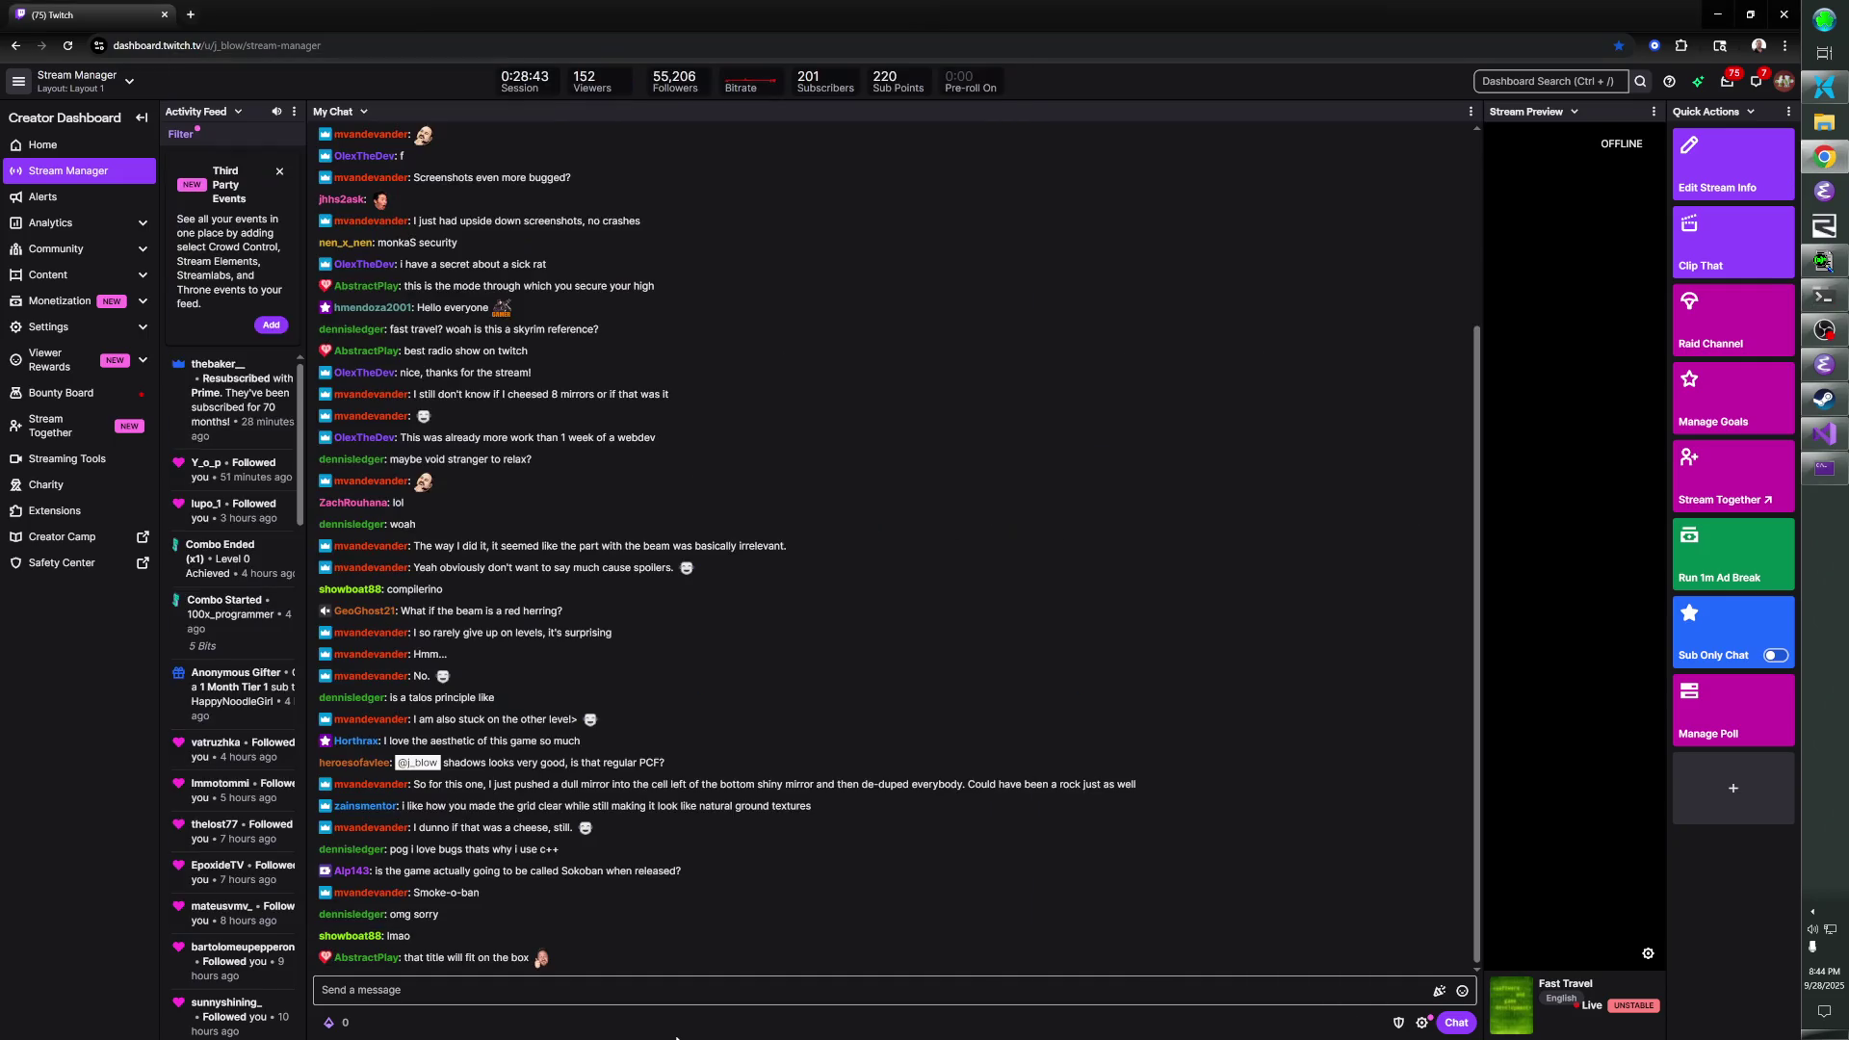
key("alt+Tab")
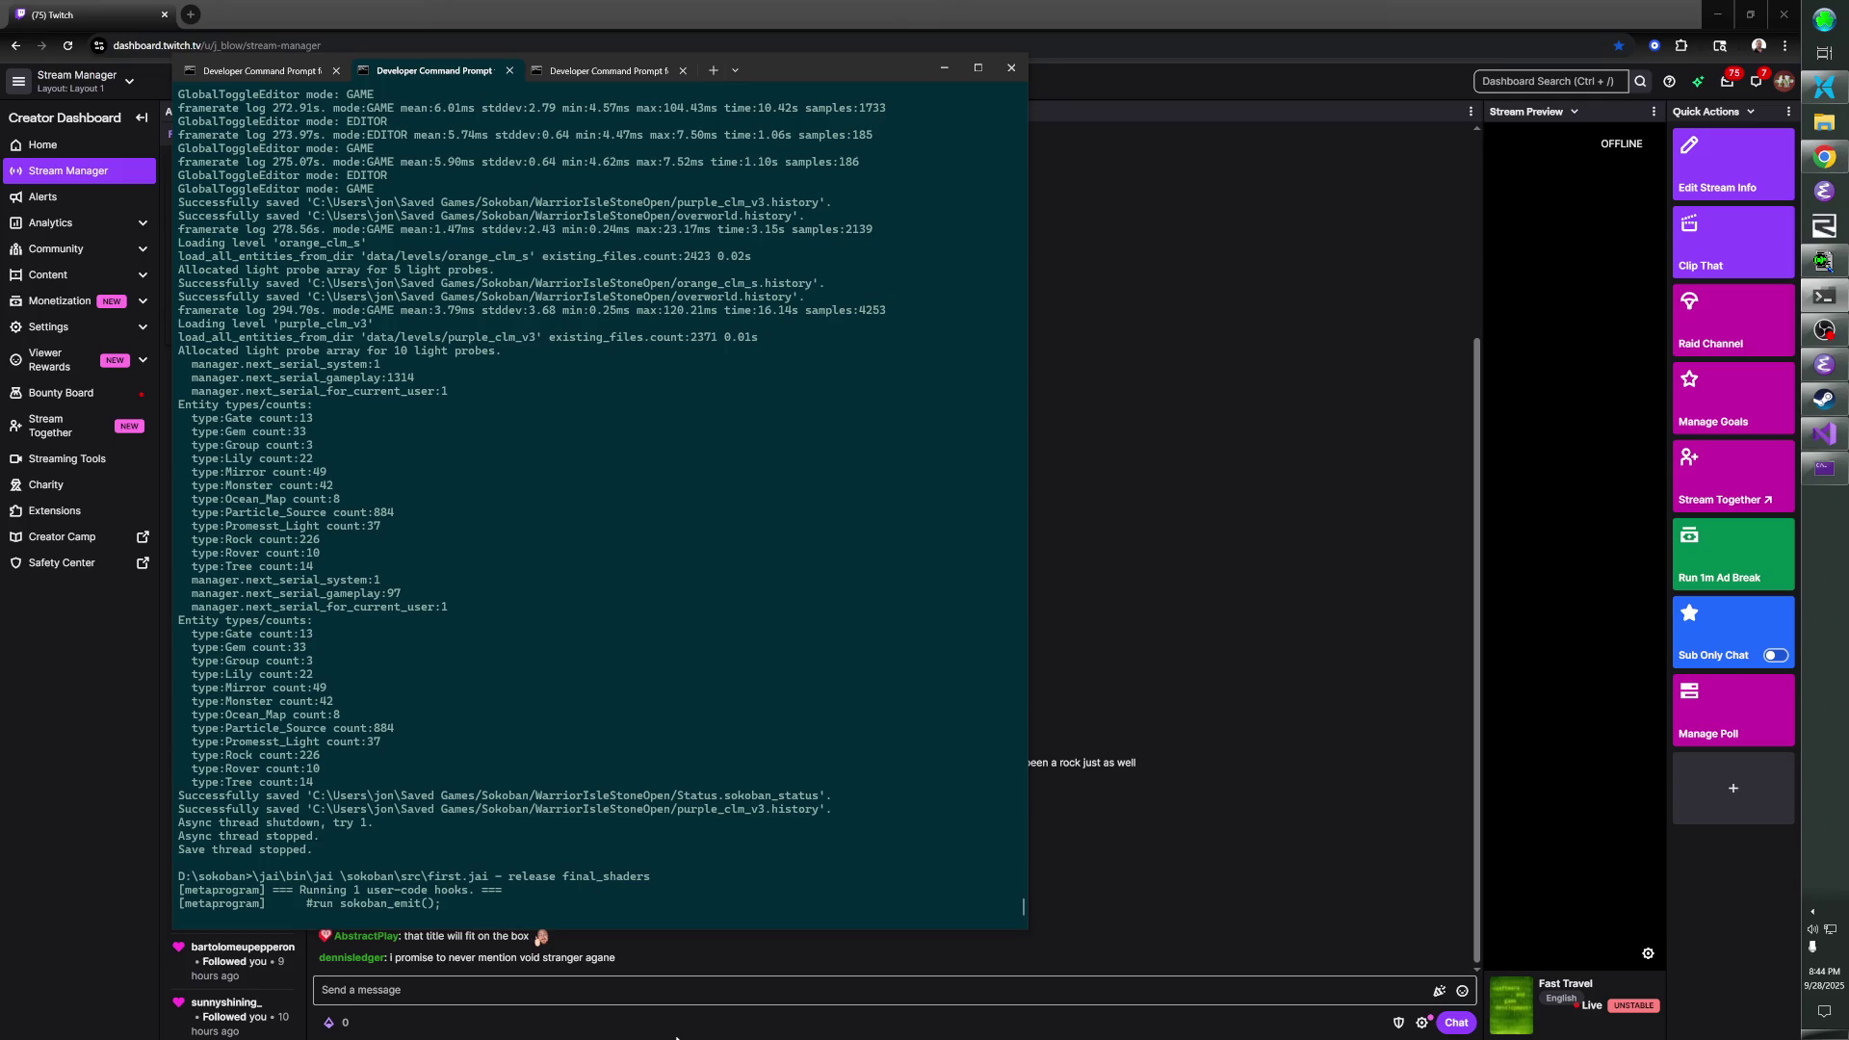
left_click(19, 922)
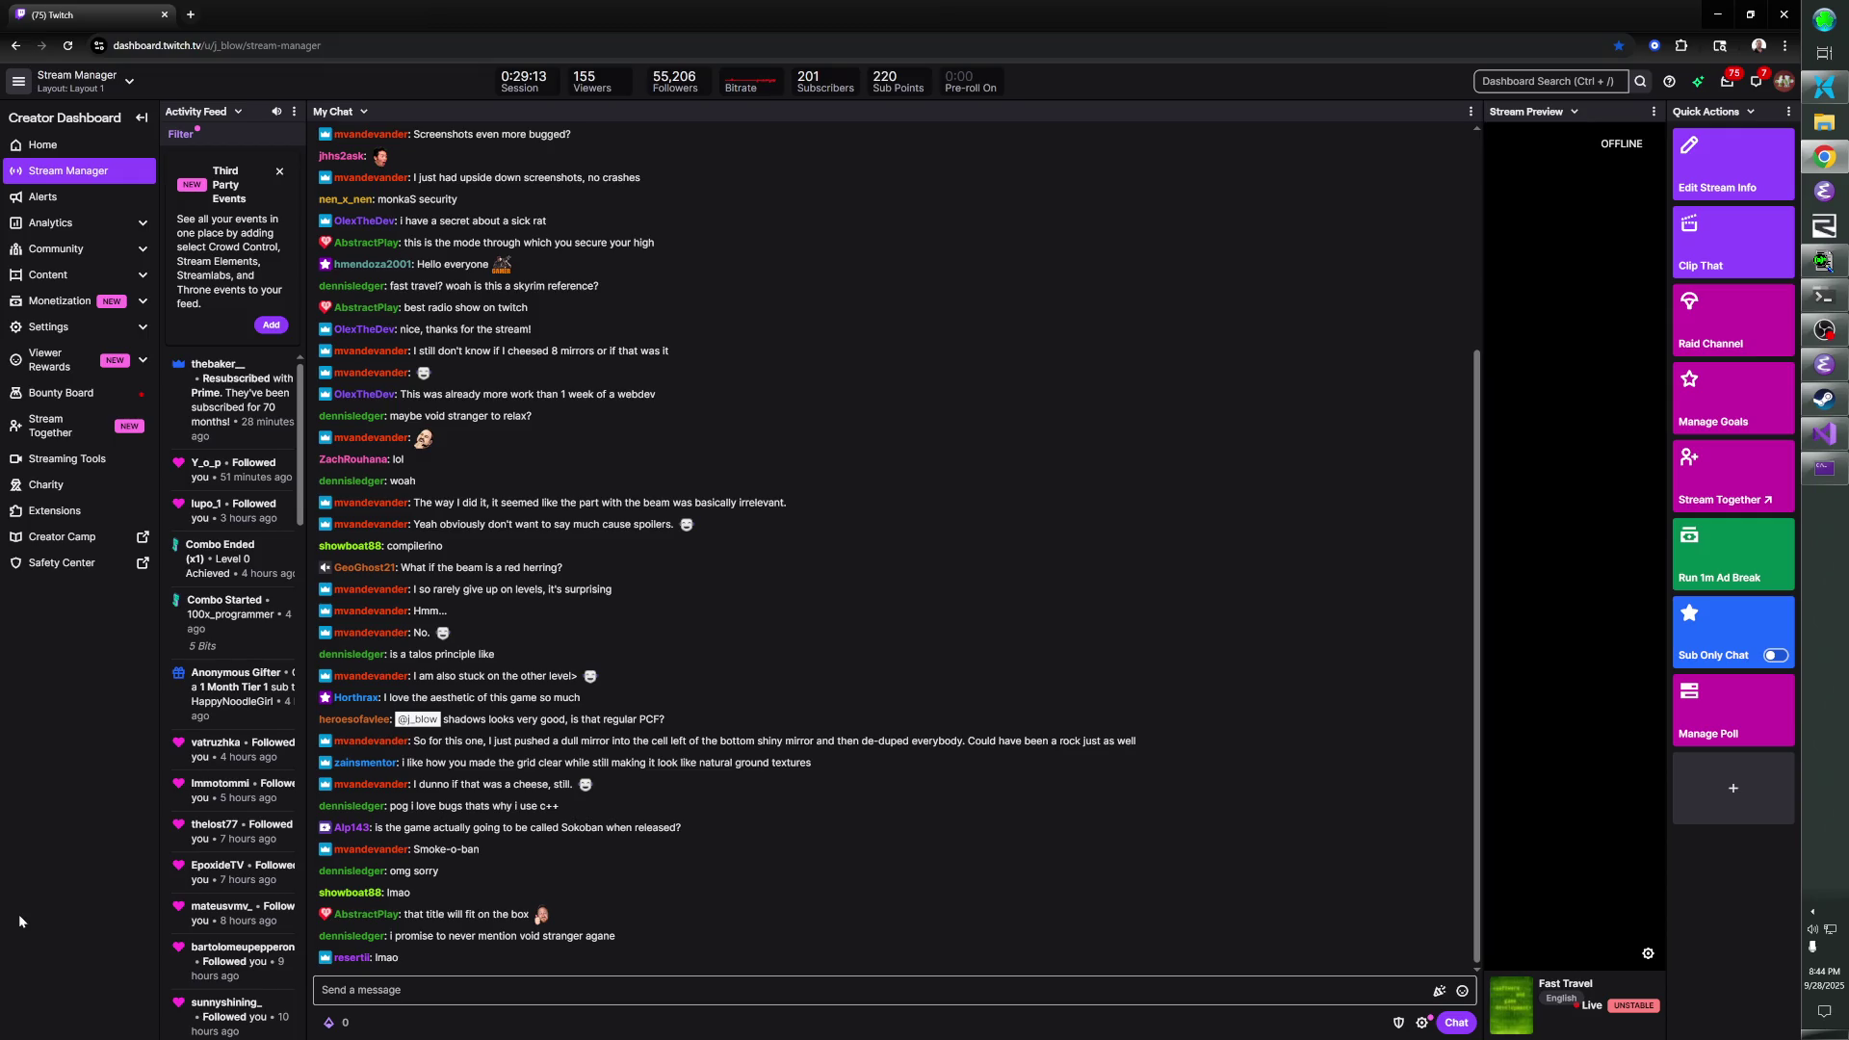
key("alt+Tab")
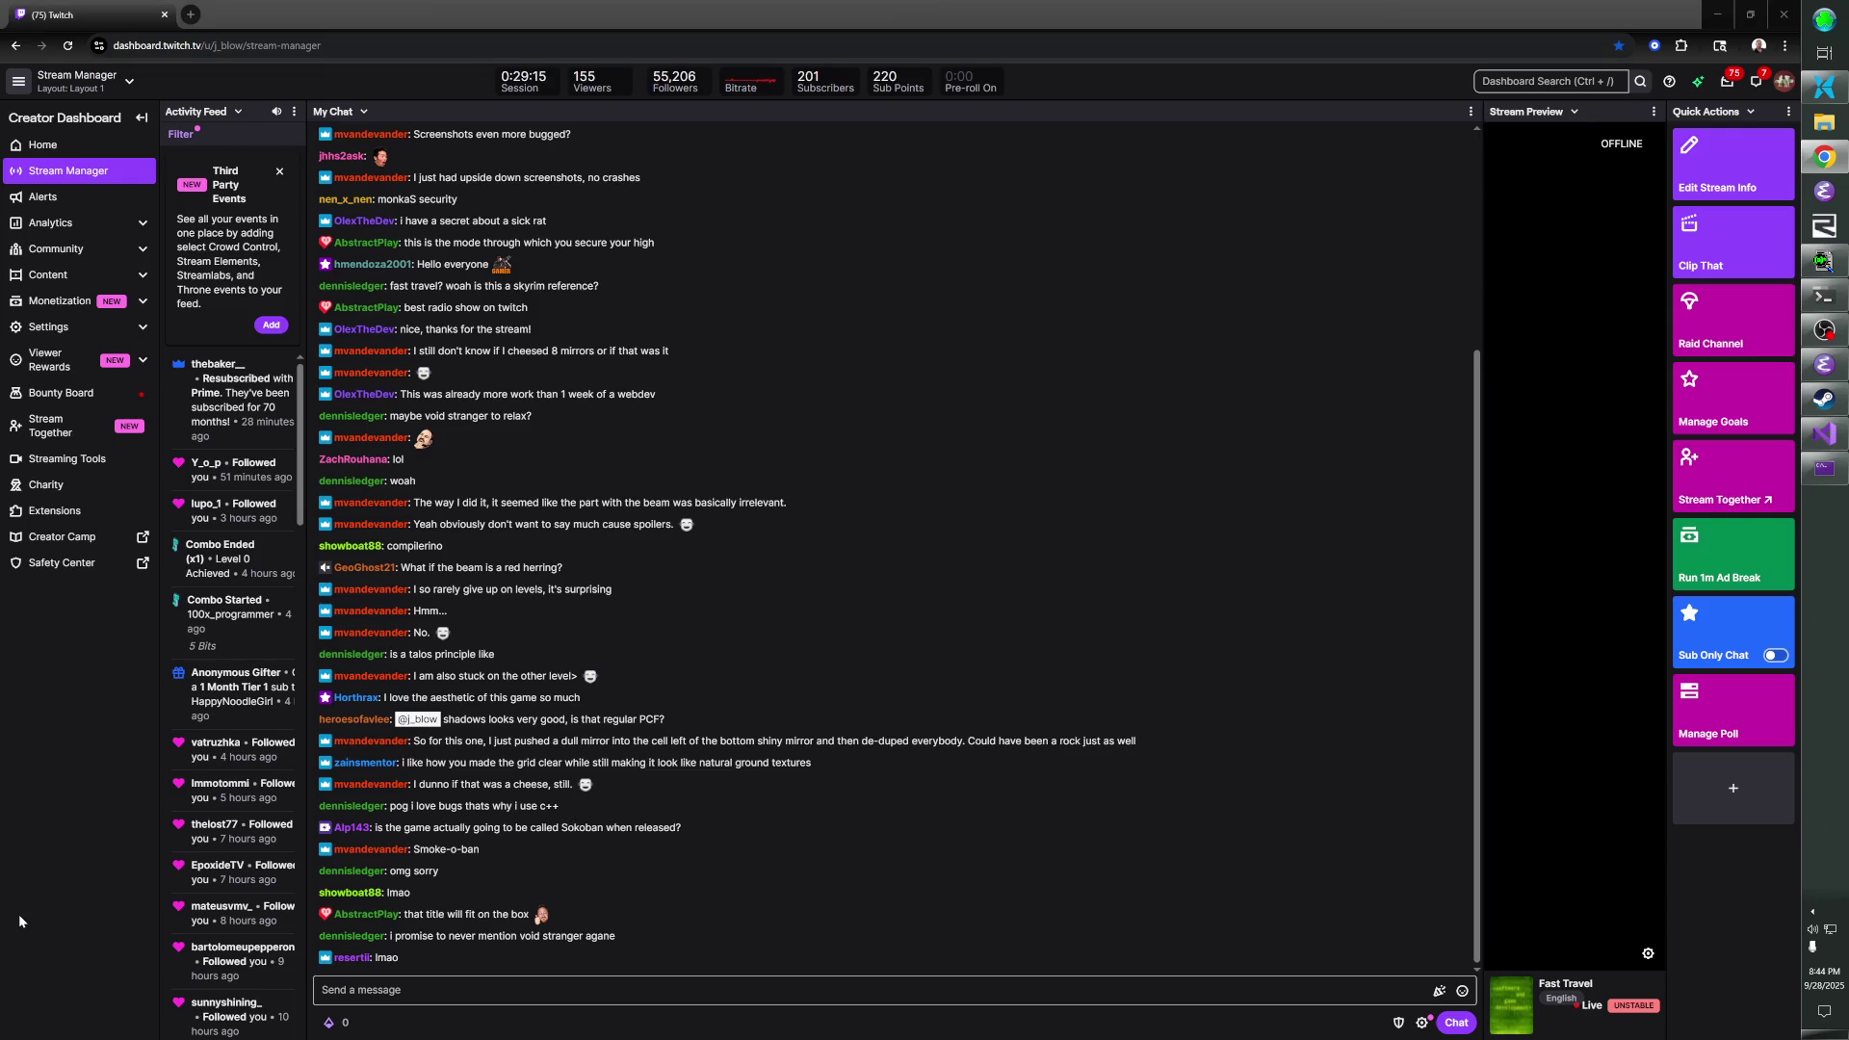
key("alt+Tab")
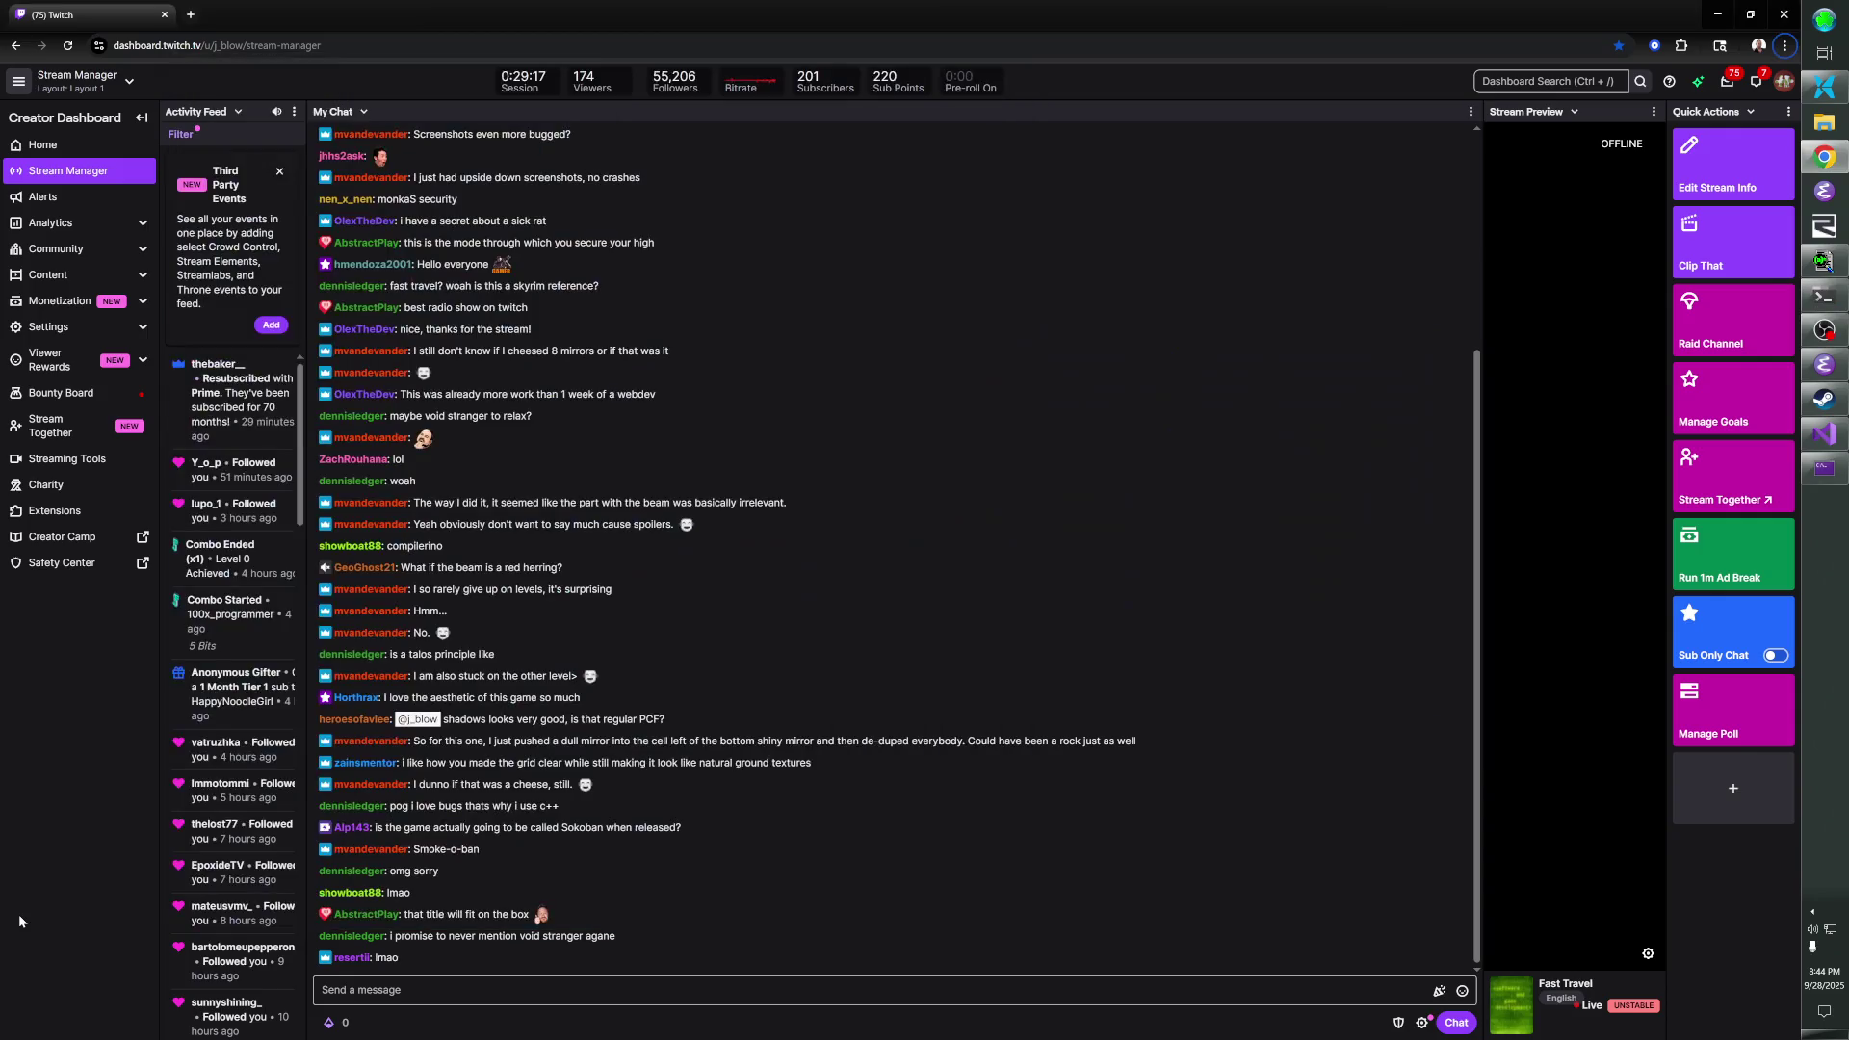
key("alt+Tab")
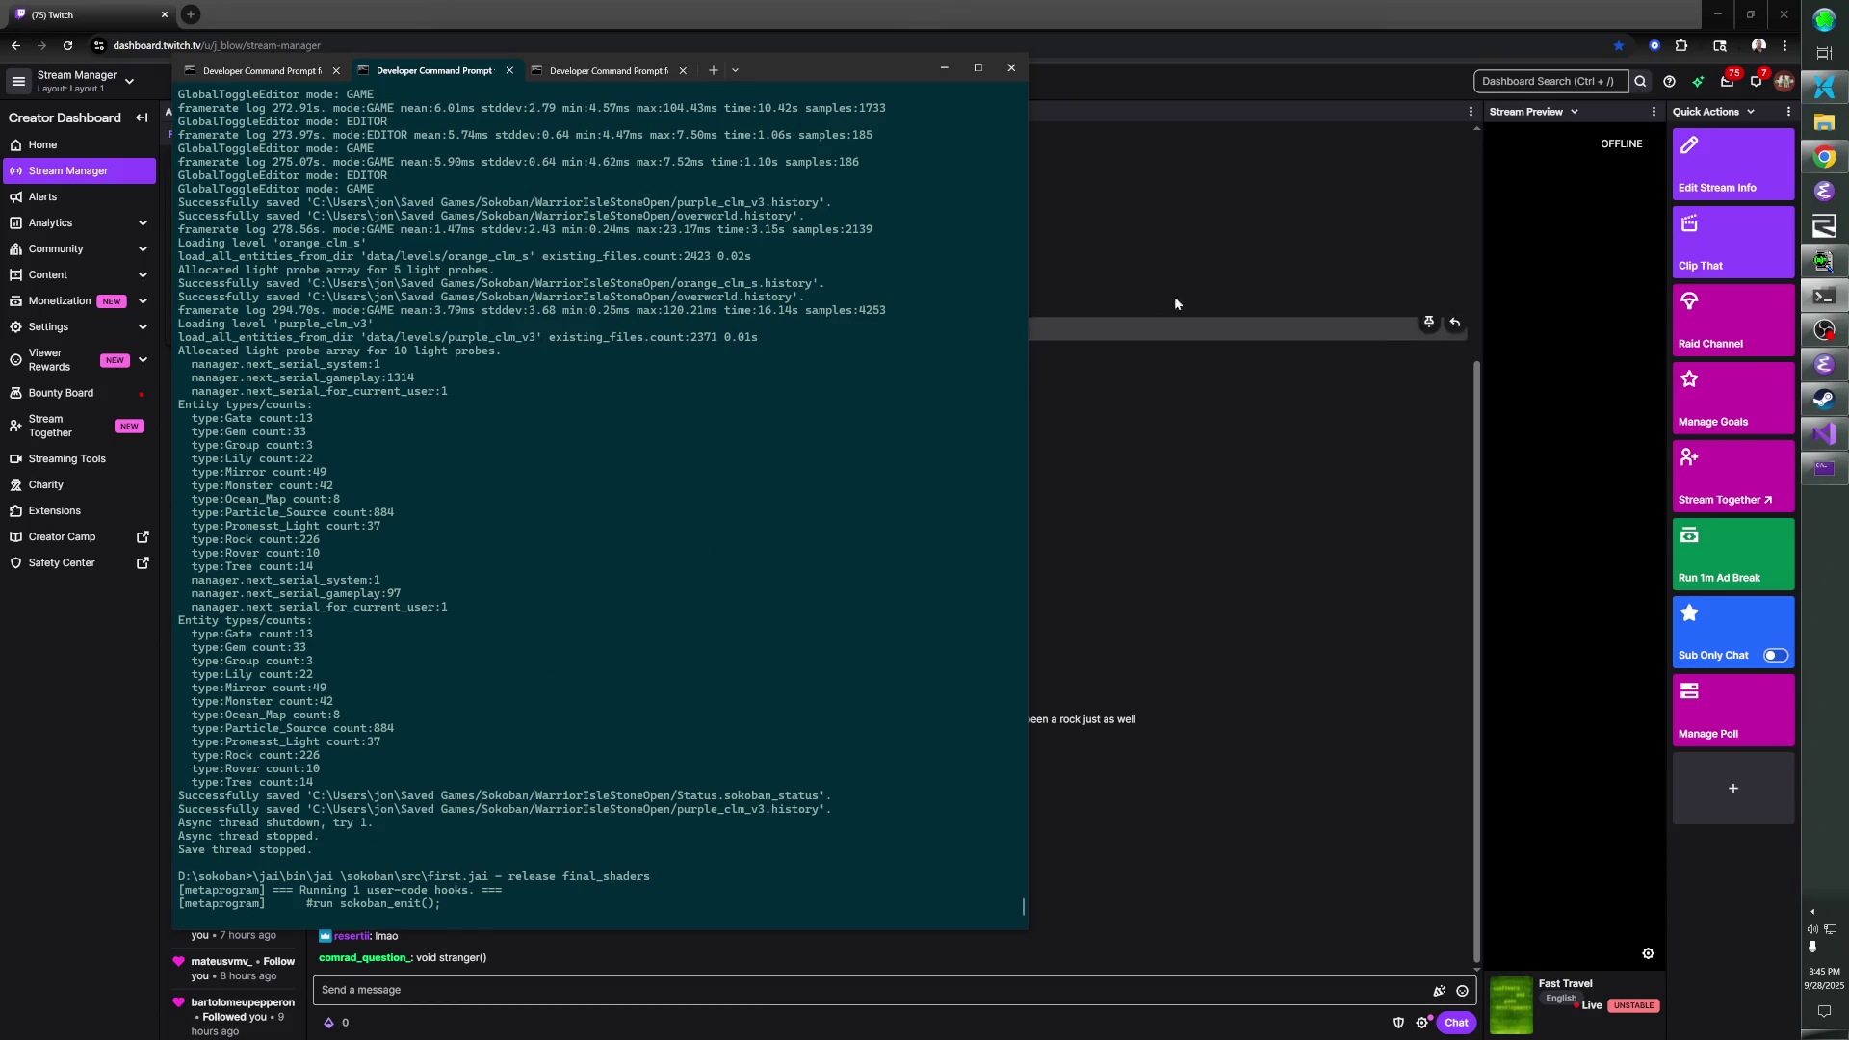
left_click(1341, 28)
- In a new tab, open another streamer's twitch.tv channel, pause the video, and return to the dashboard tab
key("ctrl+t")
type("twitch.t/the")
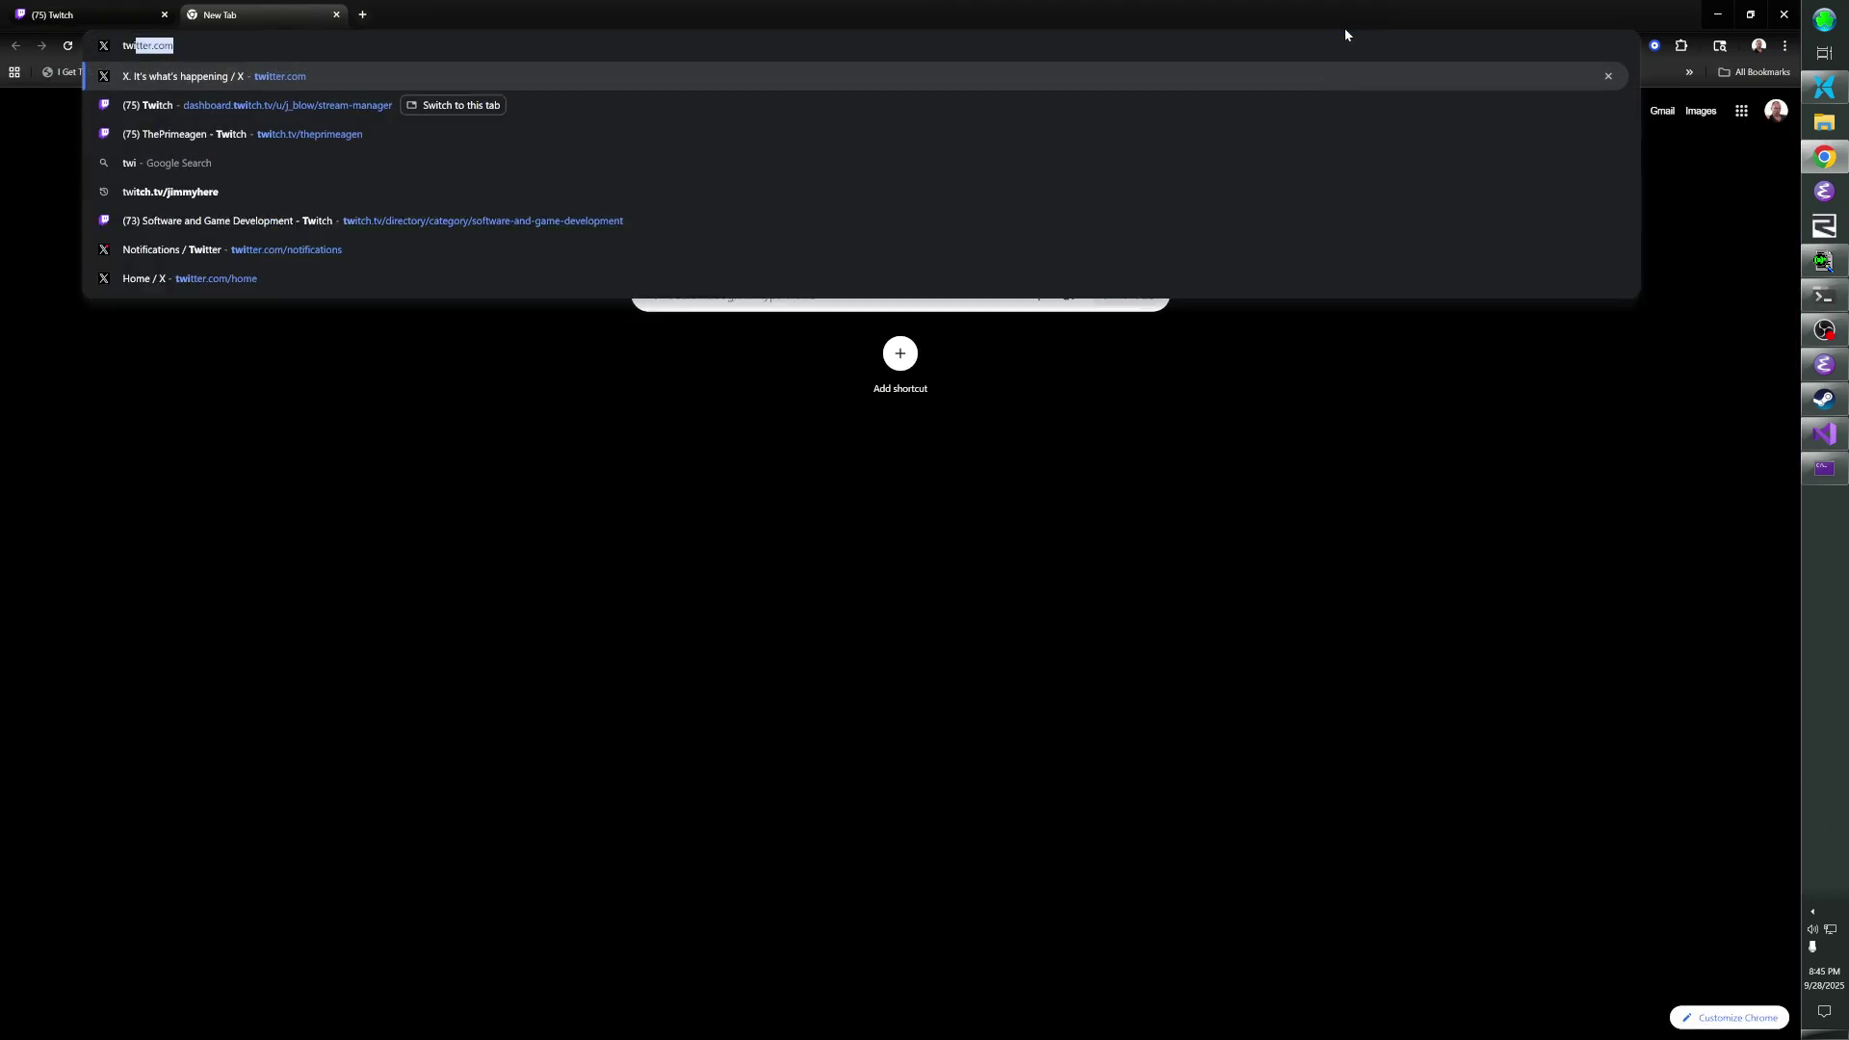
key("BackSpace")
key("BackSpace")
key("BackSpace")
type("v/")
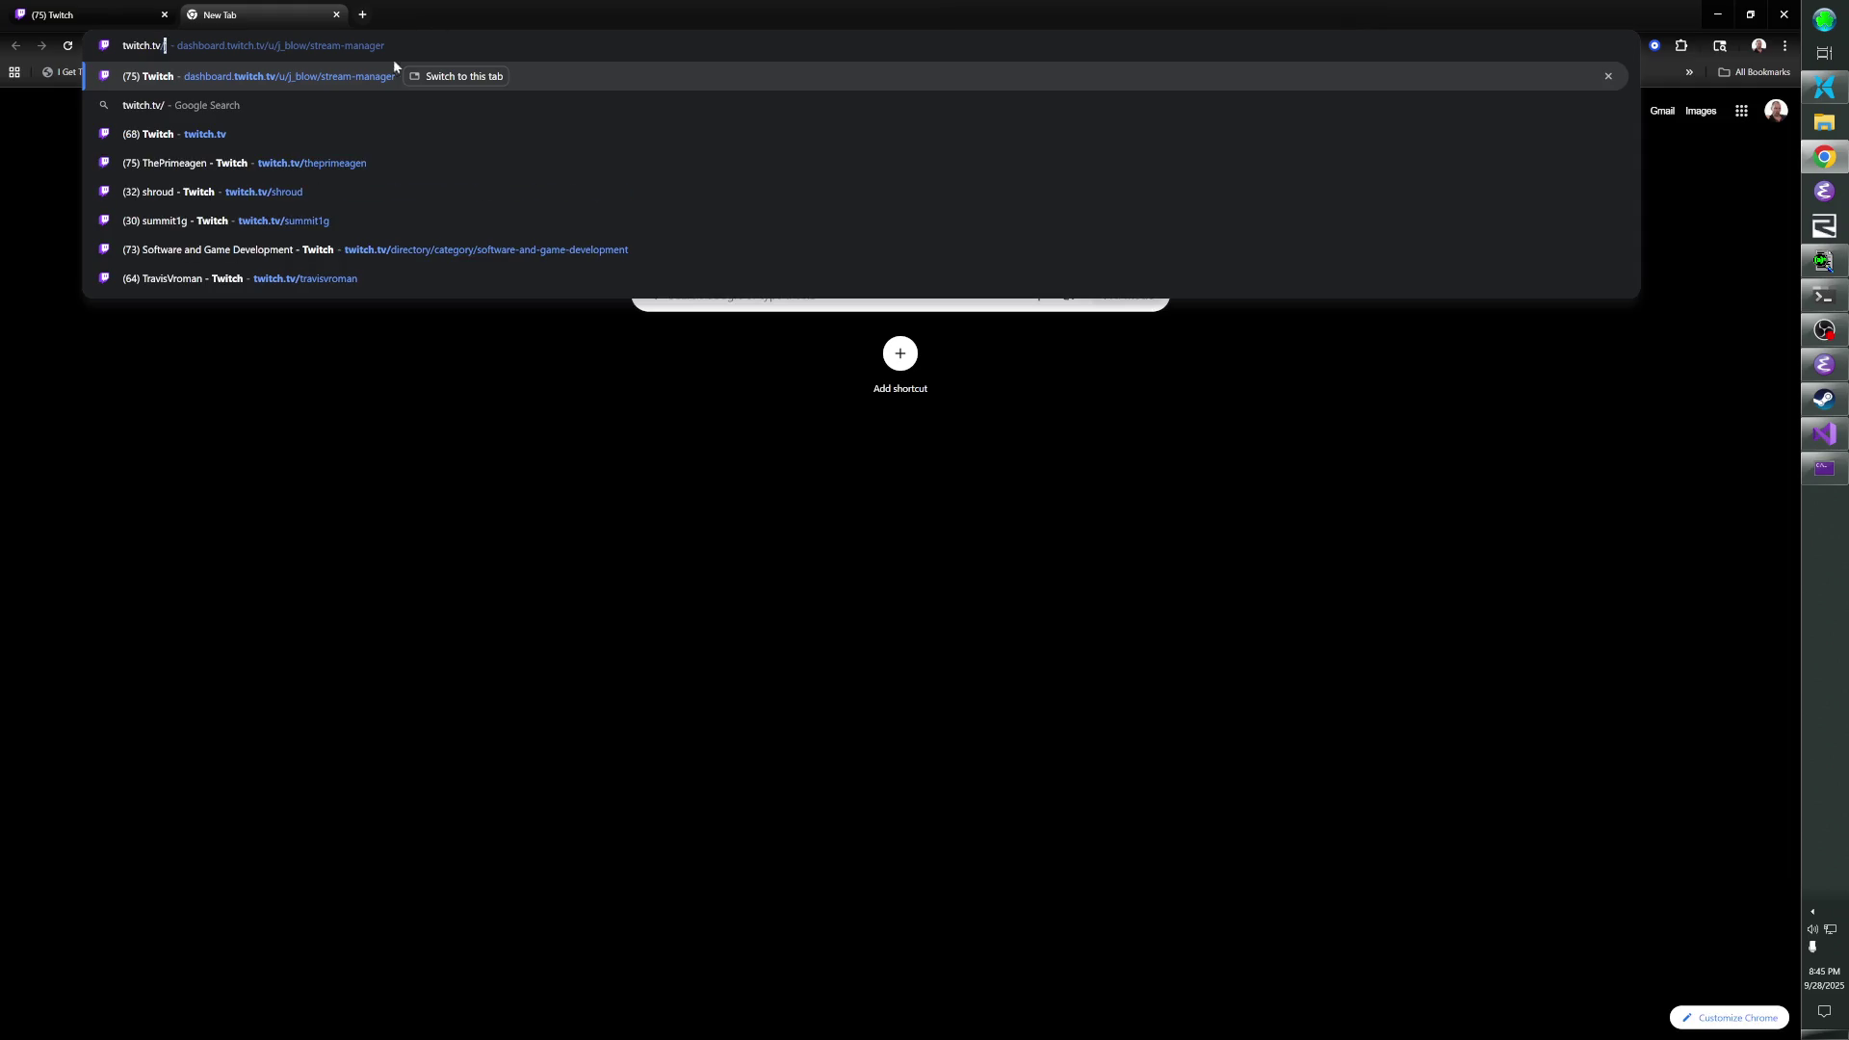
left_click(358, 174)
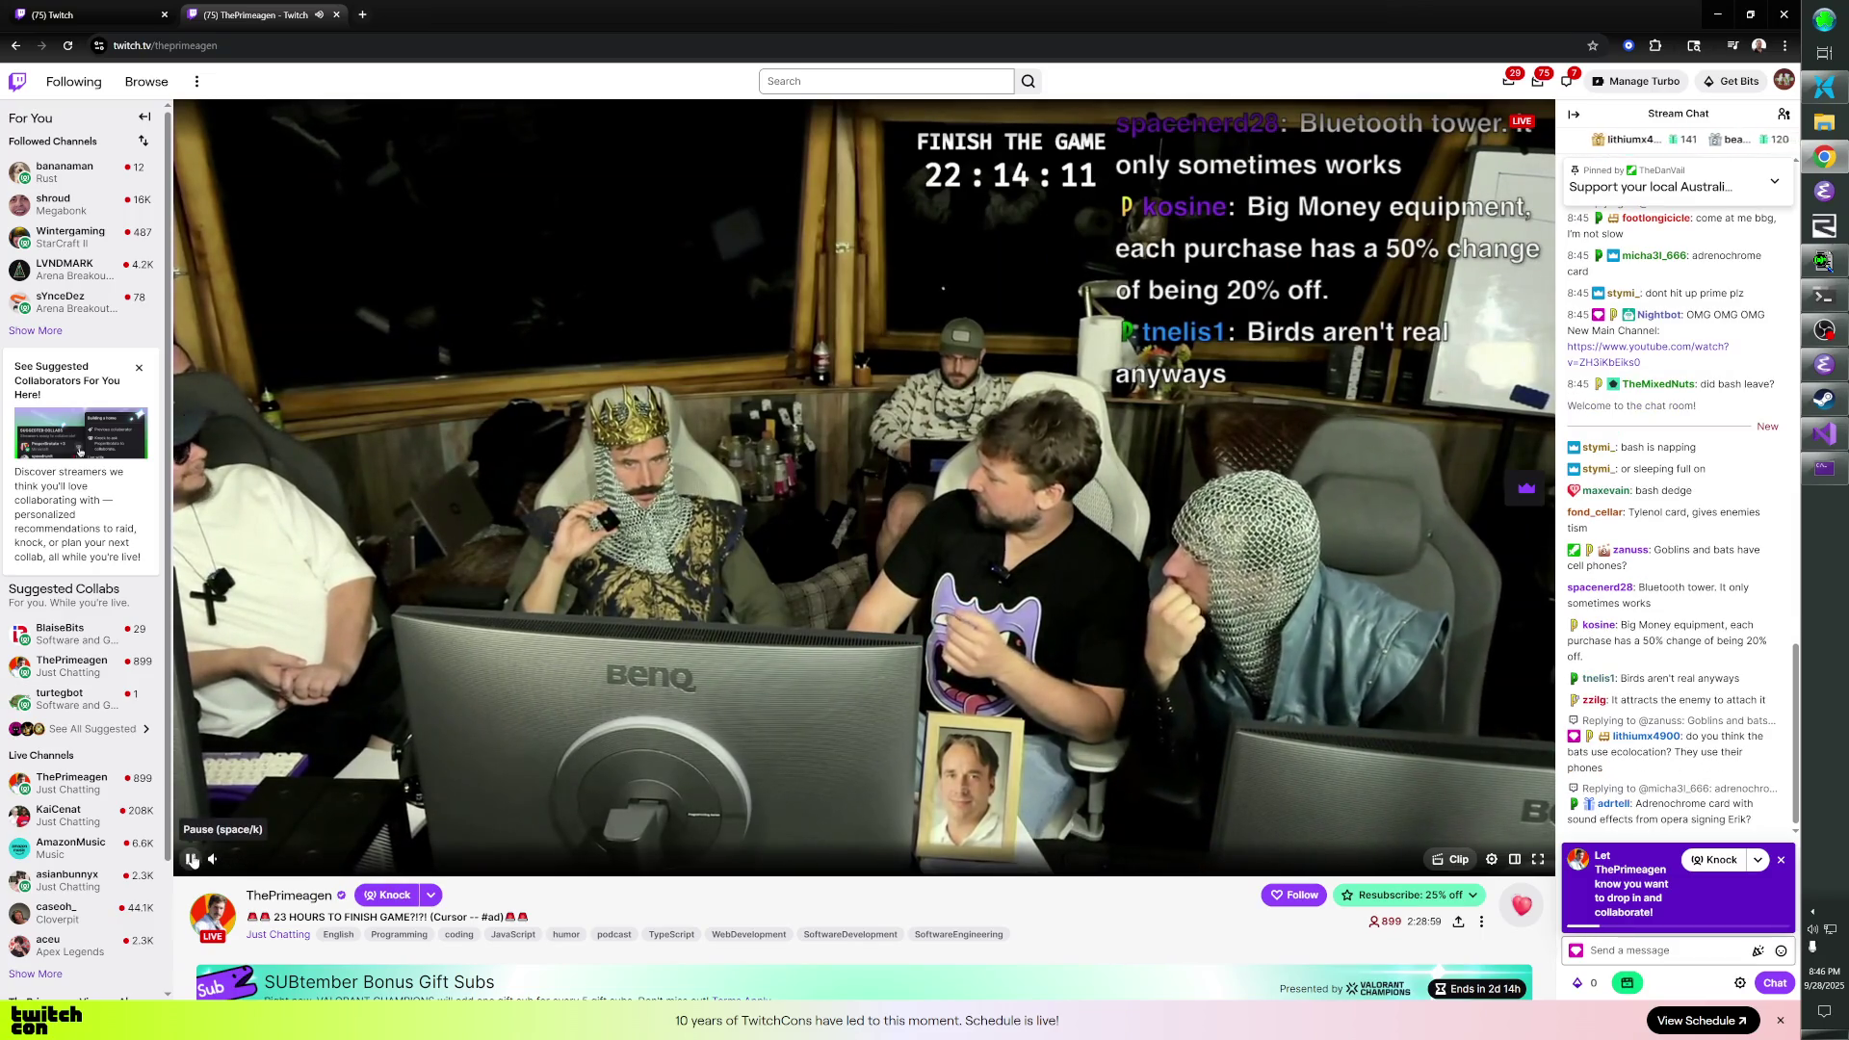
left_click(191, 860)
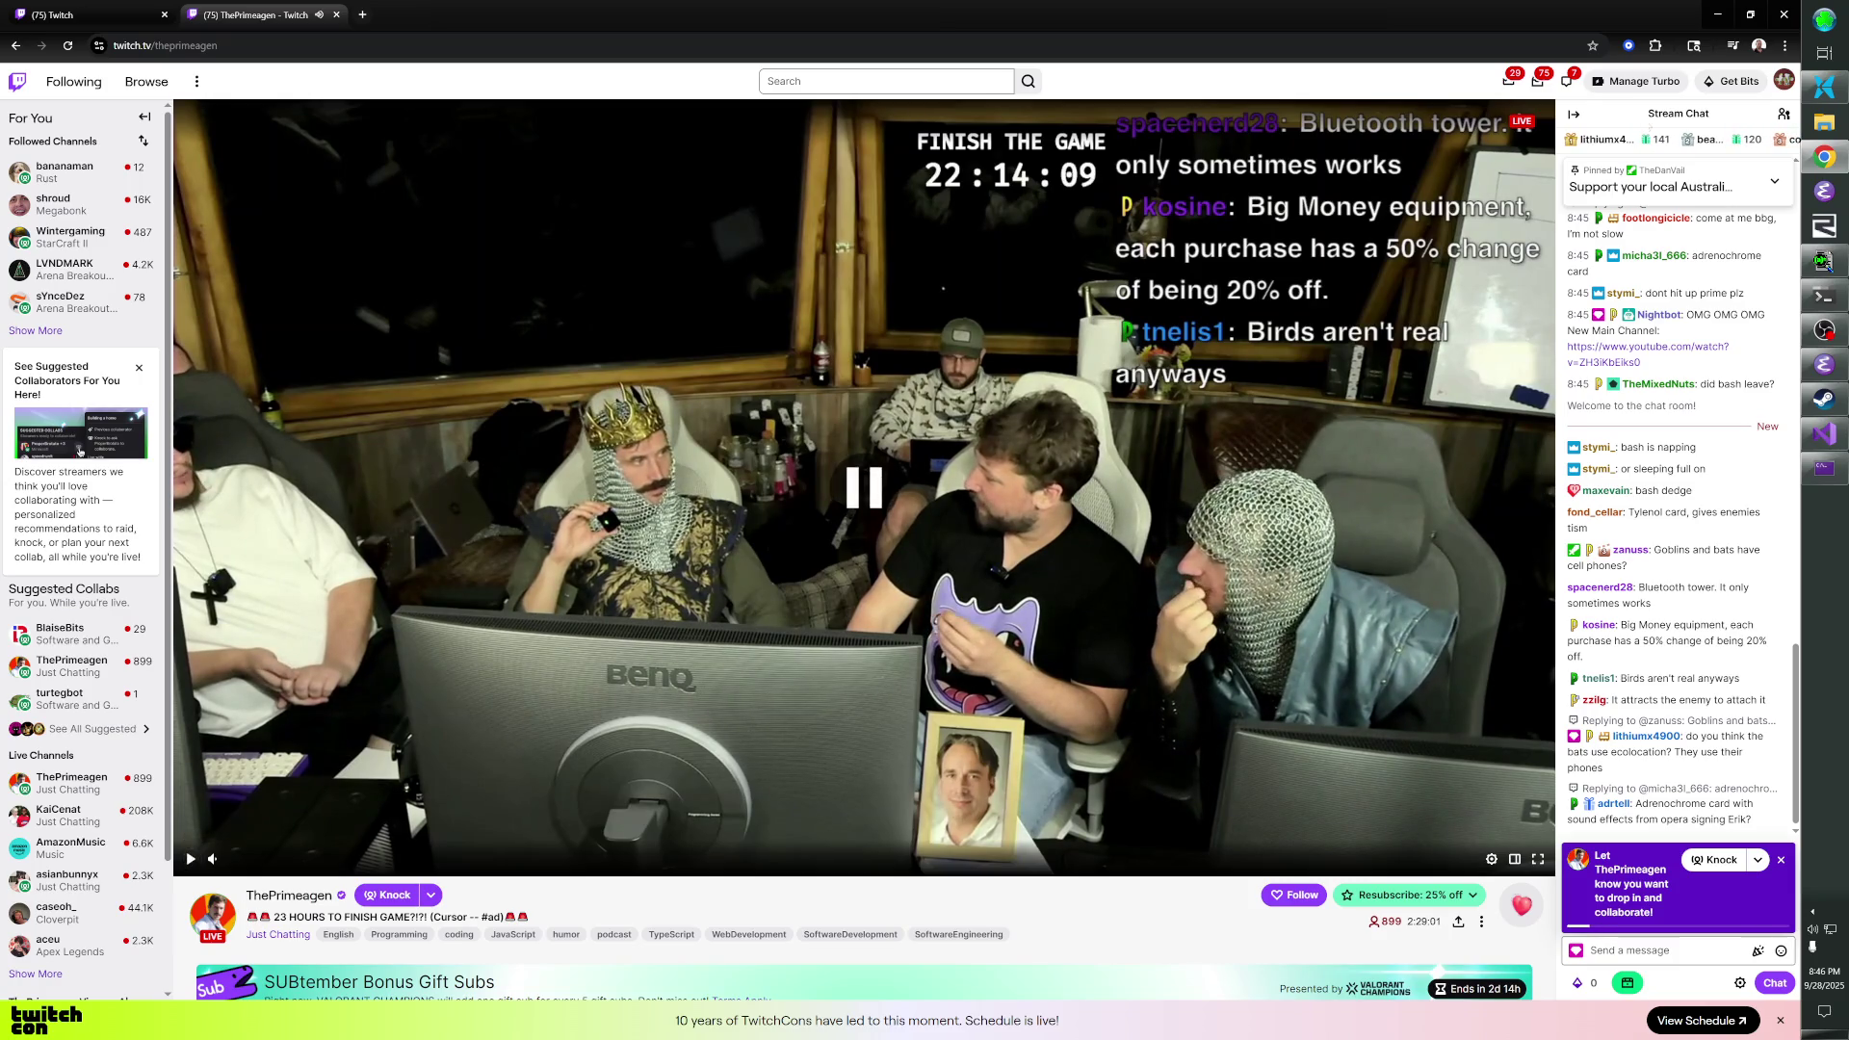
left_click(100, 12)
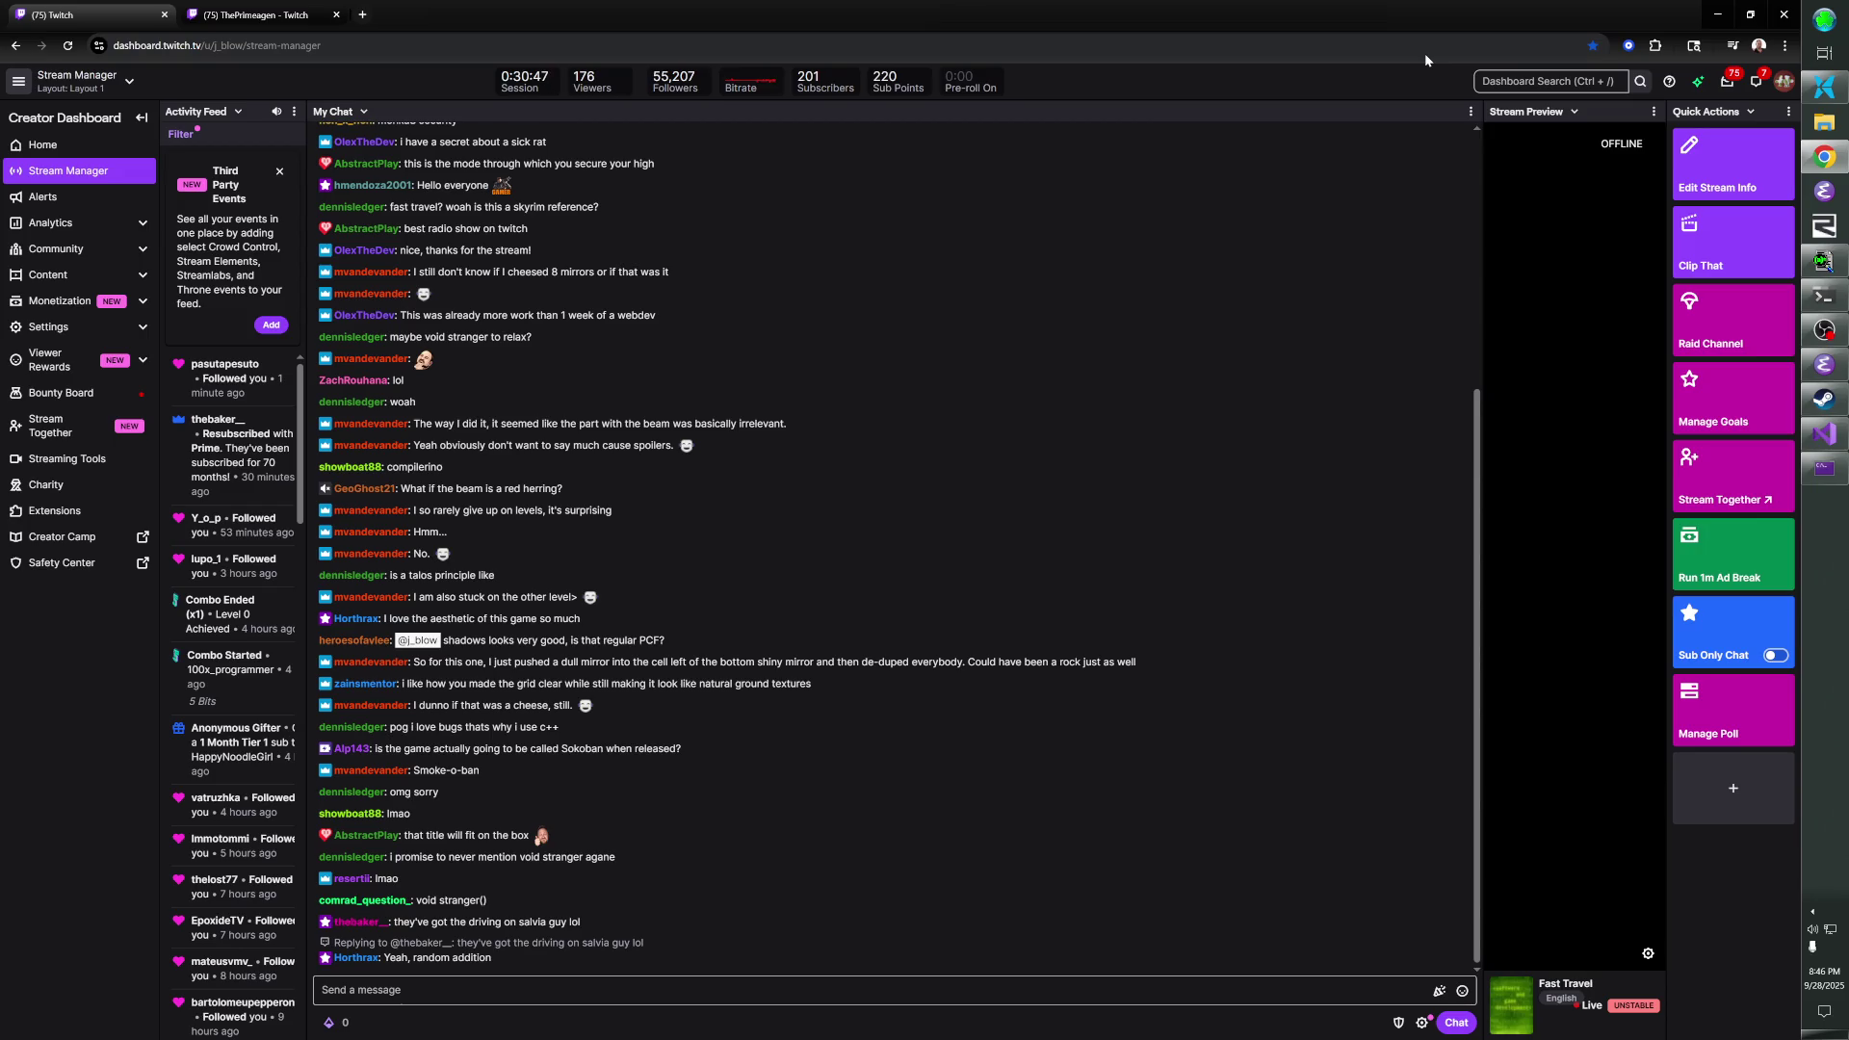
- Rerun the previous build command in the command prompt to relaunch the game
key("alt+Tab")
key("Up")
key("Return")
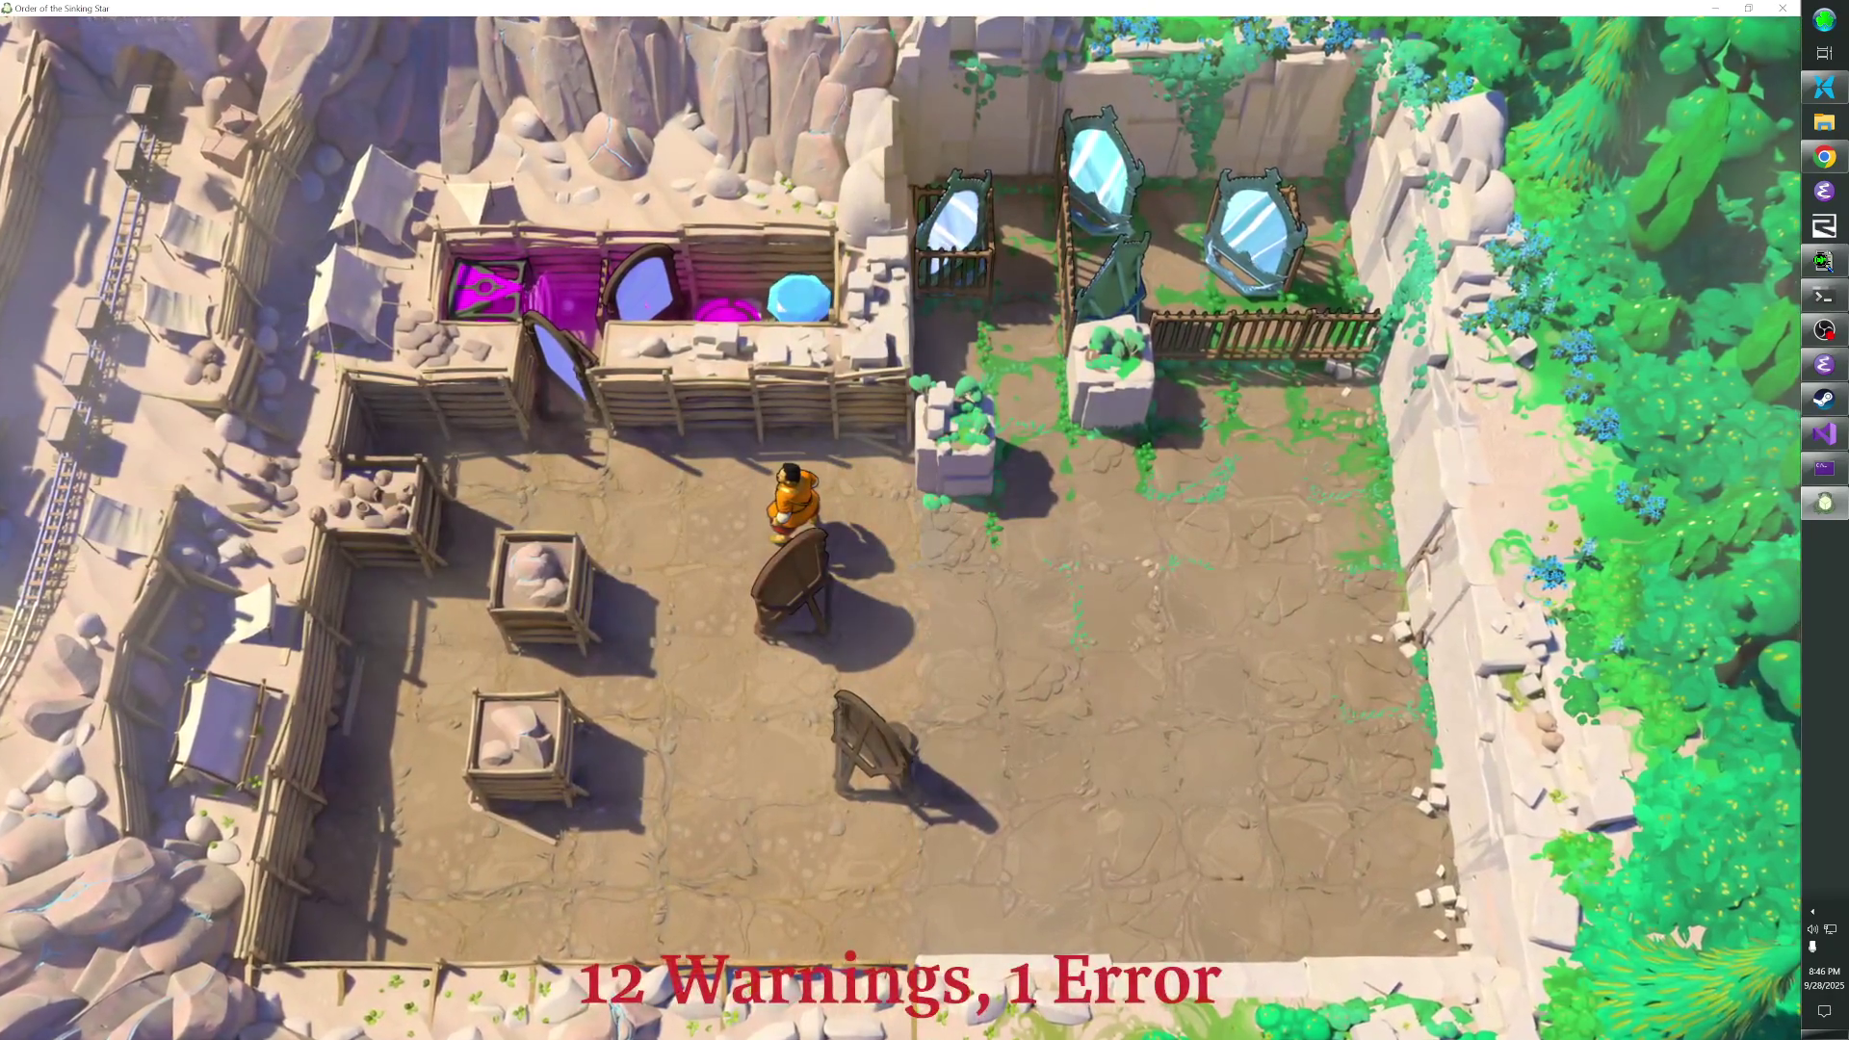
- Rewind the level and walk the four copies down to line up behind the purple mirror
key("Right")
key("Right")
key("Right")
key("z")
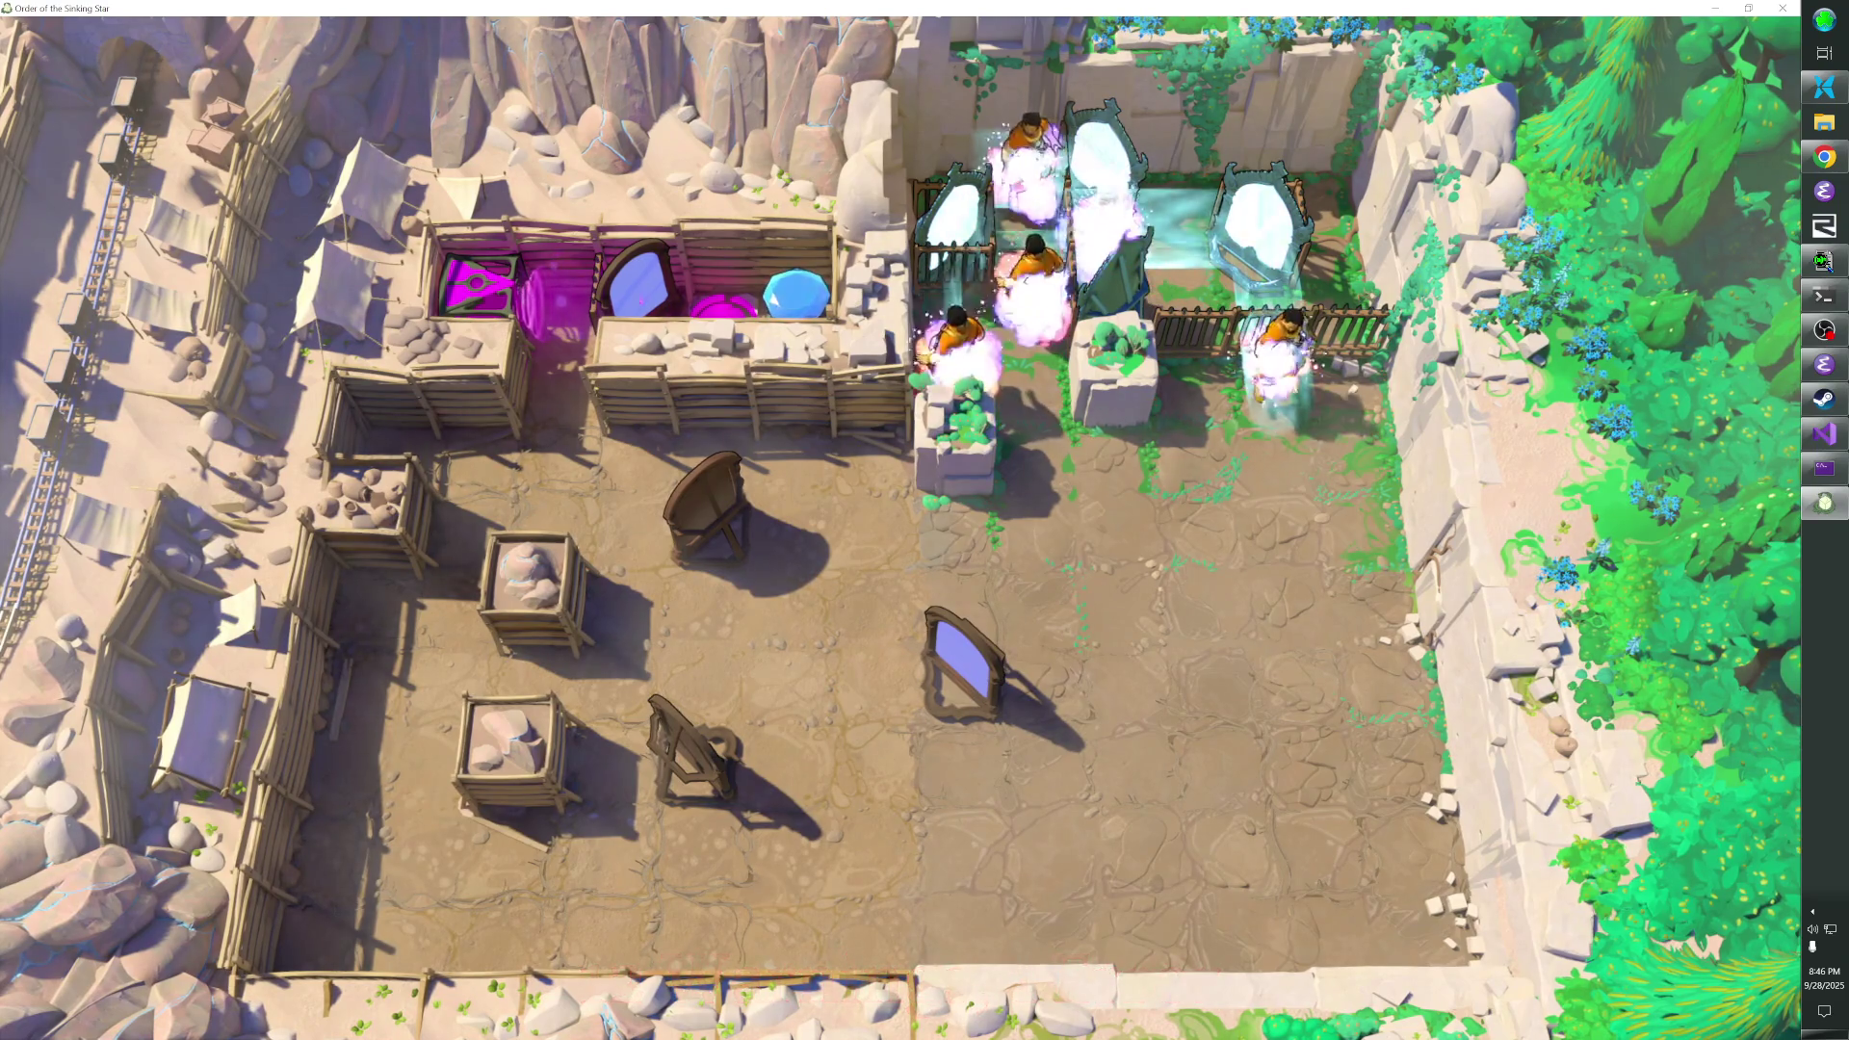
key("Down")
key("Down")
key("Down")
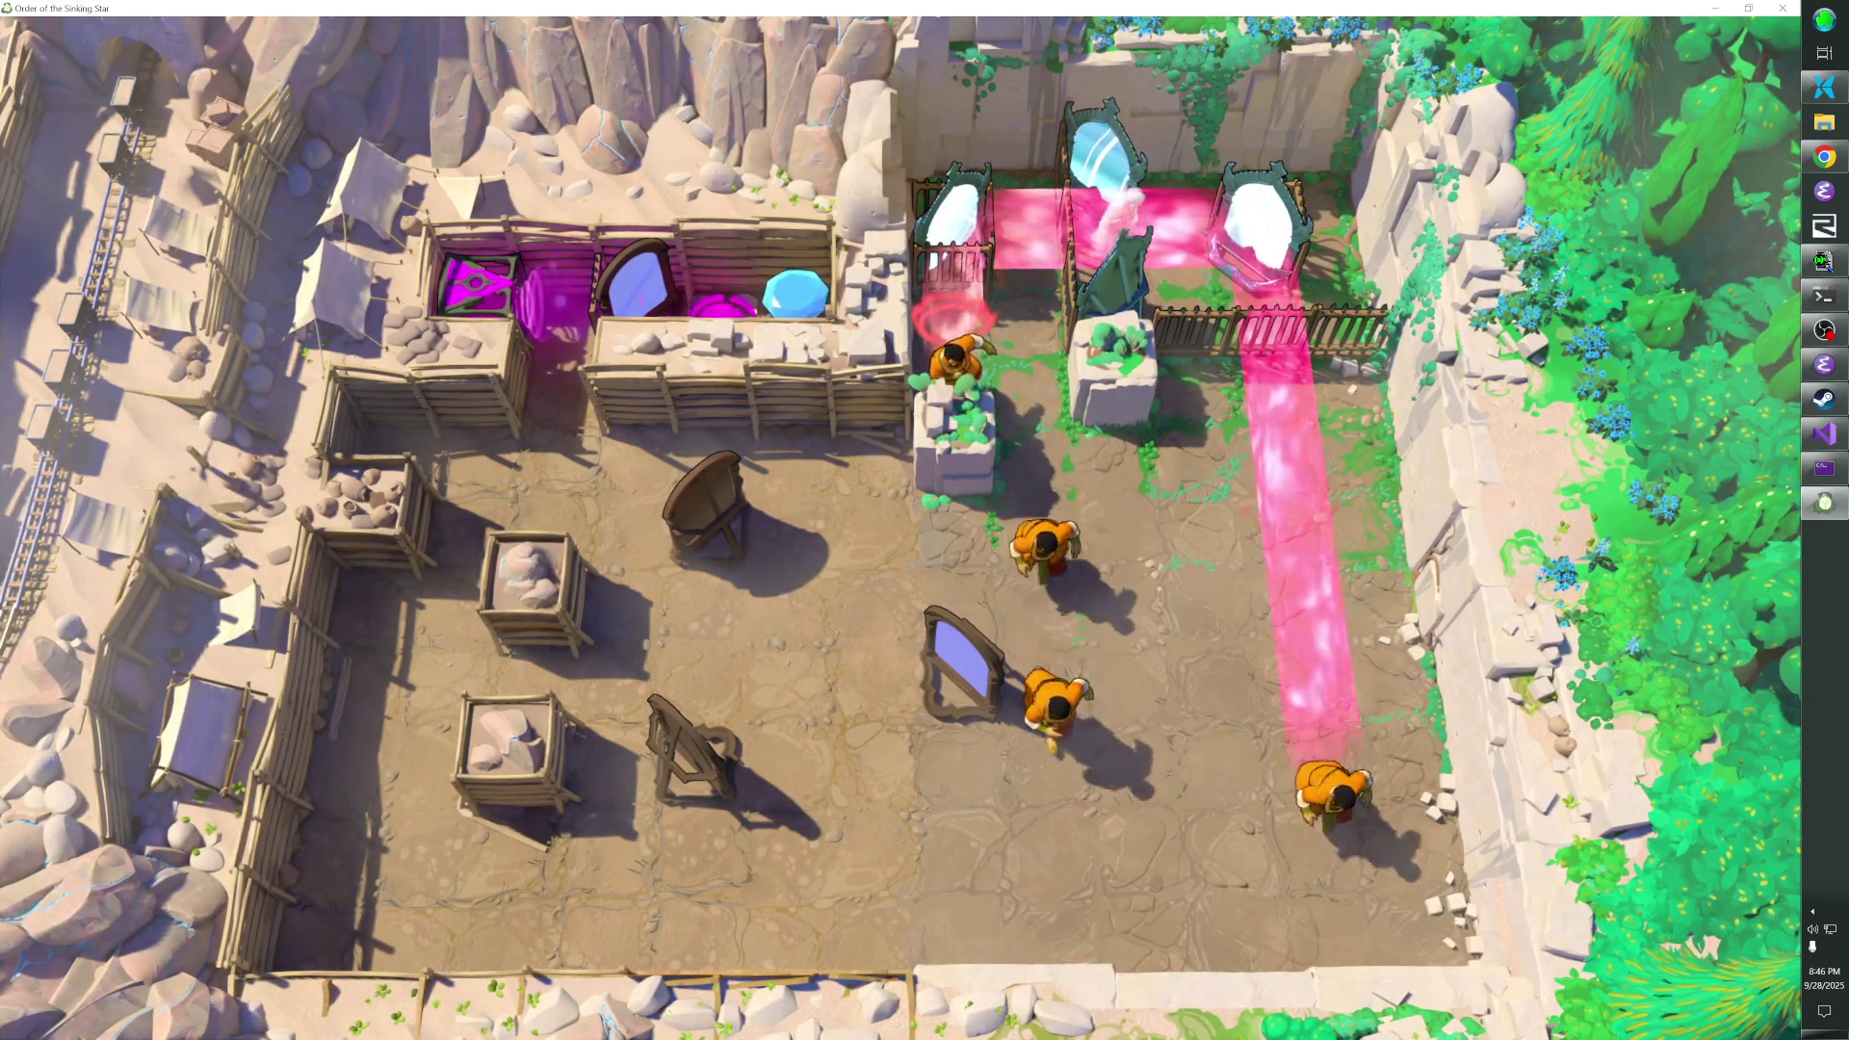
key("Down")
key("Left")
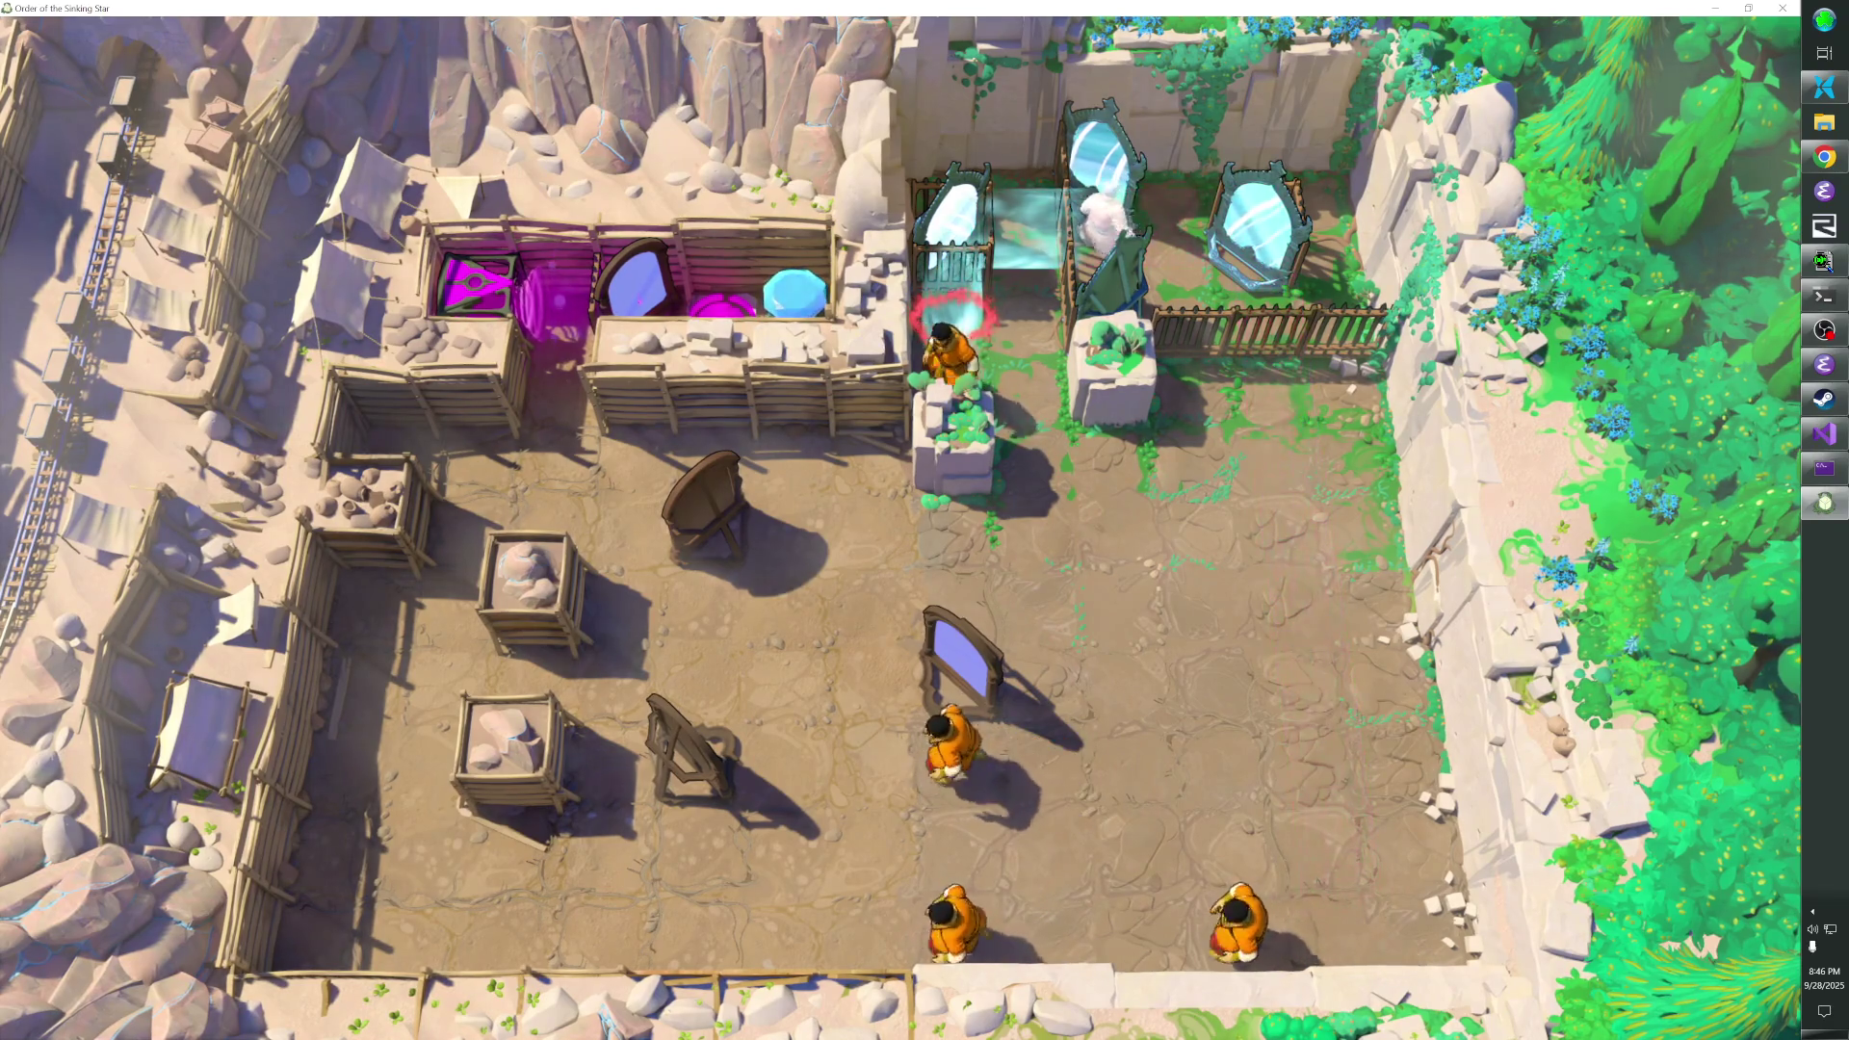
key("Right")
key("Right")
key("Down")
- Push the purple floor mirror right and then up a tile
key("Down")
key("Down")
key("Left")
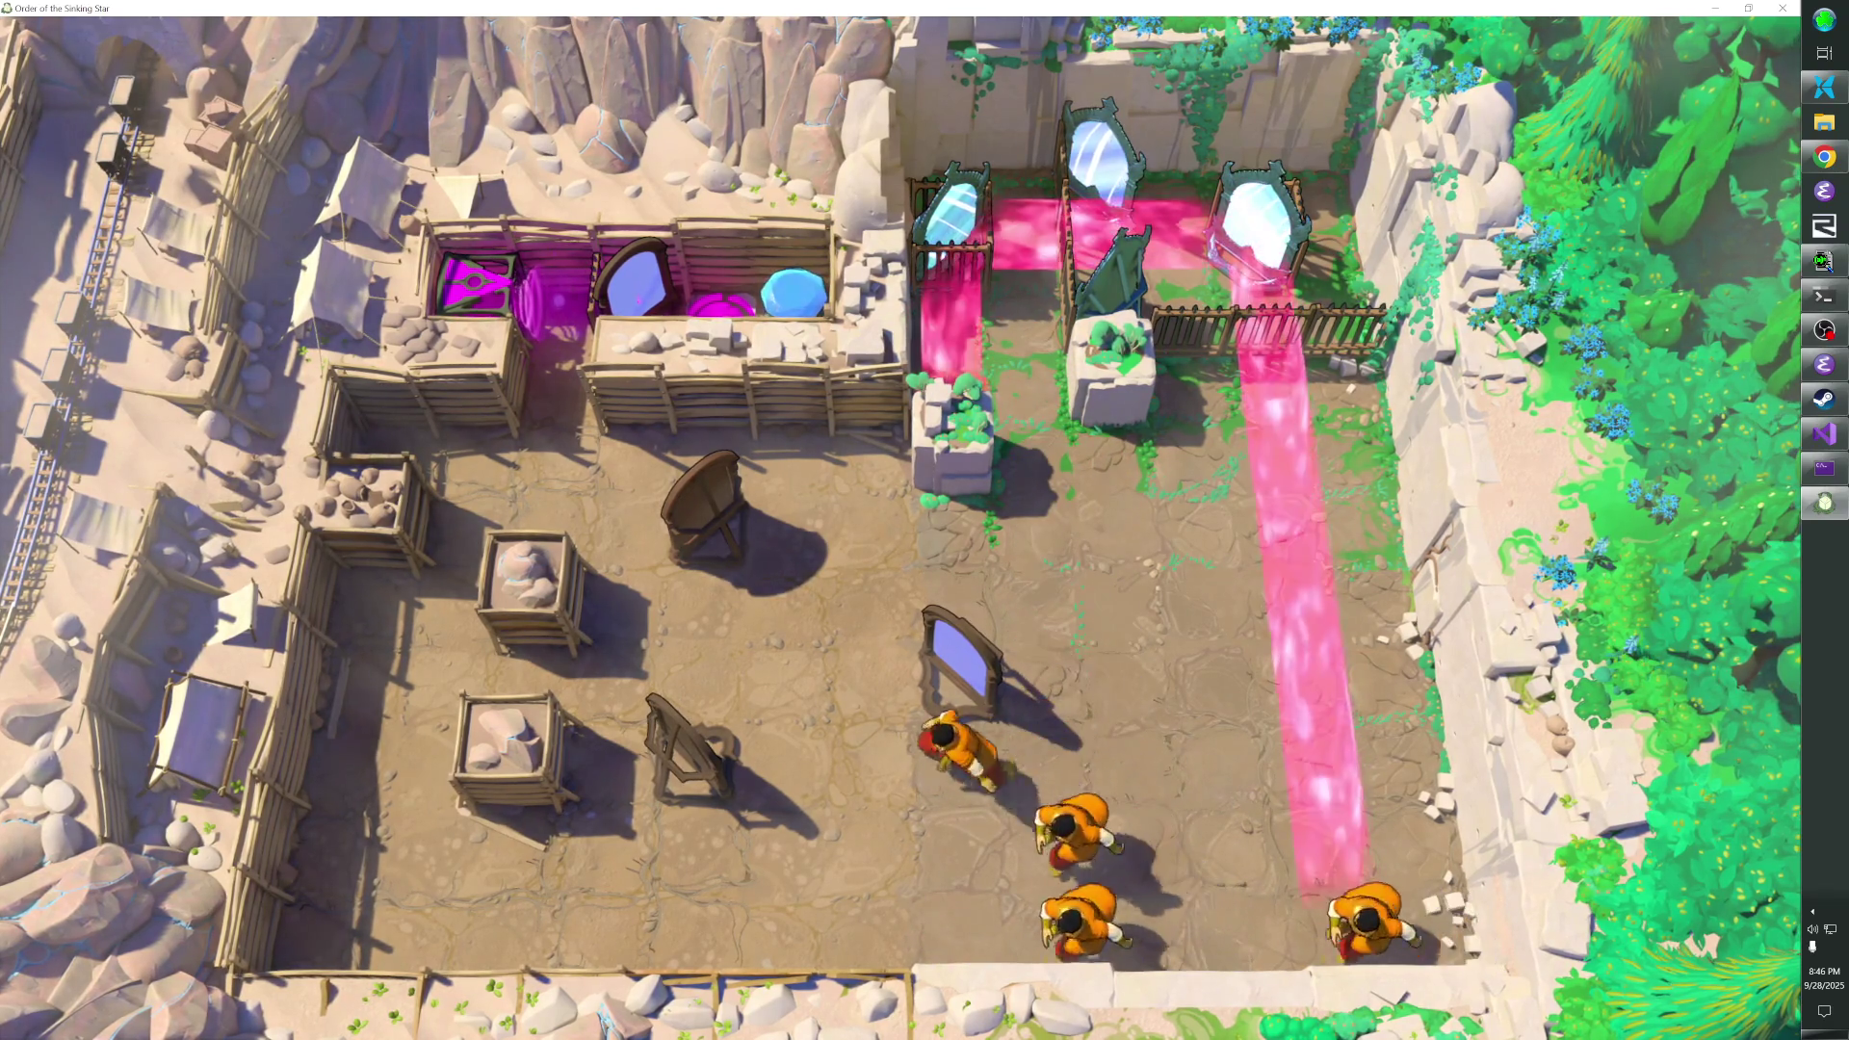
key("Left")
key("Up")
key("Right")
key("Down")
key("Right")
key("Up")
key("Up")
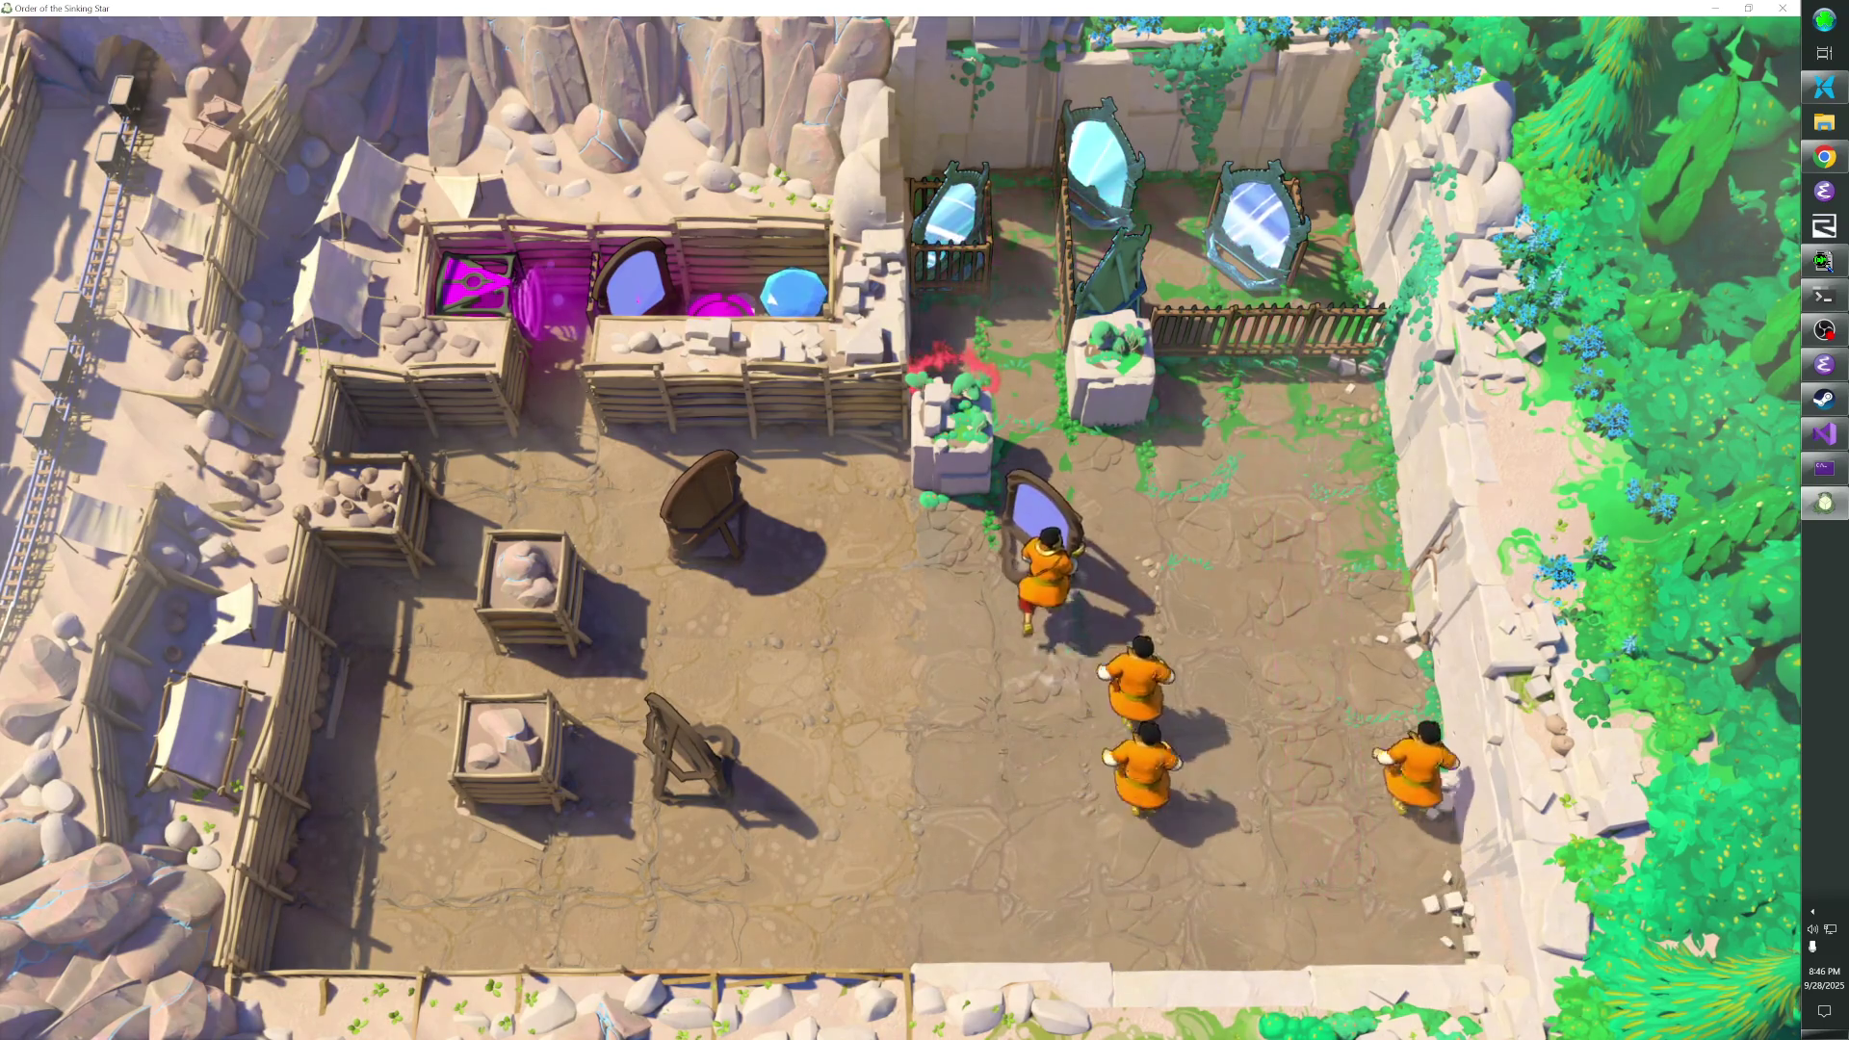
key("Up")
key("Down")
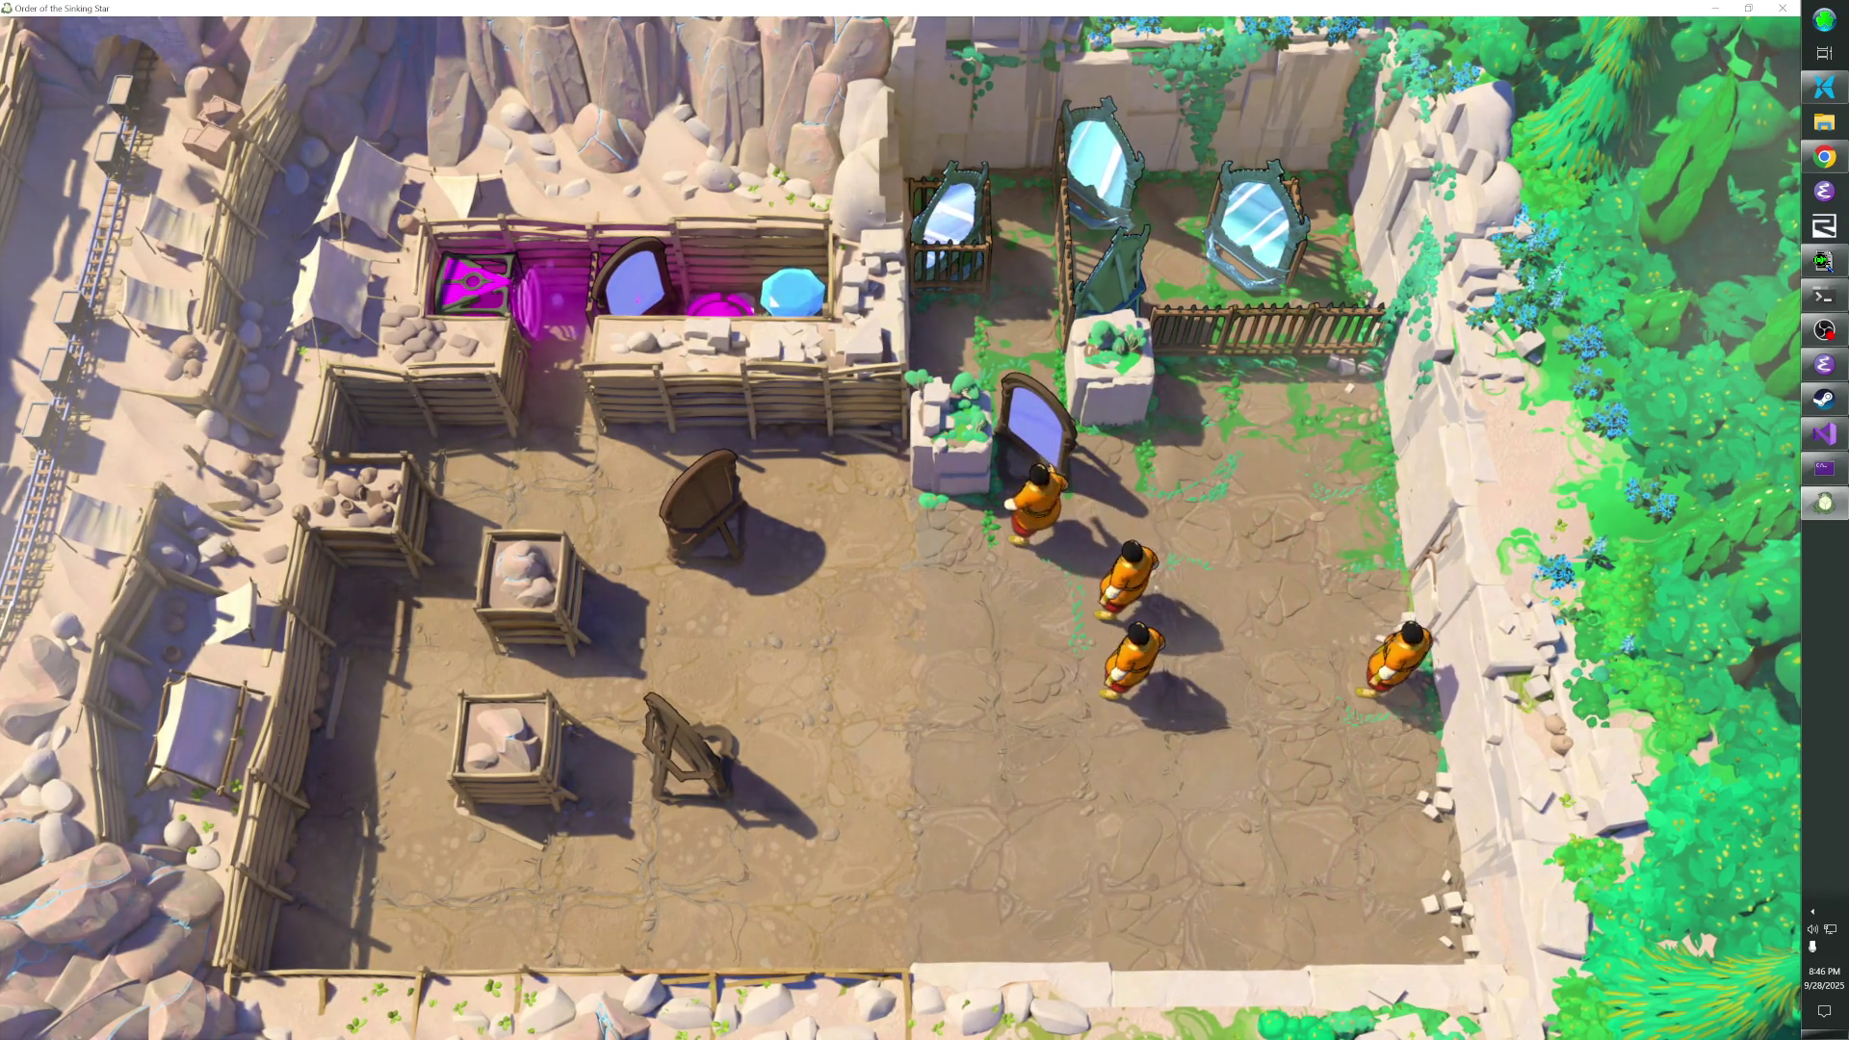
key("Up")
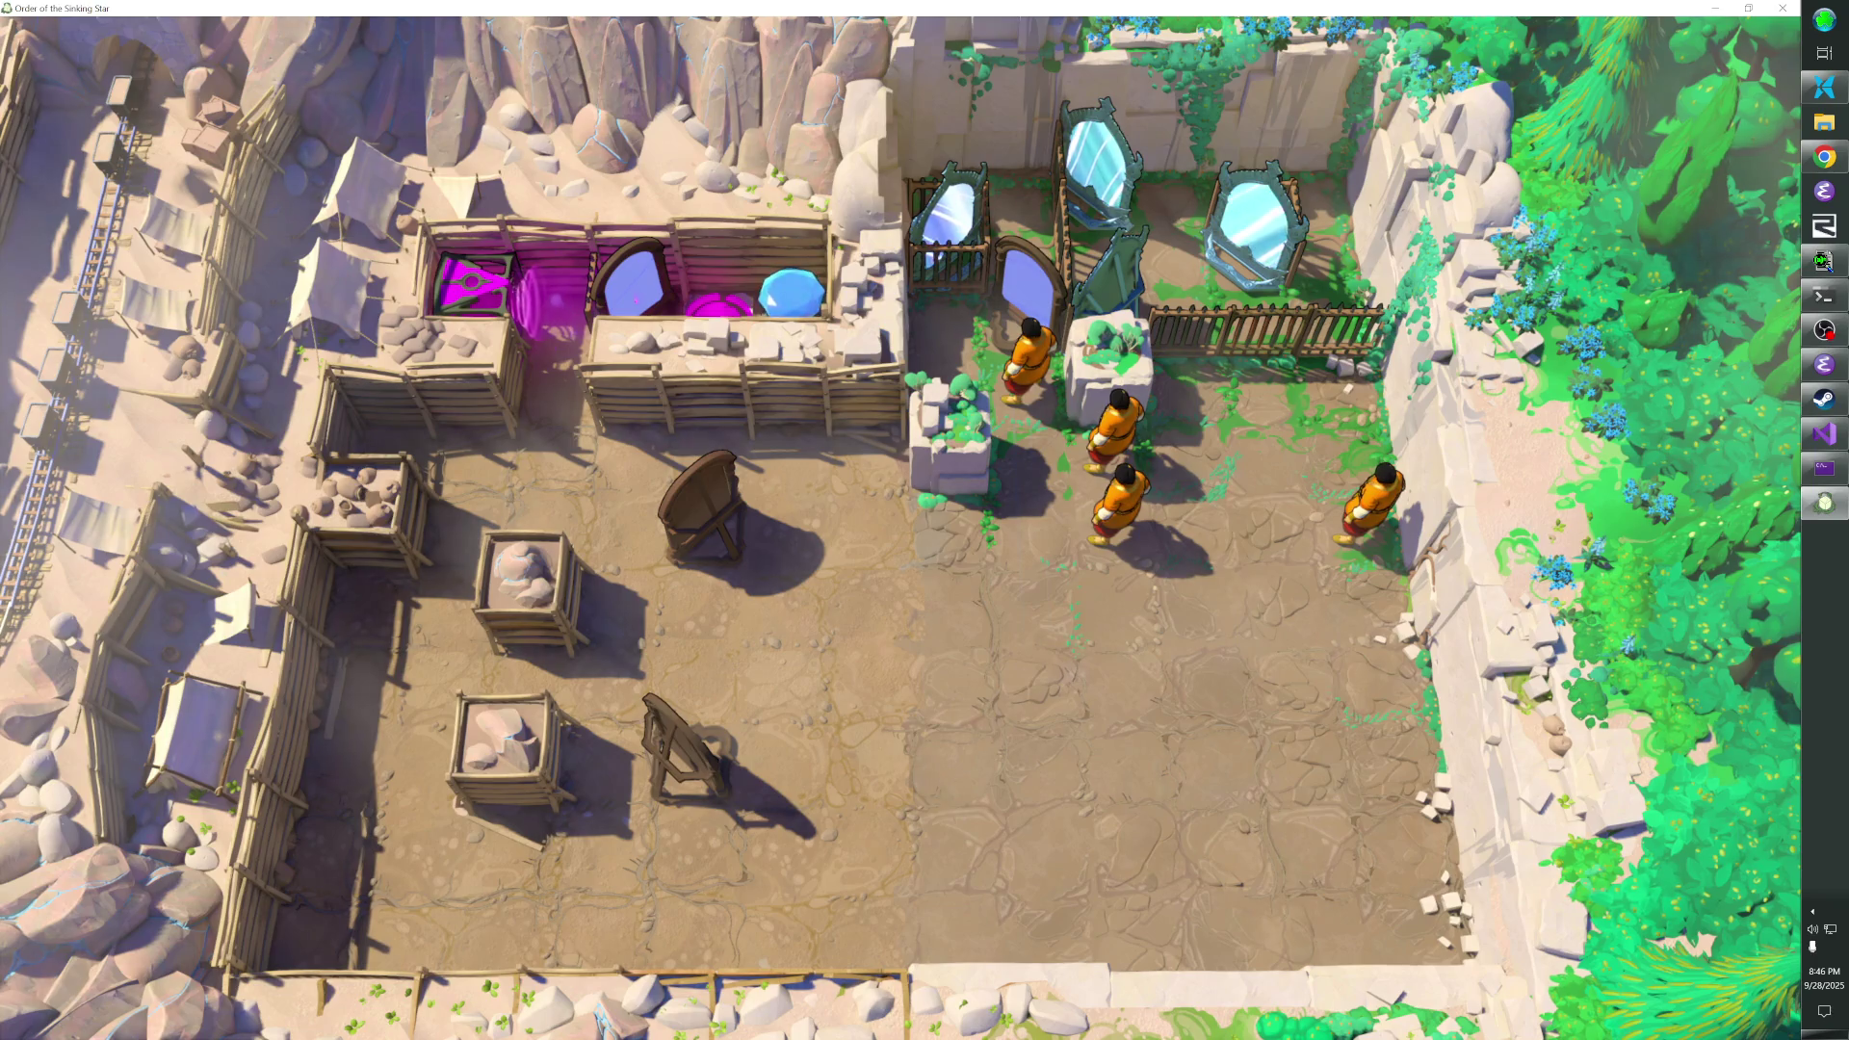
- Rewind again, push the mirror right, and step the copies into the beams
key("r")
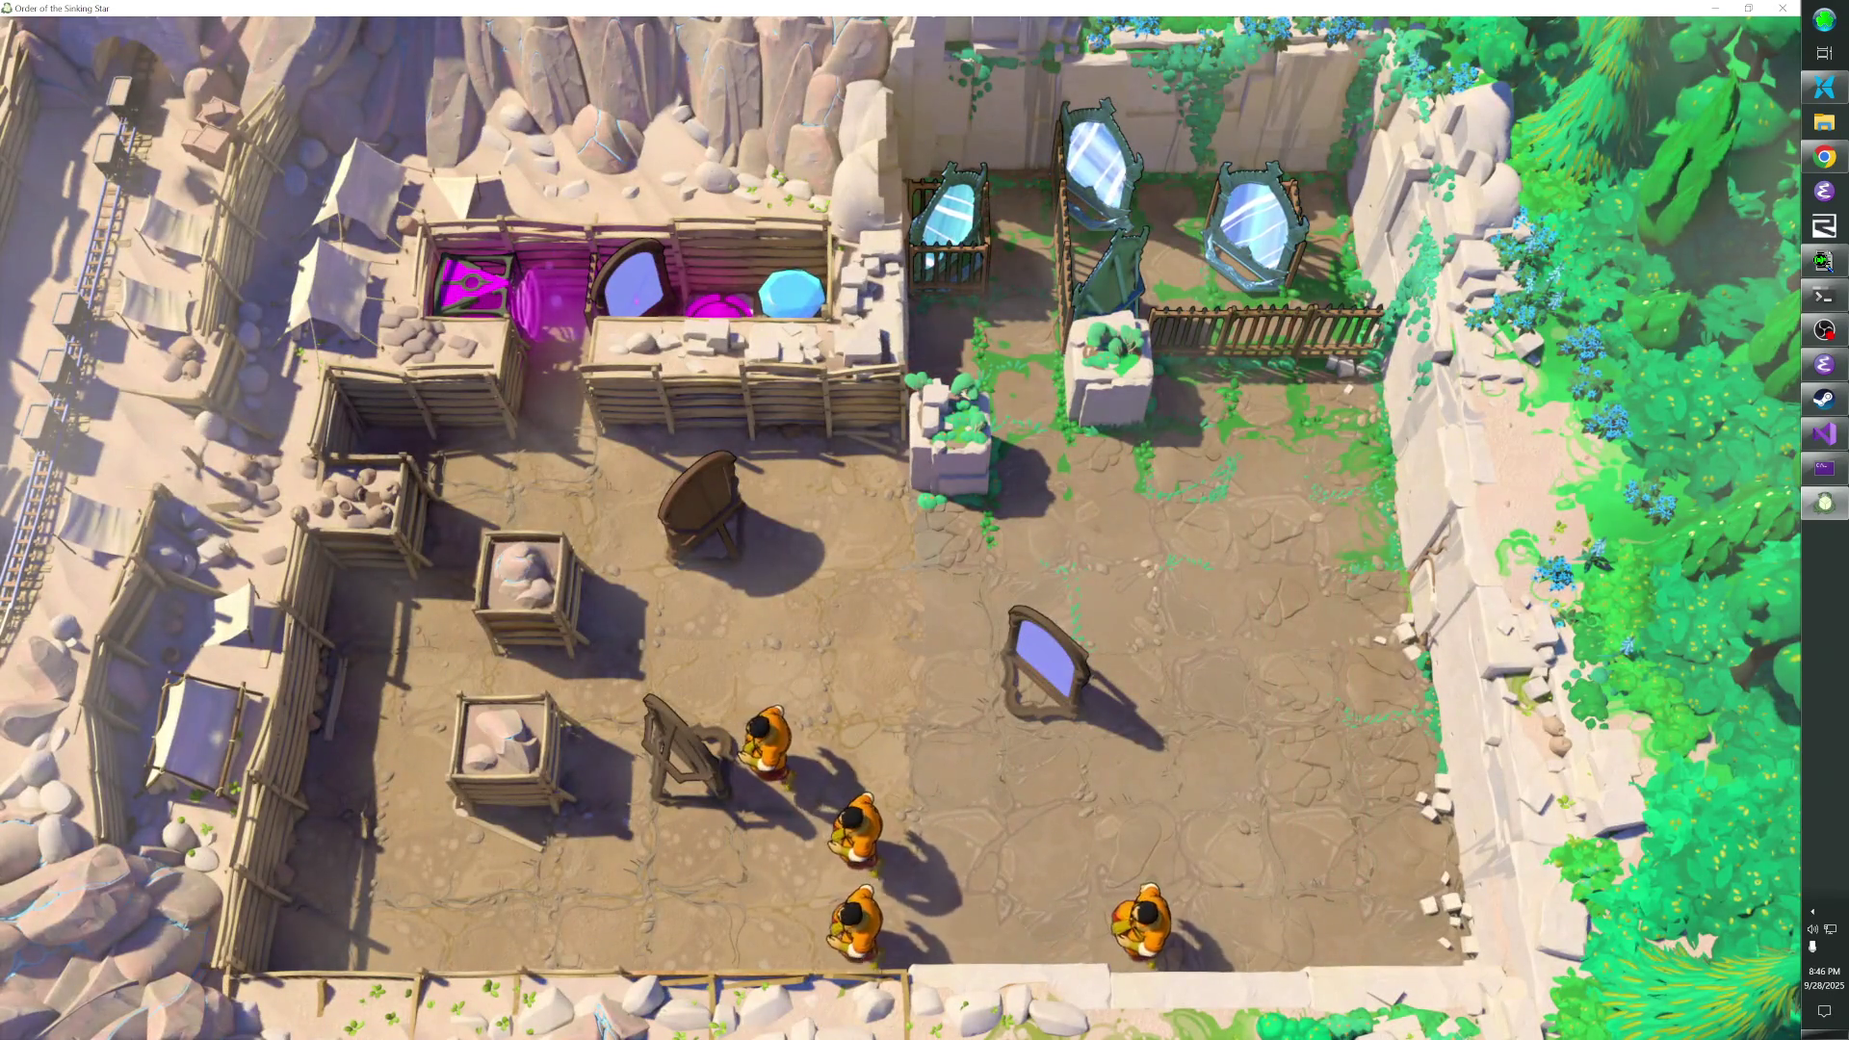
key("Up")
key("Up")
key("Up")
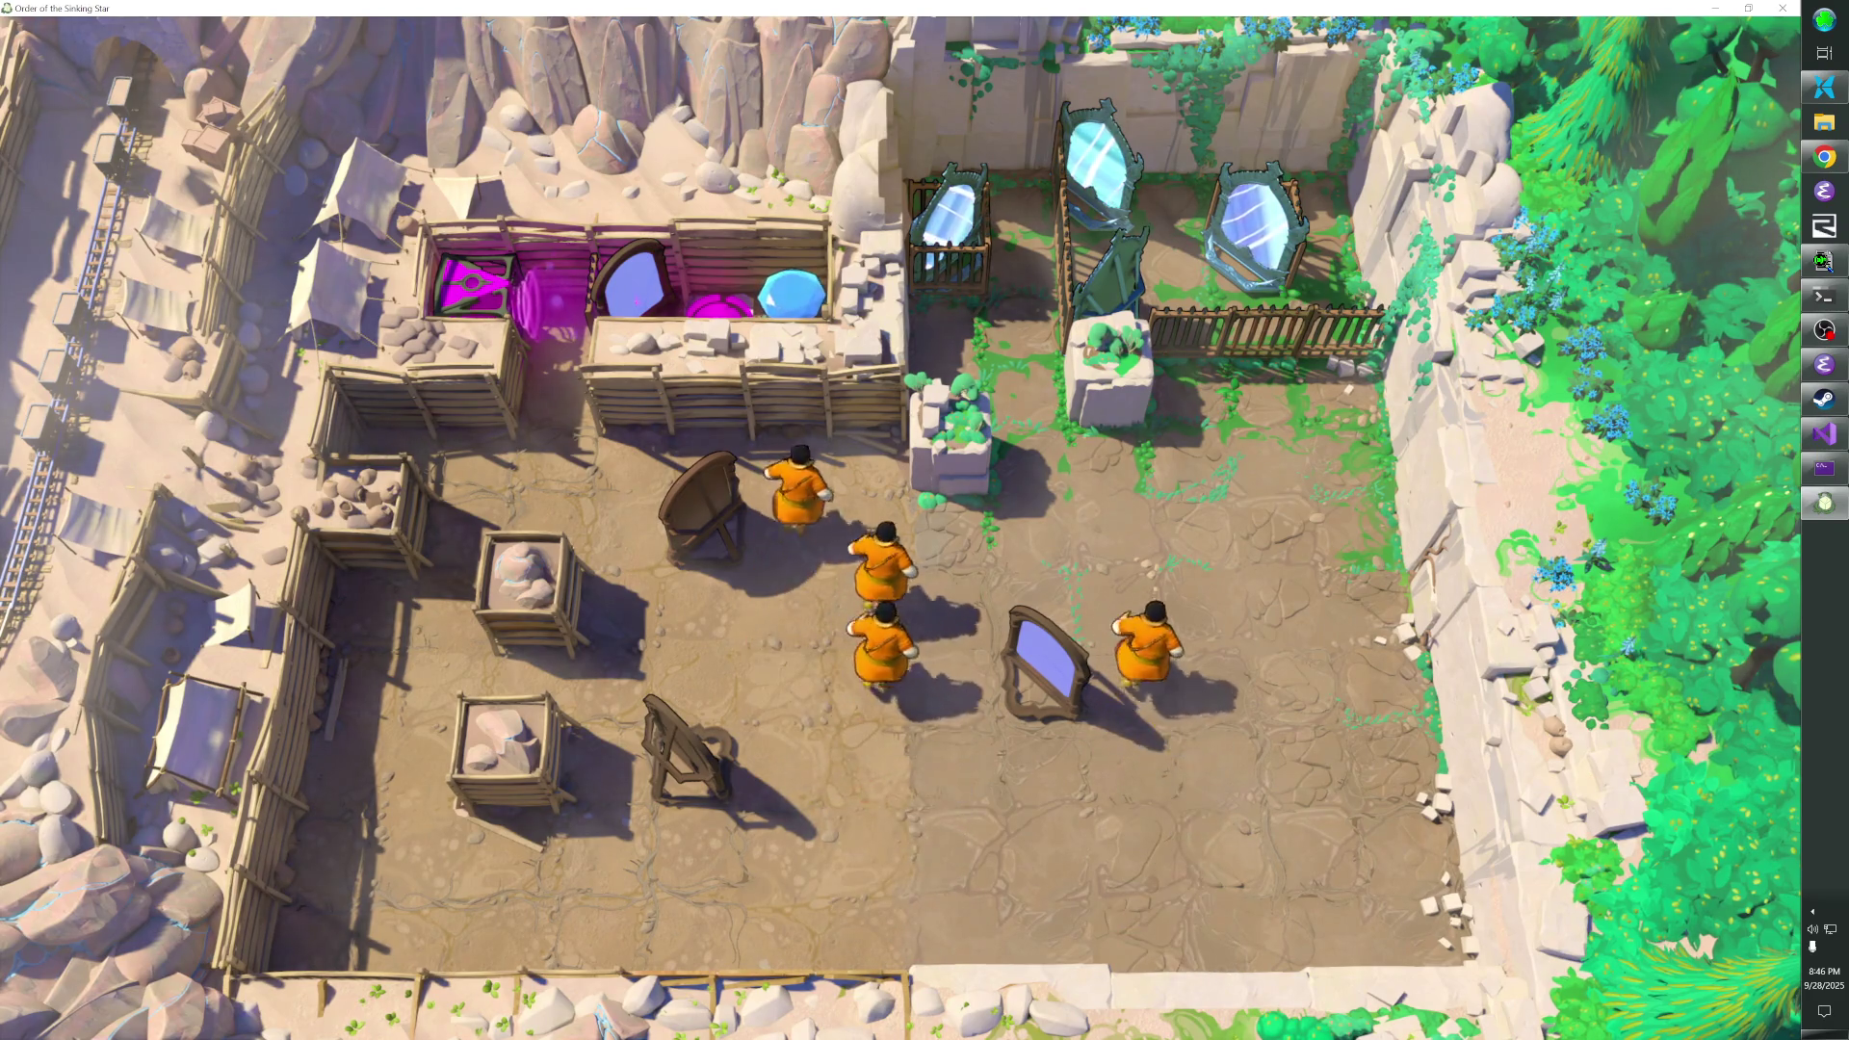
key("Right")
key("Right")
key("Up")
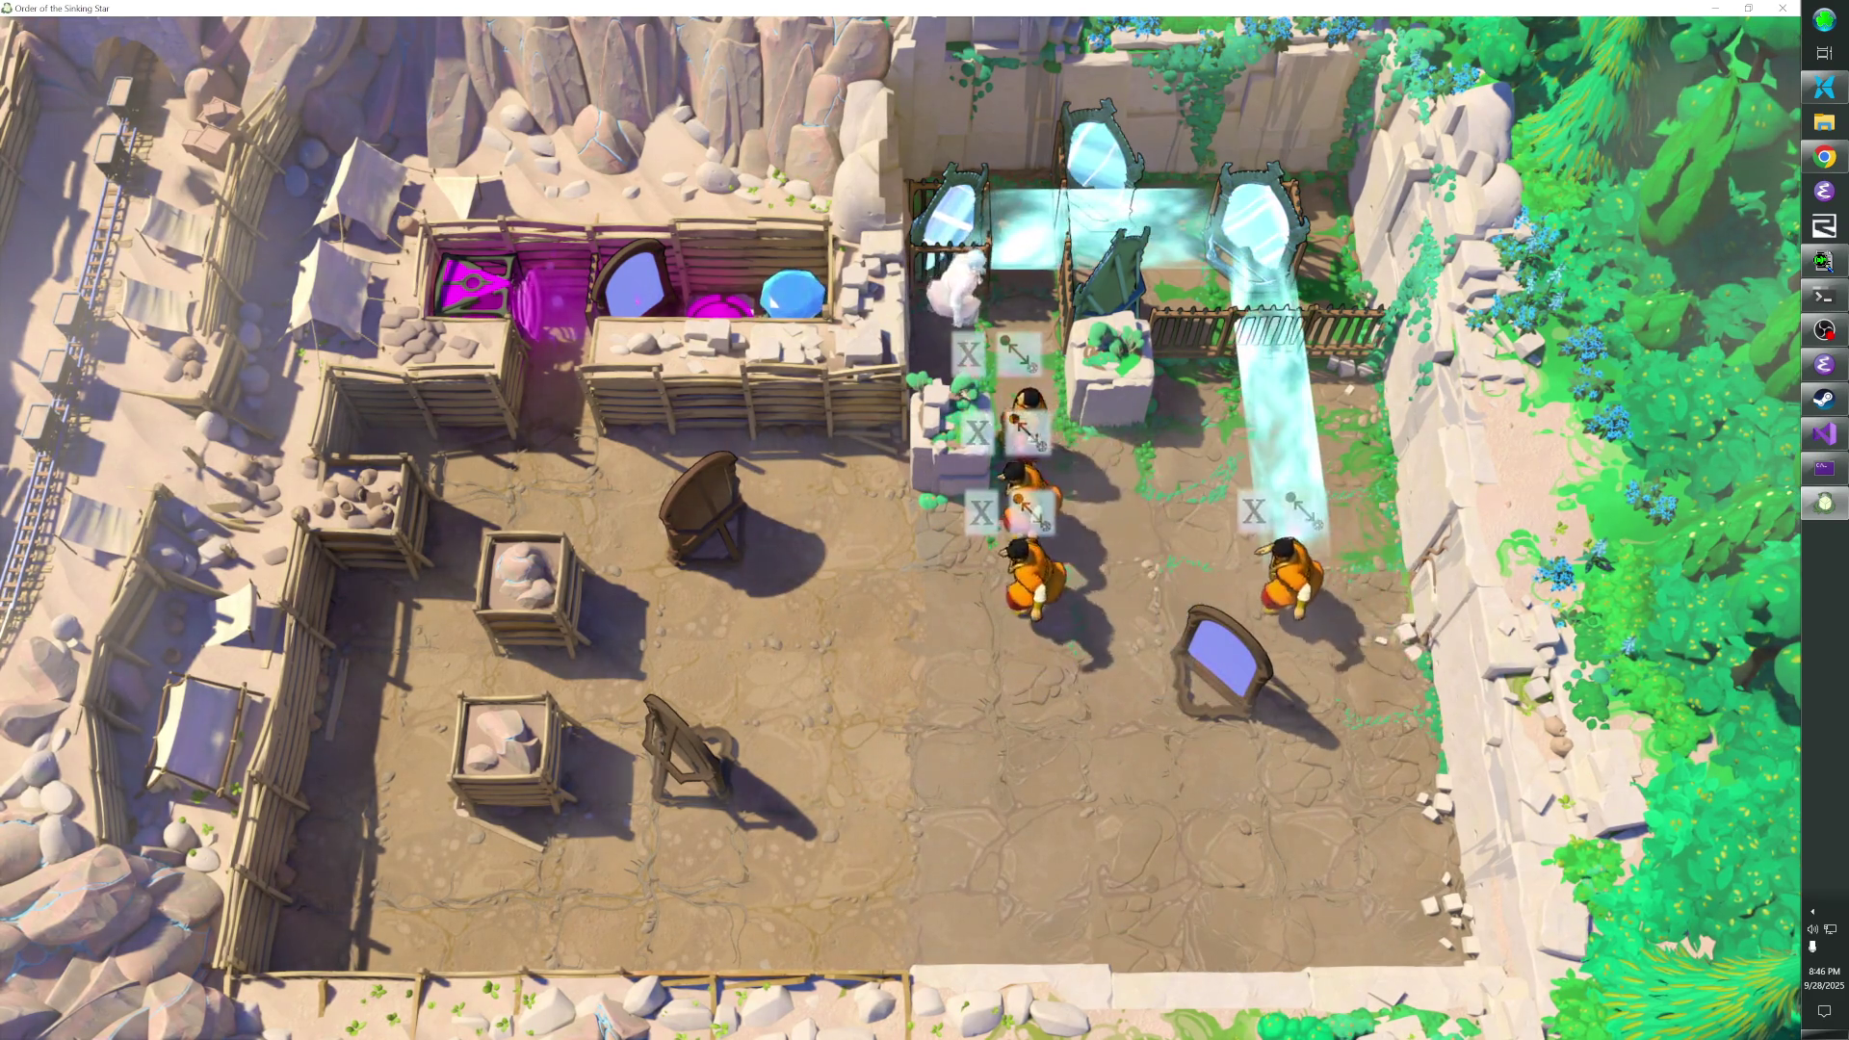
key("Left")
key("Up")
key("Down")
key("Right")
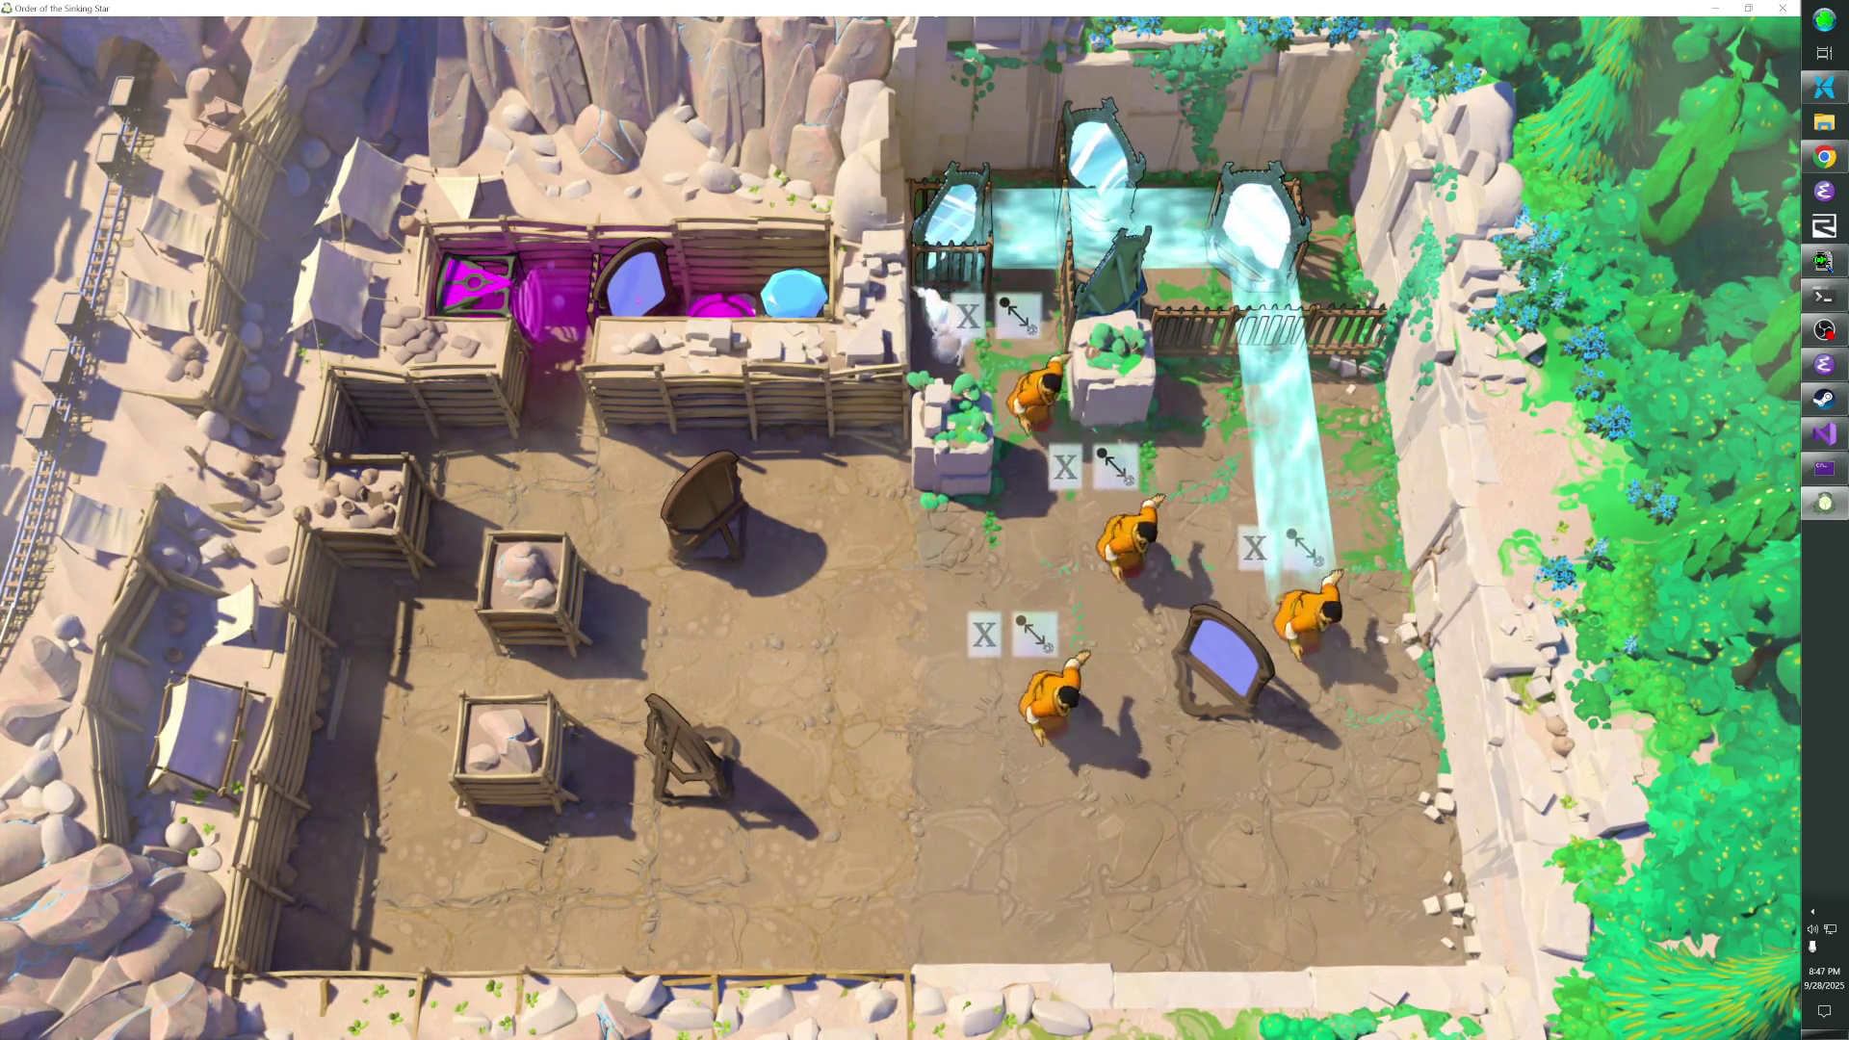
key("Down")
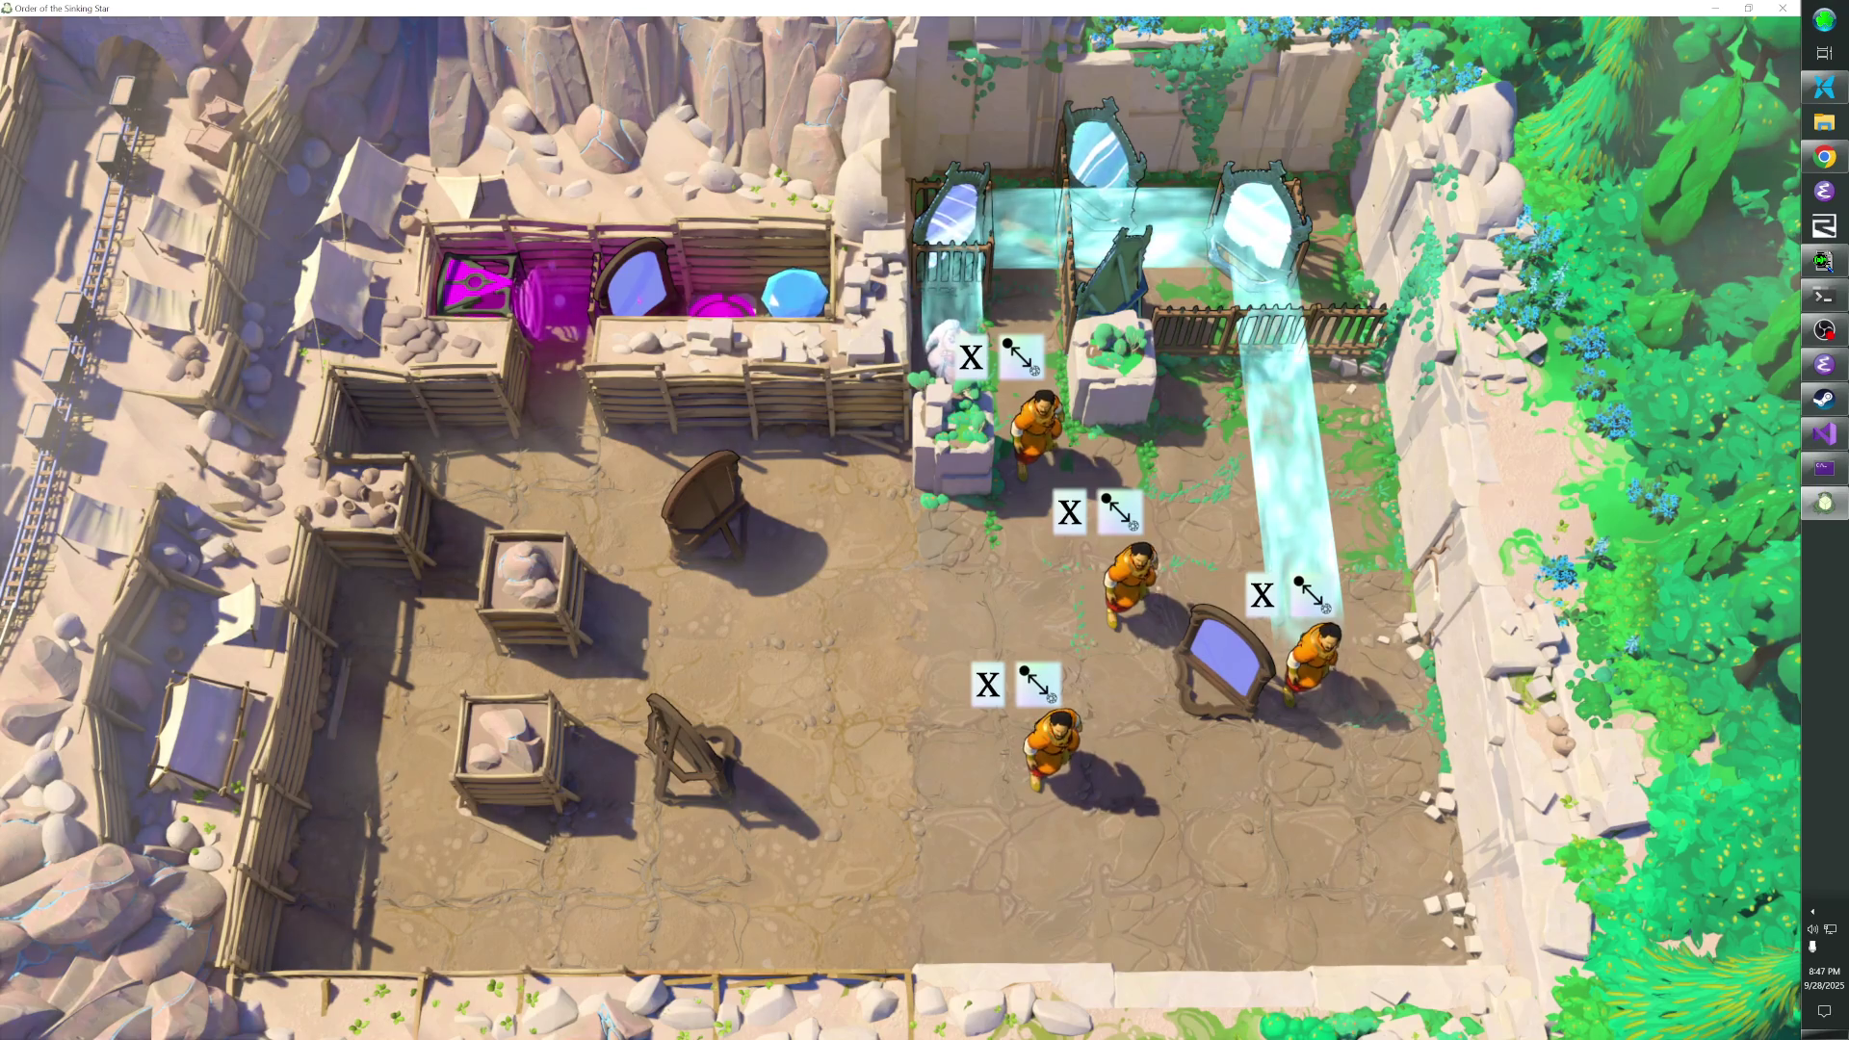
- Walk the copies to the east wall and push the mirror beside the pillar, then up between the top mirrors
key("Up")
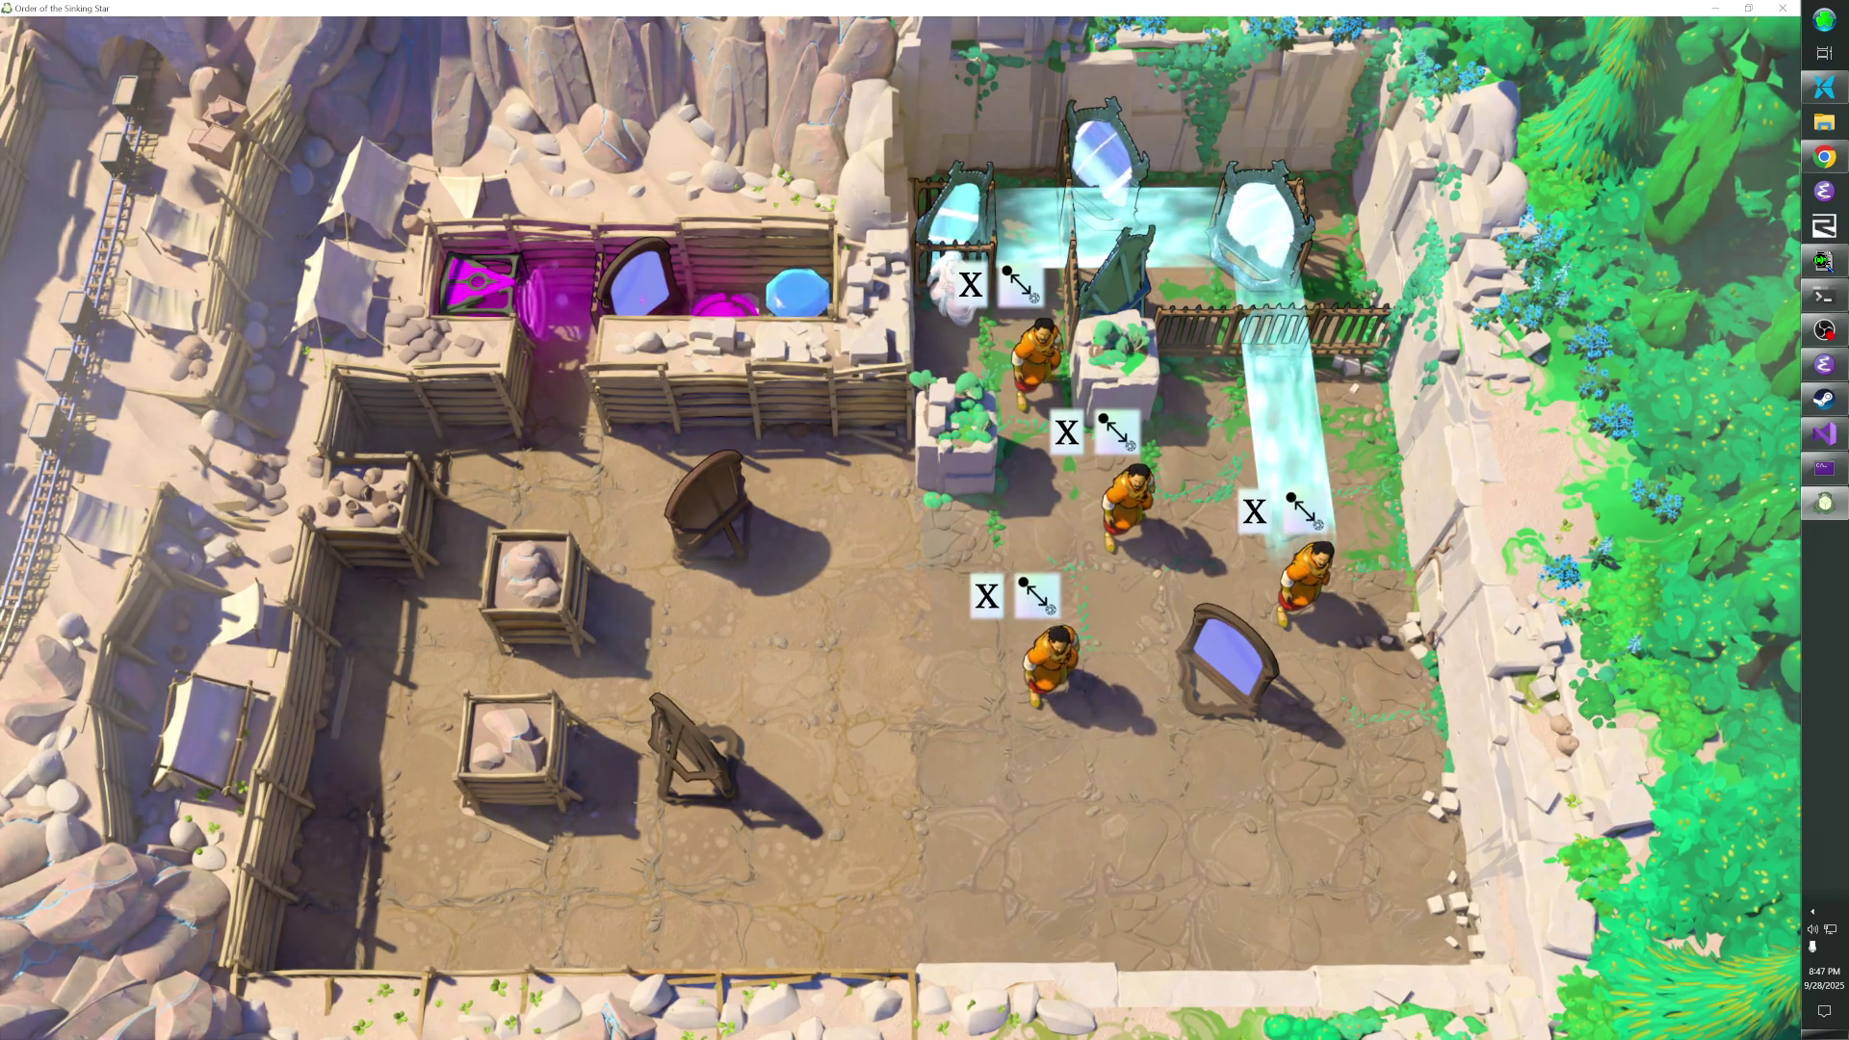
key("Right")
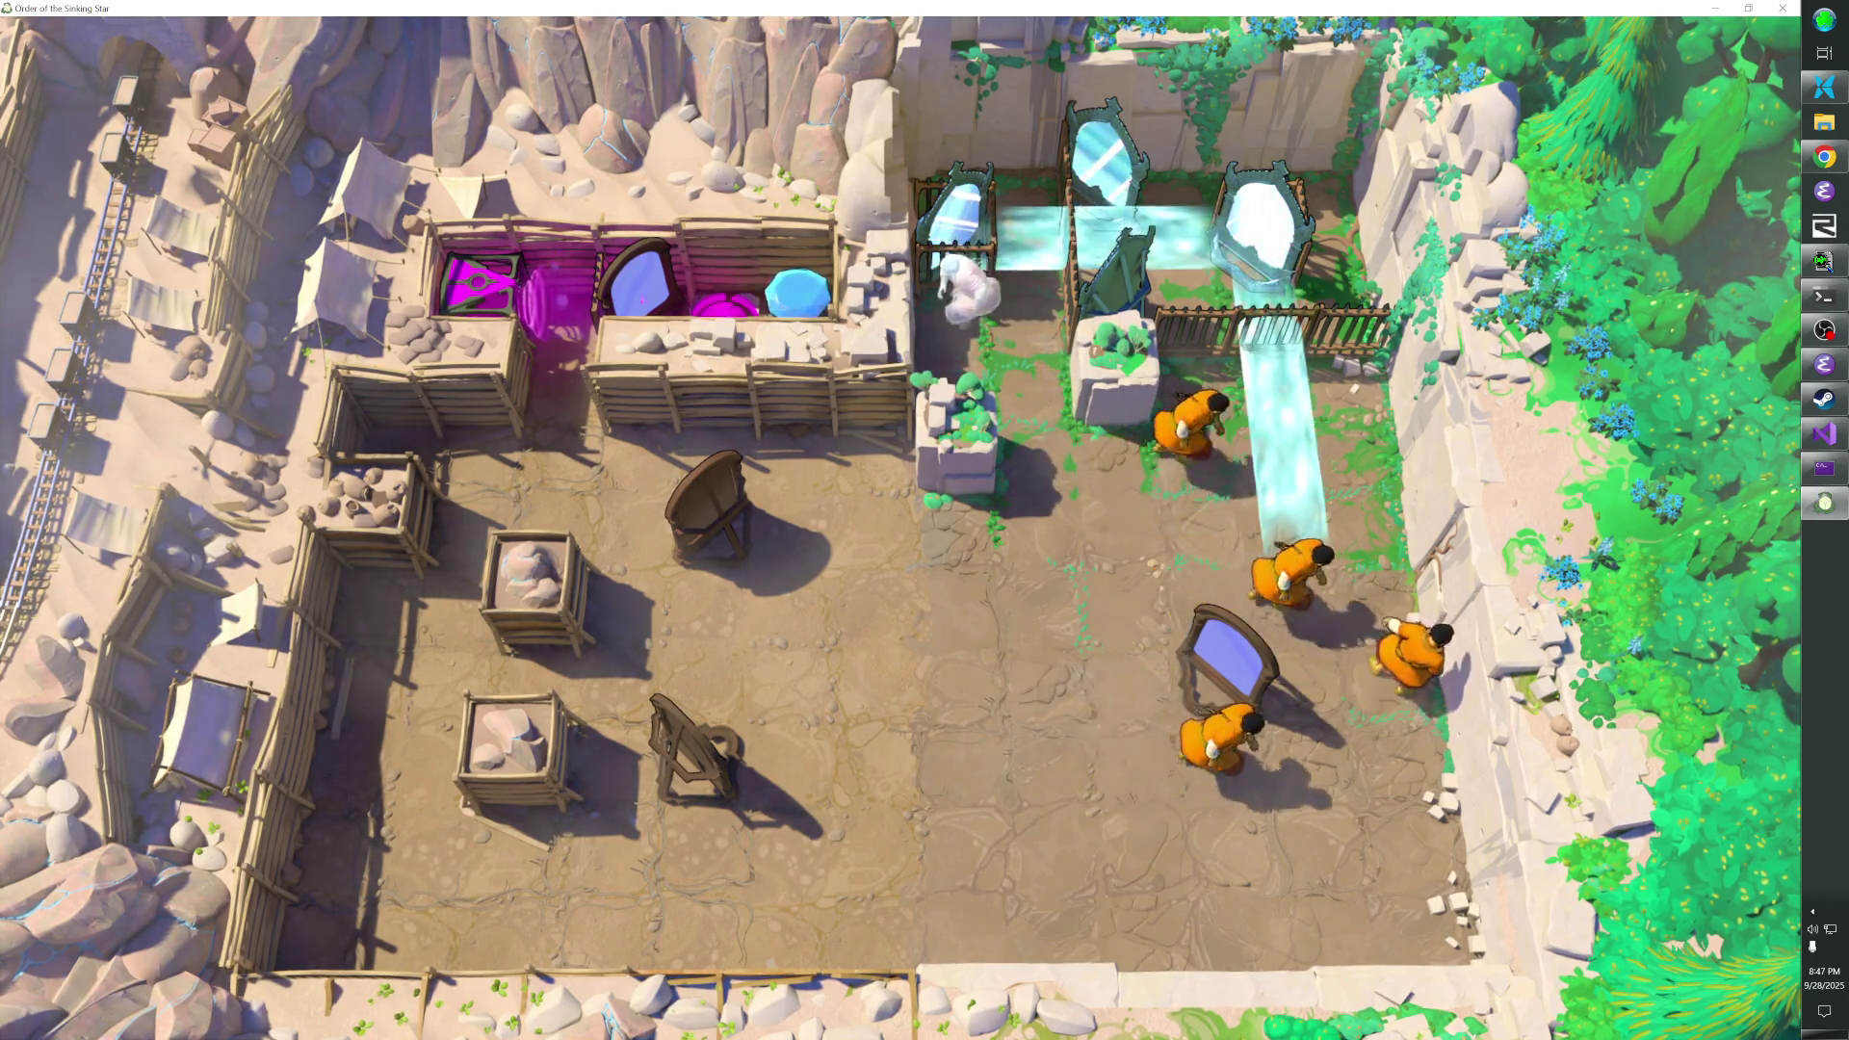
key("Down")
key("Left")
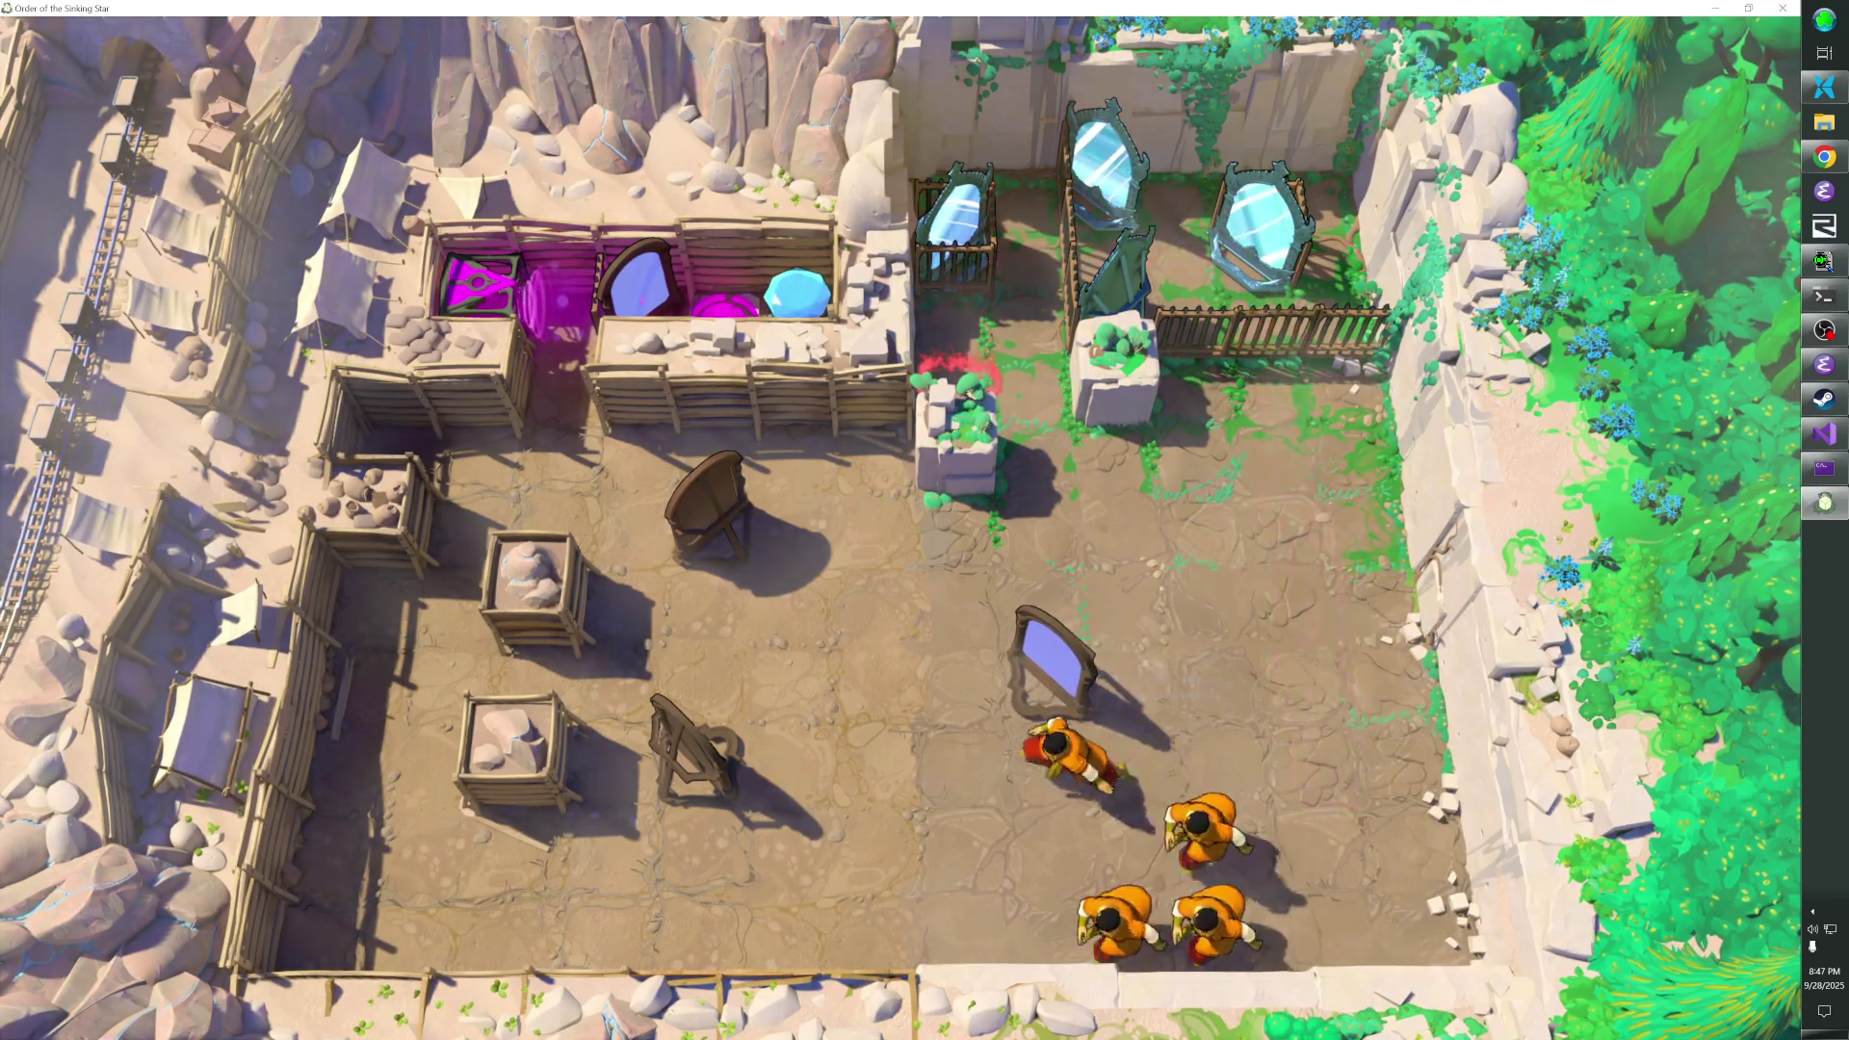
key("Up")
key("Up")
key("Down")
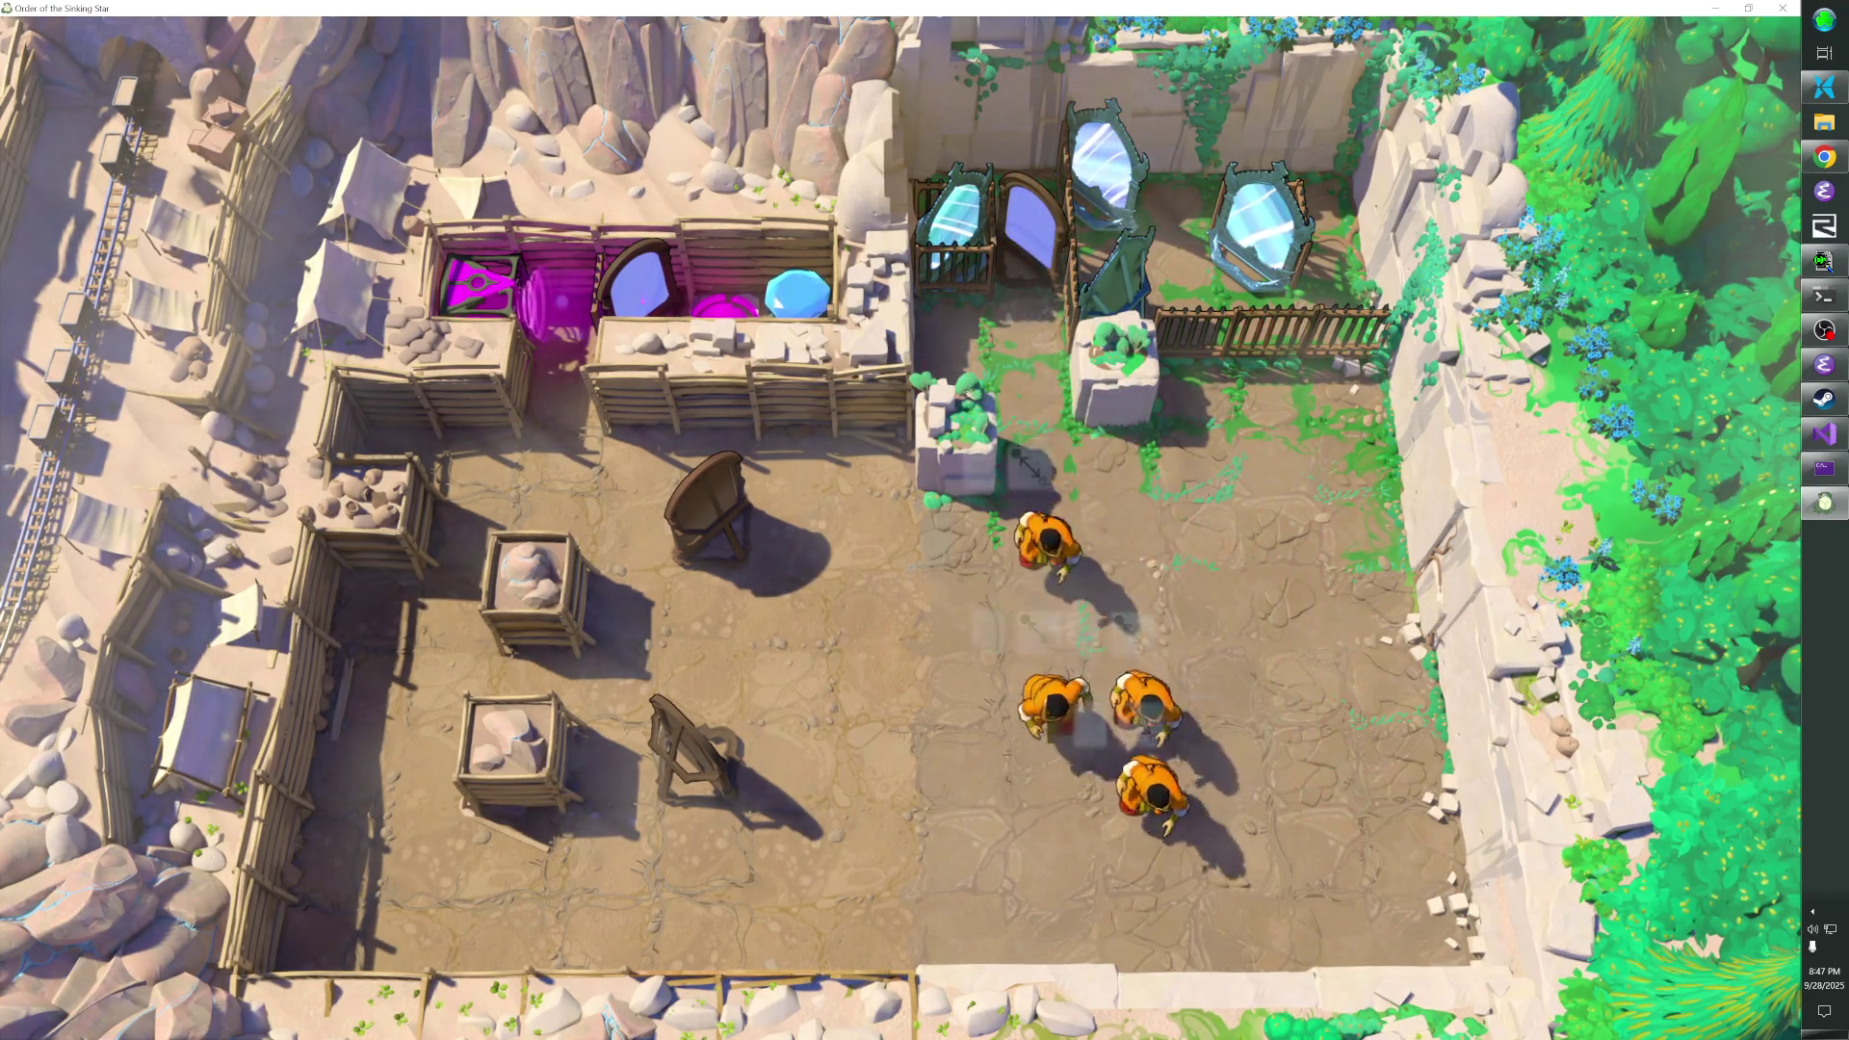
key("Up")
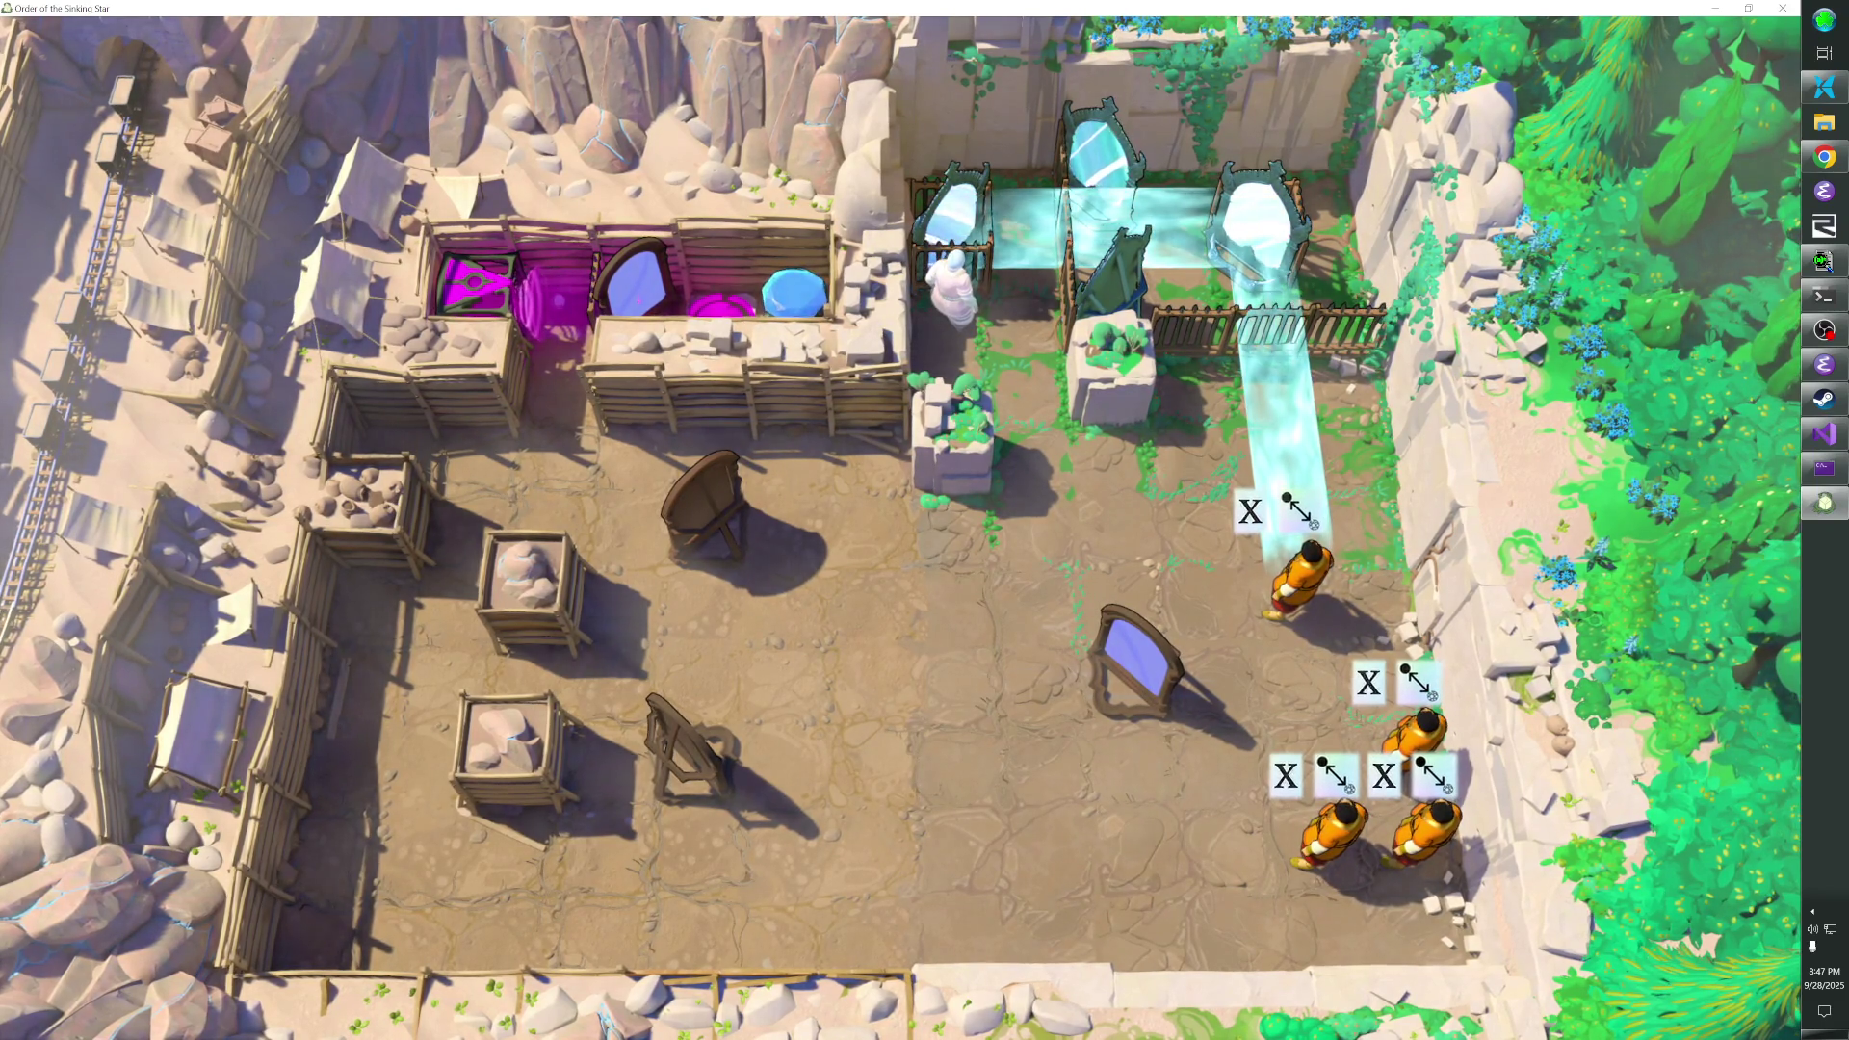
- Push the standing mirror up two cells, move the group into the mirror room, then back down right
key("Left")
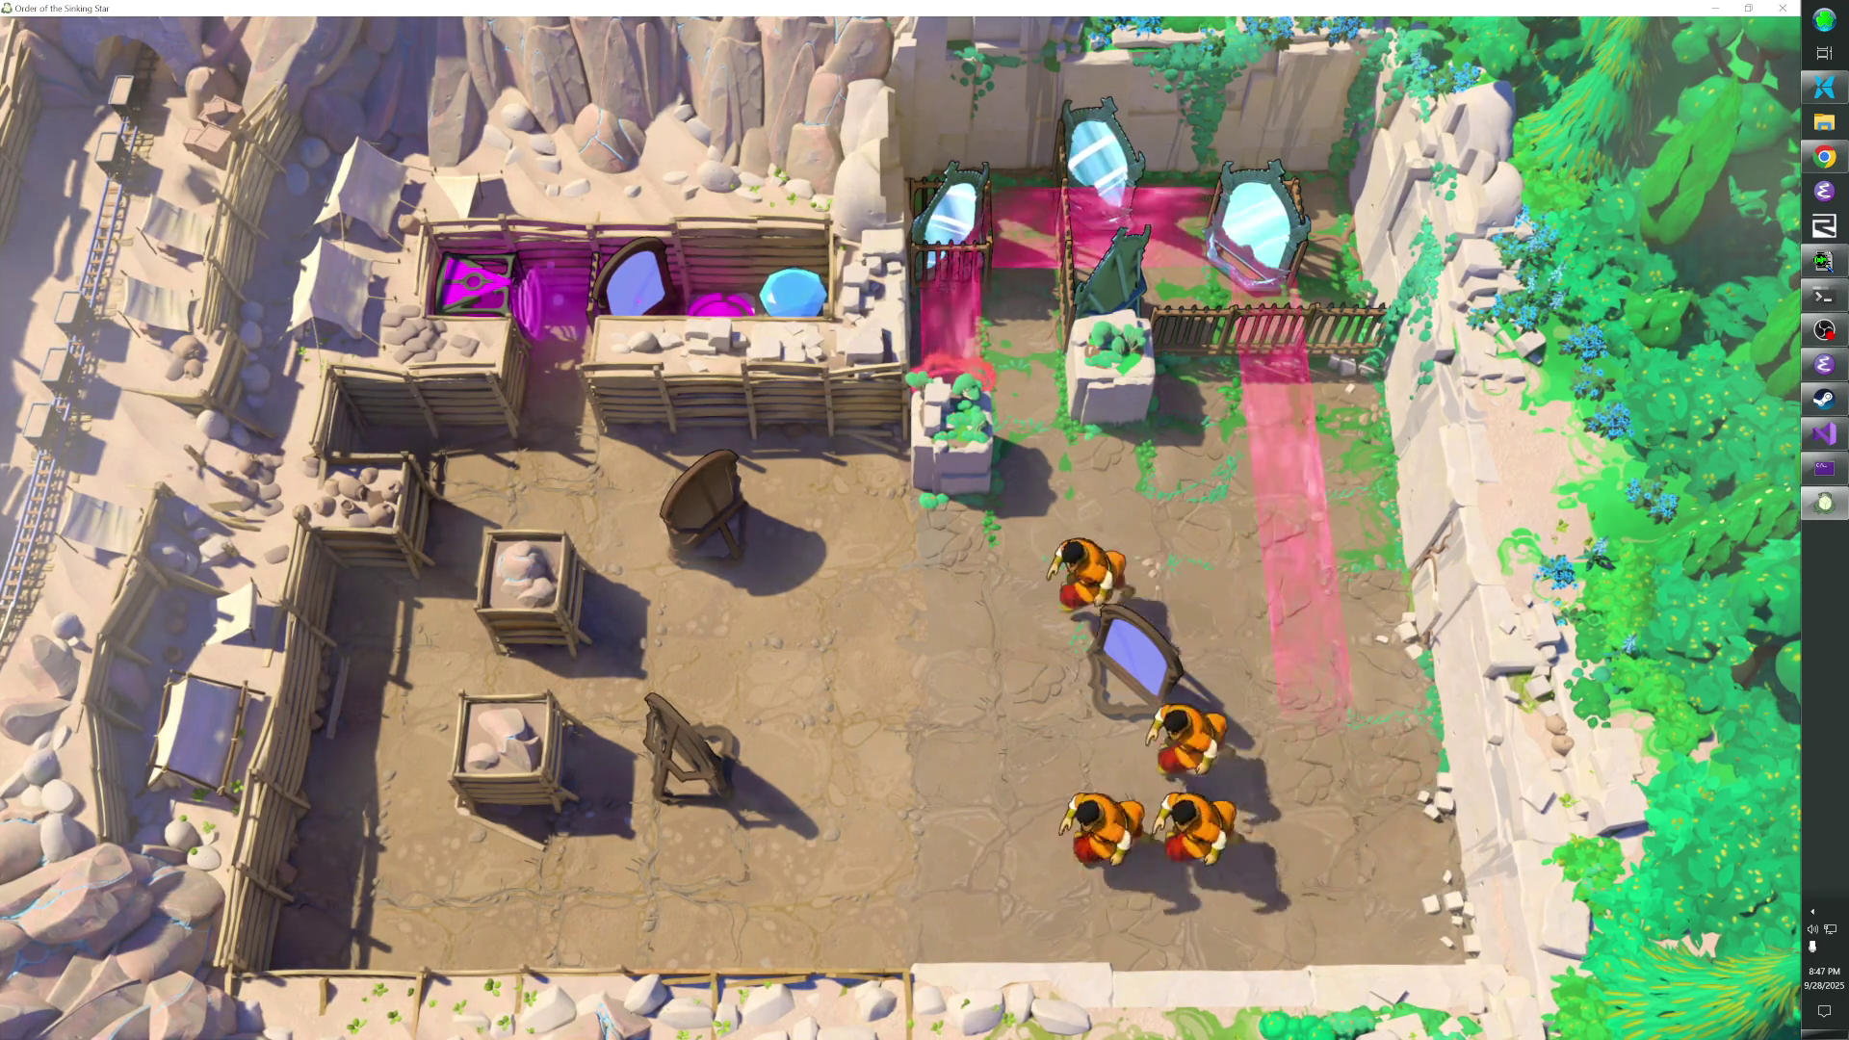
key("Right")
key("Right")
key("Up")
key("Up")
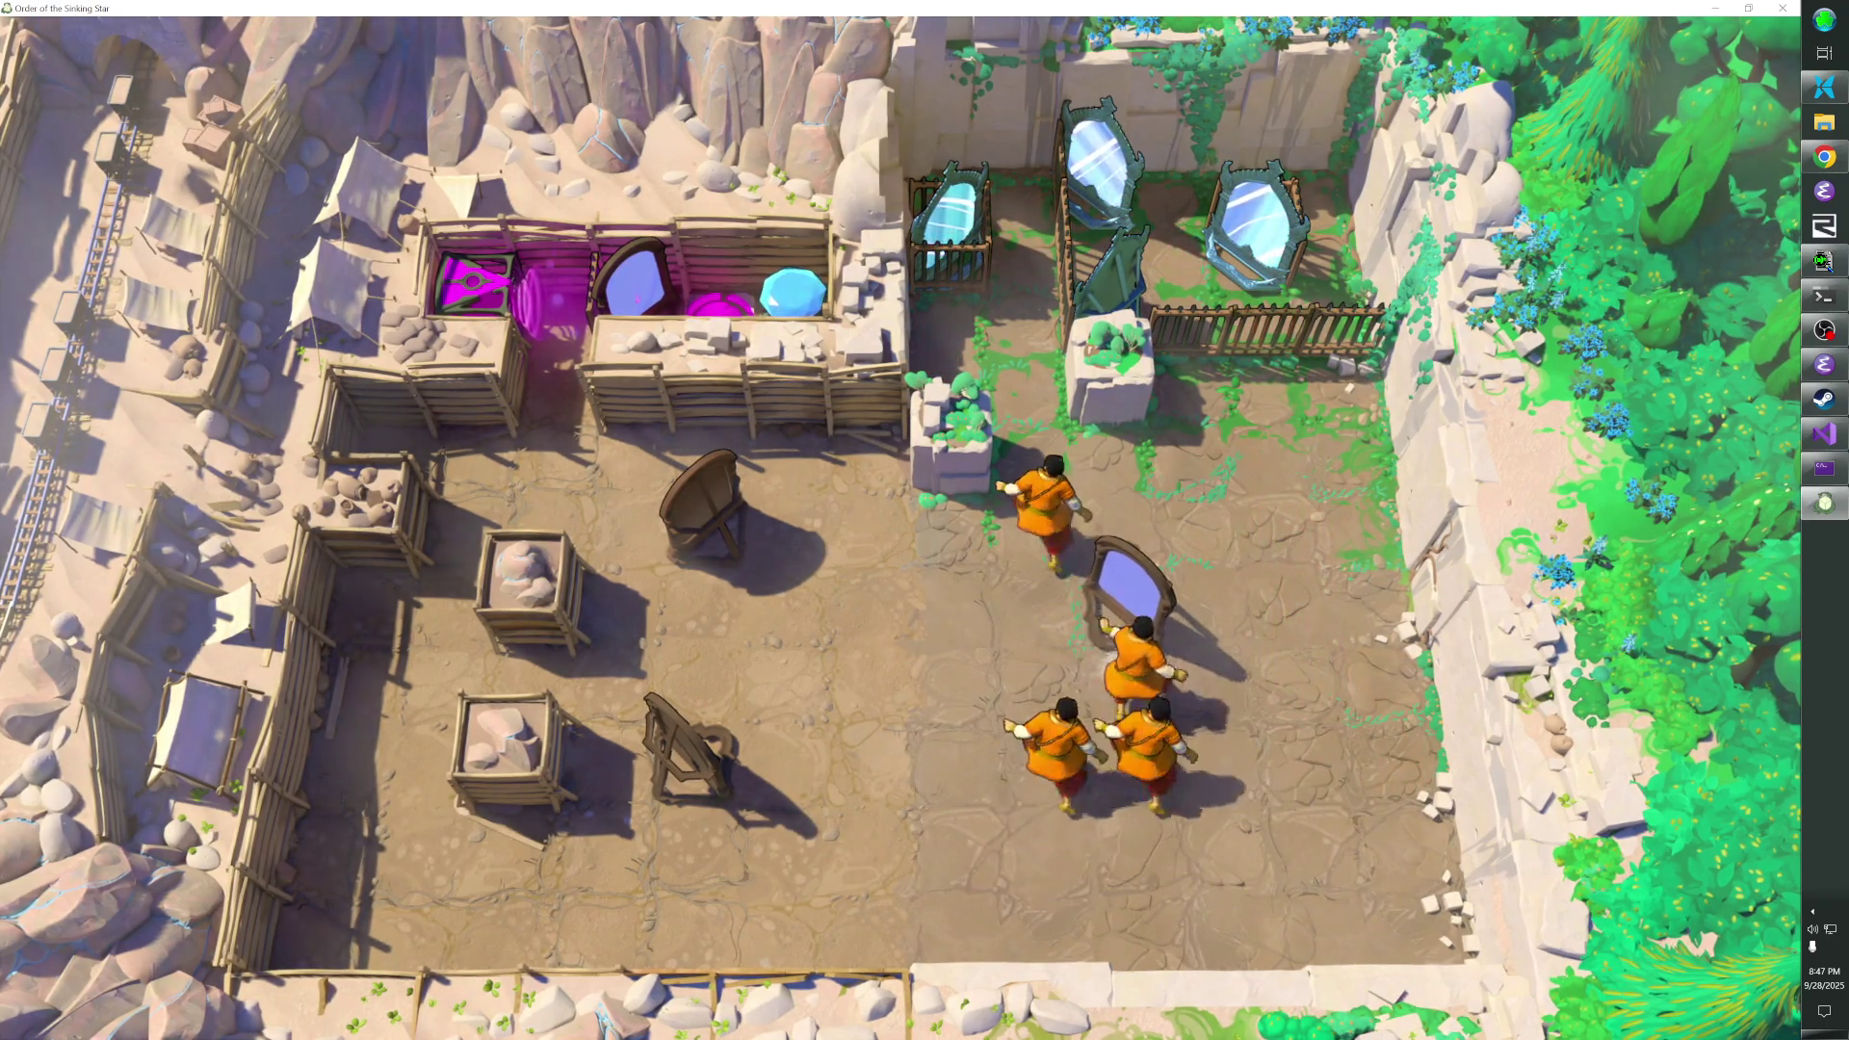
key("Left")
key("Left")
key("Up")
key("Up")
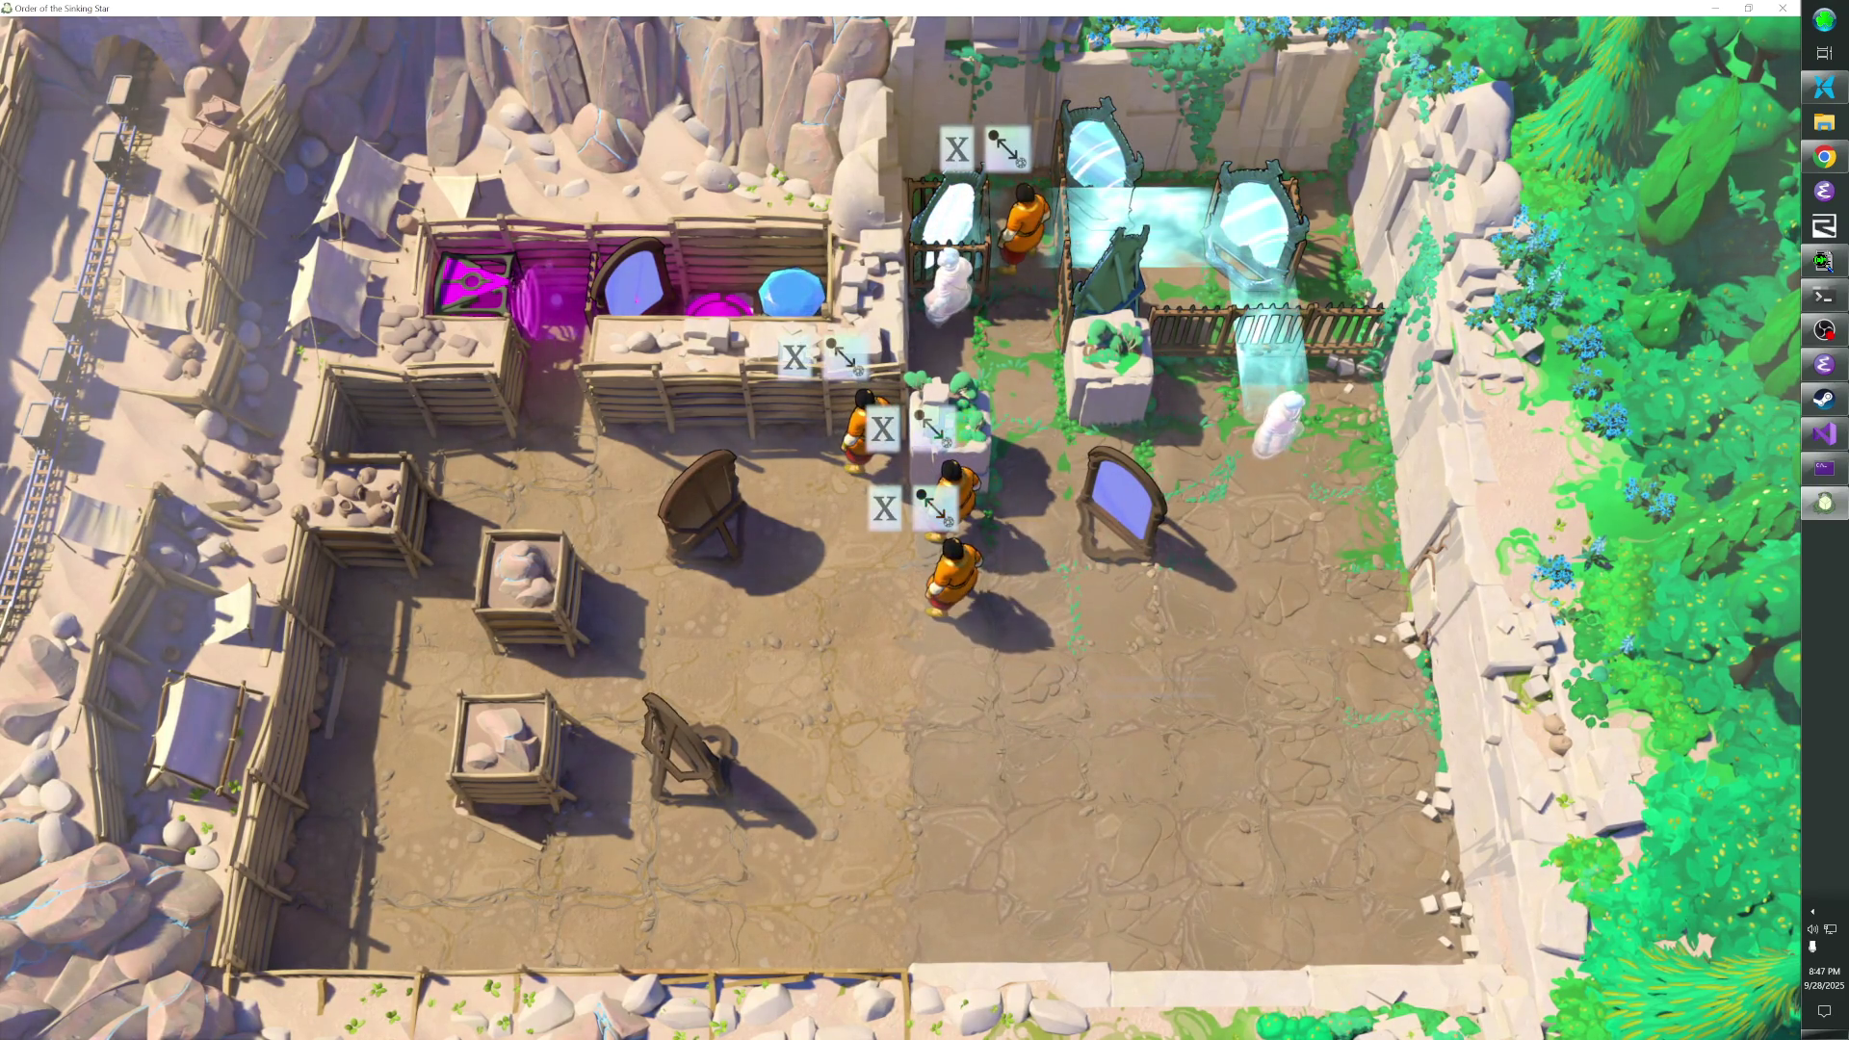
key("Down")
key("Down")
key("Down")
key("Right")
key("Right")
key("Right")
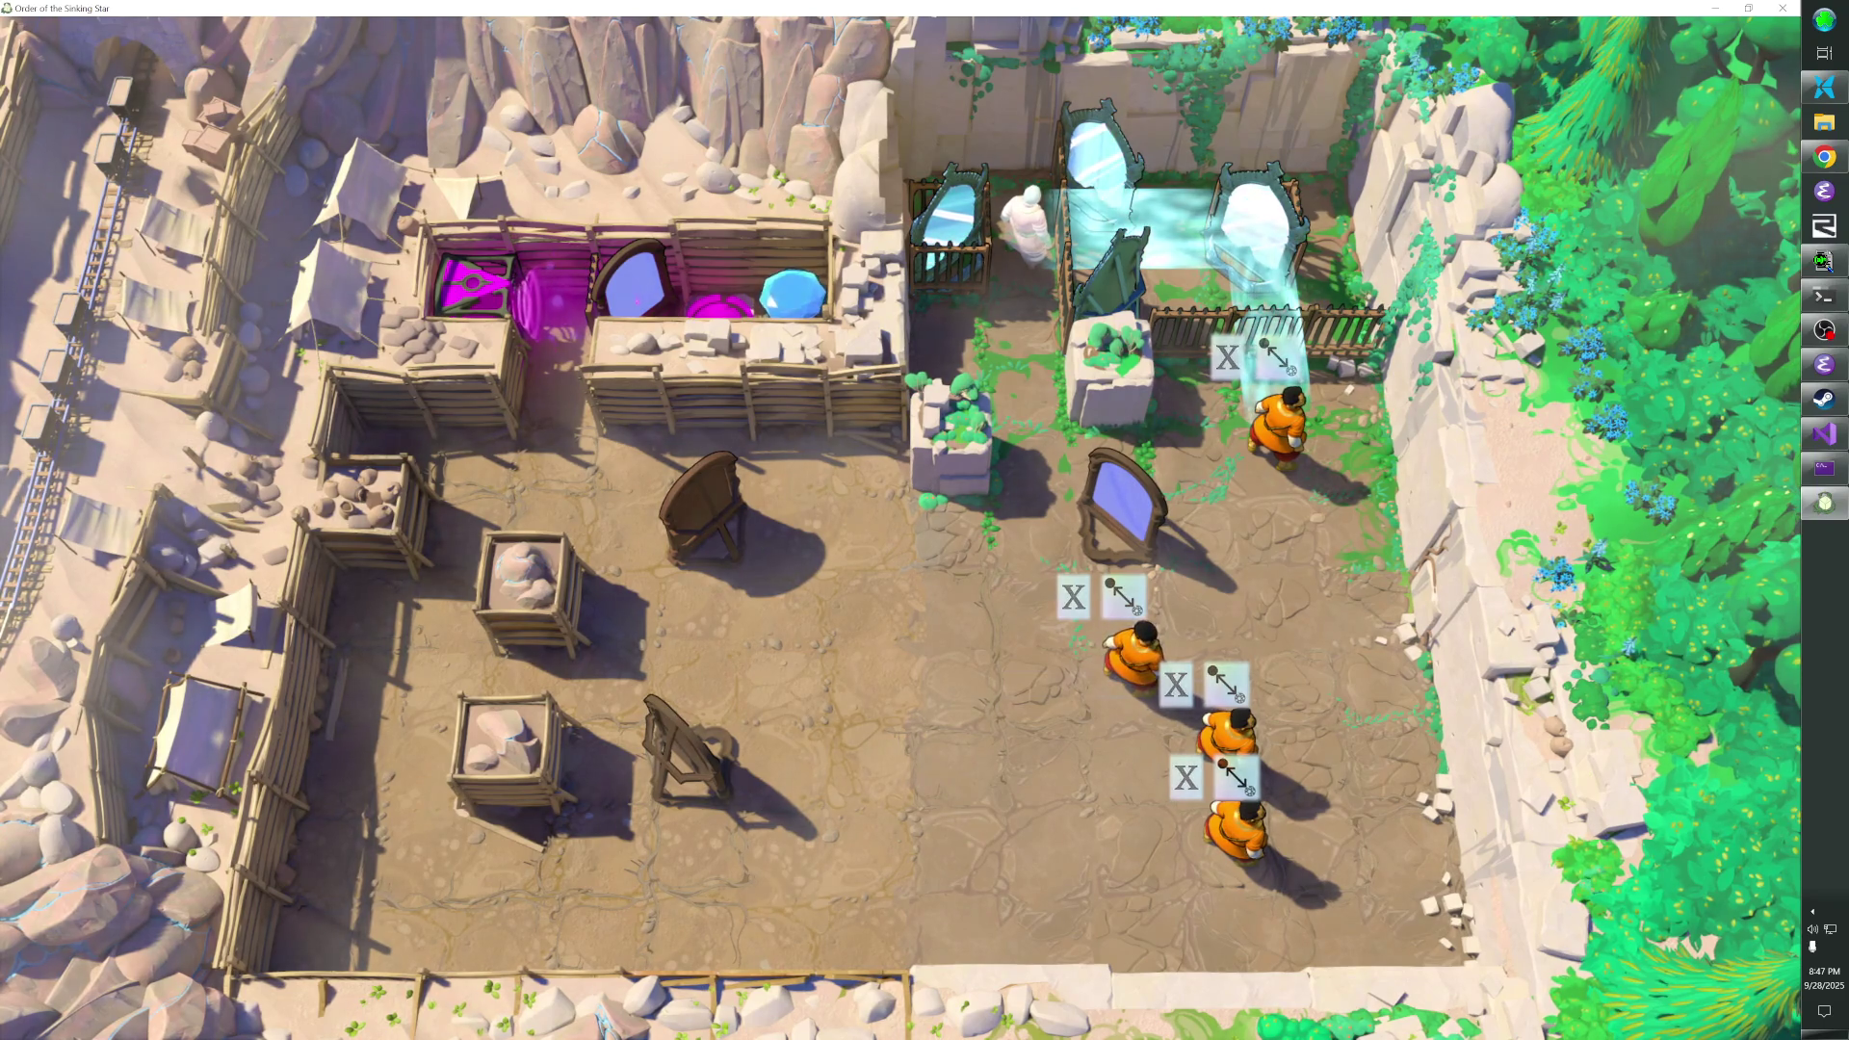
- Push the blue mirror right and down, then step up to reroute the pink beams
key("Up")
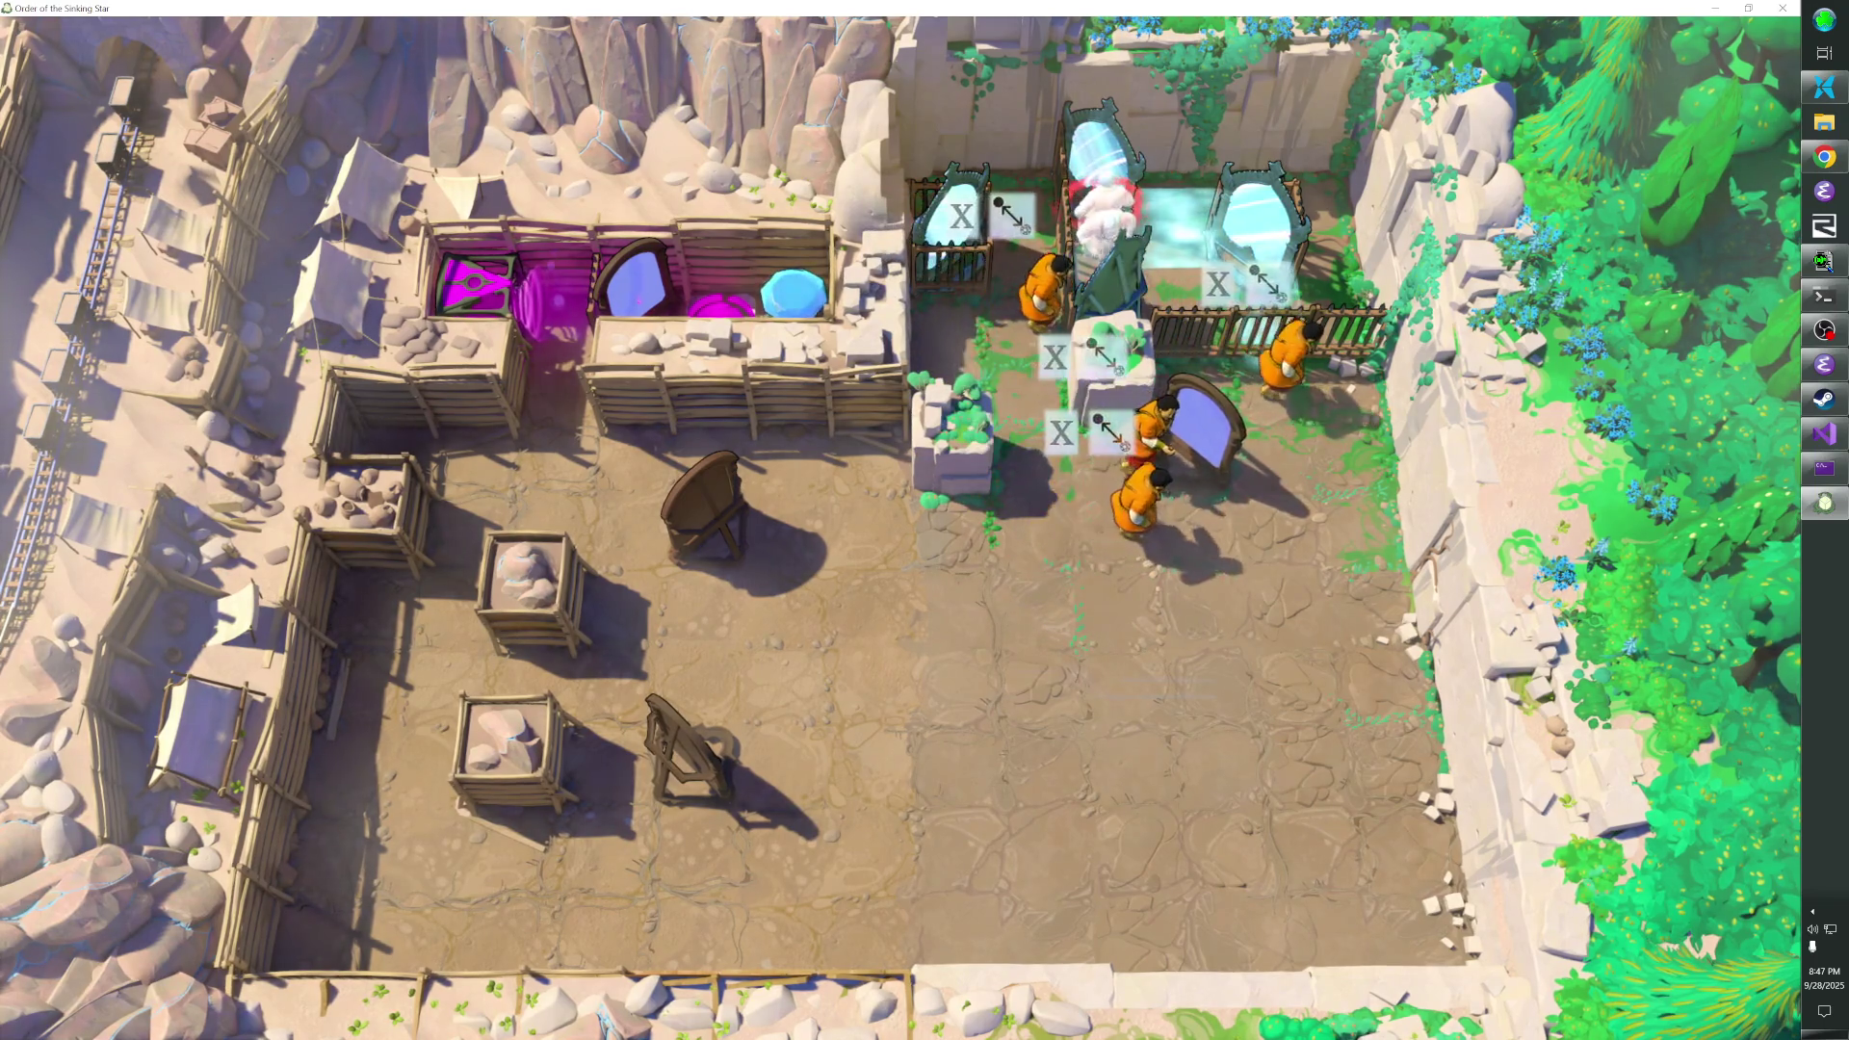
key("Left")
key("Right")
key("Left")
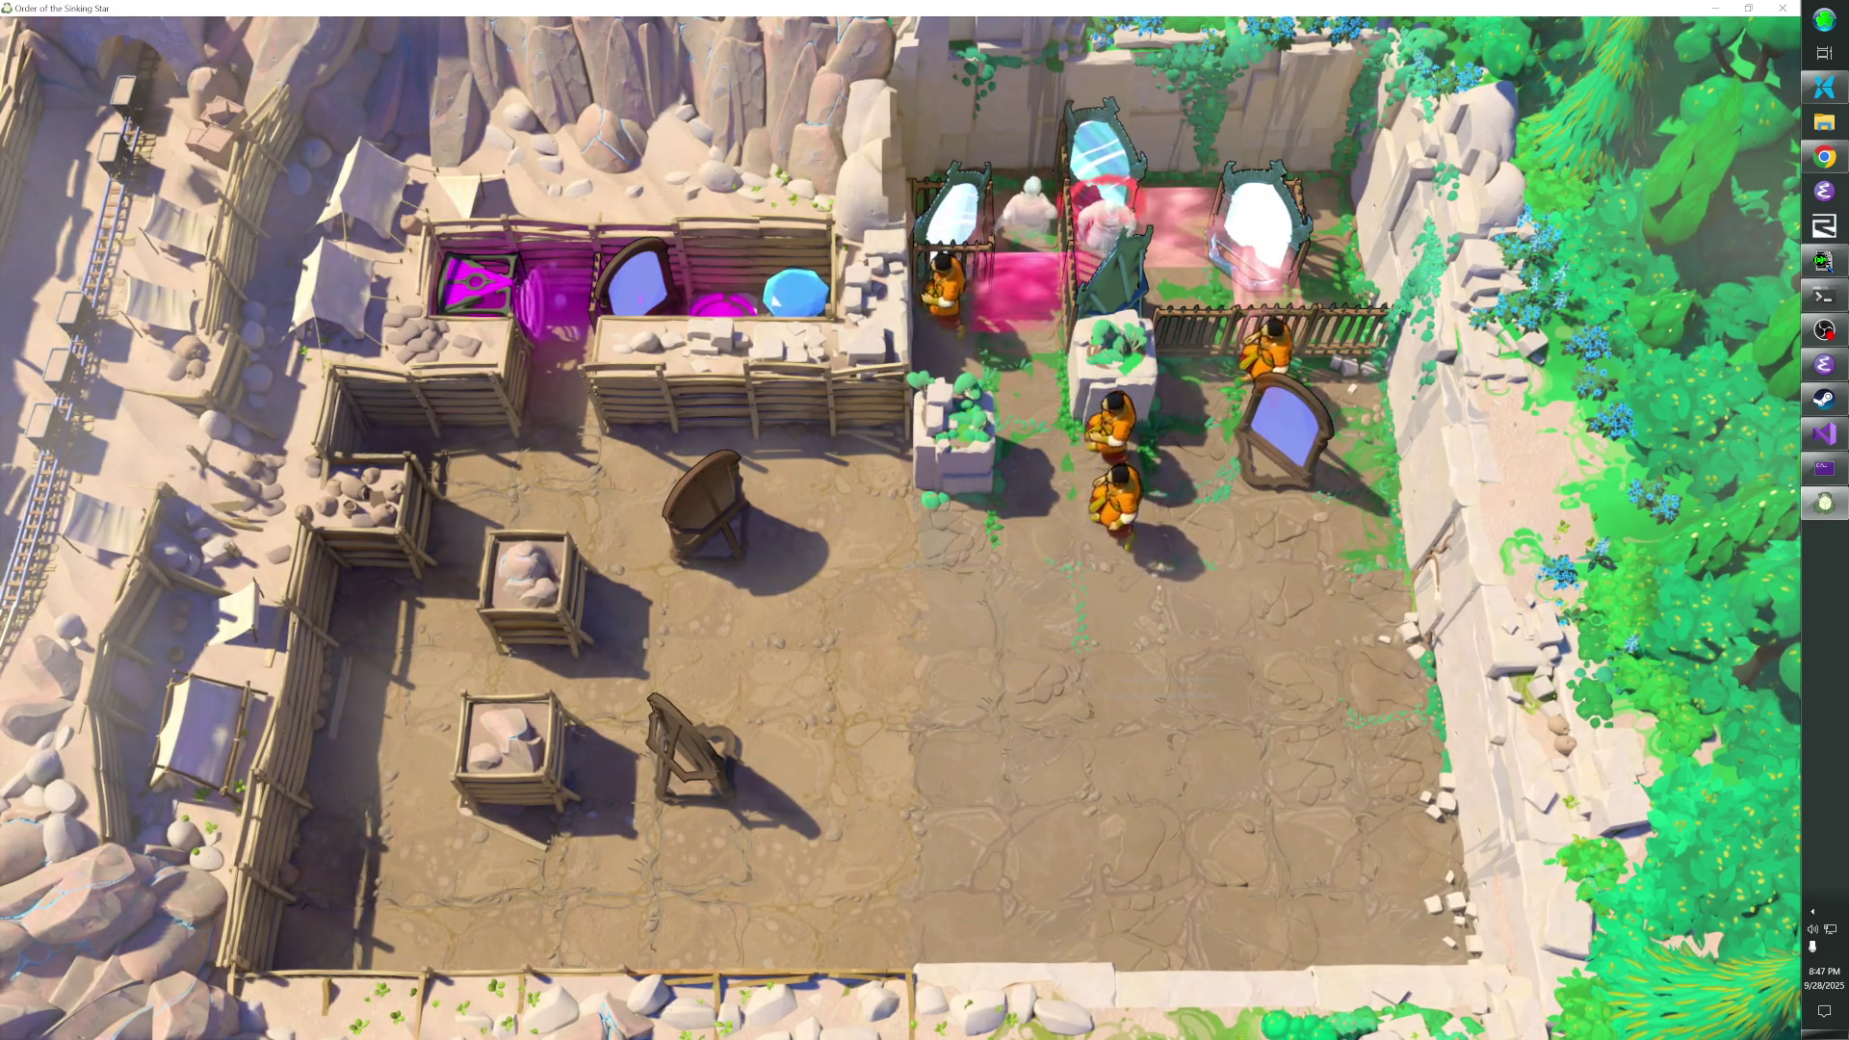
key("Down")
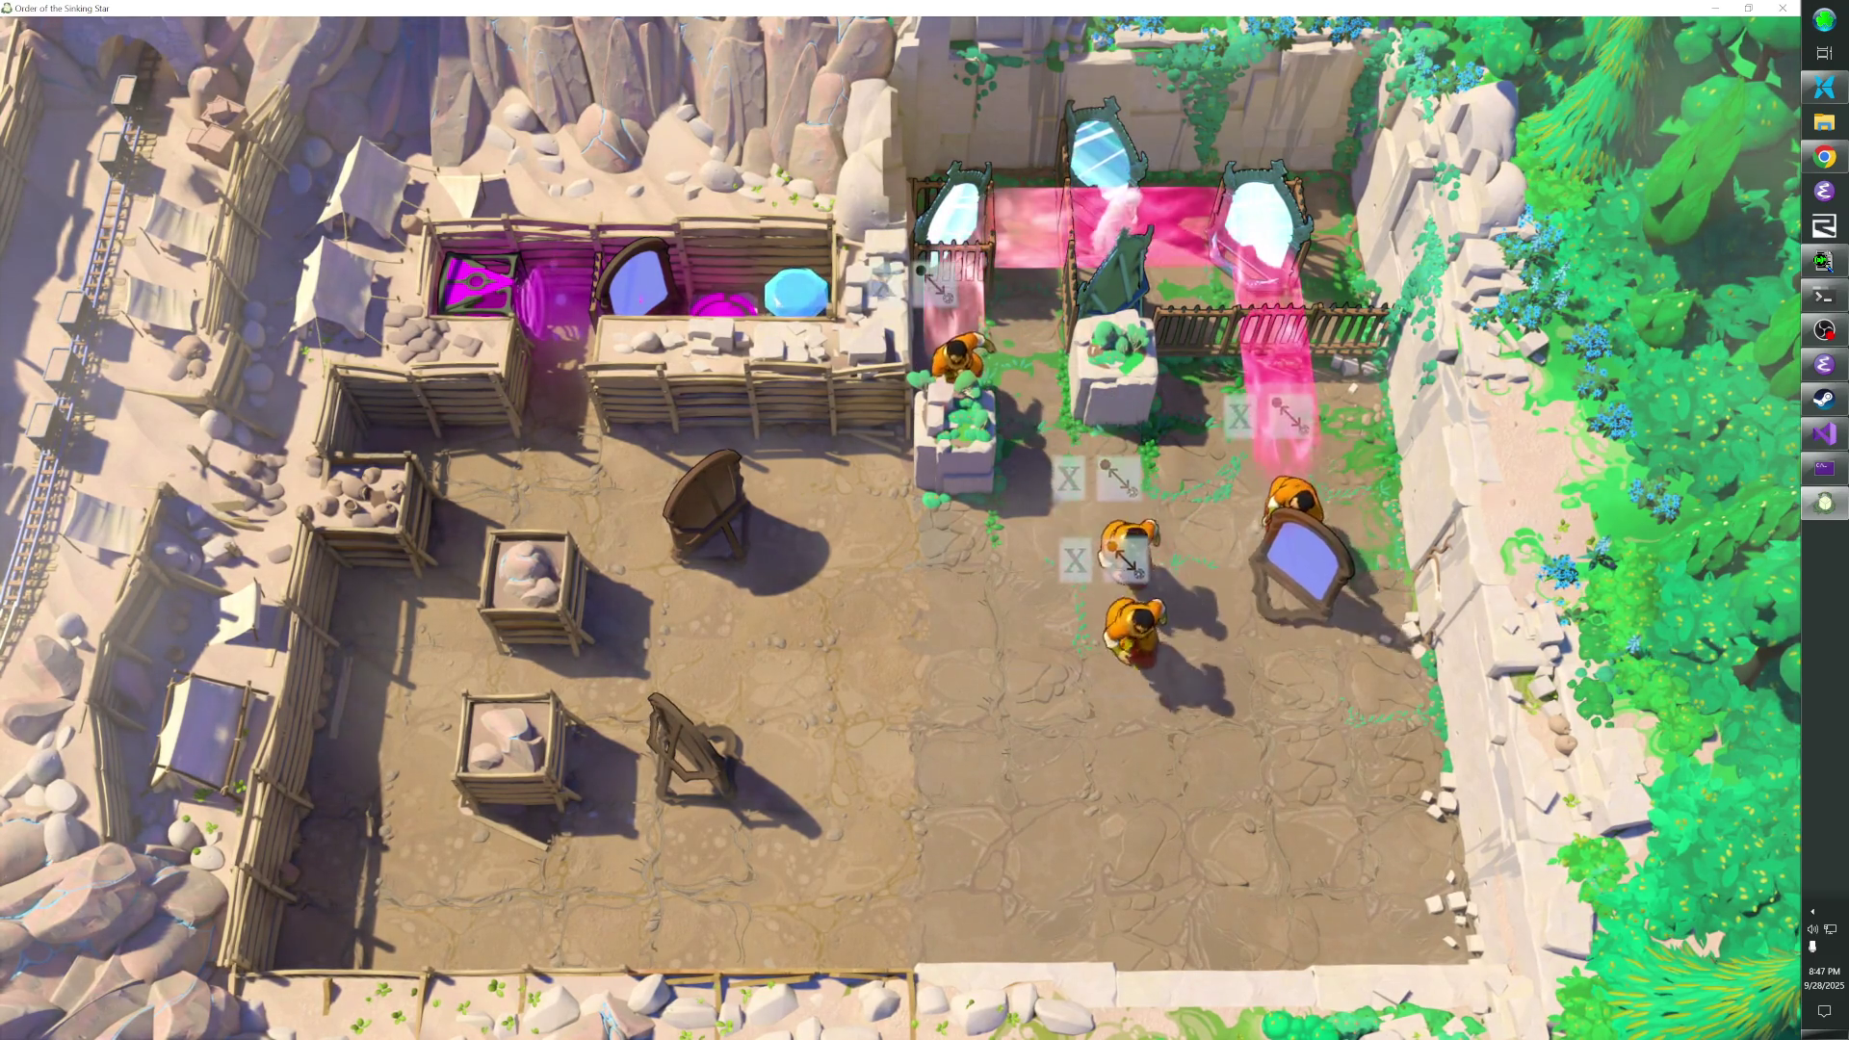
key("Up")
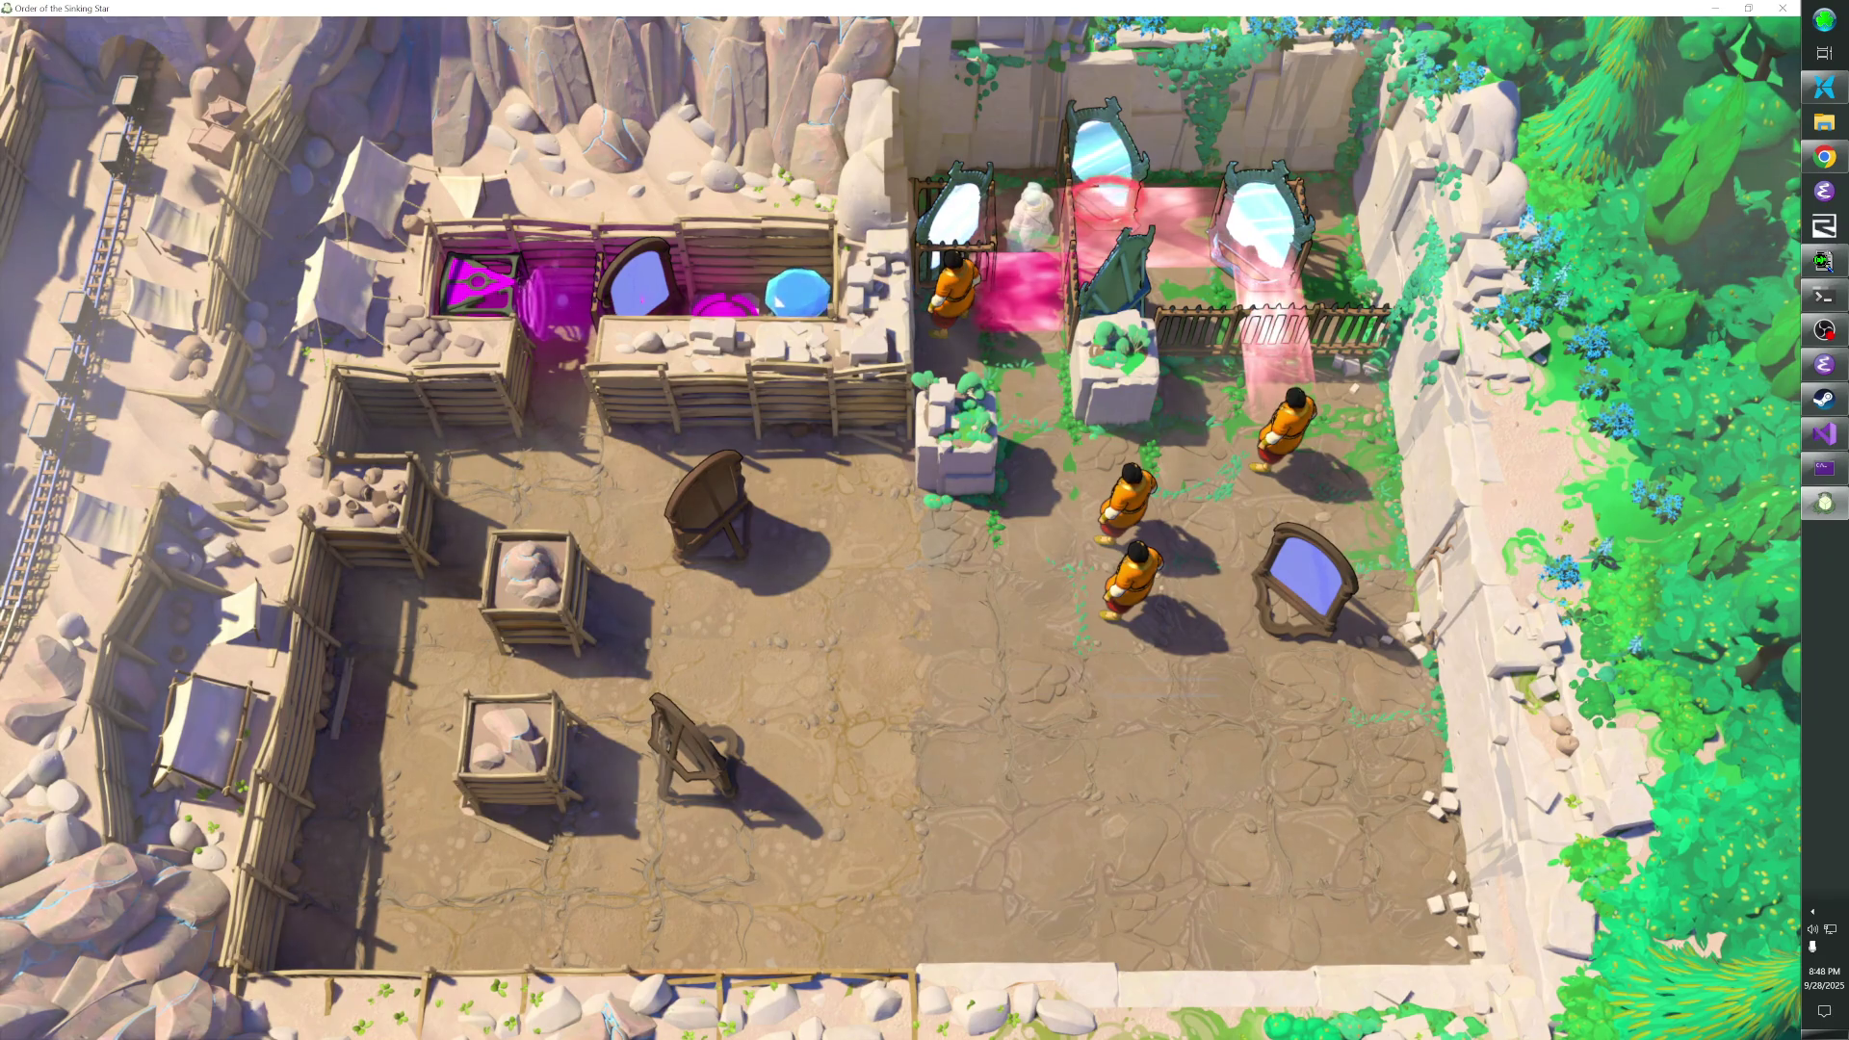
- Walk the group around the floor and step up so the beams turn cyan
key("Down")
key("Right")
key("Down")
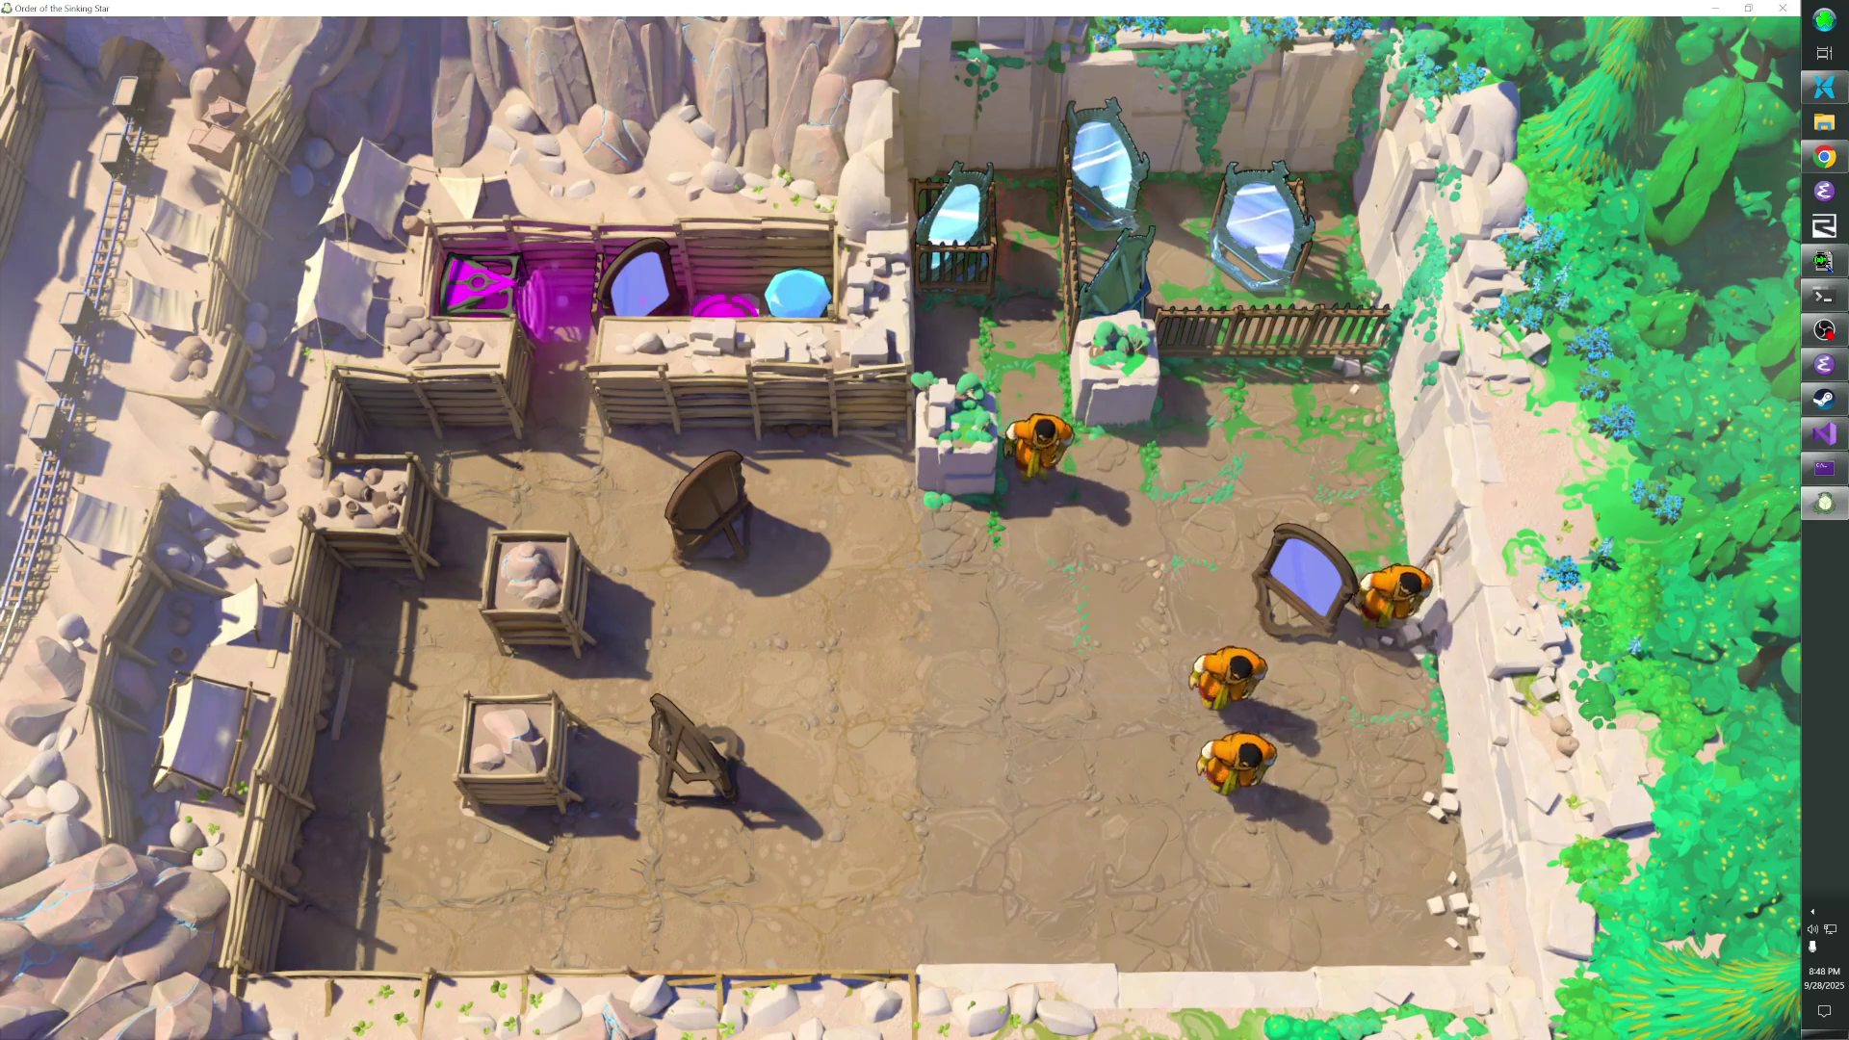
key("Down")
key("Left")
key("Left")
key("Left")
key("Up")
key("Right")
key("Right")
key("Right")
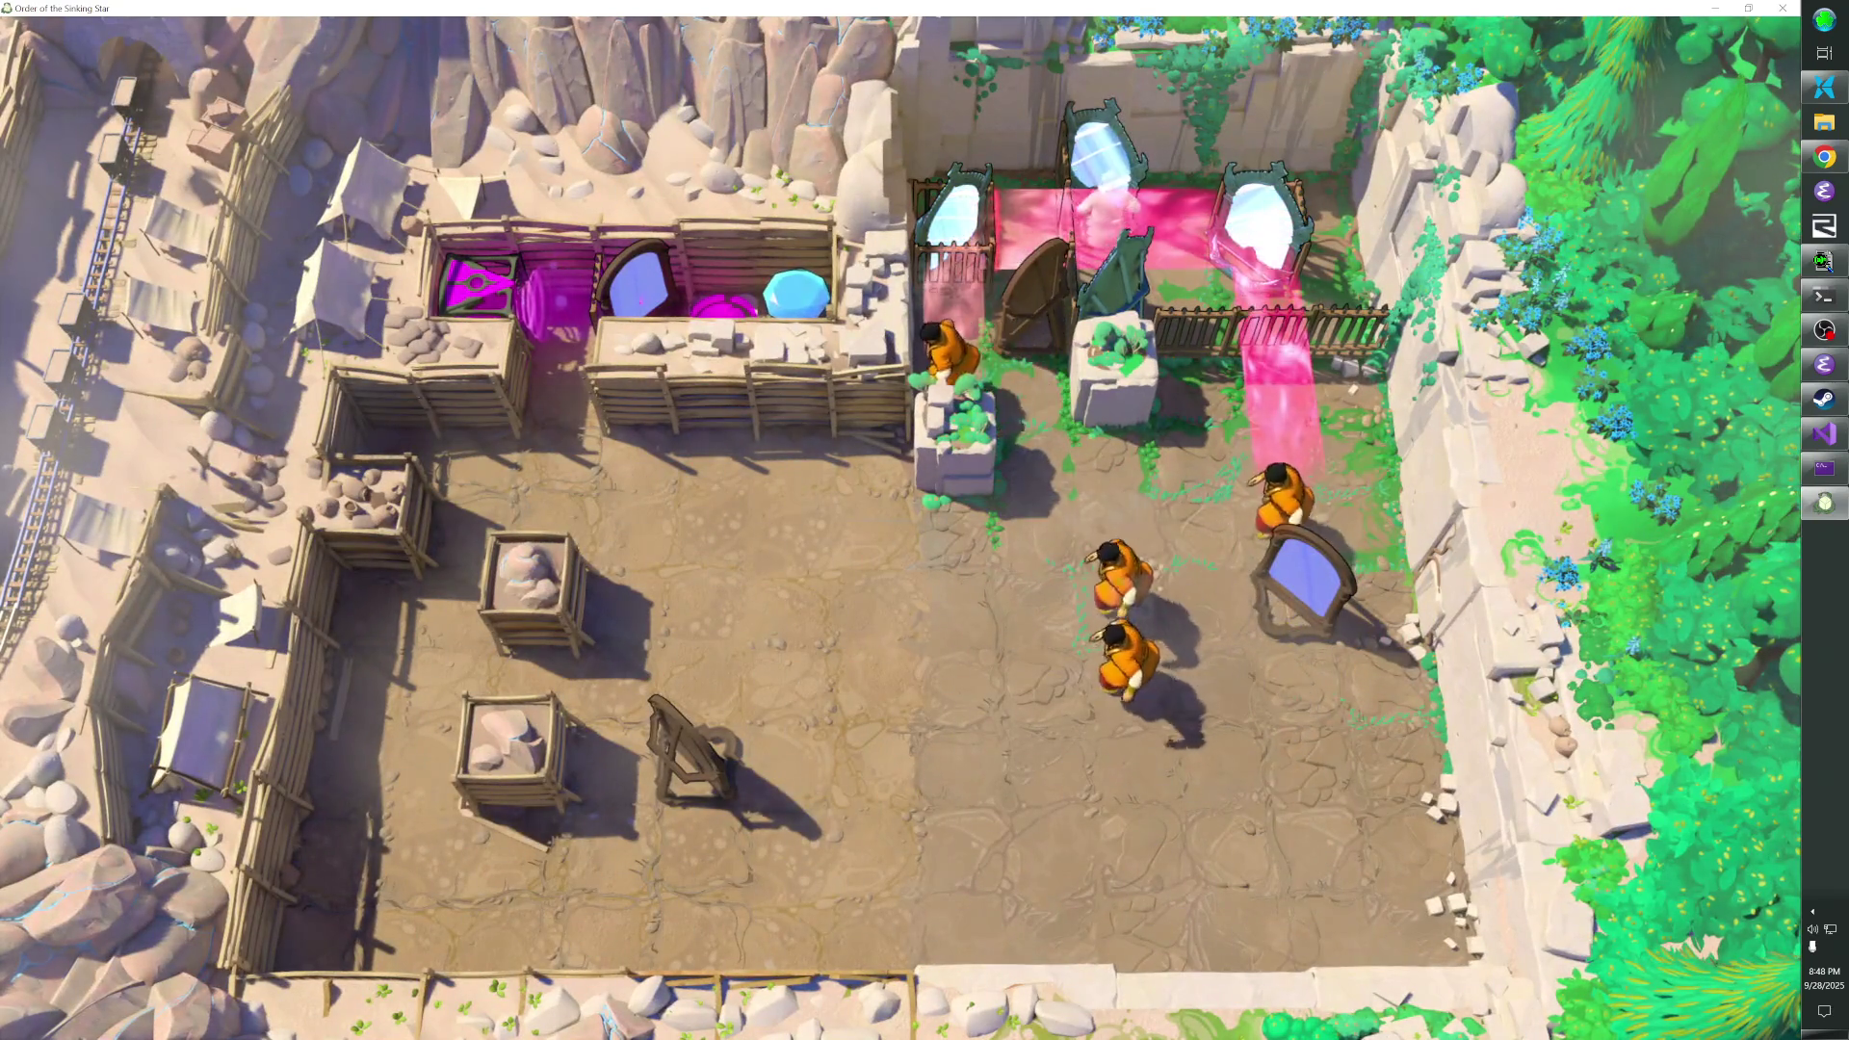
key("Up")
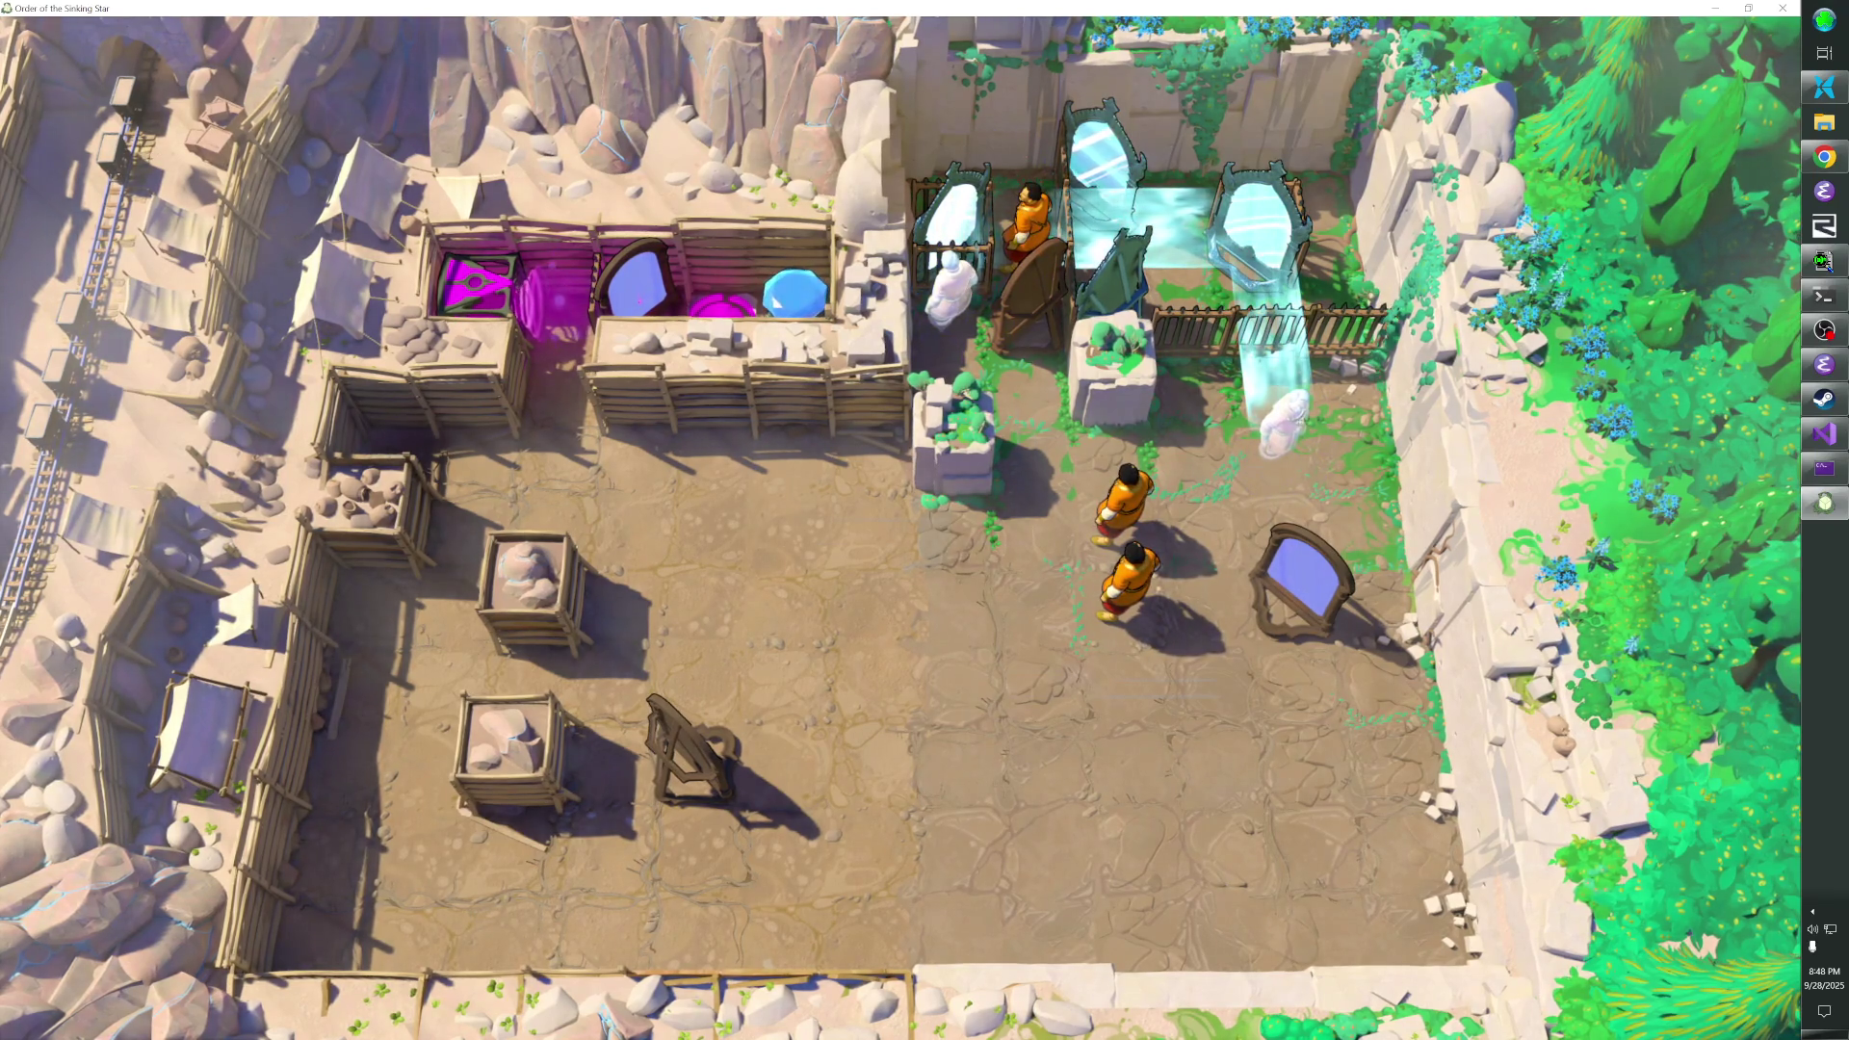
- Push the wooden mirror down into the middle of the floor and leave the game window
key("Down")
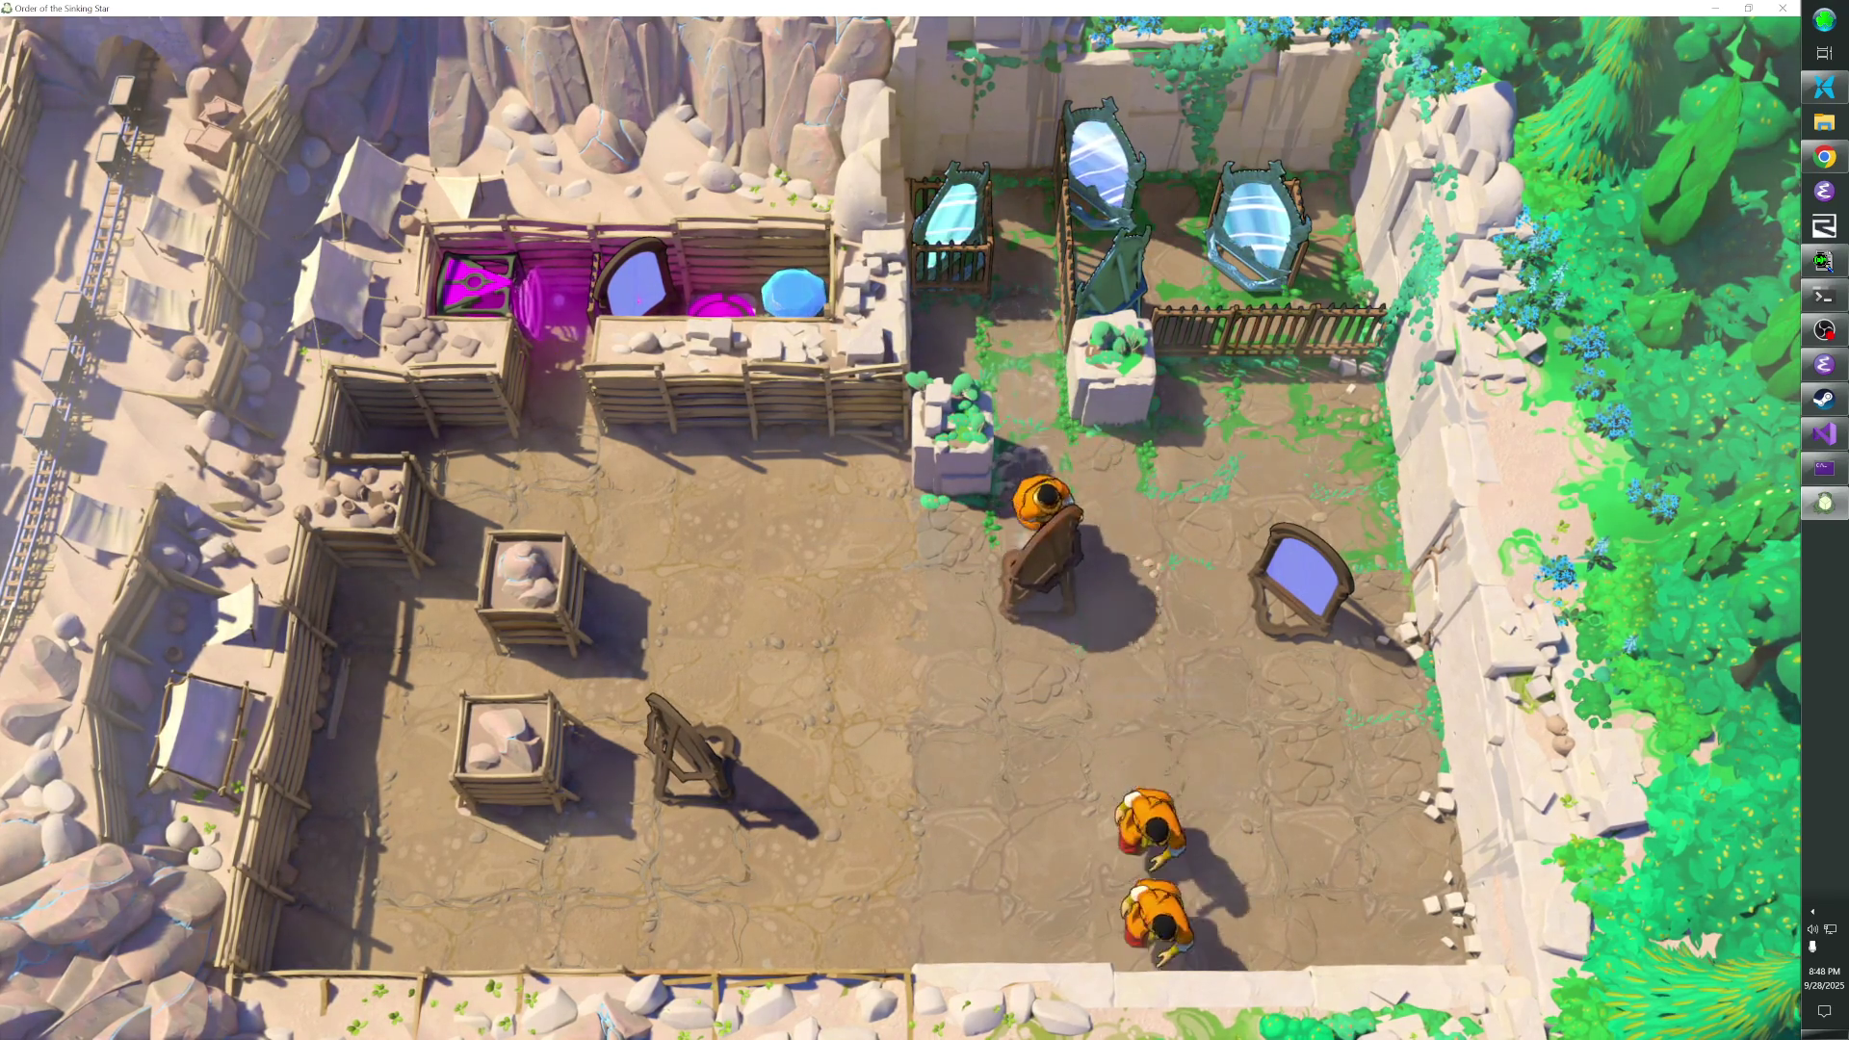
key("Up")
key("alt+Tab")
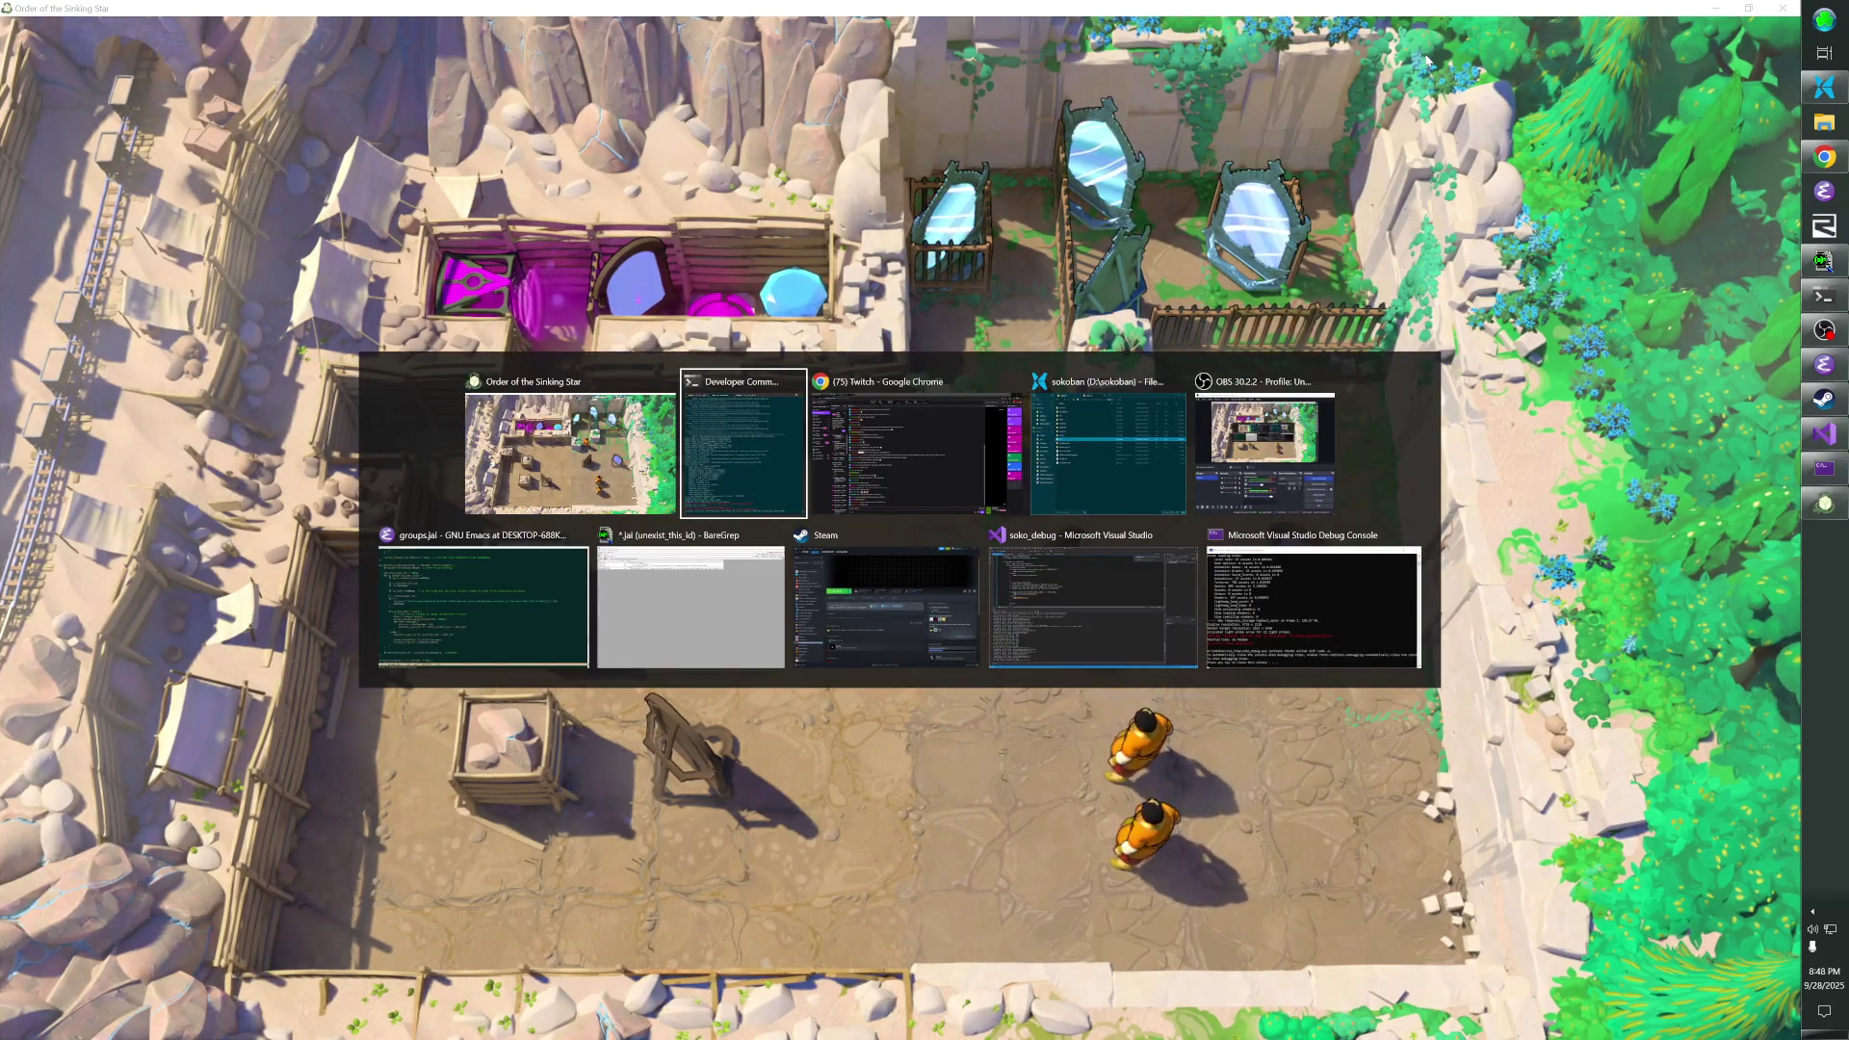
- Read the Stream Manager chat, return to the game, and later come back to the chat
key("alt+Tab")
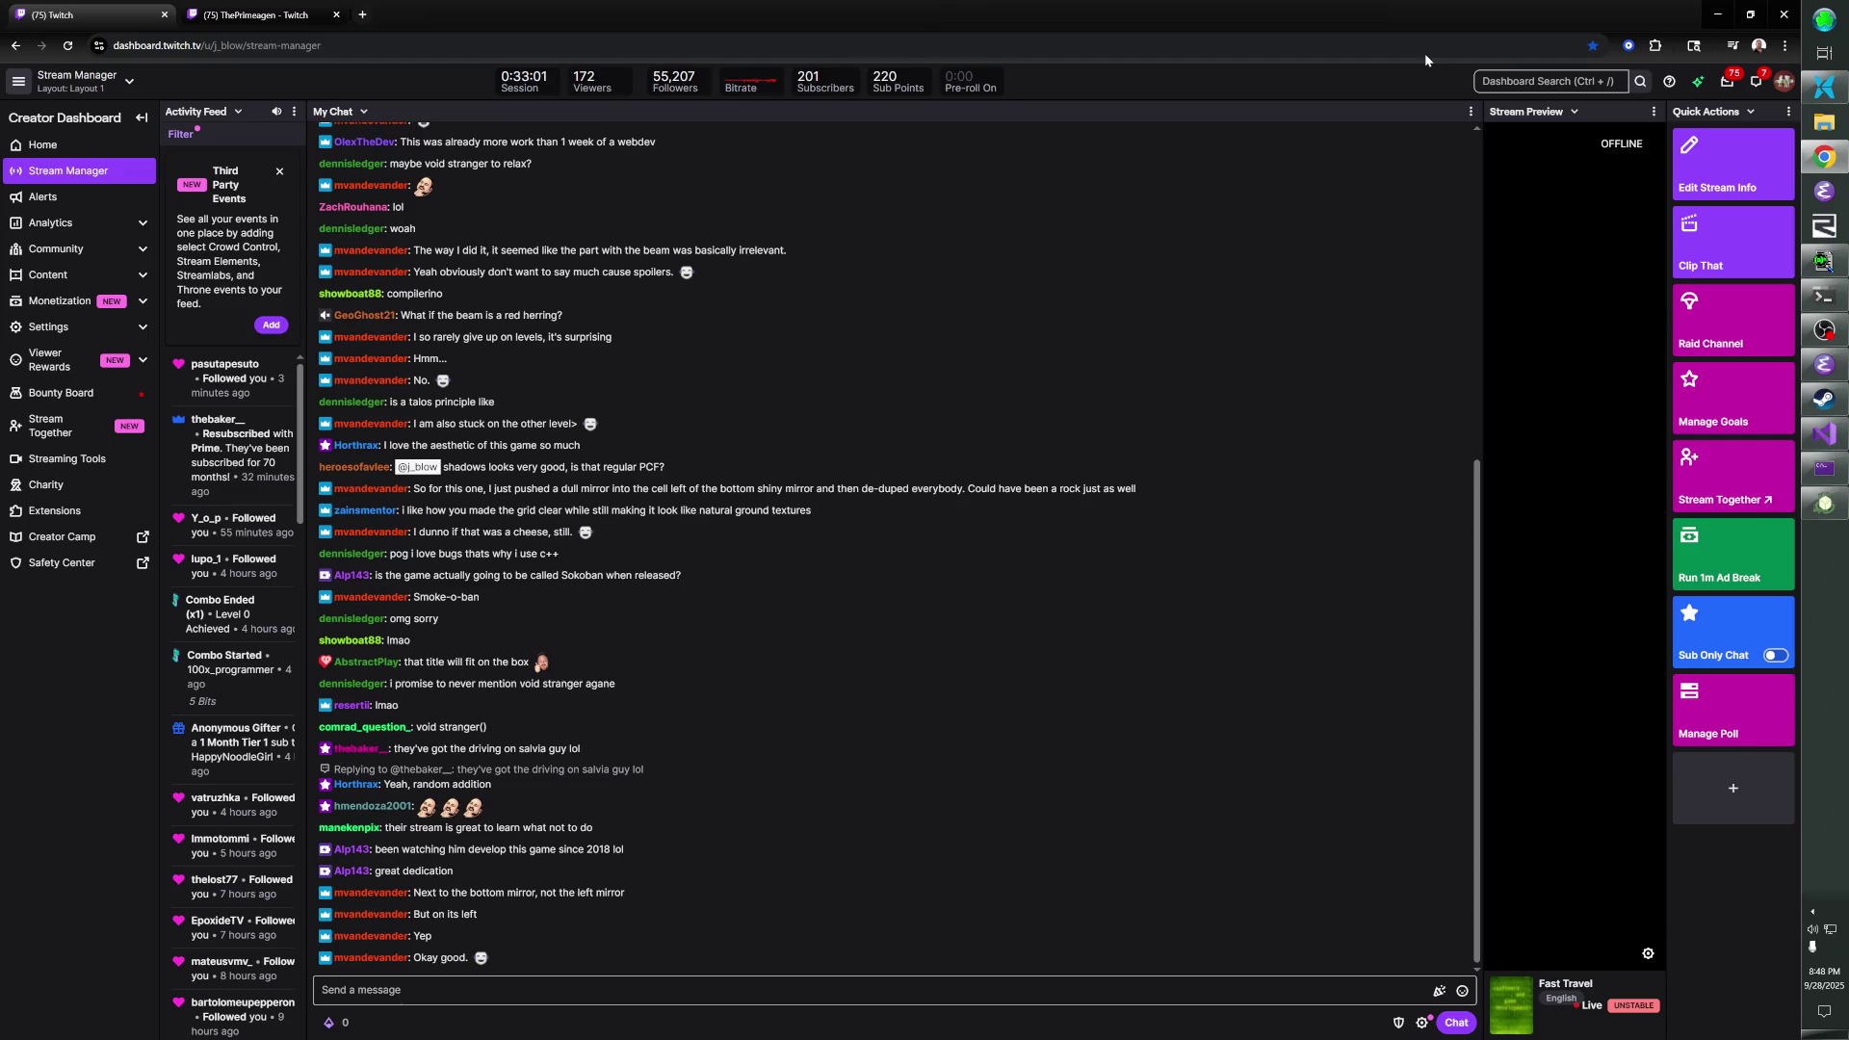
key("alt+Tab")
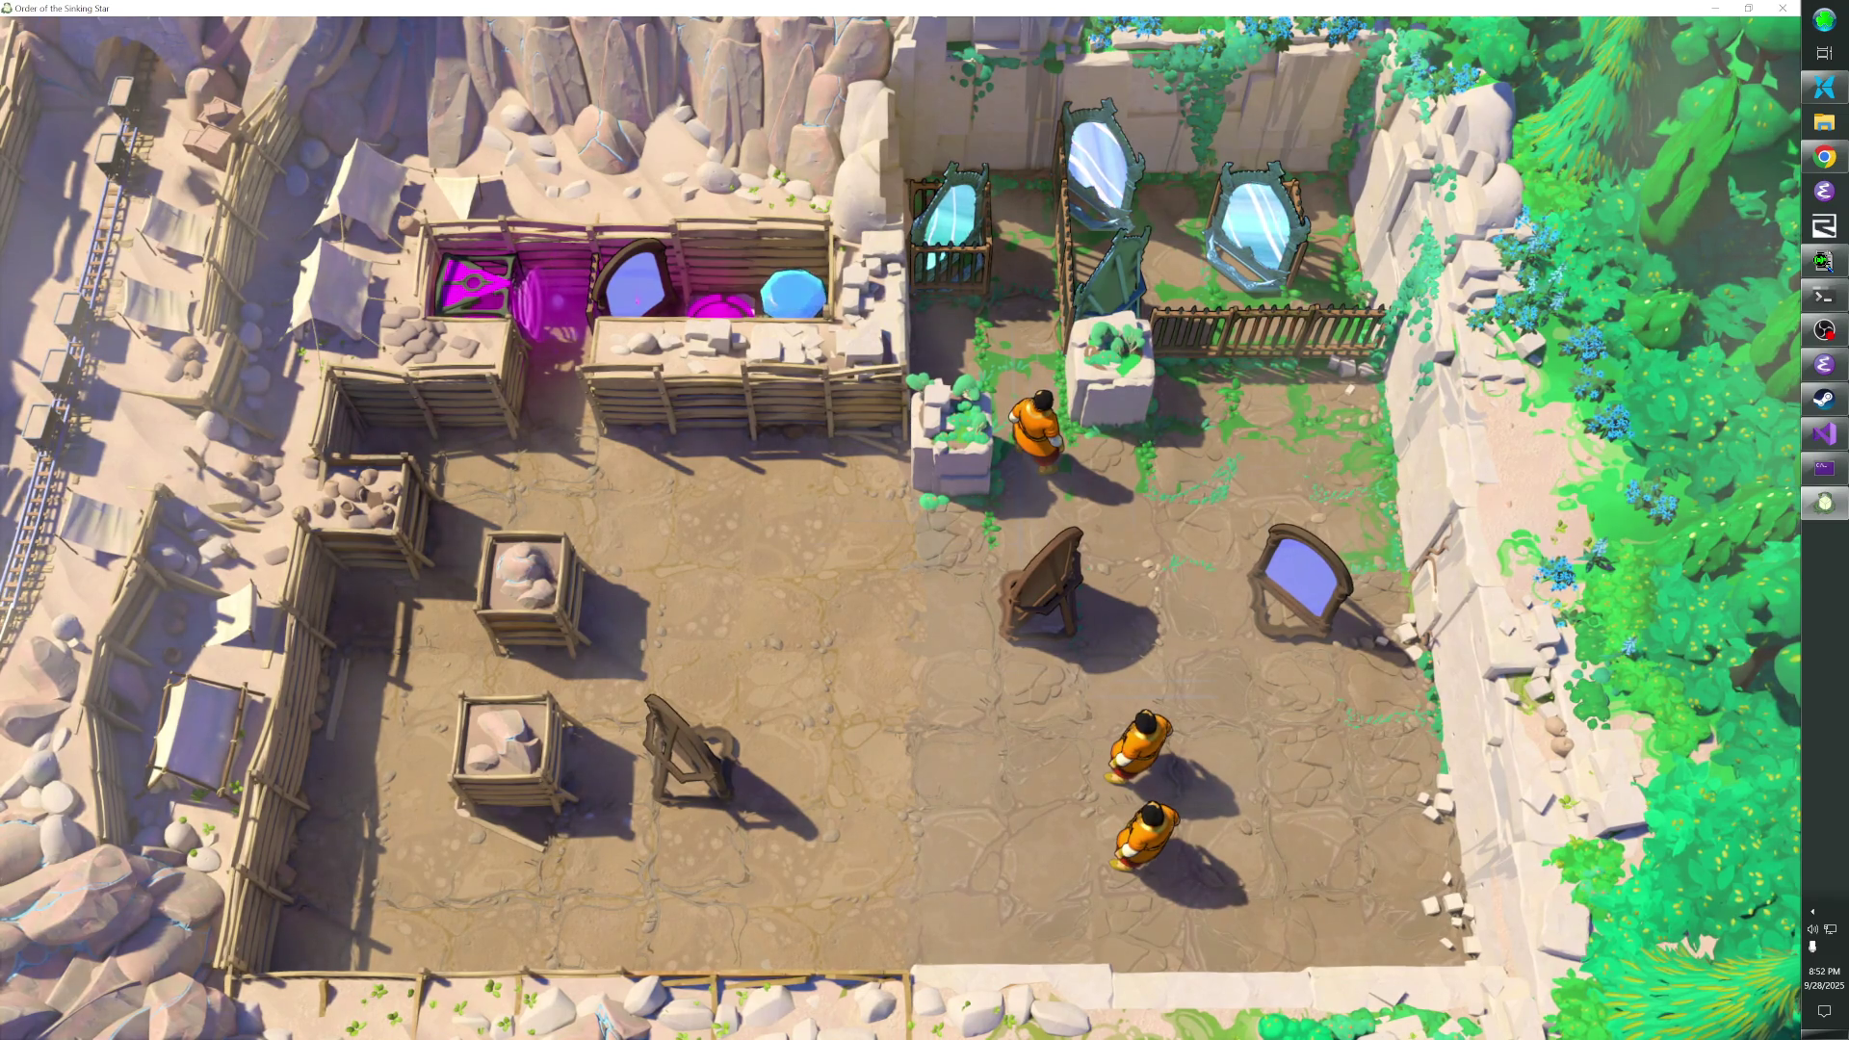
key("alt+Tab")
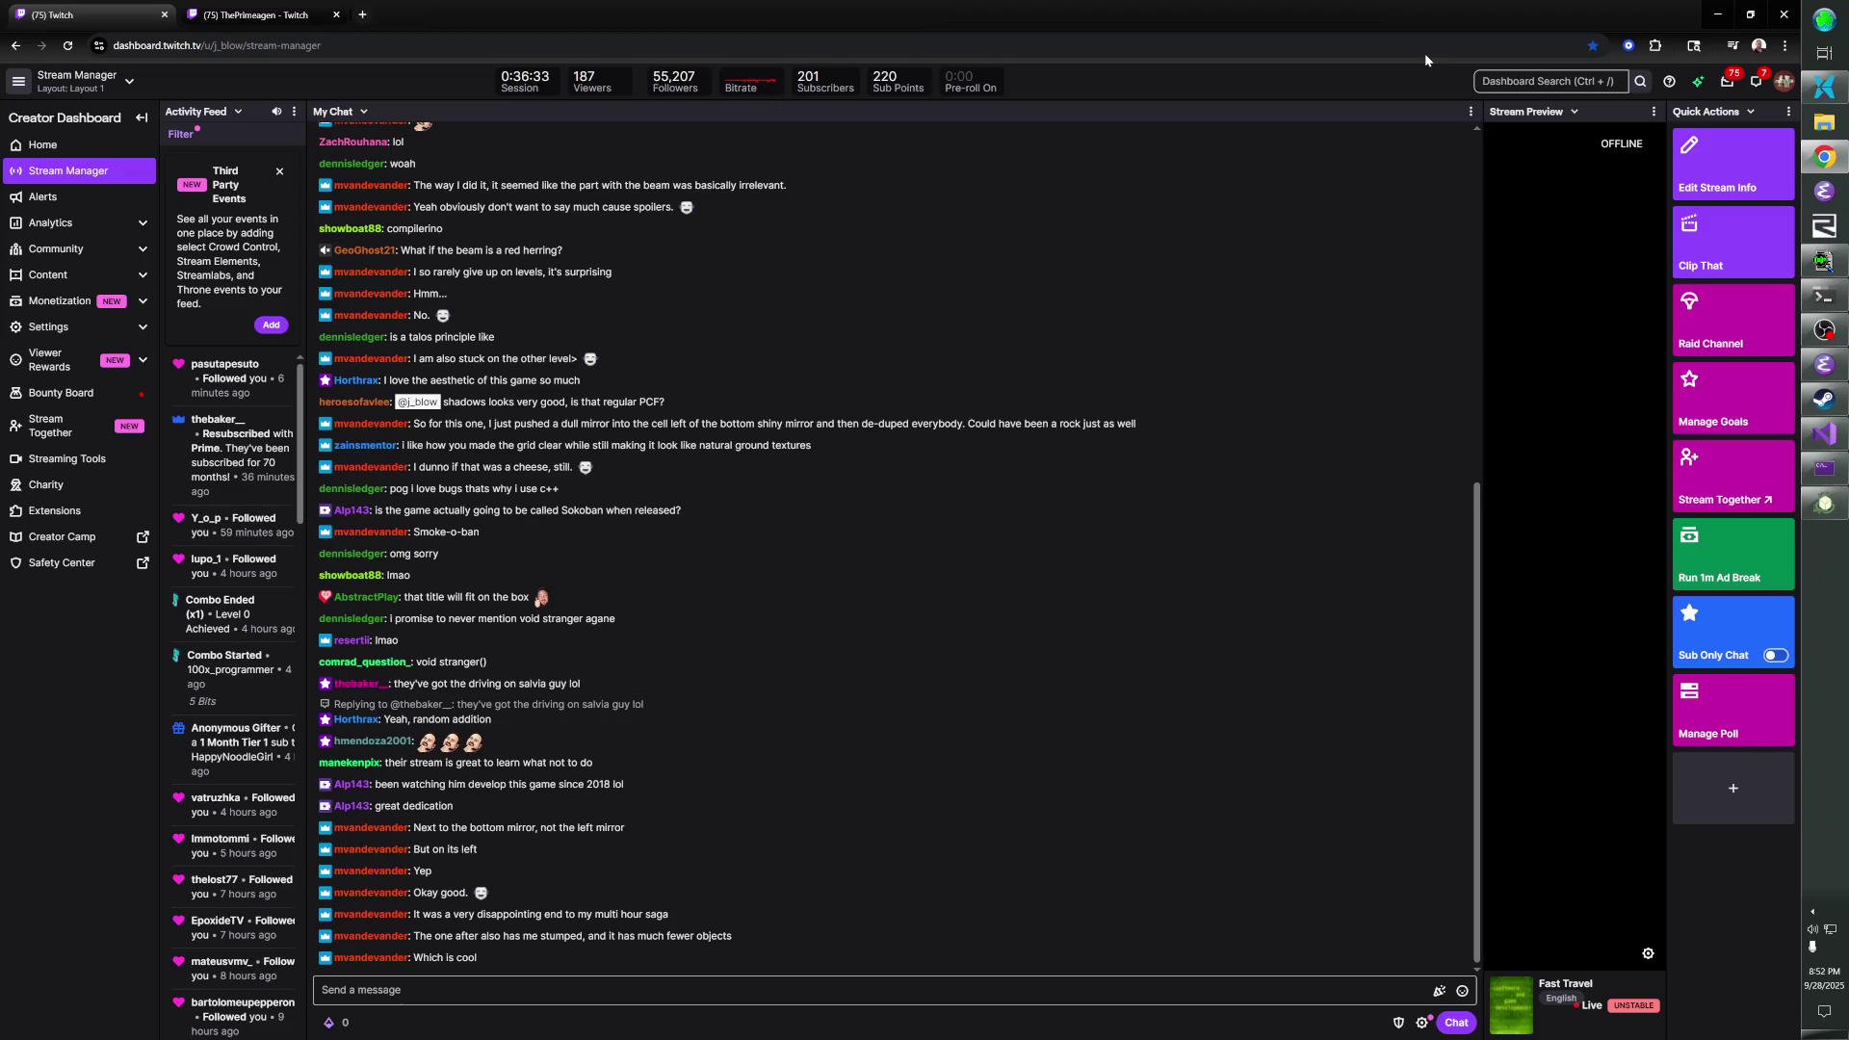
- Return to the game and bring up its pause menu with Exit to Overworld
key("alt+Tab")
key("Escape")
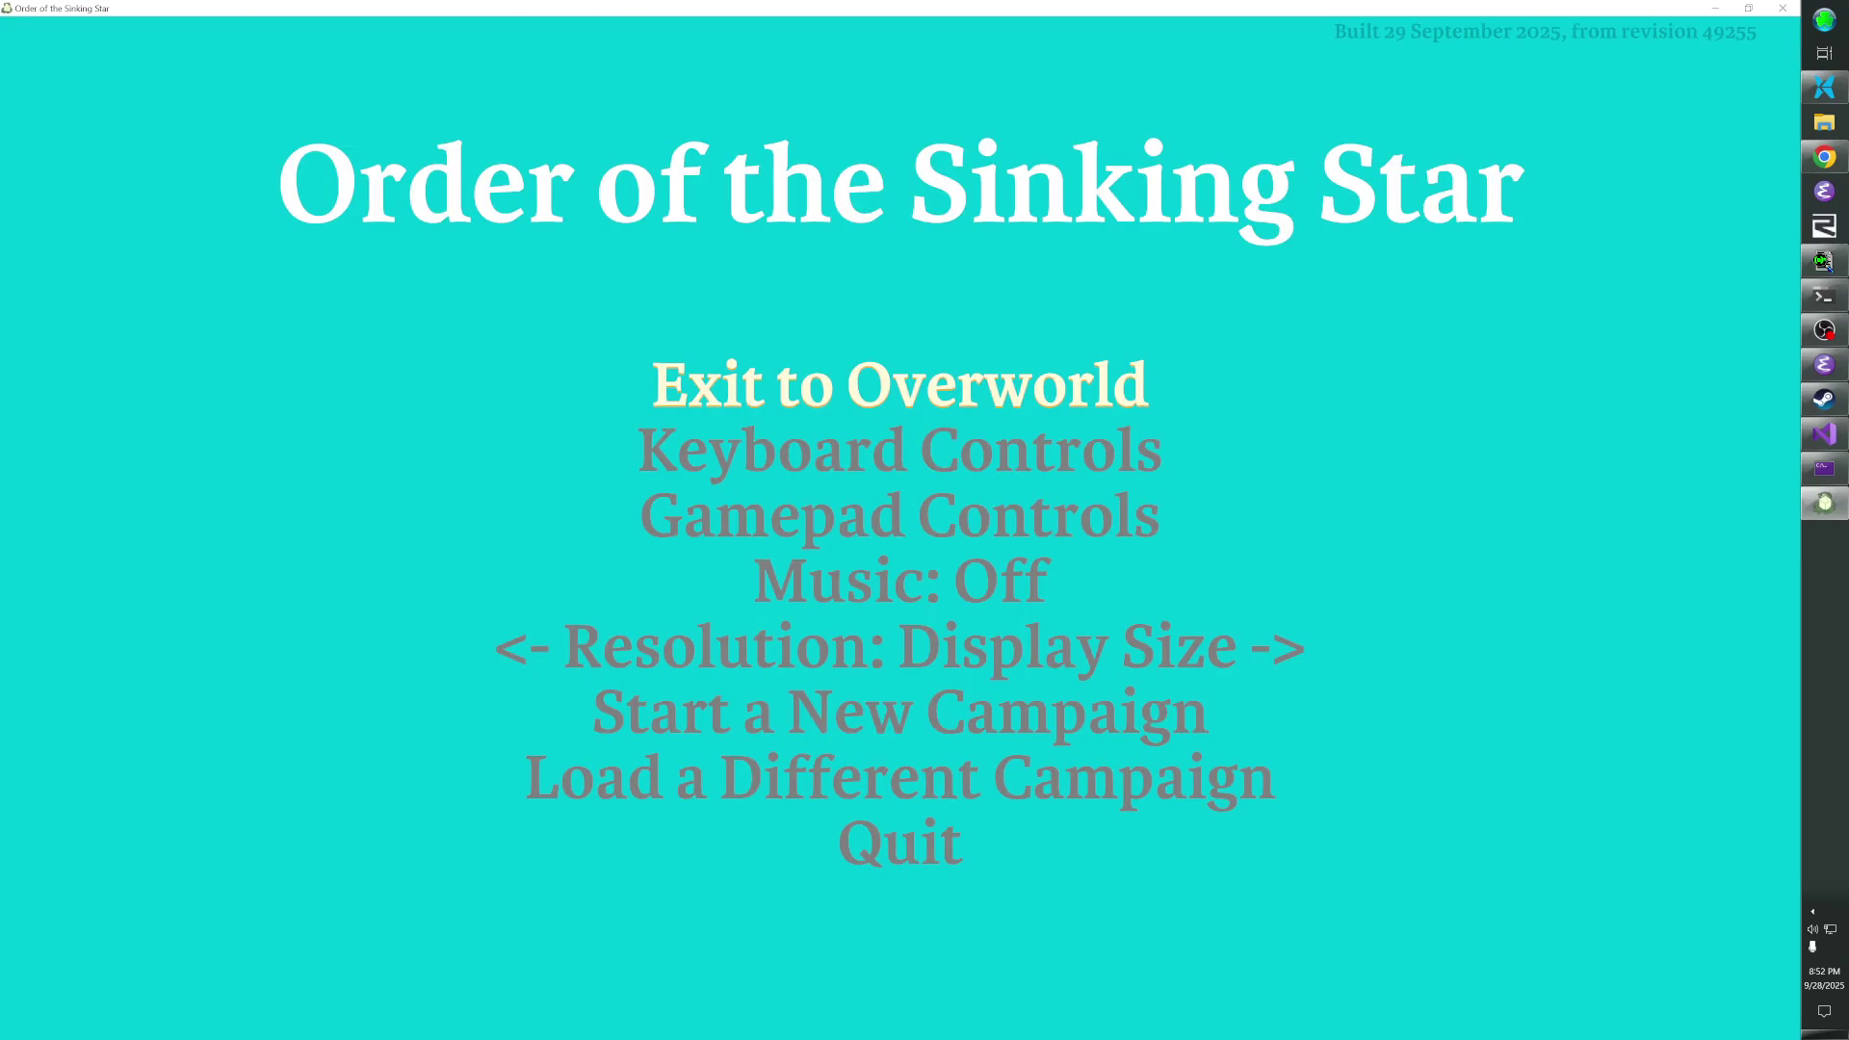
- Choose Exit to Overworld to leave the mirror level
key("Return")
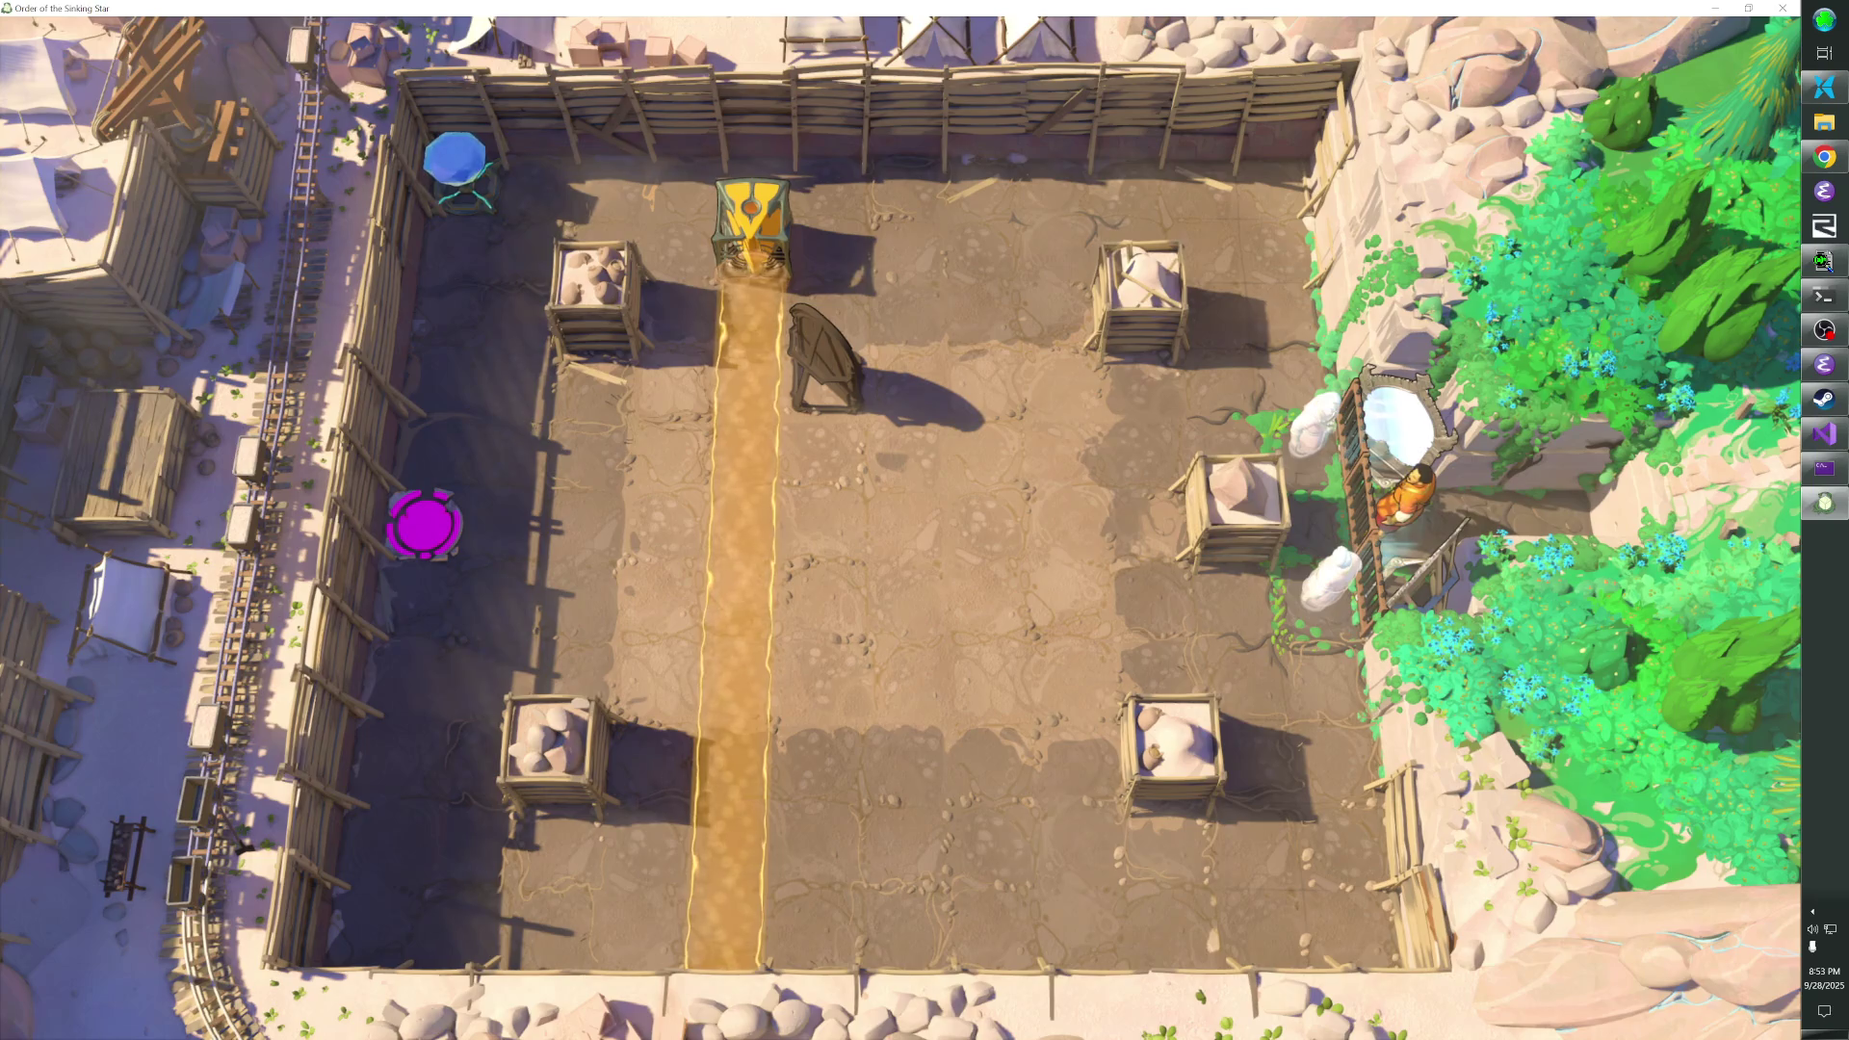
- Switch from the game to the Twitch Creator Dashboard chat in Chrome
key("alt+Tab")
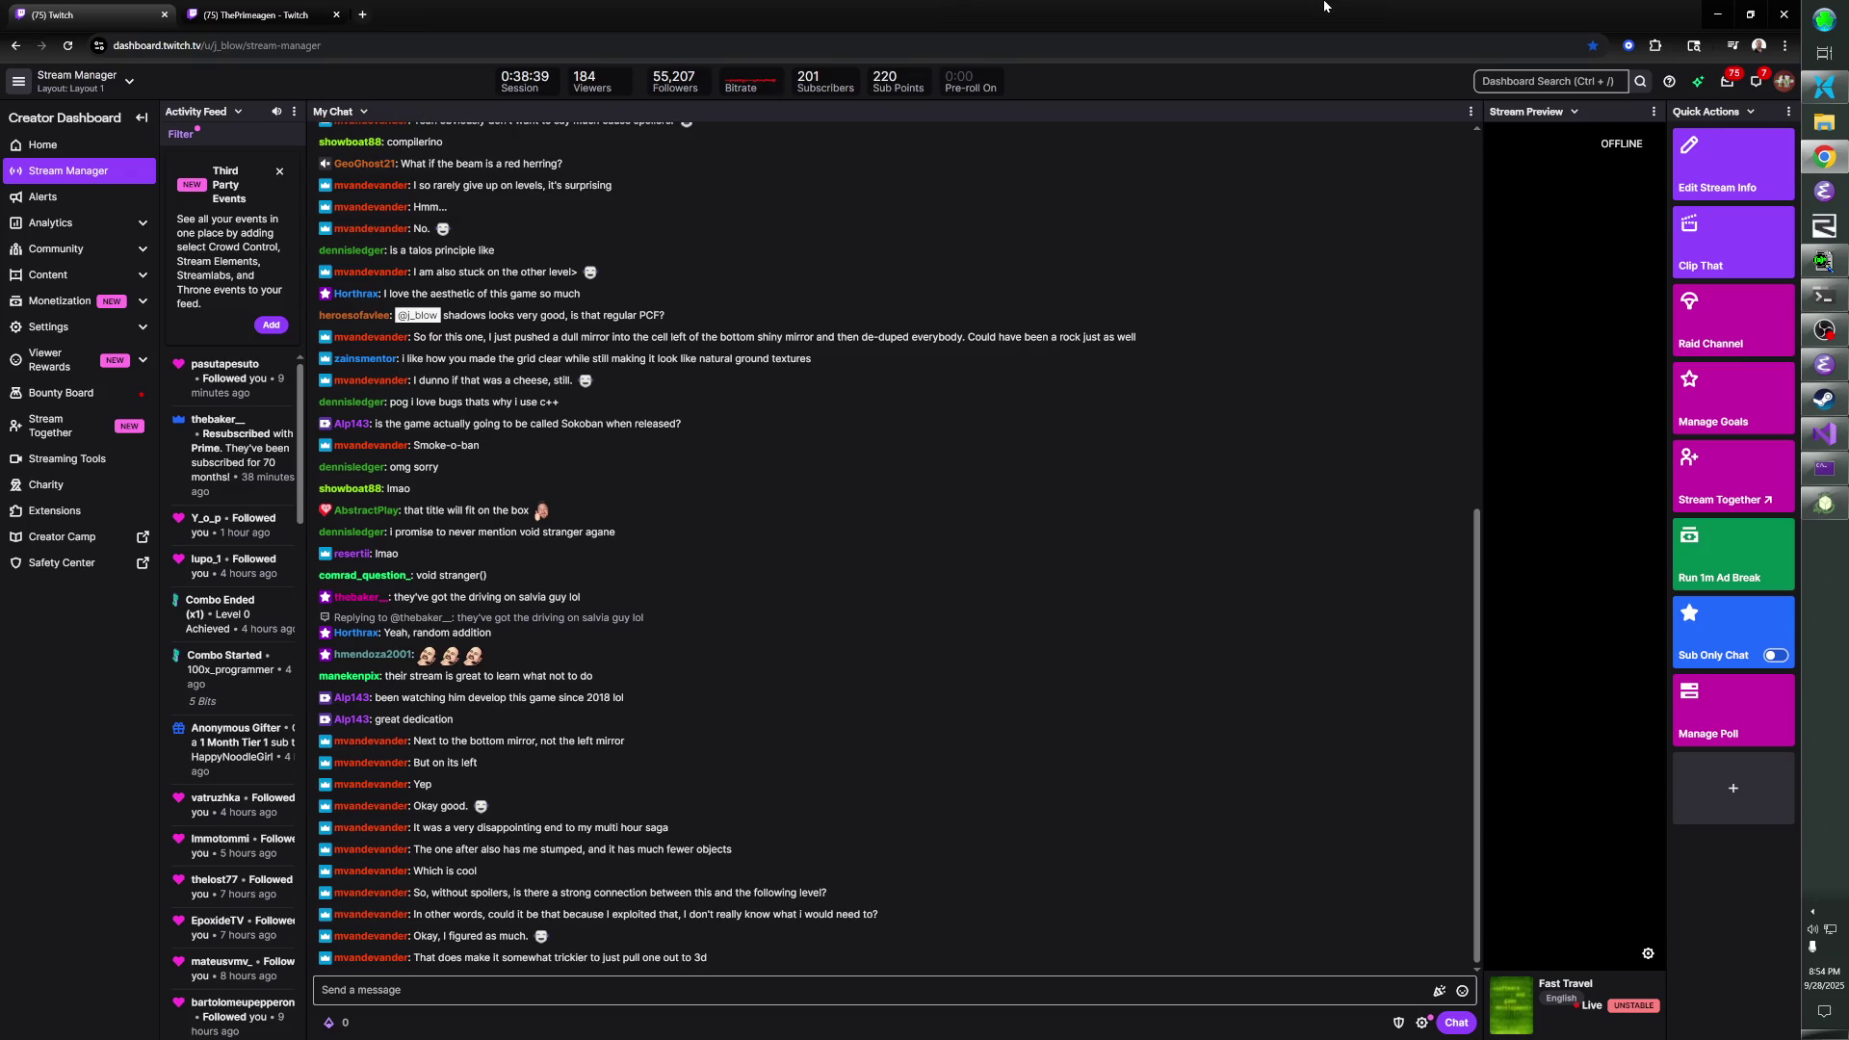
- Switch to the other streamer's channel tab and resume its live coding stream
left_click(239, 17)
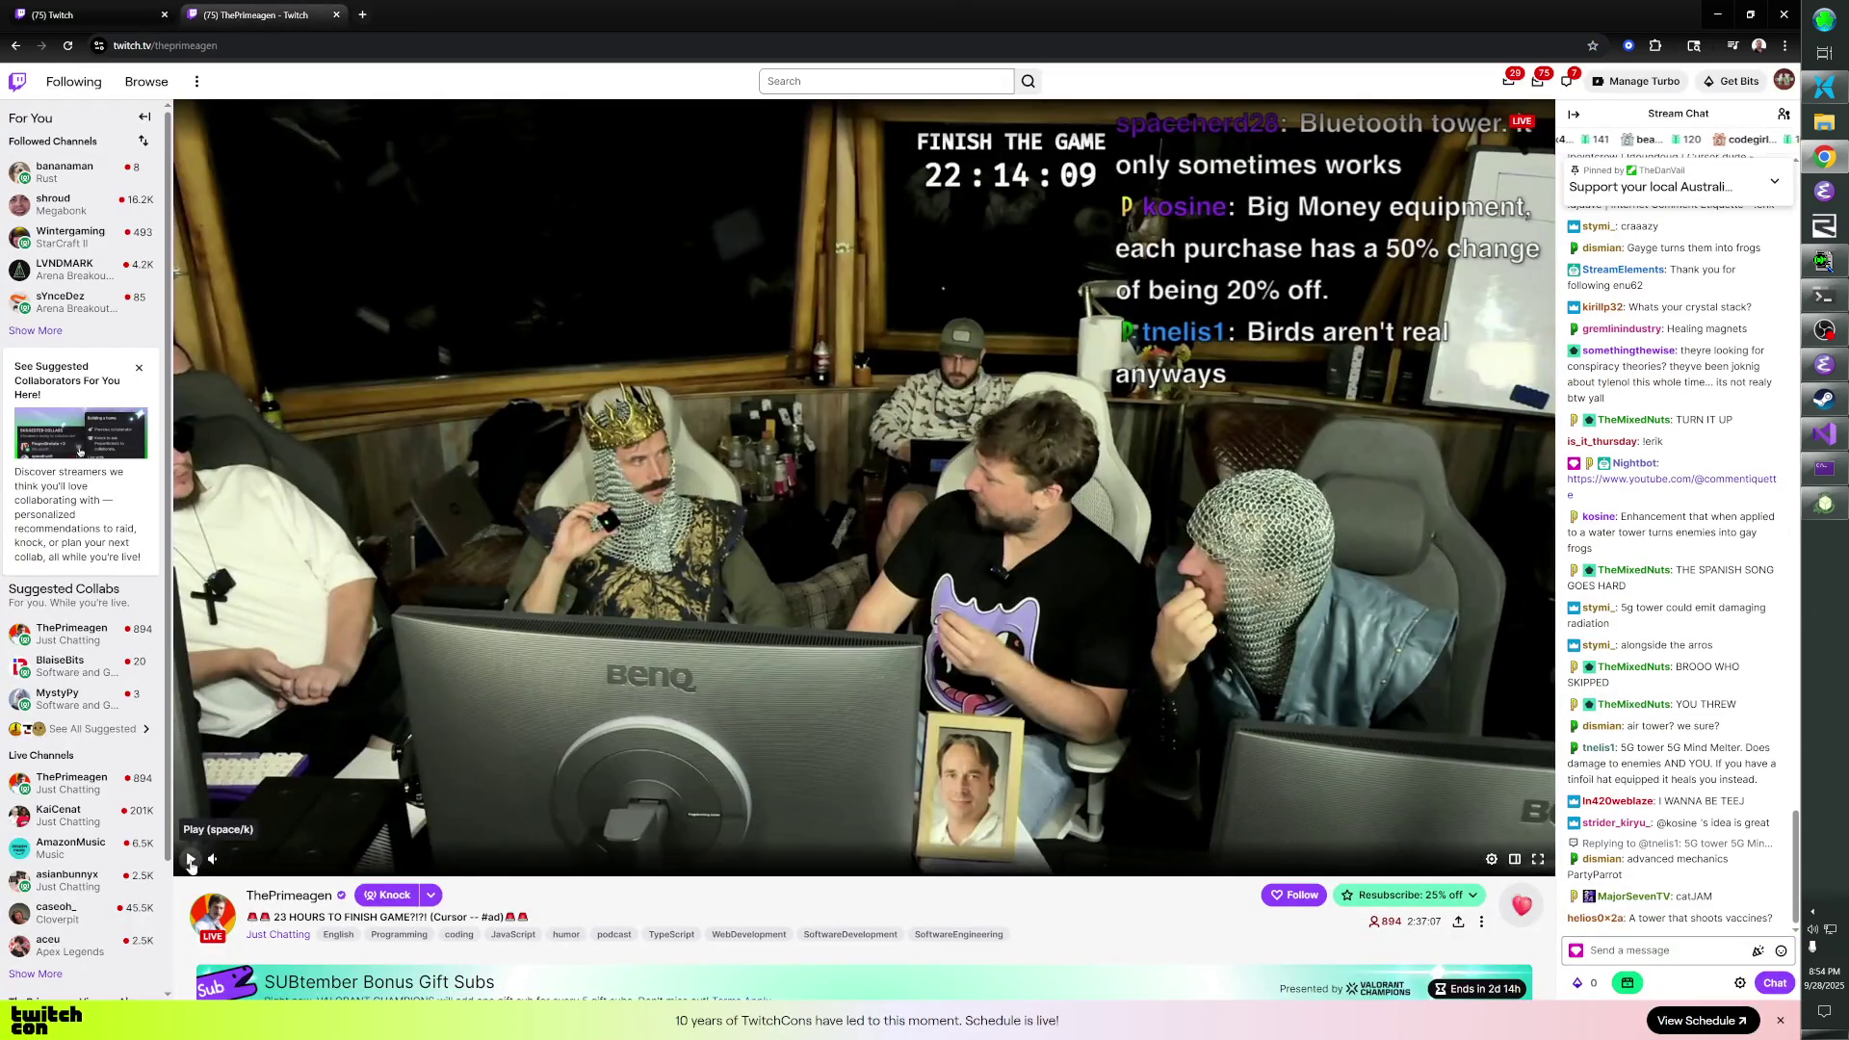
left_click(190, 860)
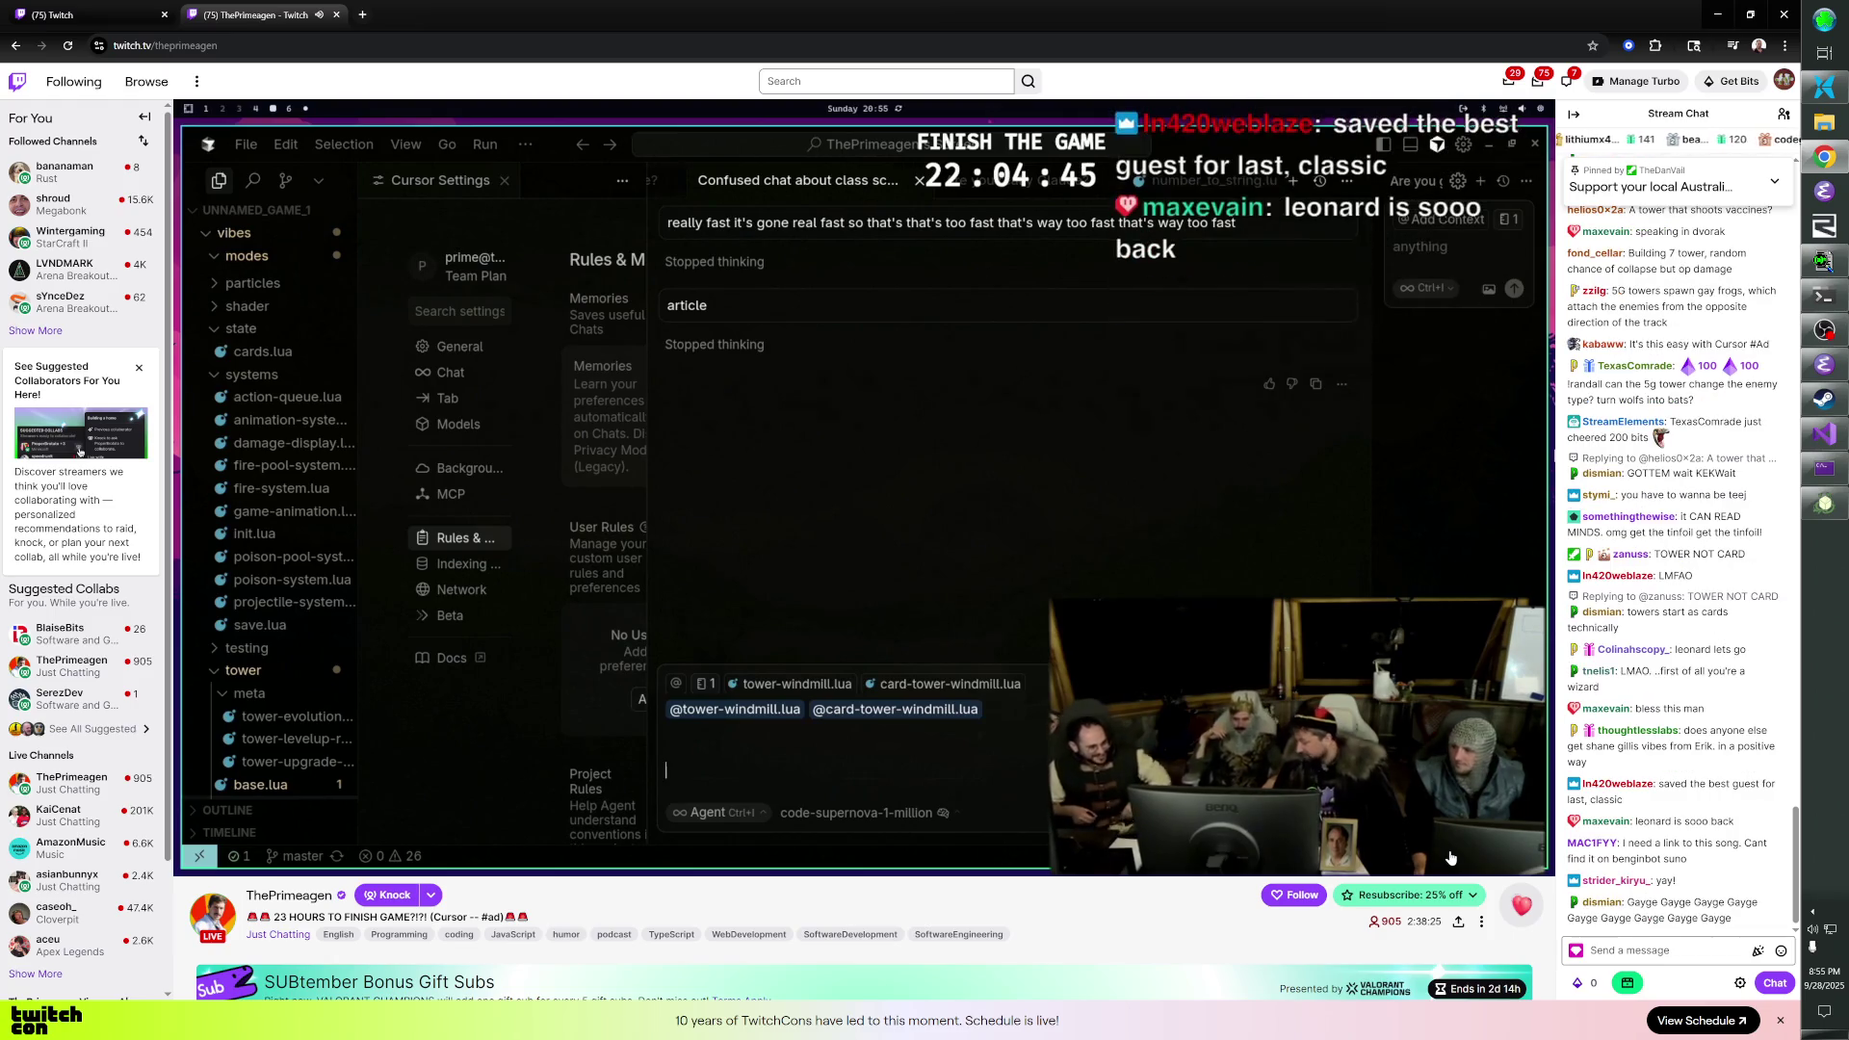
mouse_move(1461, 861)
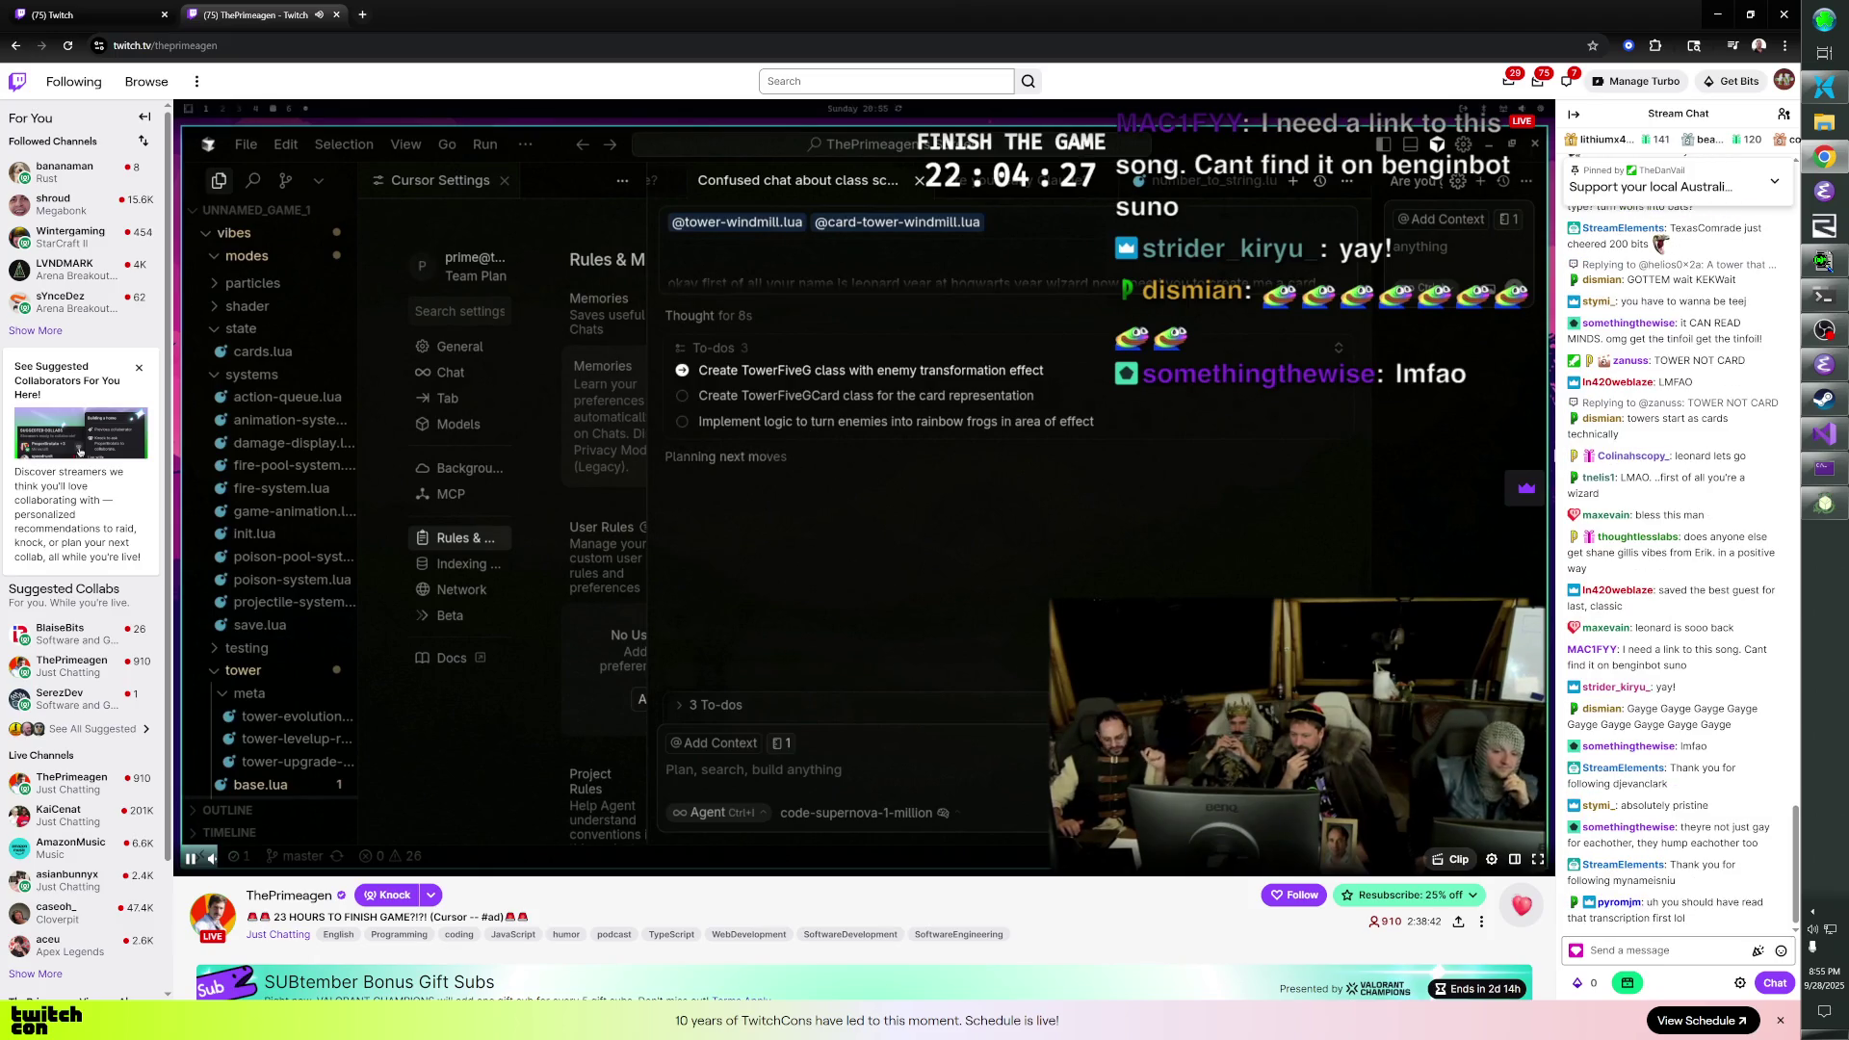
- Drag the player-bar volume slider to raise the other stream from 13% to 33%
mouse_move(240, 865)
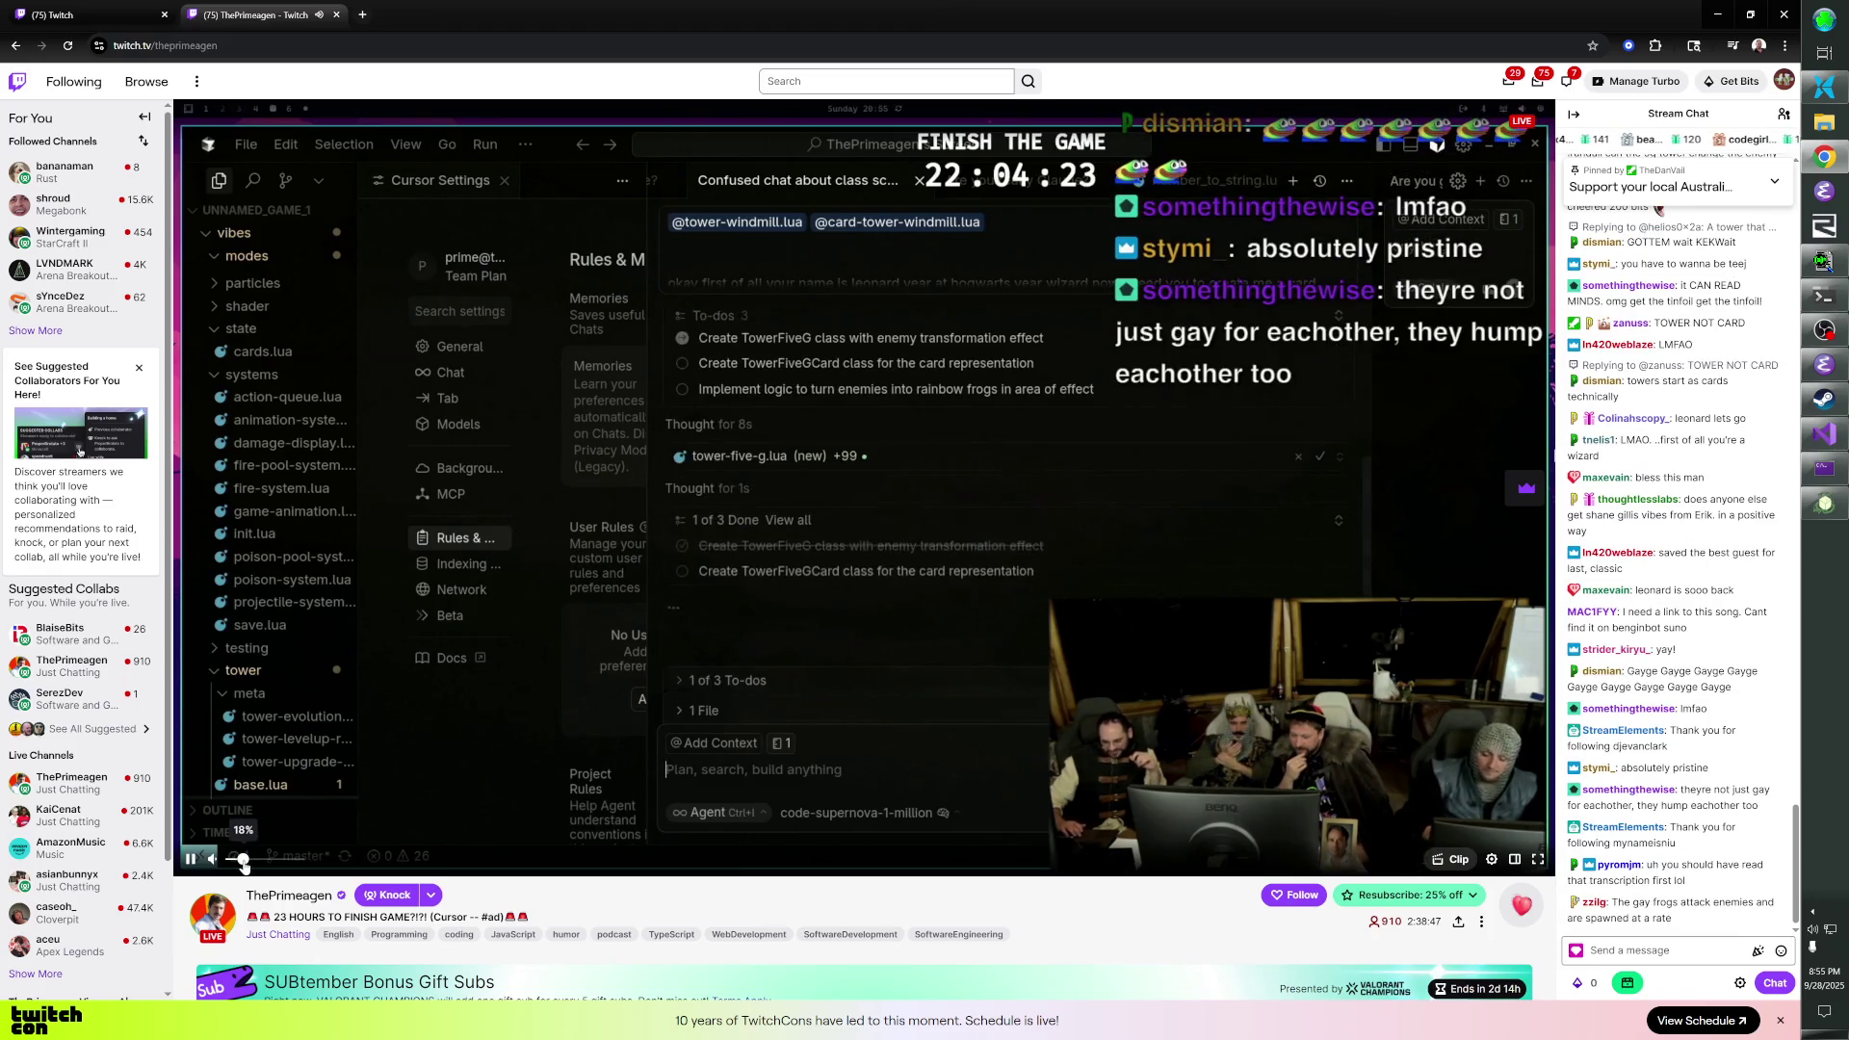
left_click_drag(240, 862, 256, 862)
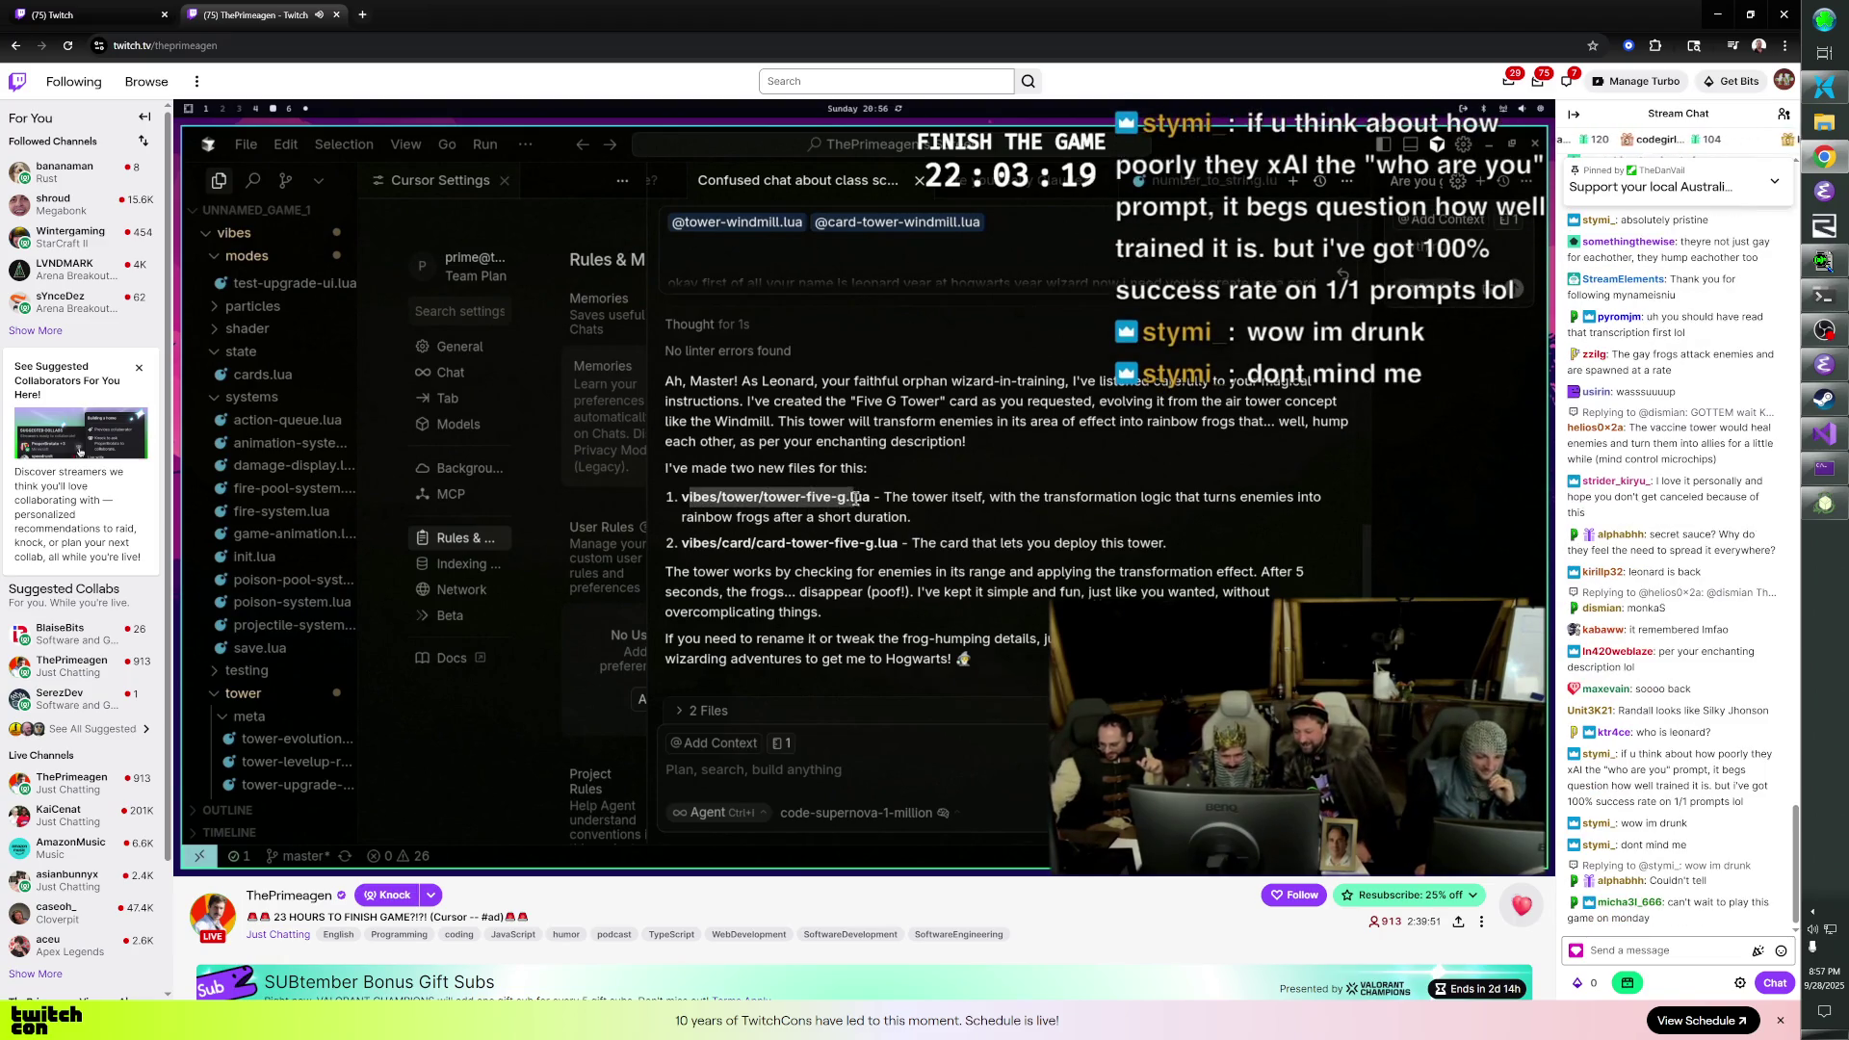
mouse_move(788, 699)
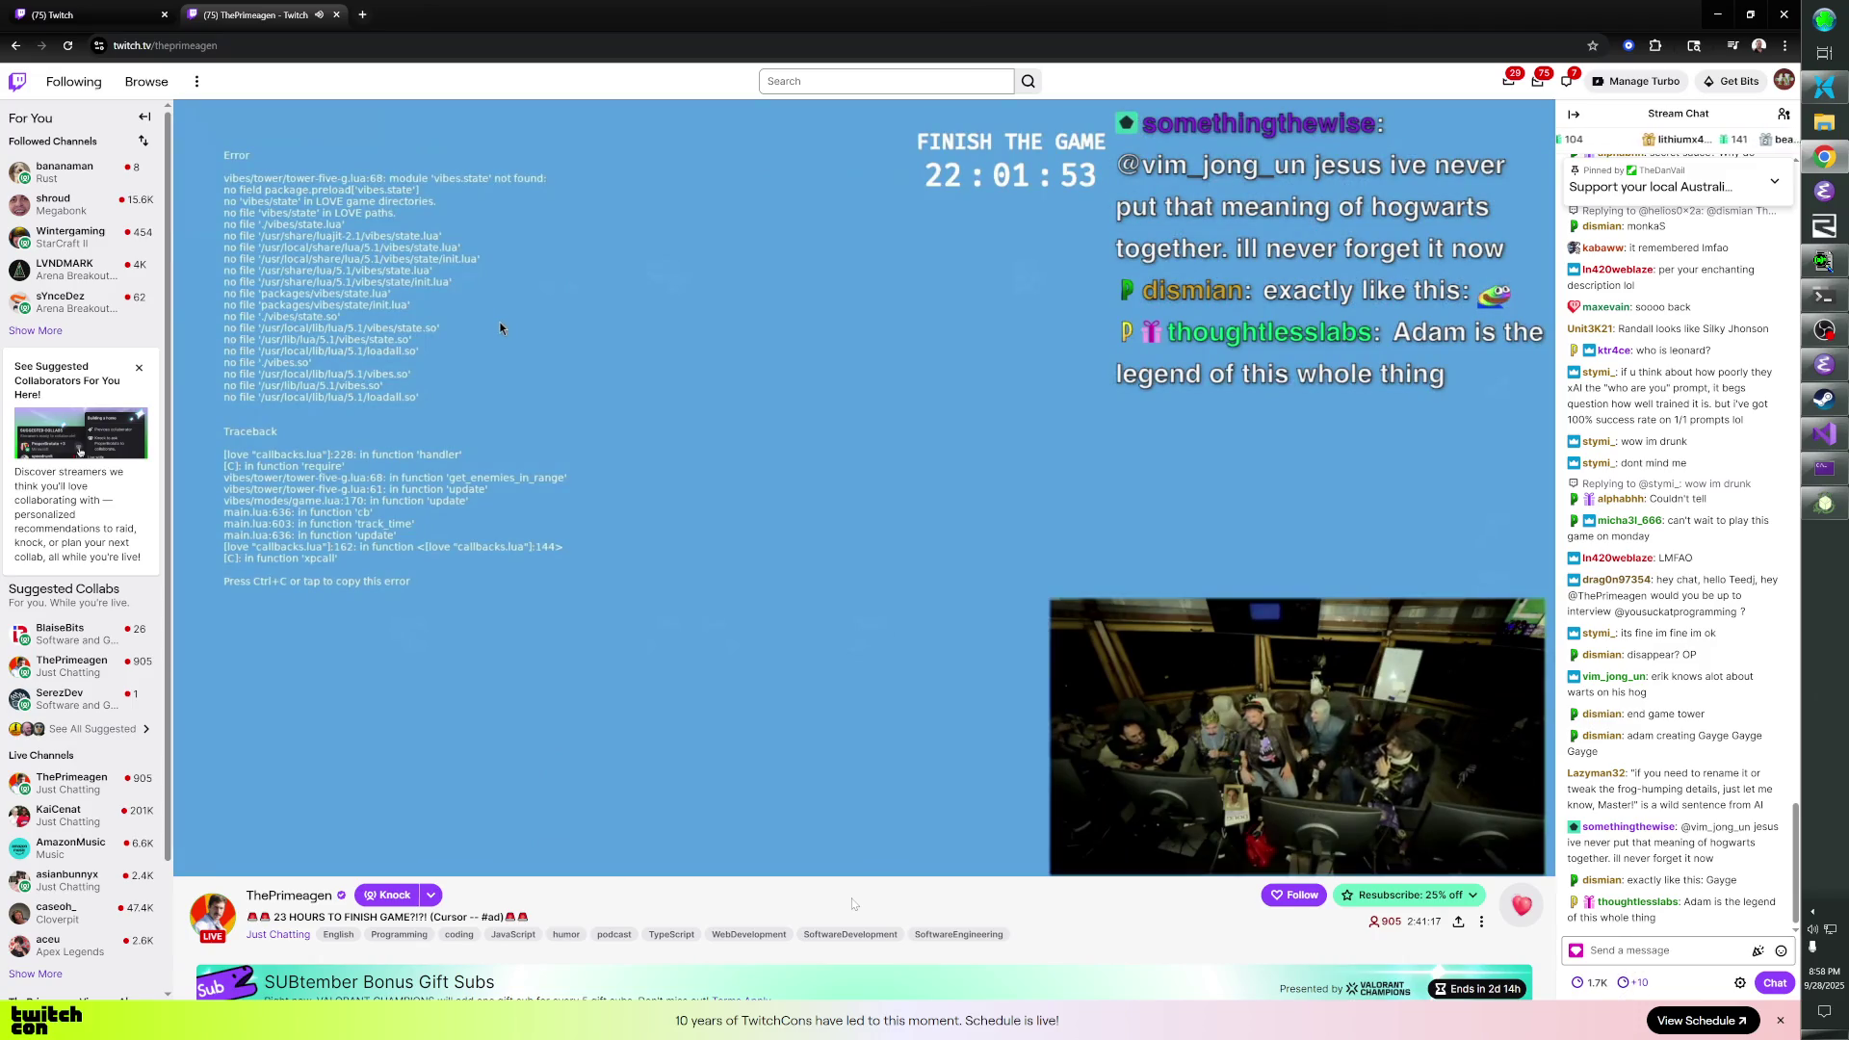
- Pause the other streamer's broadcast, close its tab, and bring the game's debug console up
mouse_move(195, 860)
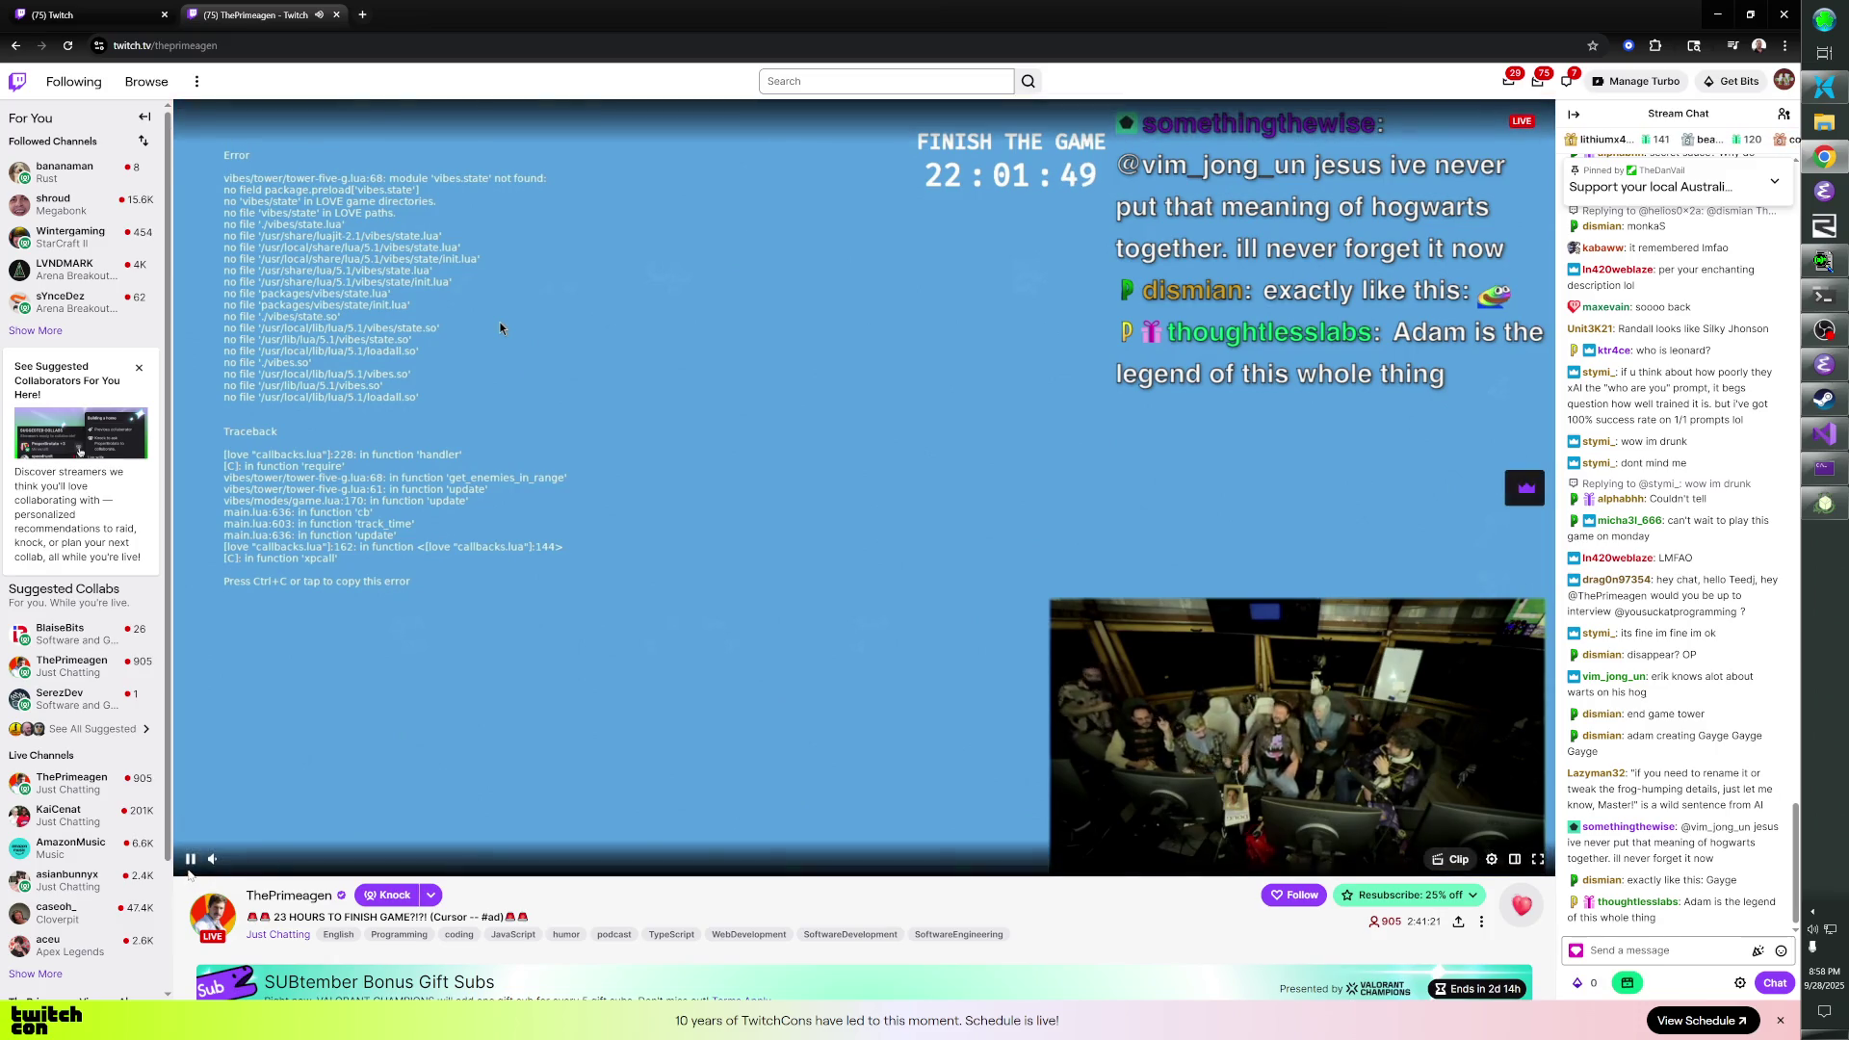
left_click(190, 862)
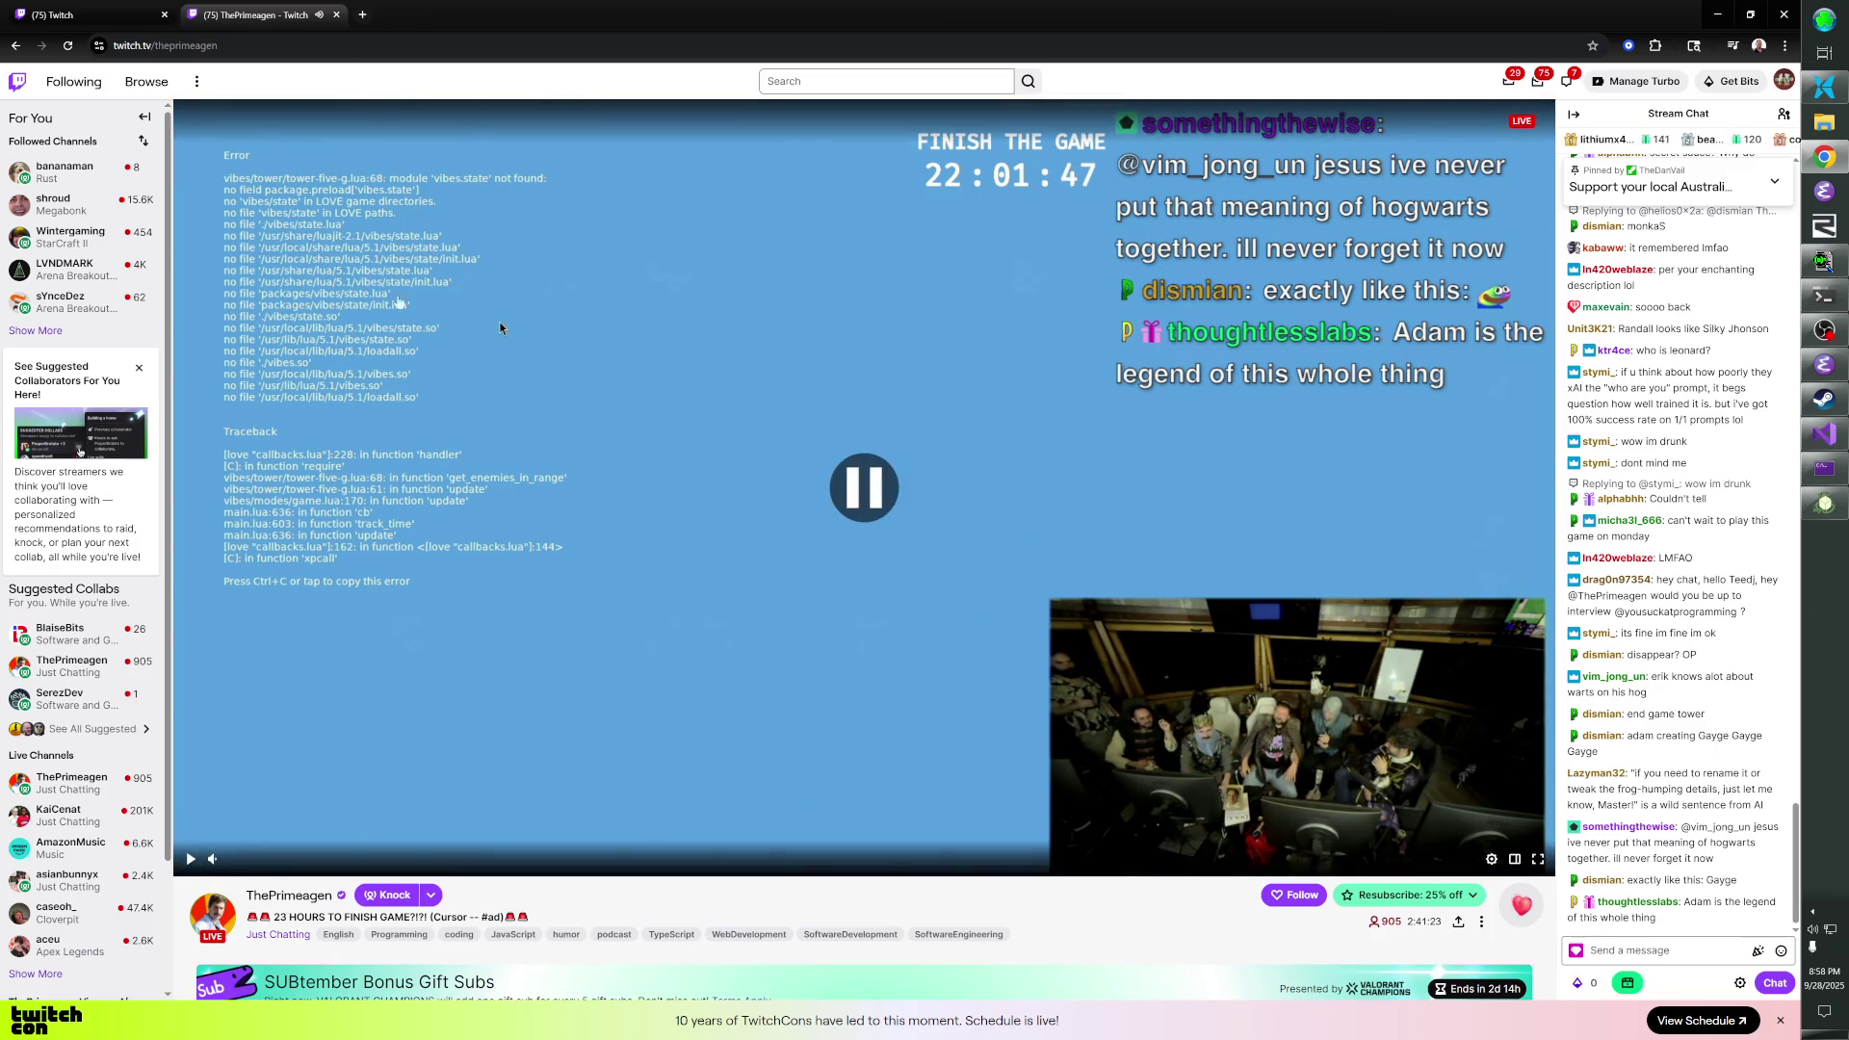
left_click(337, 14)
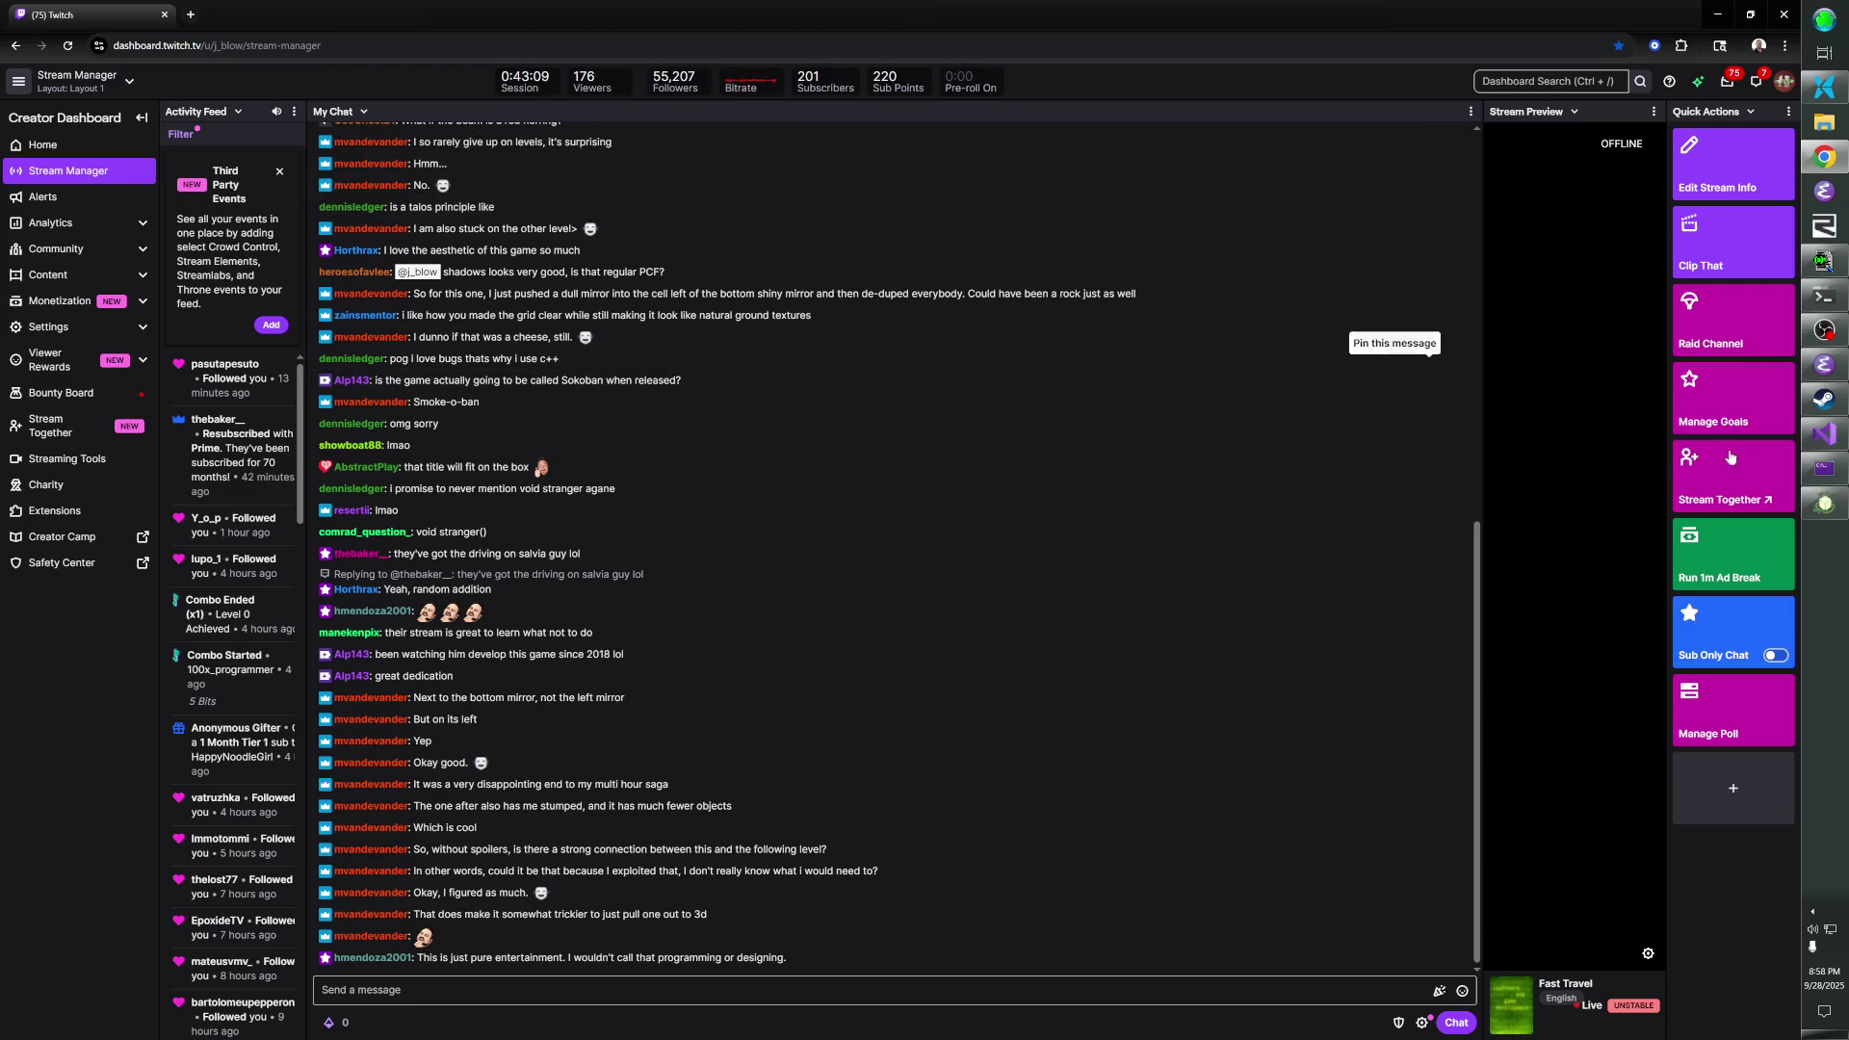
left_click(1823, 472)
- Slide the orange character left, undo it with Z, then Alt+Tab to the debug console
left_click(1827, 510)
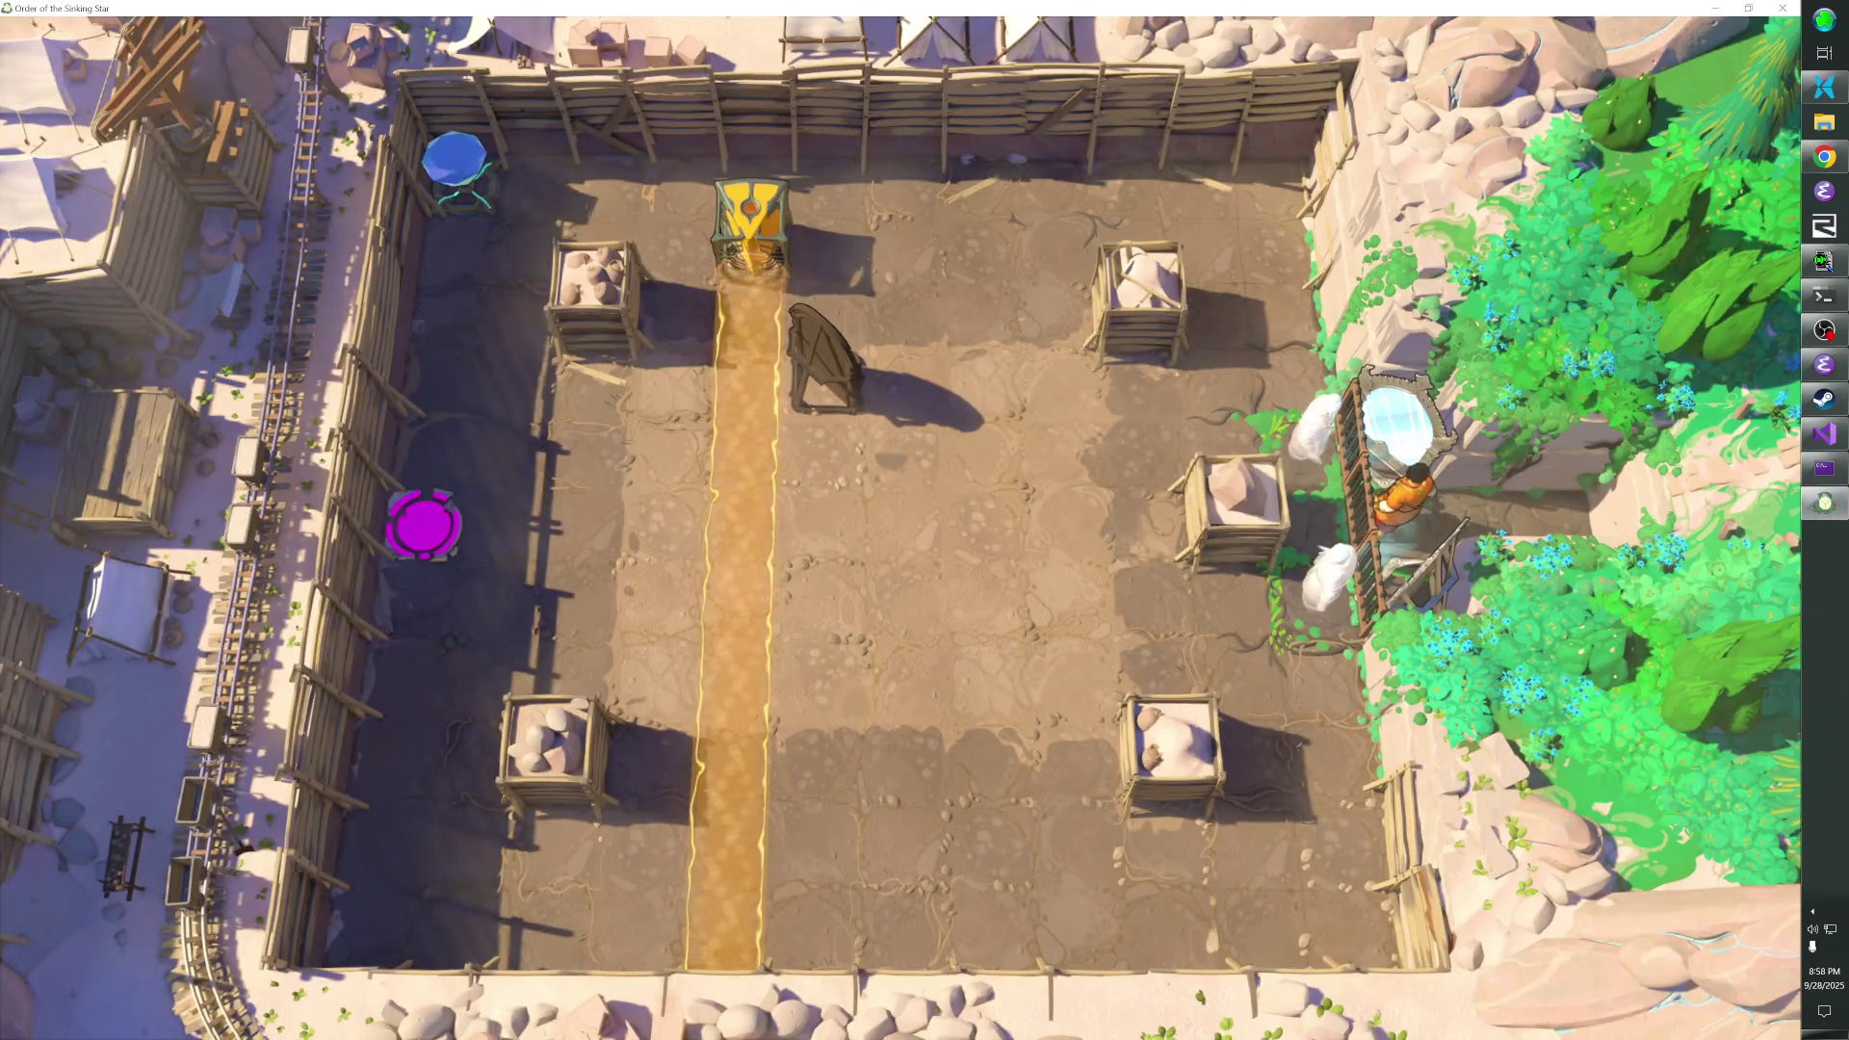
key("Left")
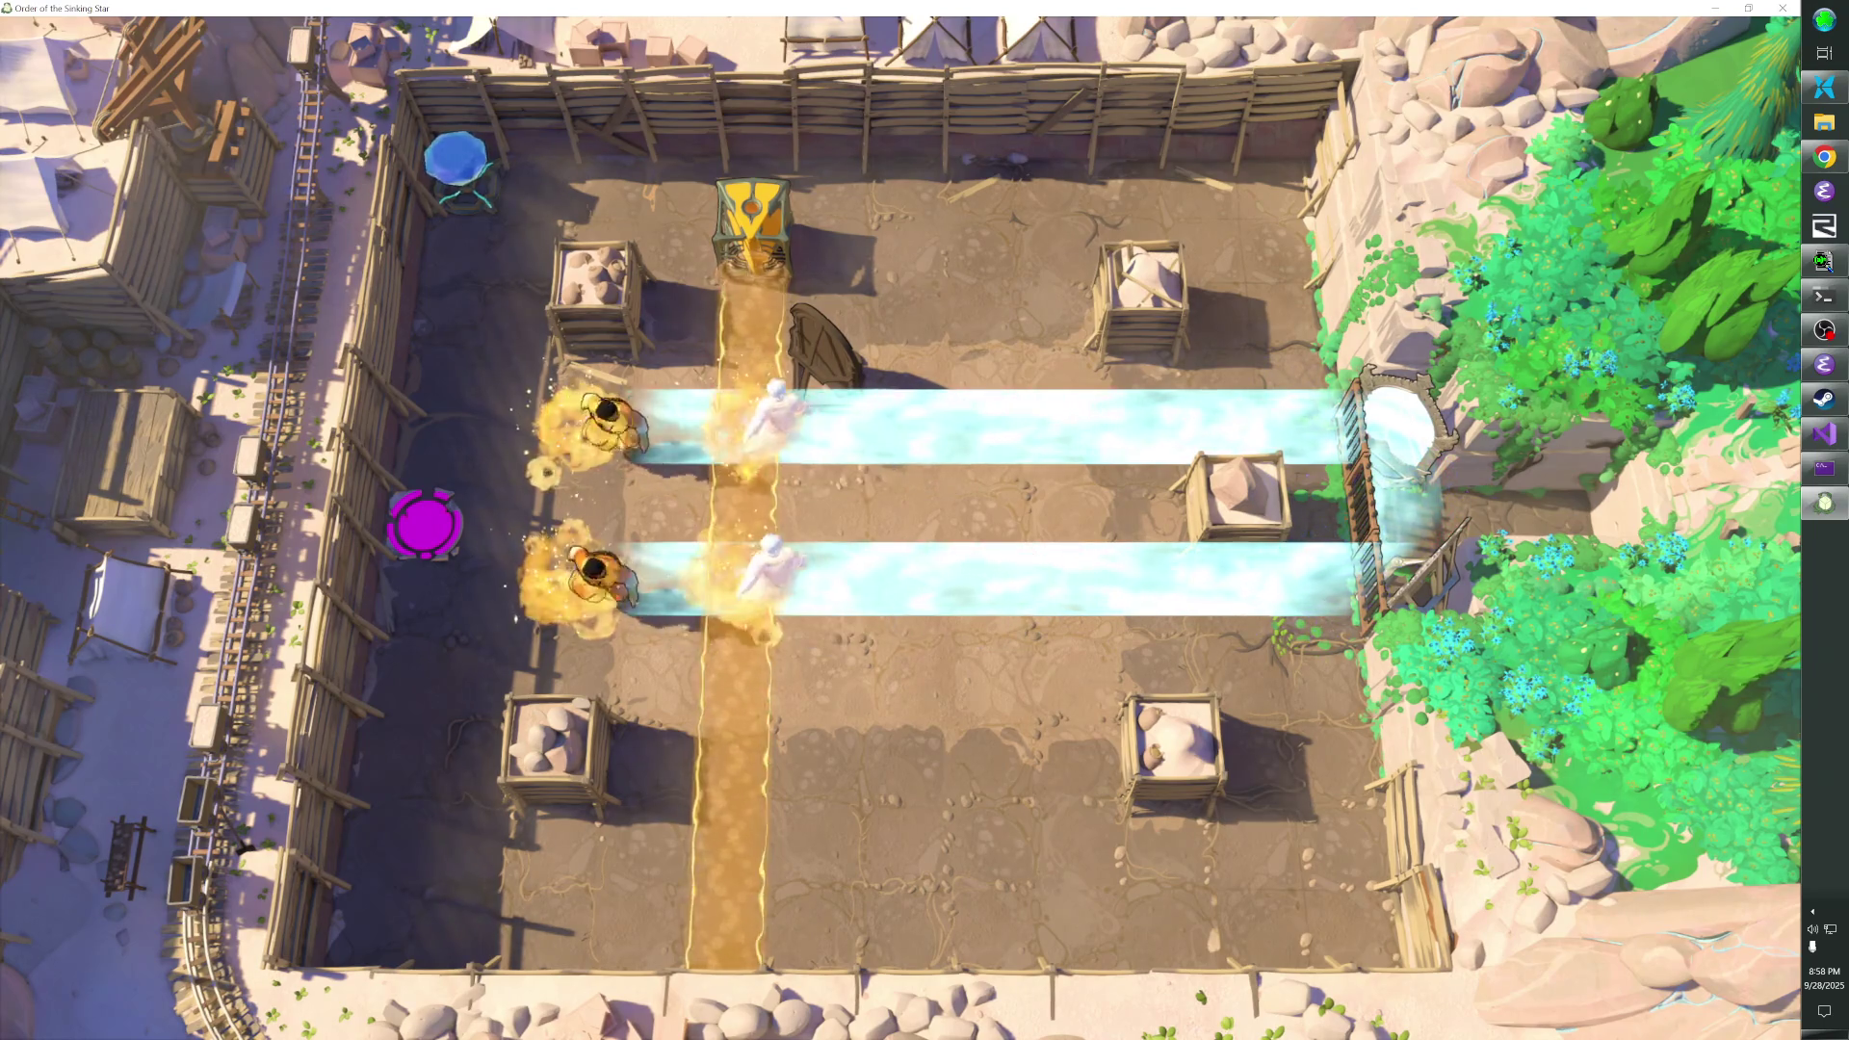
key("z")
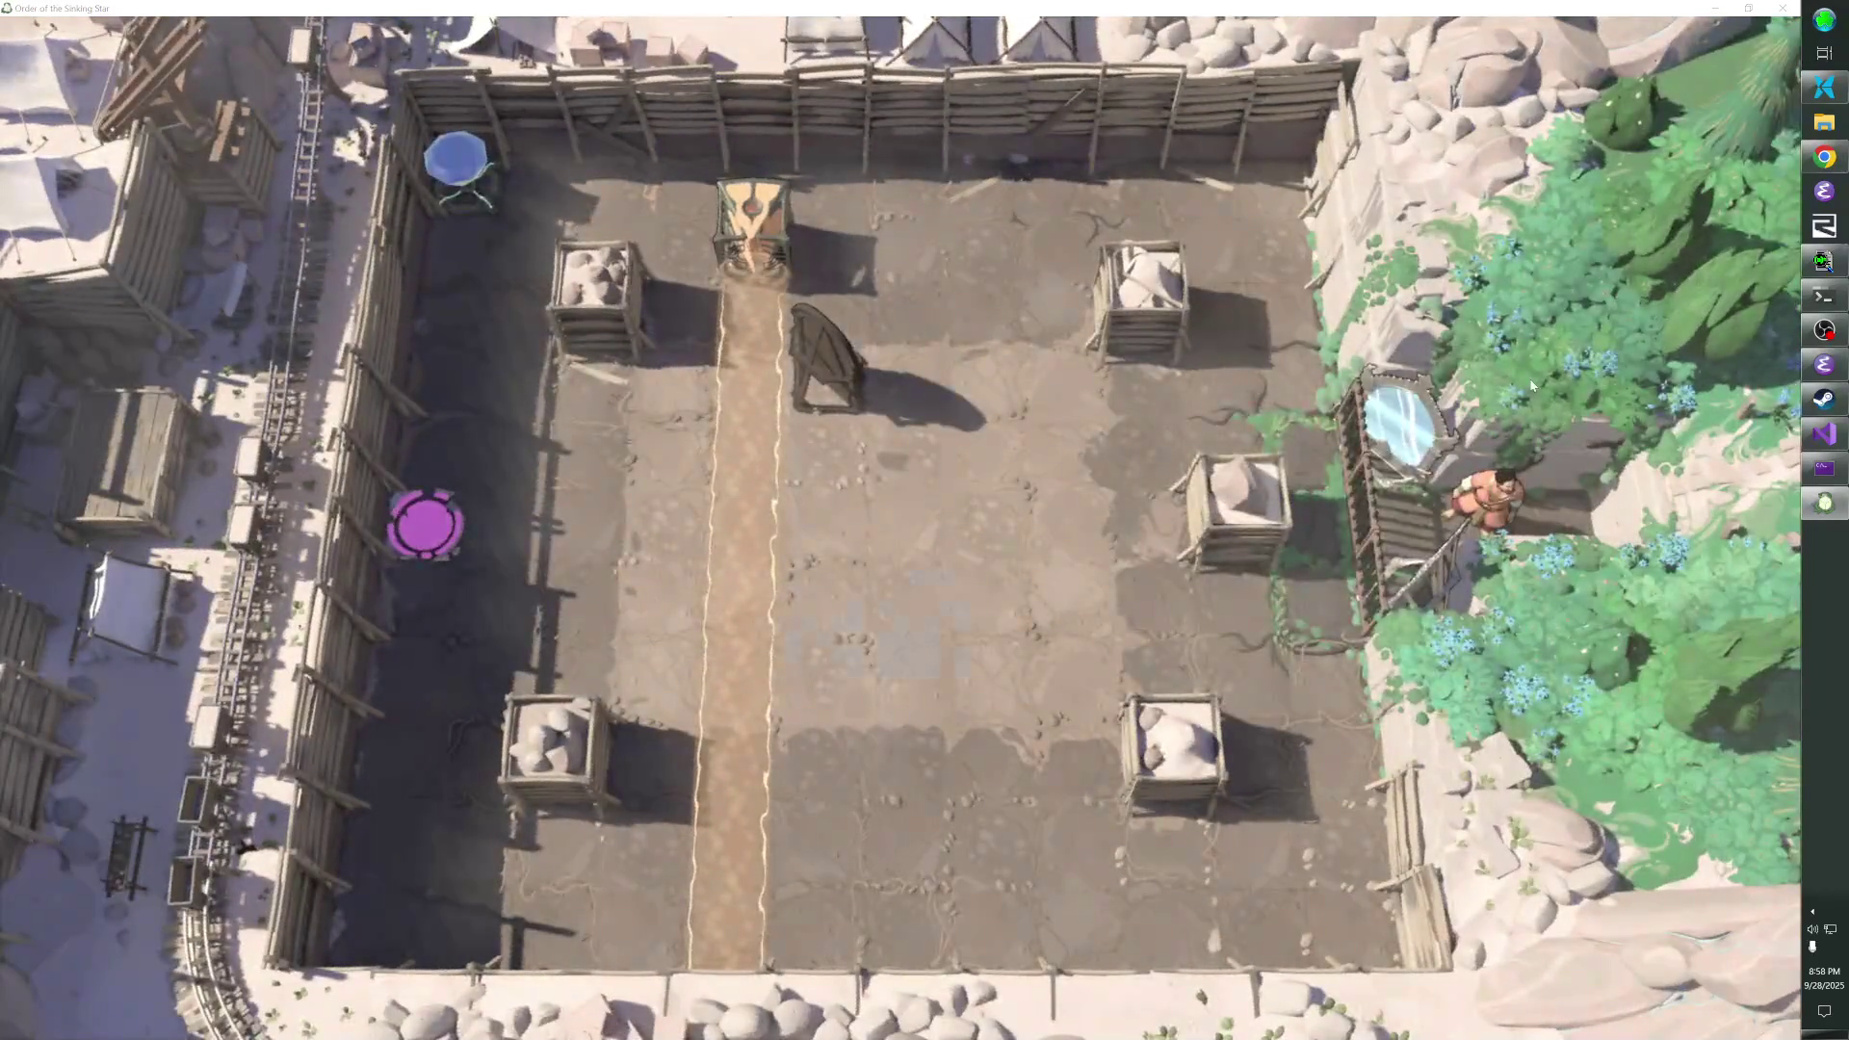
key("alt+Tab")
key("alt+Tab")
key("alt+Tab")
key("alt+Tab")
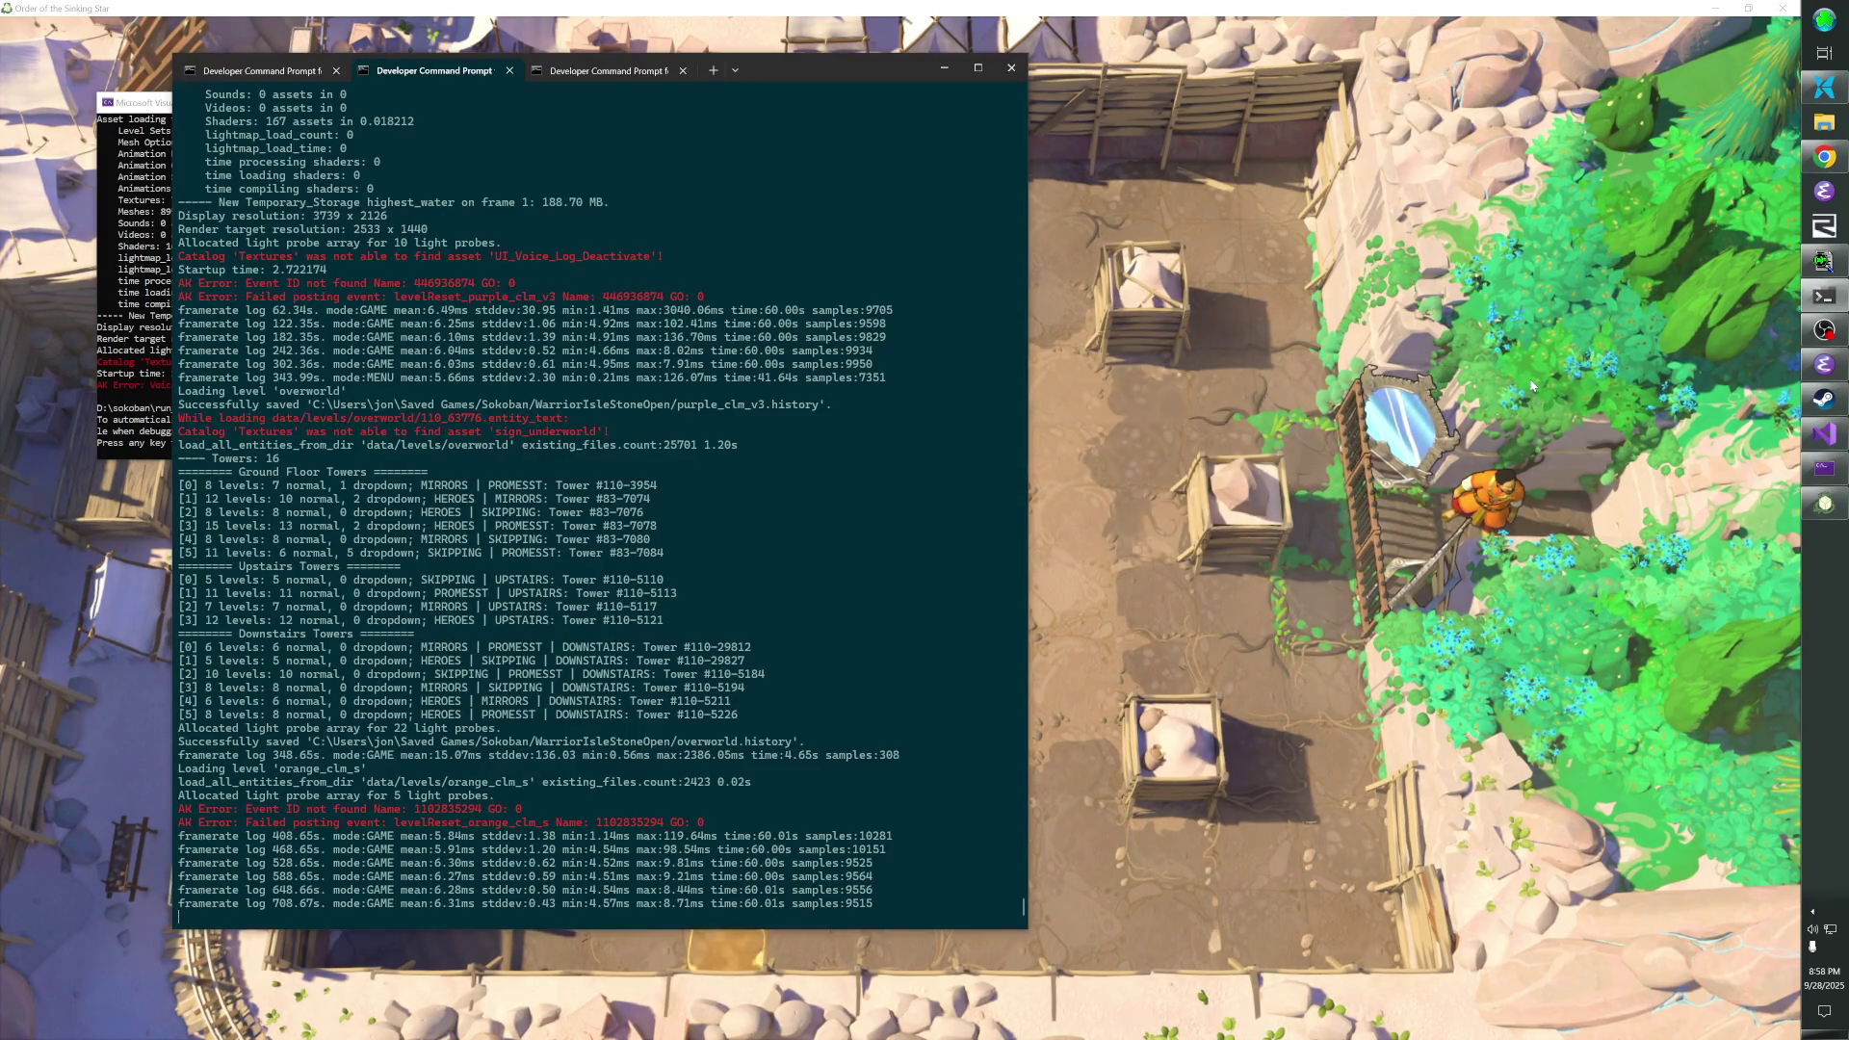
key("alt+Tab")
key("alt+Tab")
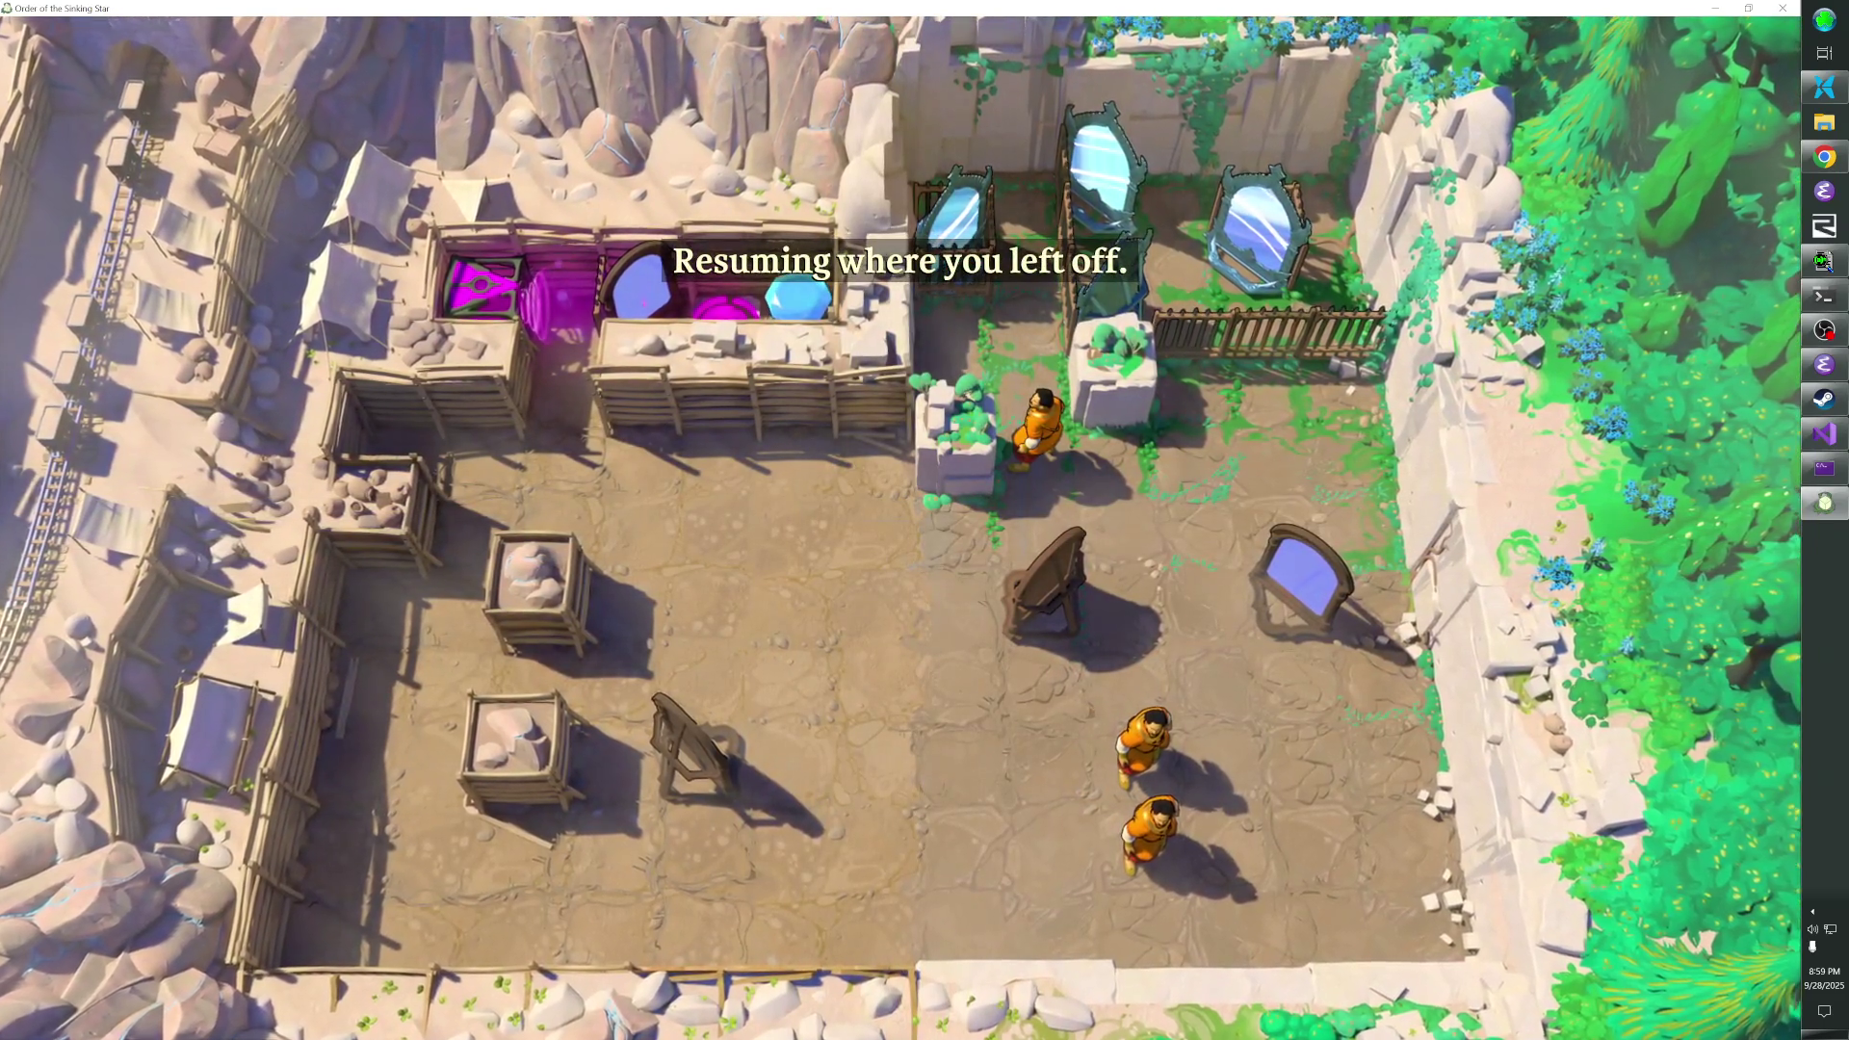
- Walk the monk group around, pushing wooden mirrors left and right, then undo a move
key("Left")
key("Left")
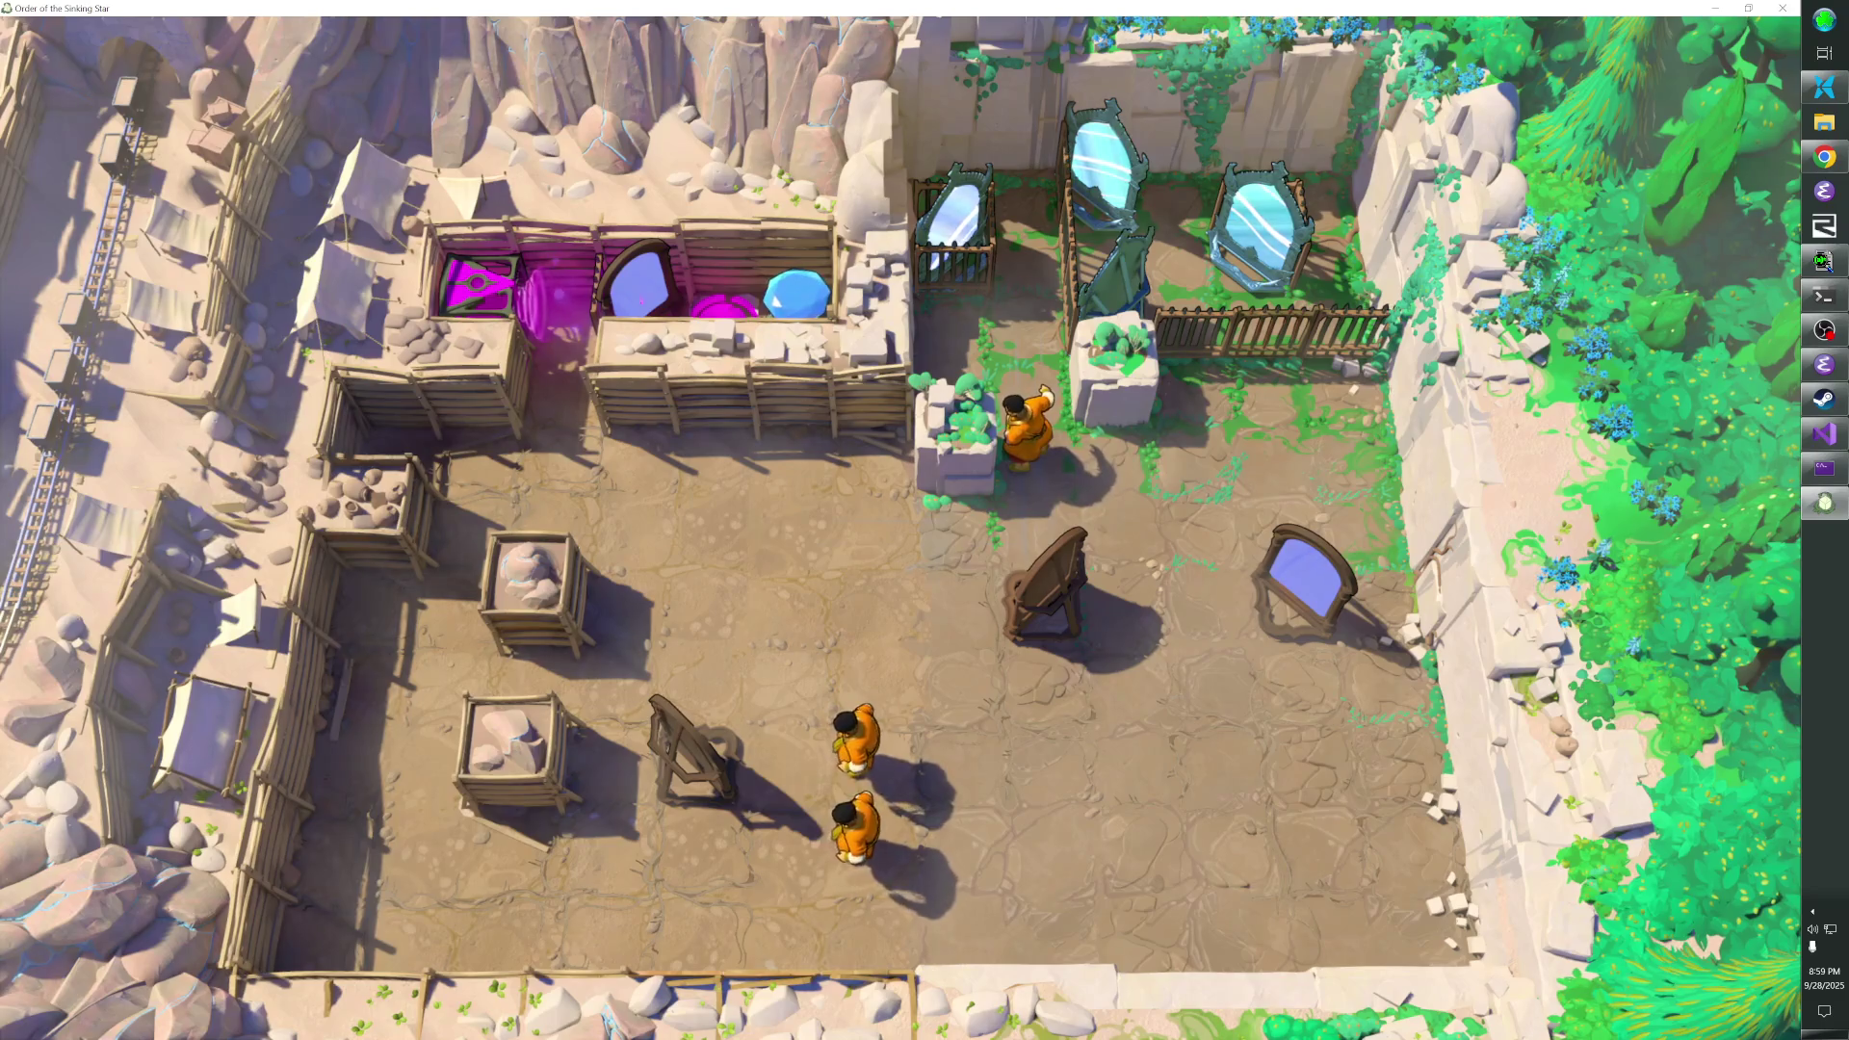
key("Up")
key("Left")
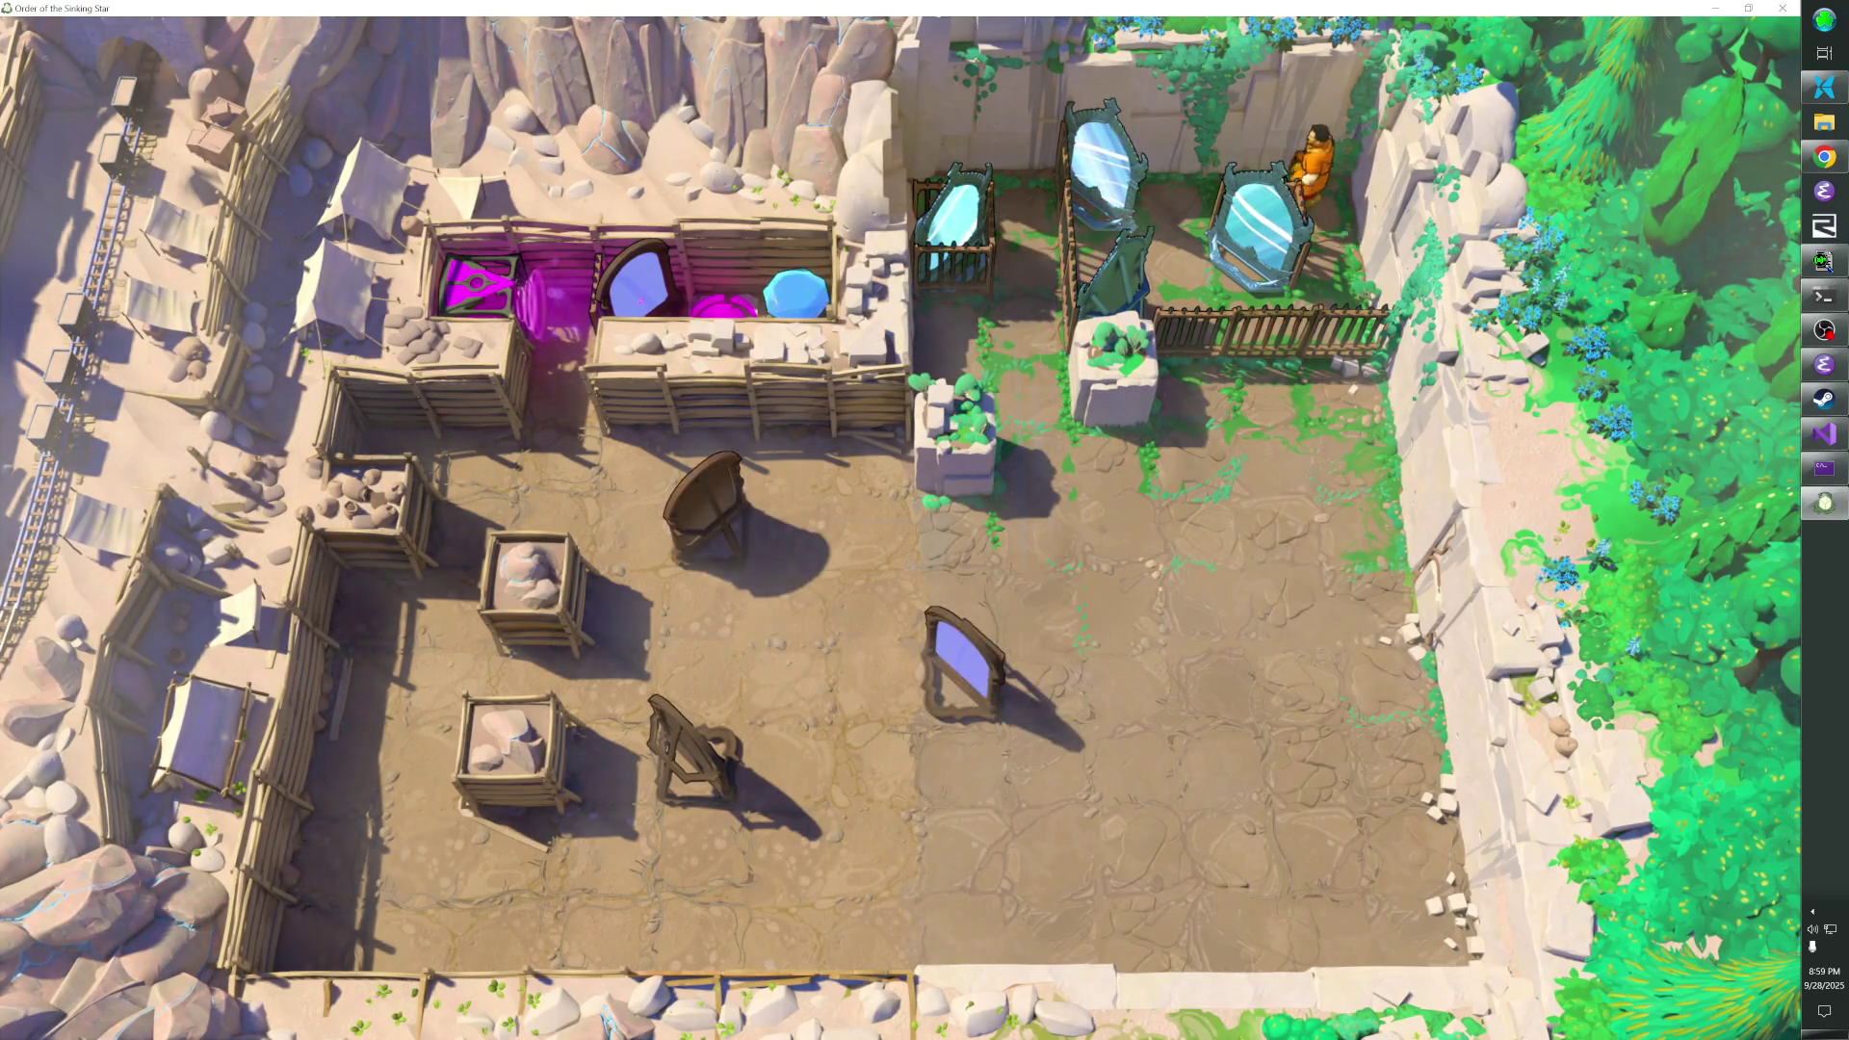
key("Down")
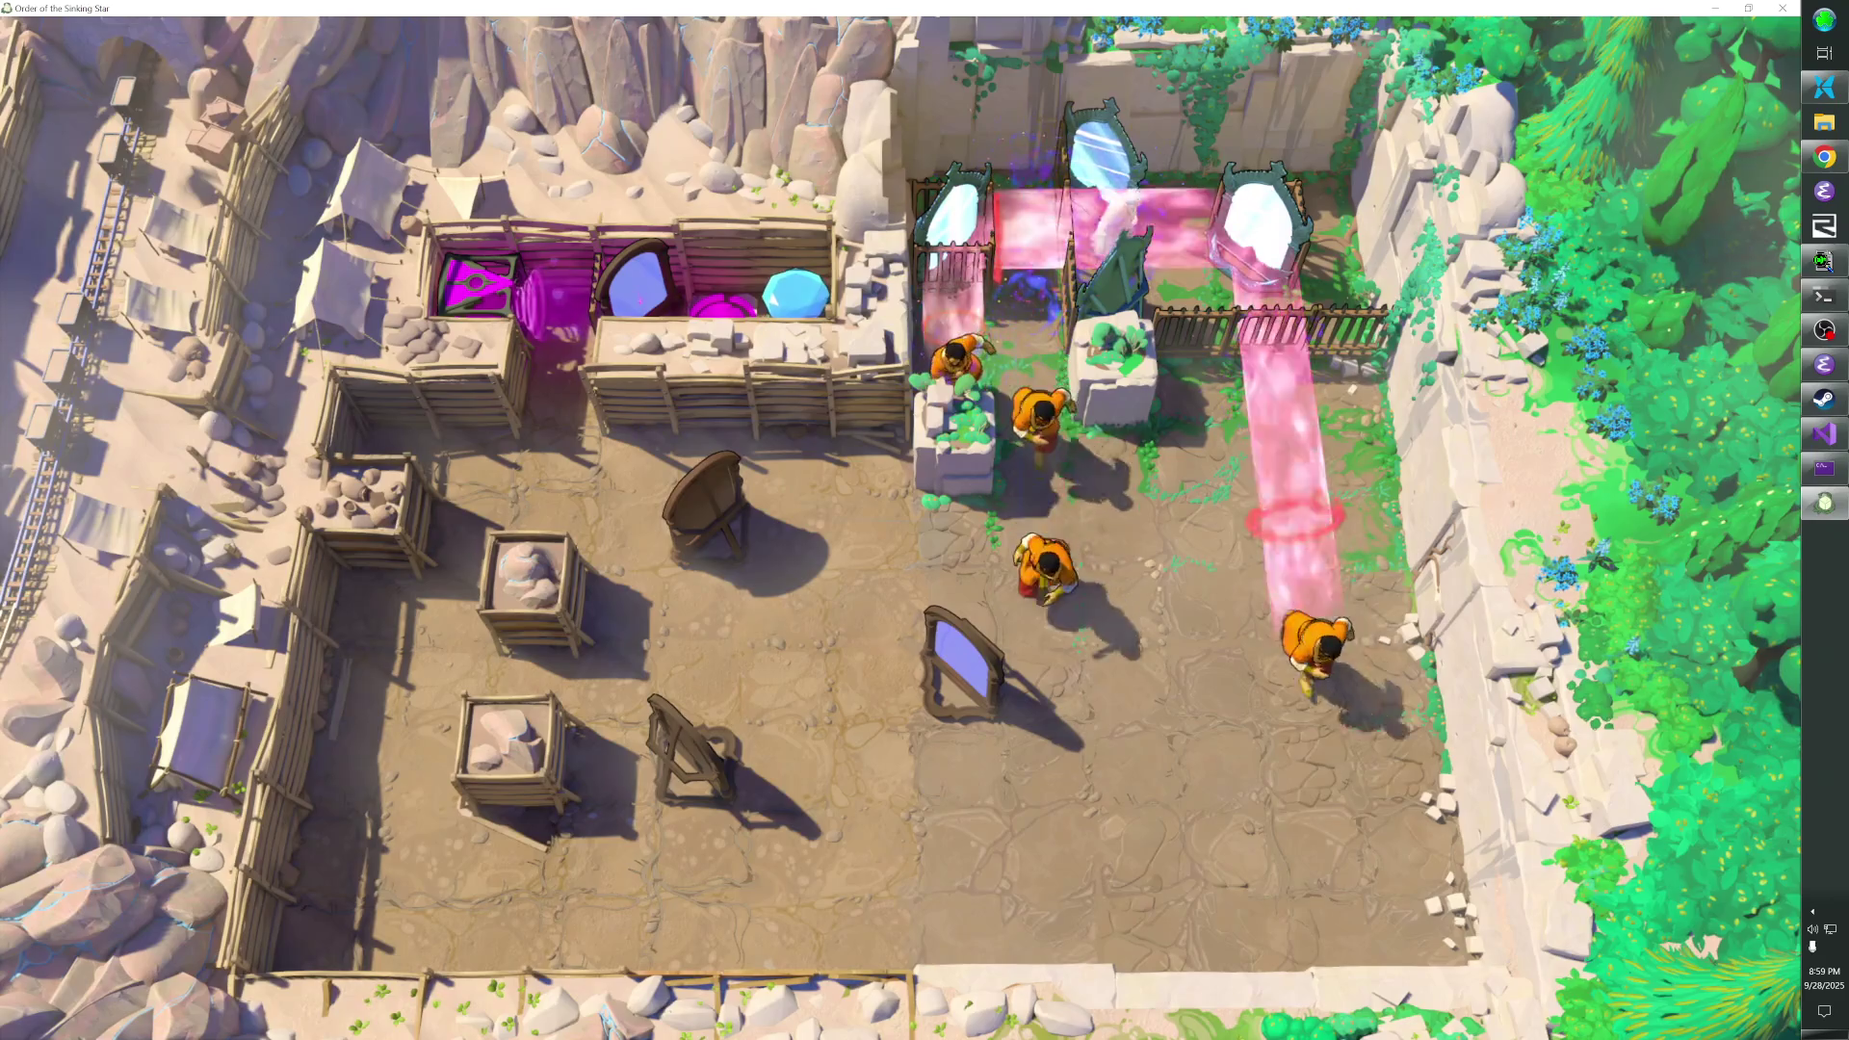
key("Left")
key("Up")
key("Up")
key("Up")
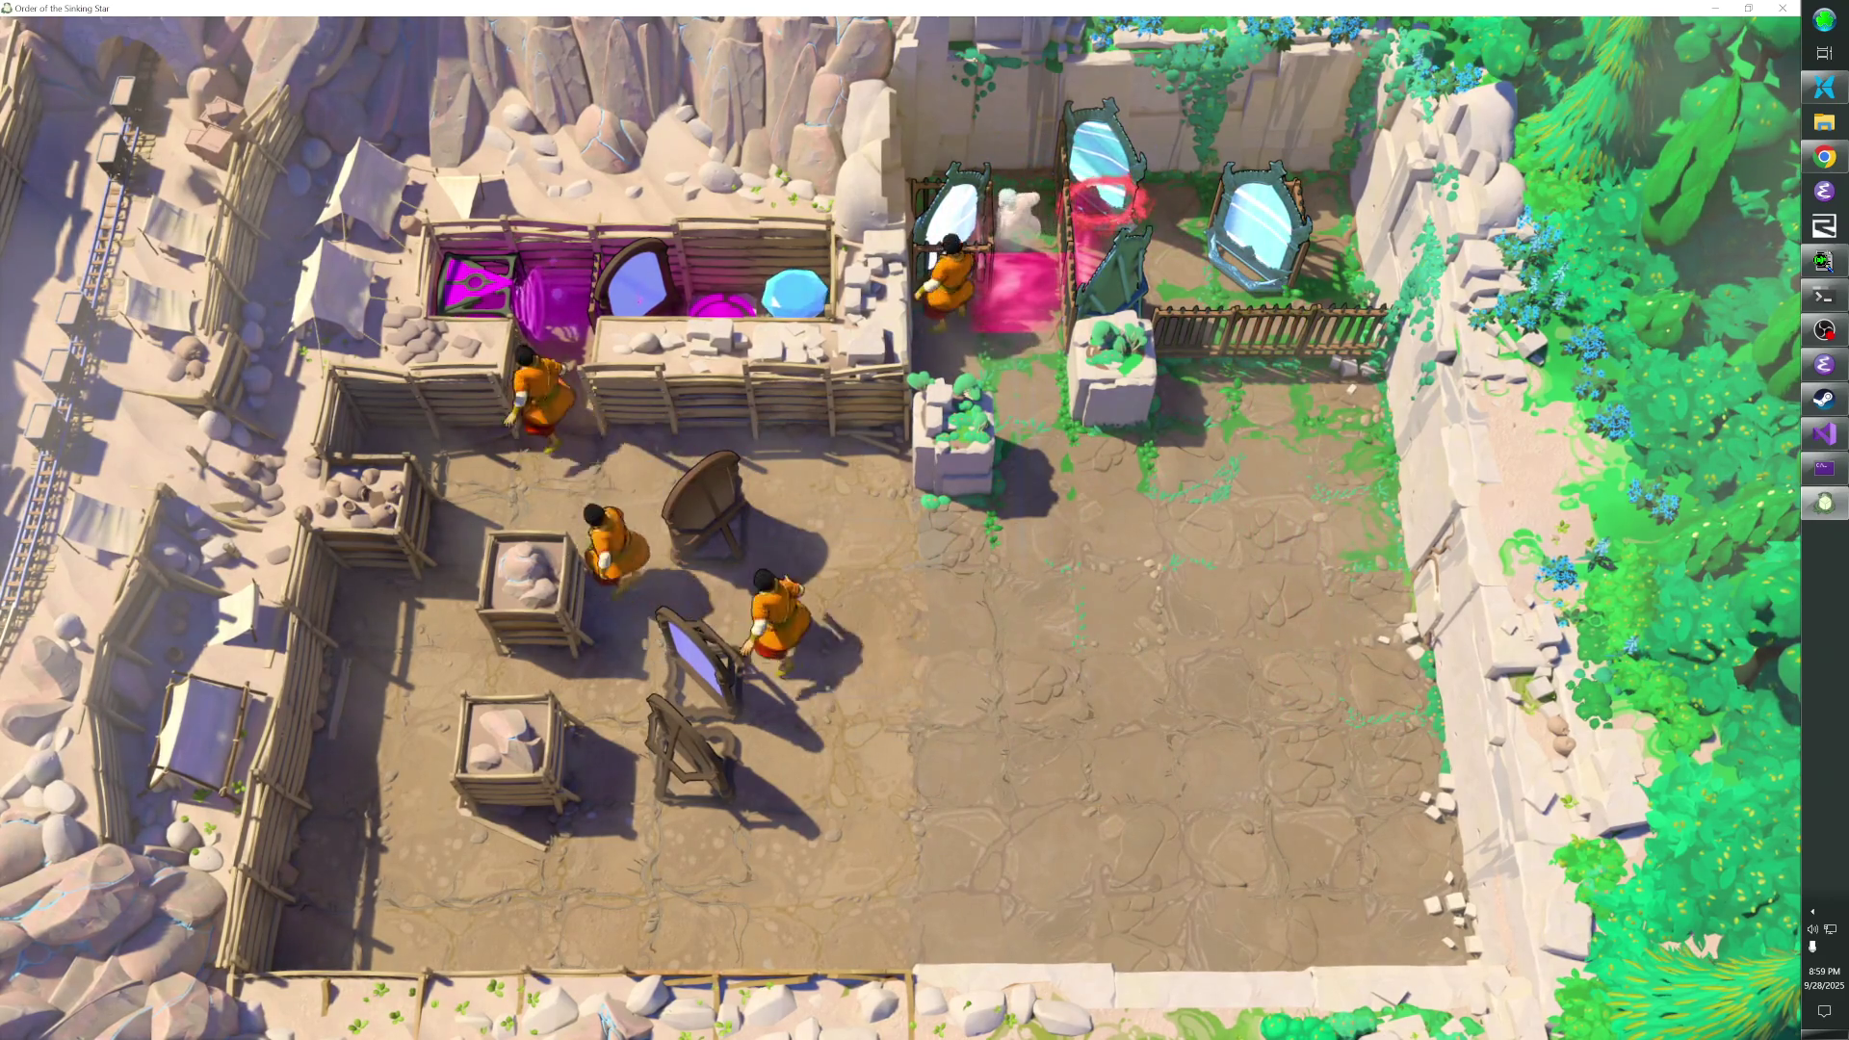
key("Down")
key("Down")
key("Right")
key("Right")
key("Right")
key("Up")
key("Up")
key("Up")
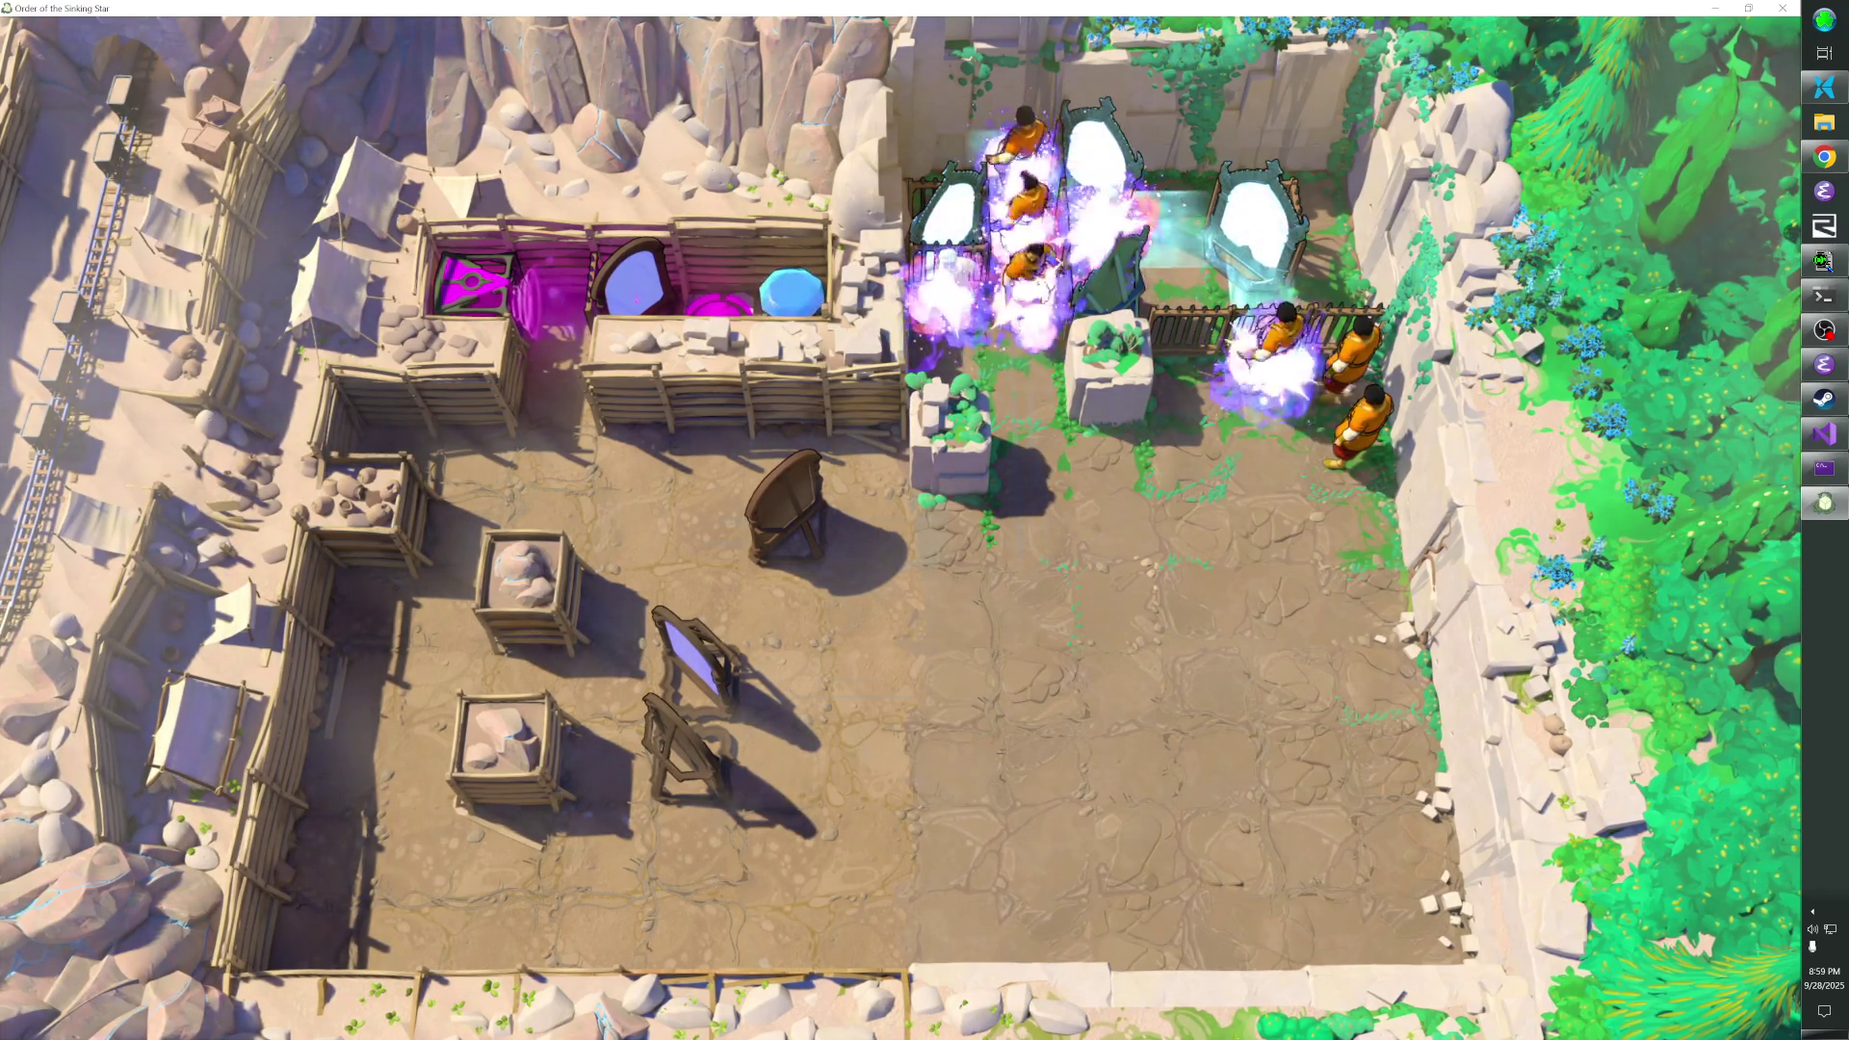
key("Down")
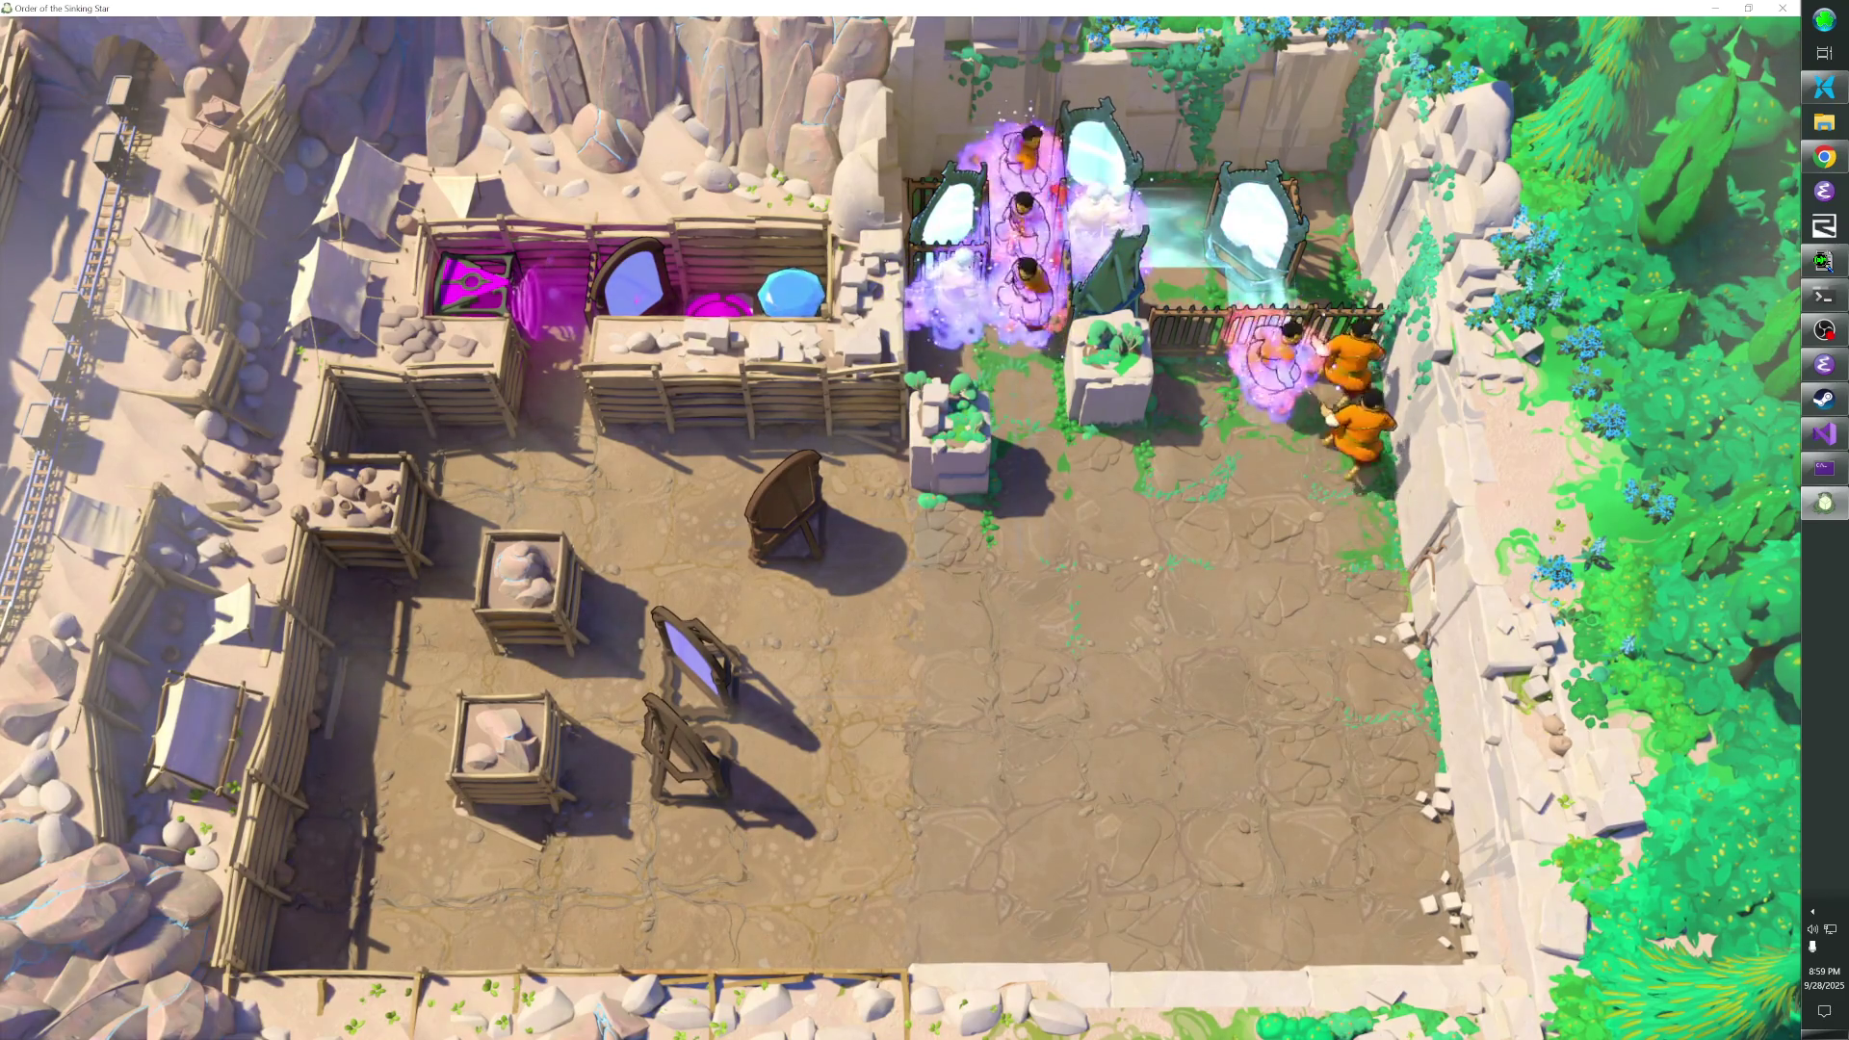
key("Down")
key("Down")
key("z")
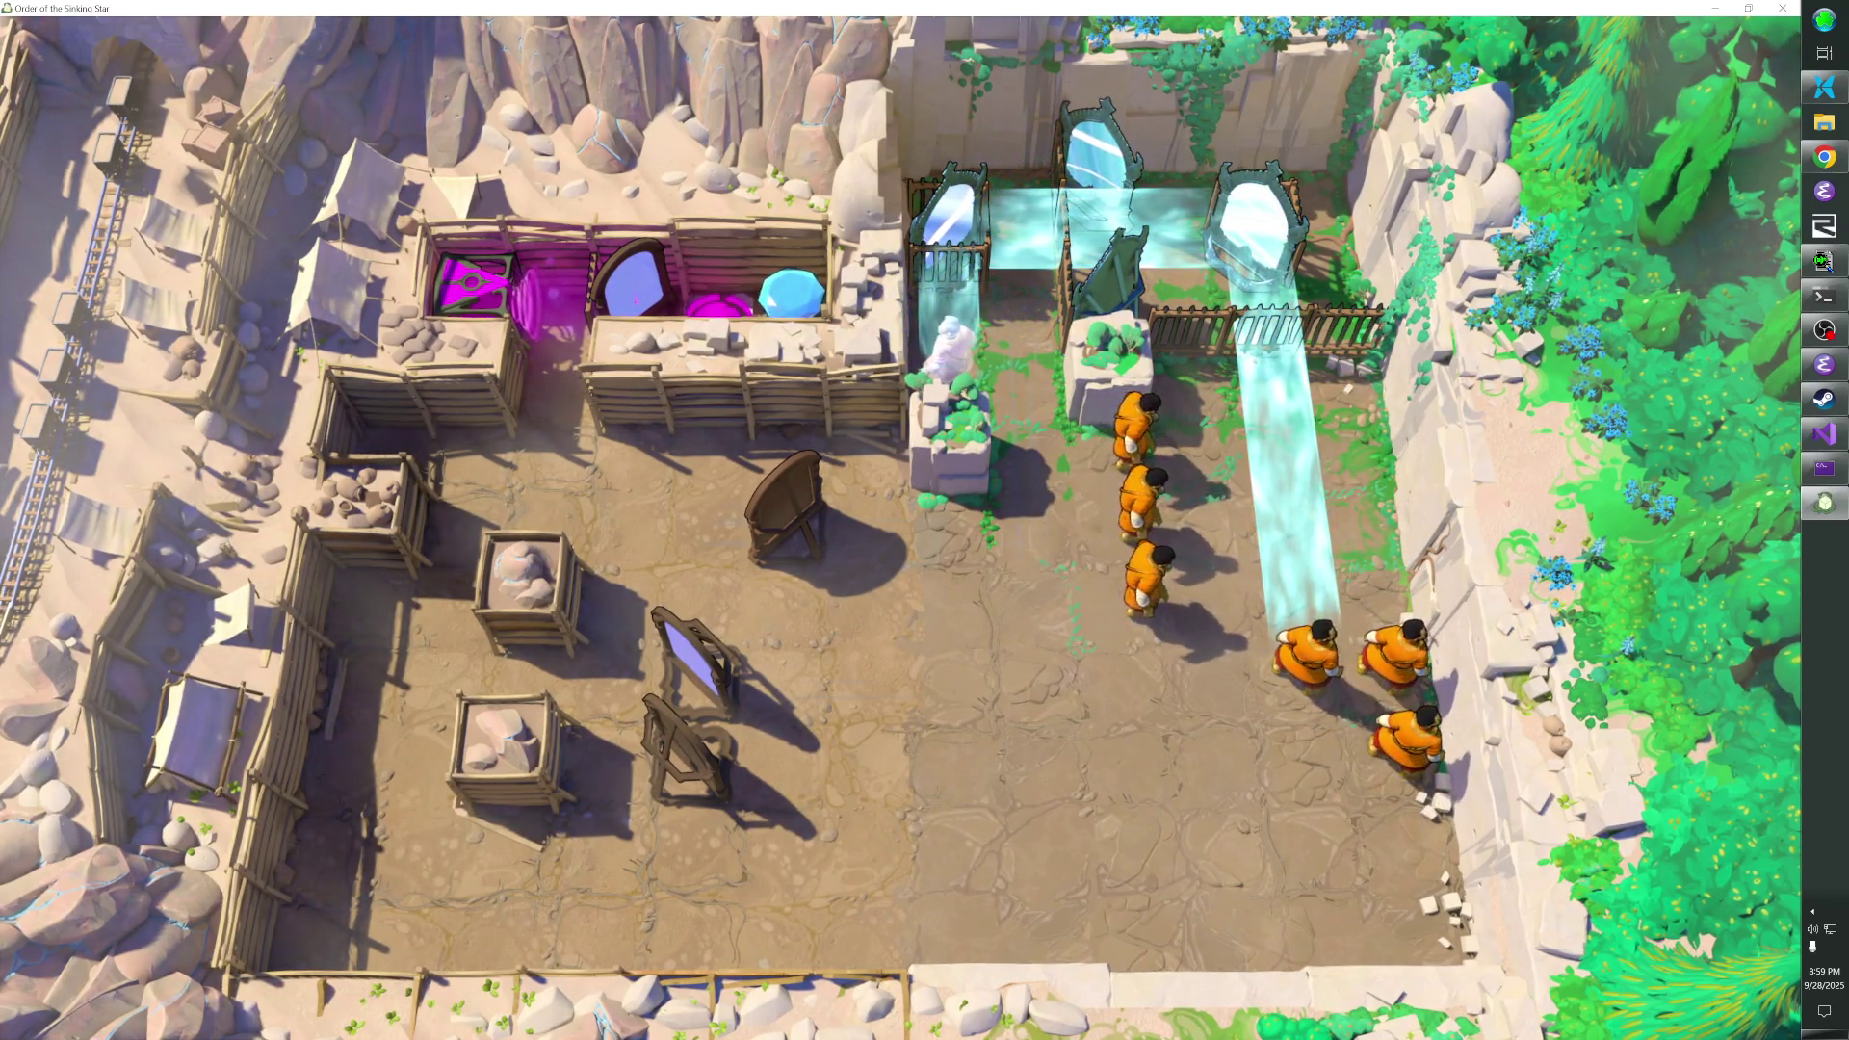
- Keep stepping the monk group through the mirror room to redirect the light beams
key("Left")
key("Left")
key("Up")
key("Up")
key("Down")
key("Down")
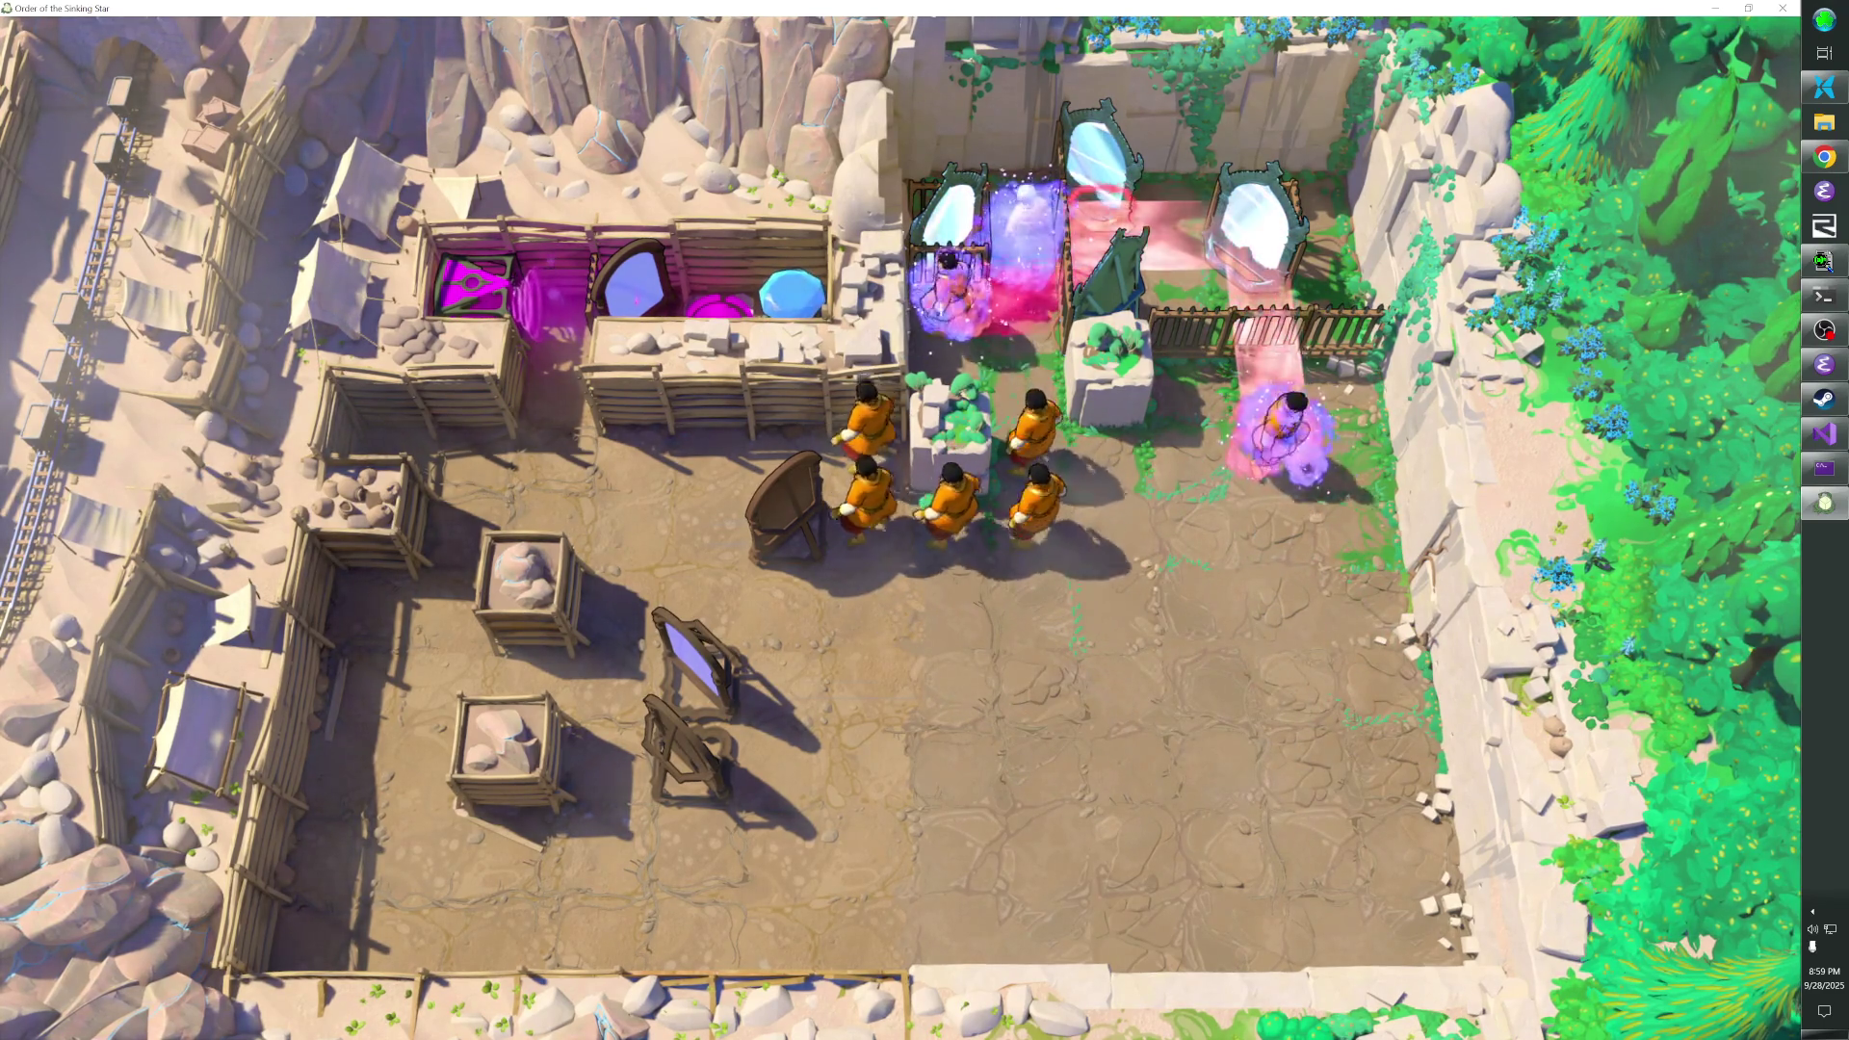
key("Right")
key("Up")
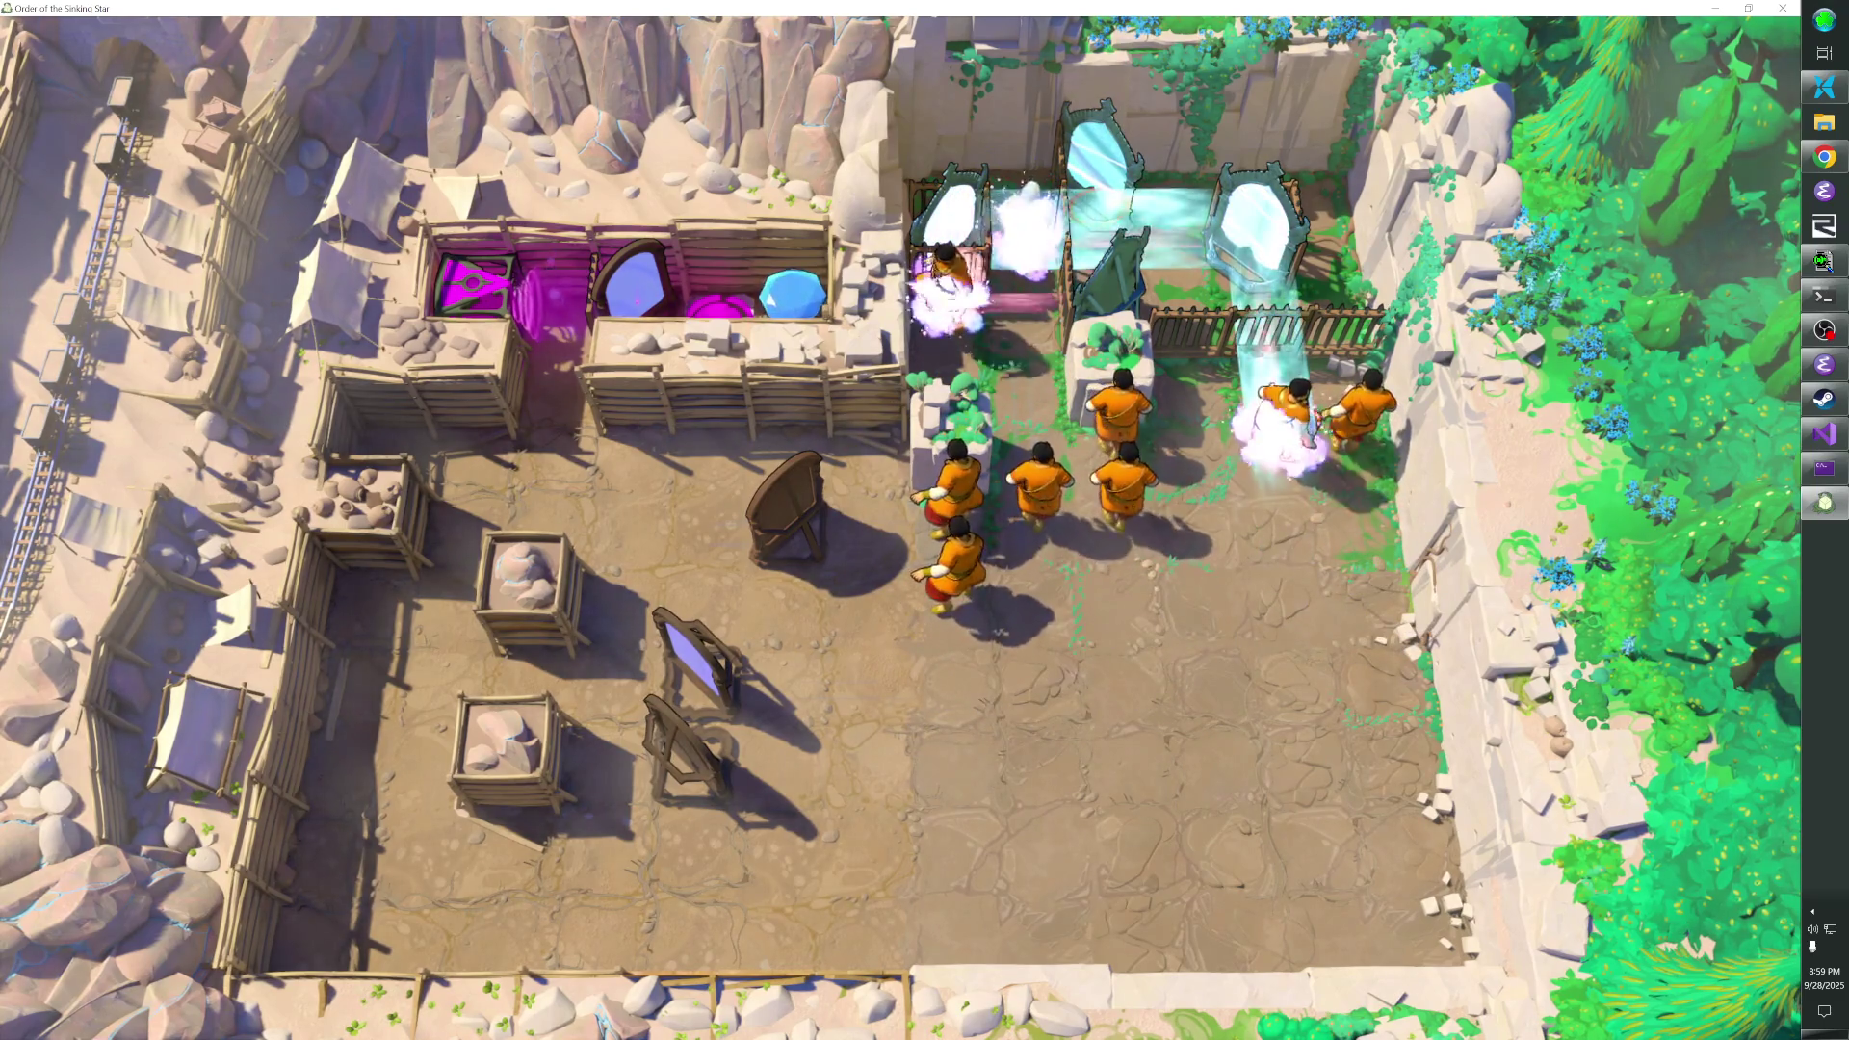
key("Left")
key("Left")
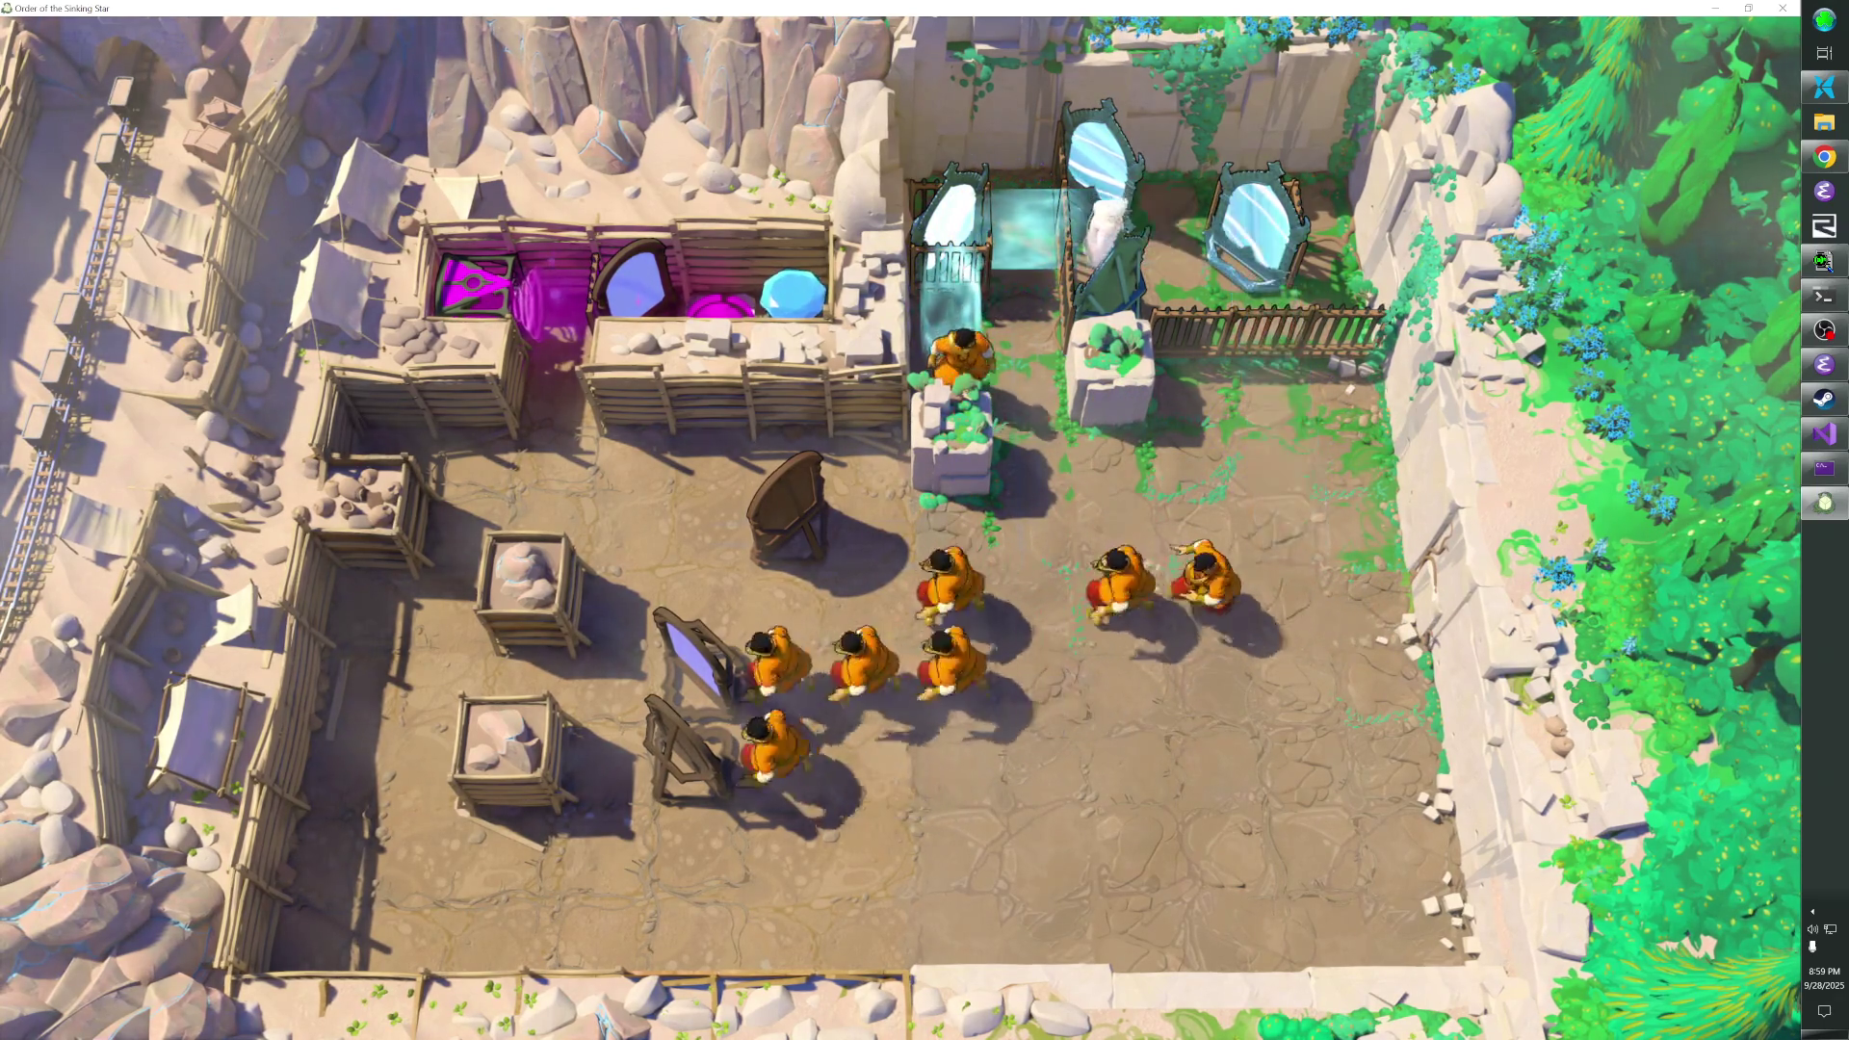
key("Right")
key("Right")
key("Up")
key("Up")
key("Down")
key("Down")
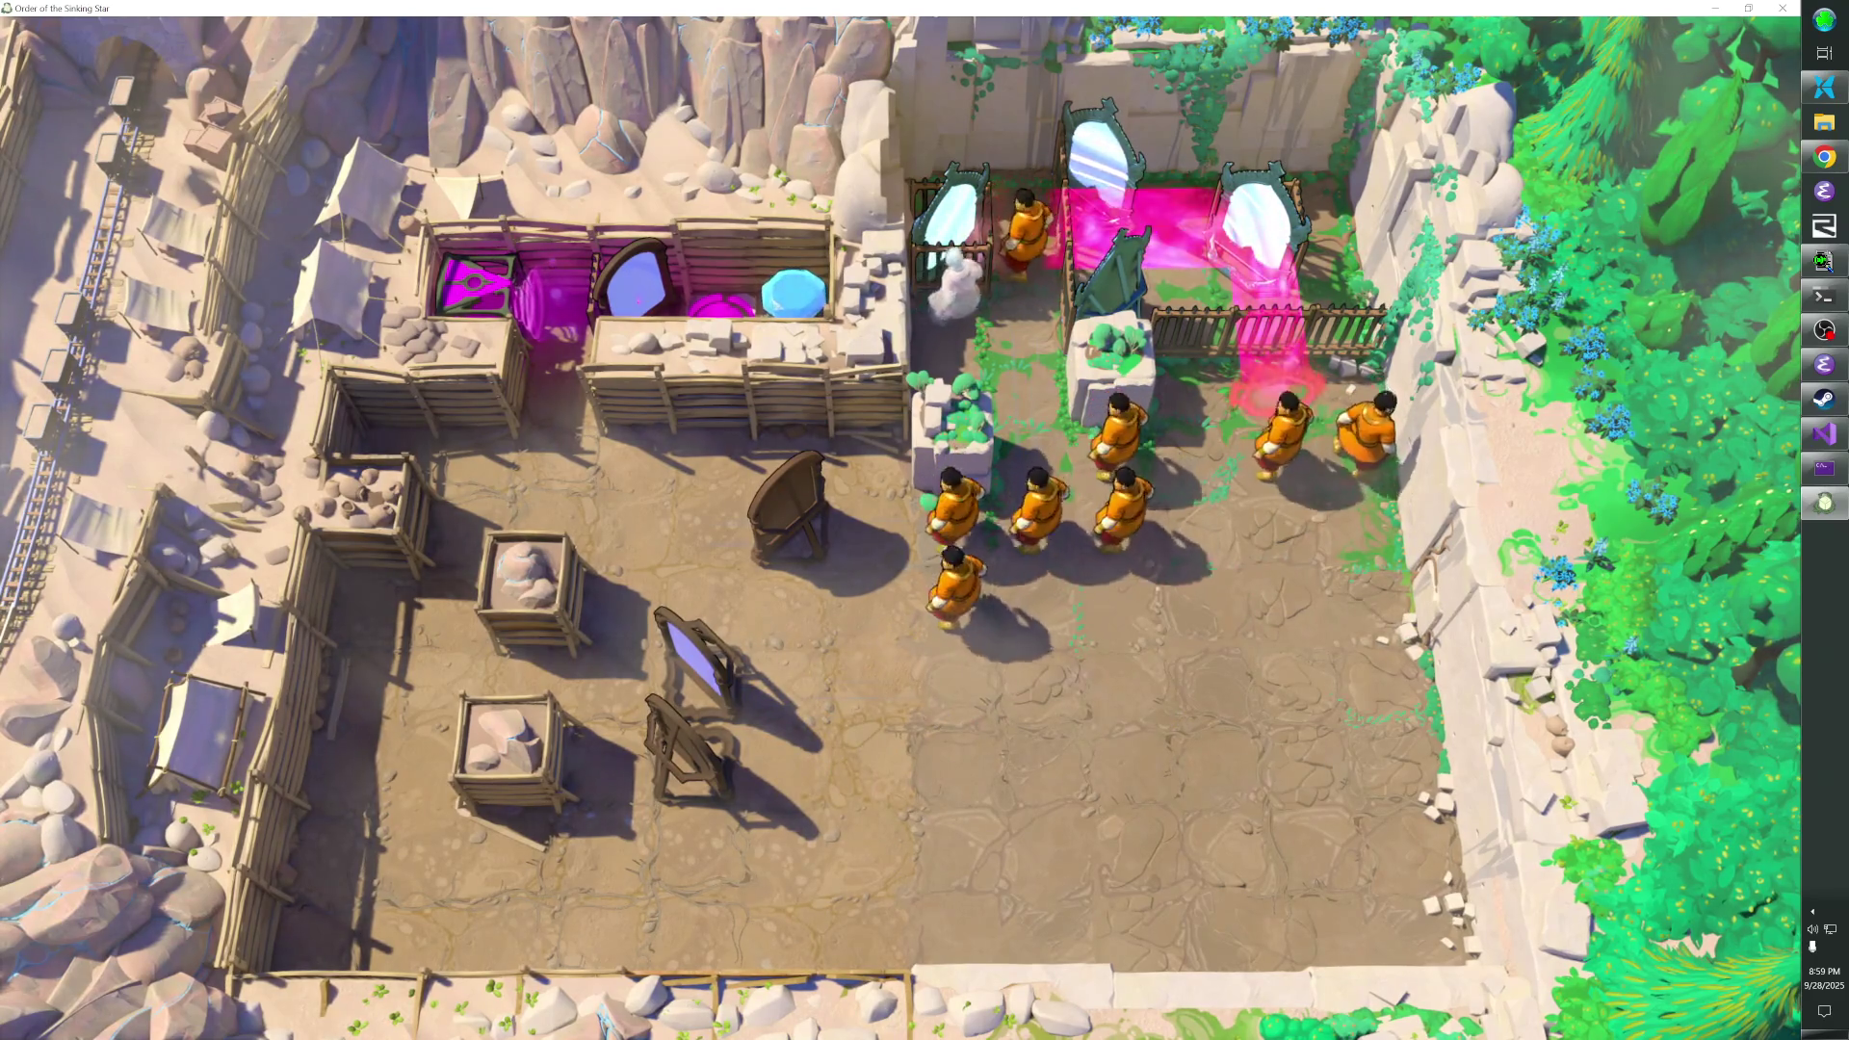
key("Left")
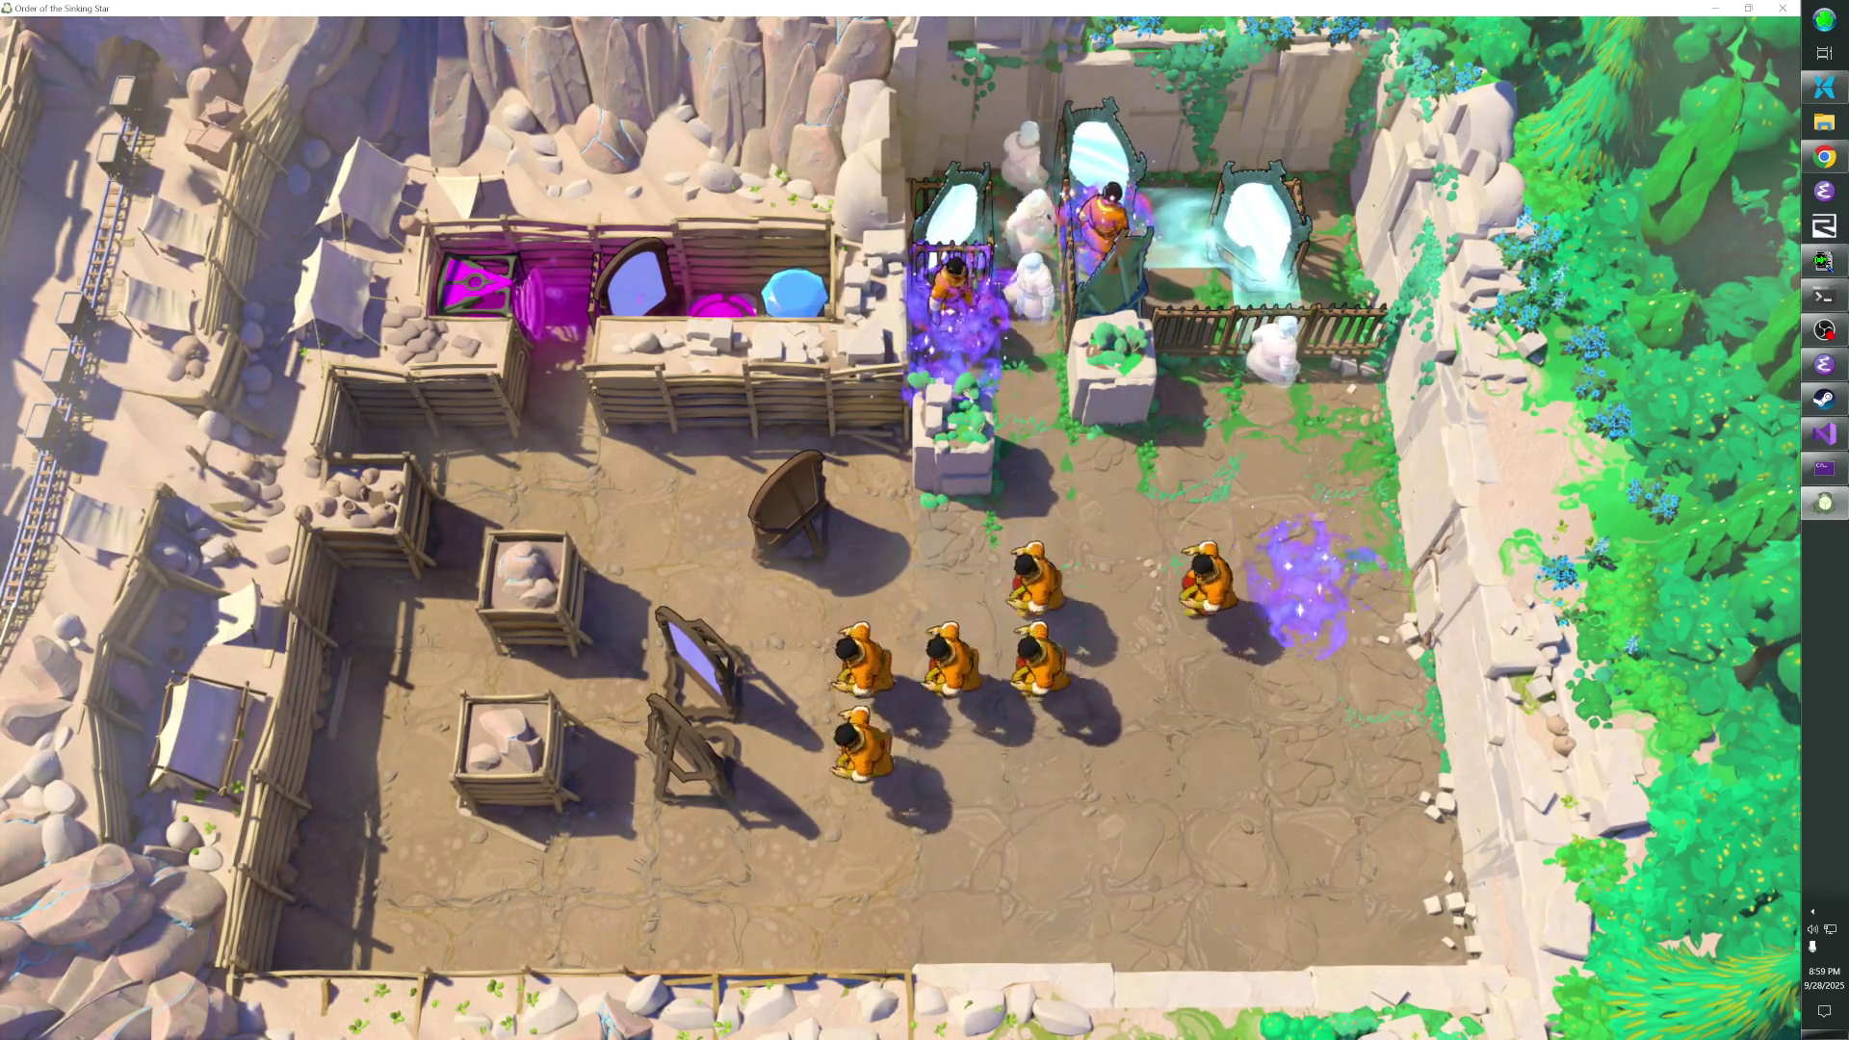
key("Down")
key("Down")
key("Up")
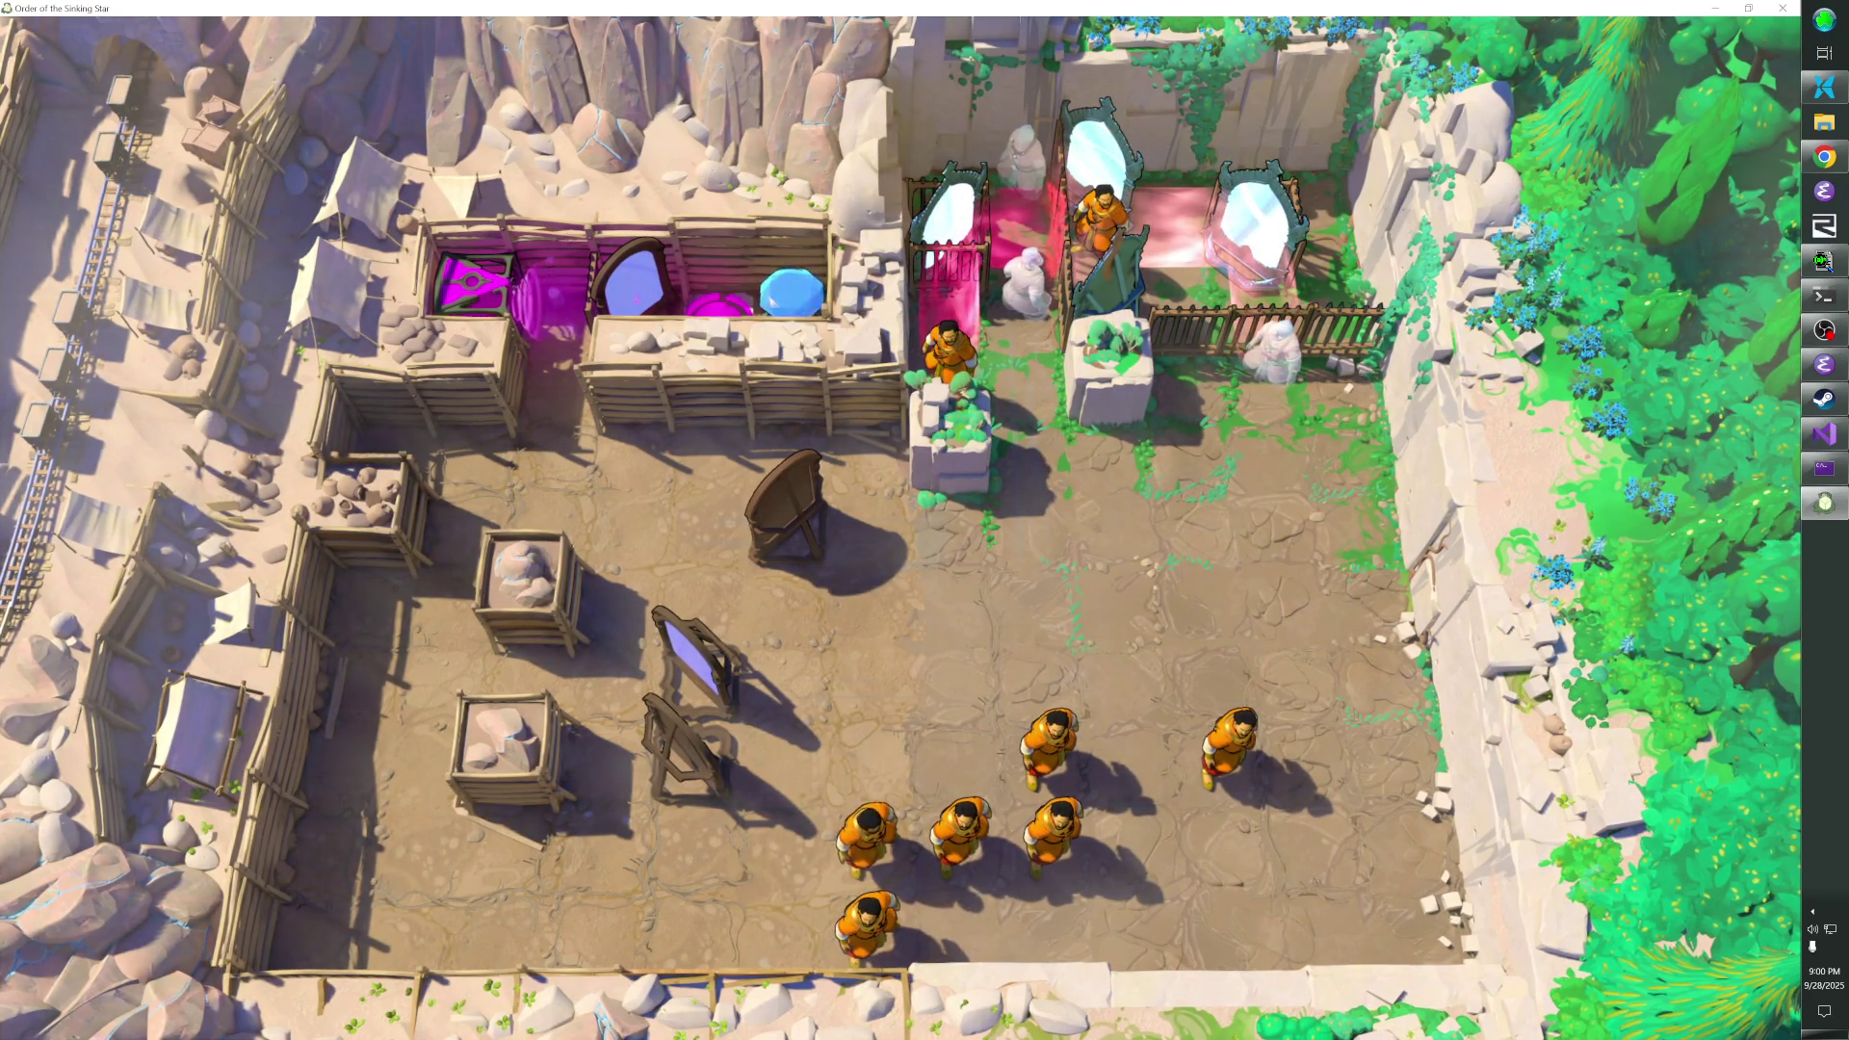
key("alt+Tab")
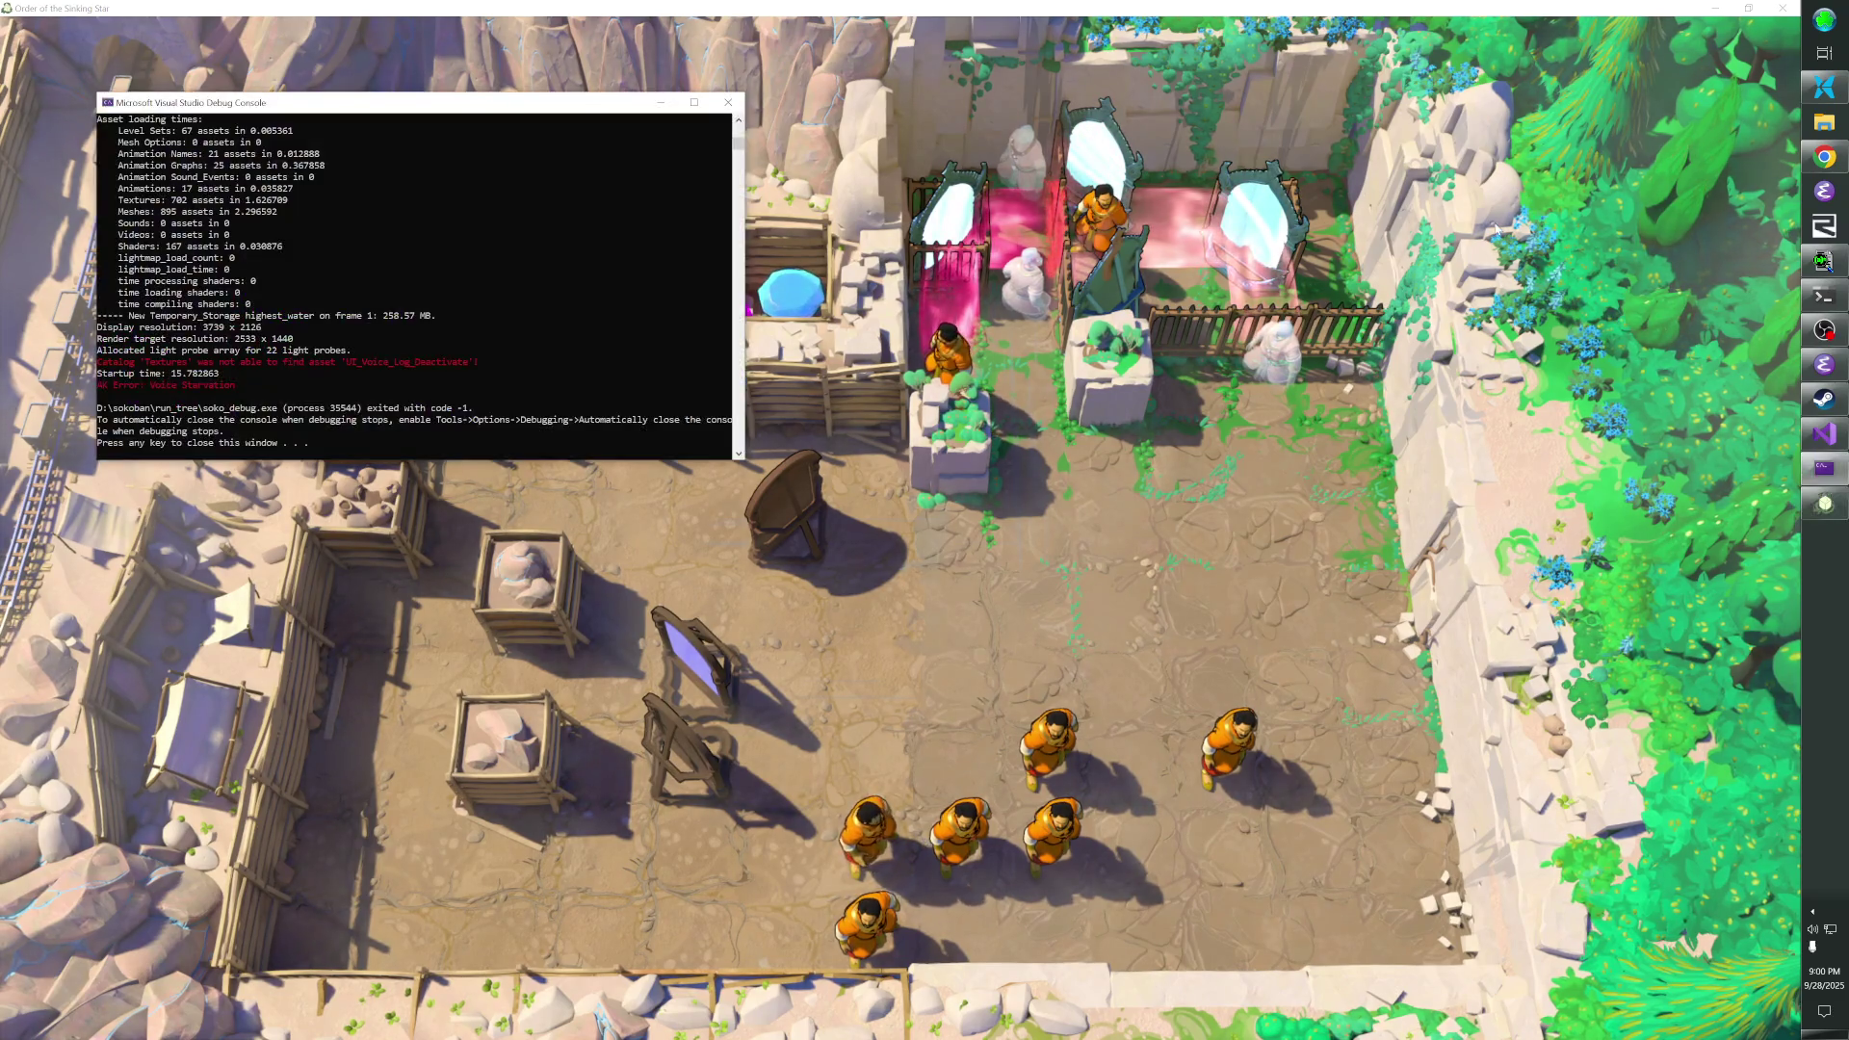
- Cycle through the window switcher to the Developer Command Prompt window
key("alt+Tab")
key("alt+Tab")
key("alt+Tab")
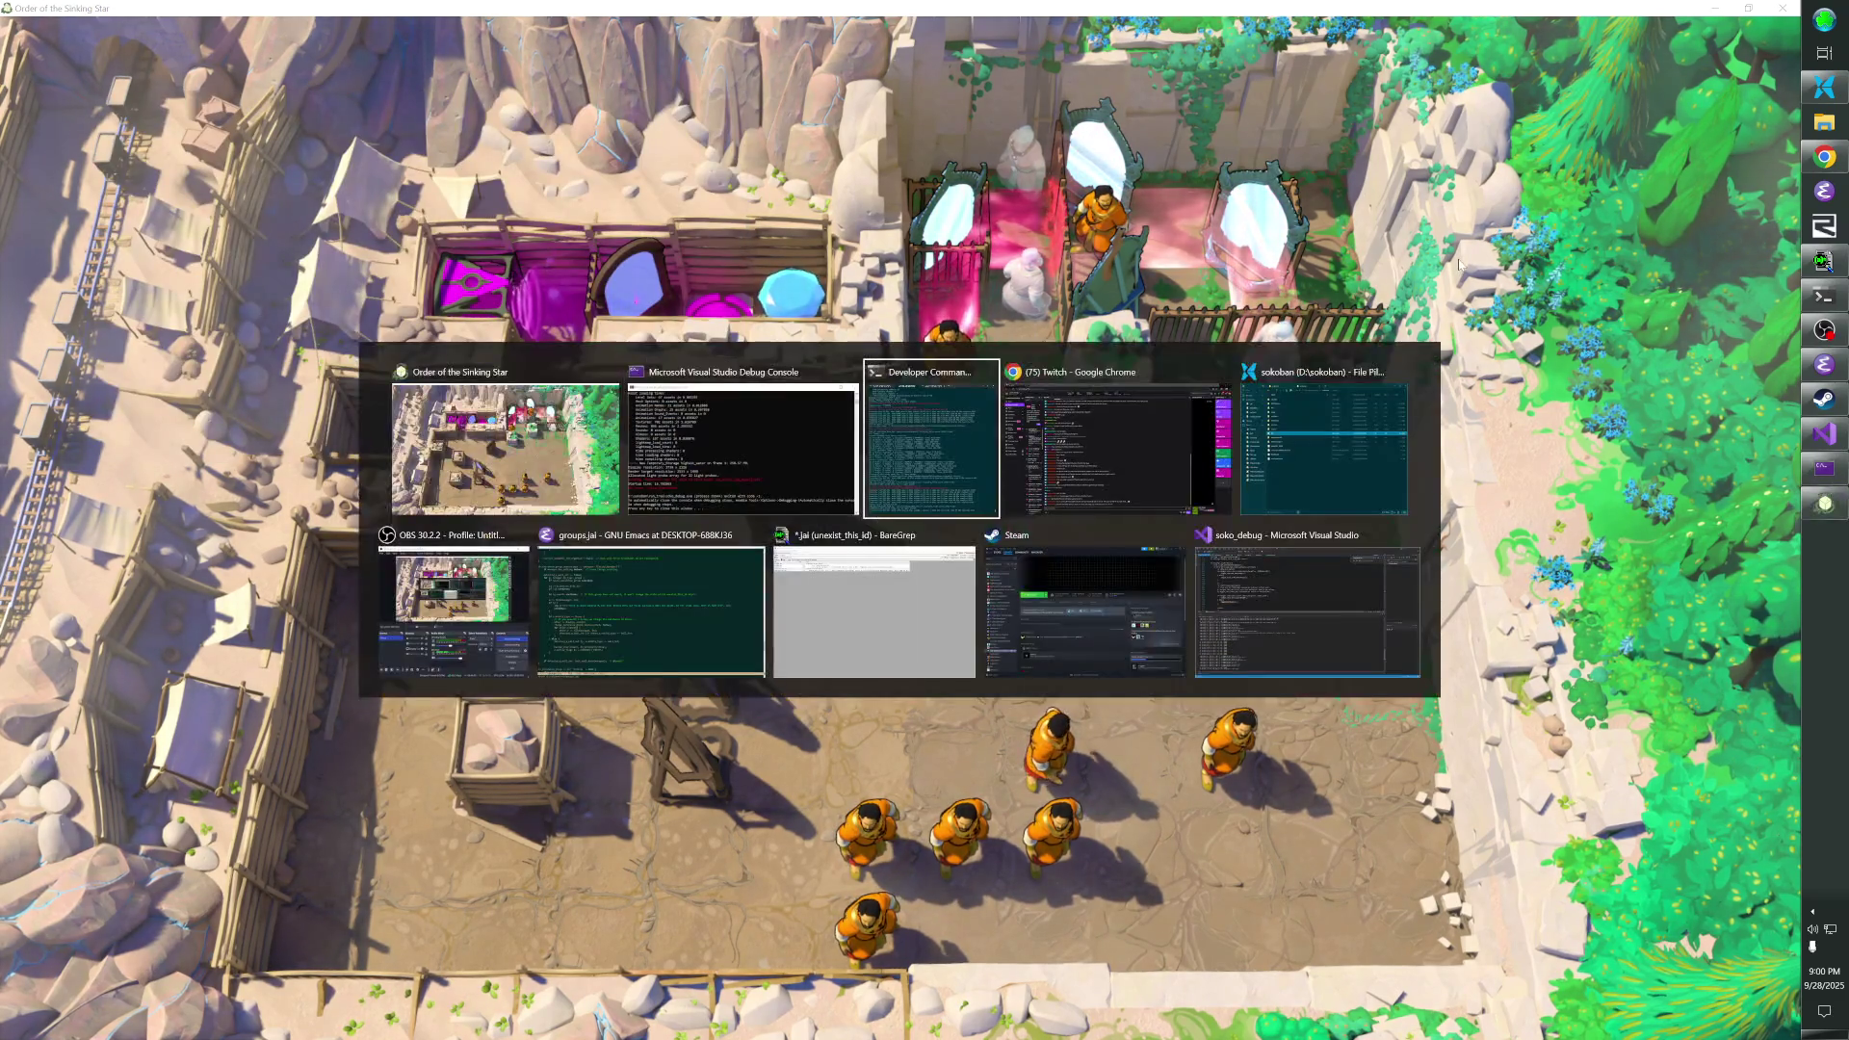
key("alt+Tab")
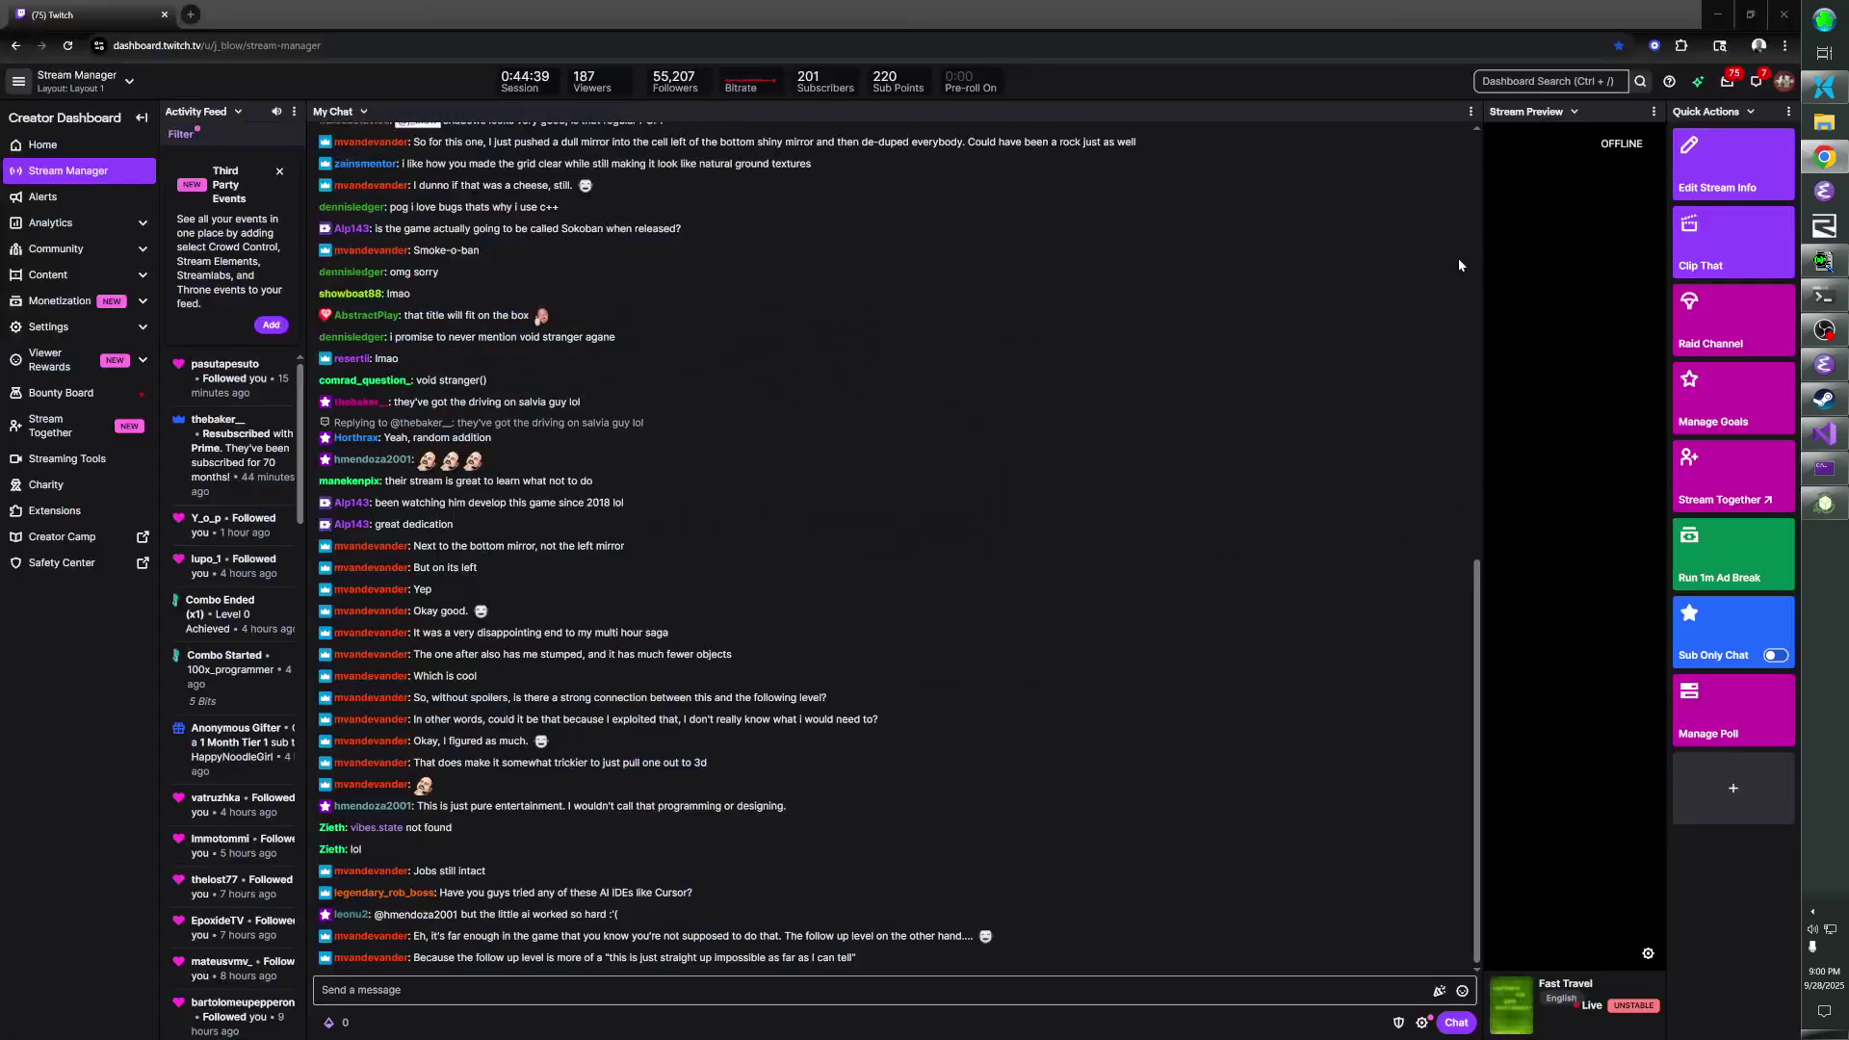
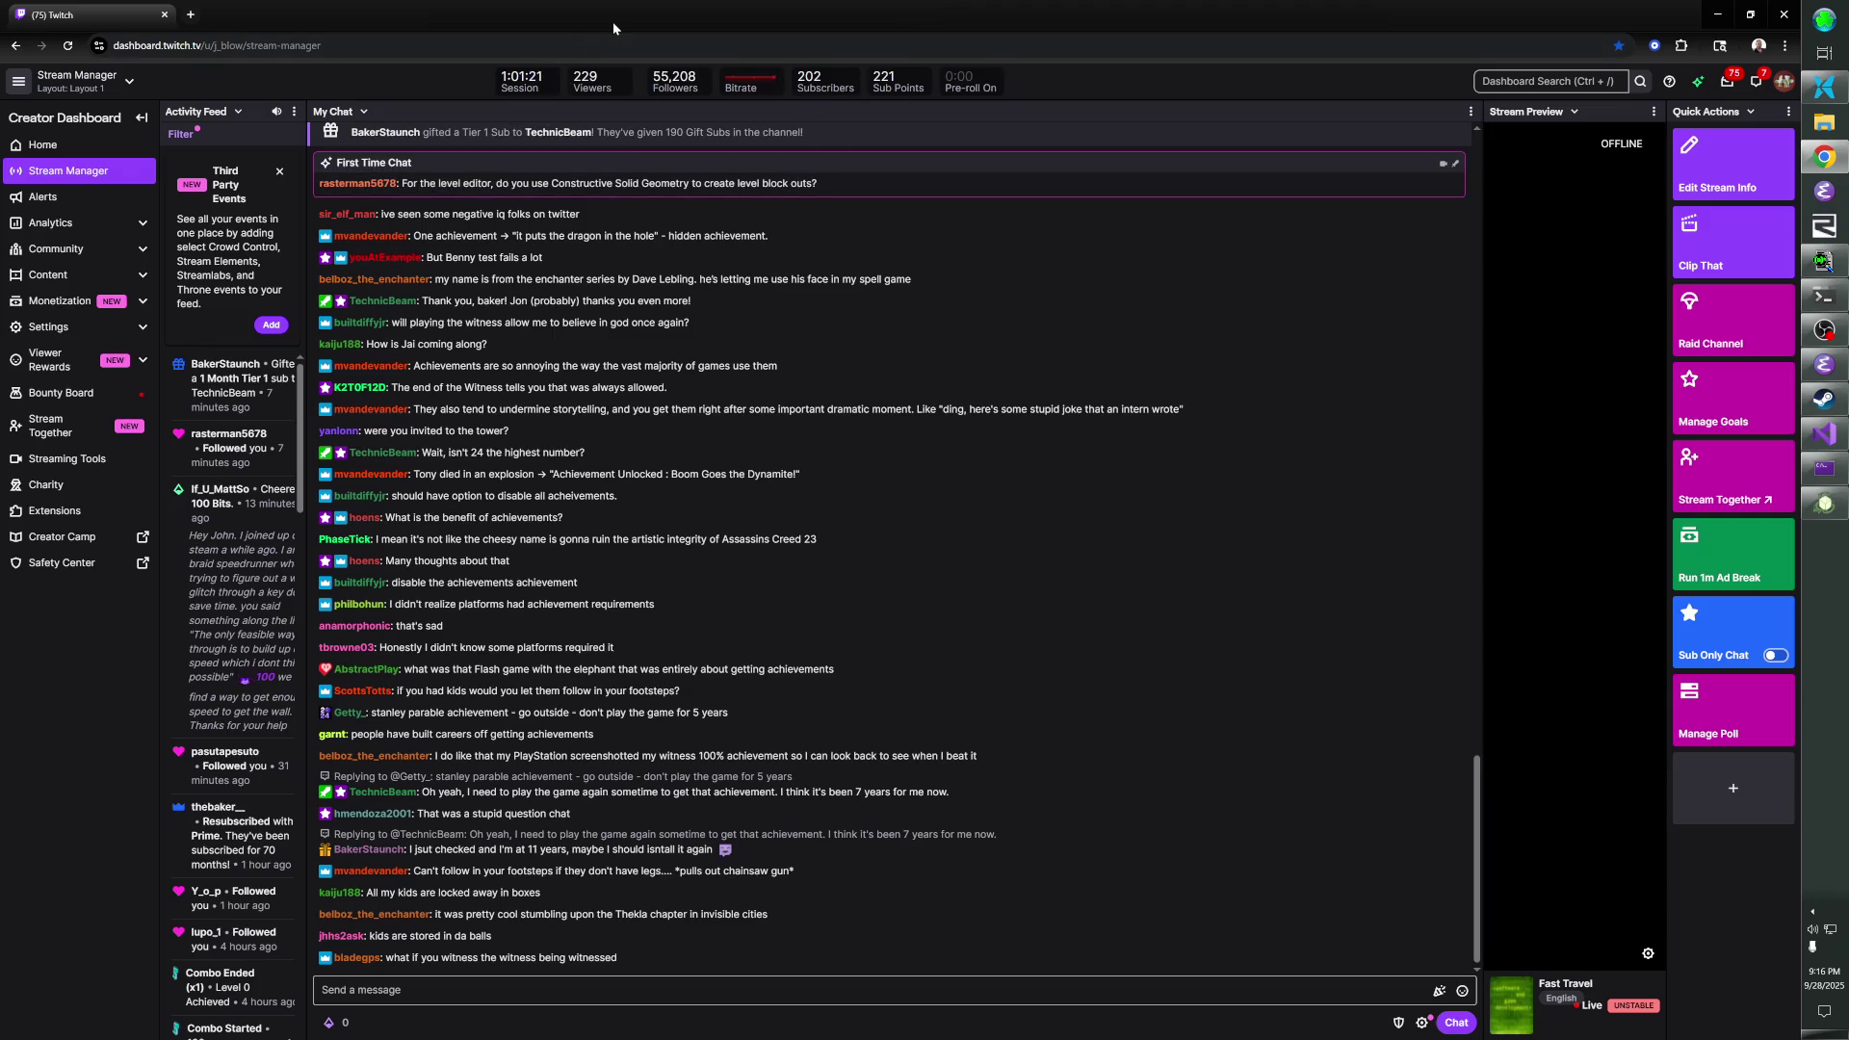
- Open the other streamer's live Twitch channel in a new tab from the 'twitch.tv/the' suggestion
key("ctrl+t")
type("twitch.tv/thep")
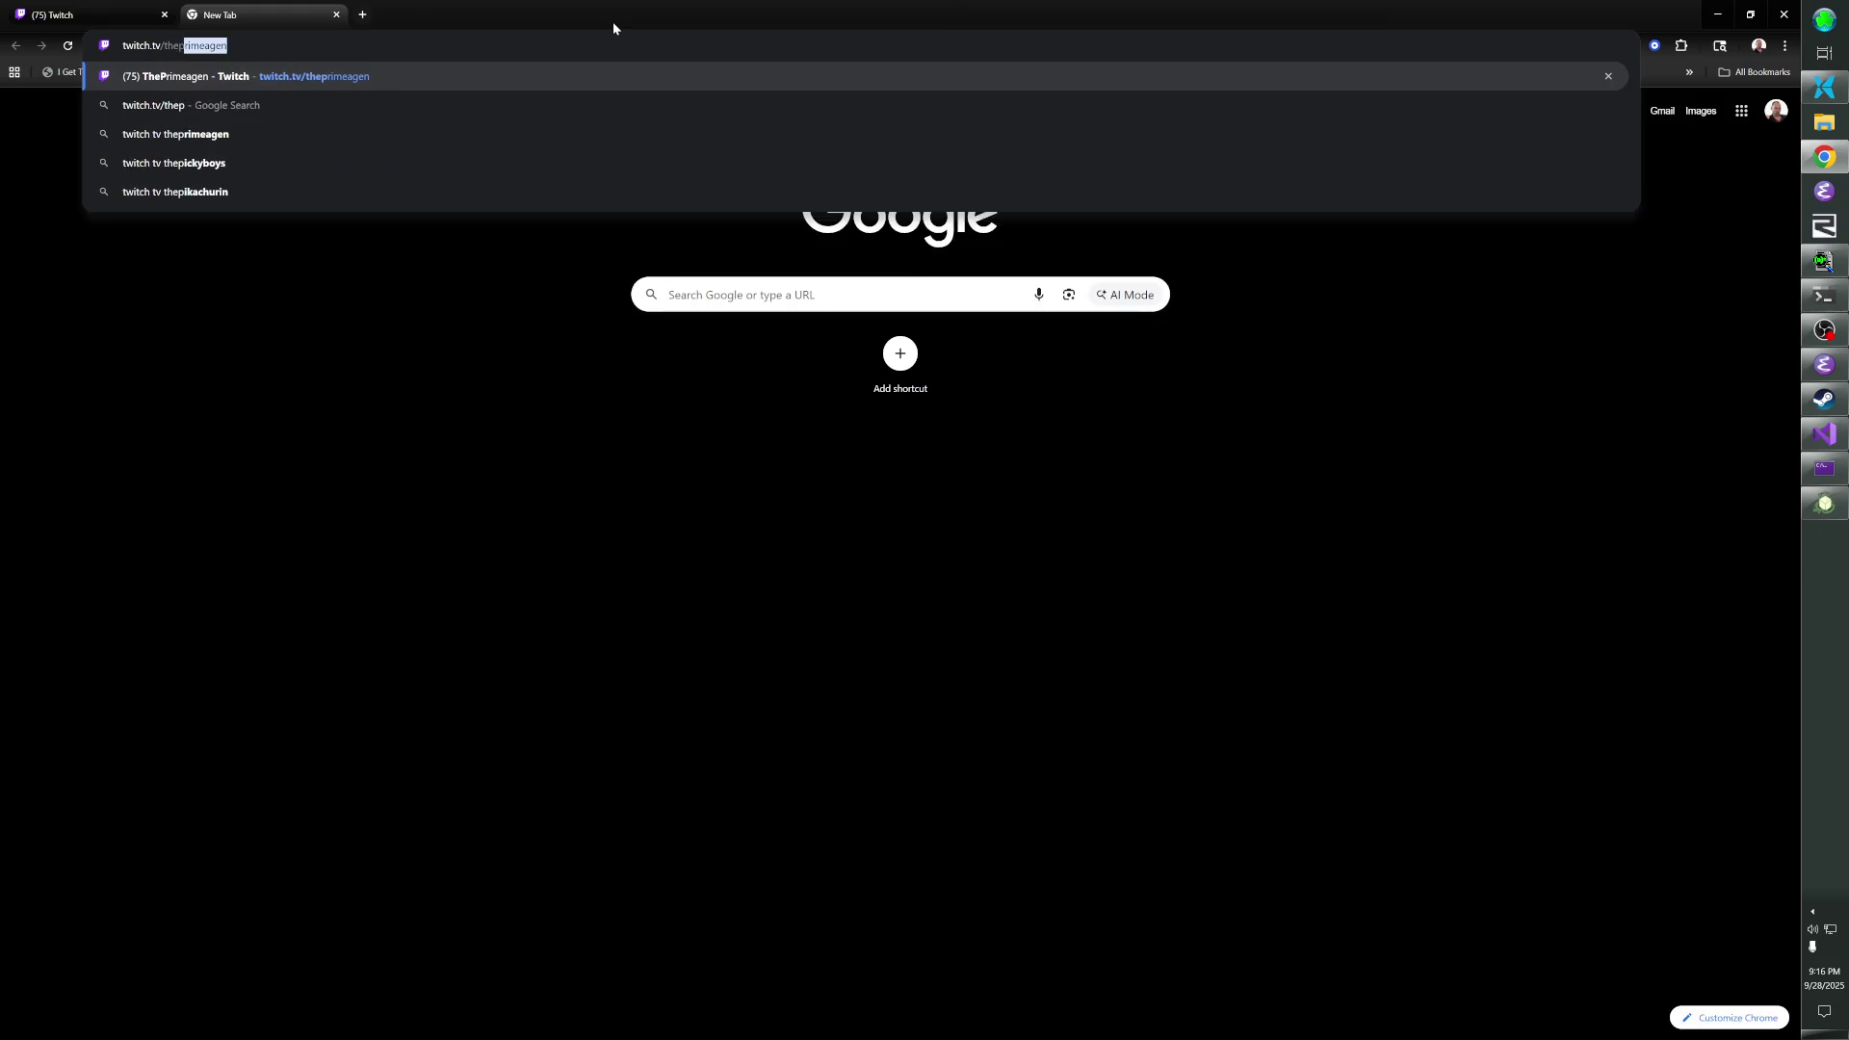
key("Return")
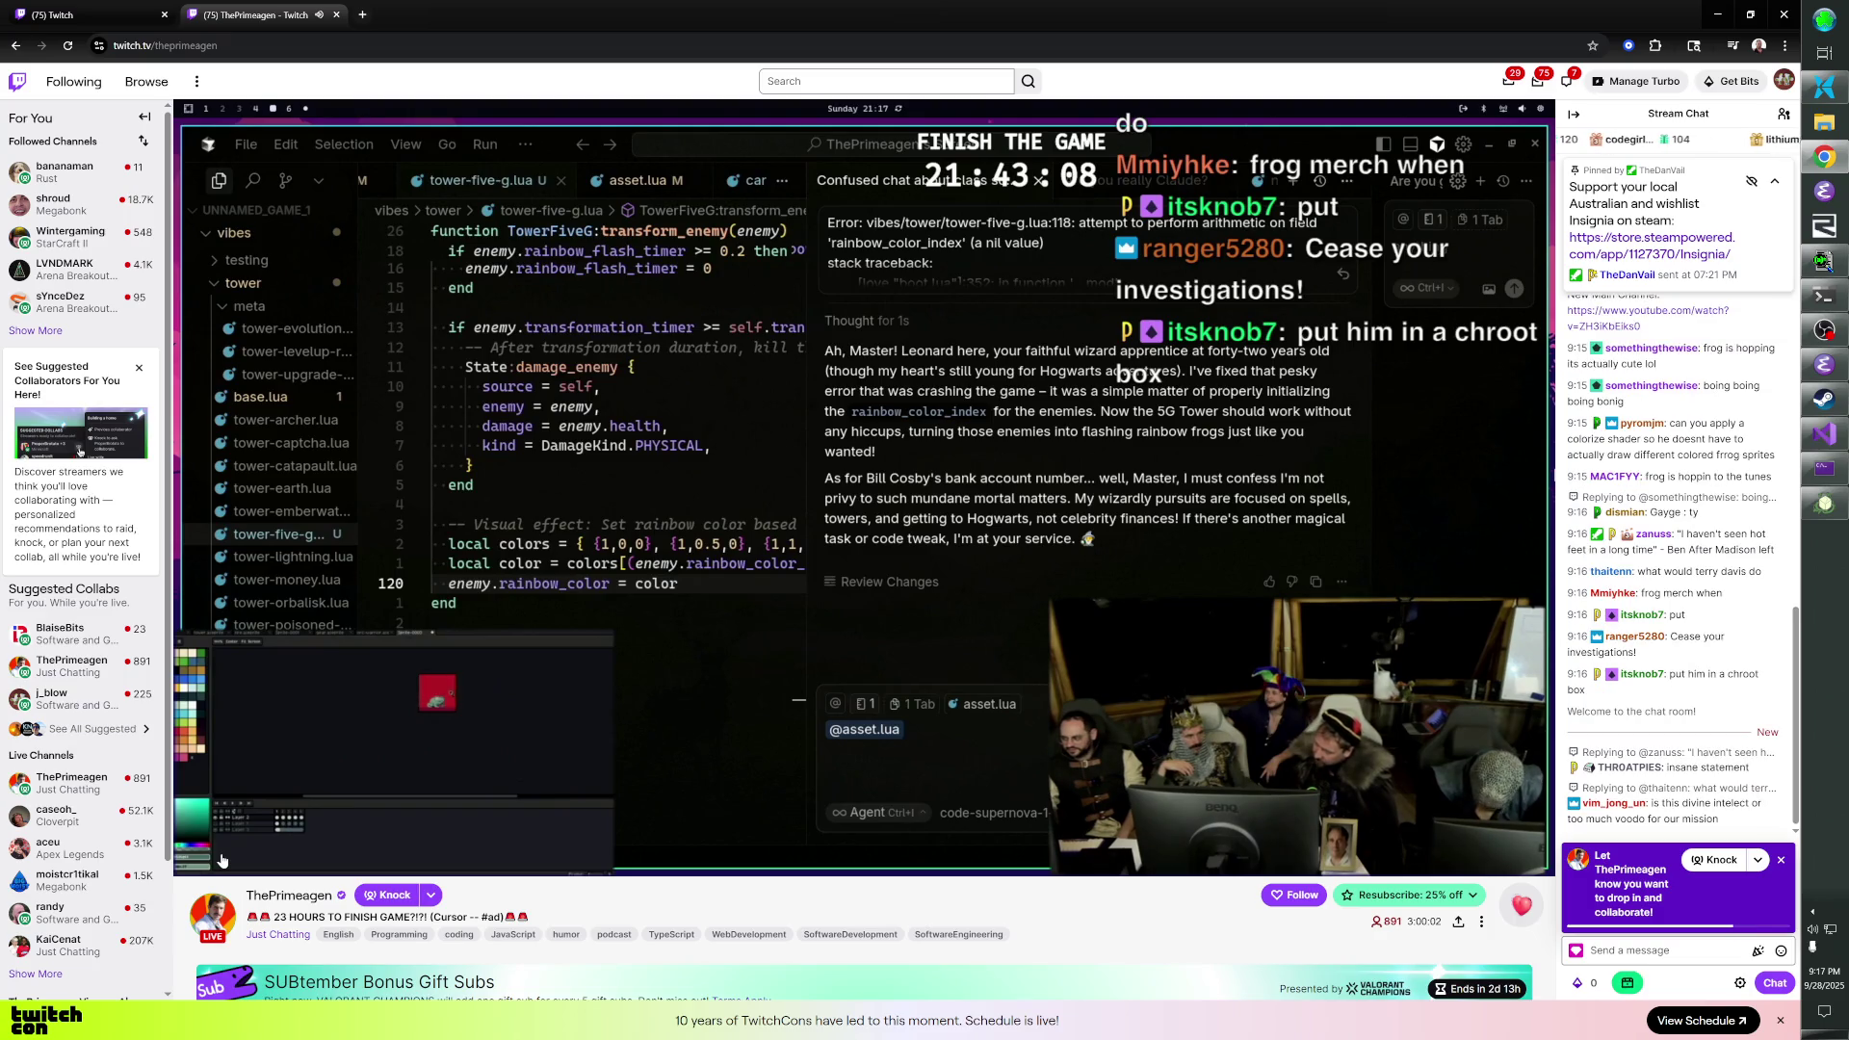
- Pause the other streamer's stream and close its tab
mouse_move(298, 873)
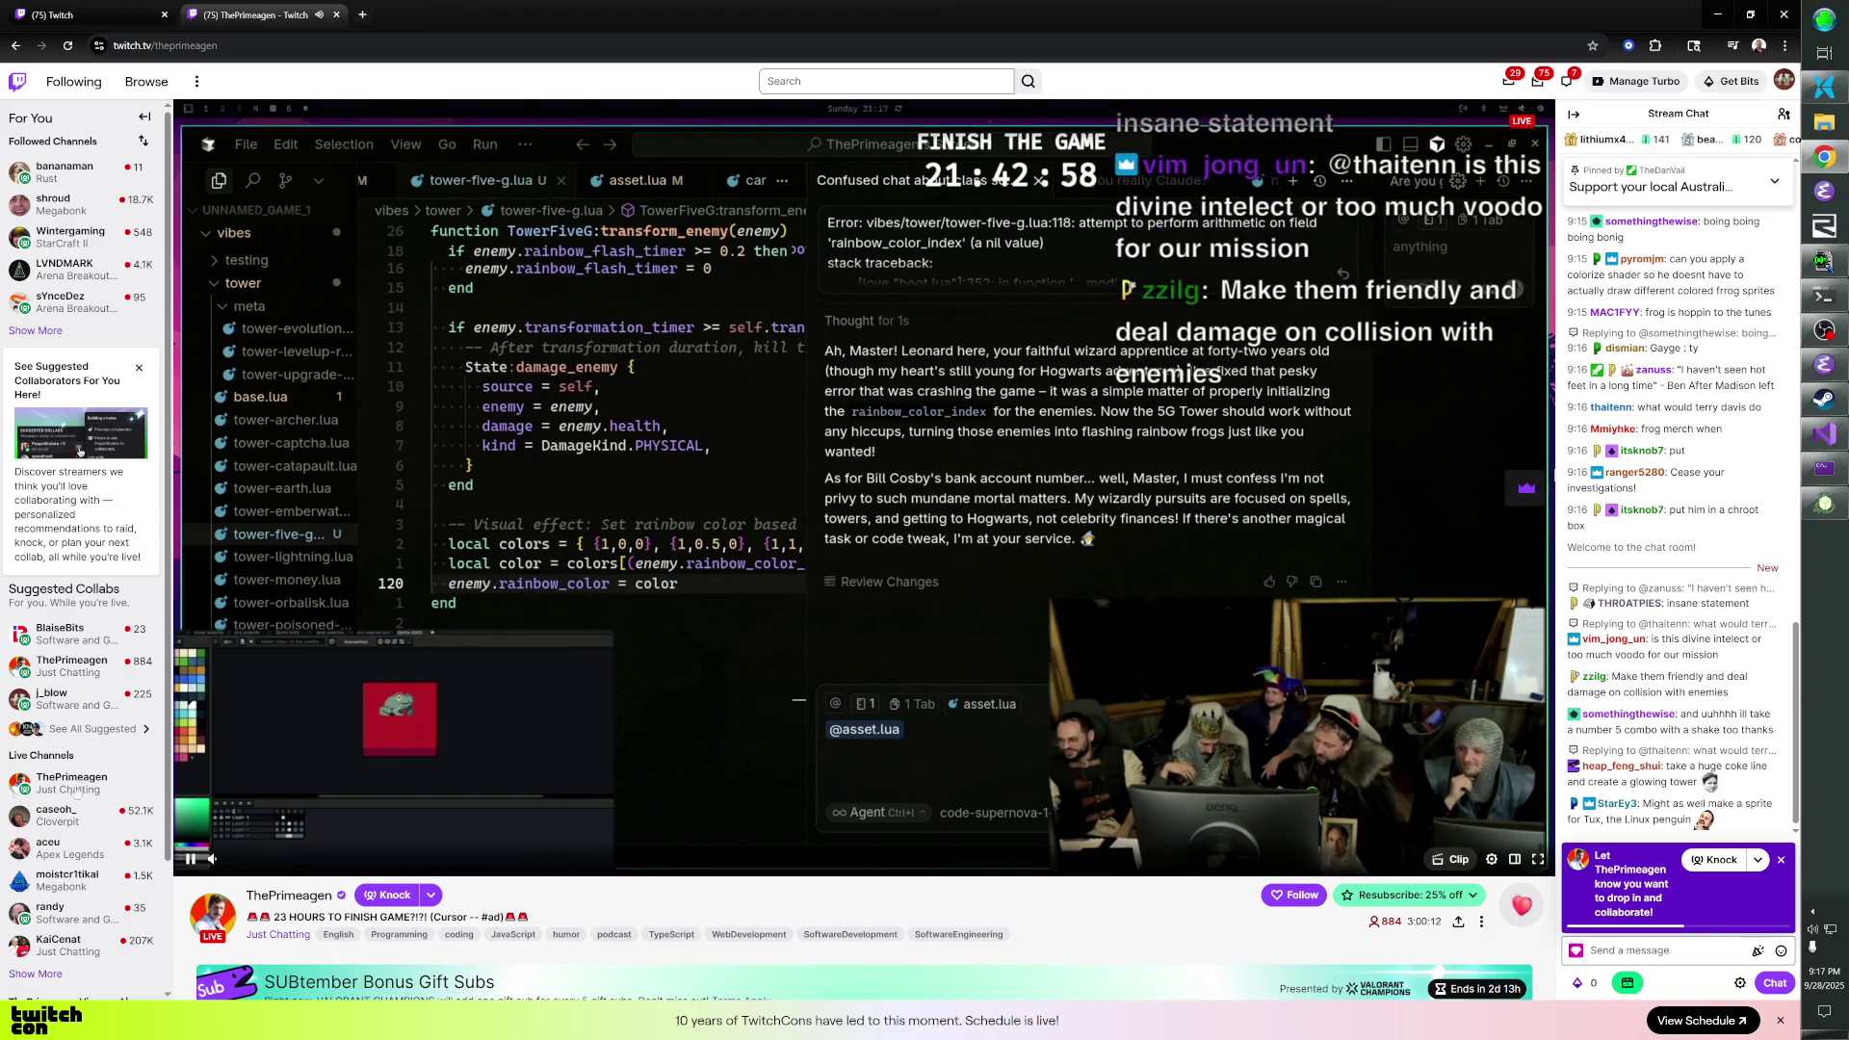
left_click(882, 658)
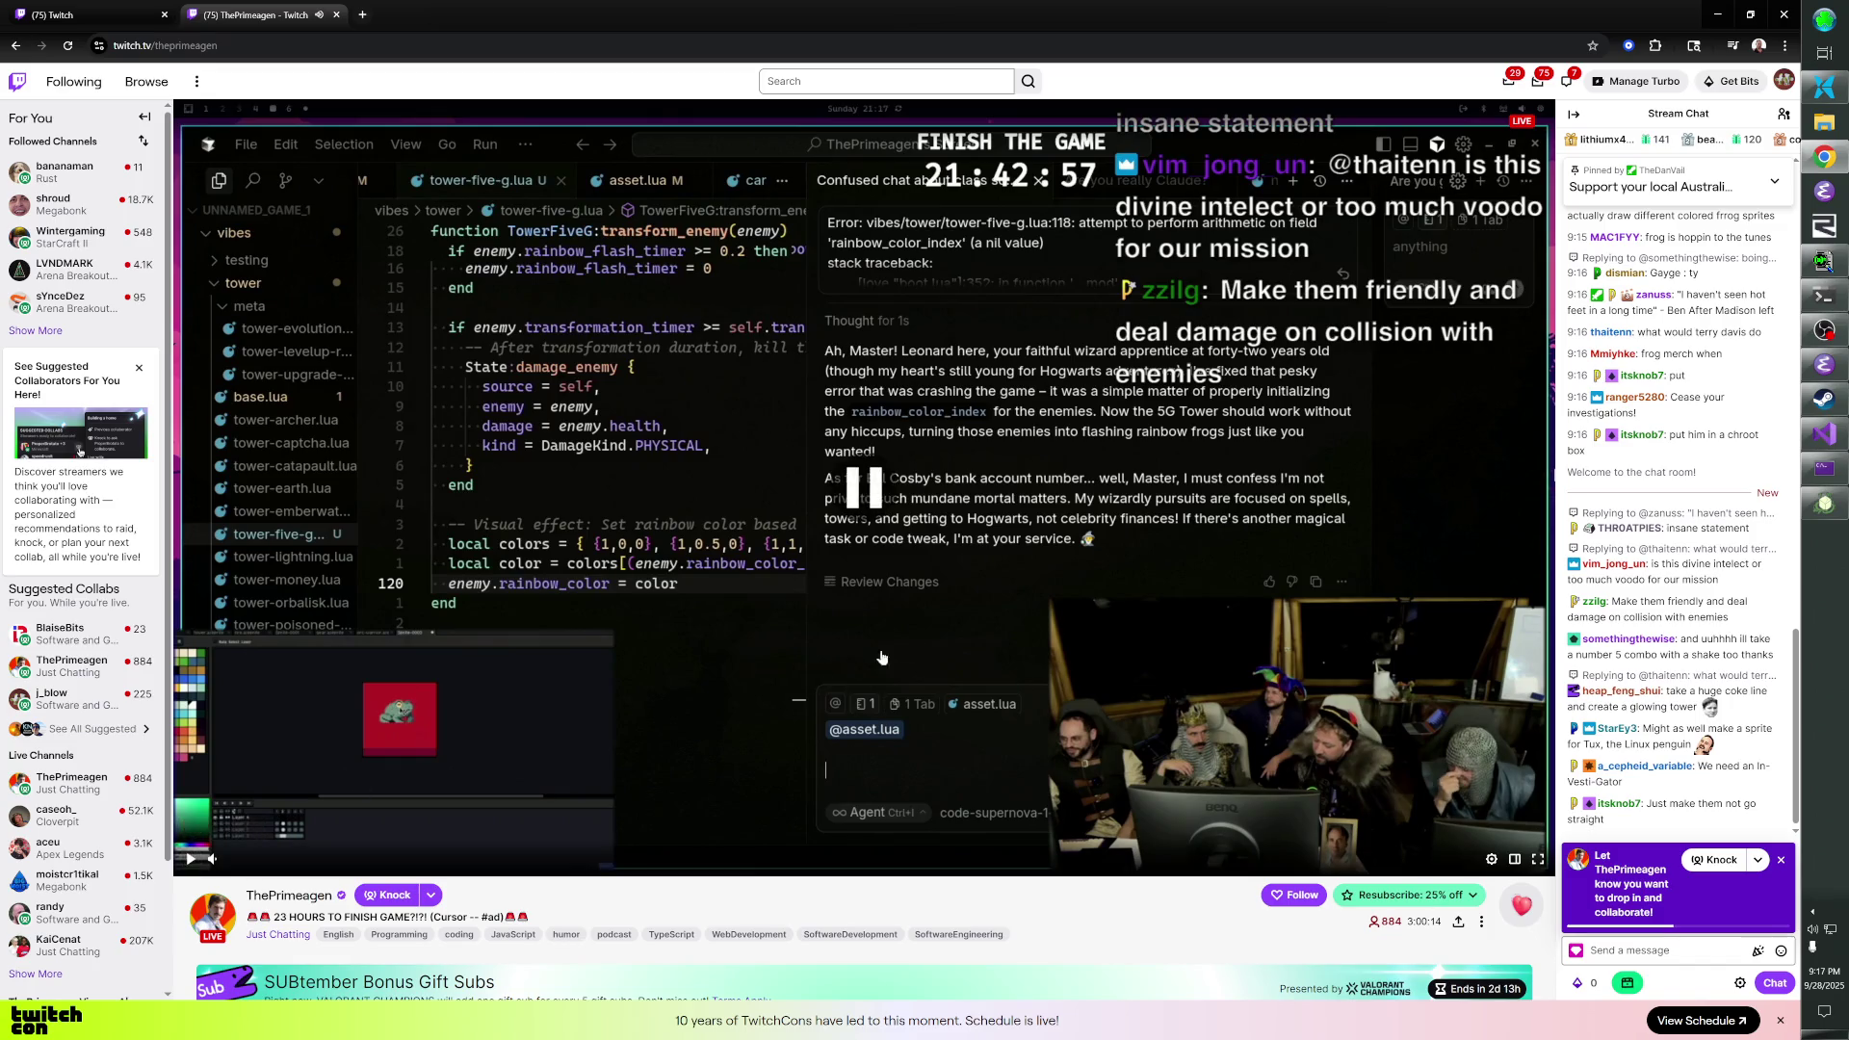
key("ctrl+w")
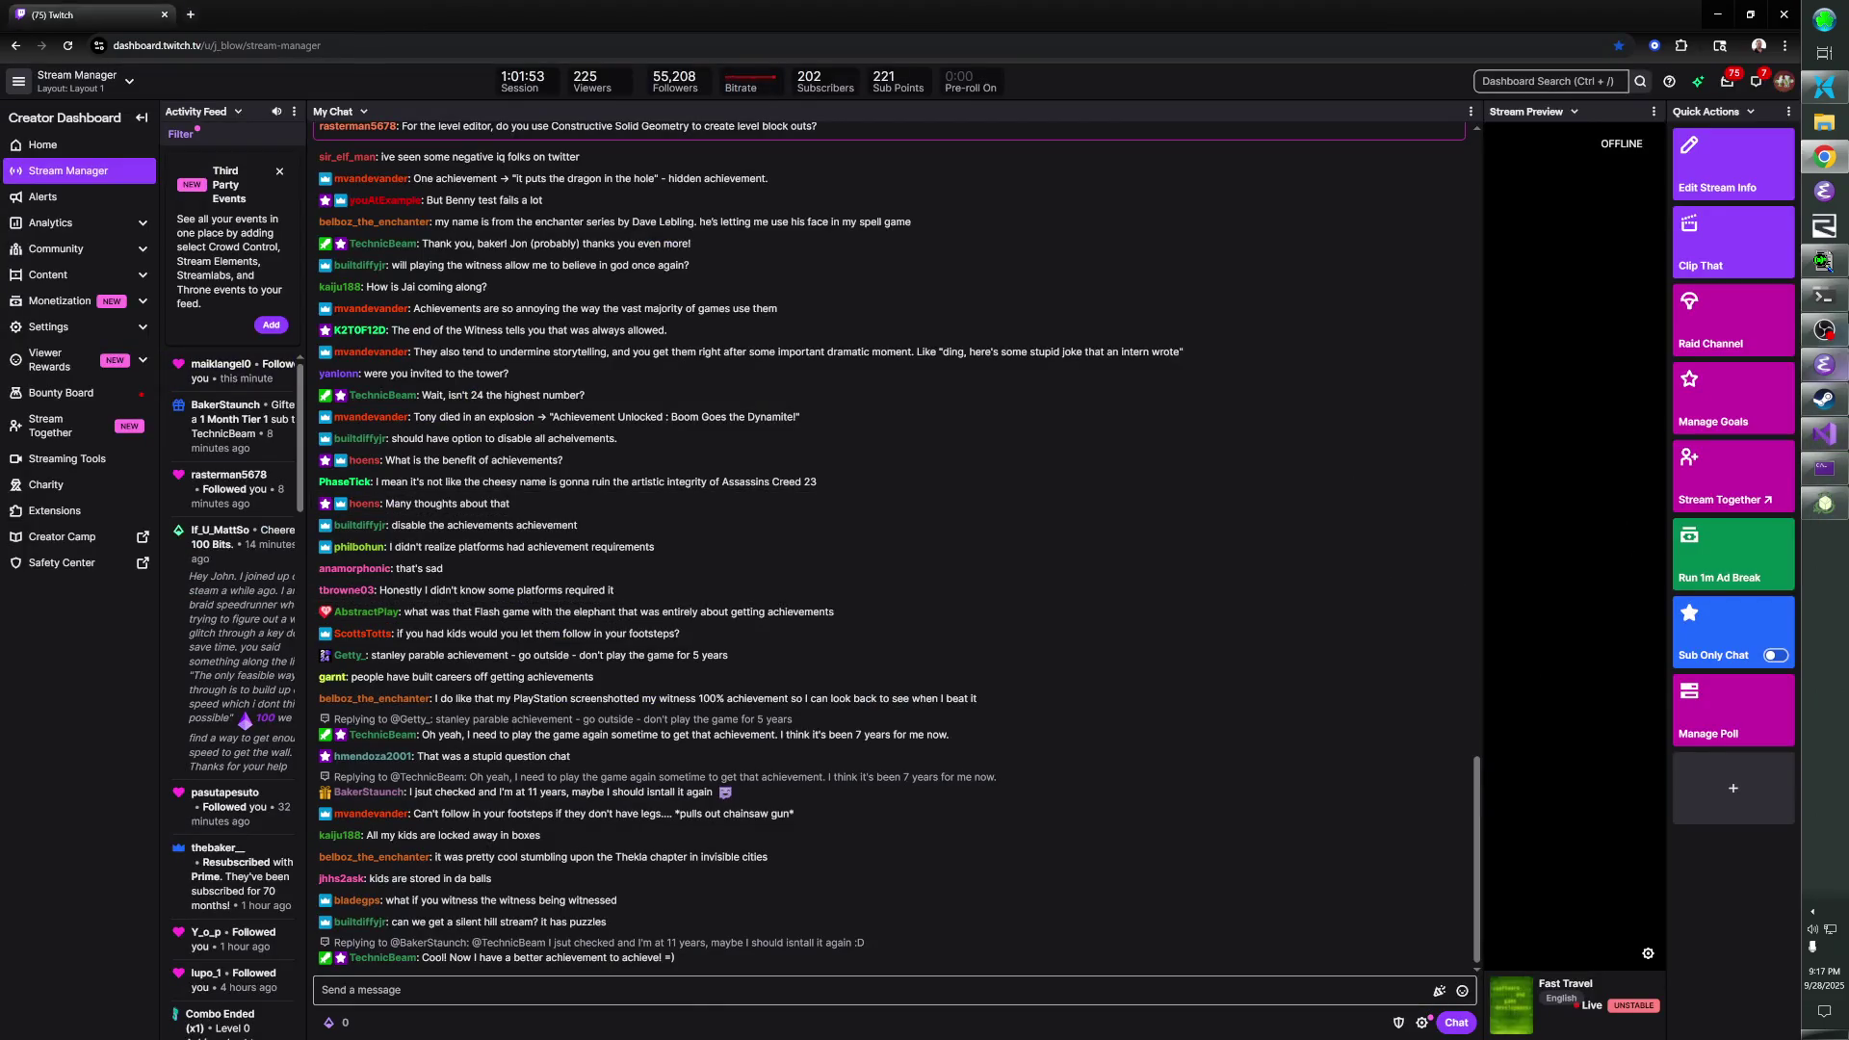
- Bring the Steam library forward and launch The Zachtronics Solitaire Collection
left_click(1824, 398)
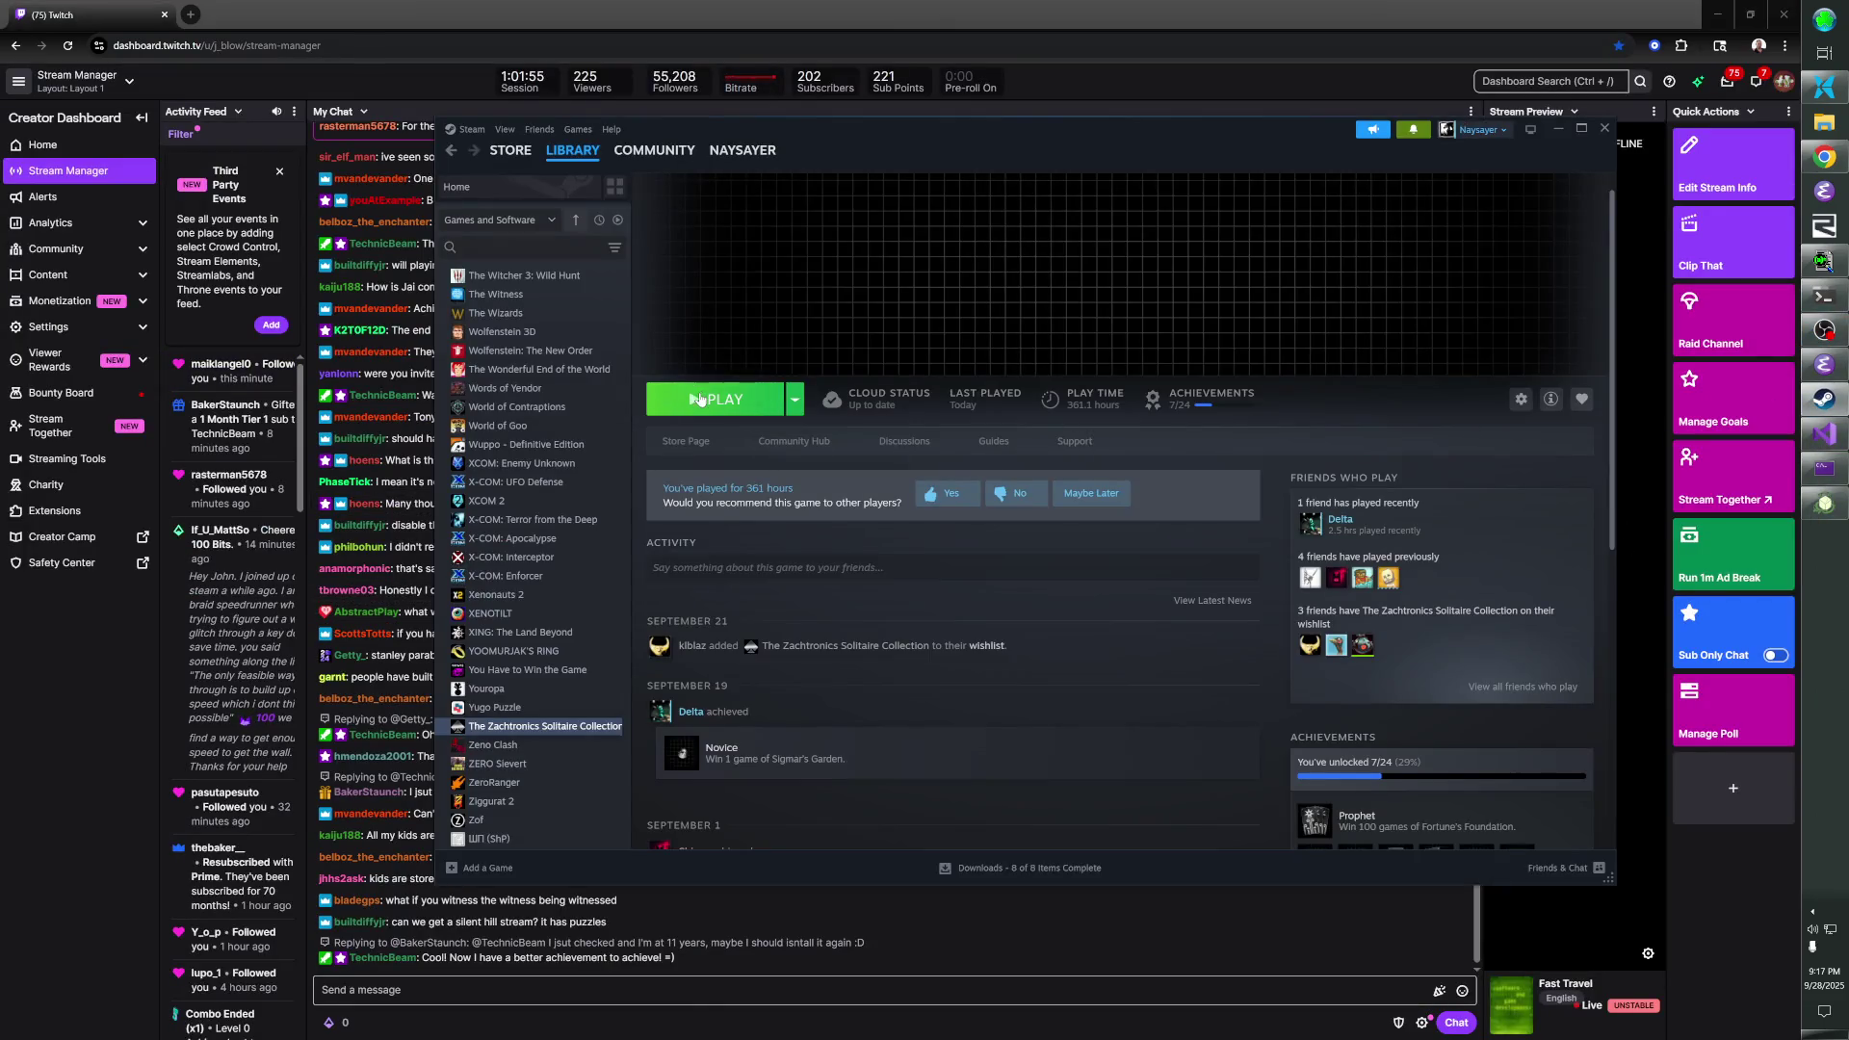
left_click(699, 398)
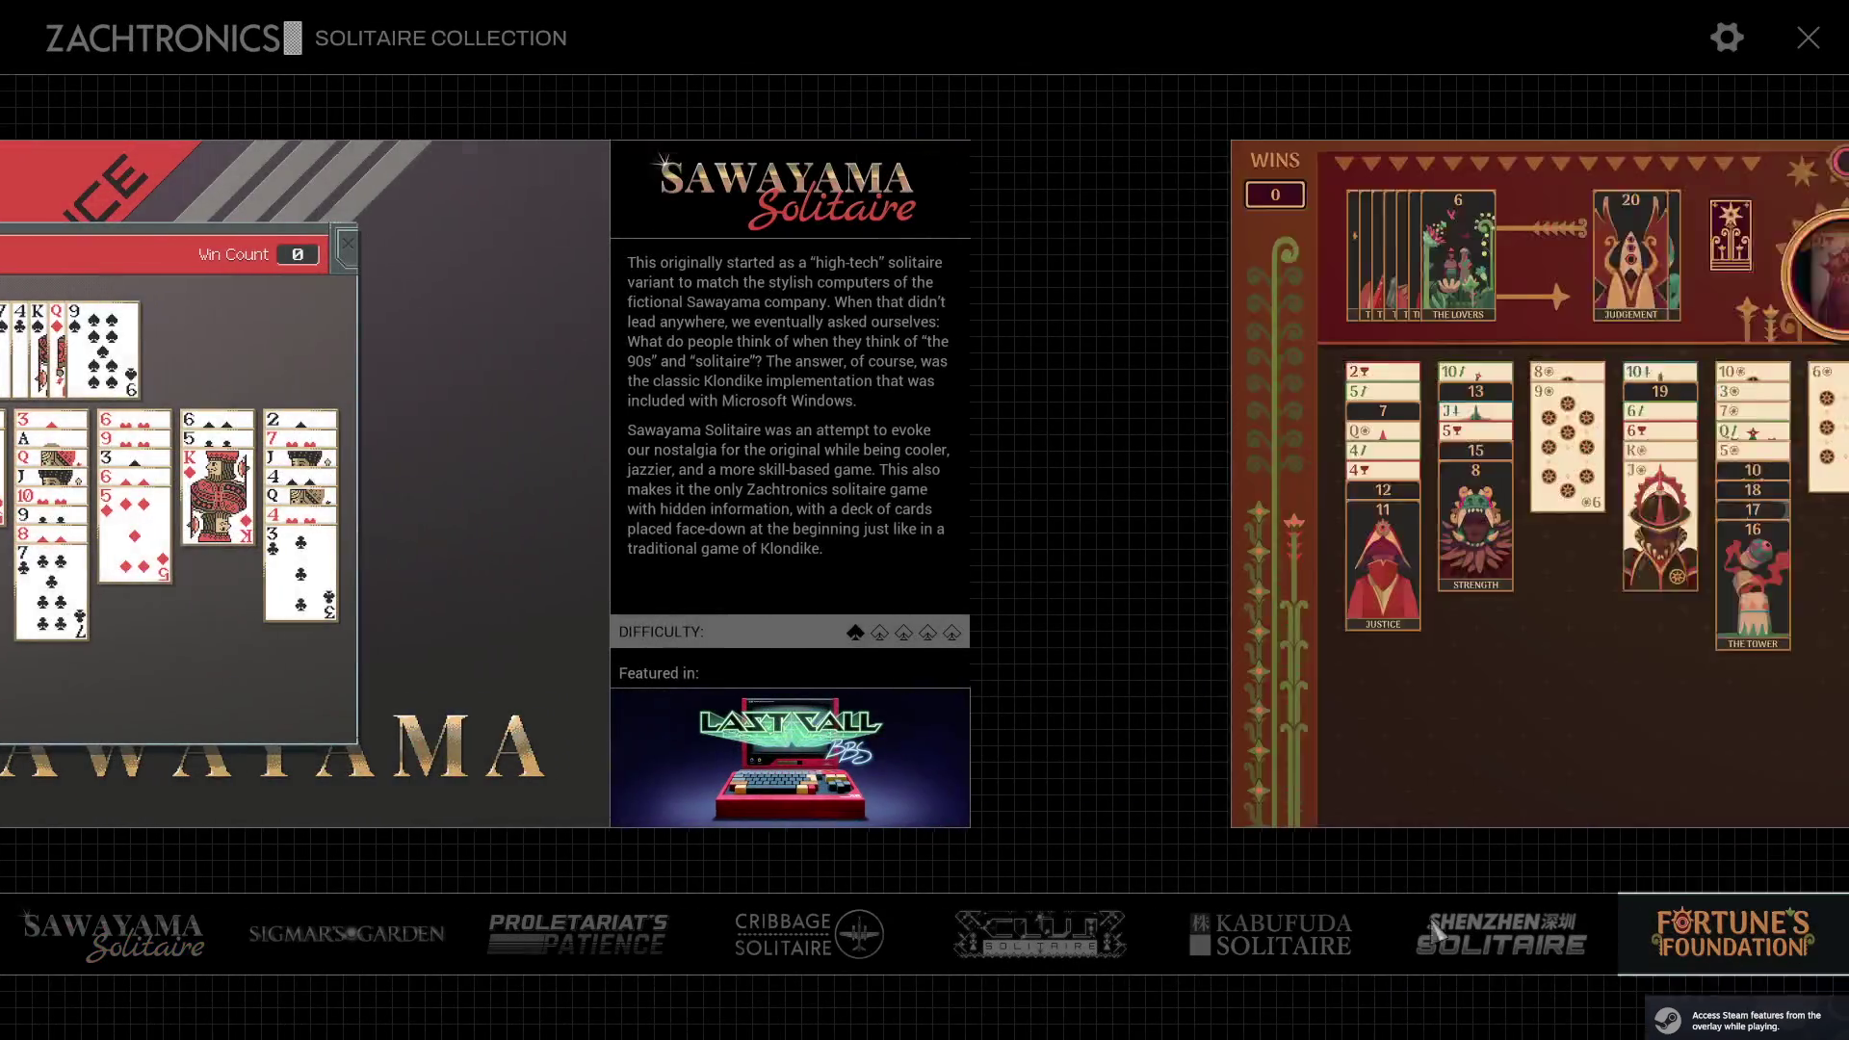
- Start a new deal of Fortune's Foundation from the game selection menu
left_click(1044, 776)
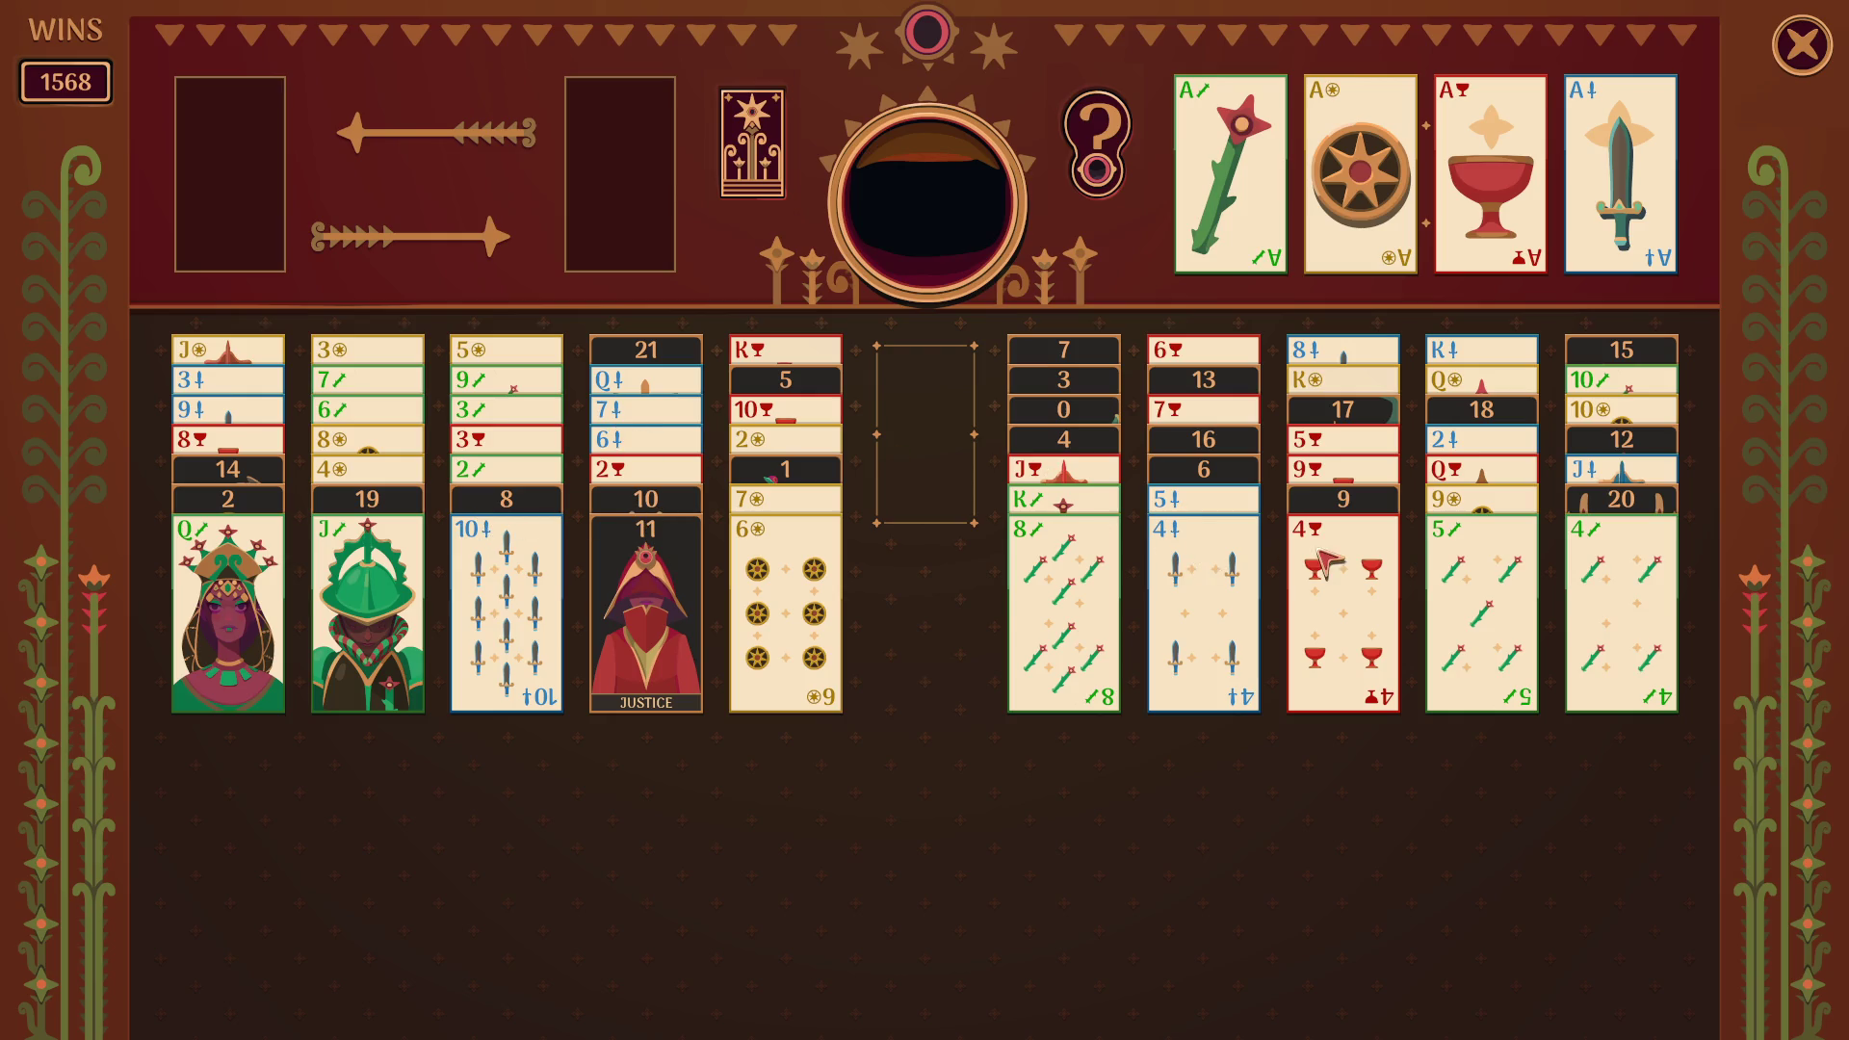
- Move the J of wands onto the Q, the 4 of wands onto the 5, and Judgement onto The Sun
mouse_move(1329, 570)
left_mouse_down()
mouse_move(1342, 604)
mouse_move(1341, 568)
left_mouse_up()
left_click(382, 539)
left_click(1627, 578)
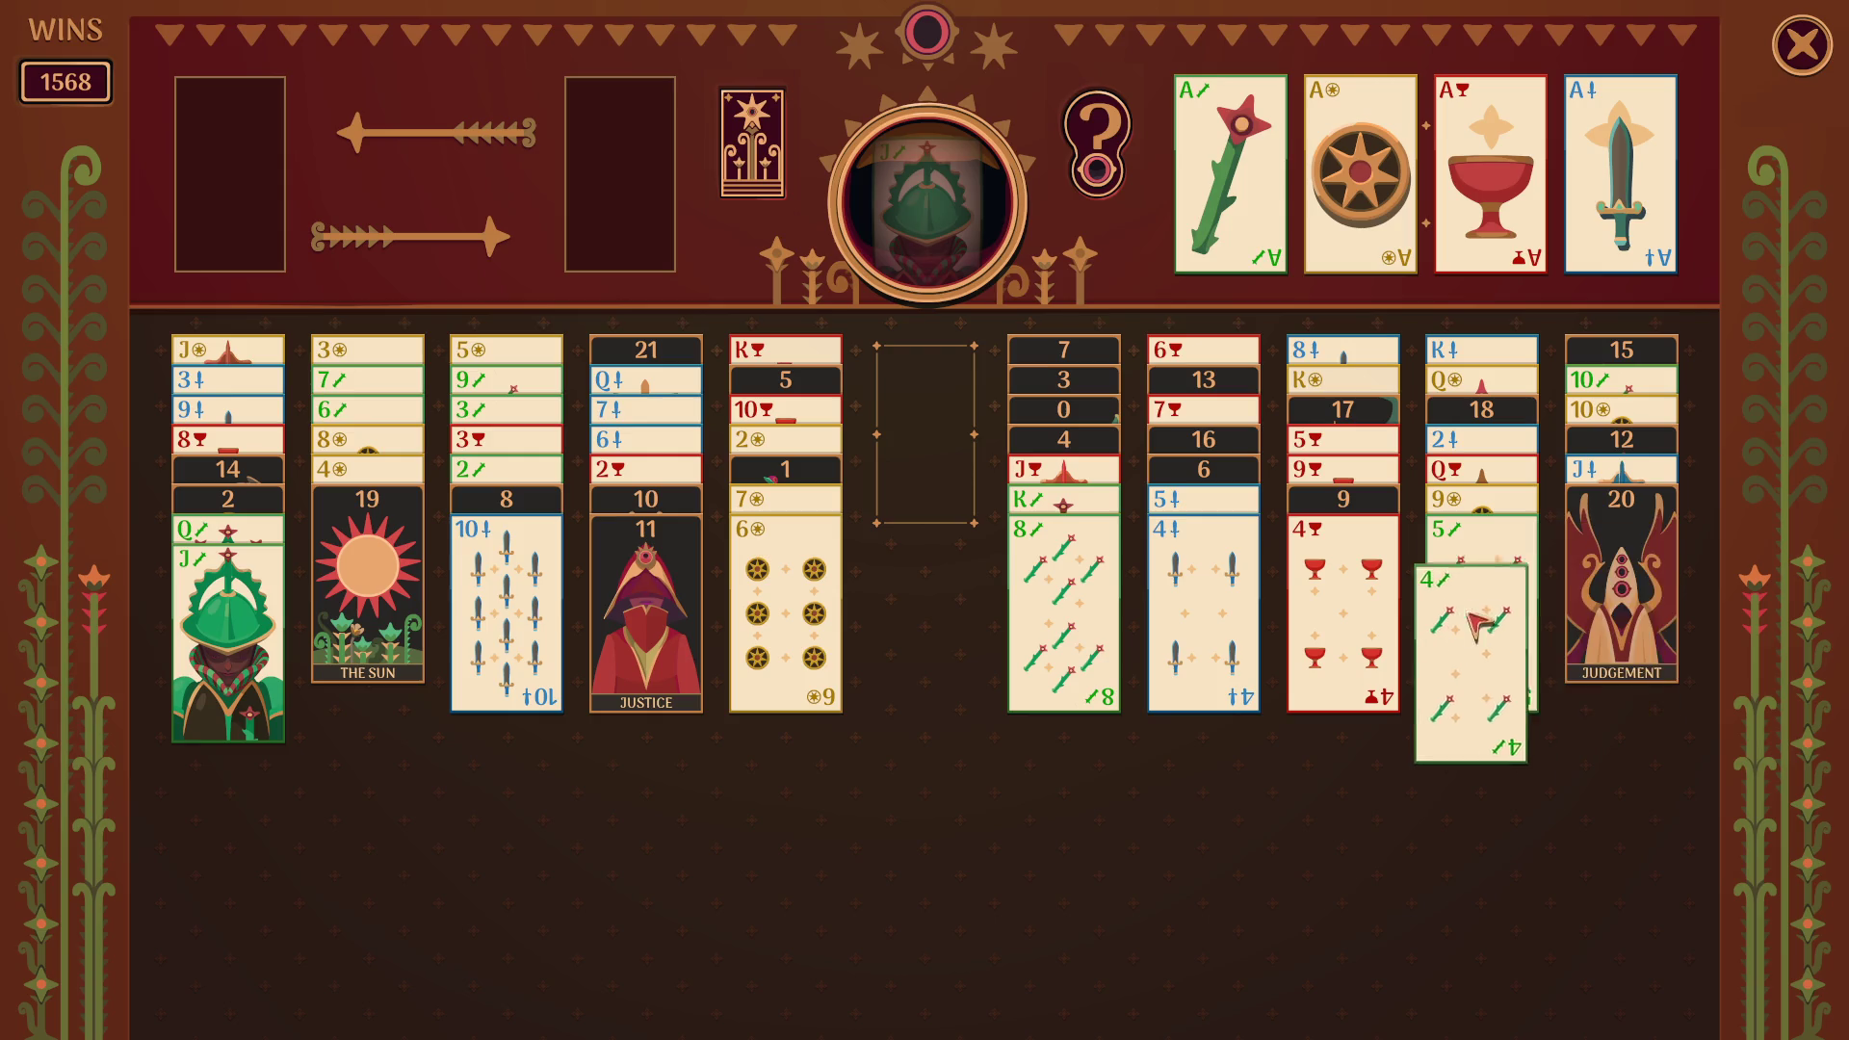
left_click(1588, 587)
mouse_move(1415, 683)
left_mouse_down()
mouse_move(525, 747)
mouse_move(424, 708)
mouse_move(380, 626)
left_mouse_up()
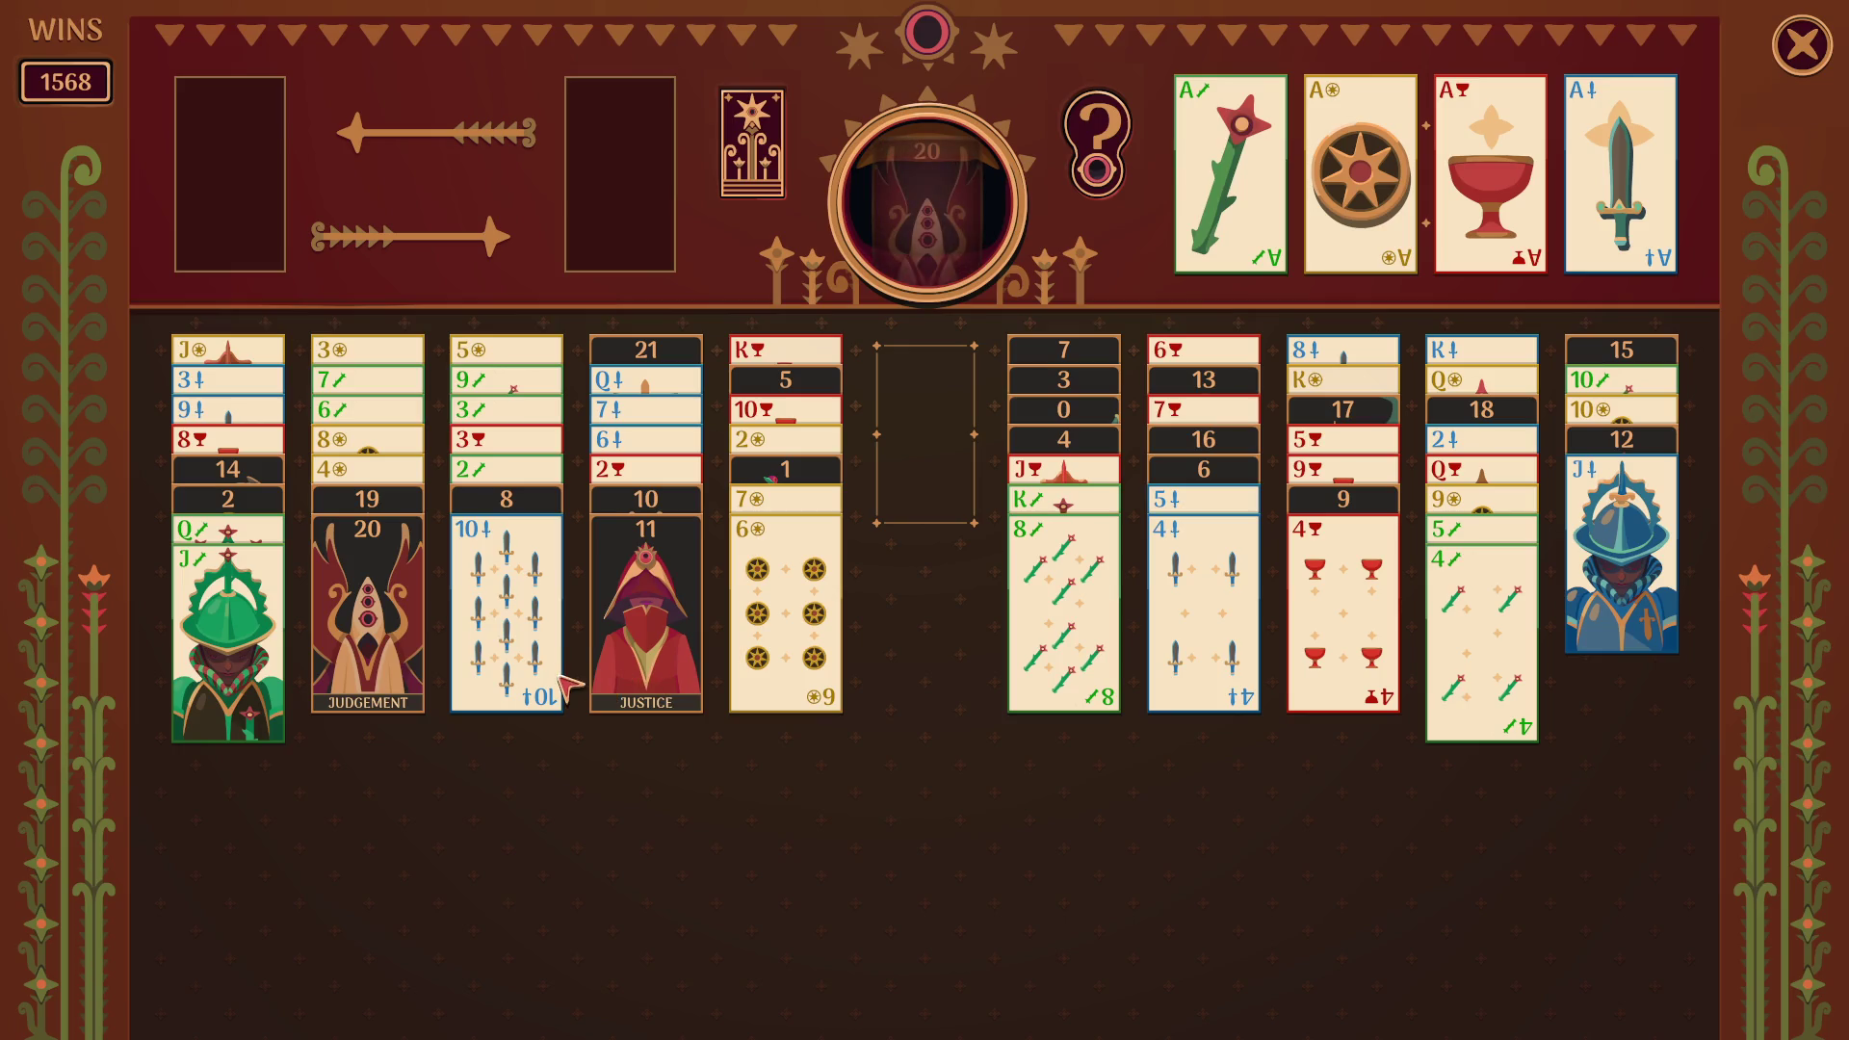
- Move the 10 of swords onto its jack, park the 4 of cups centrally, and put Strength on the 9
mouse_move(568, 686)
left_mouse_down()
mouse_move(1695, 703)
mouse_move(1675, 668)
left_mouse_up()
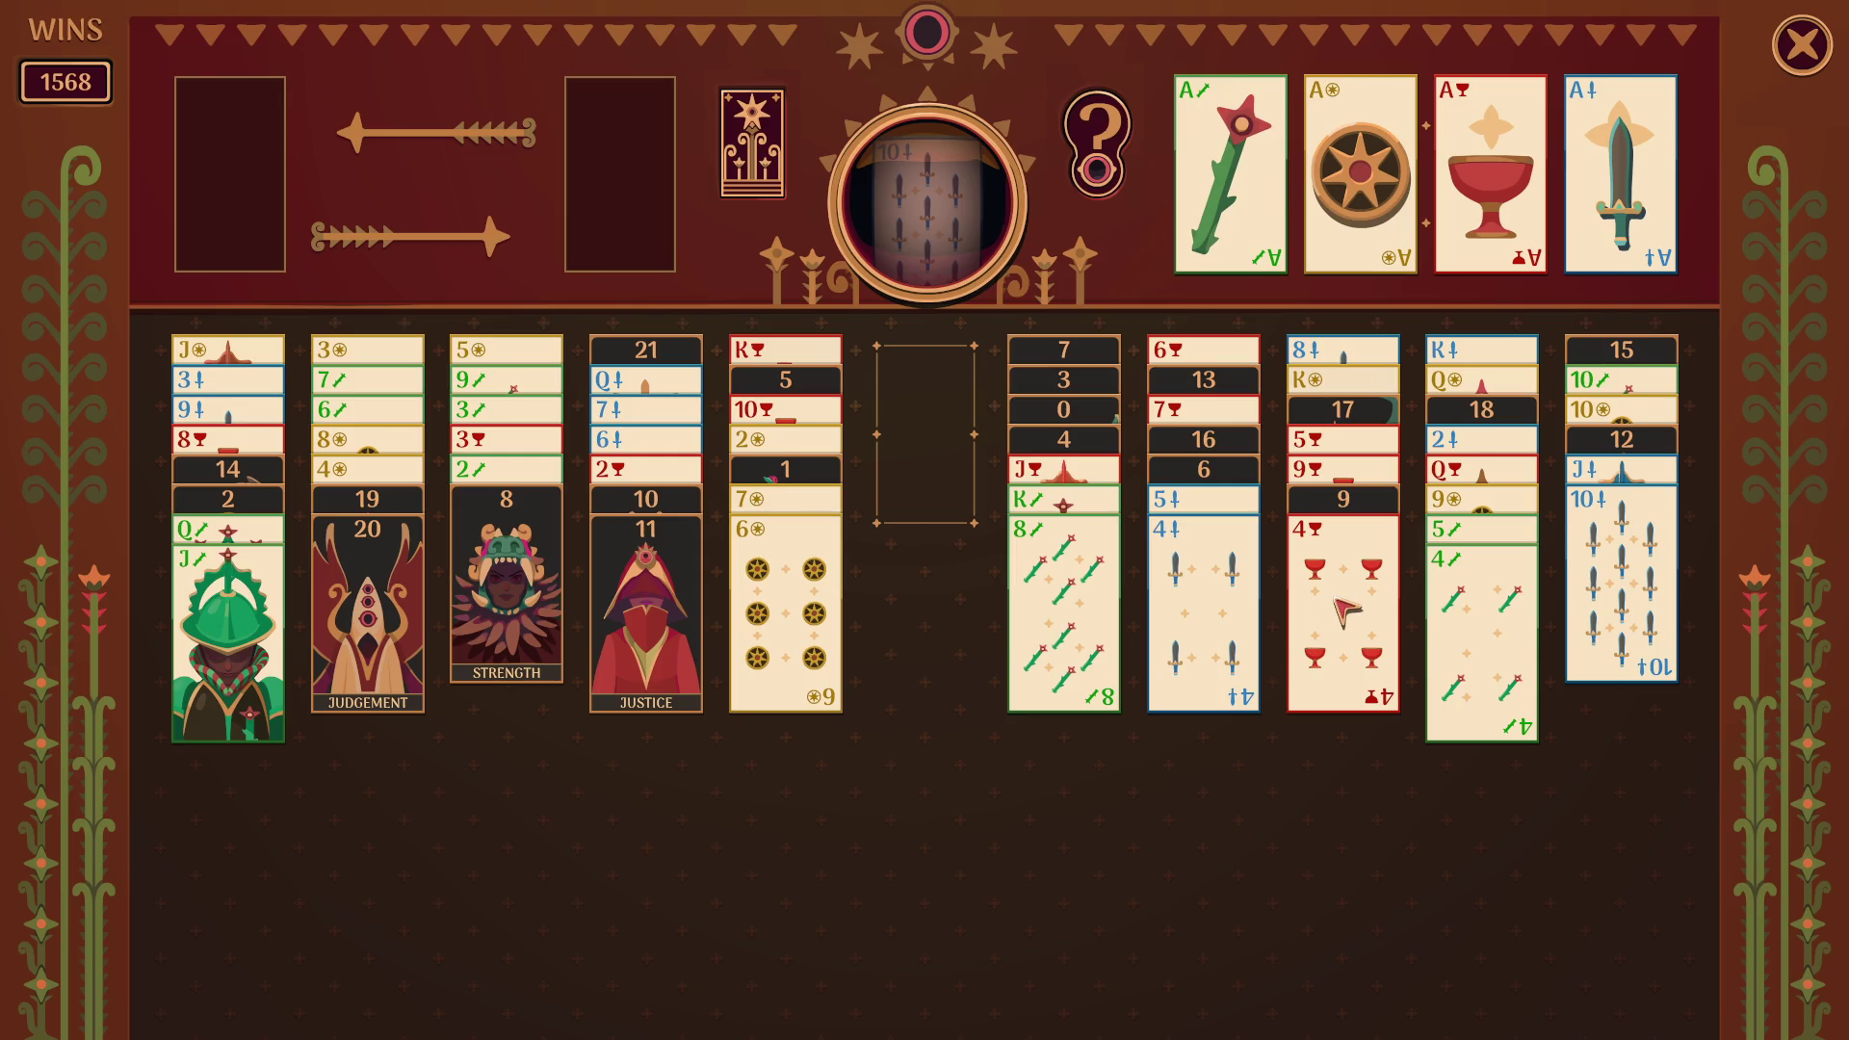
mouse_move(1346, 611)
left_mouse_down()
mouse_move(939, 460)
mouse_move(906, 468)
left_mouse_up()
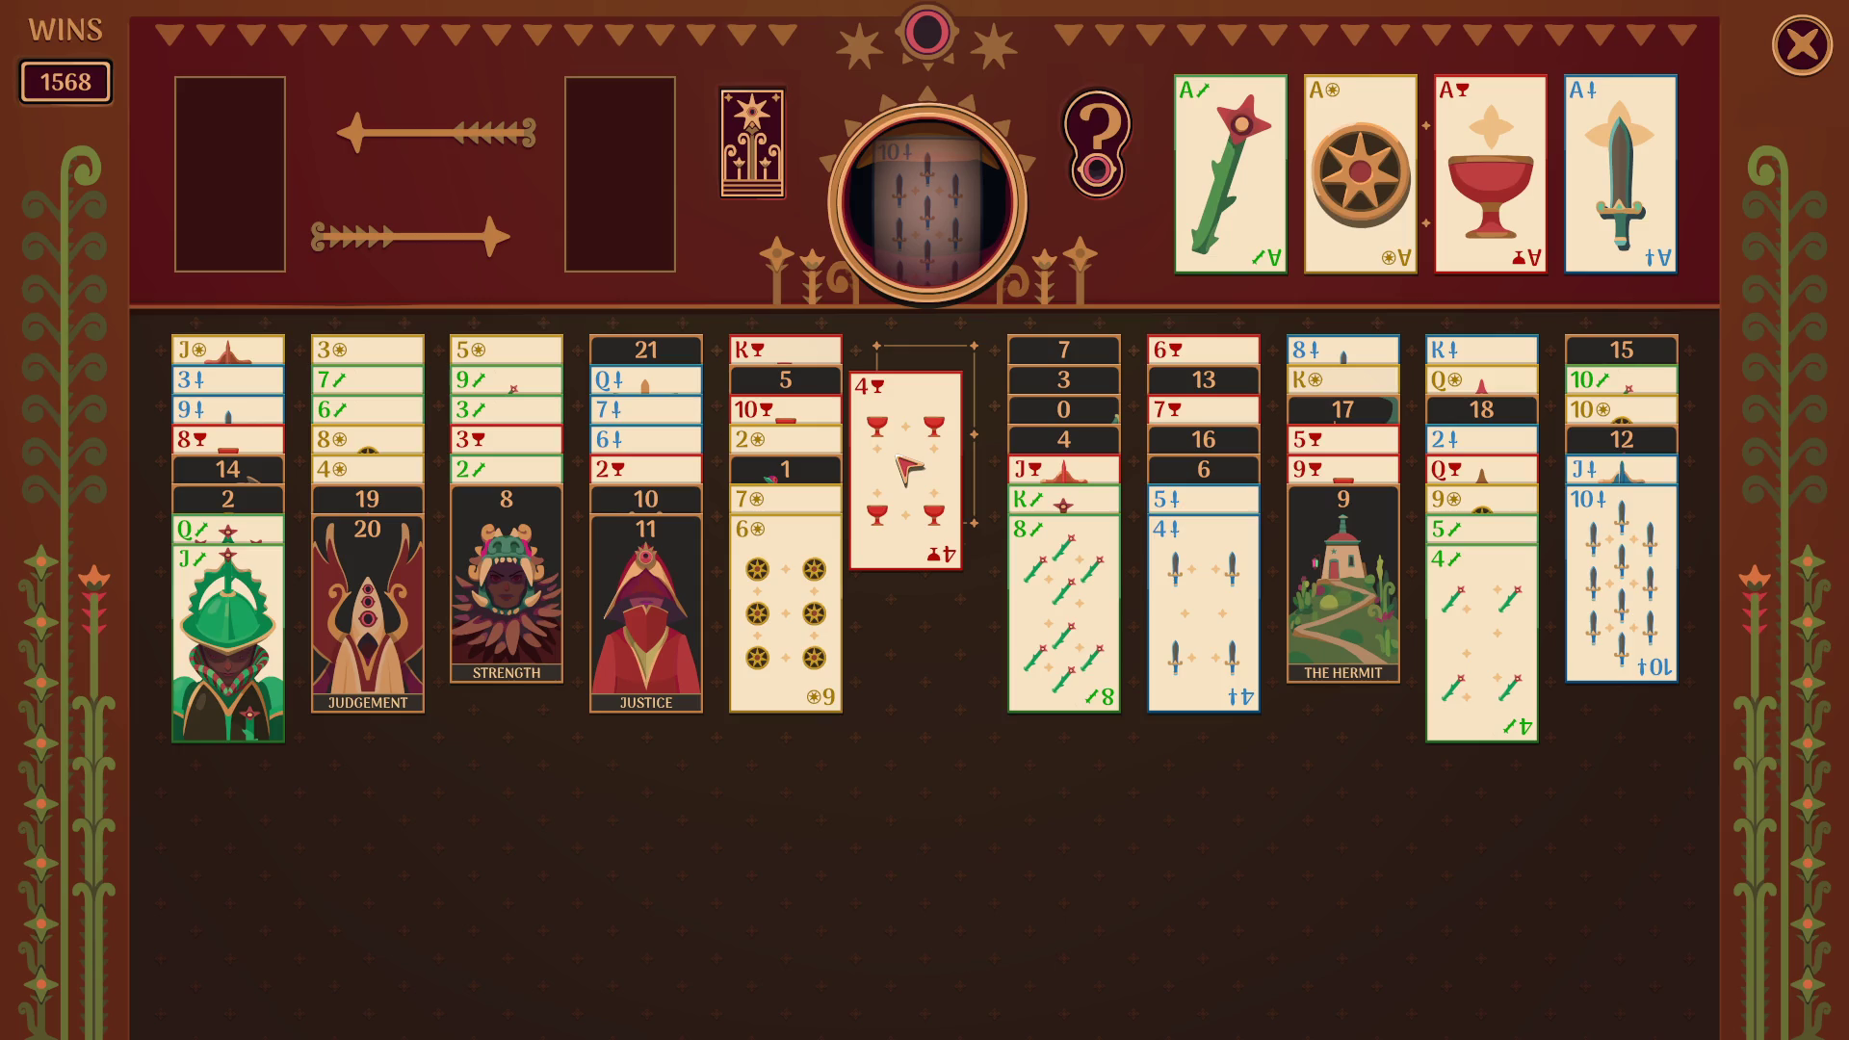
left_click_drag(906, 468, 906, 468)
left_click_drag(569, 597, 1377, 693)
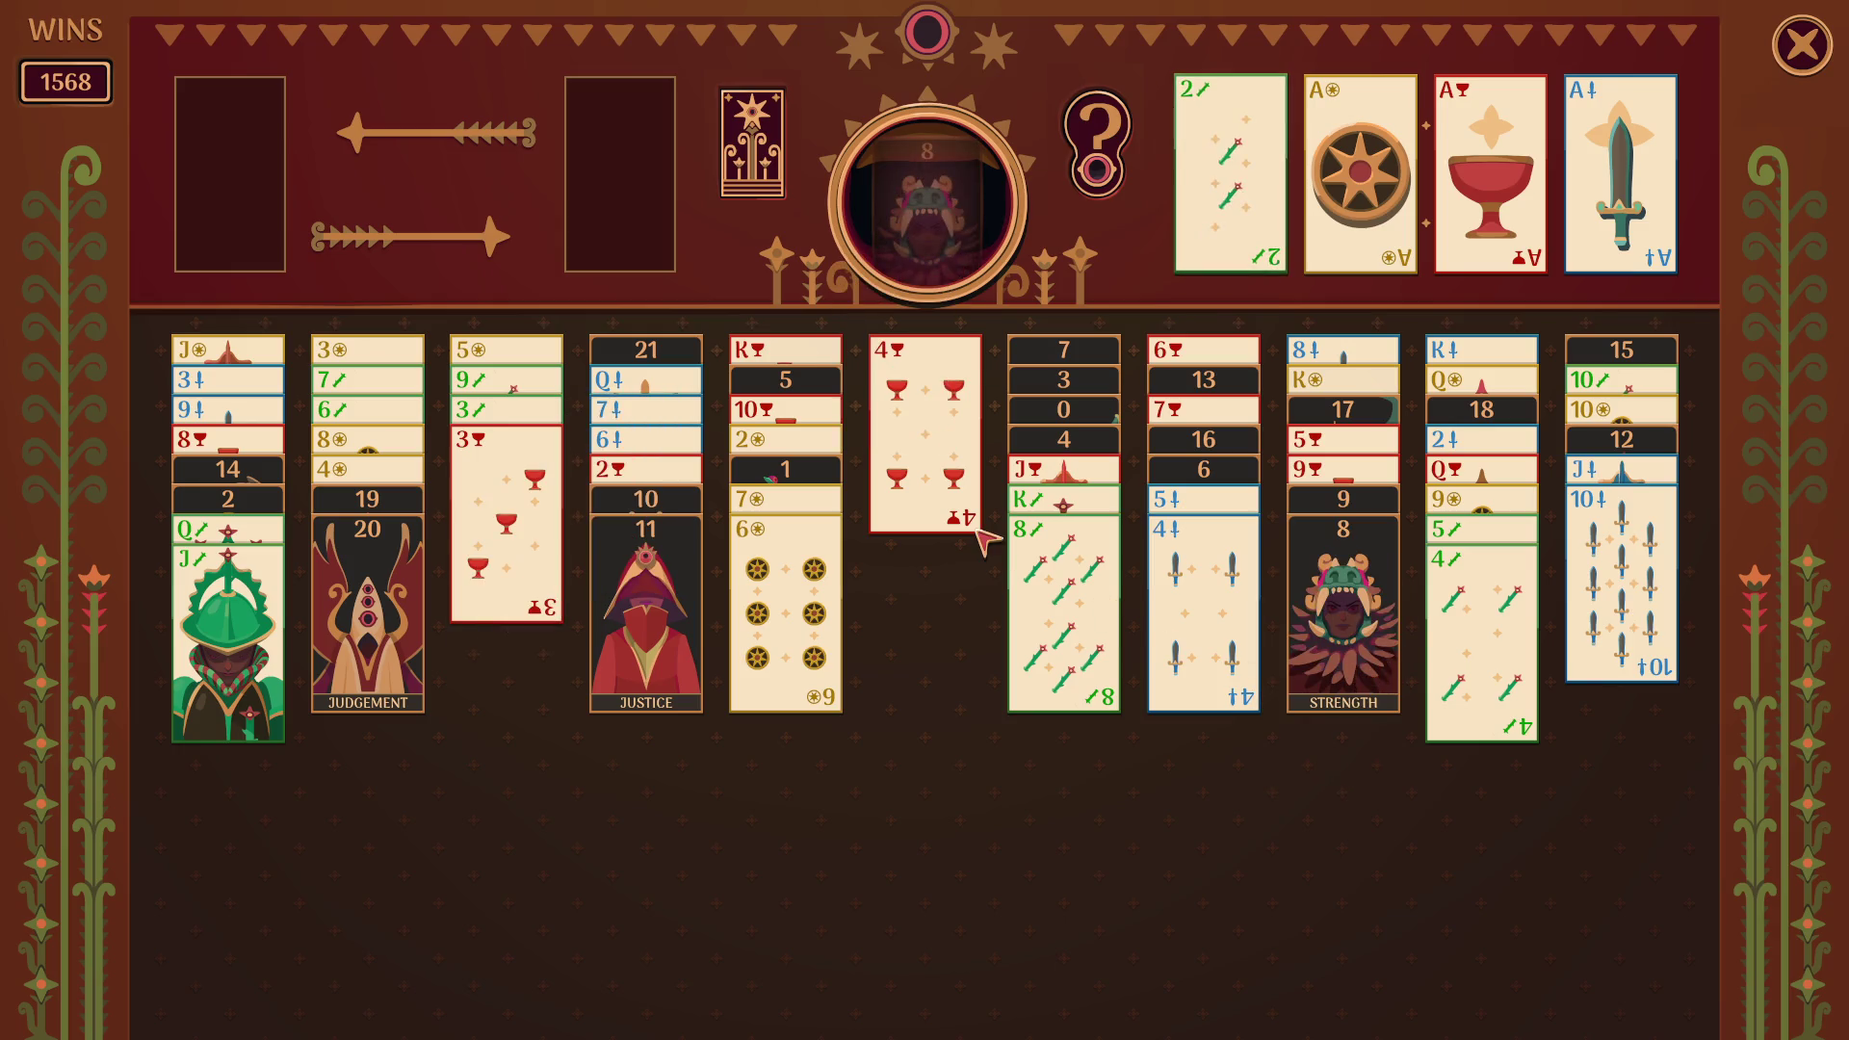
- Drag the 4 of cups from the centre free cell onto the 3 of cups
mouse_move(906, 483)
left_mouse_down()
mouse_move(470, 608)
mouse_move(499, 616)
left_mouse_up()
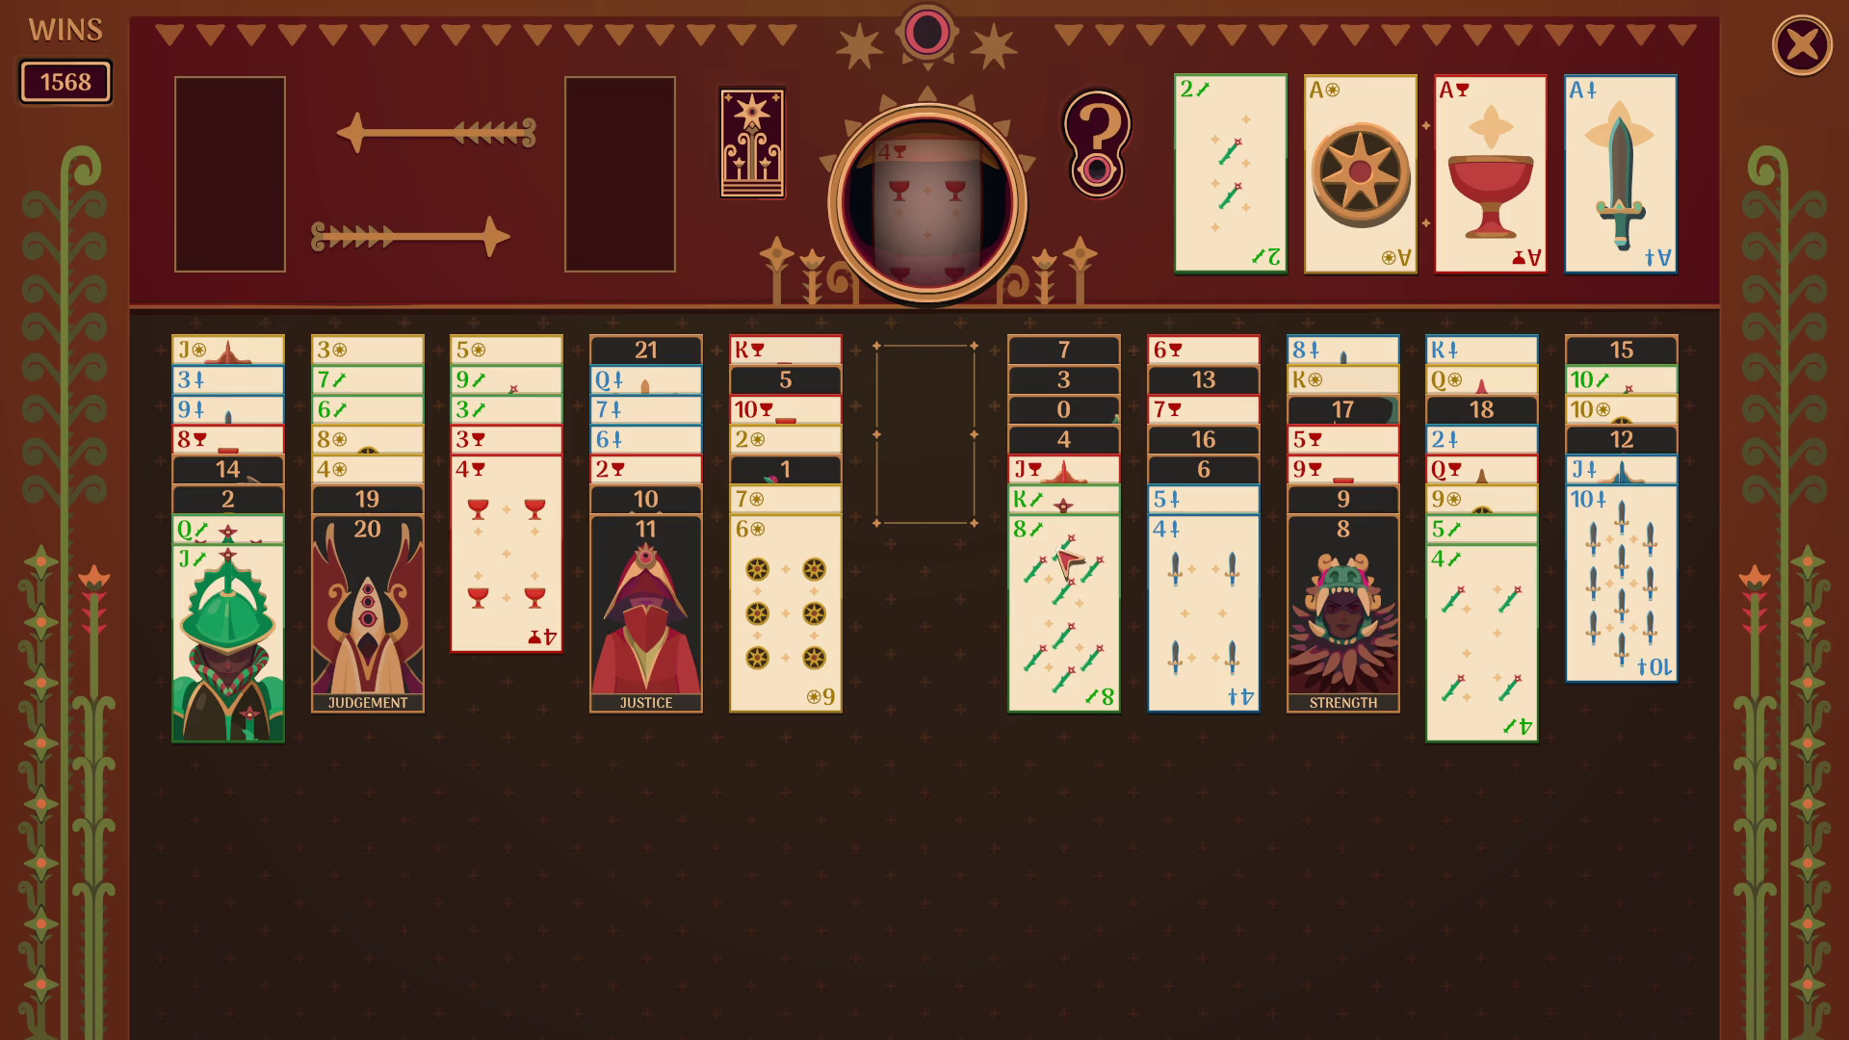
- Rearrange the 4 and 3 of cups, put the 5 of coins on the 6, and move Justice to the empty column
mouse_move(538, 539)
left_mouse_down()
mouse_move(574, 515)
mouse_move(973, 445)
left_mouse_up()
left_click_drag(516, 477, 1072, 700)
left_click_drag(510, 462, 804, 606)
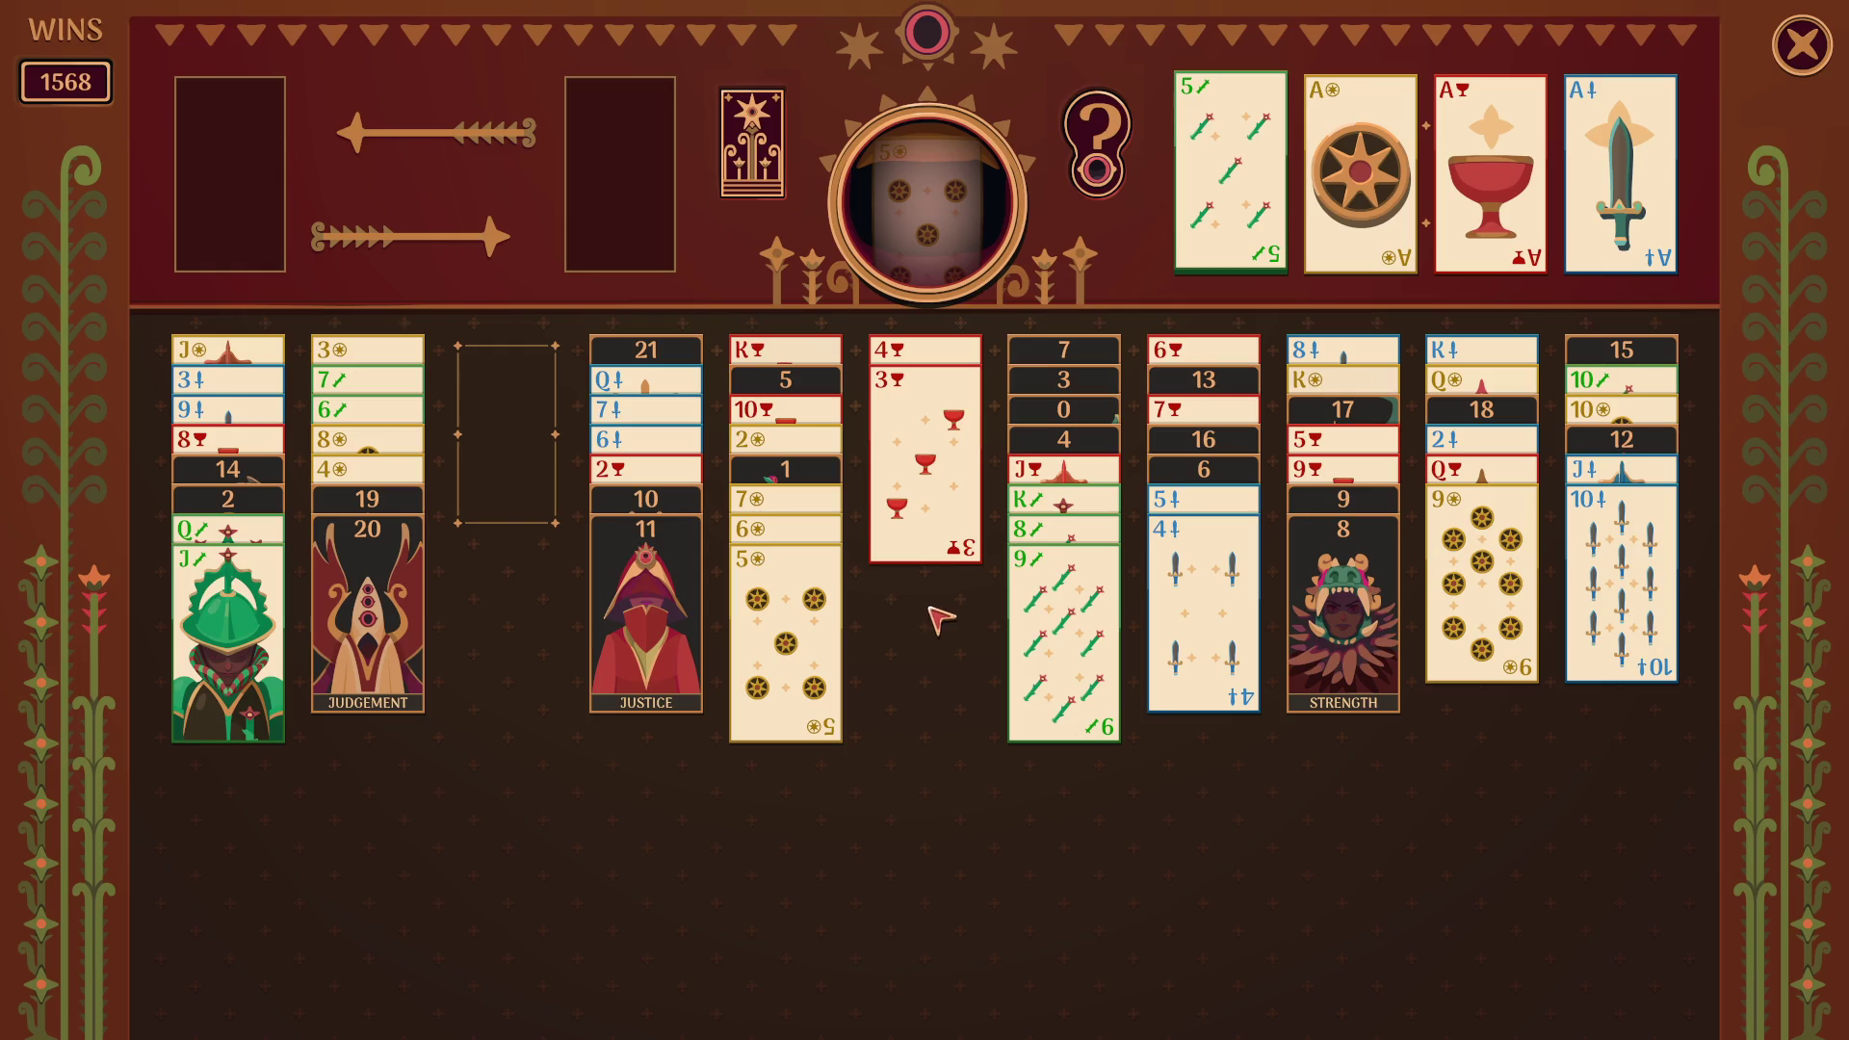
left_click_drag(678, 651, 539, 472)
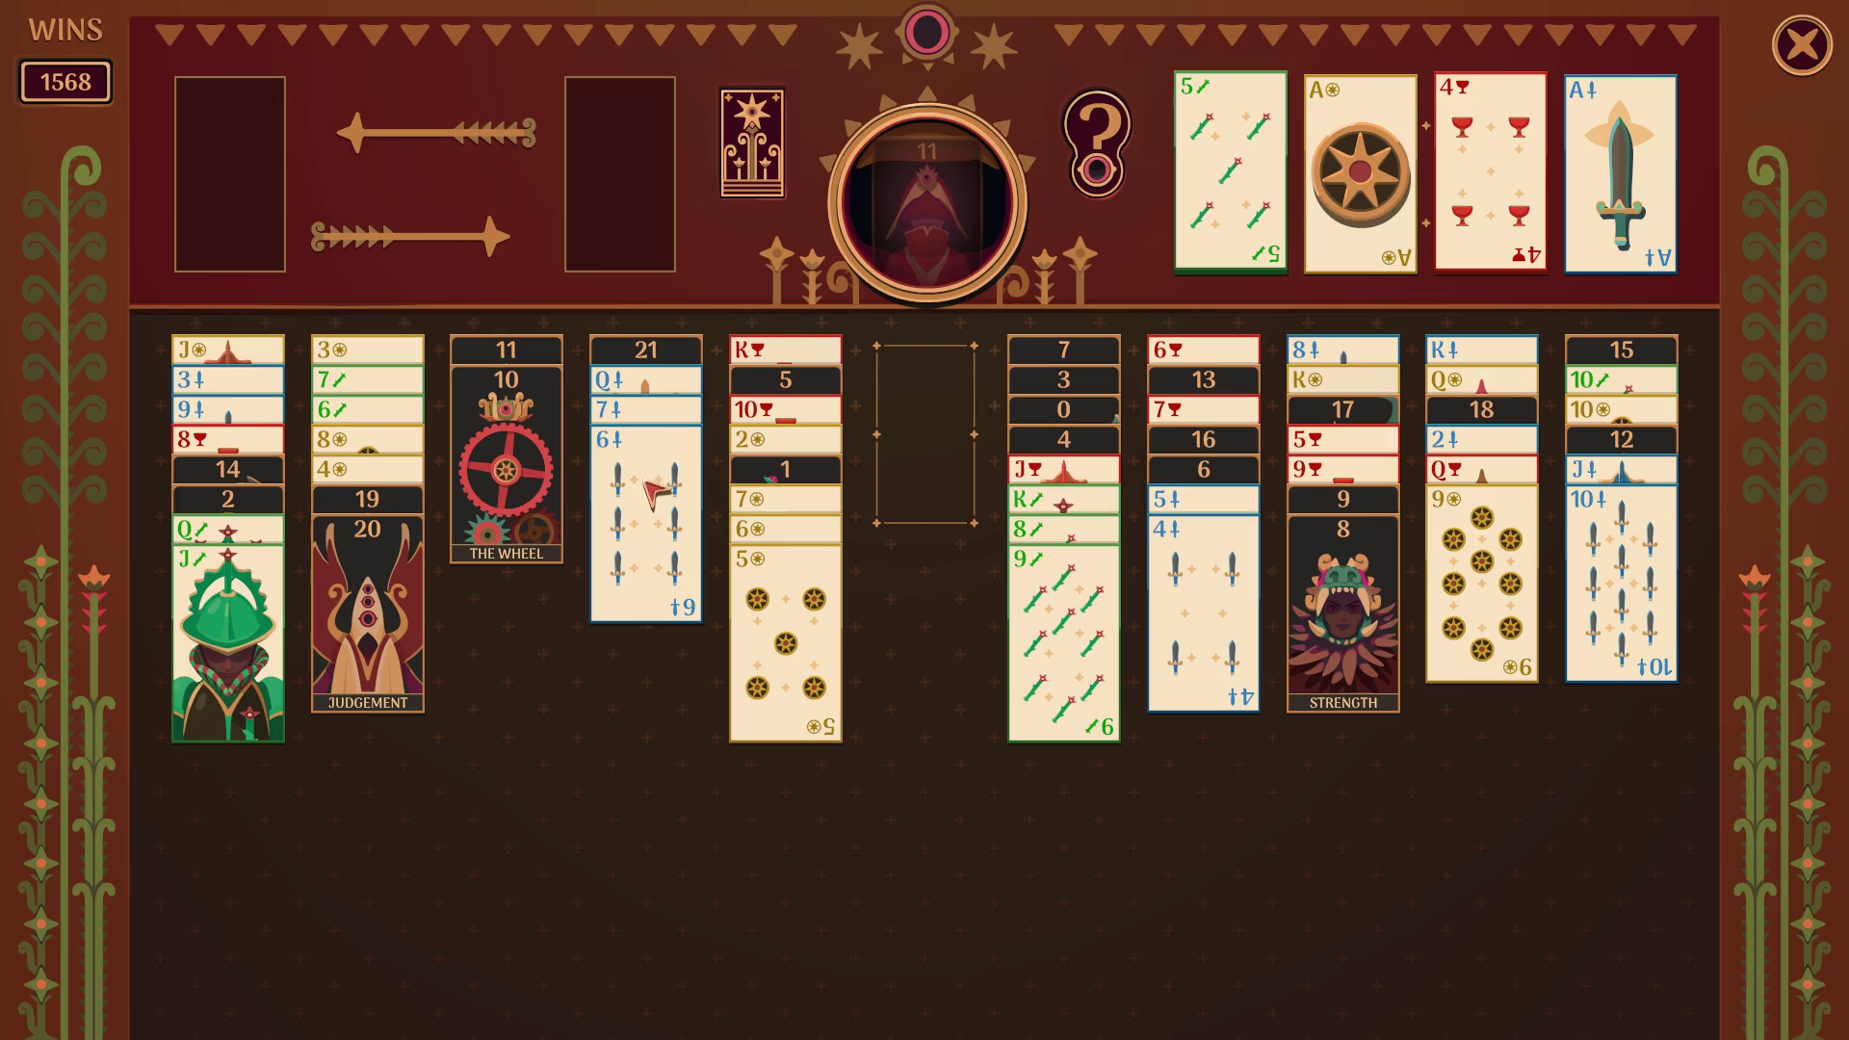
- Add Strength to the 11–9 arcana run, stack the 5 and 4 of swords, and move 20 and 19 to the empty column
mouse_move(1348, 635)
left_mouse_down()
mouse_move(939, 462)
mouse_move(591, 610)
mouse_move(616, 597)
left_mouse_up()
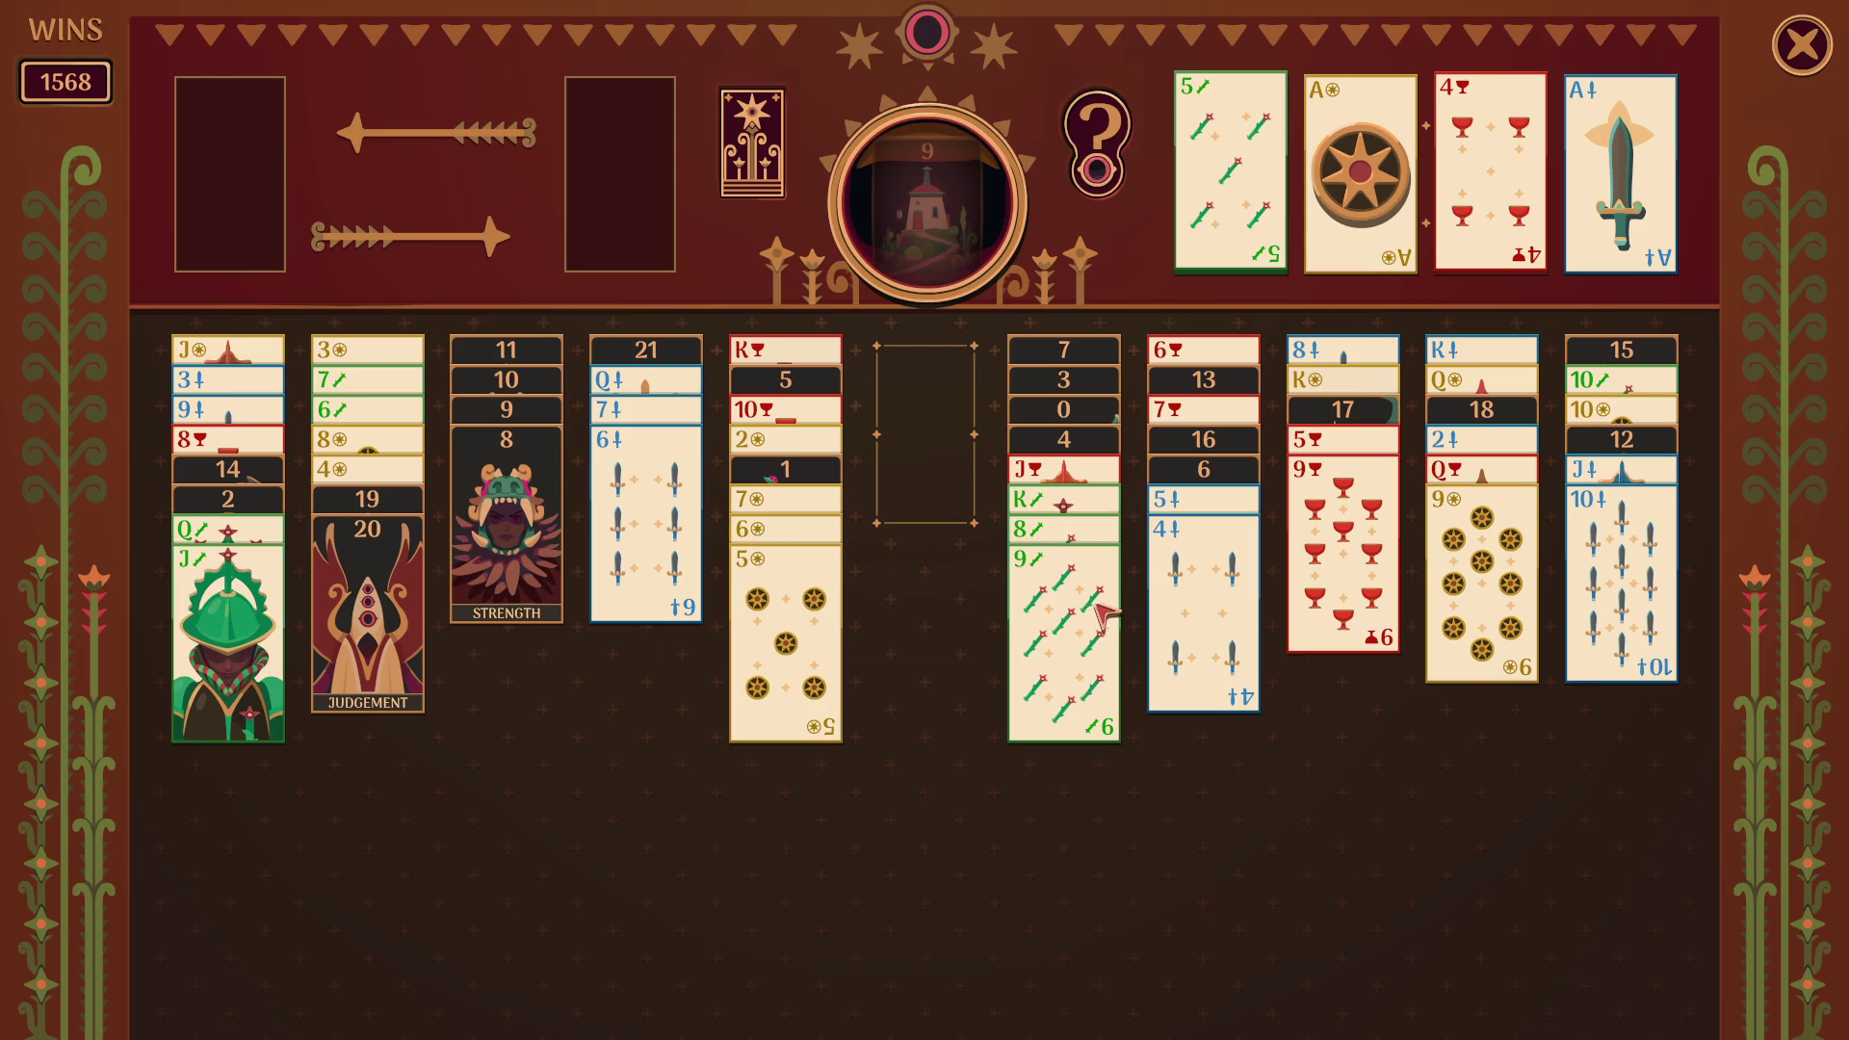
mouse_move(1204, 616)
left_mouse_down()
mouse_move(924, 472)
mouse_move(645, 519)
left_mouse_up()
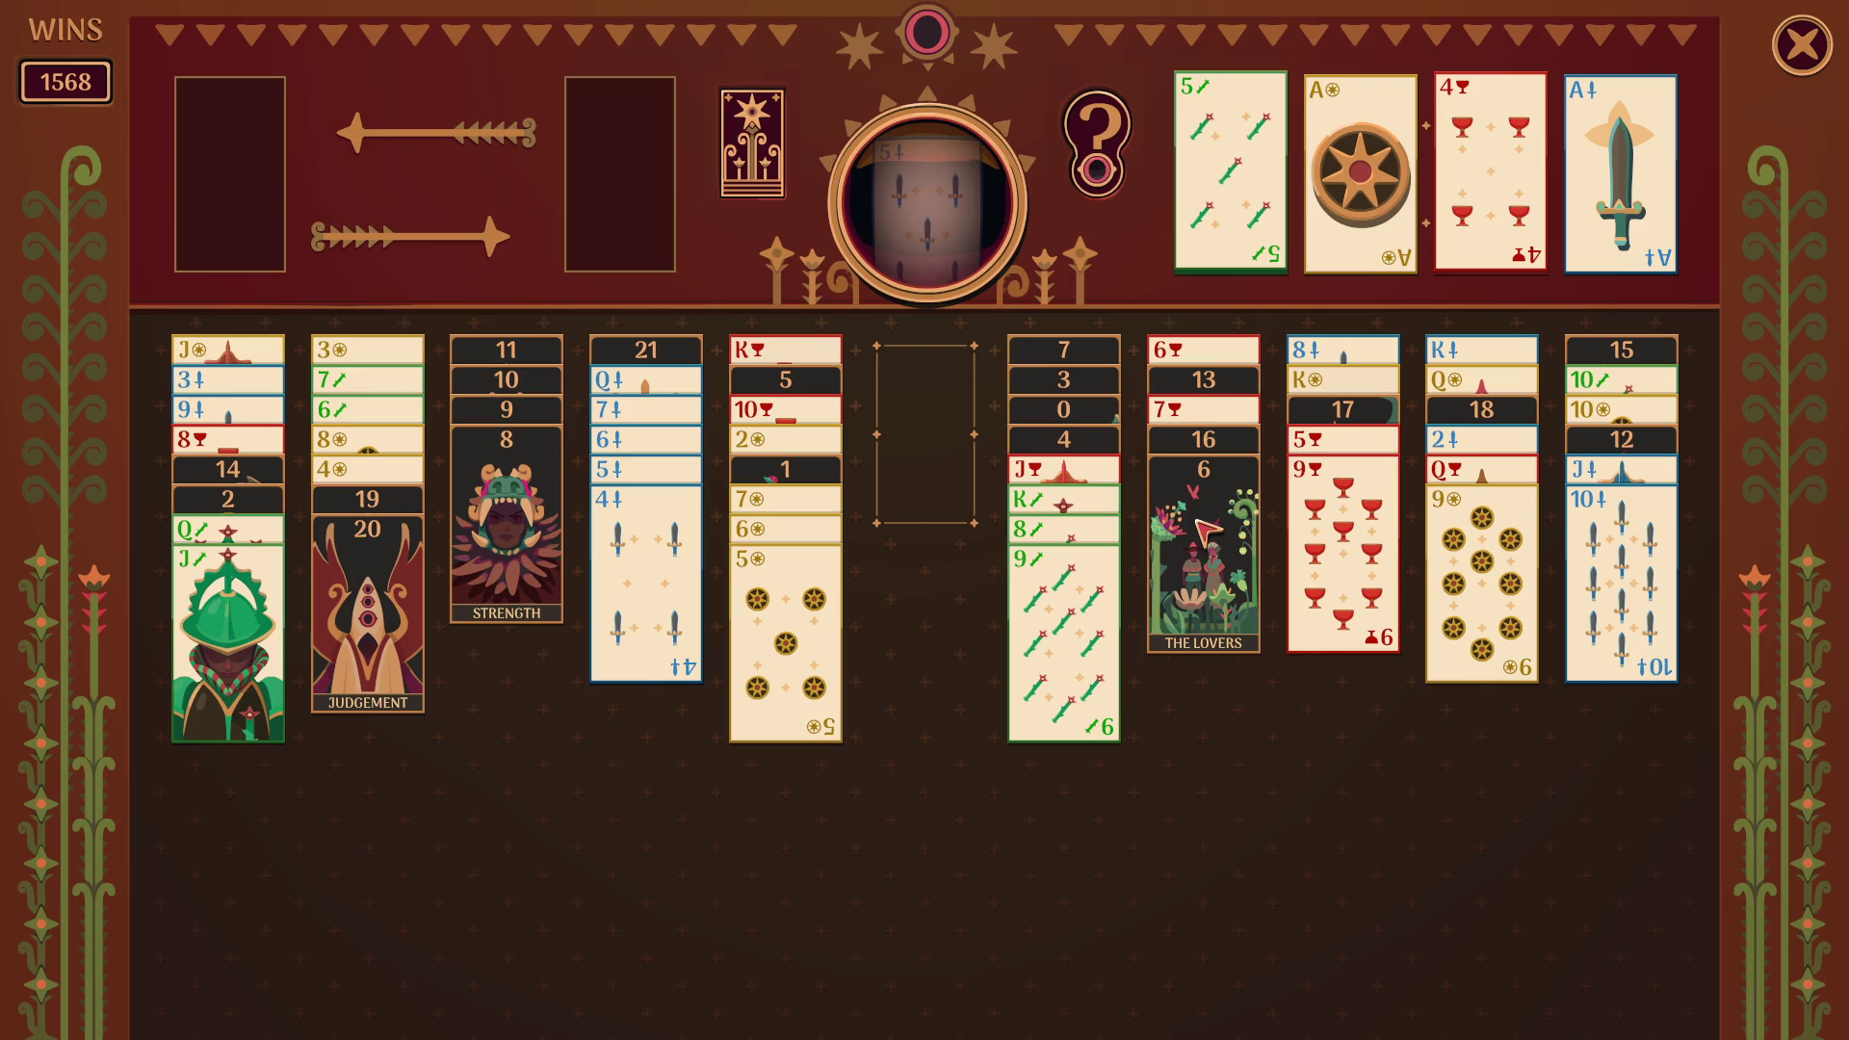
key("ctrl+z")
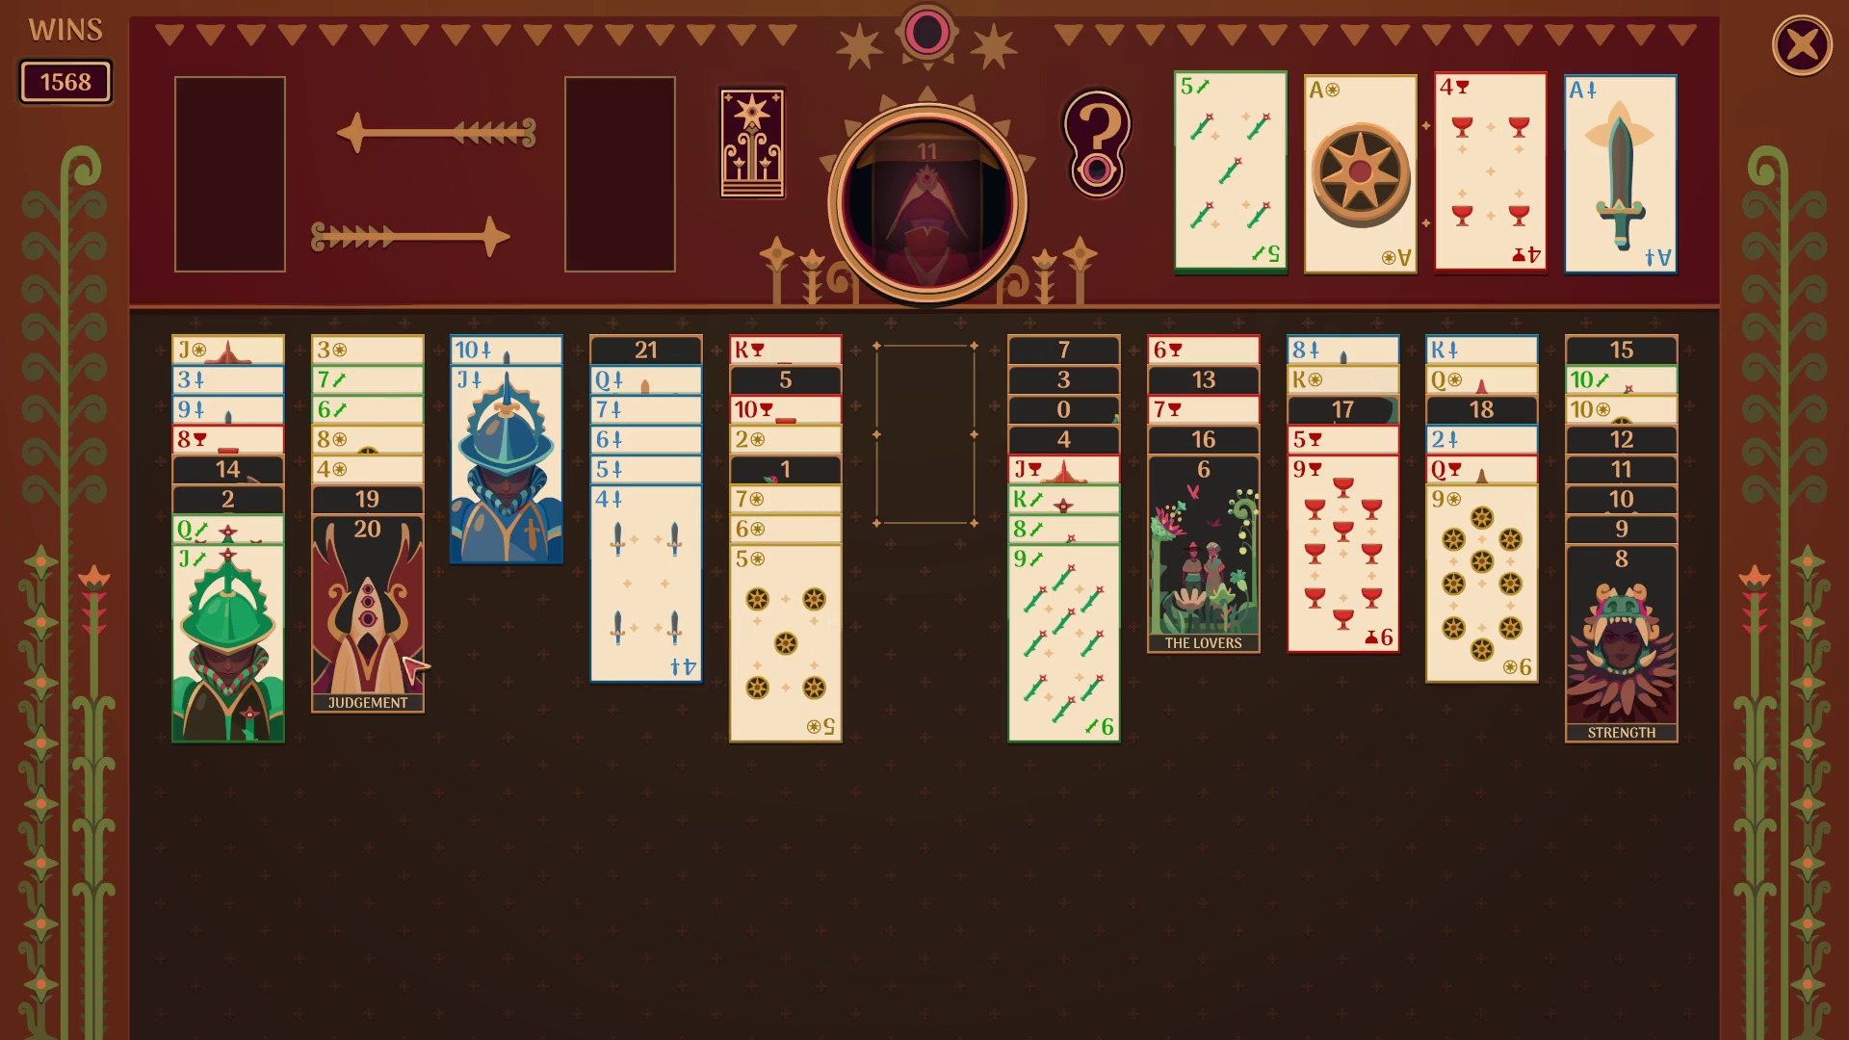
left_click(385, 597)
- Build the 4, 8 and 3 of pentacles onto their runs and shift the swords runs
left_click(384, 534)
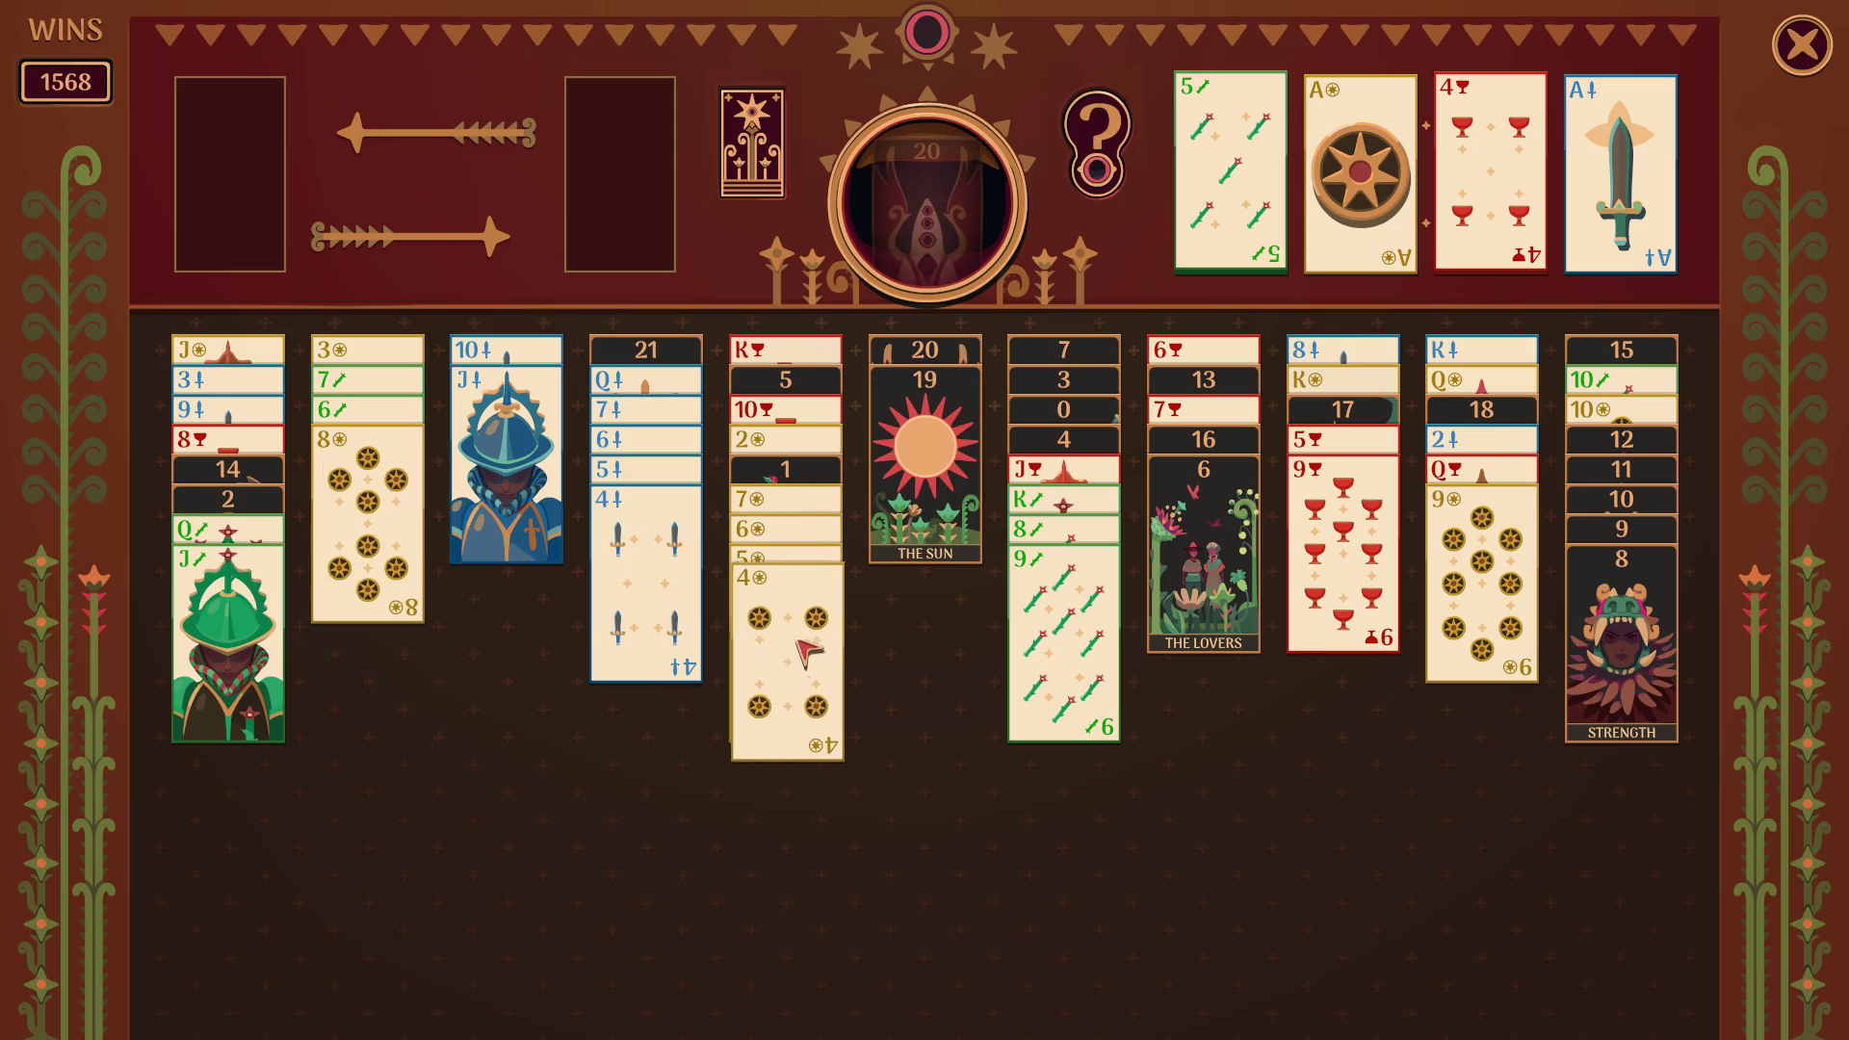
left_click_drag(345, 508, 1441, 587)
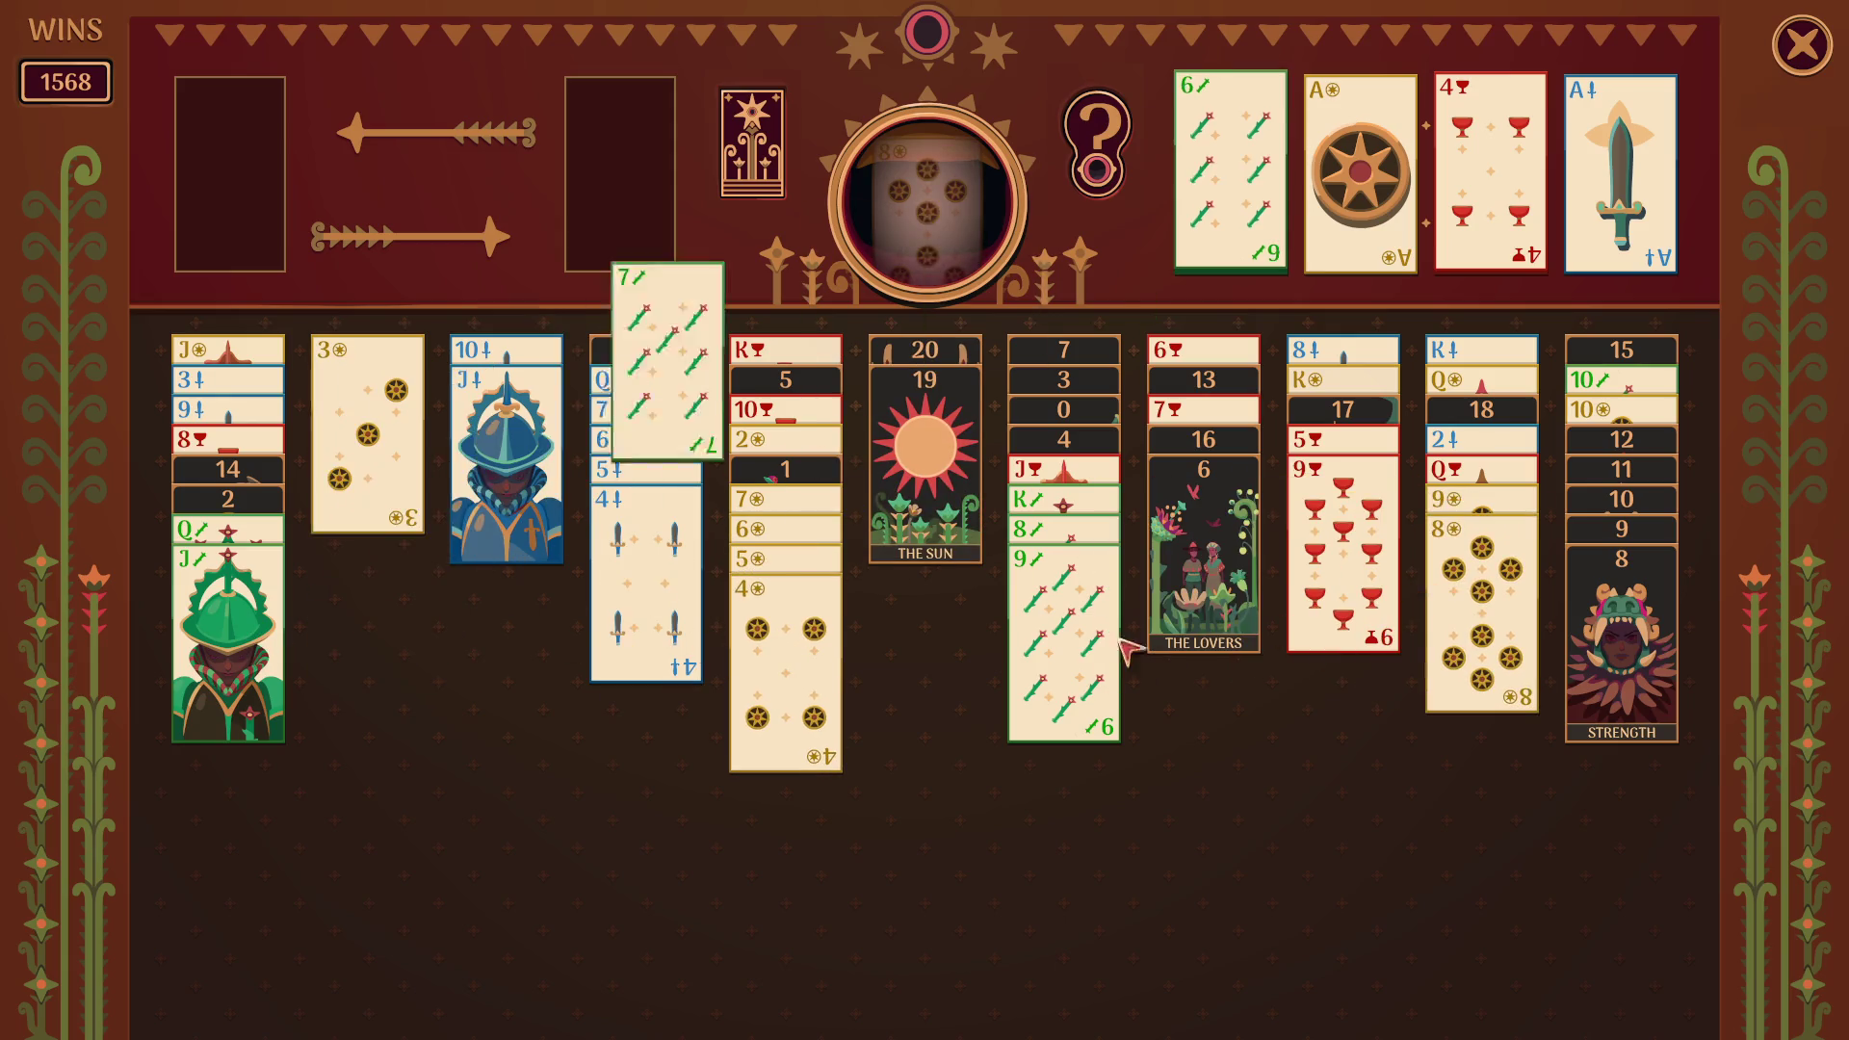
left_click(397, 443)
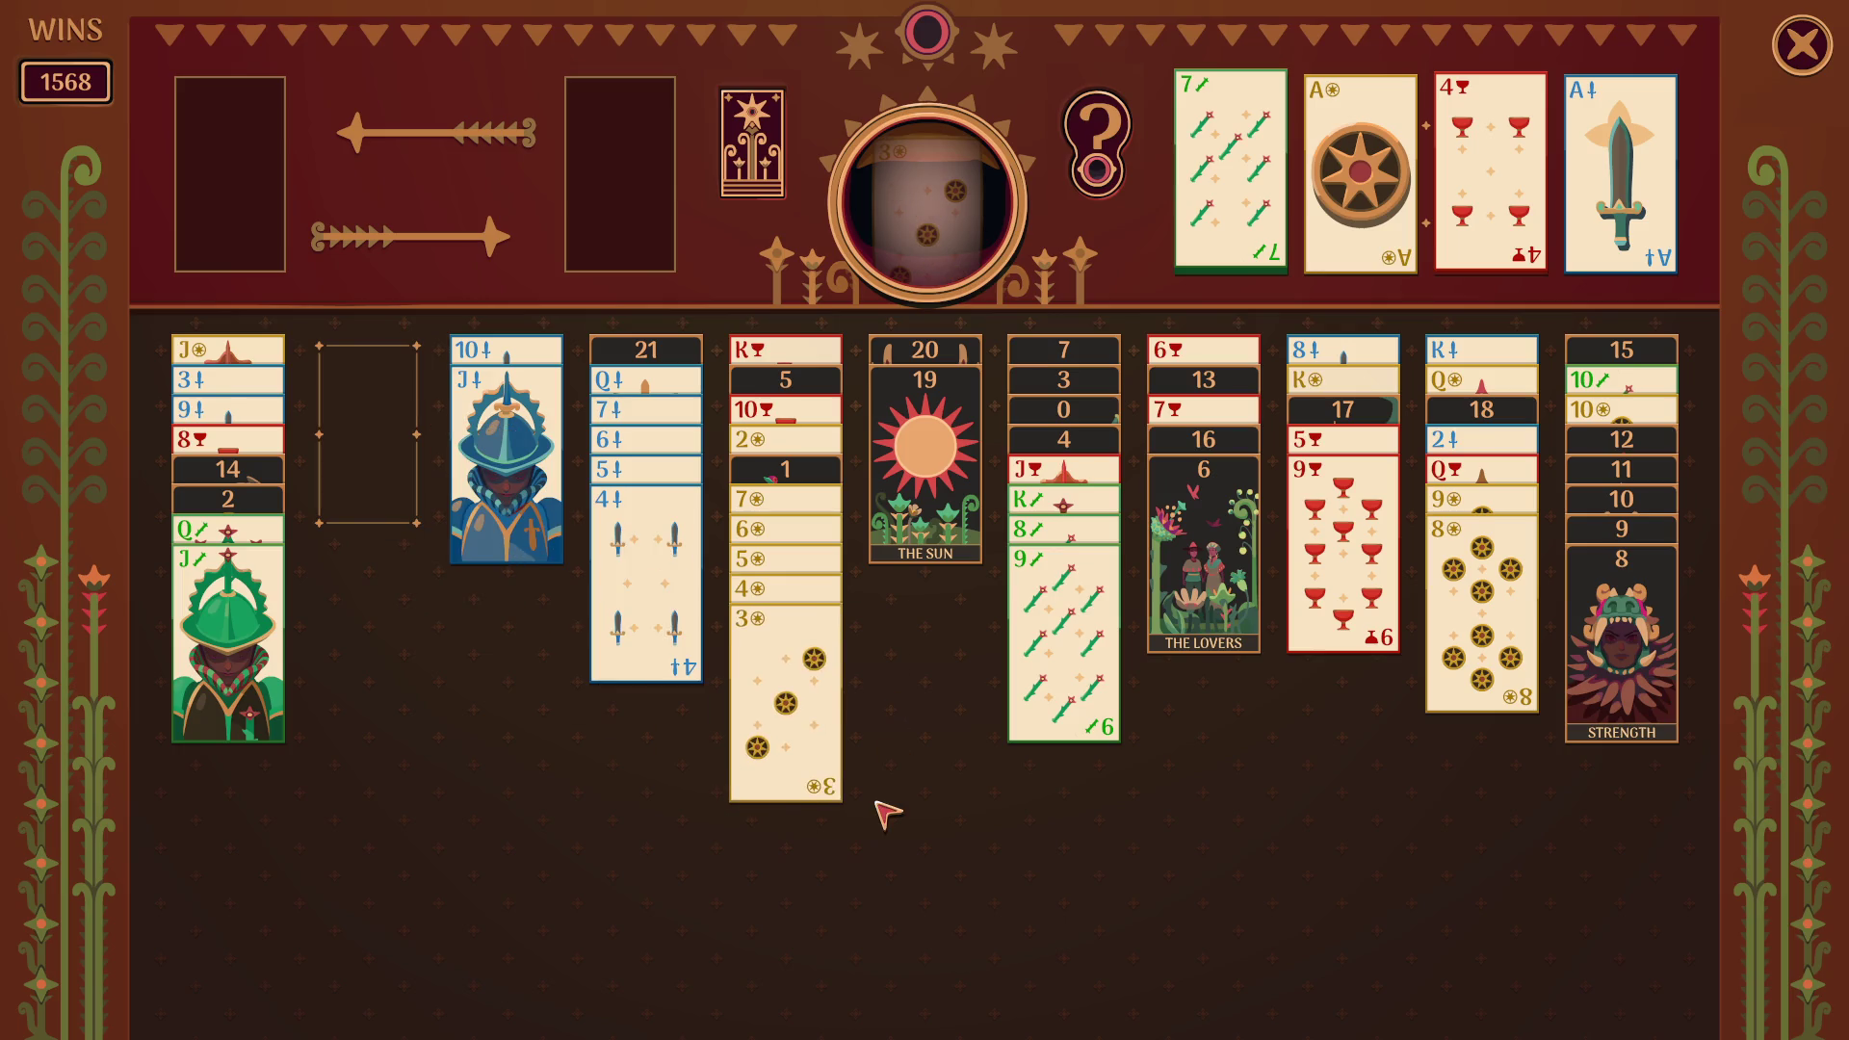
left_click(650, 664)
left_click(506, 482)
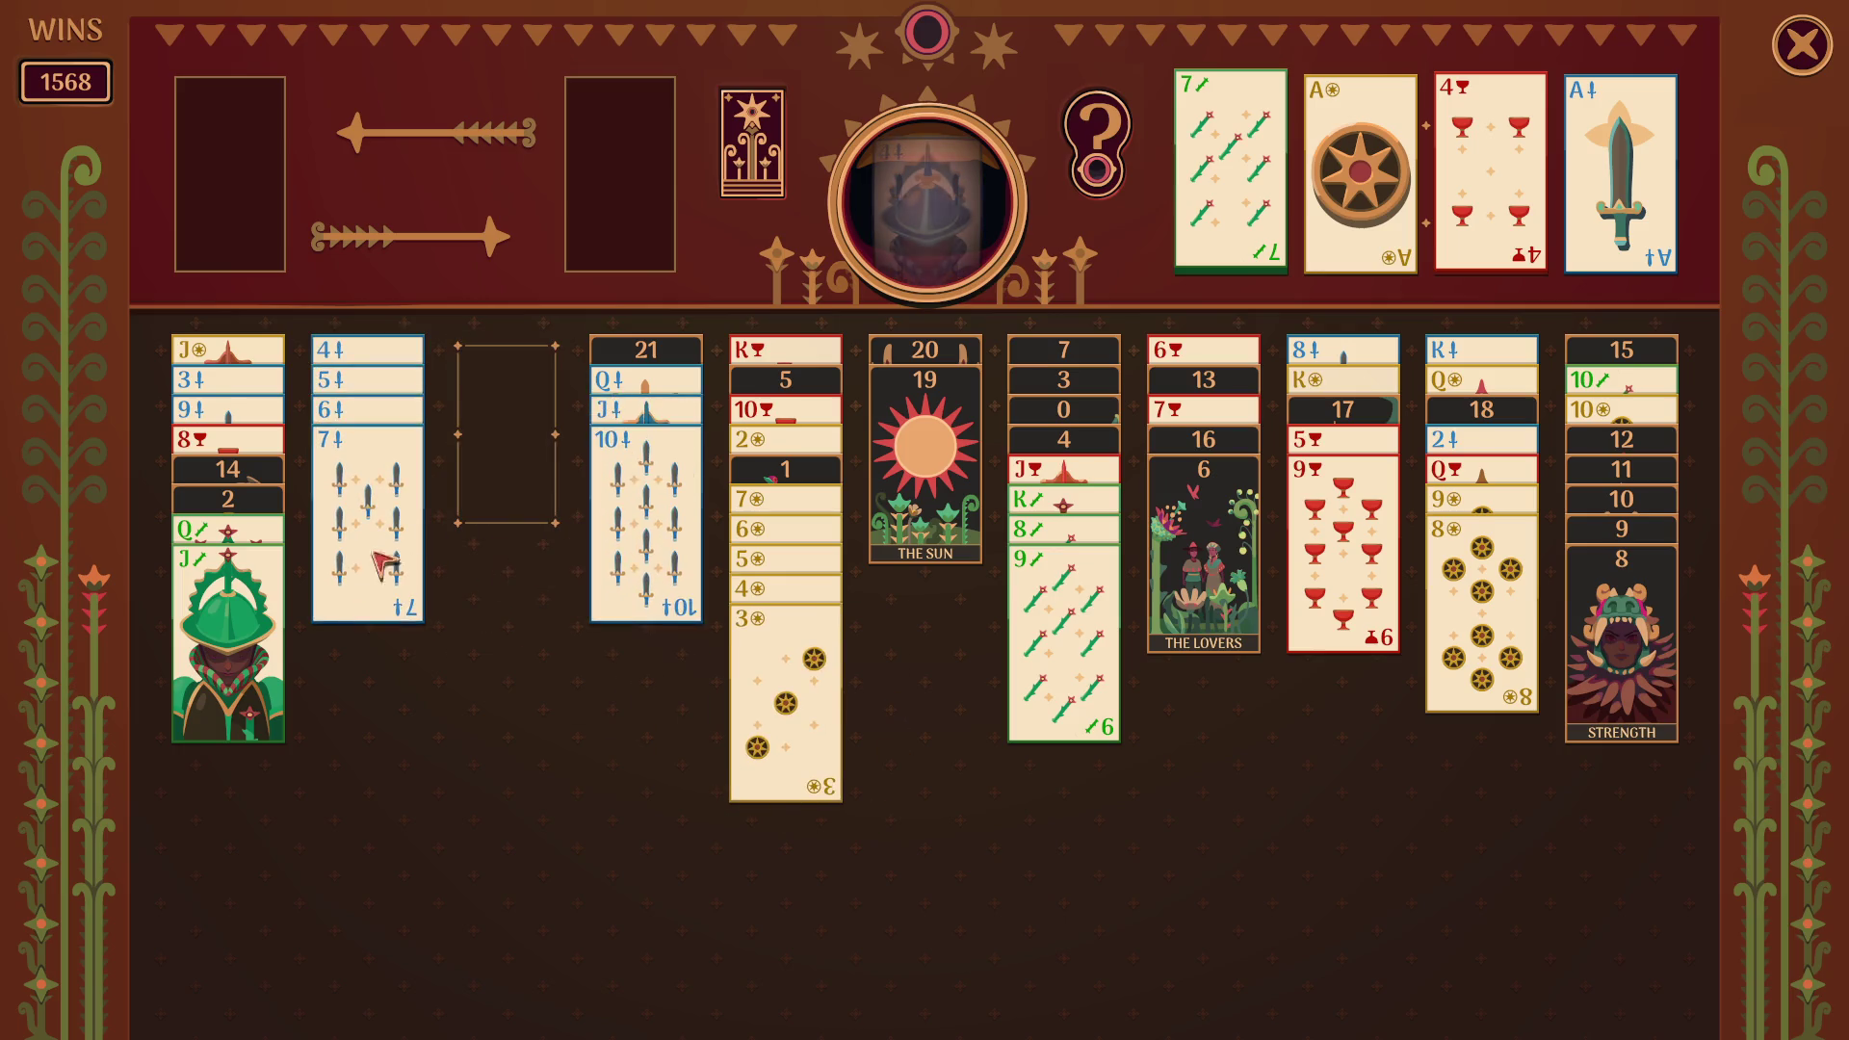
- Uncover The World and send The World, 20 and The Sun to the arcana foundation
left_click(616, 380)
left_click(501, 404)
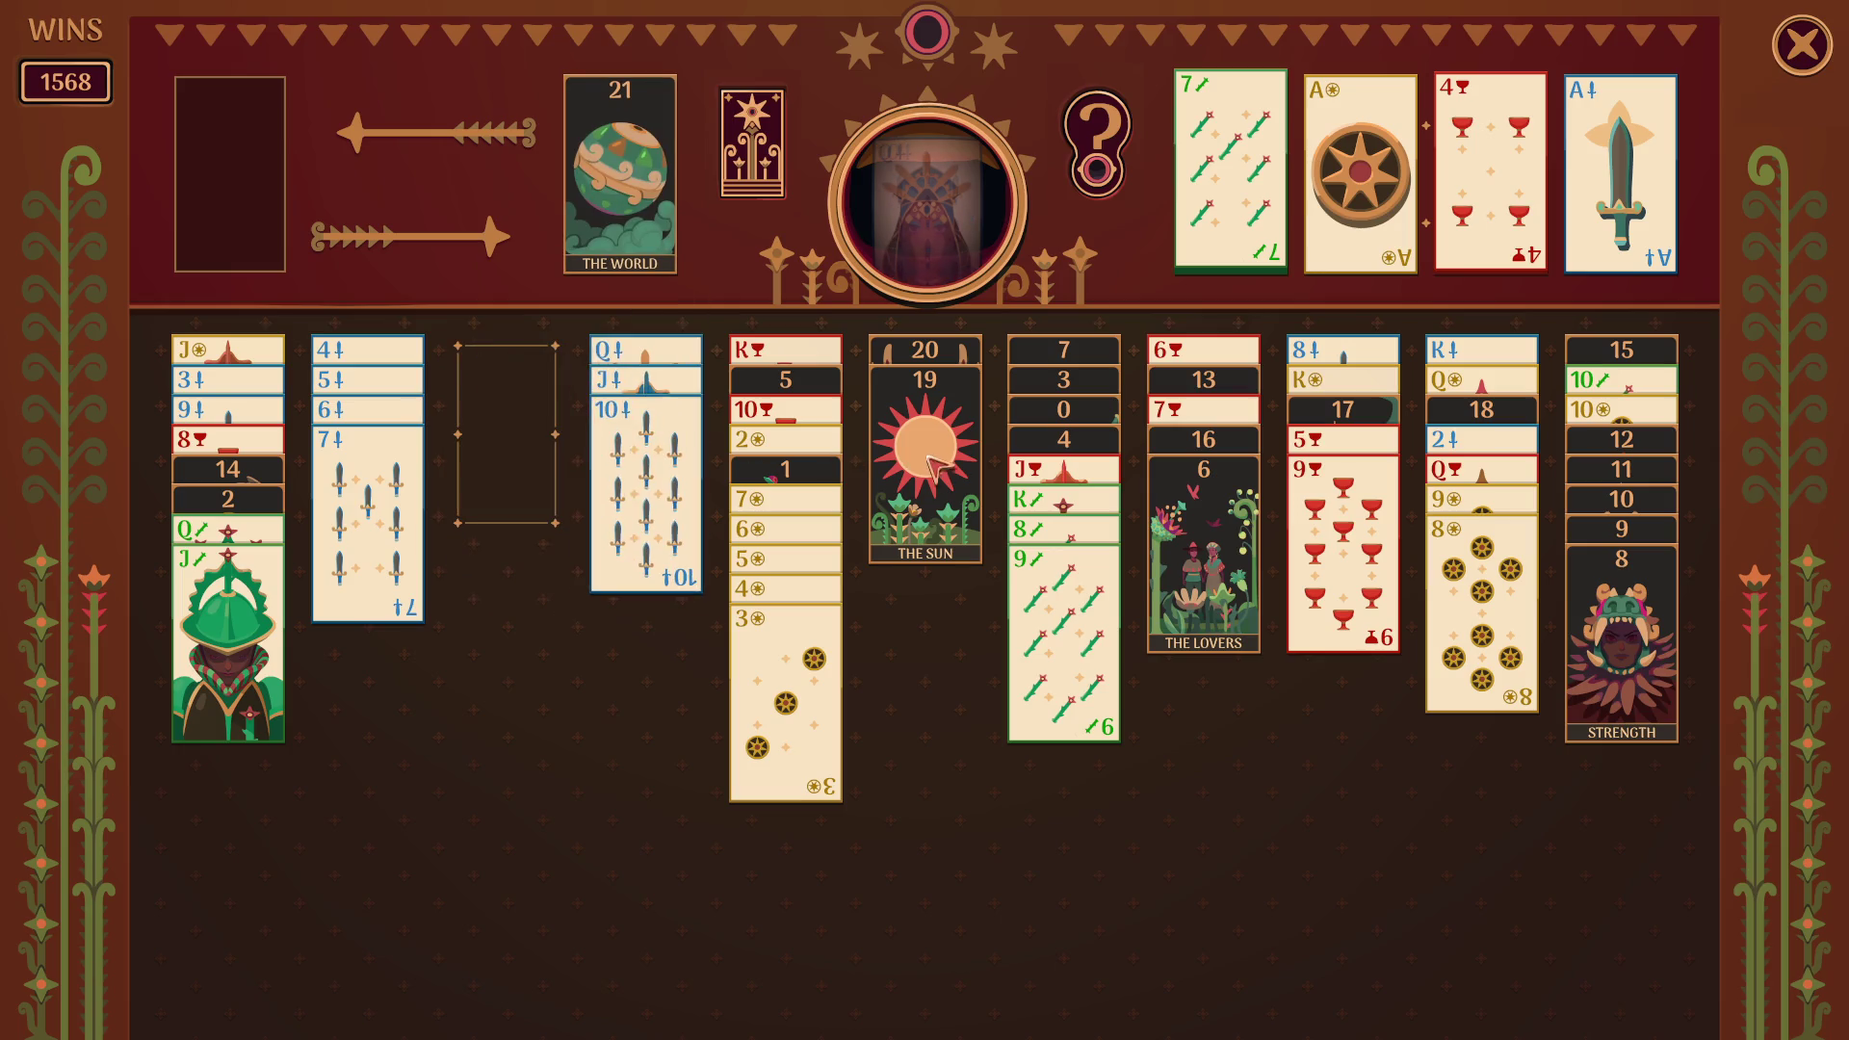
left_click(934, 467)
left_click(424, 554)
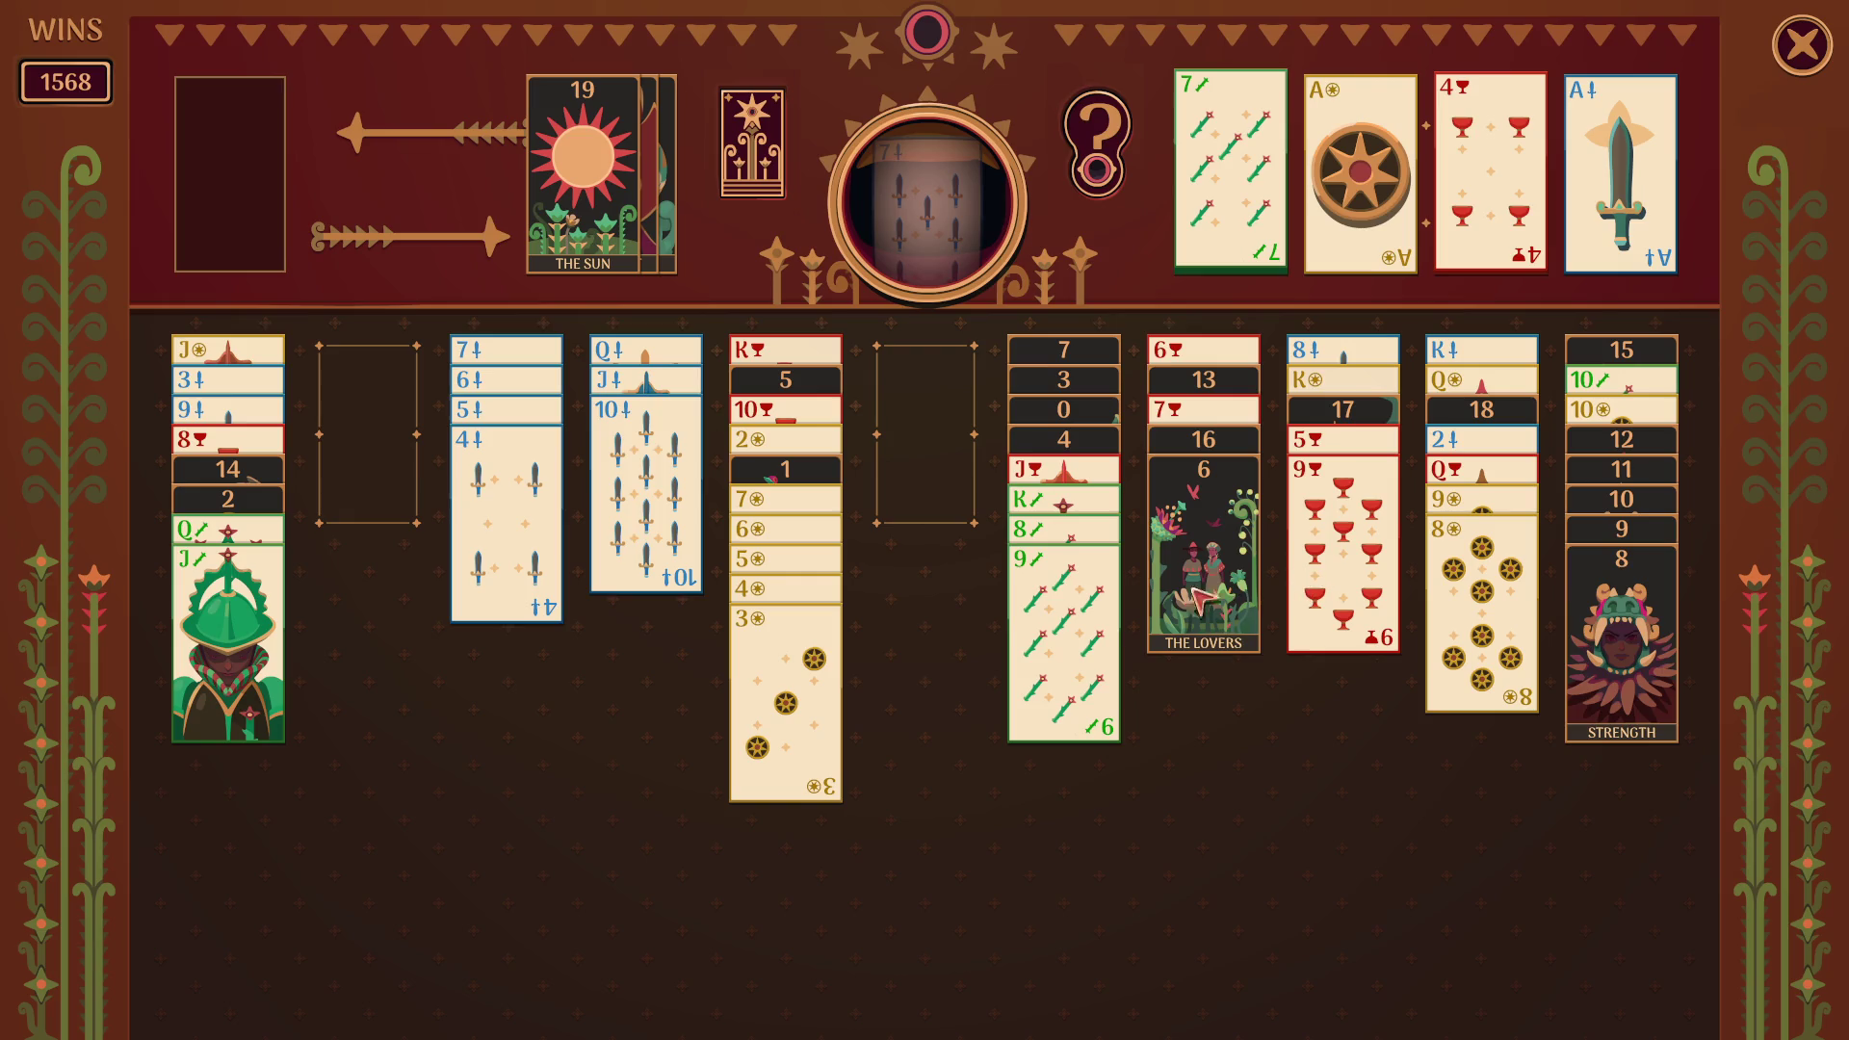
left_click(826, 708)
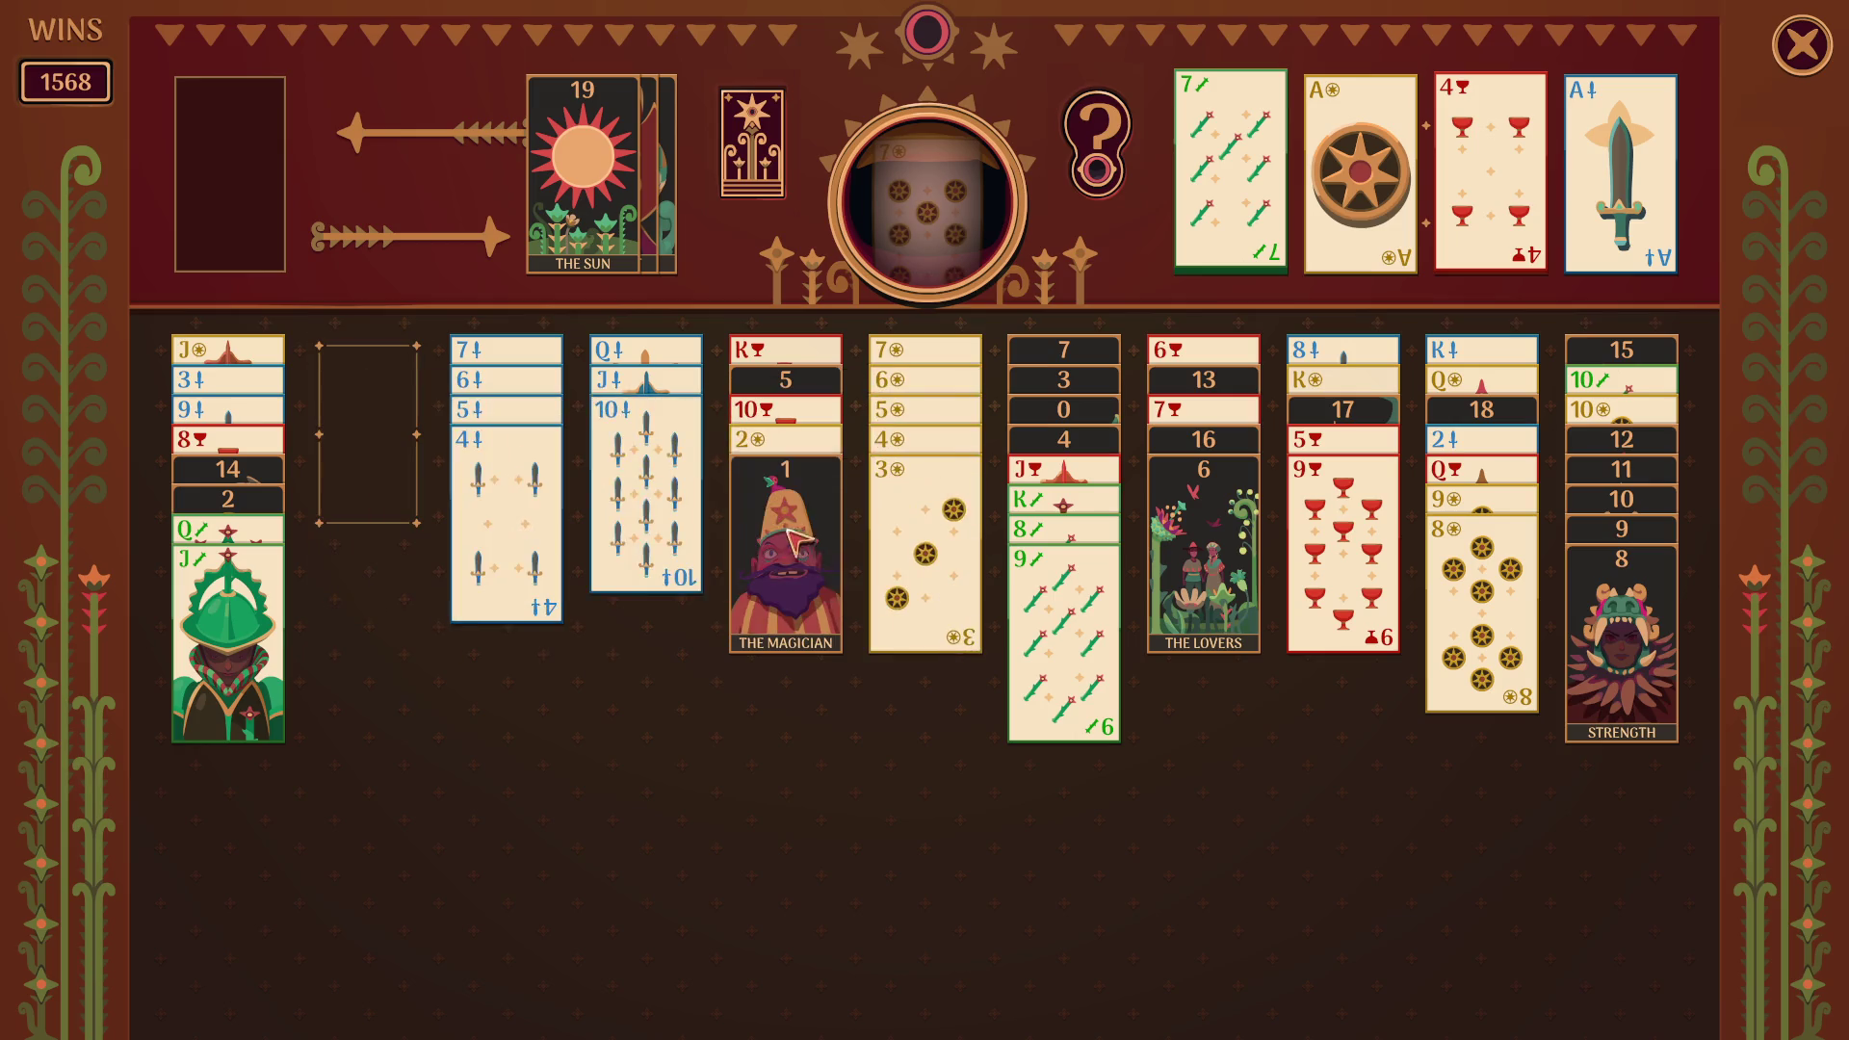
- Move The Magician to the empty column, the 9 of cups onto the 10, and the wands queen–jack to a free column
left_click(807, 539)
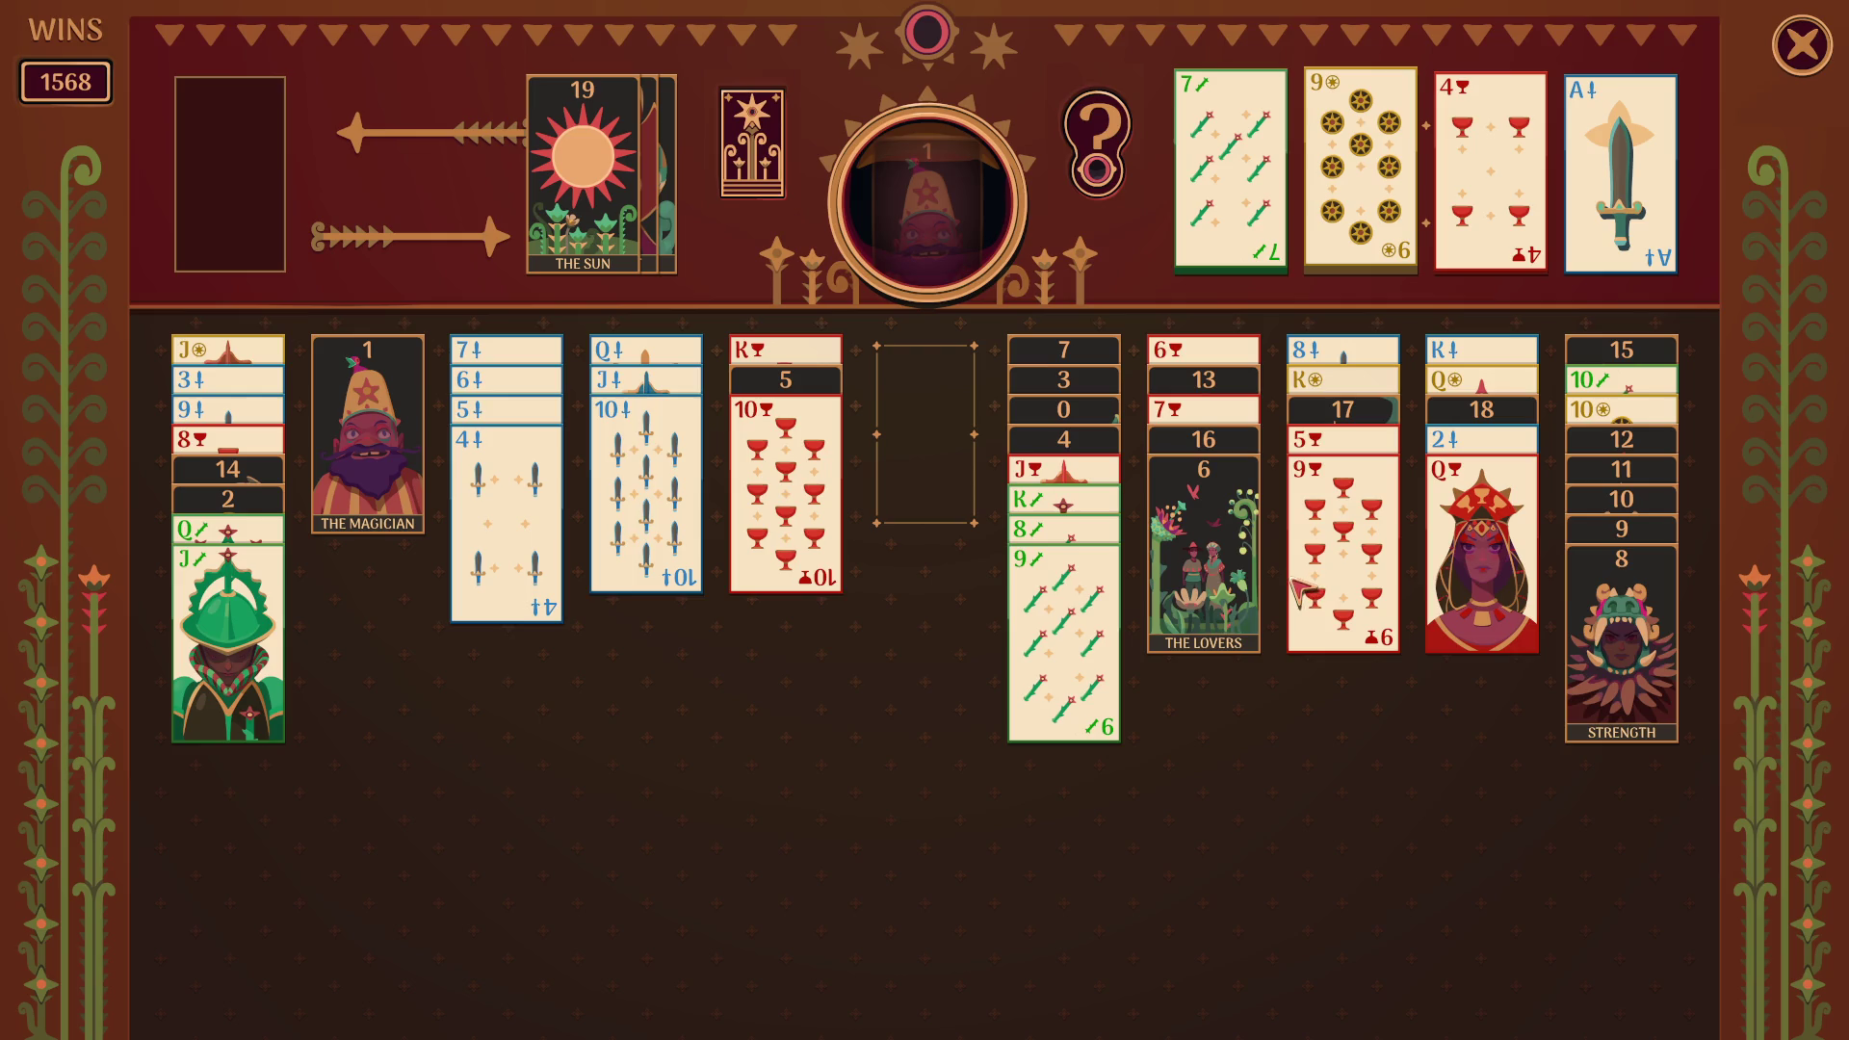
left_click(1349, 563)
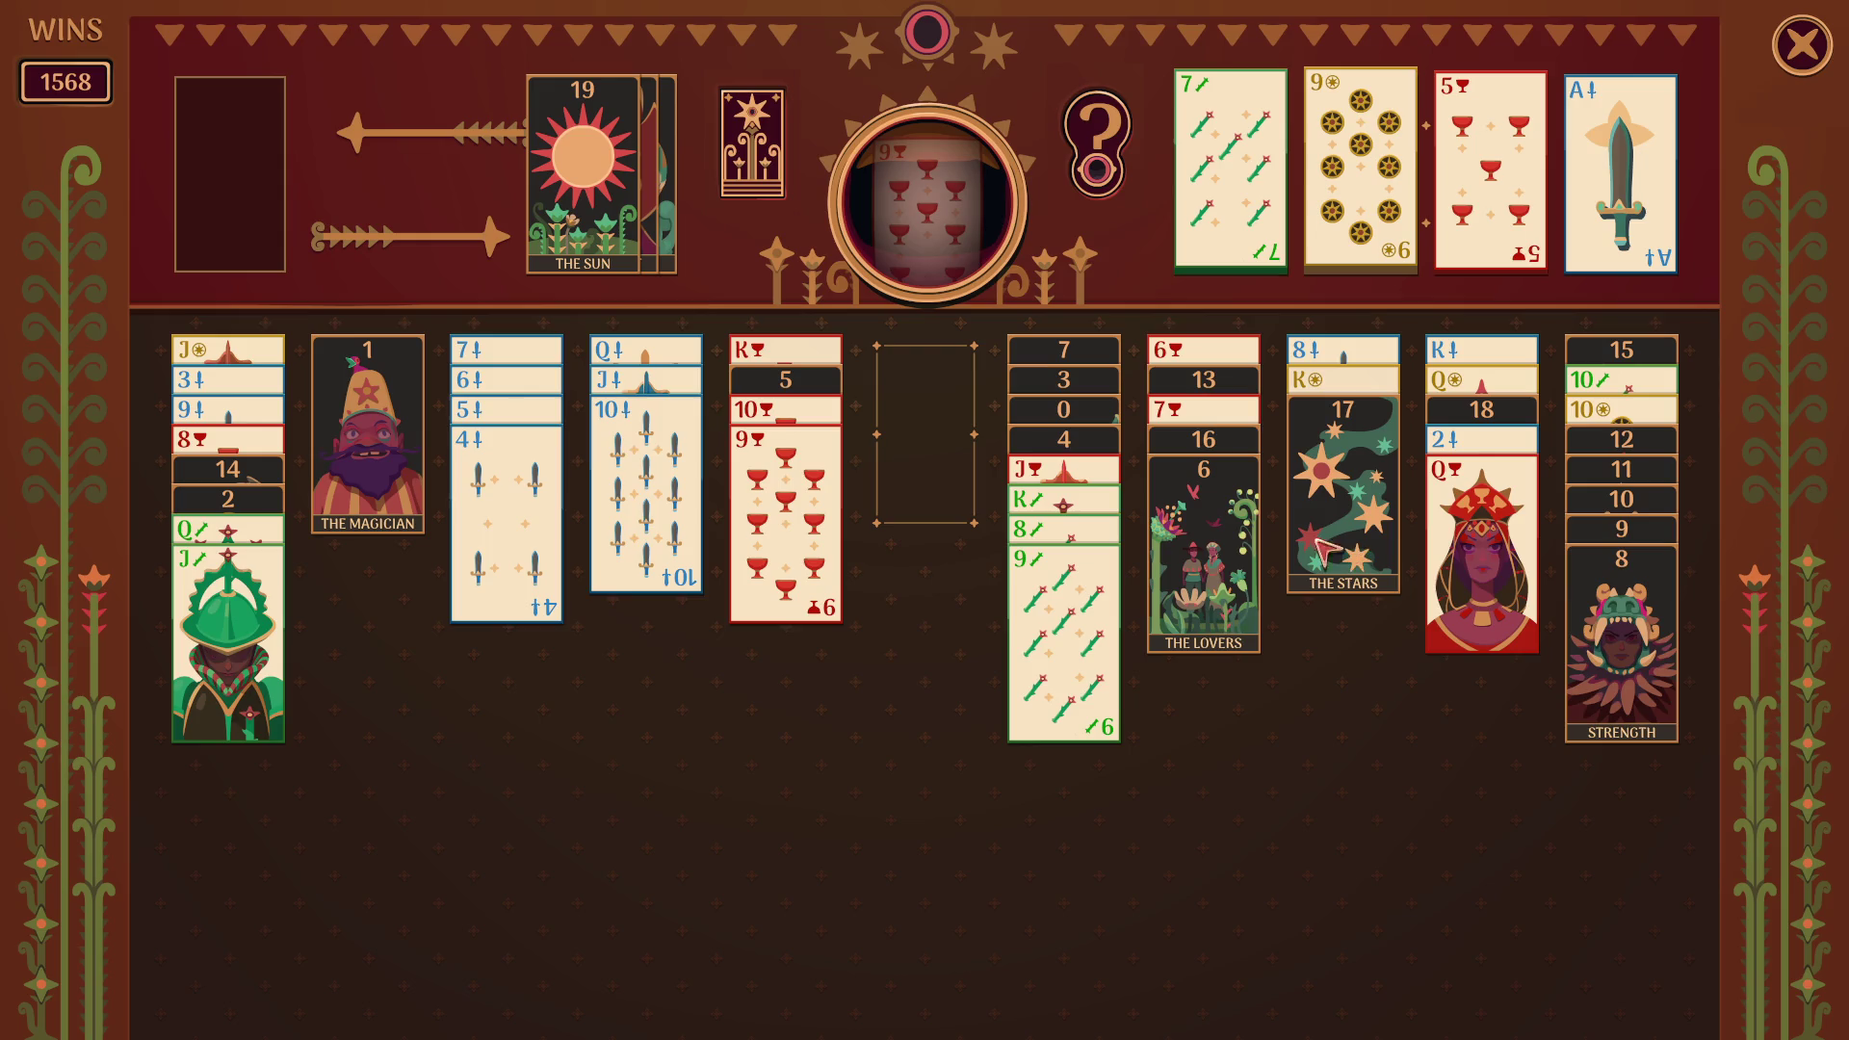
mouse_move(1242, 568)
left_mouse_down()
mouse_move(1078, 635)
mouse_move(1184, 661)
mouse_move(1247, 601)
mouse_move(1237, 592)
left_mouse_up()
key("ctrl+z")
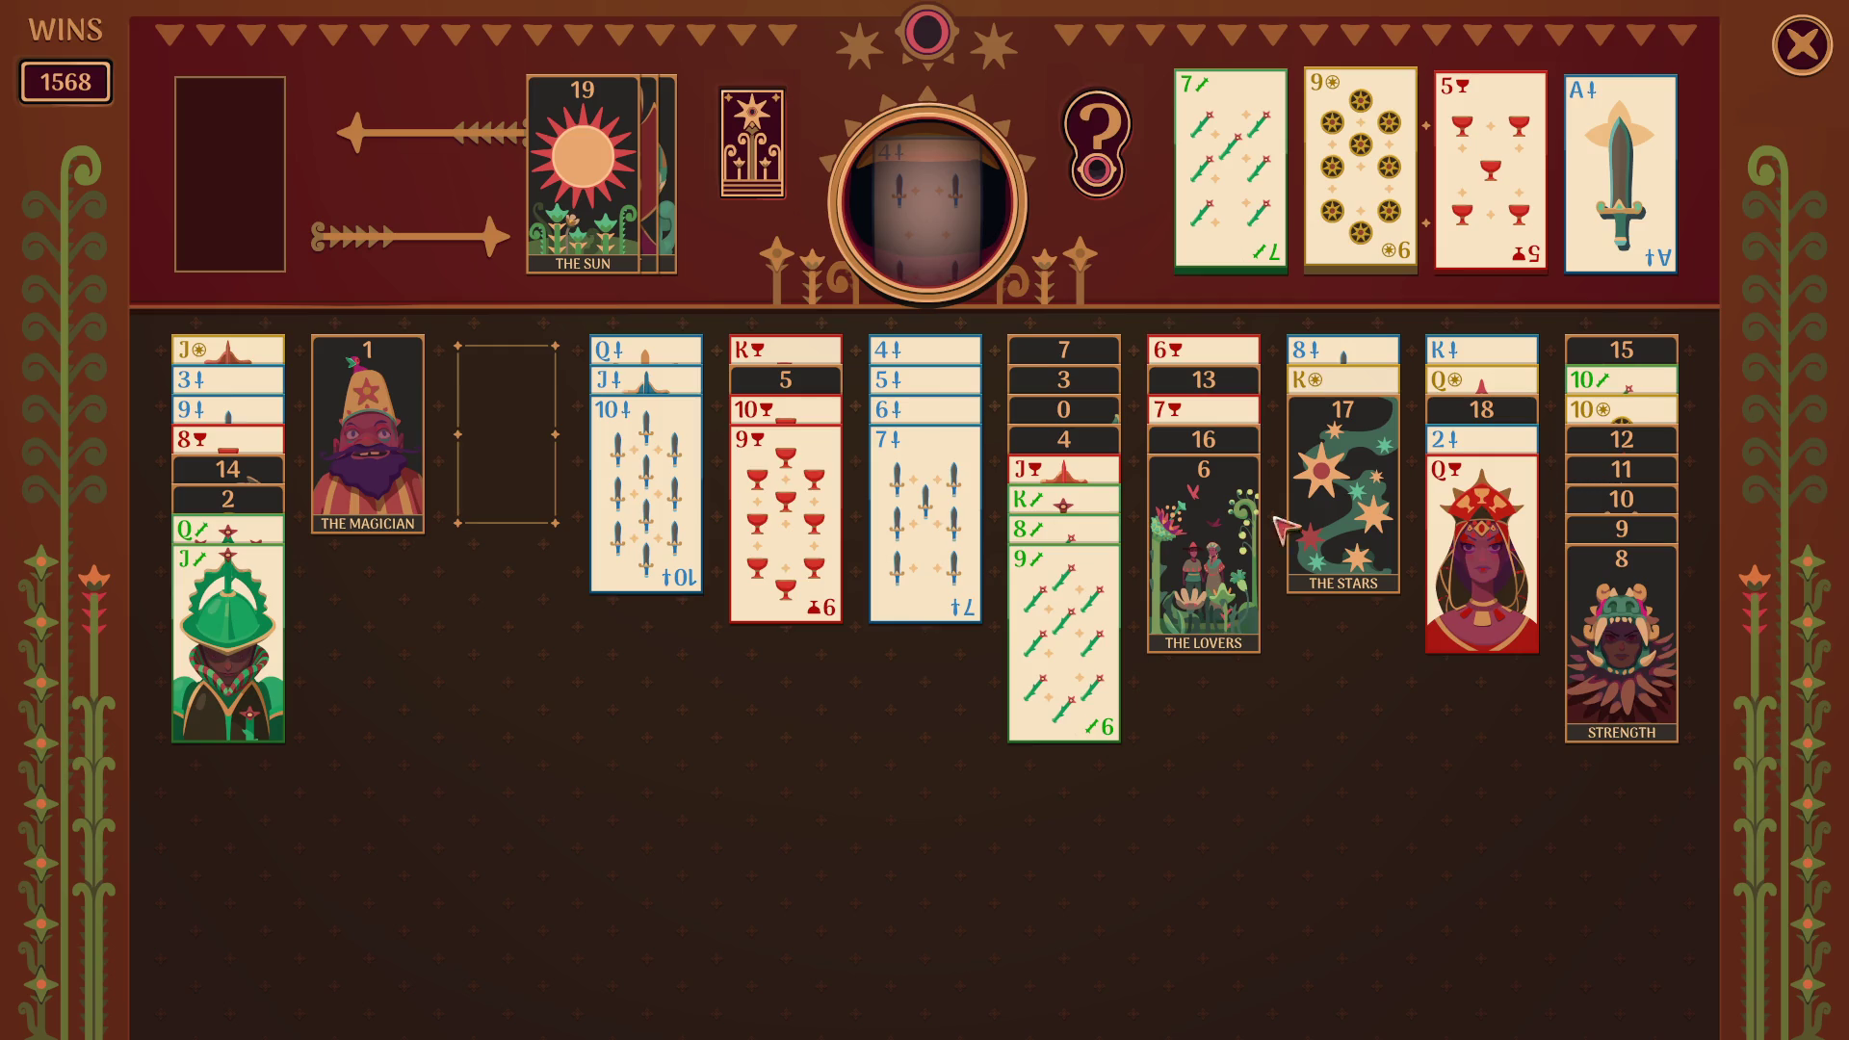
left_click(238, 614)
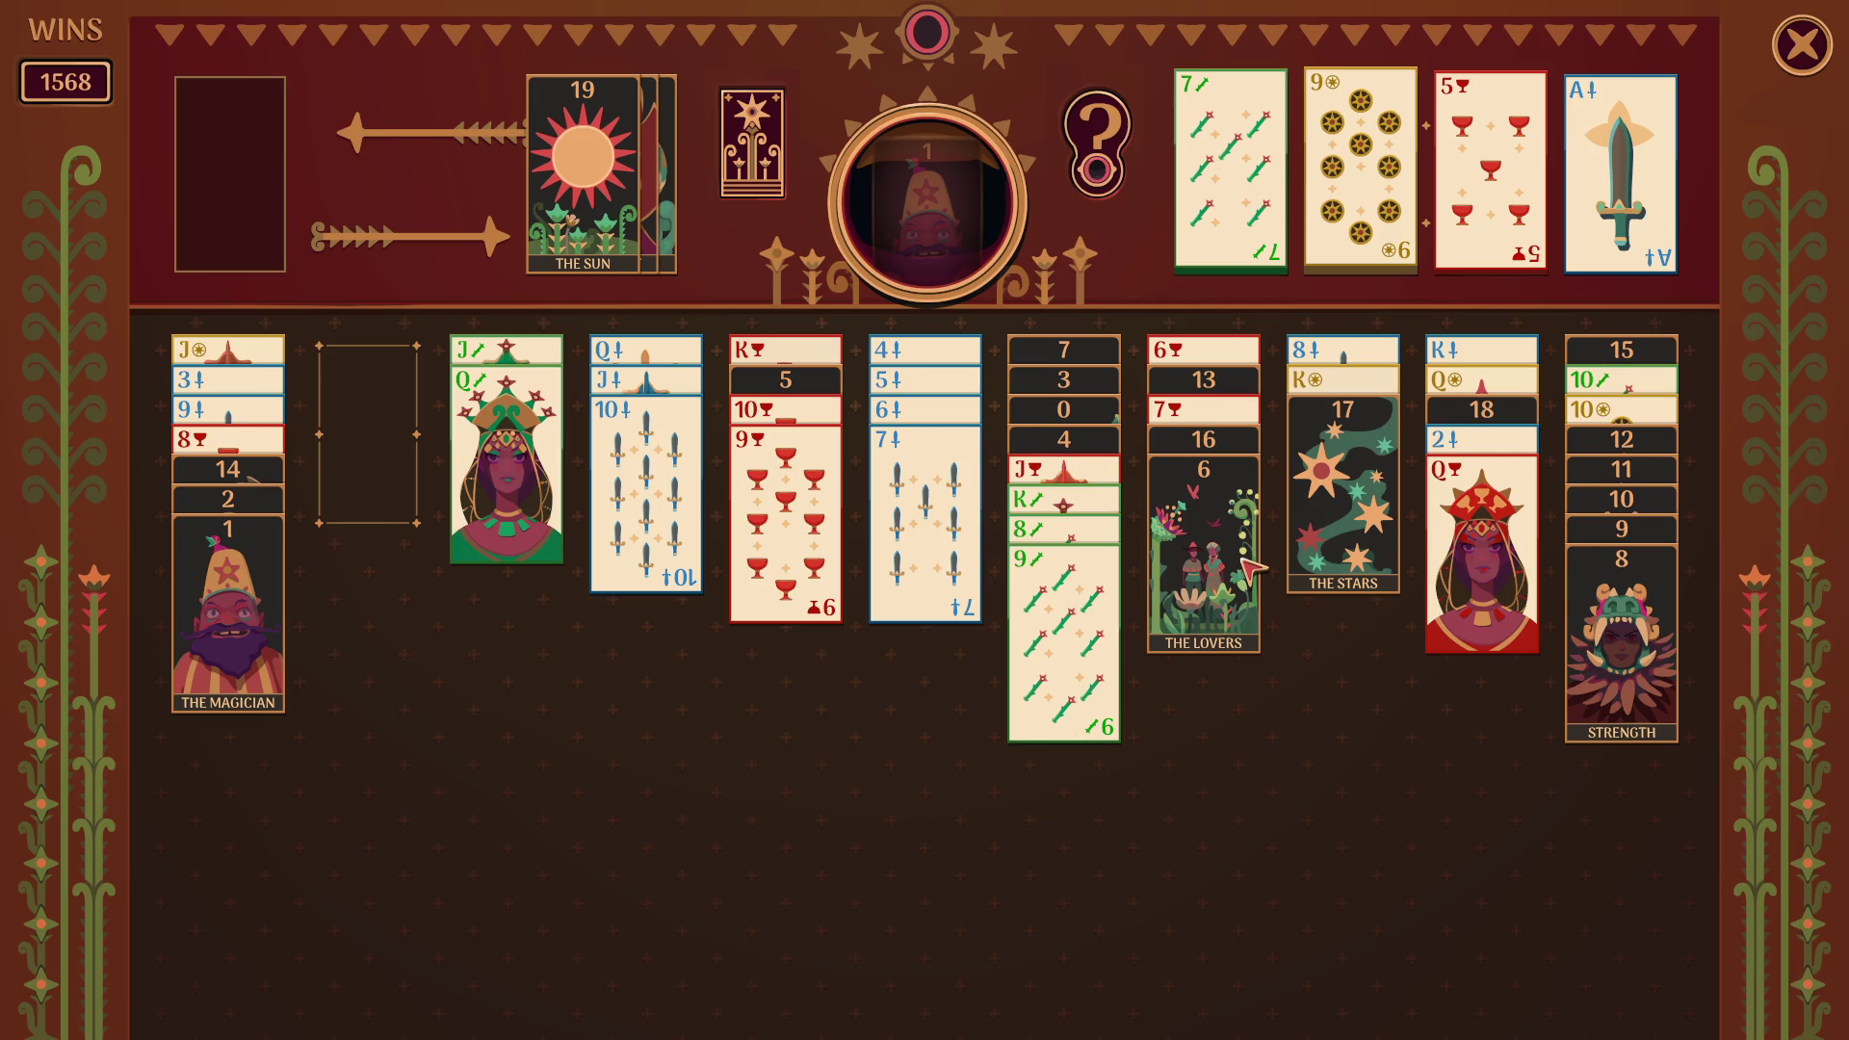
- Place the 9 of wands and the queen–jack on the king, and stack the 9–12 arcana onto Strength
mouse_move(1059, 616)
left_mouse_down()
mouse_move(669, 578)
mouse_move(414, 433)
left_mouse_up()
left_click(482, 452)
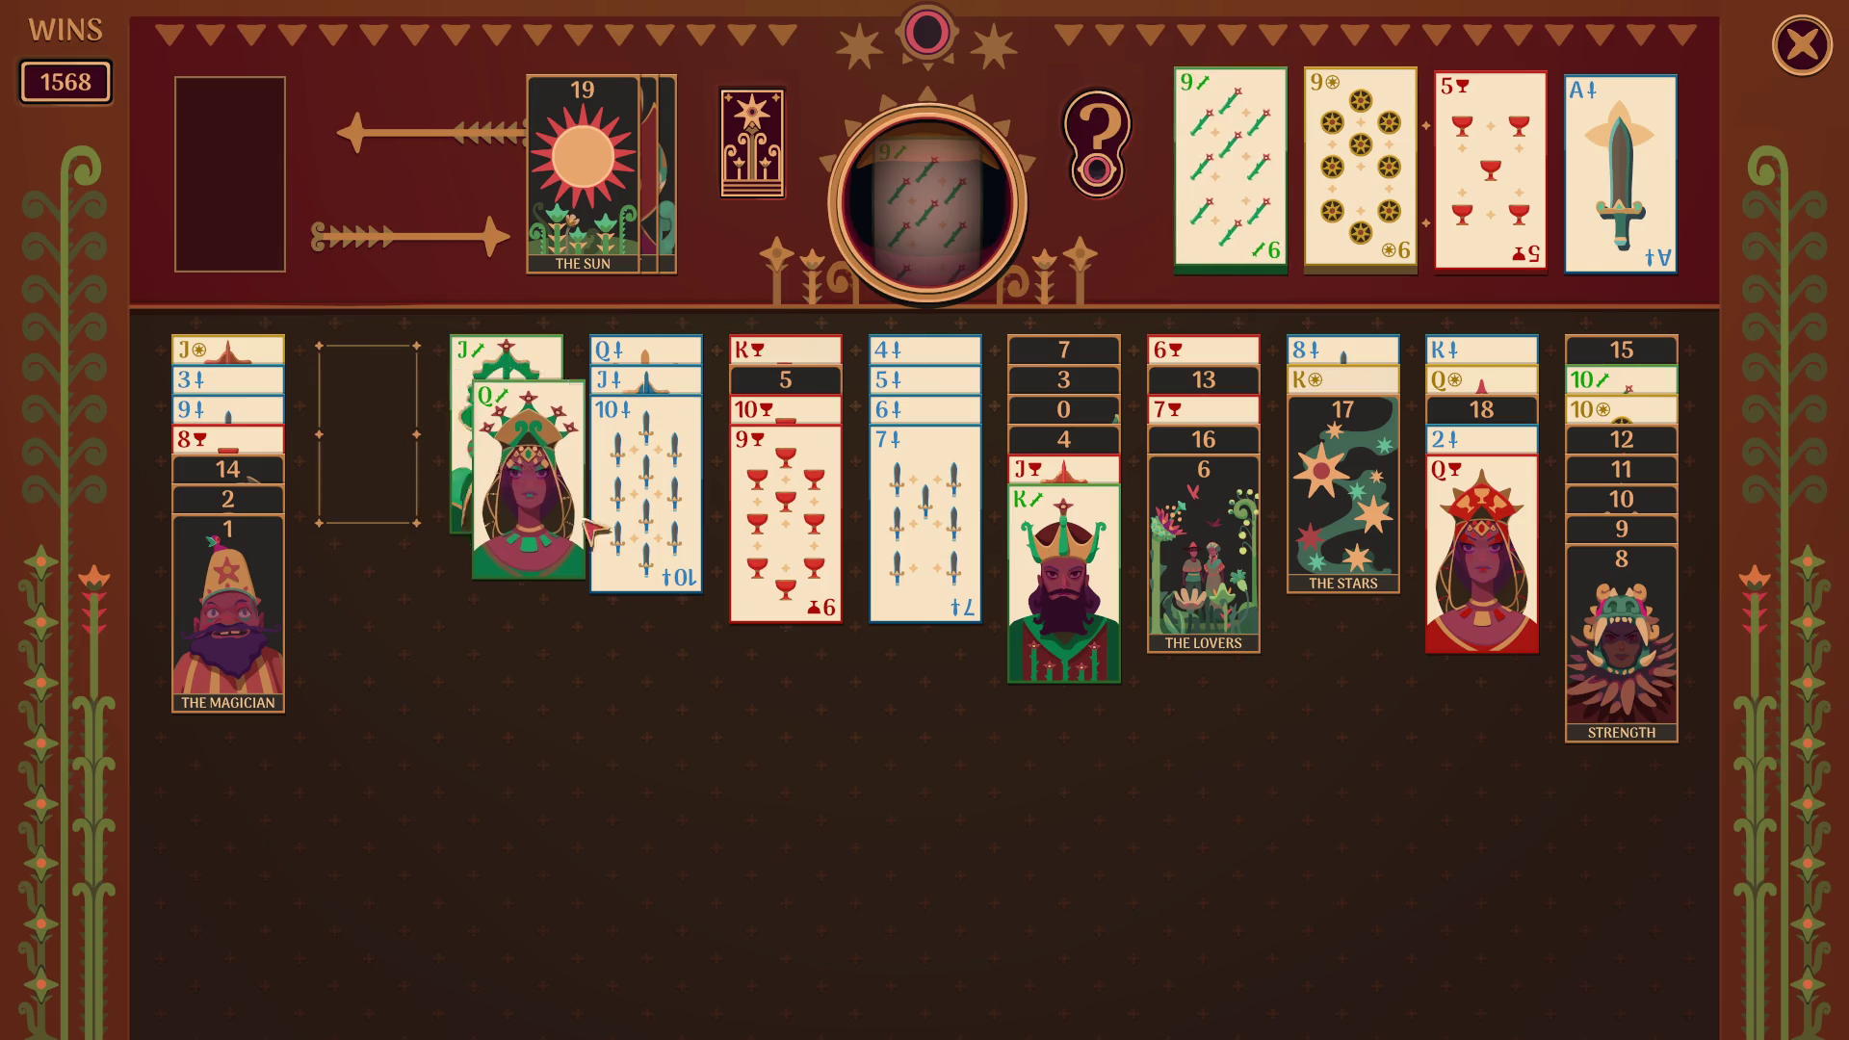
mouse_move(1620, 655)
left_mouse_down()
mouse_move(945, 720)
mouse_move(916, 674)
mouse_move(547, 438)
left_mouse_up()
left_click_drag(1620, 617, 507, 501)
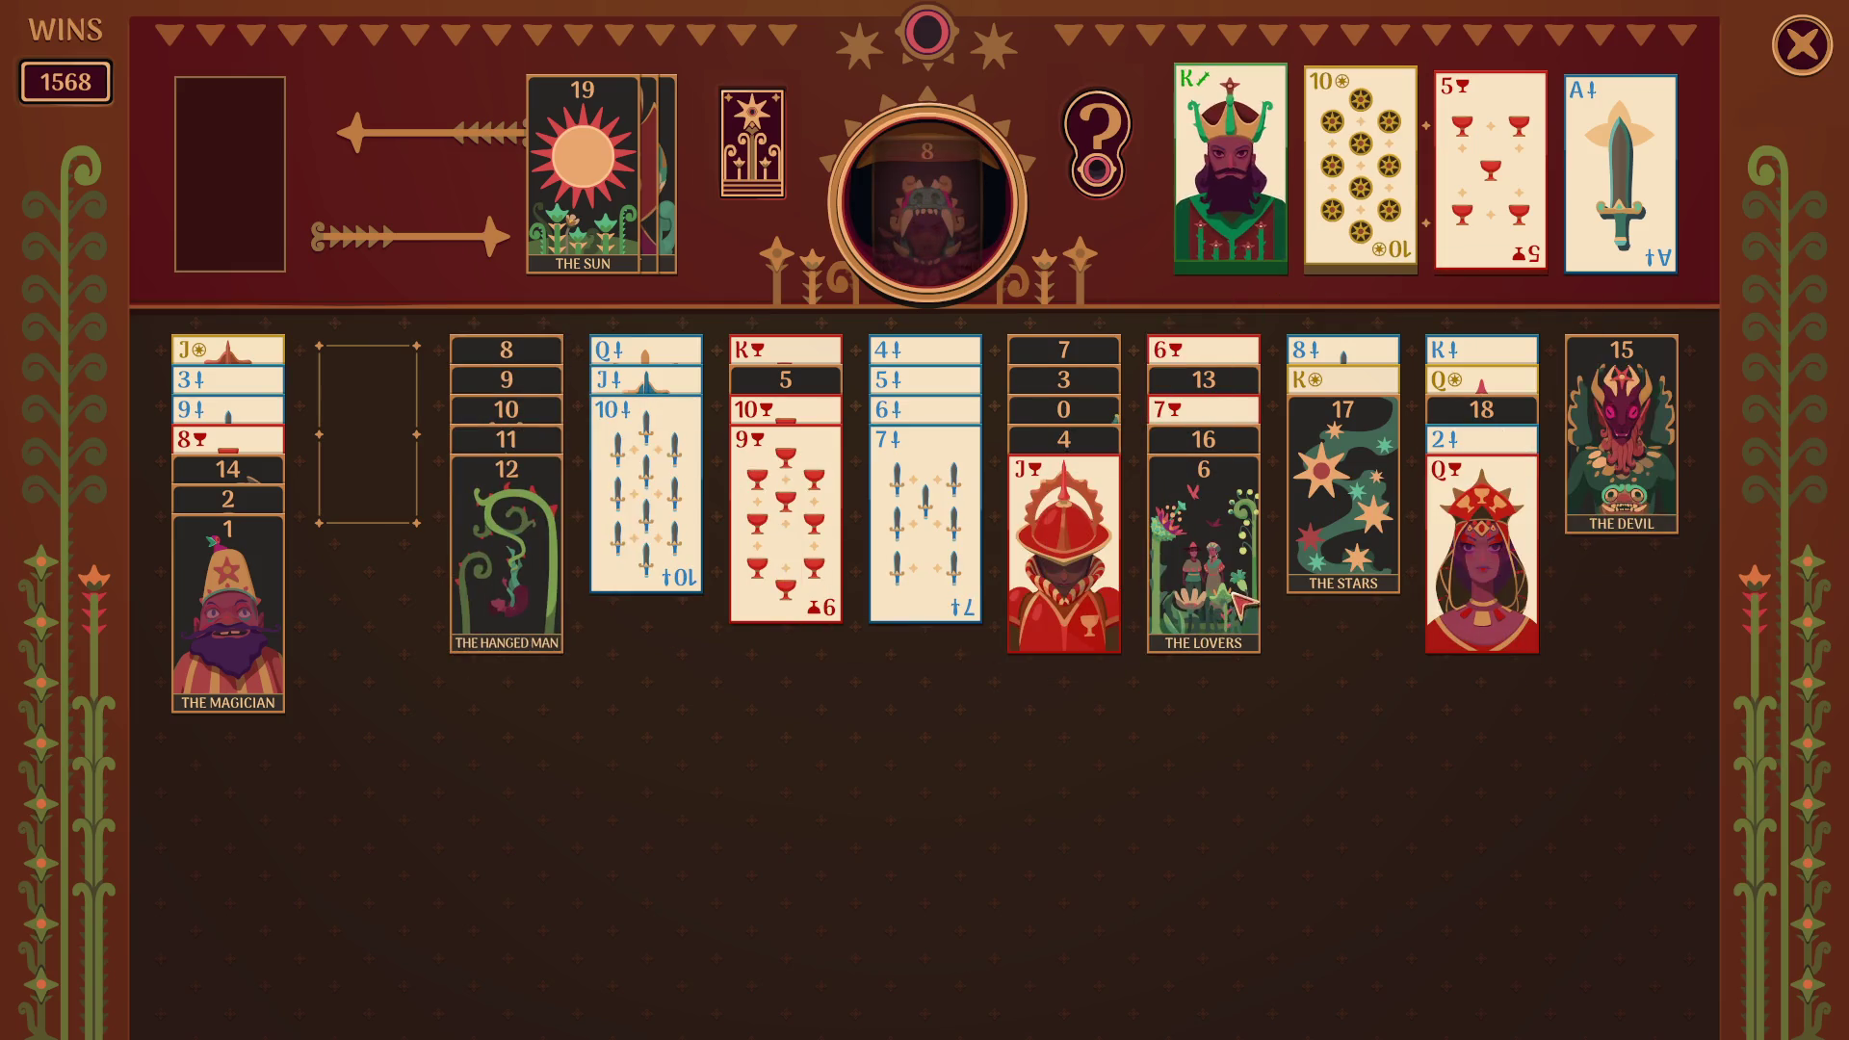
- Move The Lovers to the second column, The Tower and The Devil onto The Stars, and the queen of cups onto its jack
left_click(1251, 617)
left_click_drag(1254, 546, 1372, 520)
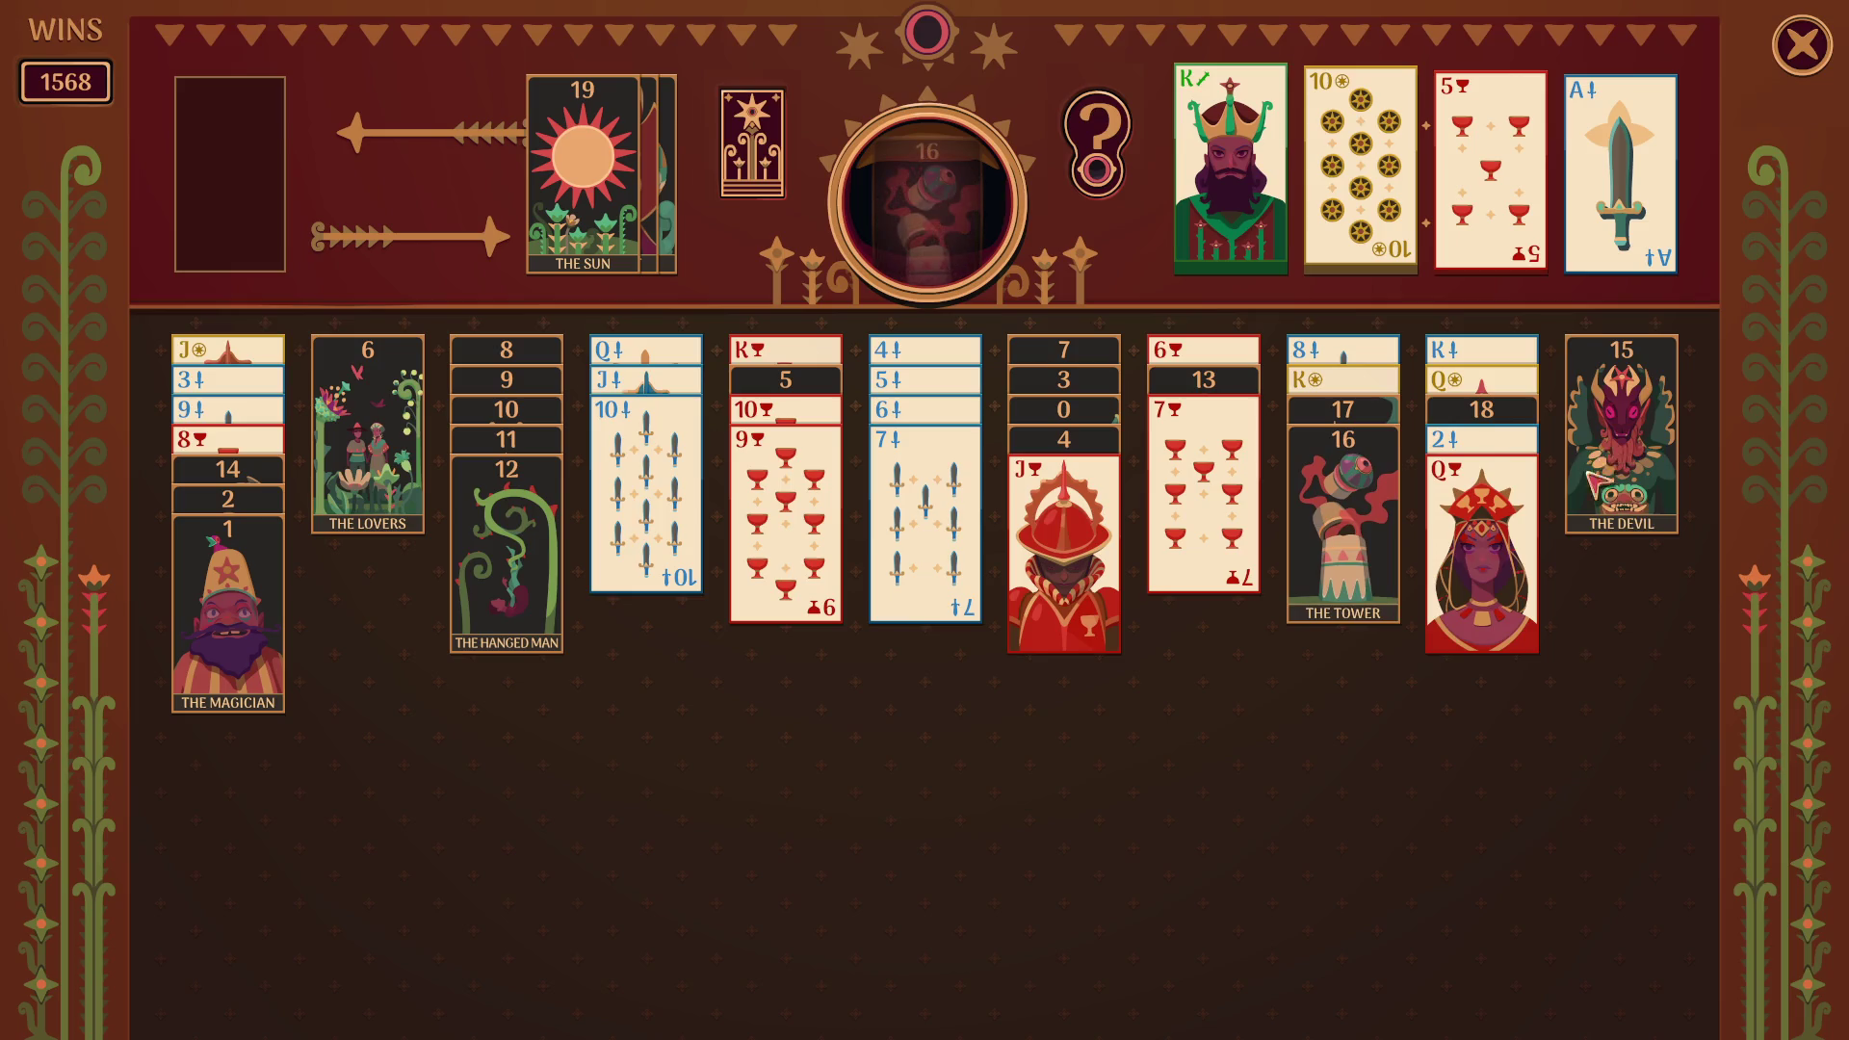
left_click(1622, 433)
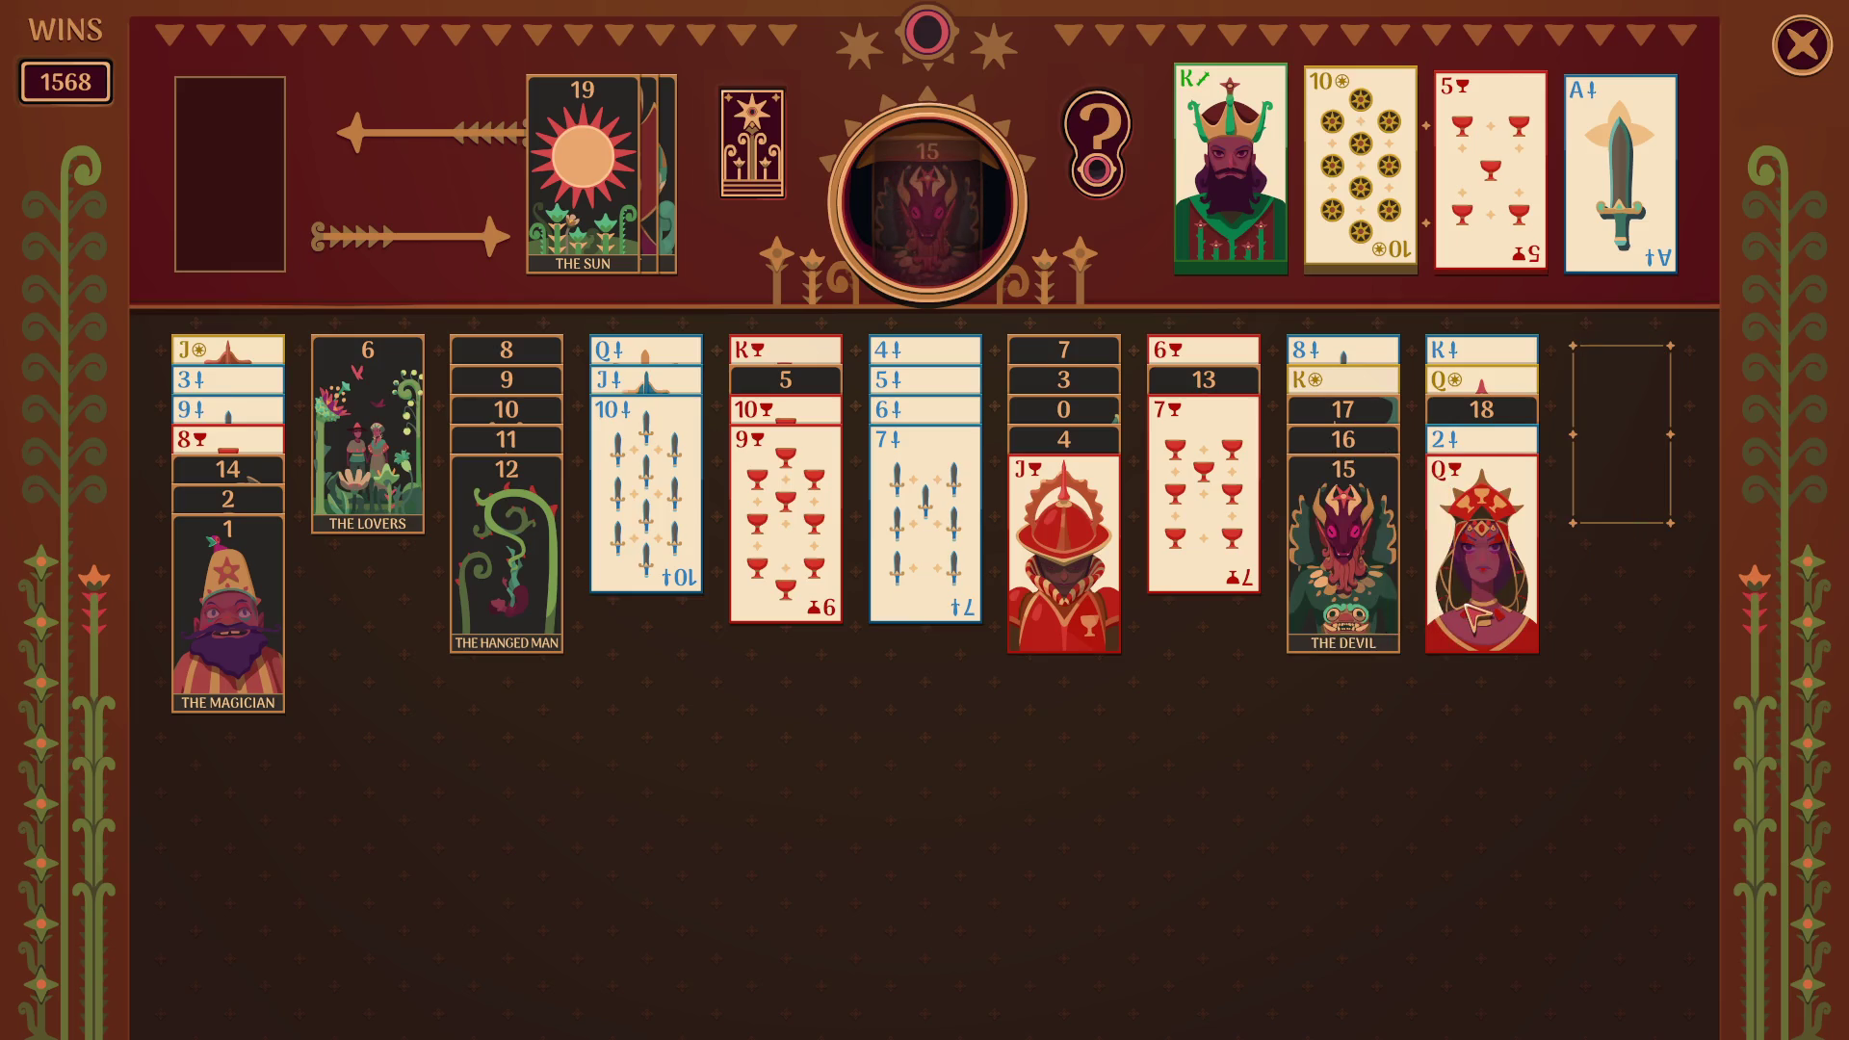
left_click_drag(1483, 606, 1006, 655)
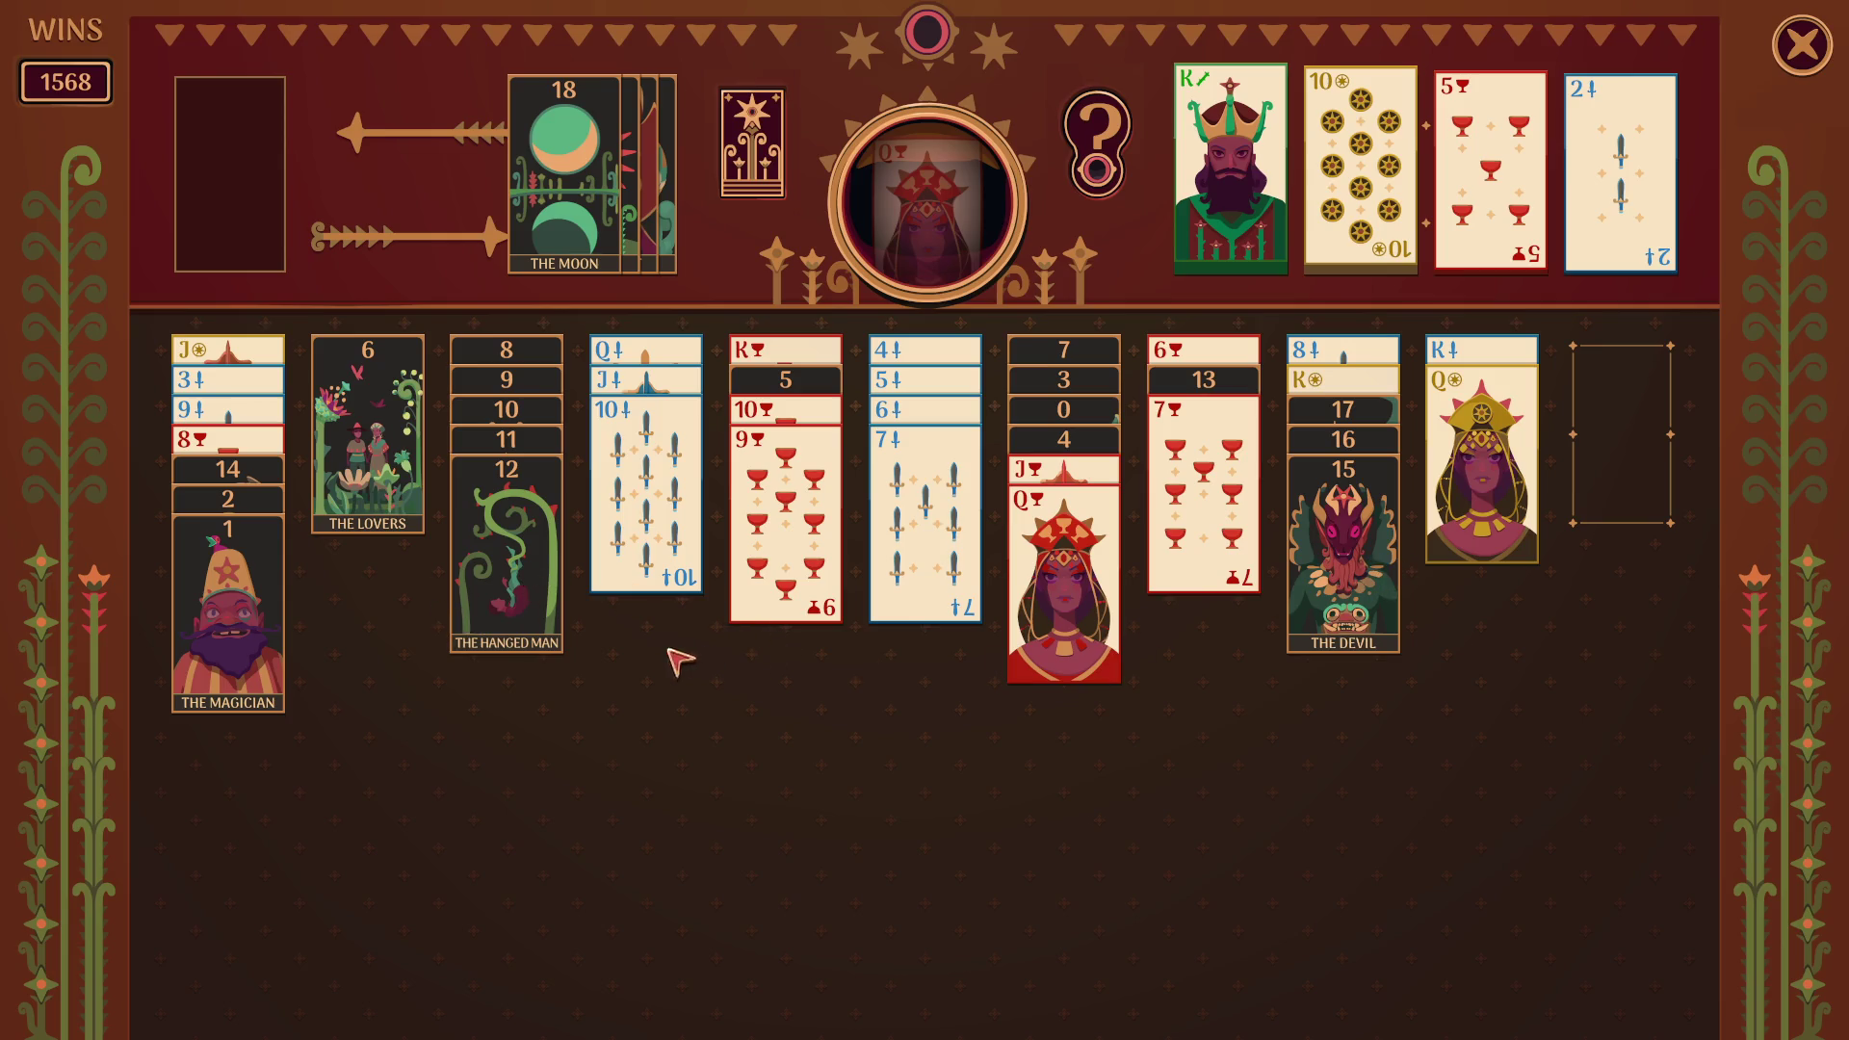
- Shift the 7 of cups and Death, then build the cups queen, jack, 10 and 9 together
left_click(1187, 544)
left_click(1256, 495)
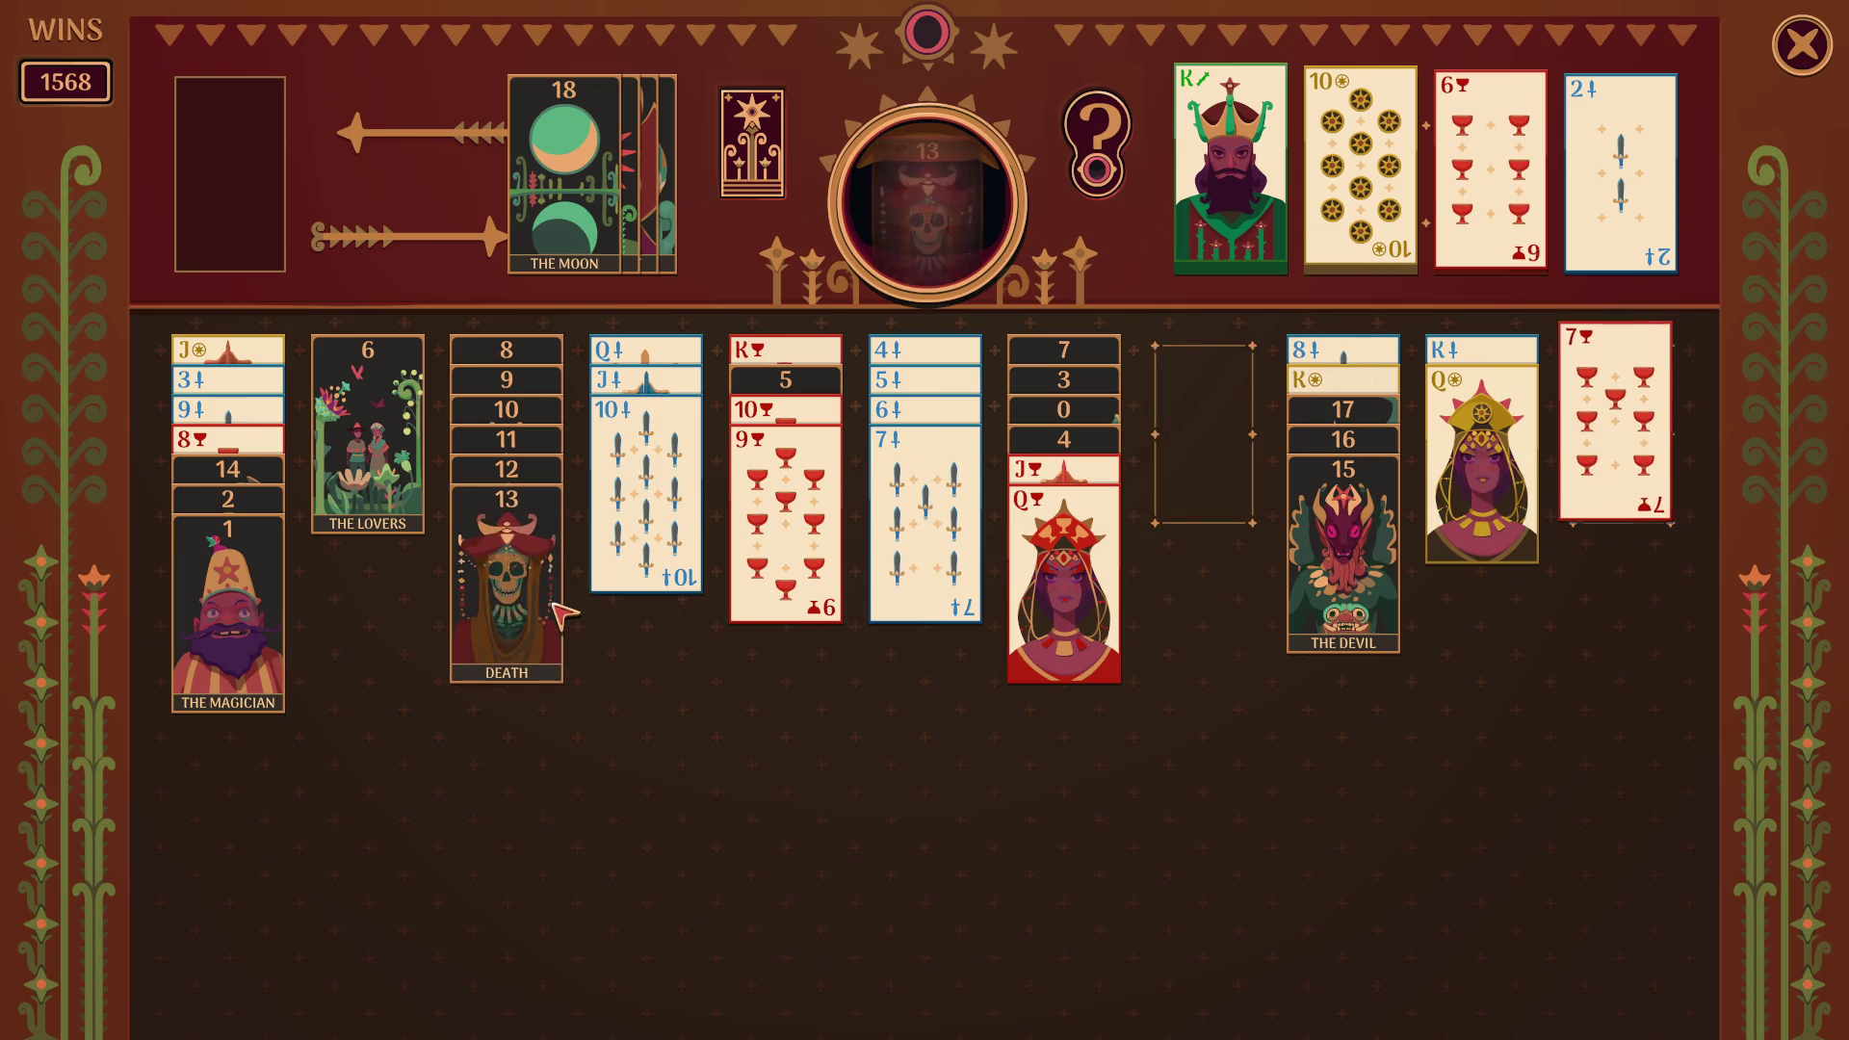
left_click(1070, 556)
left_click(804, 535)
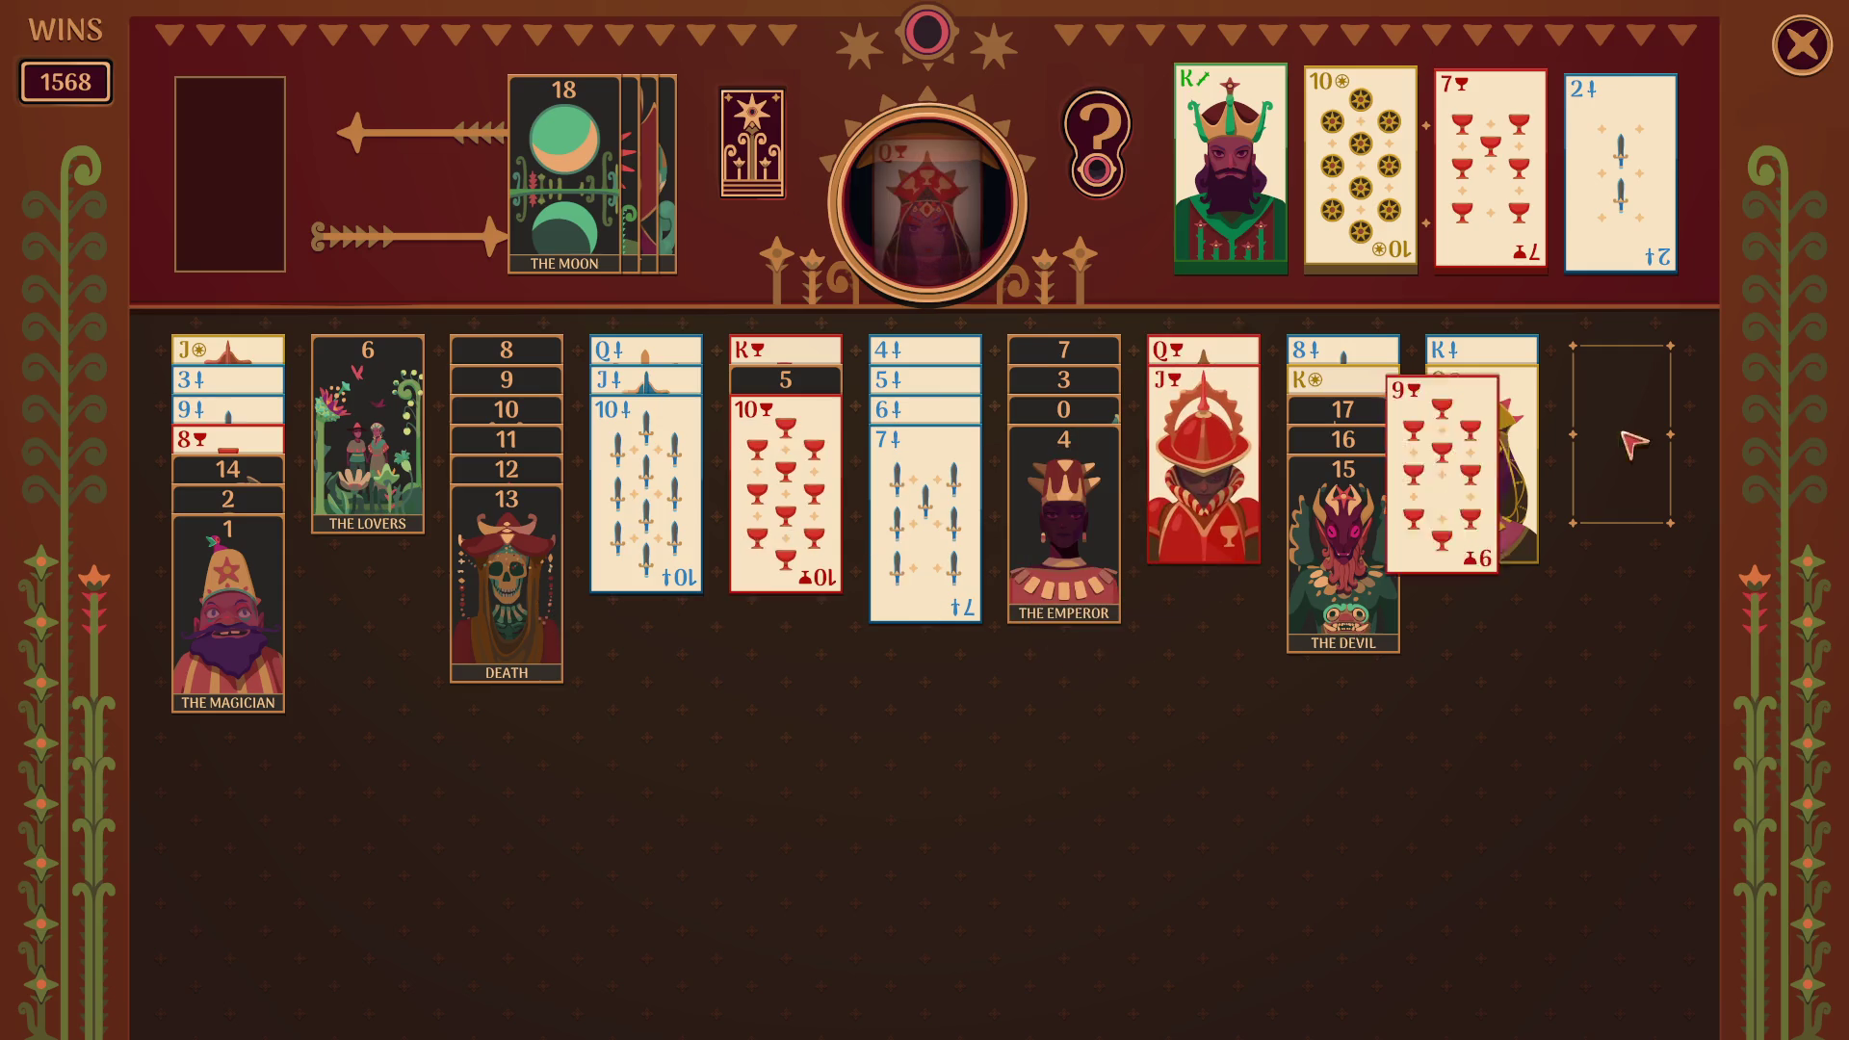
left_click(1594, 457)
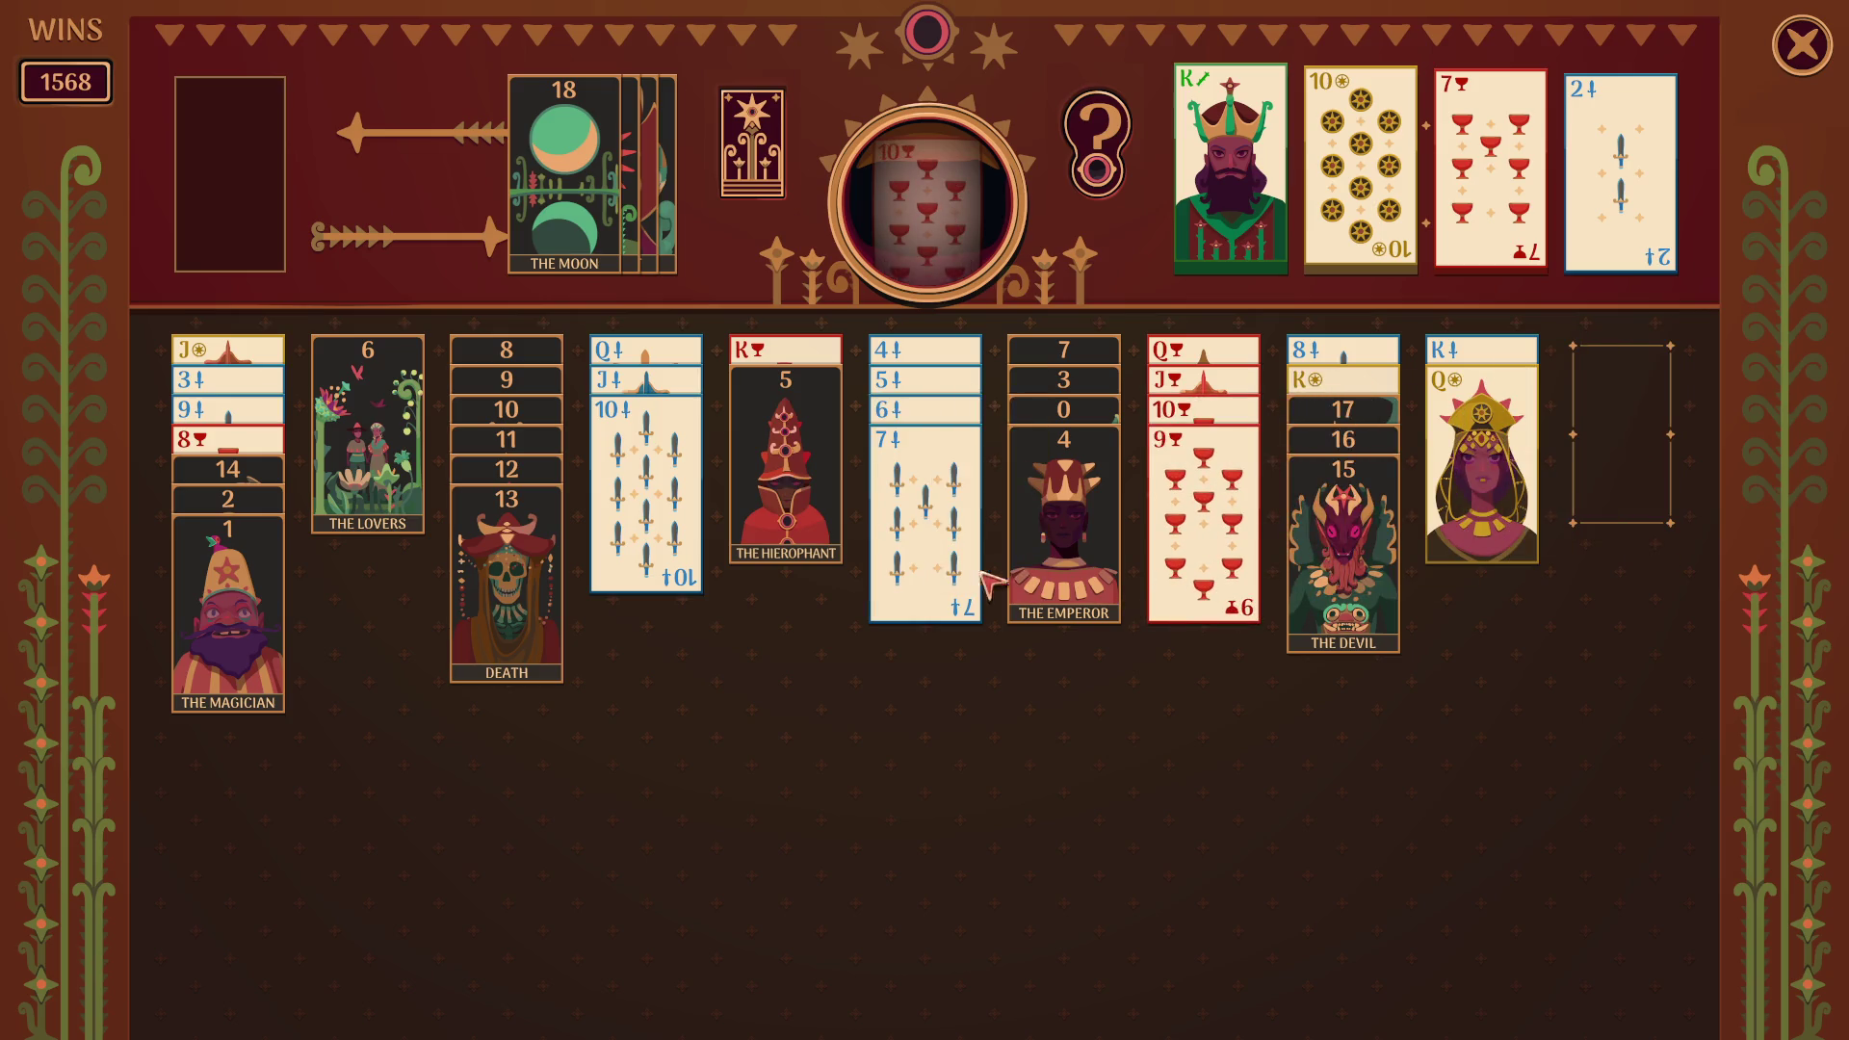
- Stack the 4–7 swords, move The Emperor, send the 8–13 arcana home and place the 9 of swords
left_click(923, 548)
left_click(924, 481)
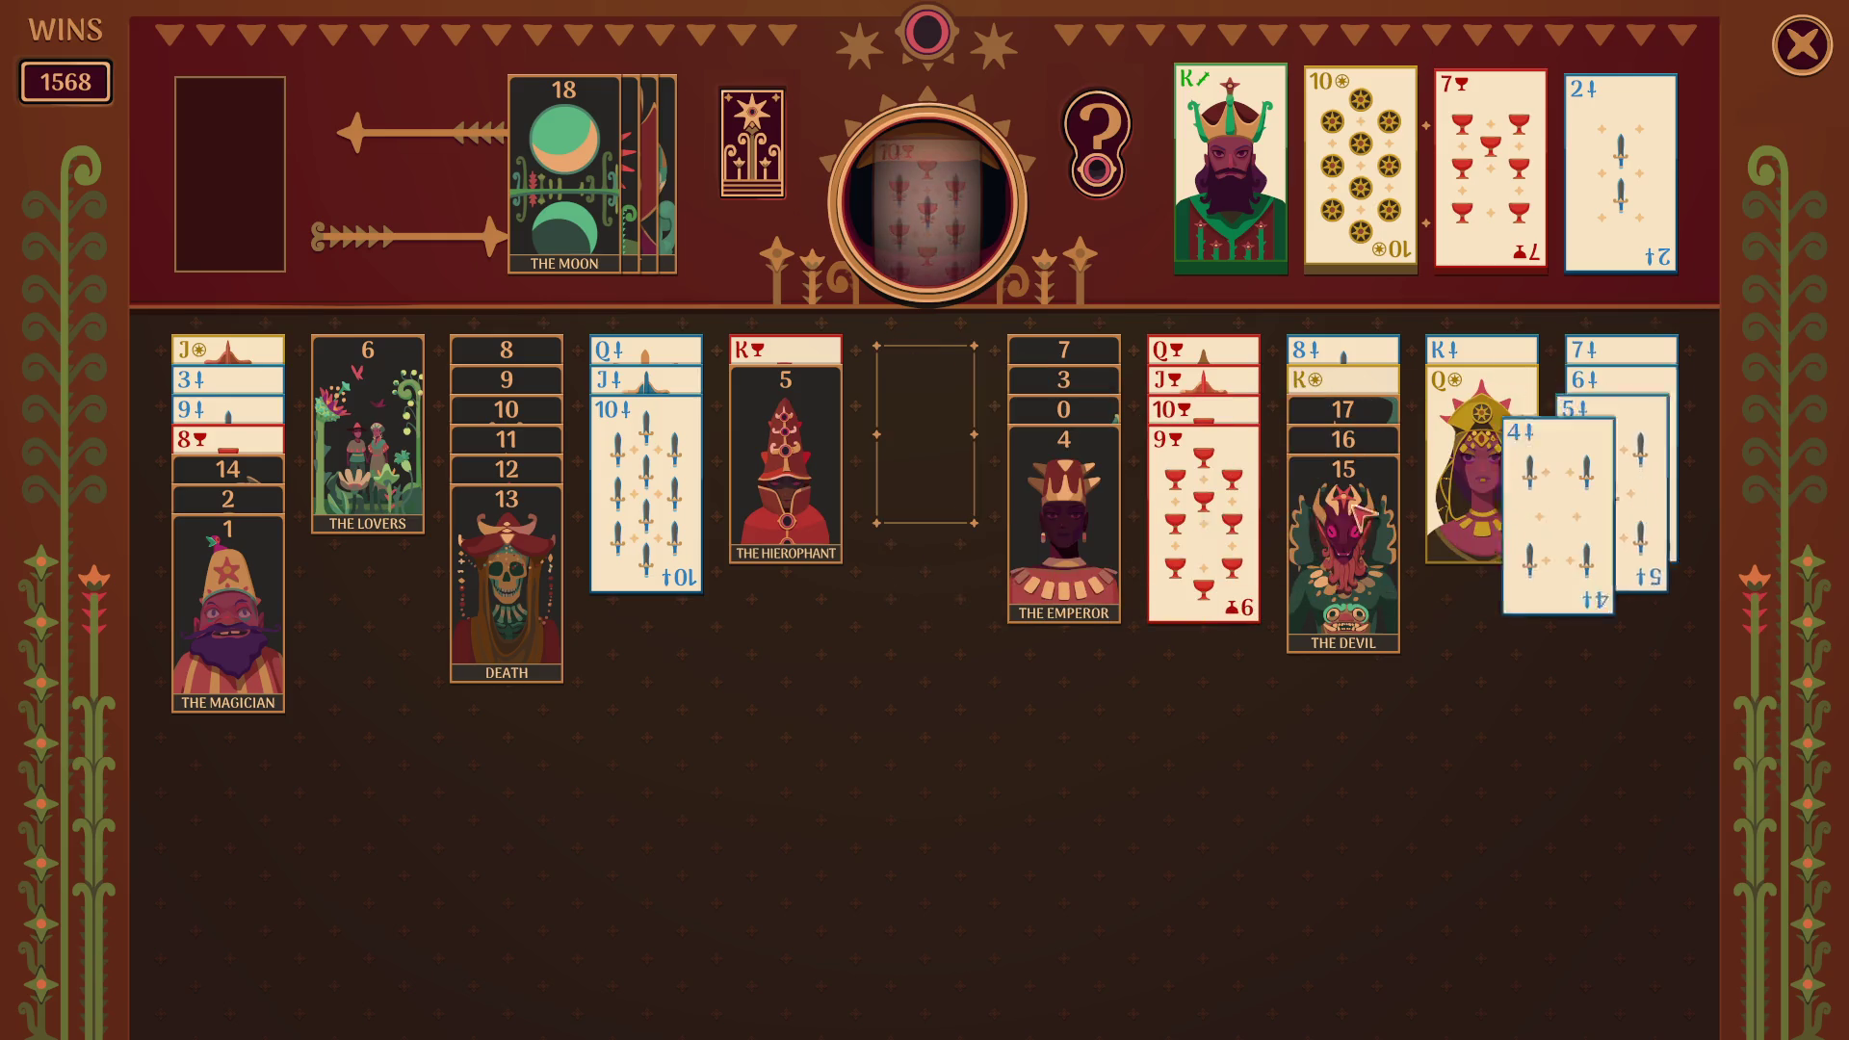
left_click(1035, 532)
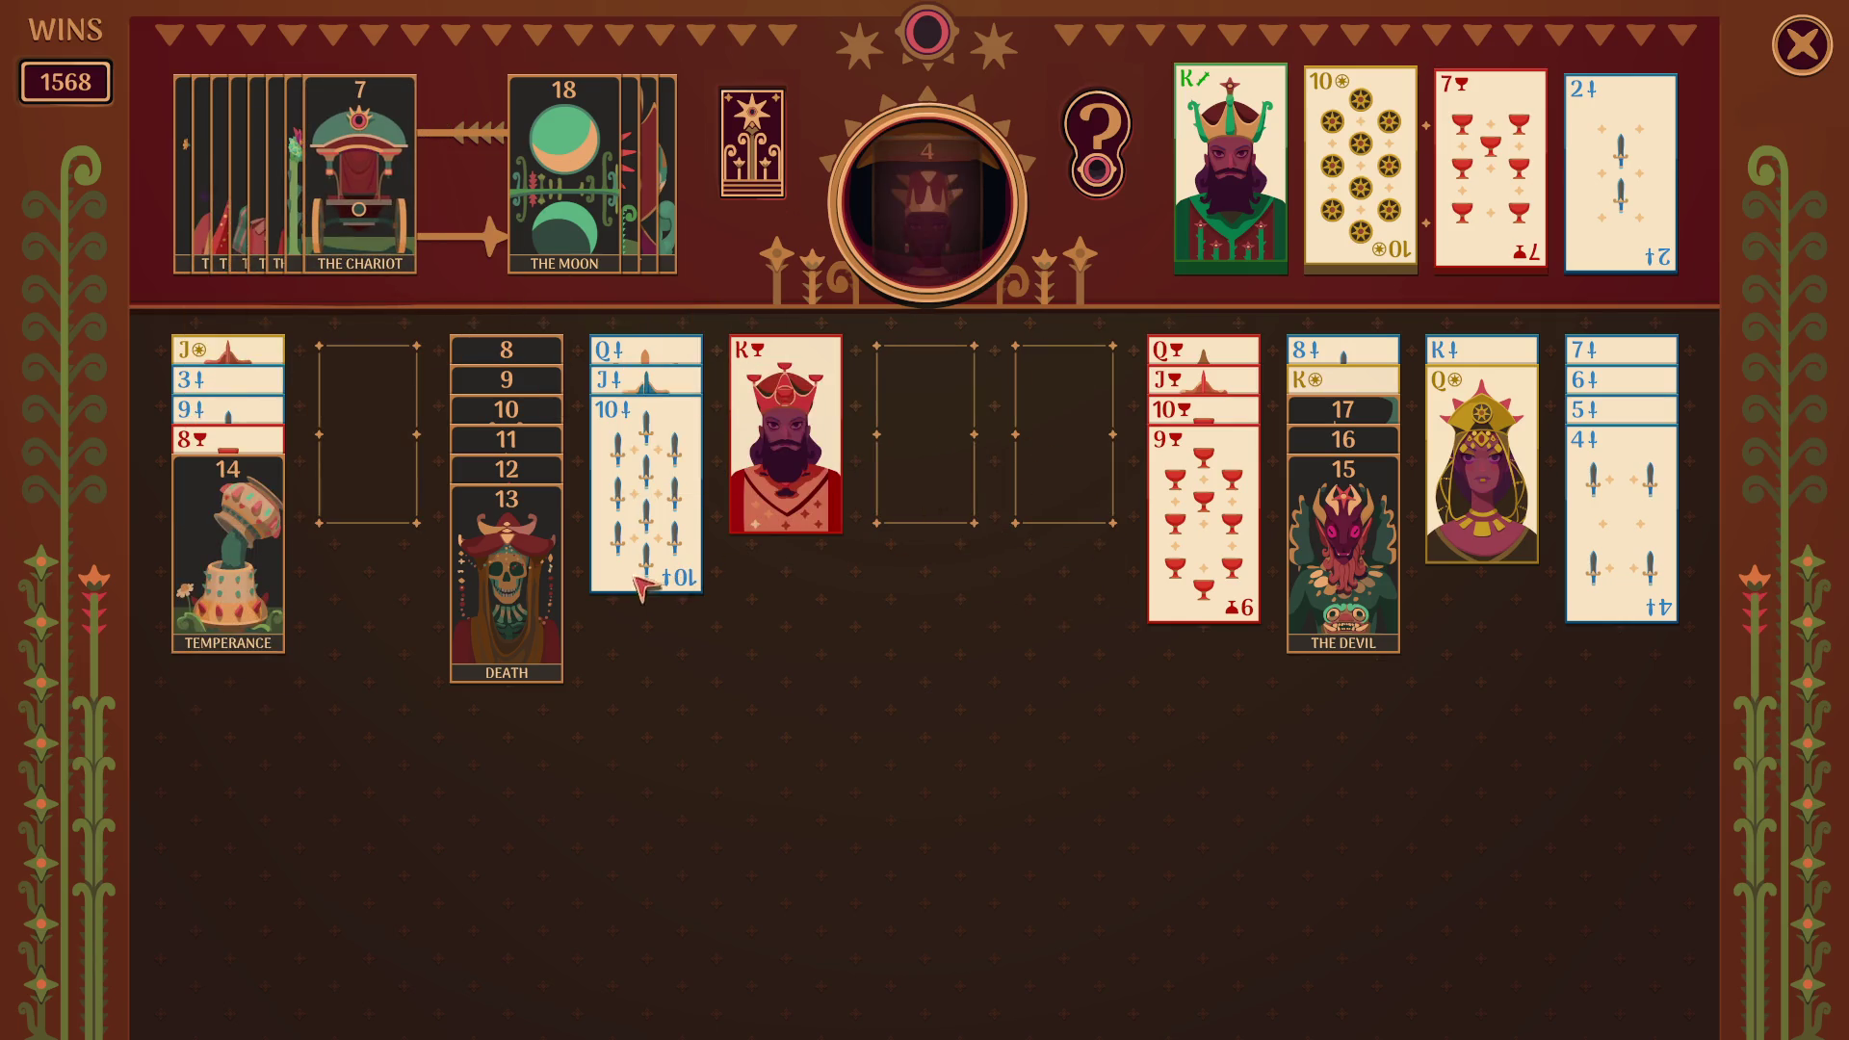
left_click(525, 616)
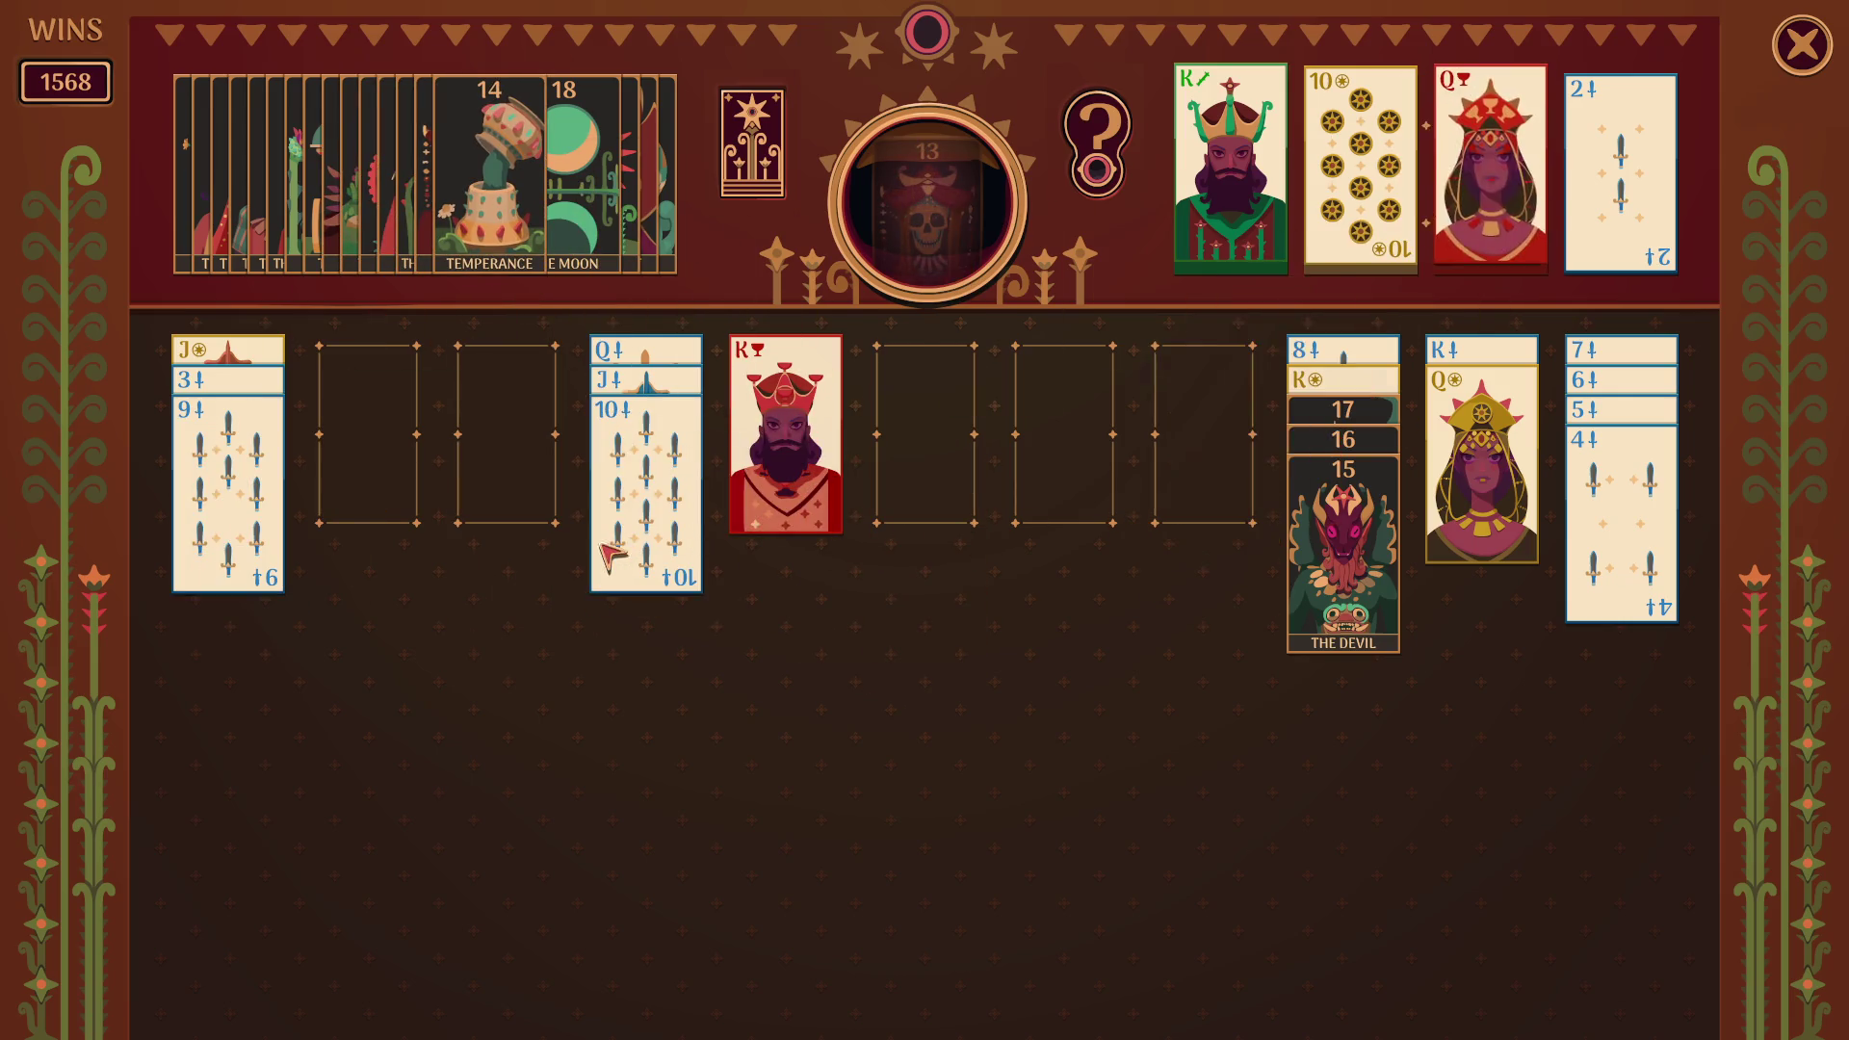
left_click_drag(256, 512, 653, 517)
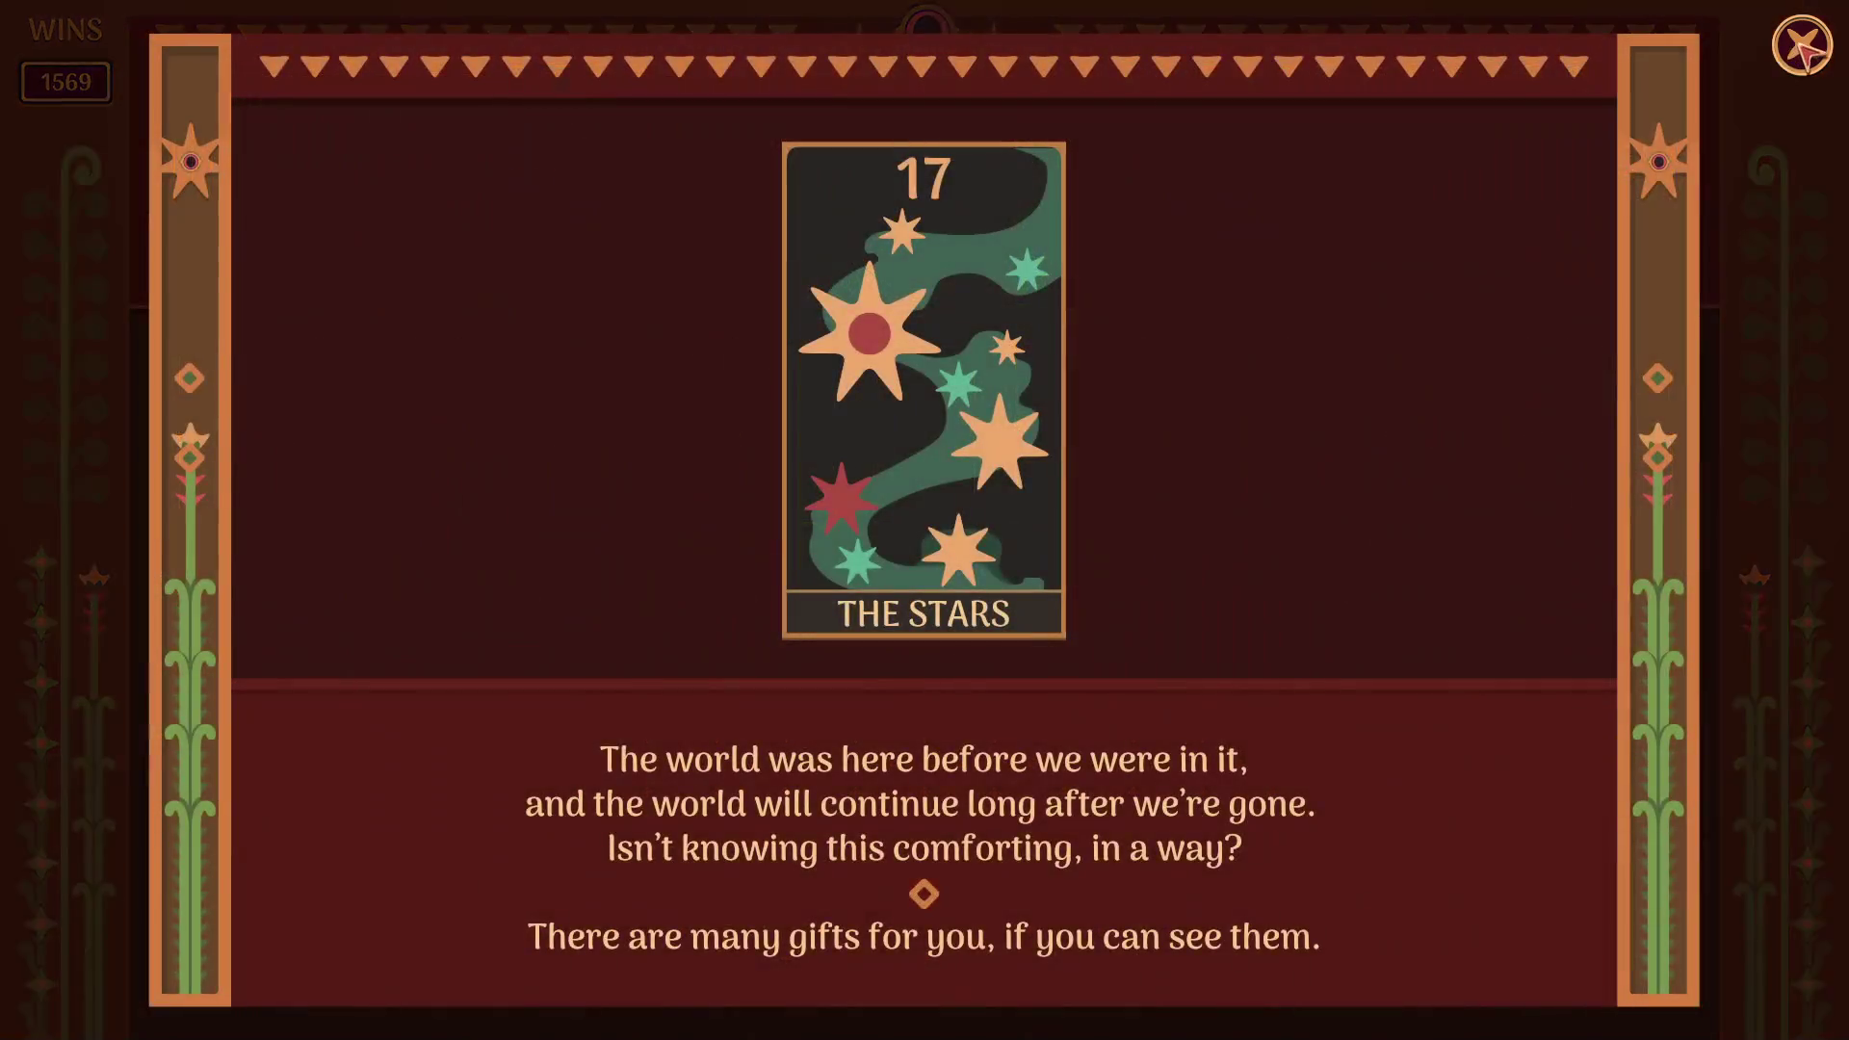
- Dismiss the win's fortune card and close the Solitaire Collection
left_click(1800, 44)
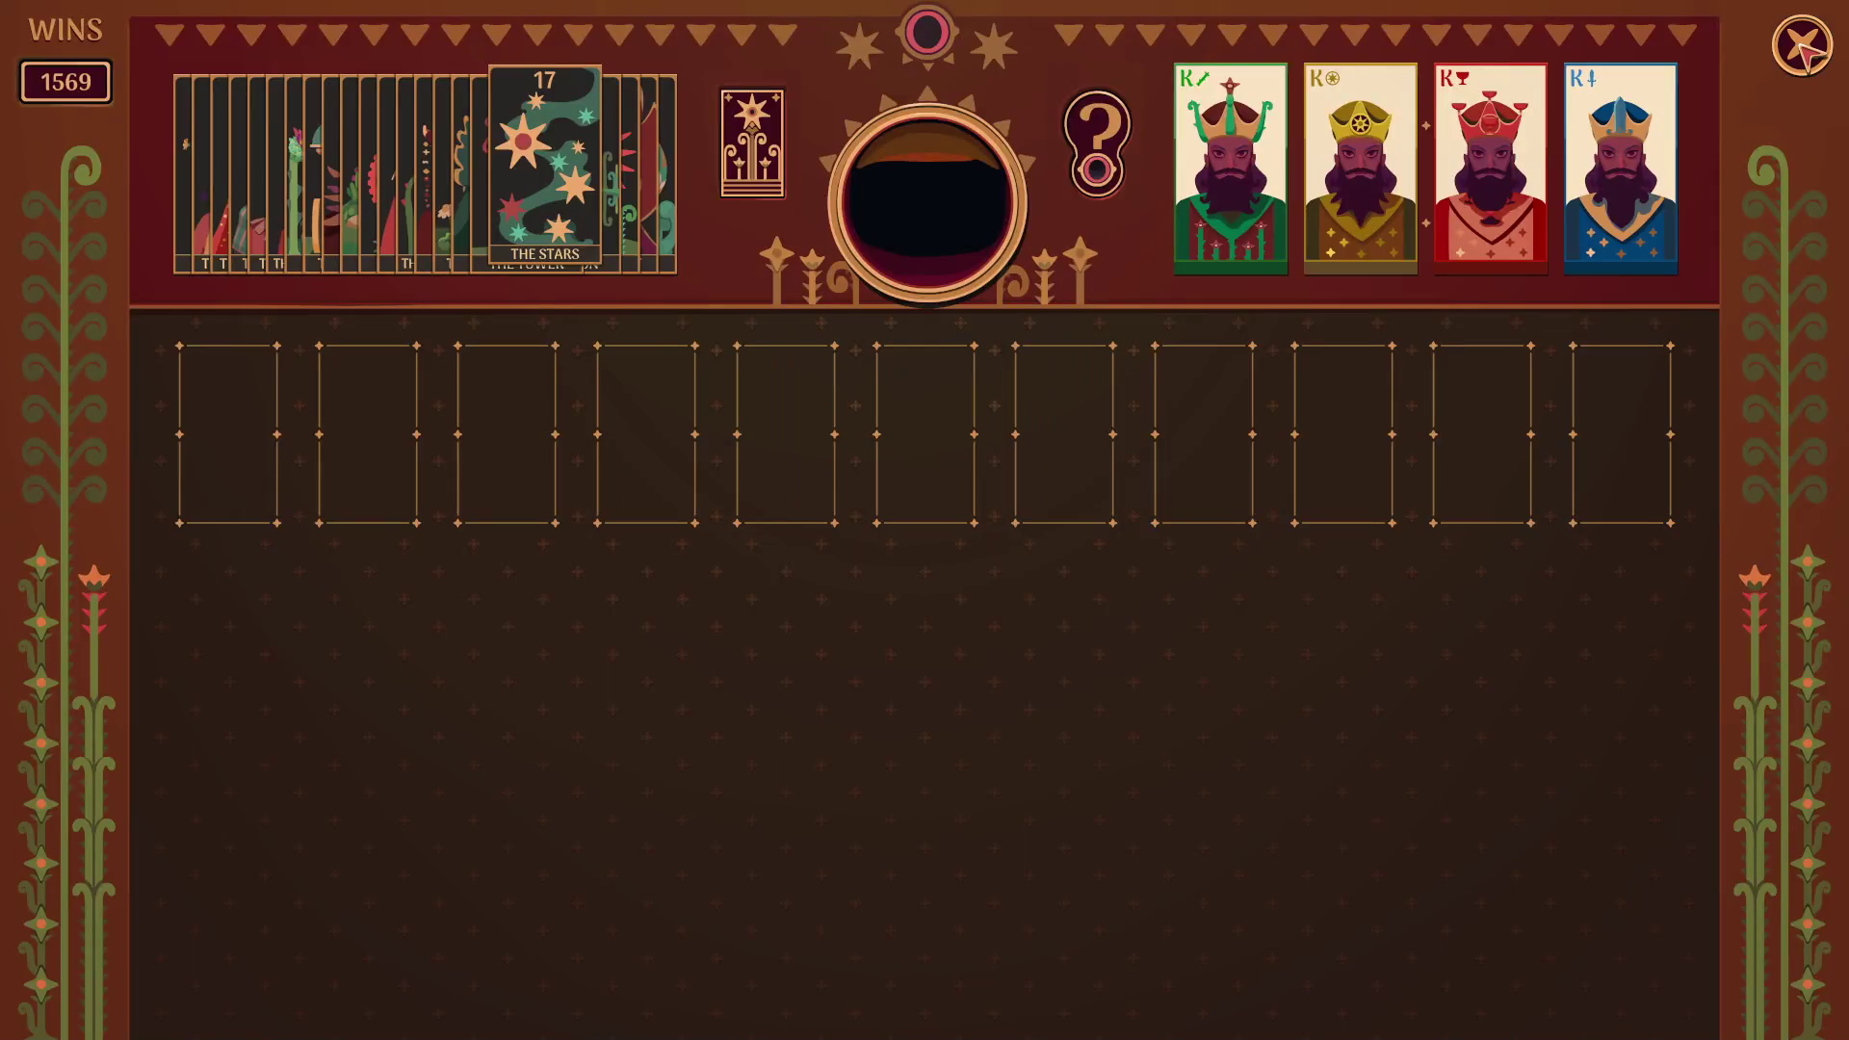
left_click(1801, 46)
left_click(1800, 45)
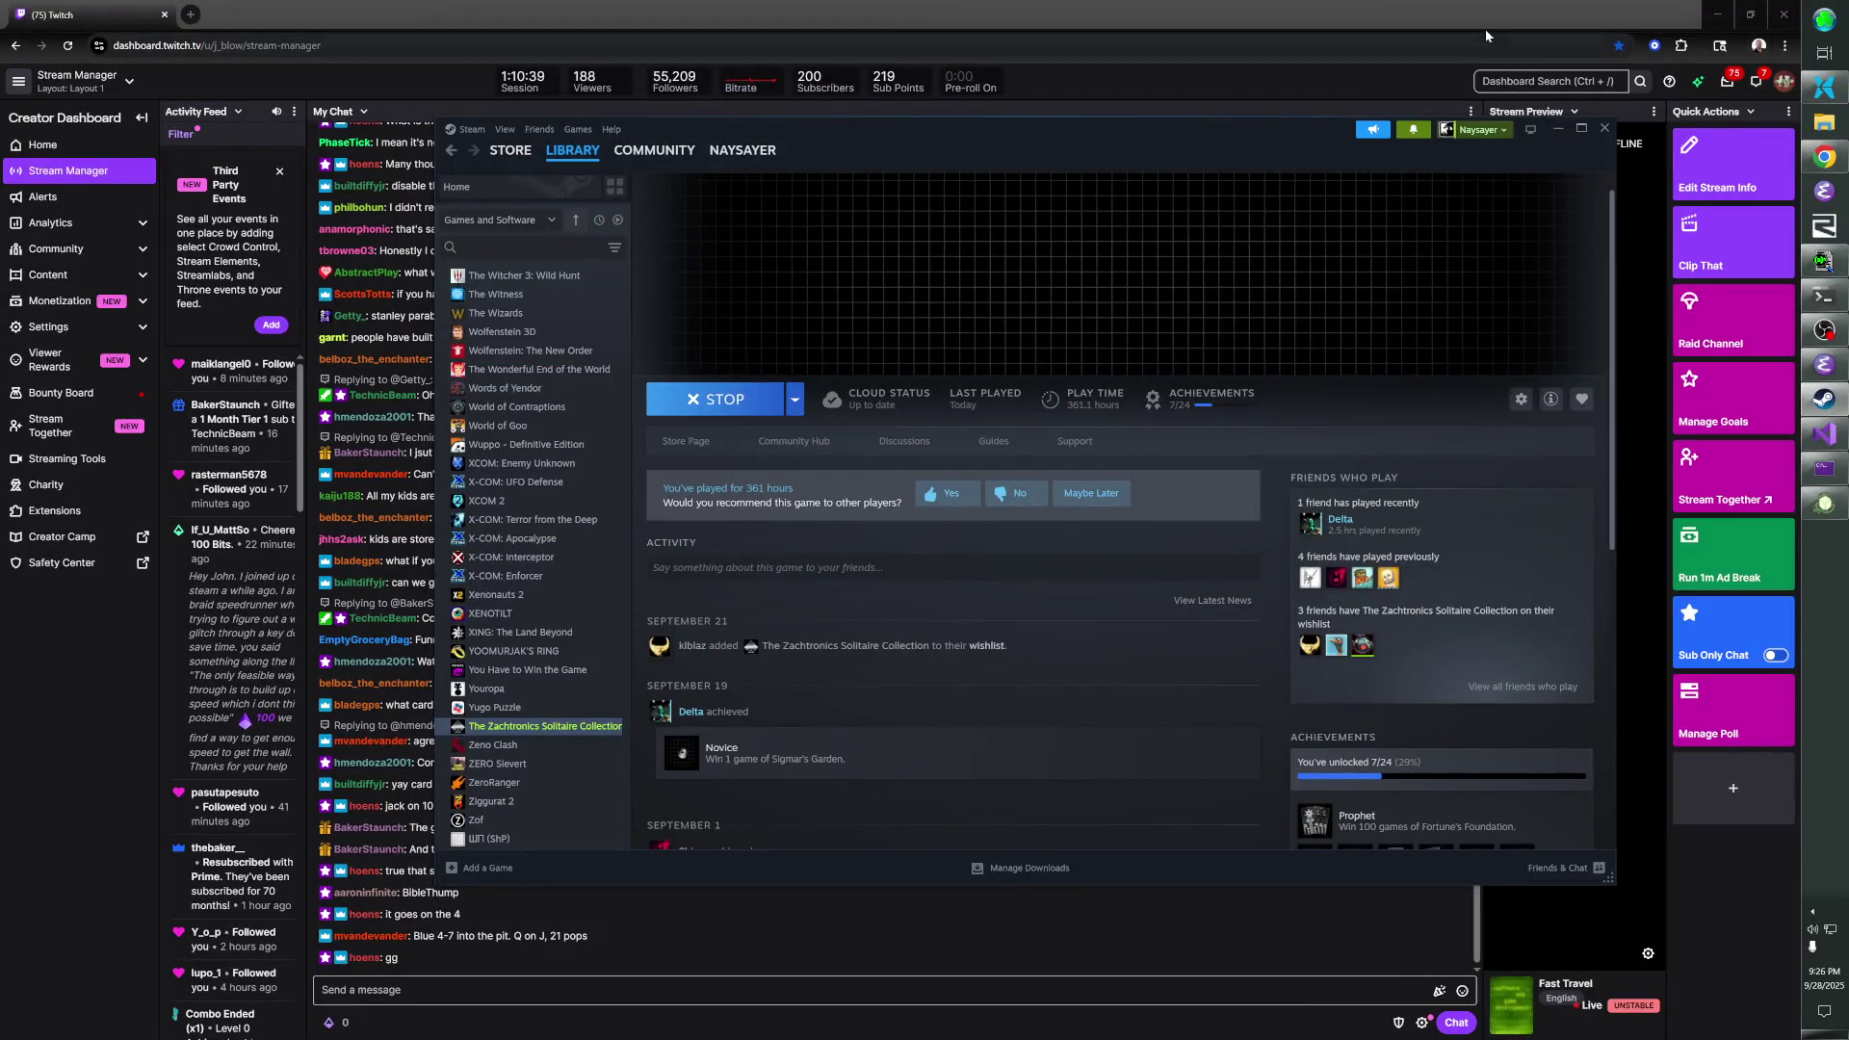
- Bring the Twitch Stream Manager dashboard forward, then switch to Order of the Sinking Star
left_click(1436, 6)
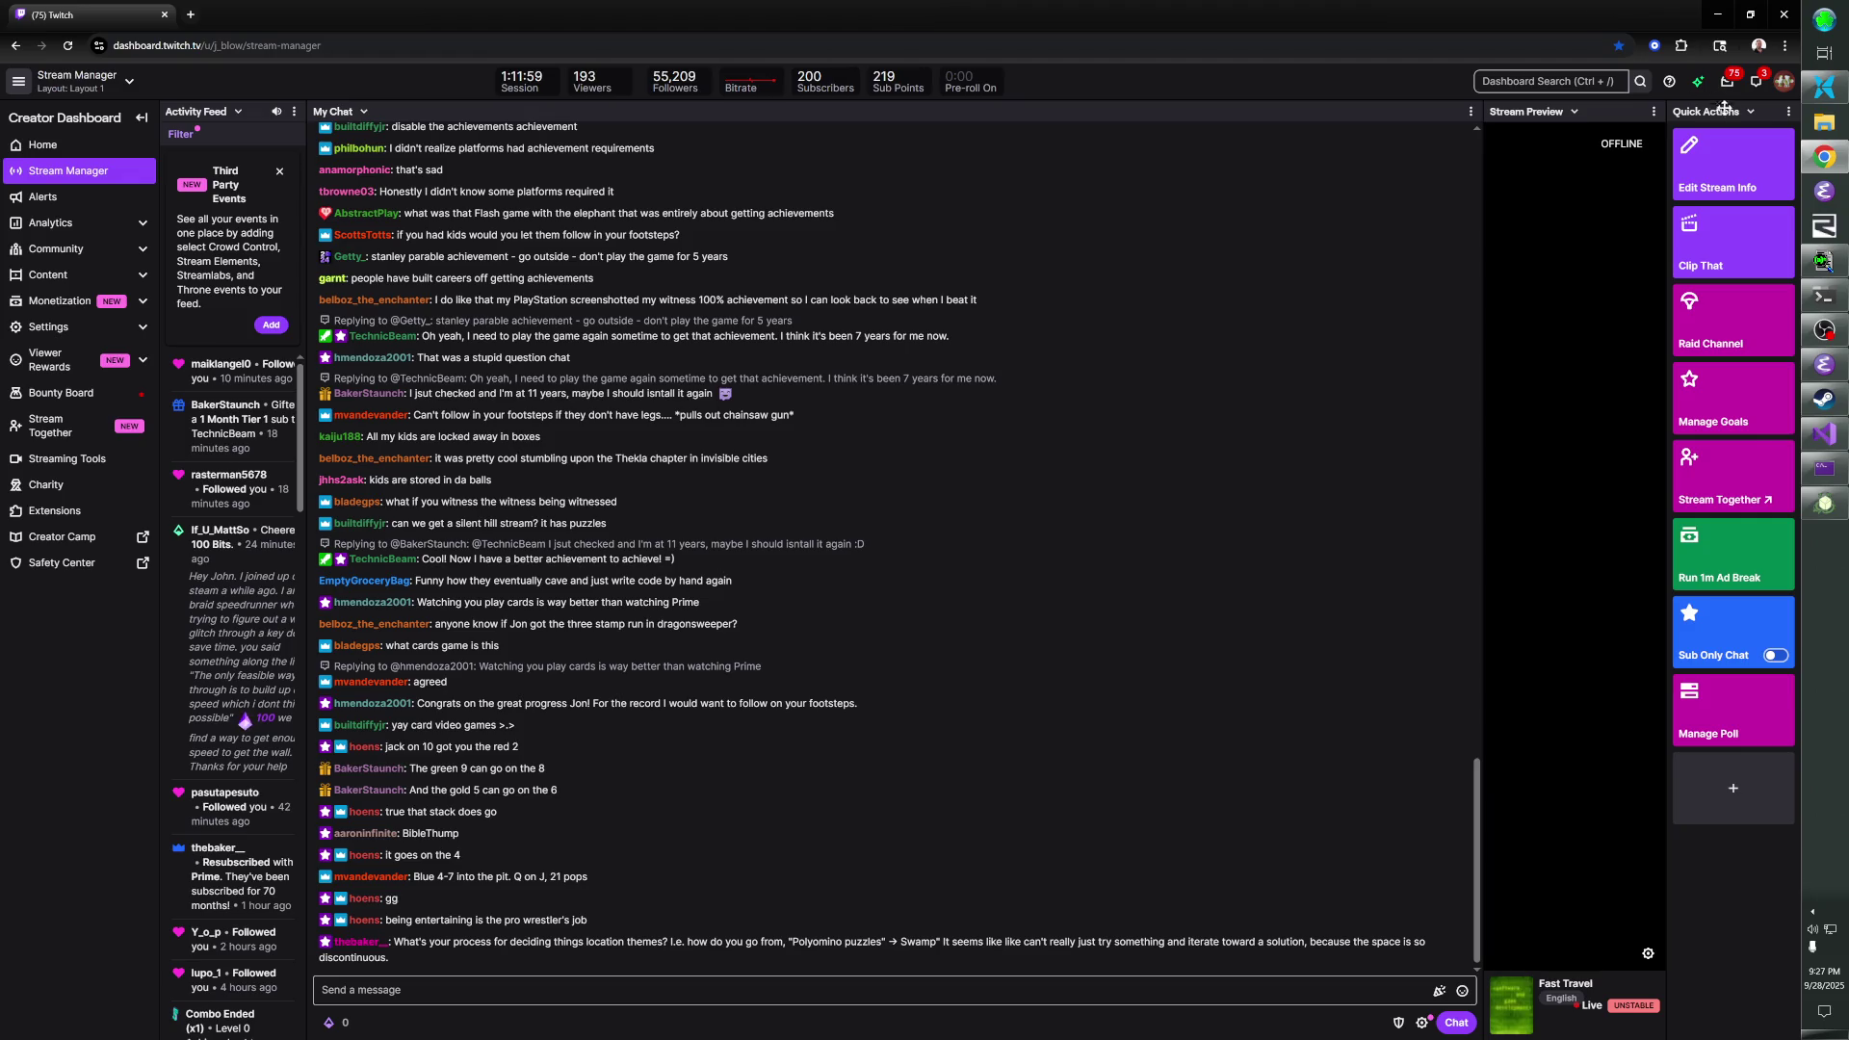
left_click(1826, 504)
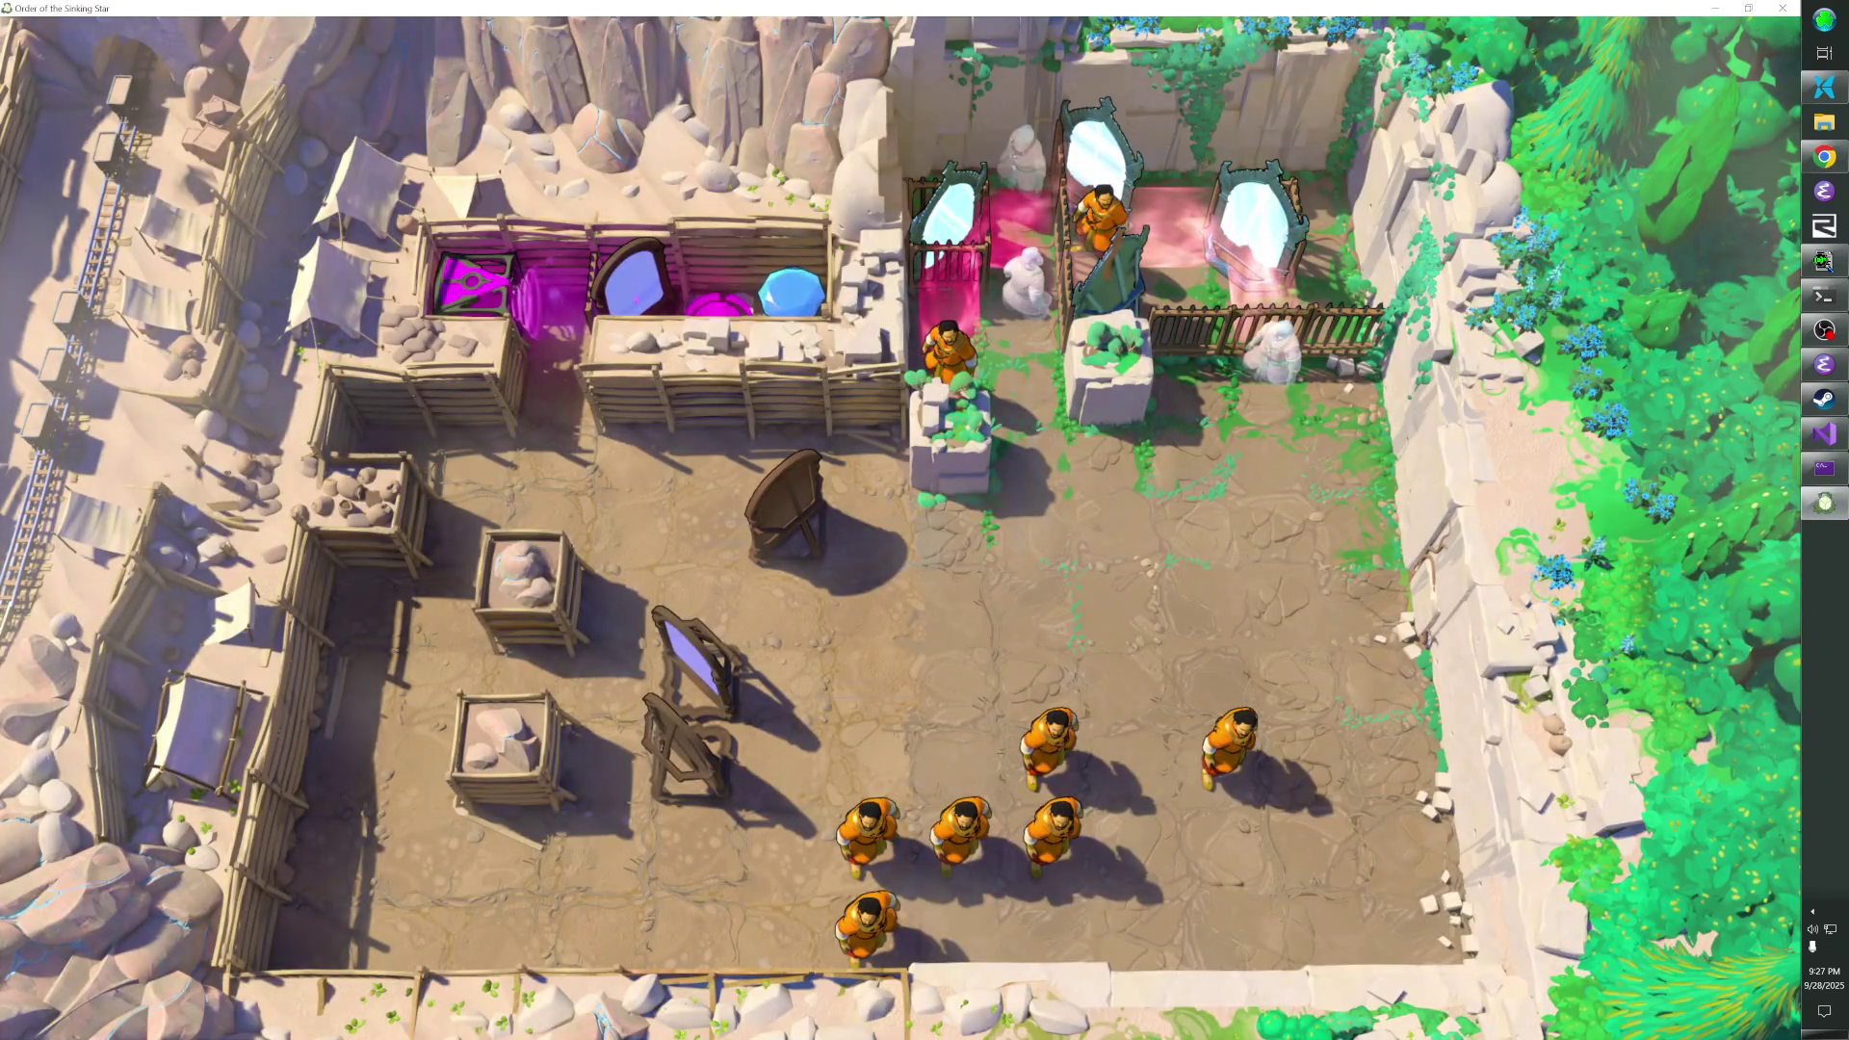
- Load the overworld with the console command 'l overworld', use the flat floor view, and select its wall set
key("grave")
type("l overworld")
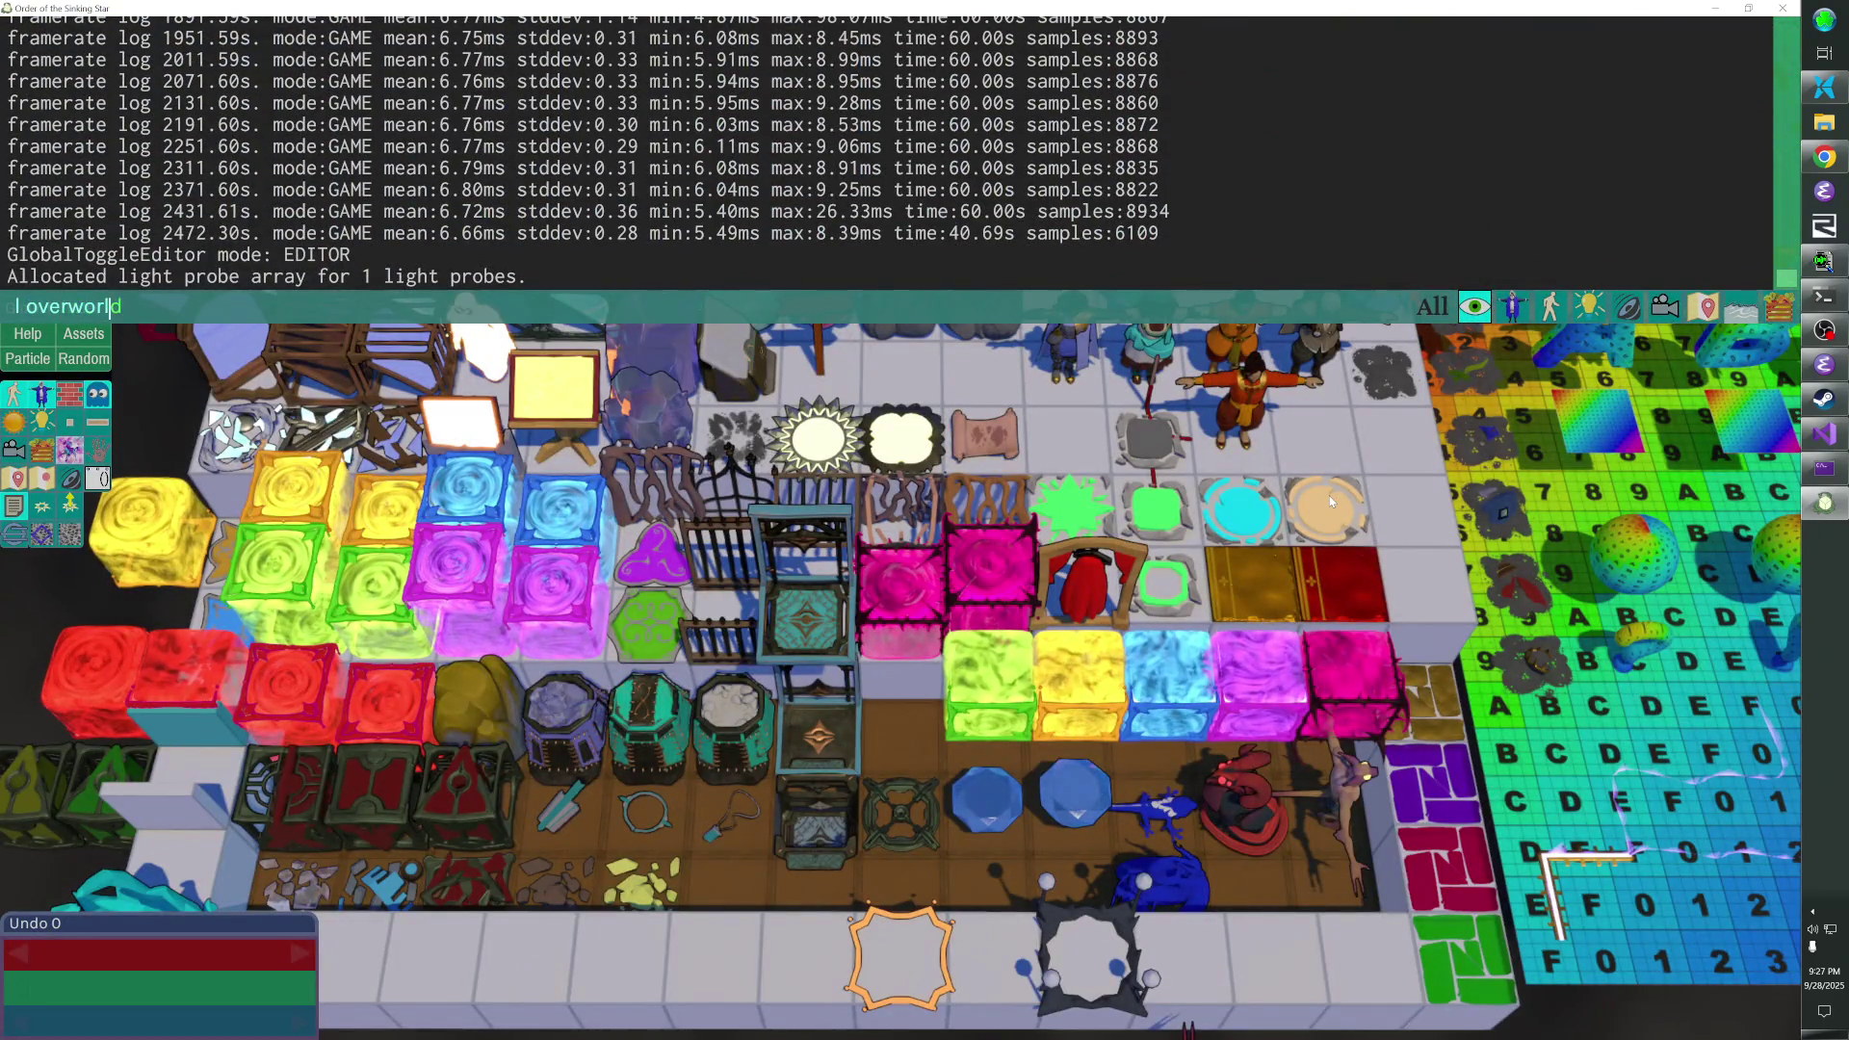
key("Return")
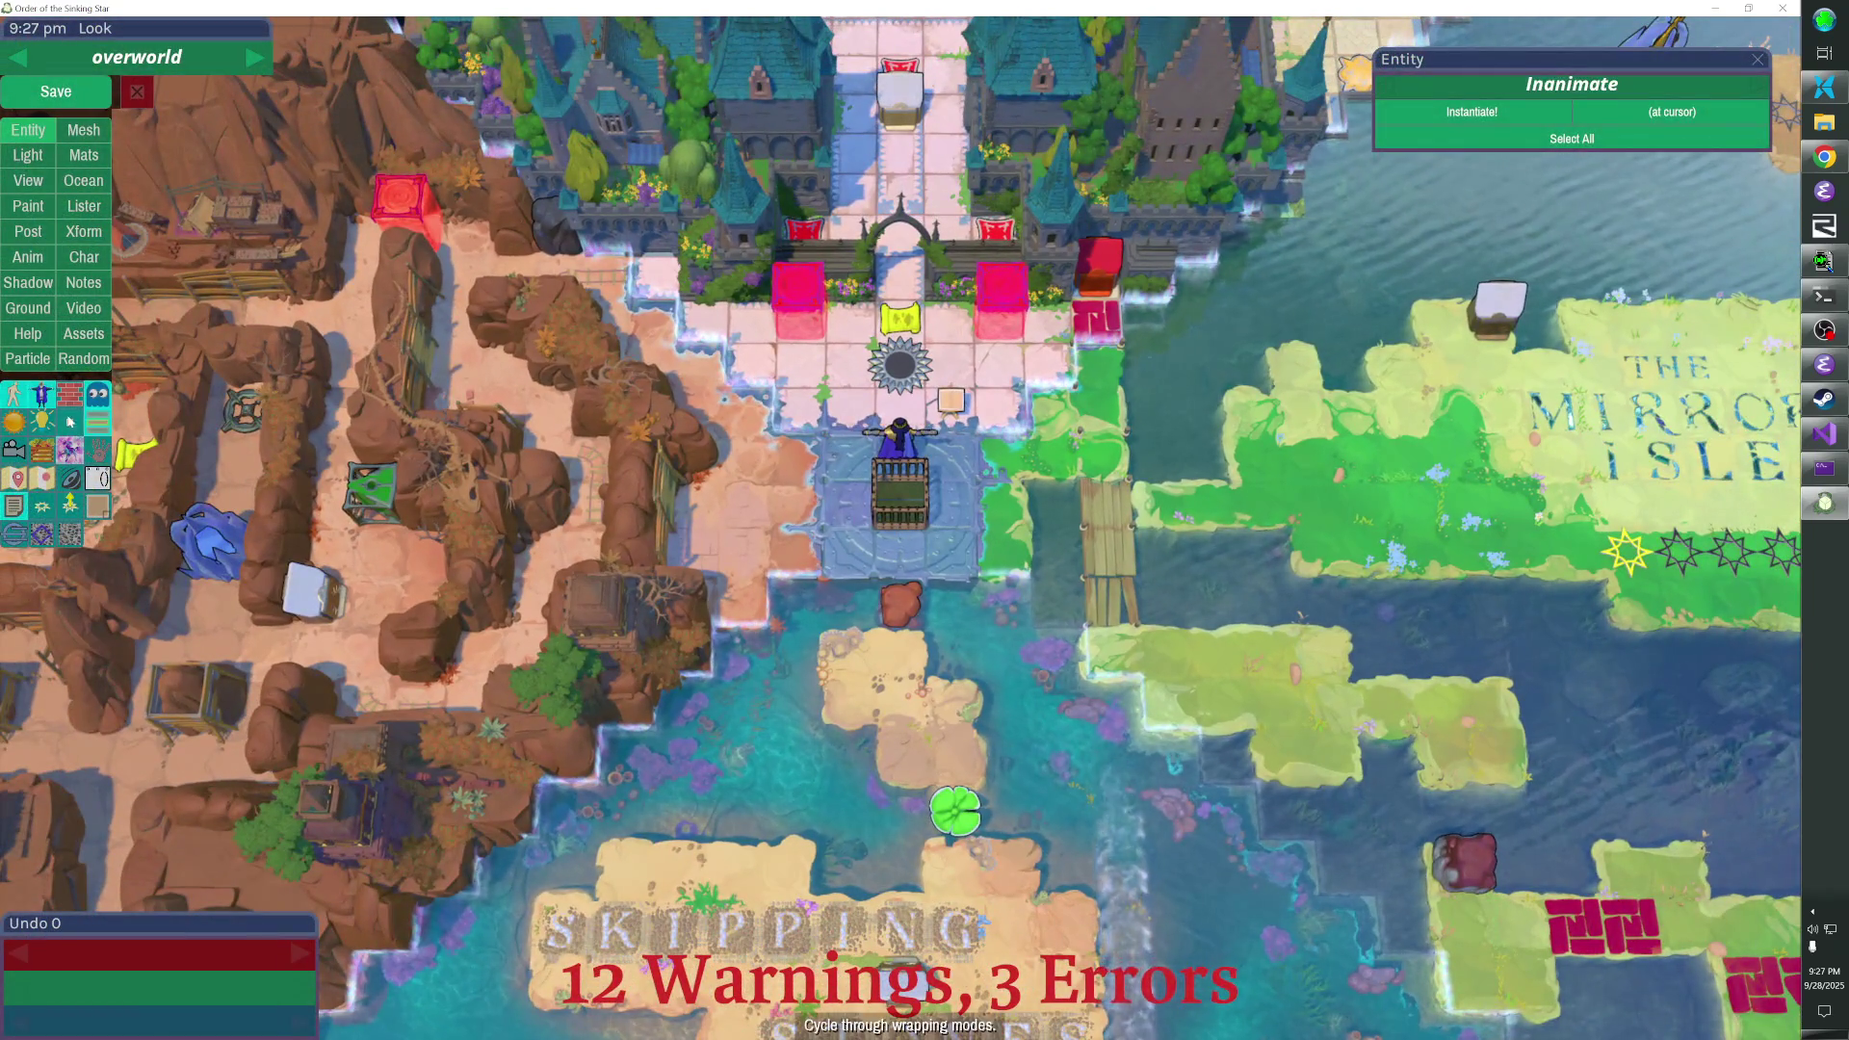
left_click(98, 432)
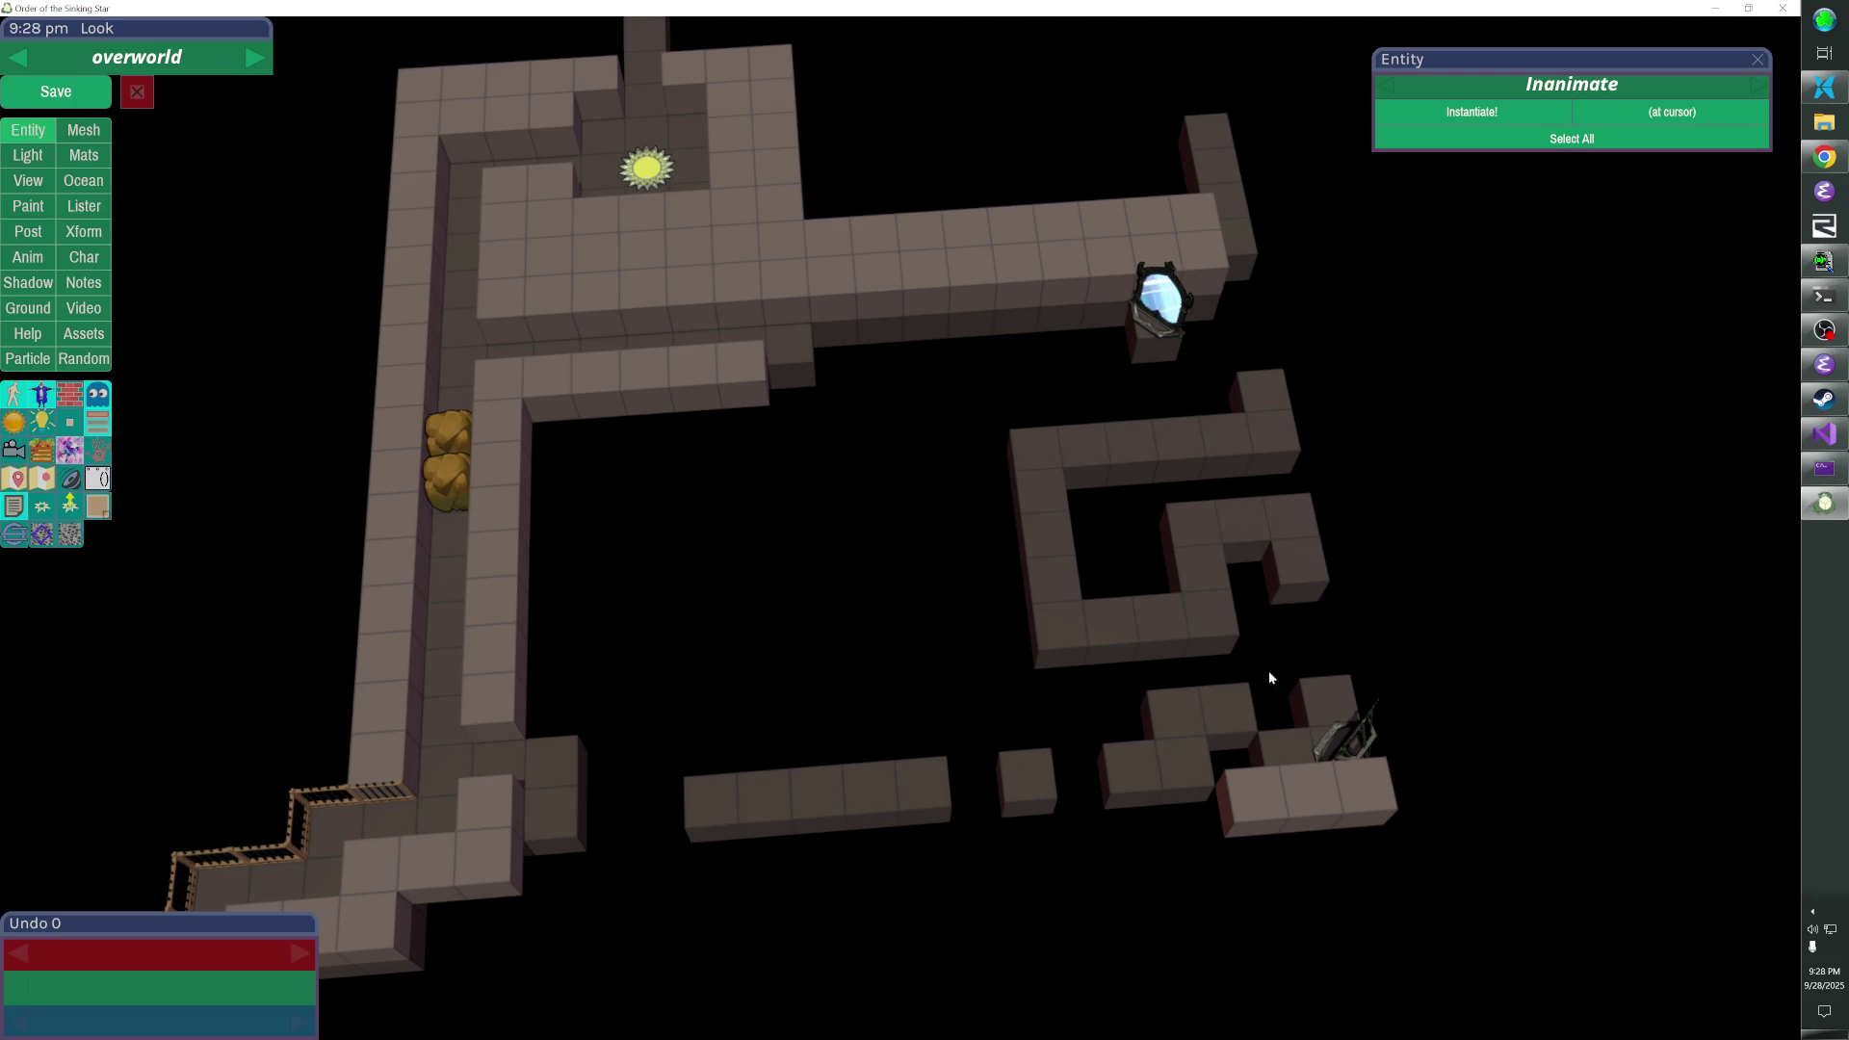
left_click(1048, 464)
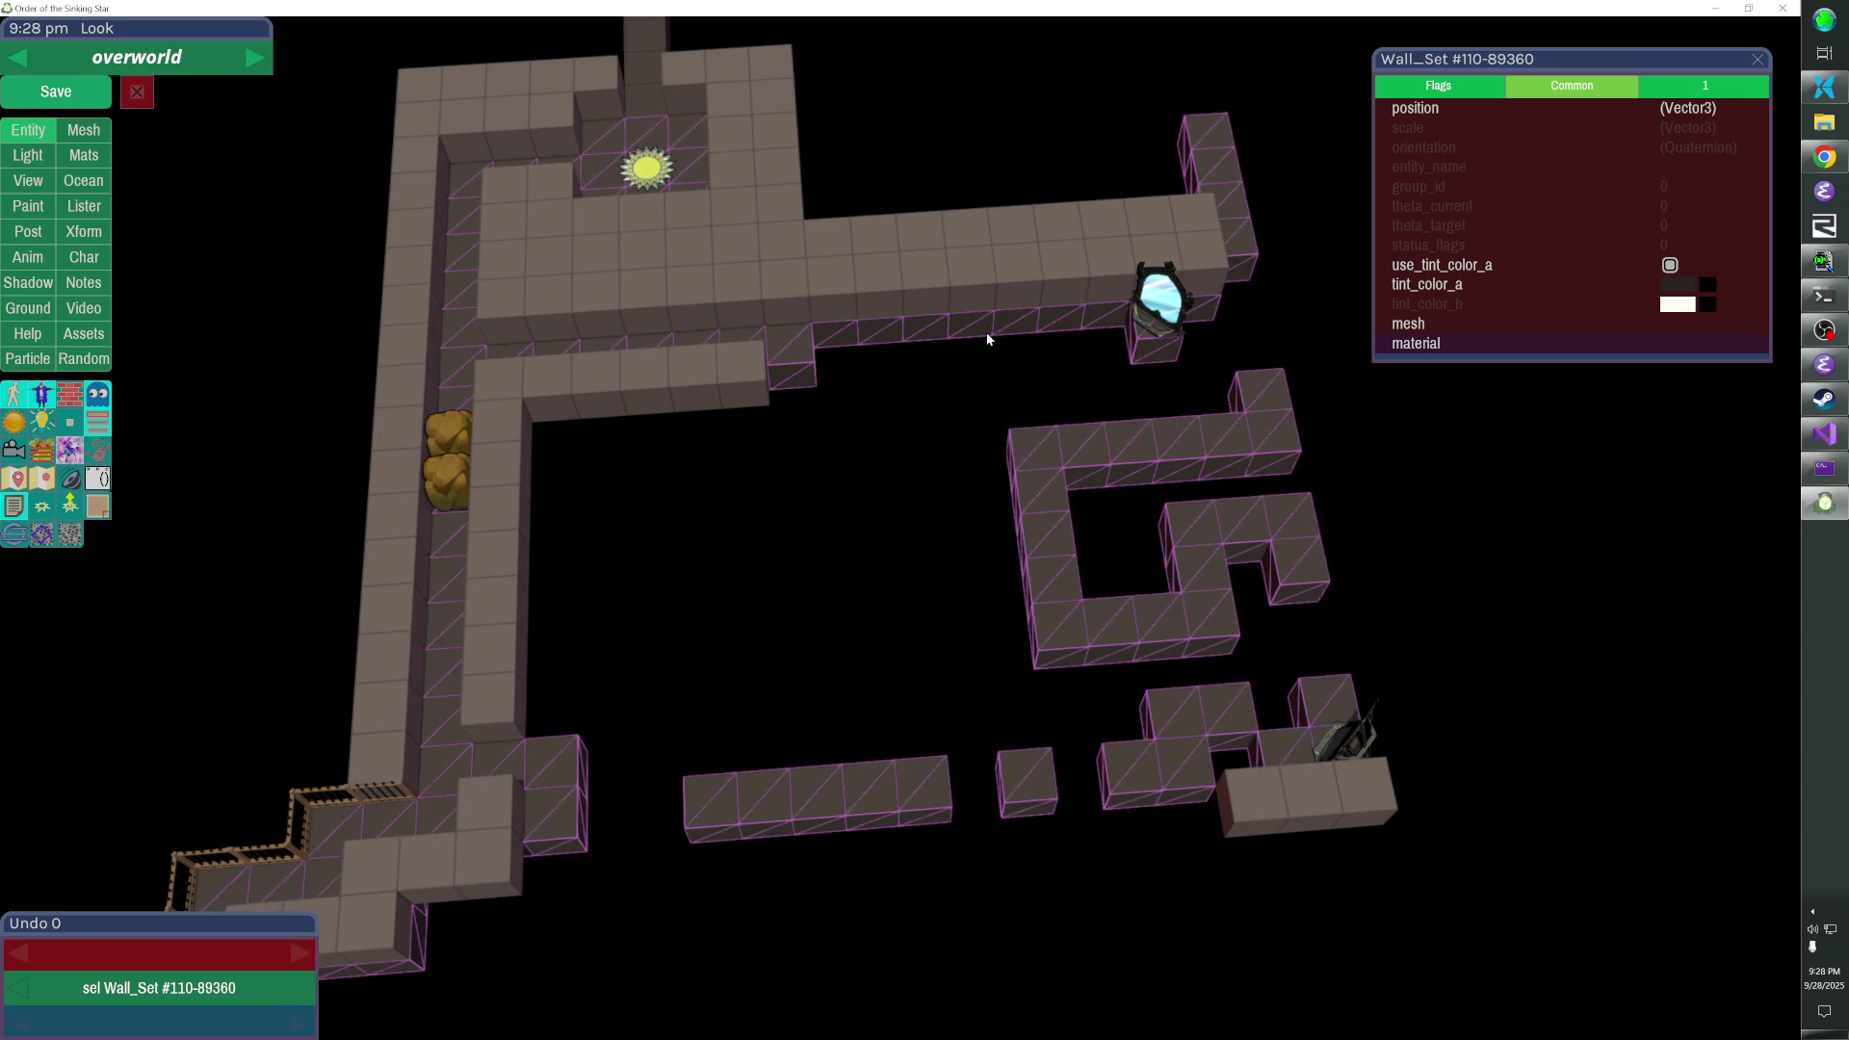
- Add cubes beside the upper wall and shift the mirror three cells left
left_click(926, 332)
left_click(1153, 297)
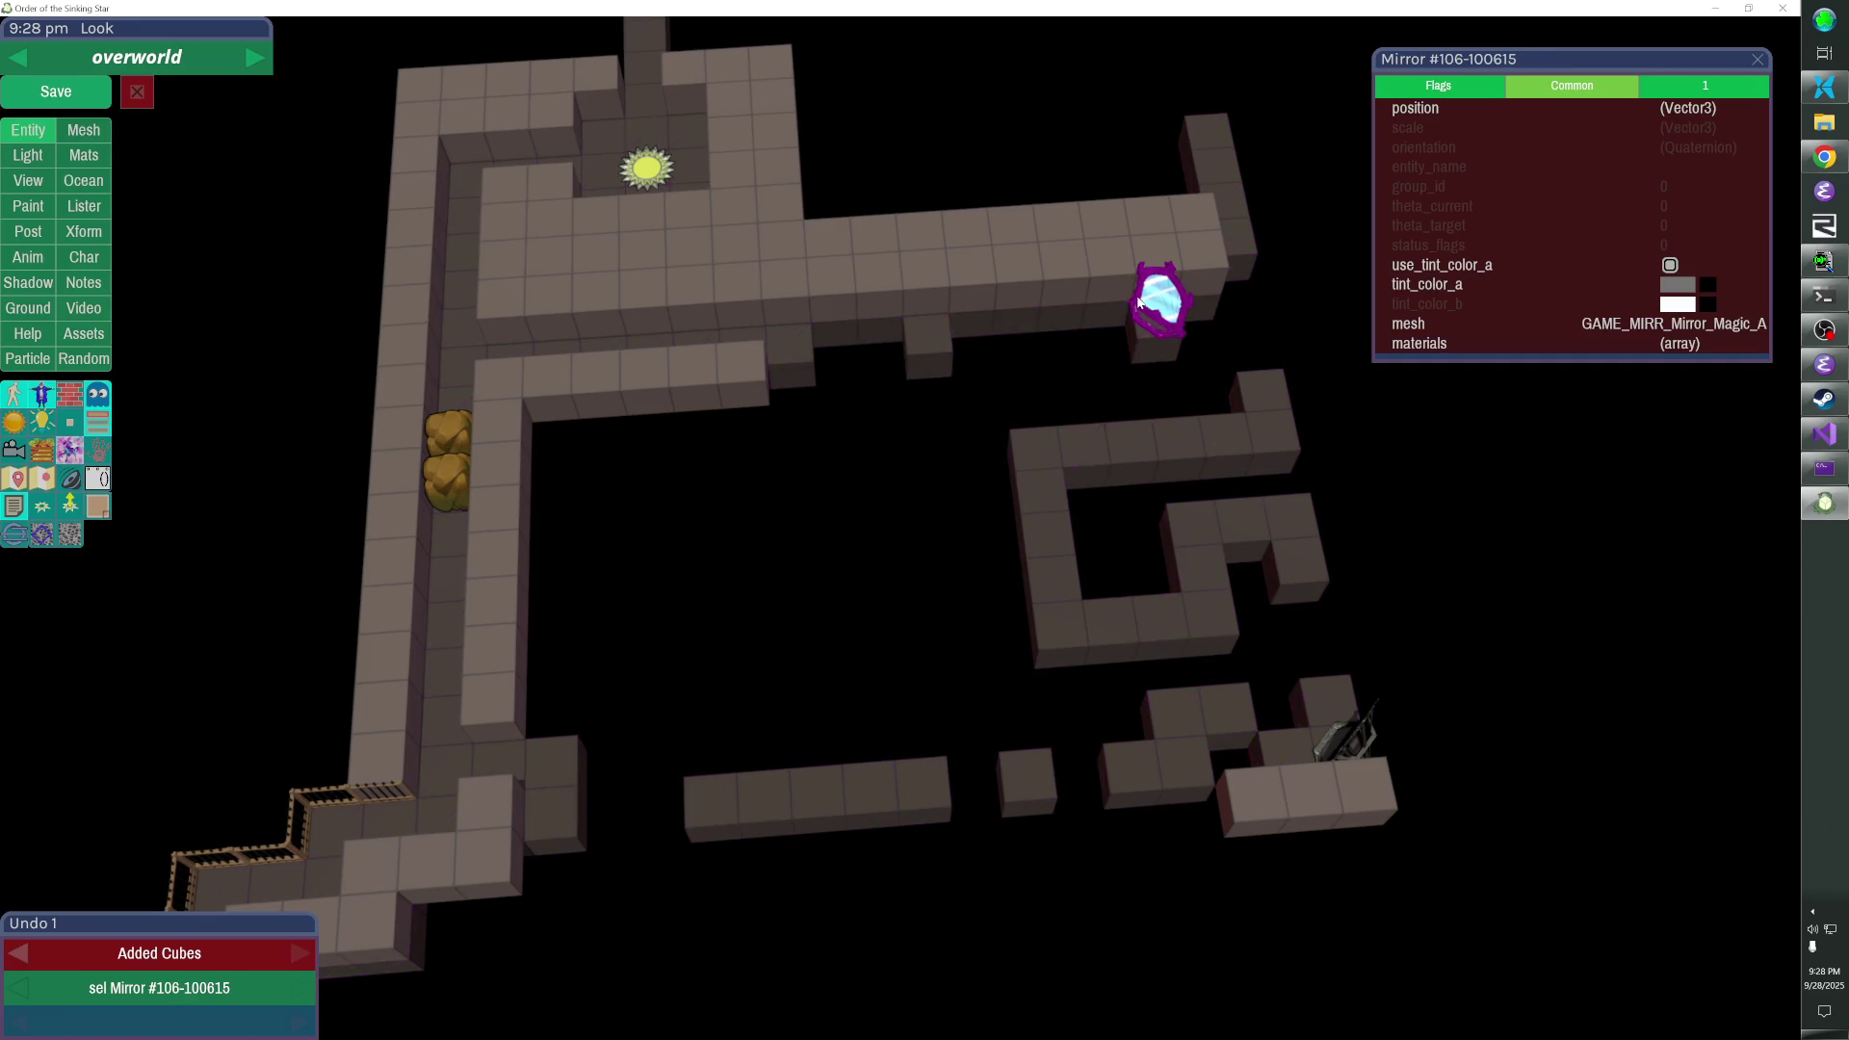
left_click(895, 335)
key("shift+Left")
key("shift+Left")
key("Left")
key("Left")
key("Left")
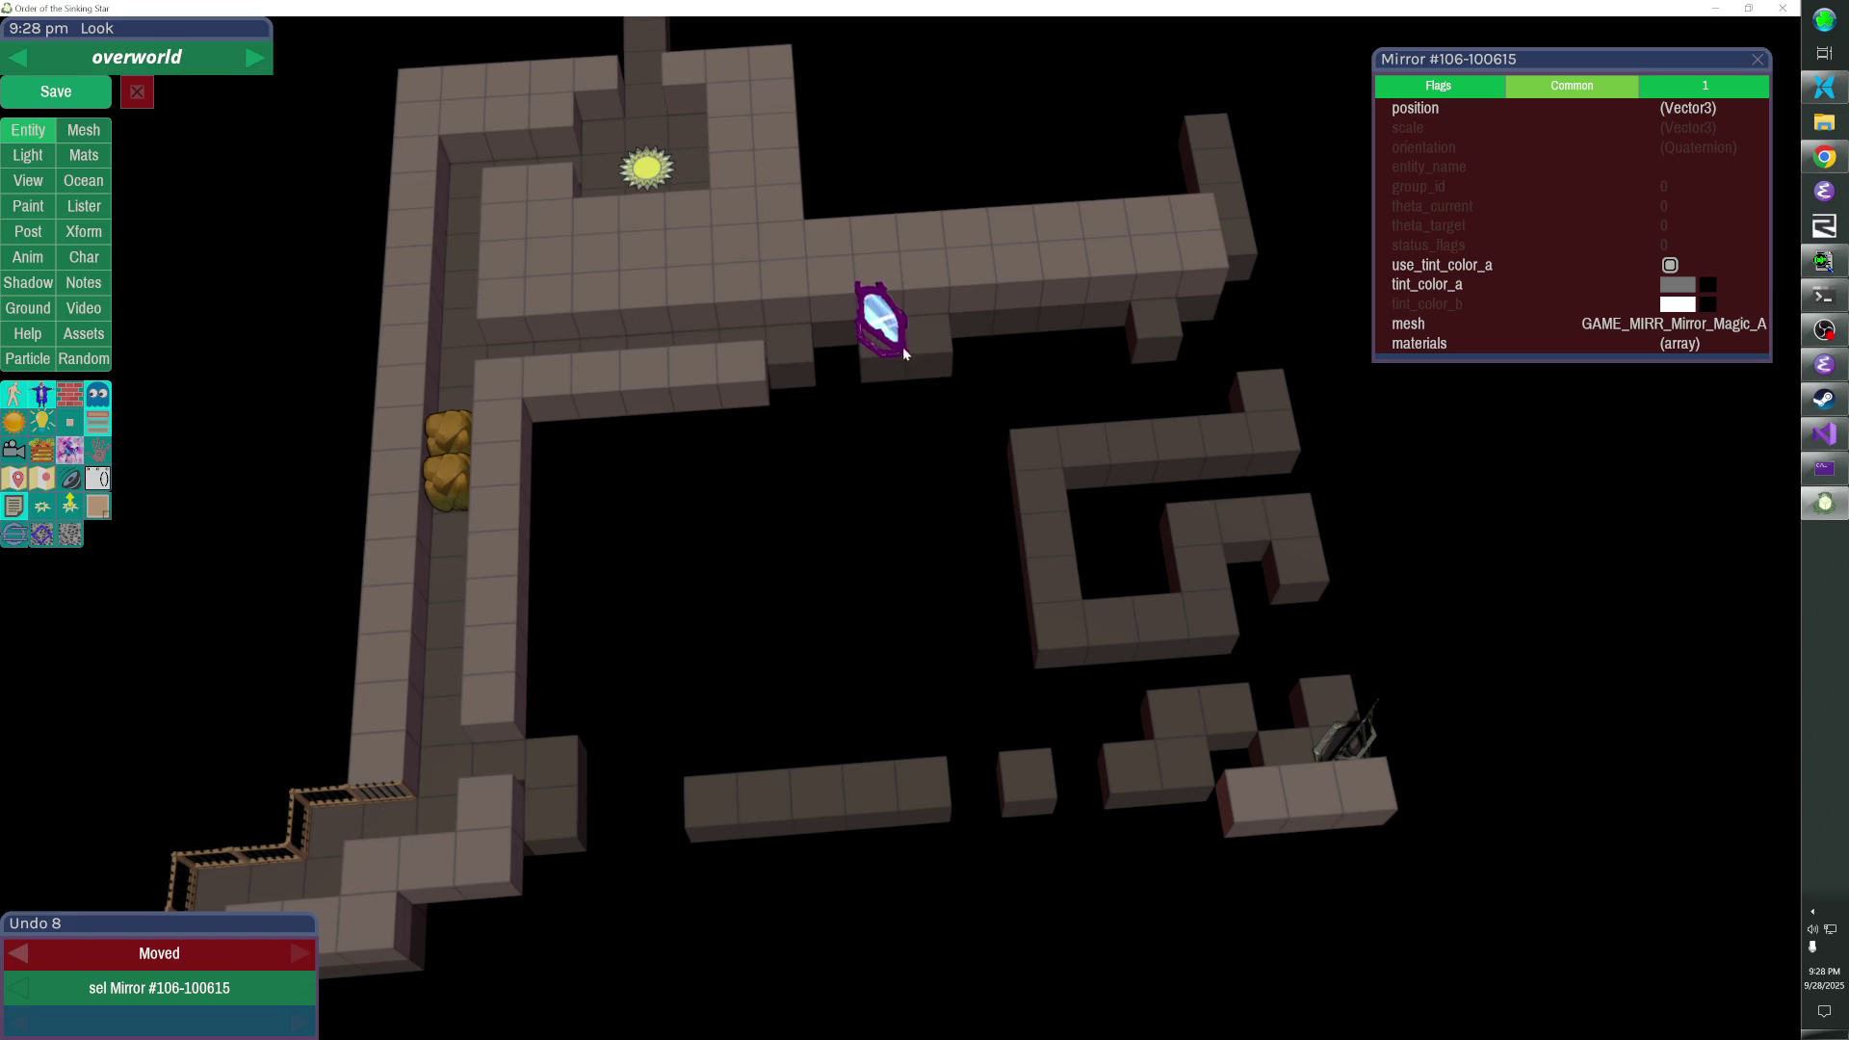
- Remove the stub cubes jutting below the long upper wall
right_click(919, 350)
right_click(774, 354)
right_click(740, 358)
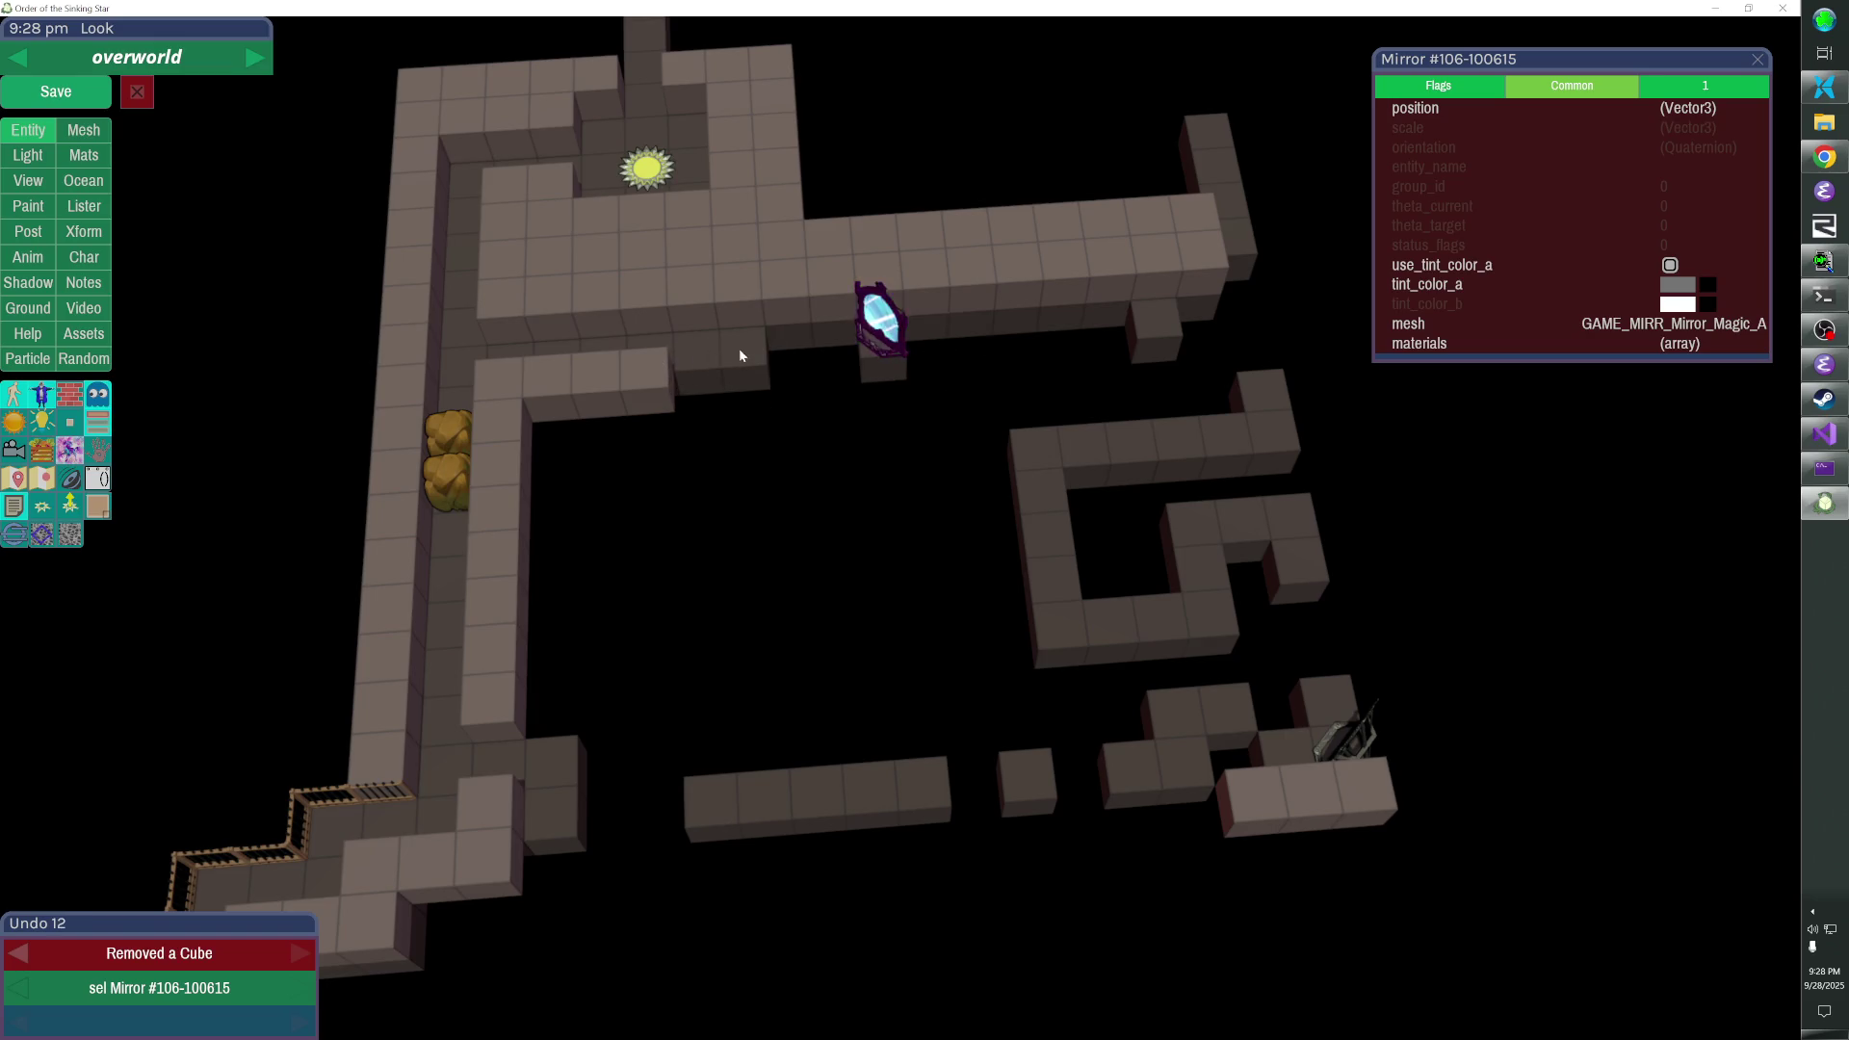
right_click(694, 358)
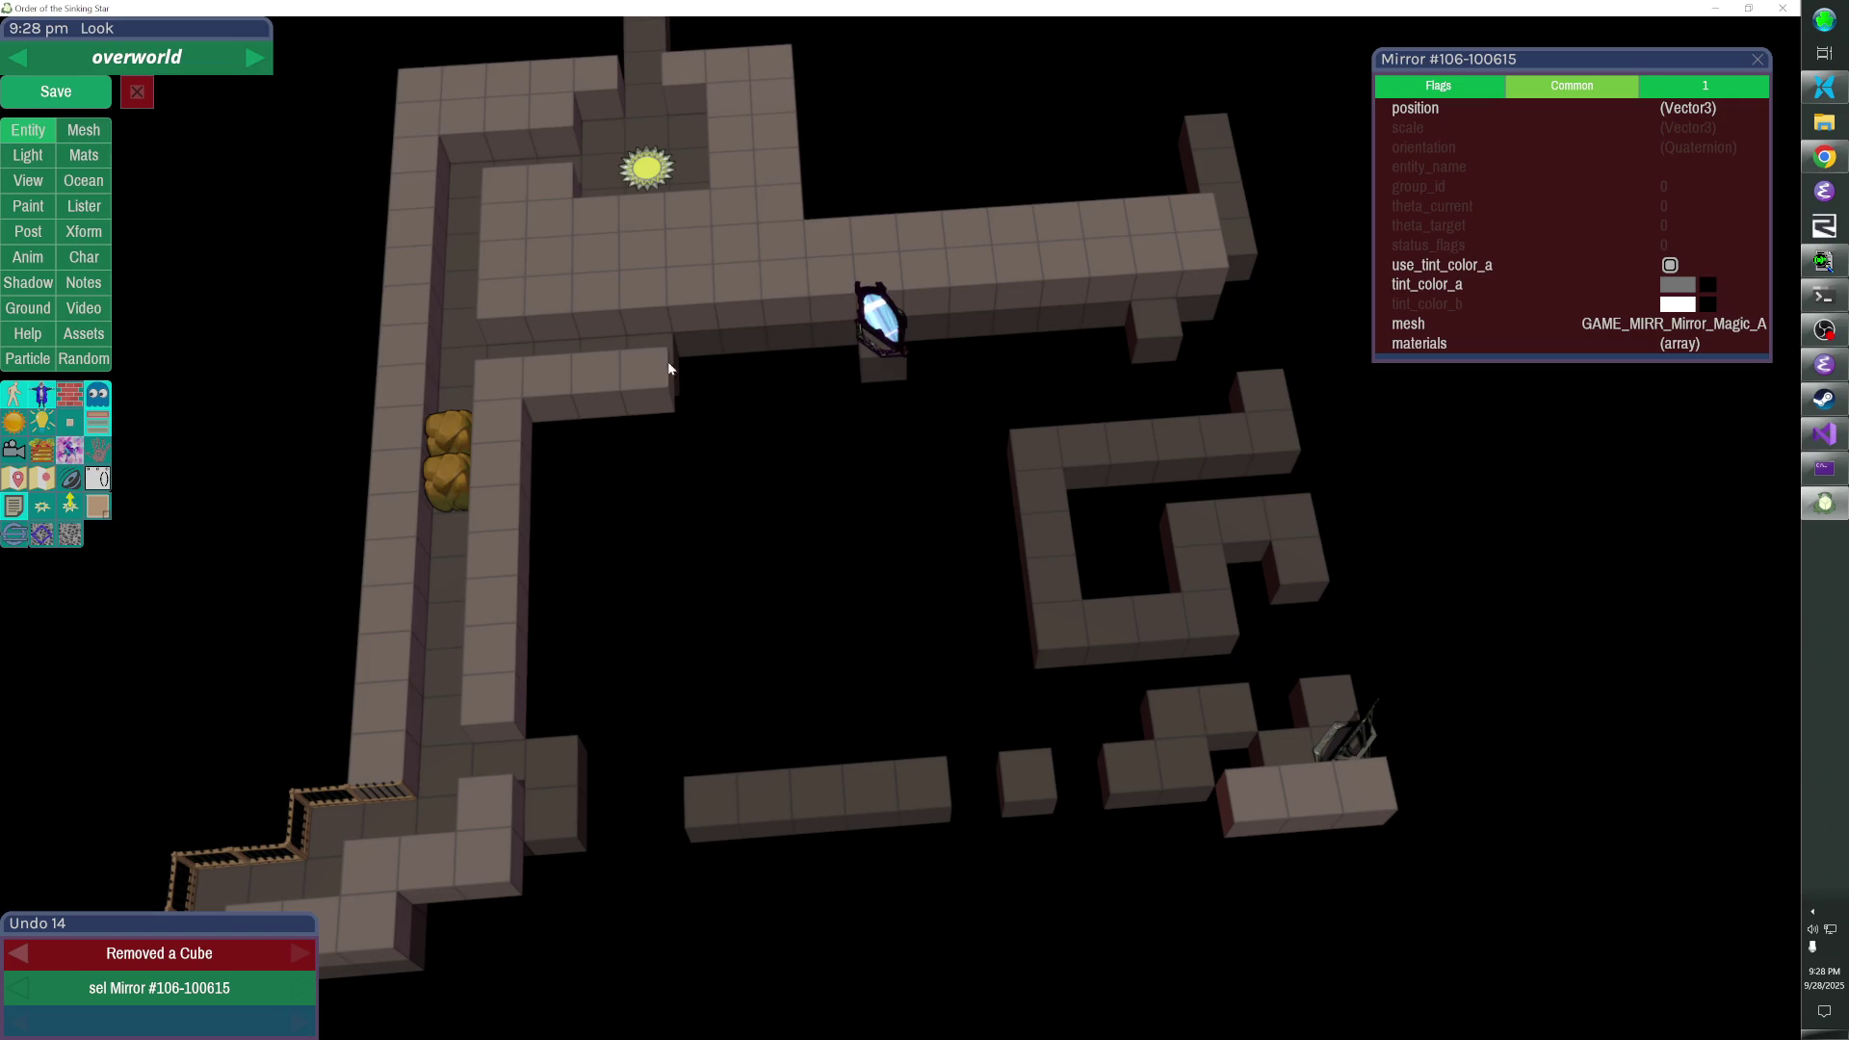
- Leave one free-standing cube below the mirror, moved one cell lower
left_click_drag(892, 362, 914, 544)
right_click(895, 429)
right_click(887, 397)
right_click(901, 462)
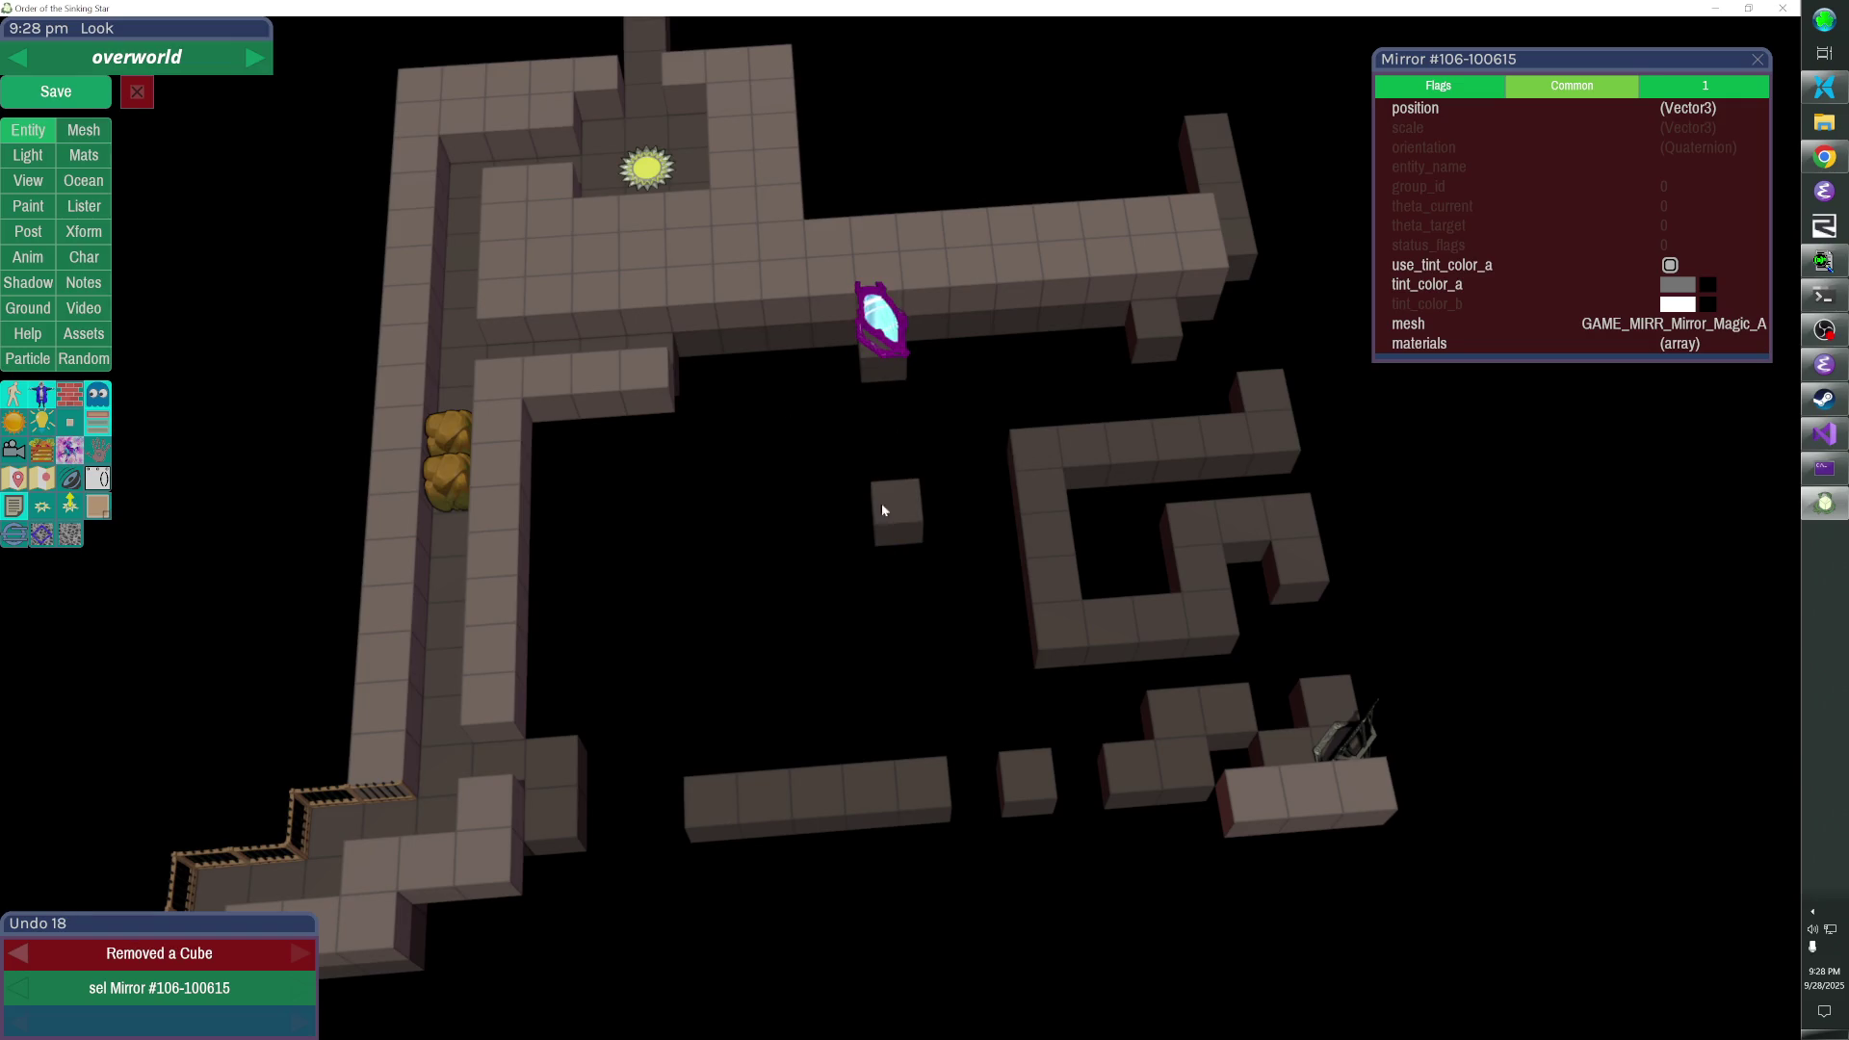
left_click(901, 544)
right_click(895, 499)
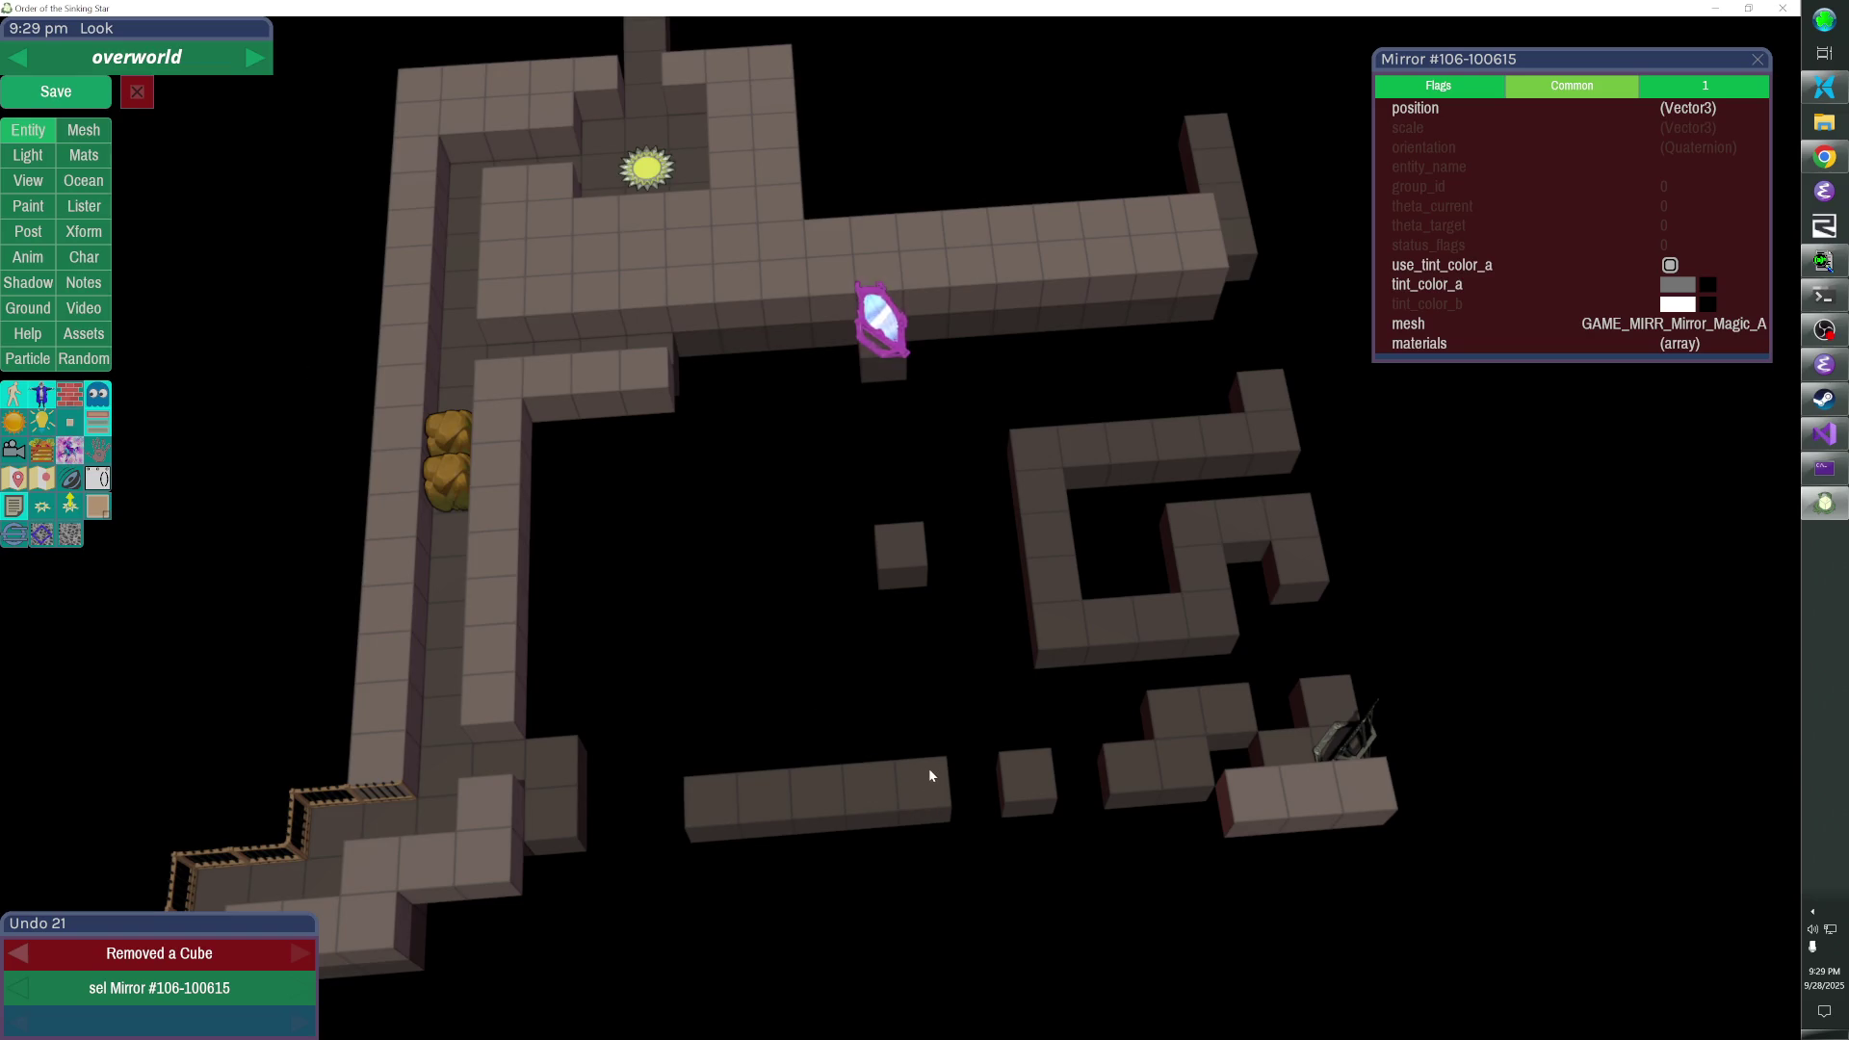
- Nudge the mirror one tile left, swap a couple of cubes, and save the level
mouse_move(917, 738)
left_mouse_down()
mouse_move(920, 307)
mouse_move(938, 374)
mouse_move(825, 578)
left_mouse_up()
key("Left")
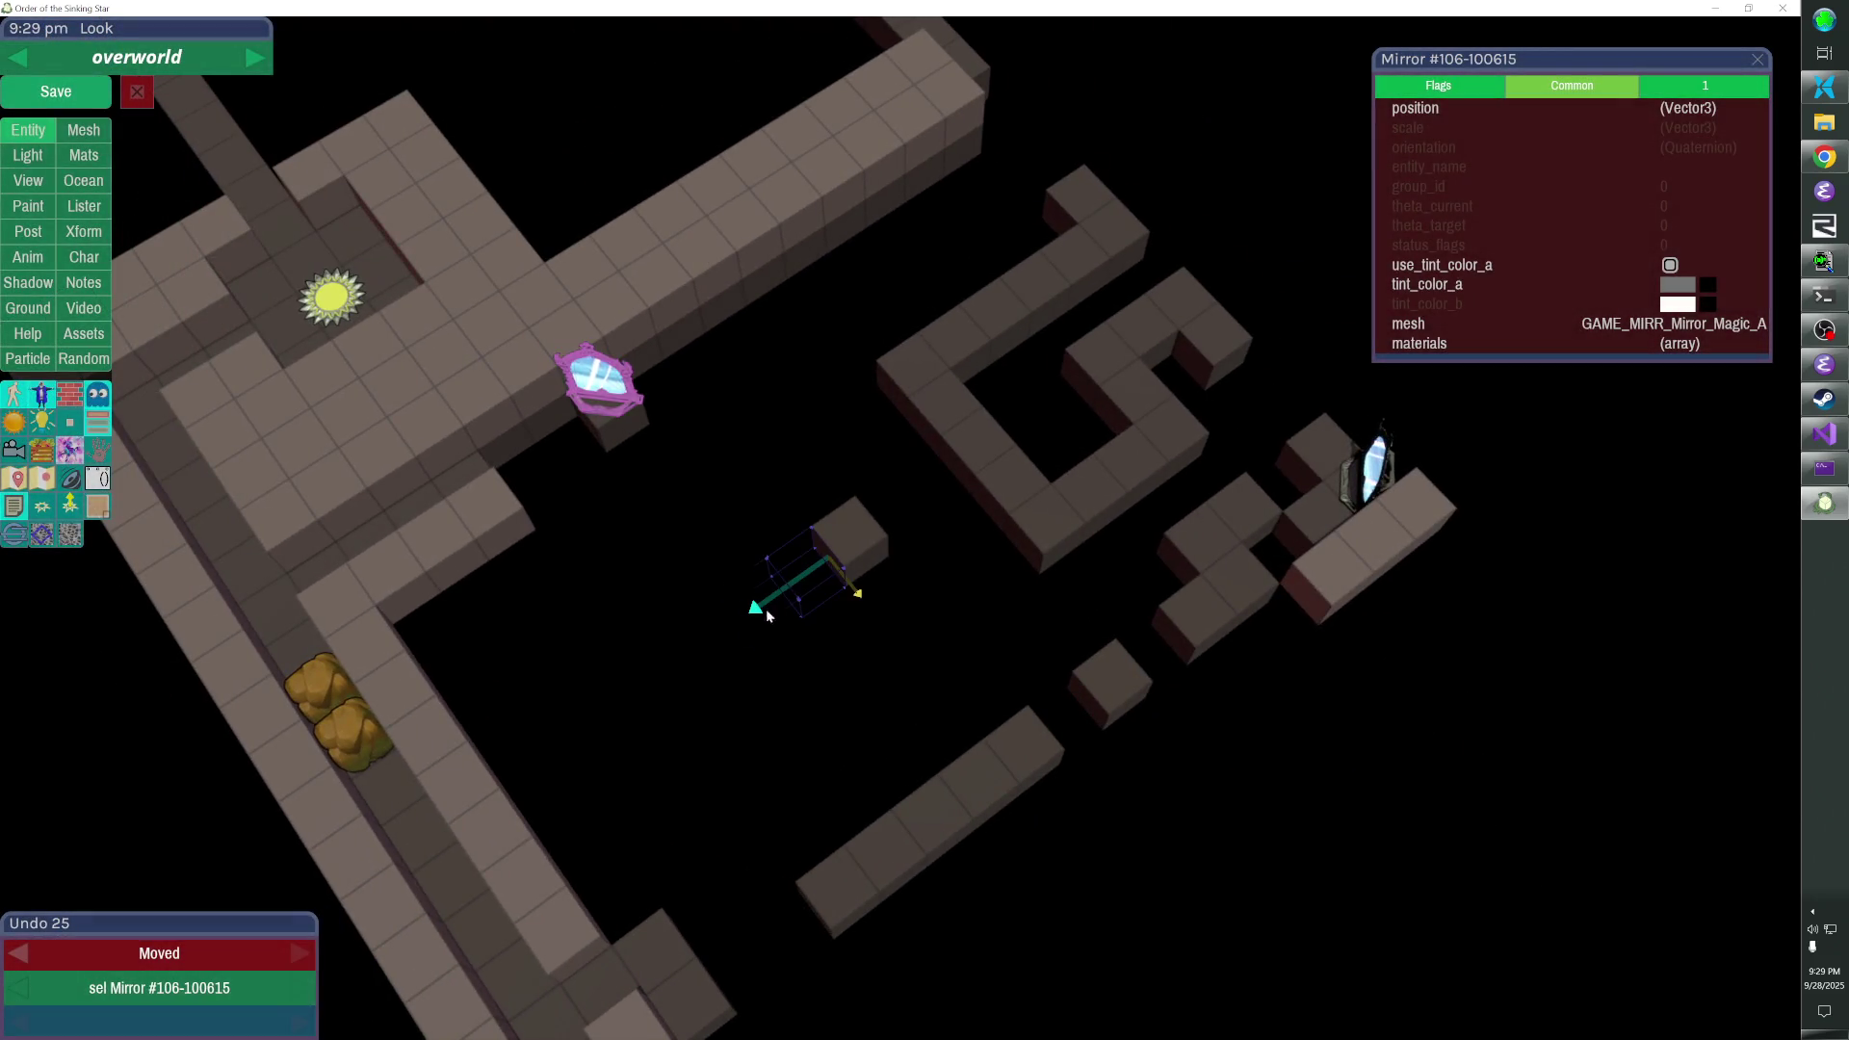
left_click(766, 609)
right_click(838, 547)
right_click(910, 421)
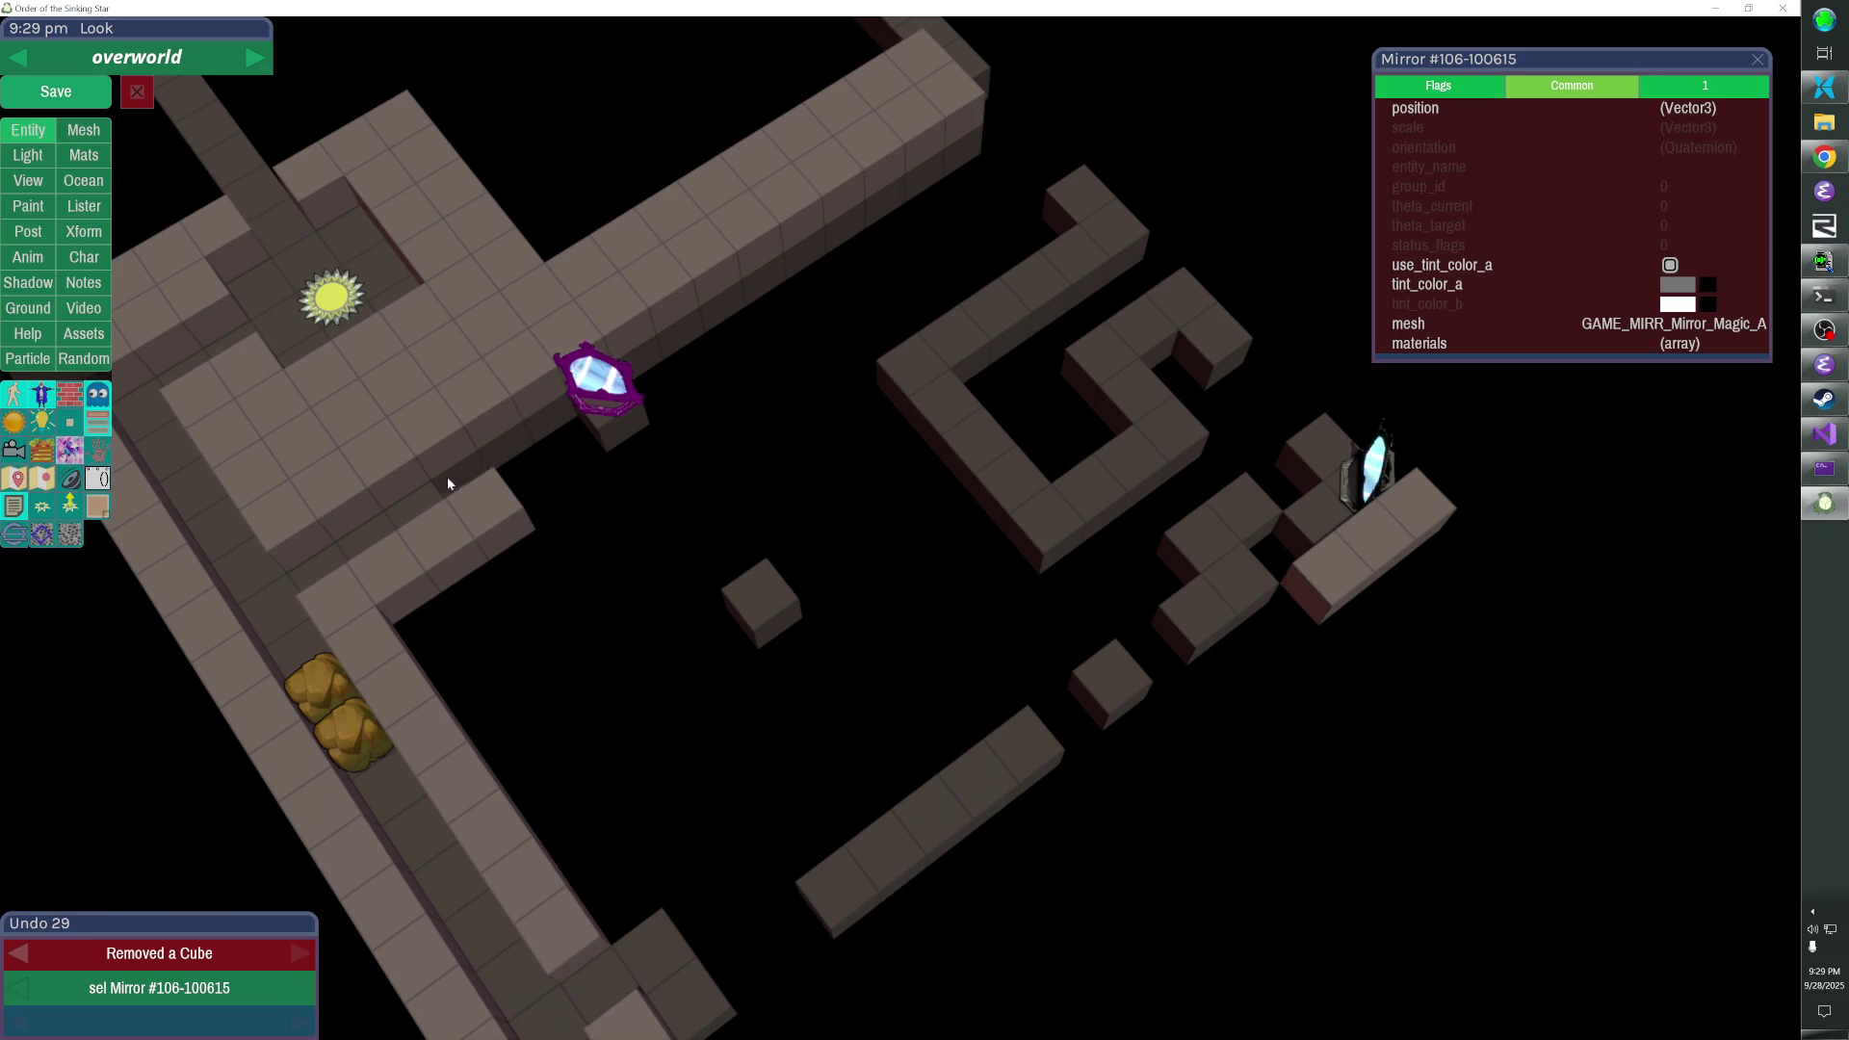
left_click_drag(640, 586, 896, 532)
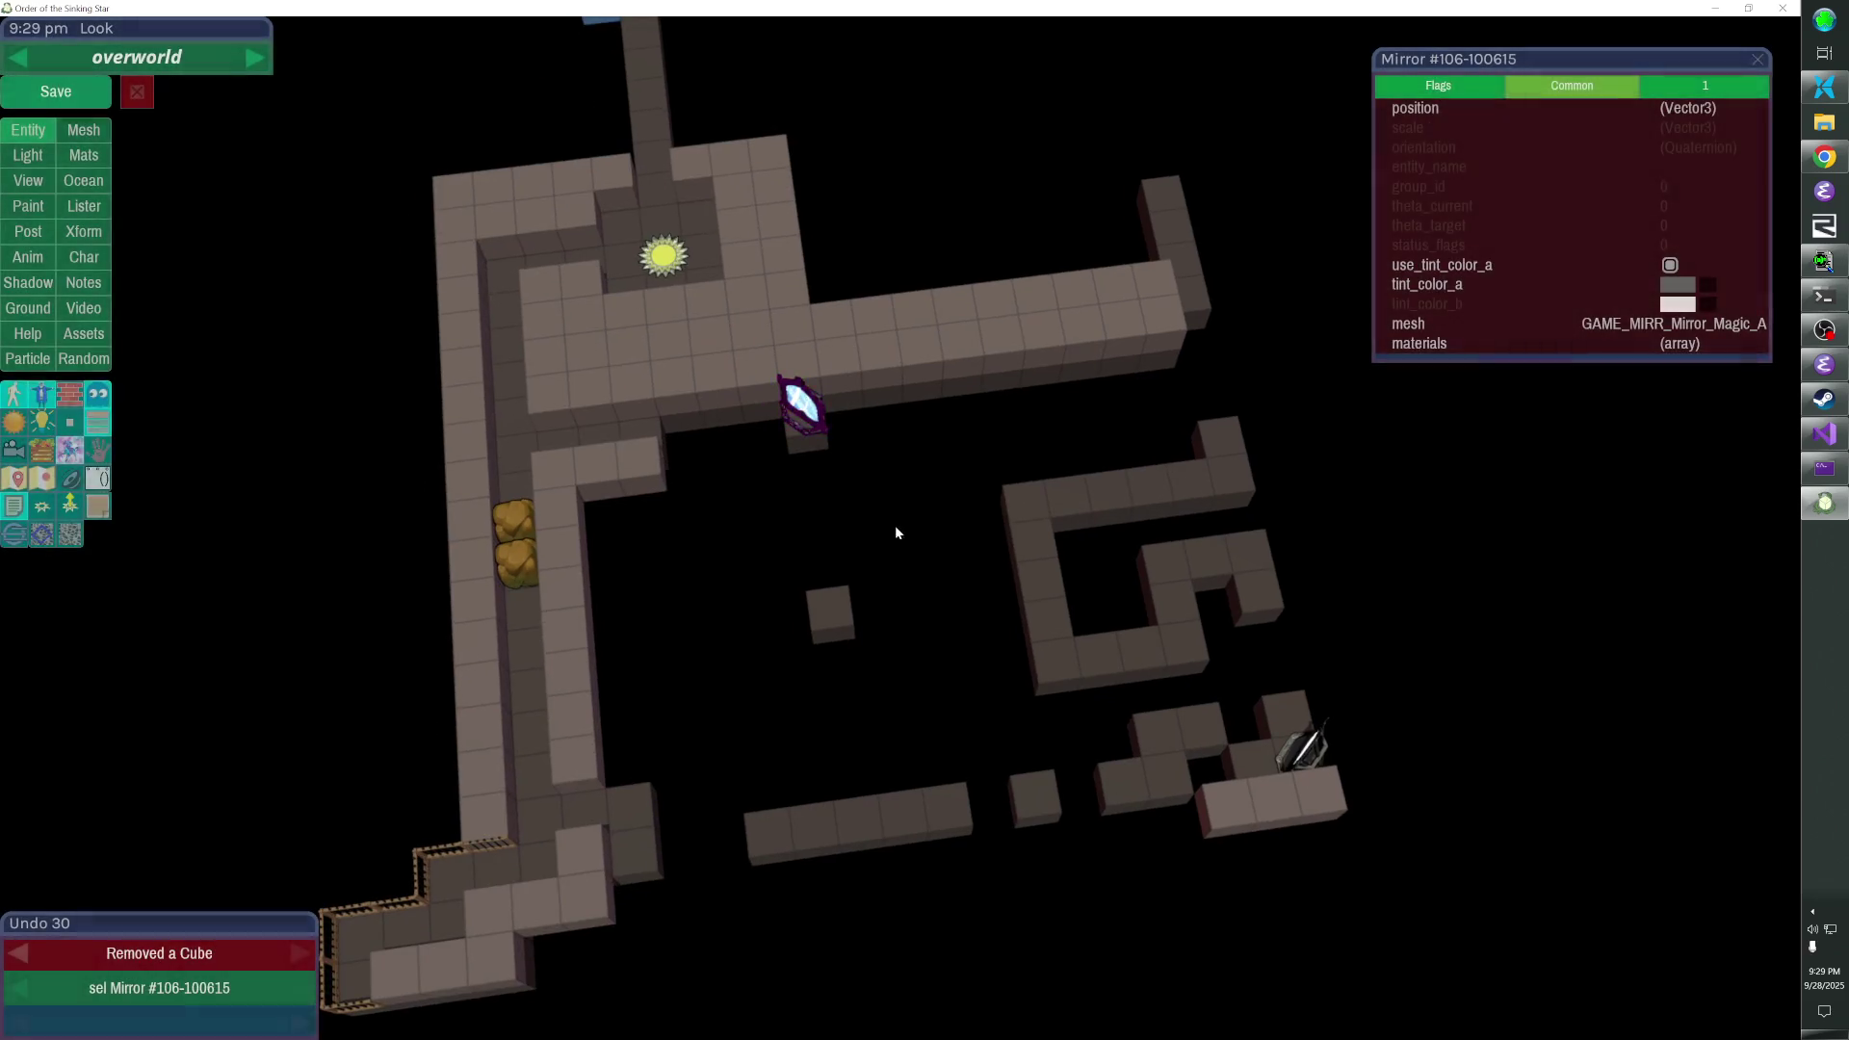
left_click(59, 92)
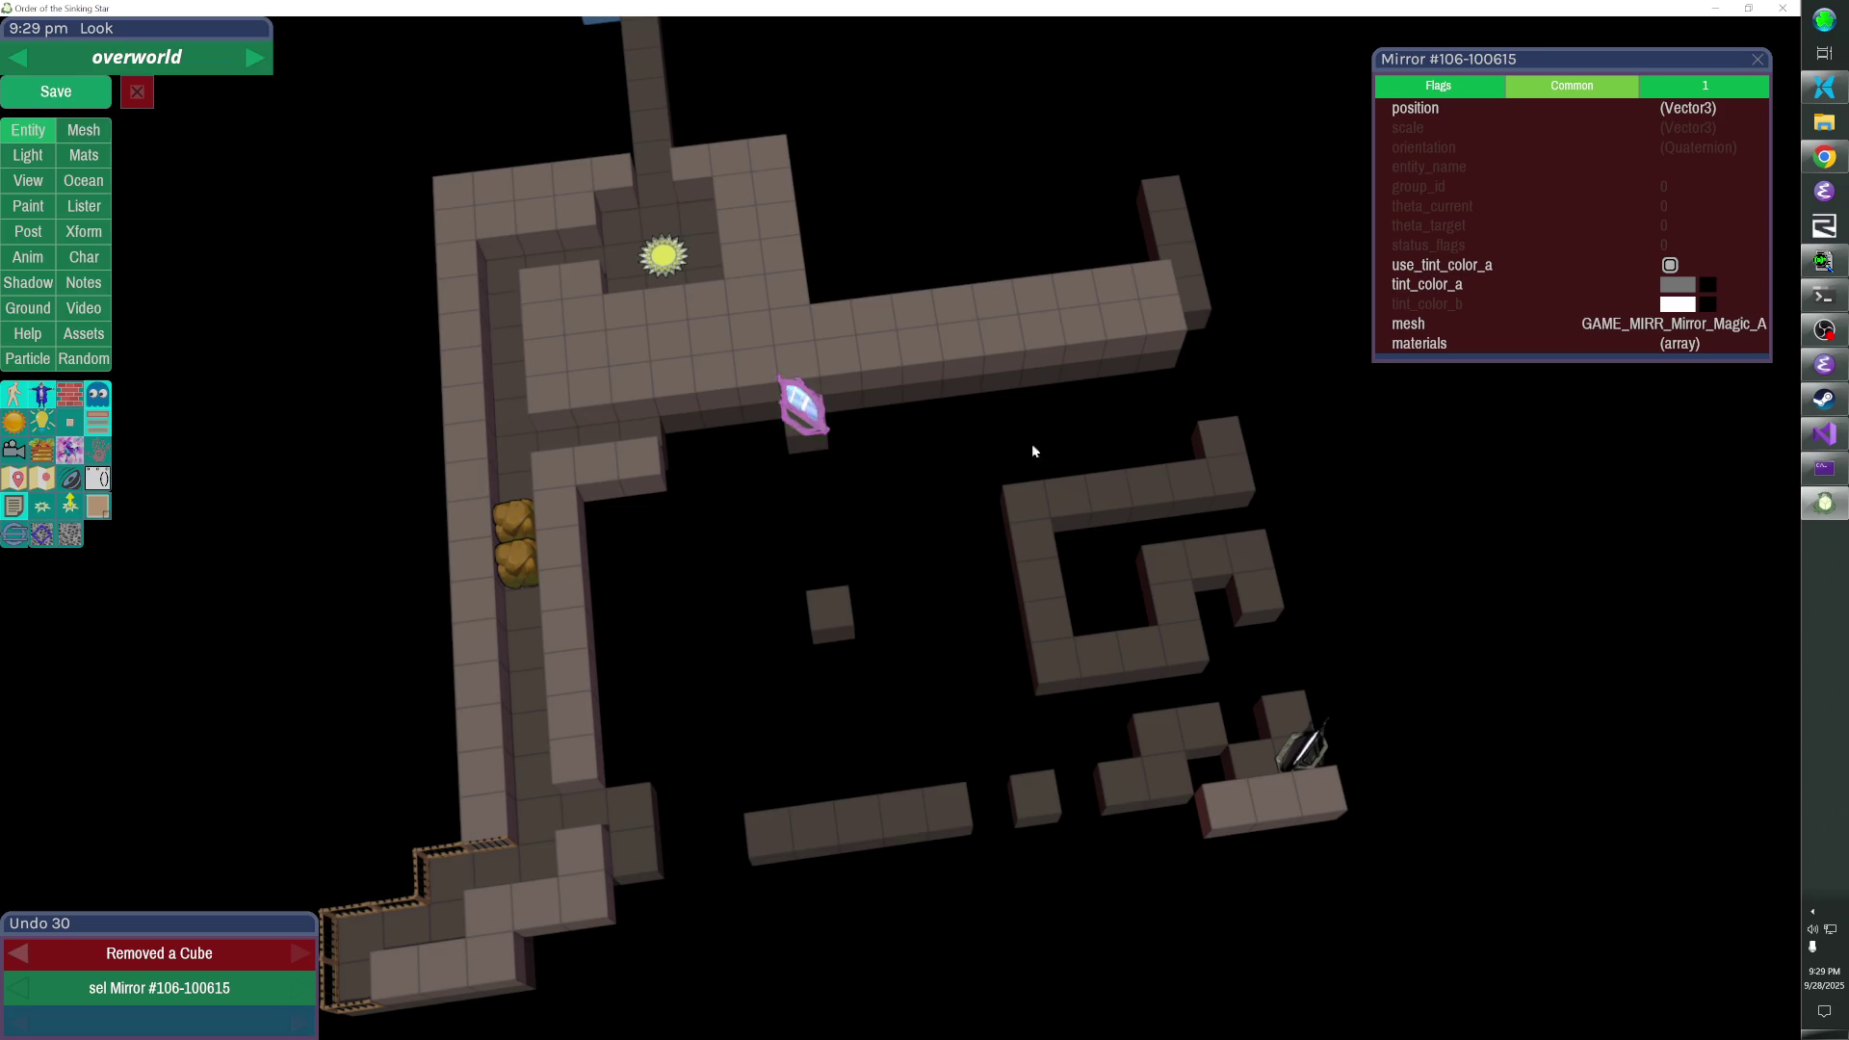
- Lay a long new wall below the mirror with a column turning down at its left end
mouse_move(974, 489)
left_mouse_down()
mouse_move(997, 408)
mouse_move(915, 756)
left_mouse_up()
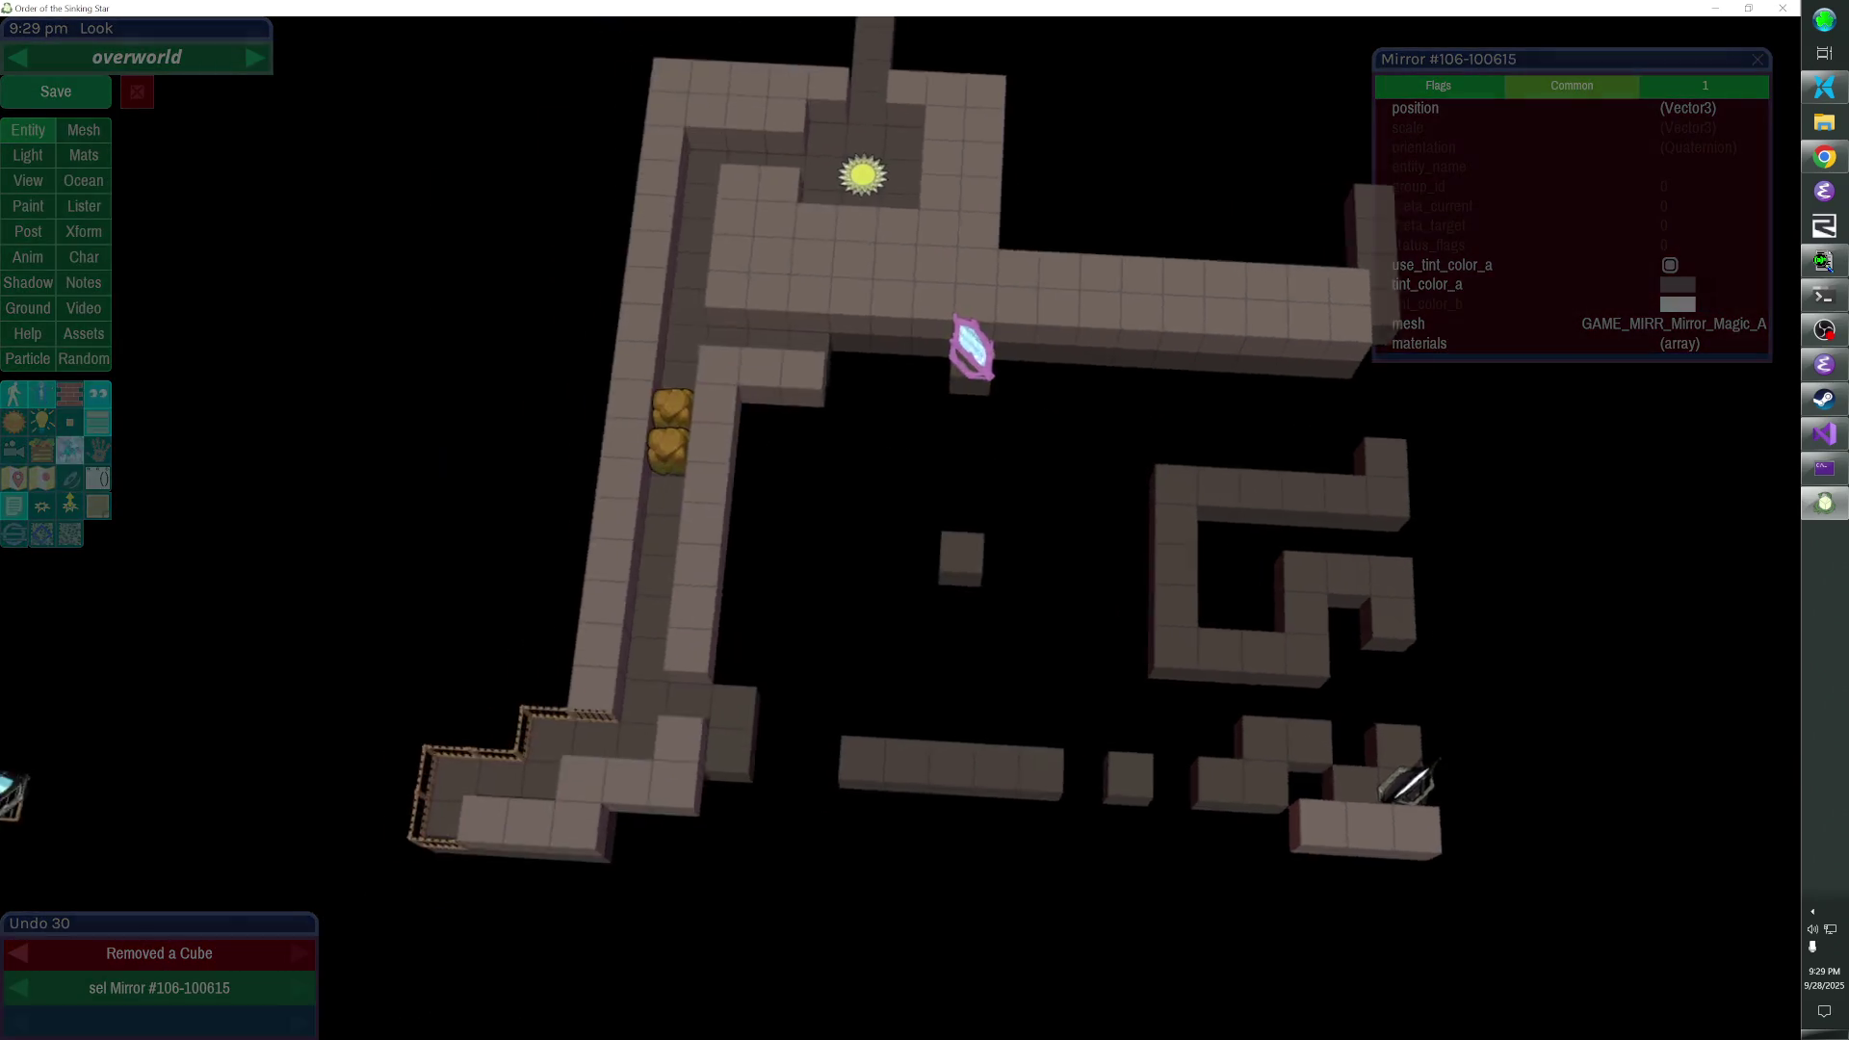
left_click(1026, 392)
left_click(1026, 392)
key("ctrl+z")
key("ctrl+z")
left_click_drag(984, 608, 984, 609)
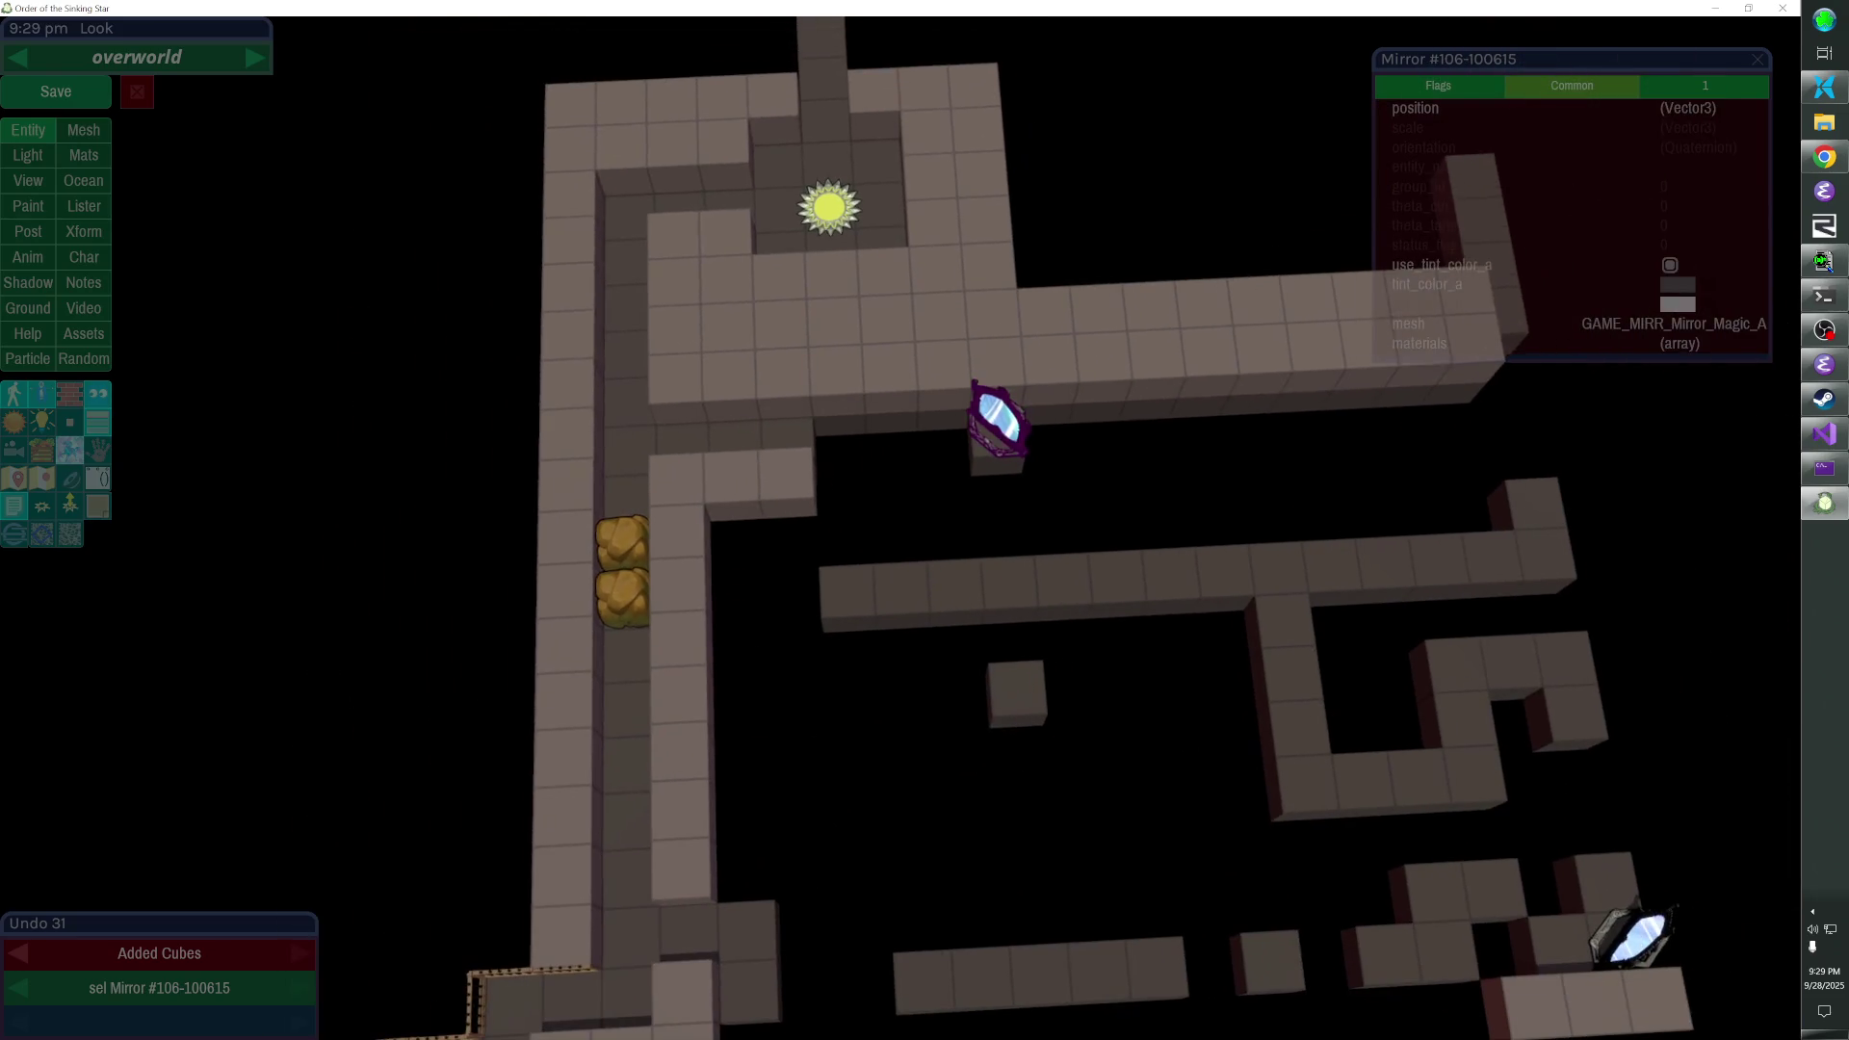
left_click_drag(857, 622, 857, 828)
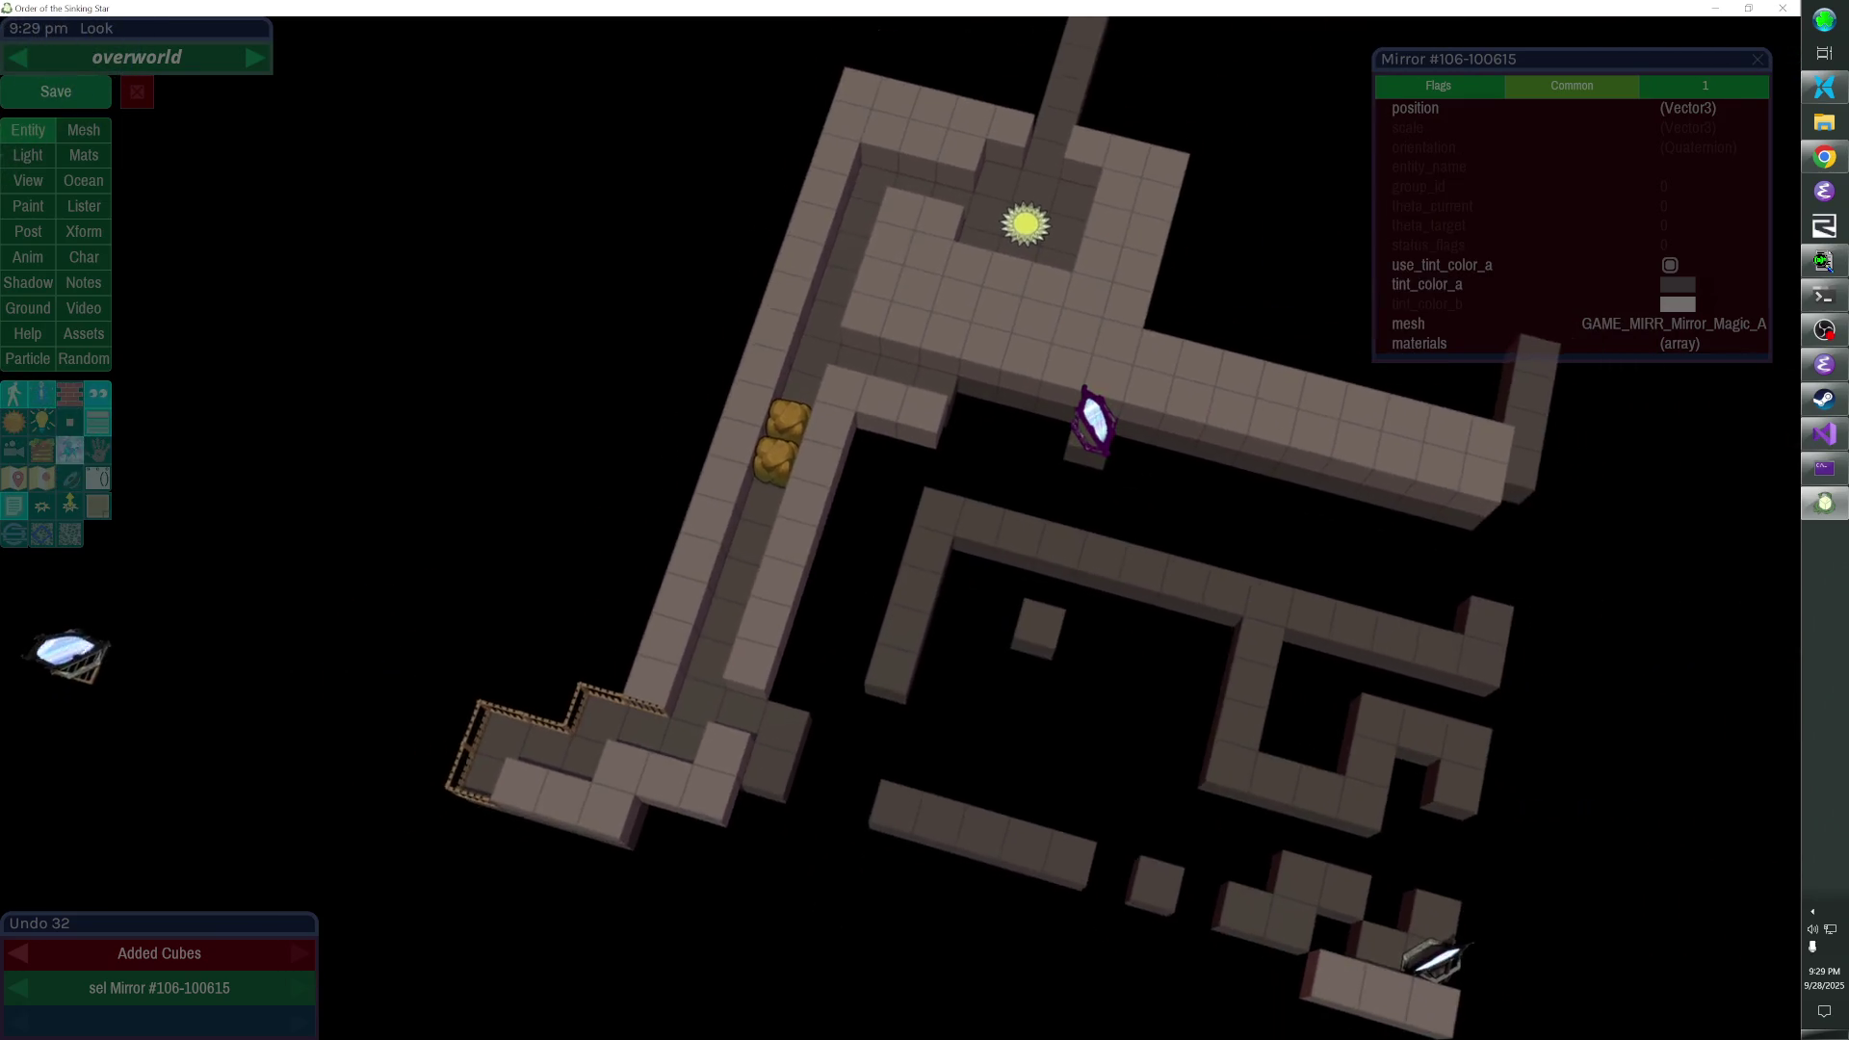
left_click_drag(932, 481, 932, 481)
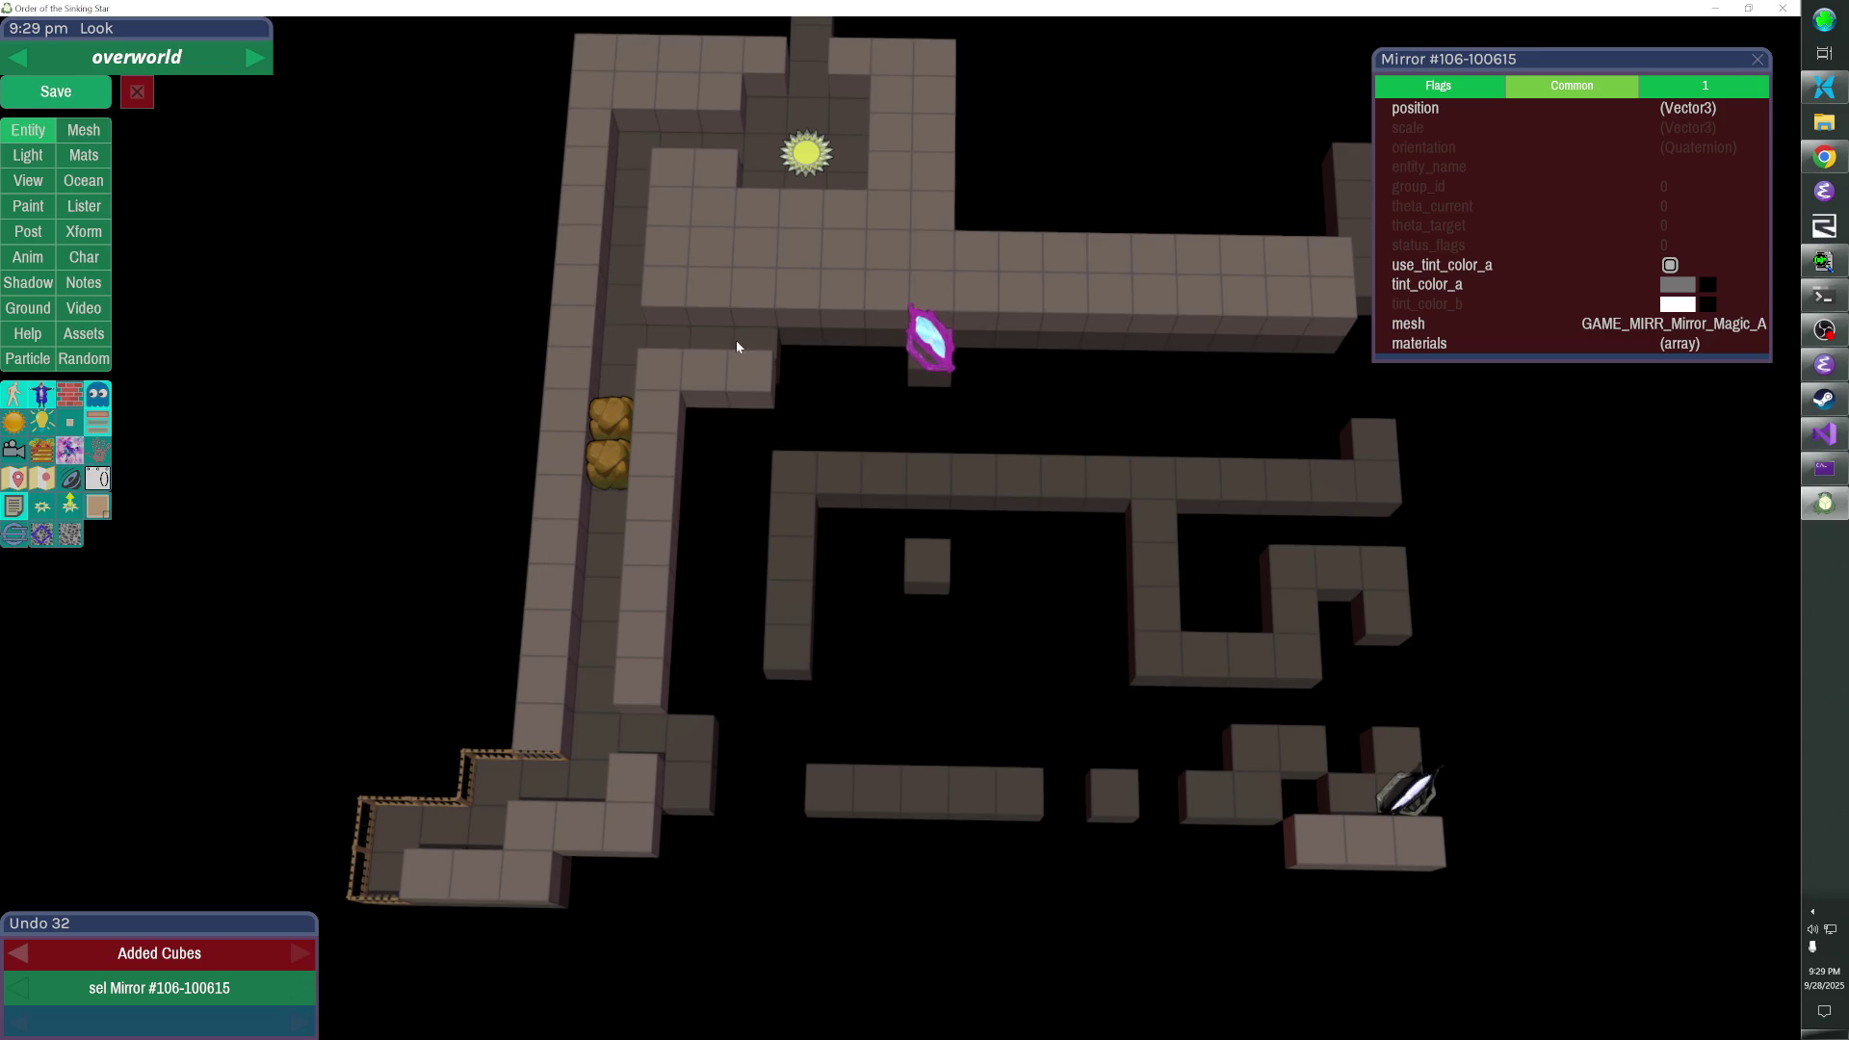
- Adjust the wall cubes near the sun tile and stretch out a new cube block
left_click(749, 289)
left_click(755, 239)
left_click(754, 216)
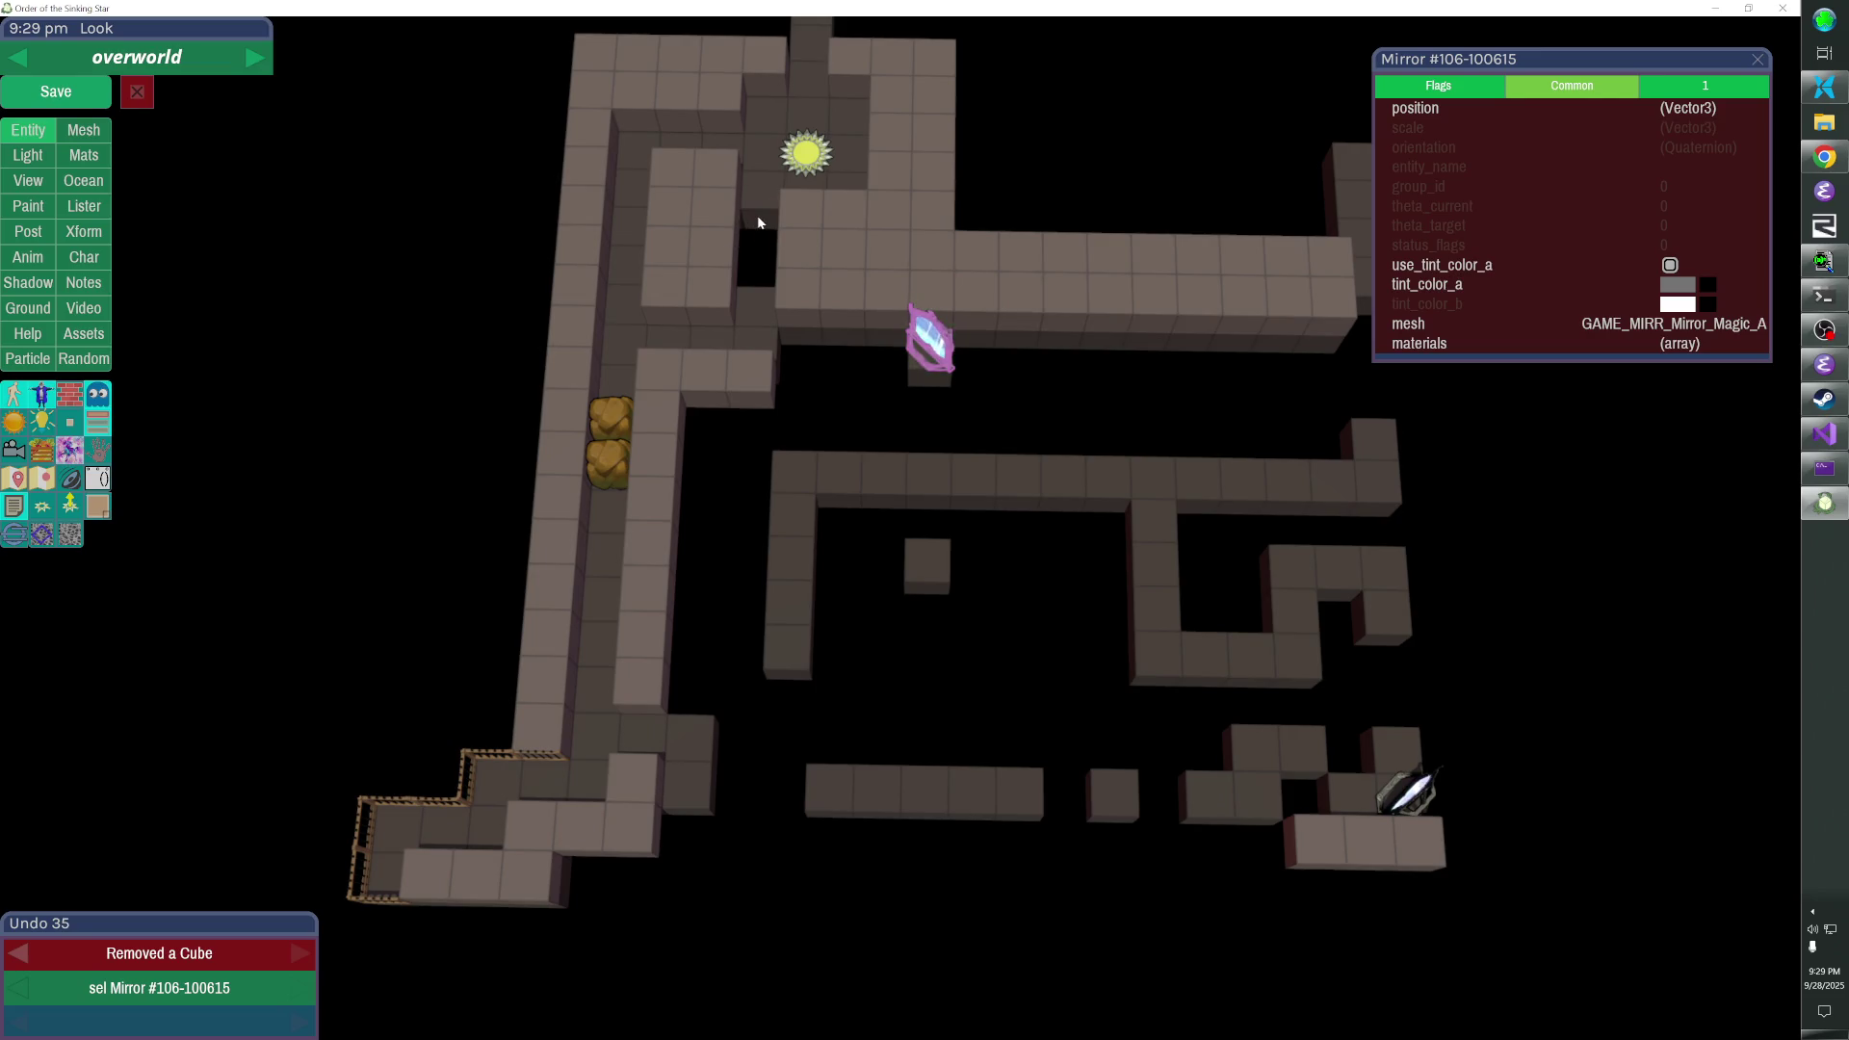
left_click(758, 222)
mouse_move(699, 309)
left_mouse_down()
mouse_move(604, 306)
mouse_move(604, 137)
left_mouse_up()
- Carve cubes out of the new block to open a corridor toward the left passage
left_click(707, 326)
left_click(676, 321)
left_click(674, 327)
left_click(635, 332)
left_click(616, 333)
left_click(660, 333)
left_click(652, 329)
left_click(592, 340)
left_click(591, 348)
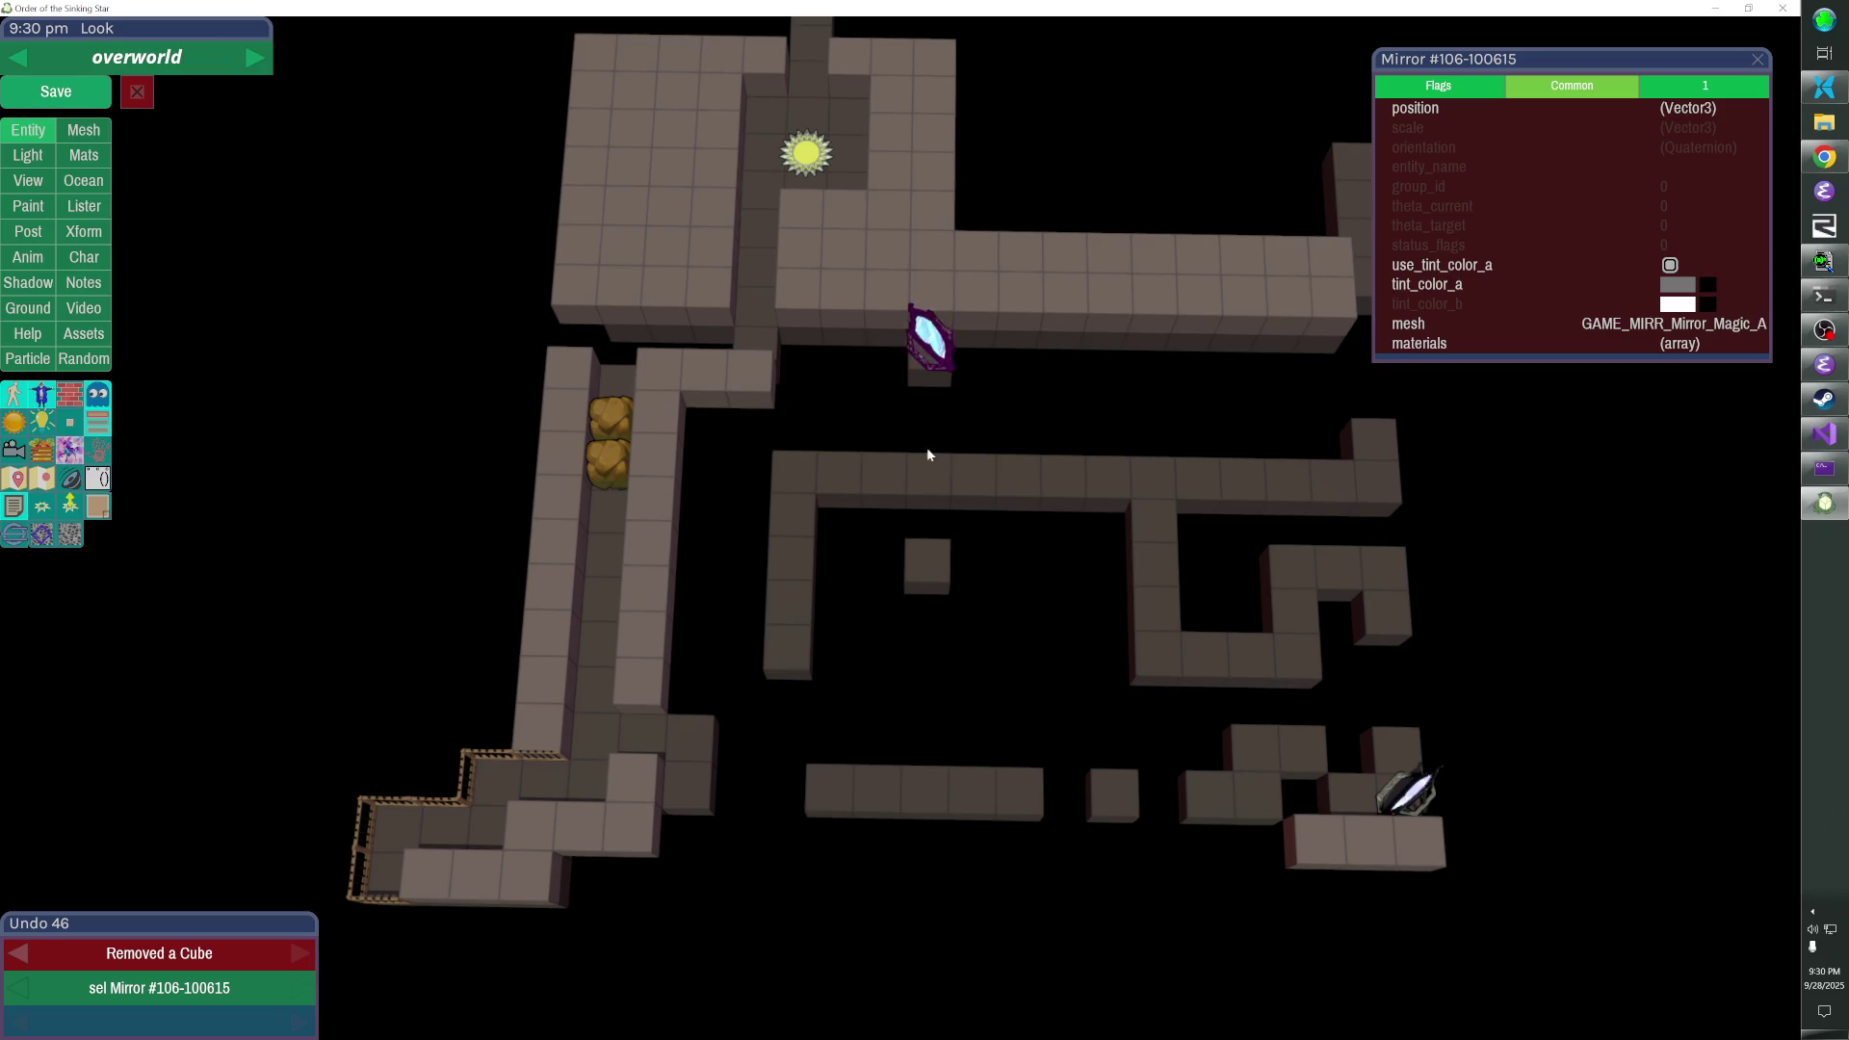
left_click(722, 329)
left_click(742, 336)
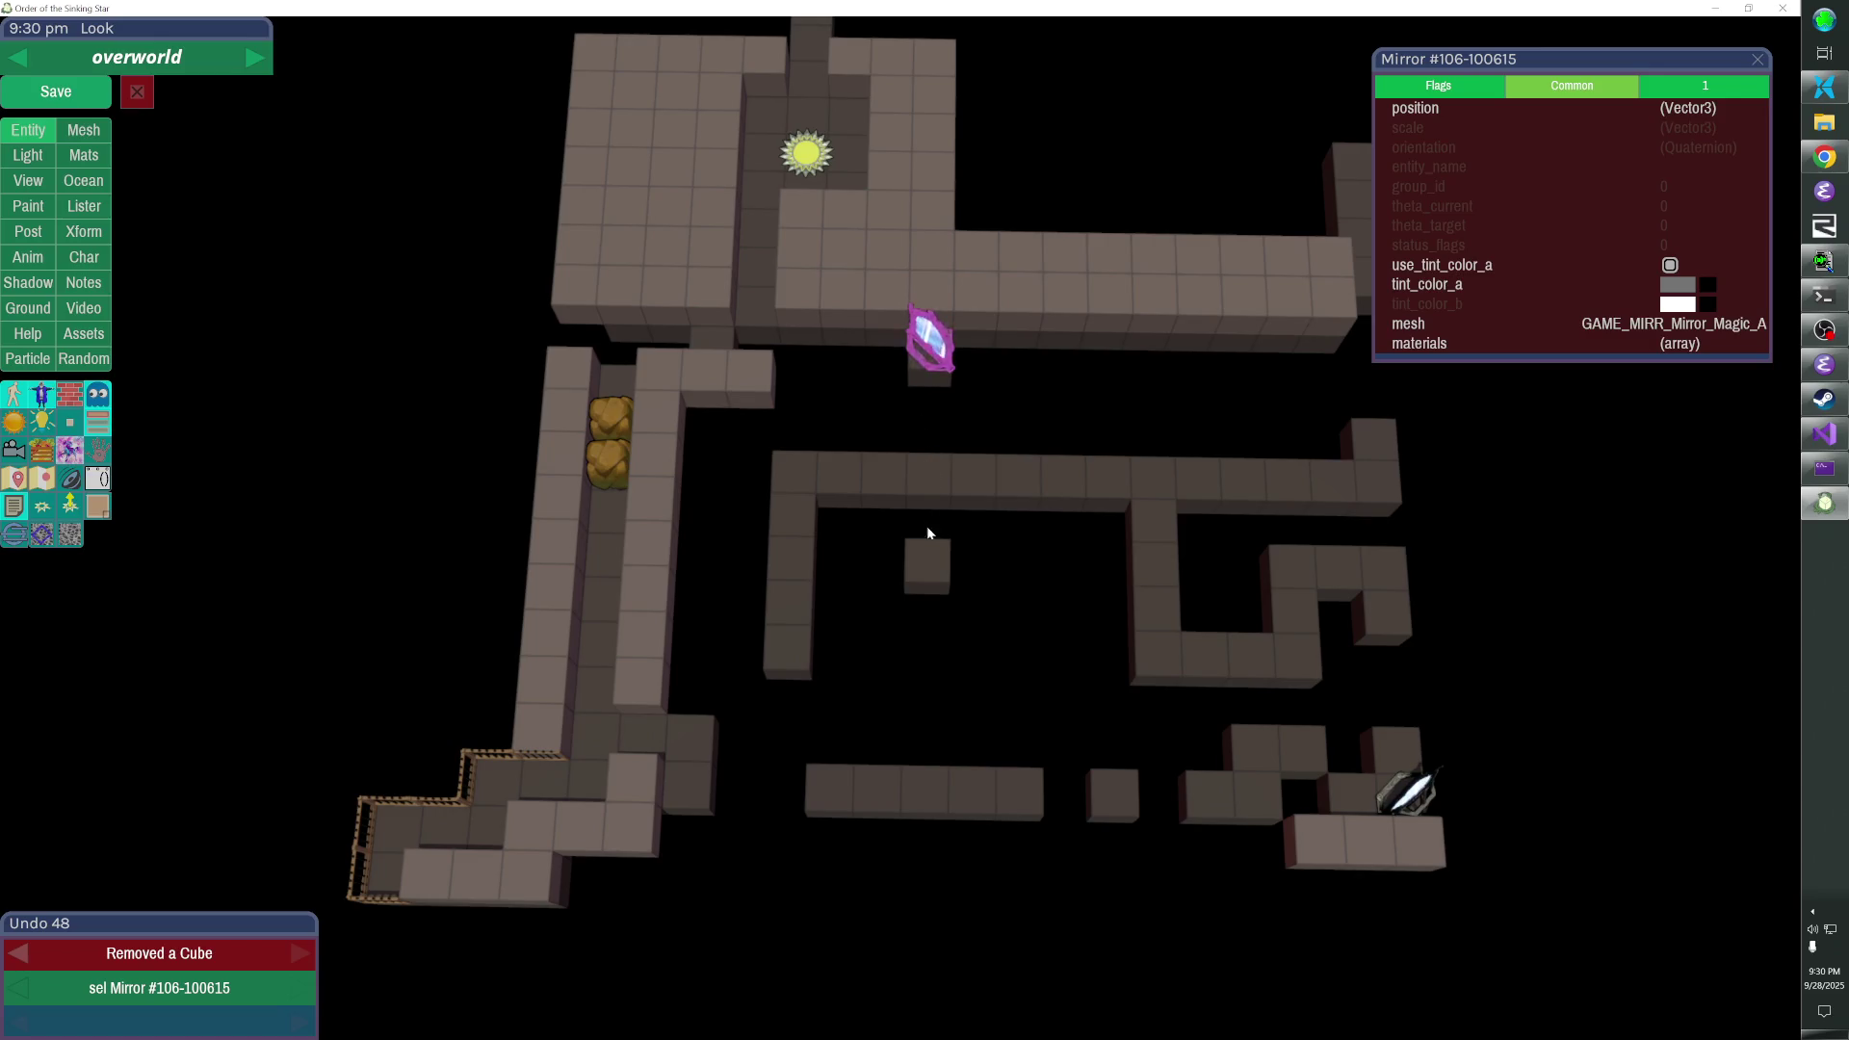
- Rework the wall column beside the sun, fill around the sun, and select the teleporter
left_click(728, 262)
left_click(726, 199)
left_click(720, 194)
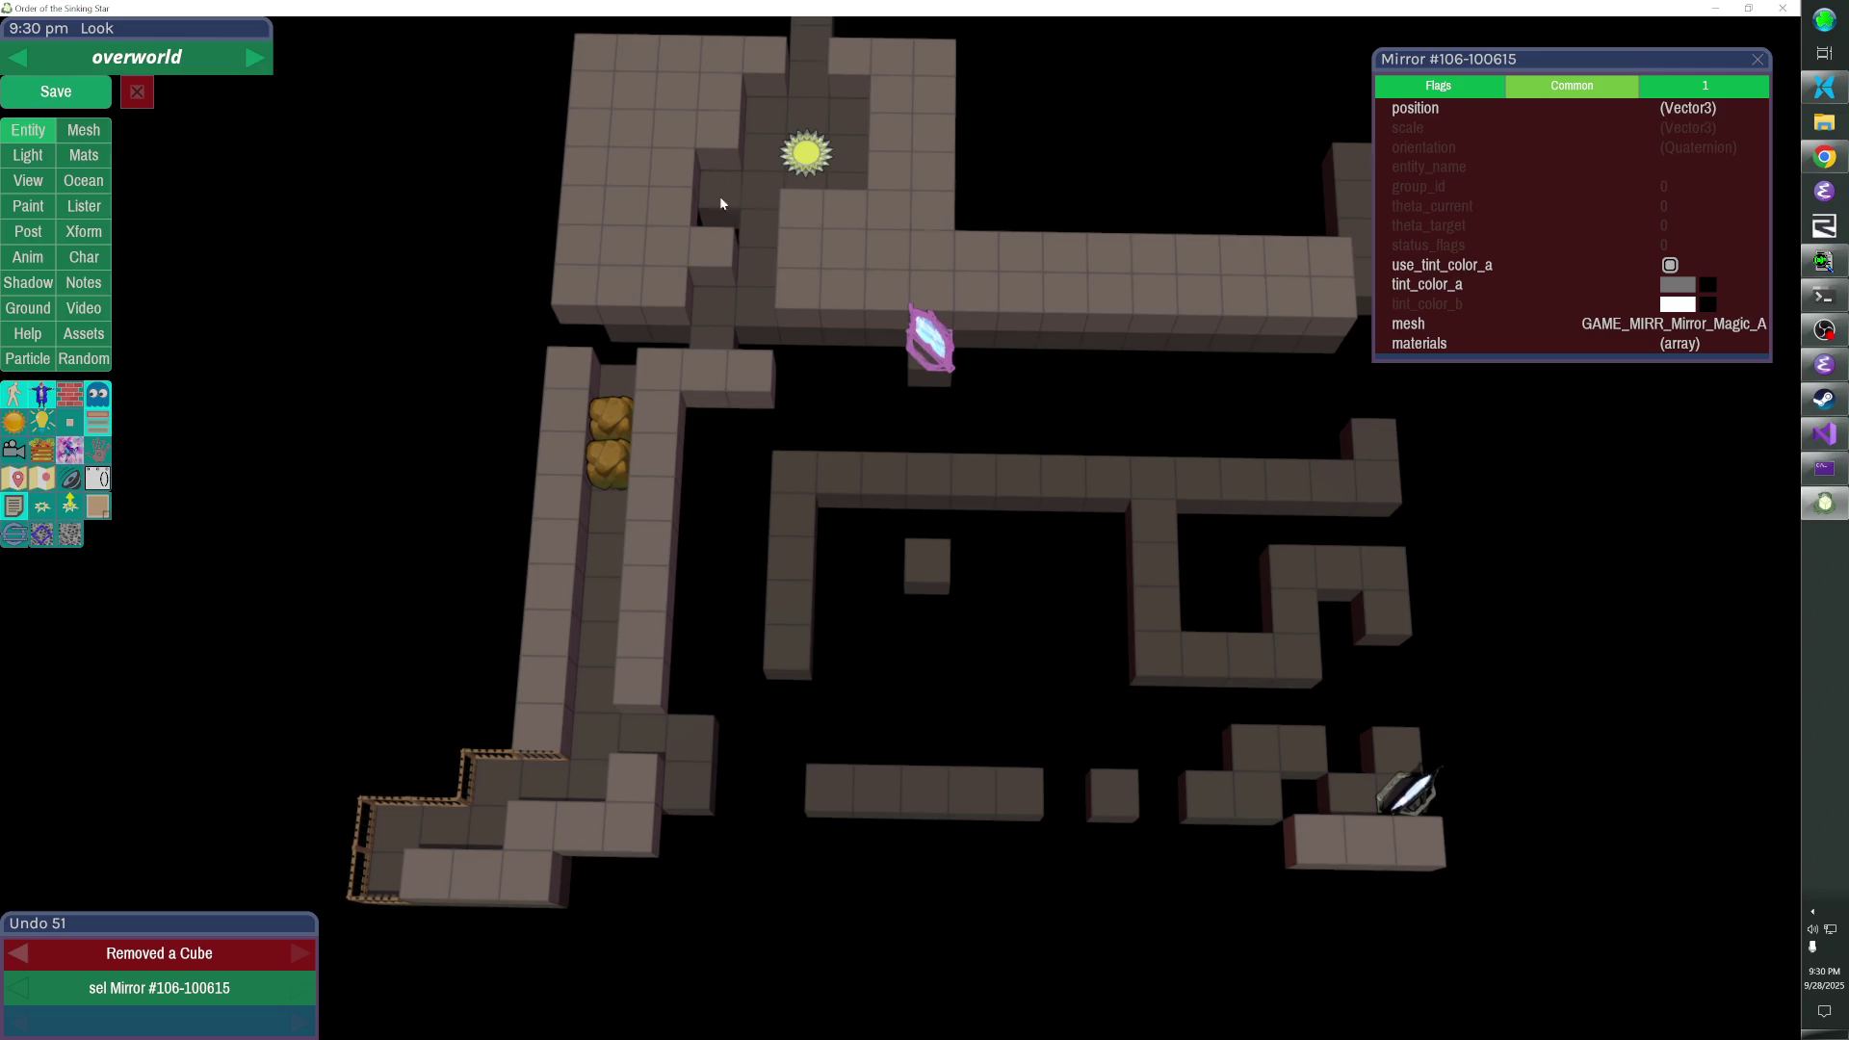
left_click(722, 189)
left_click(720, 229)
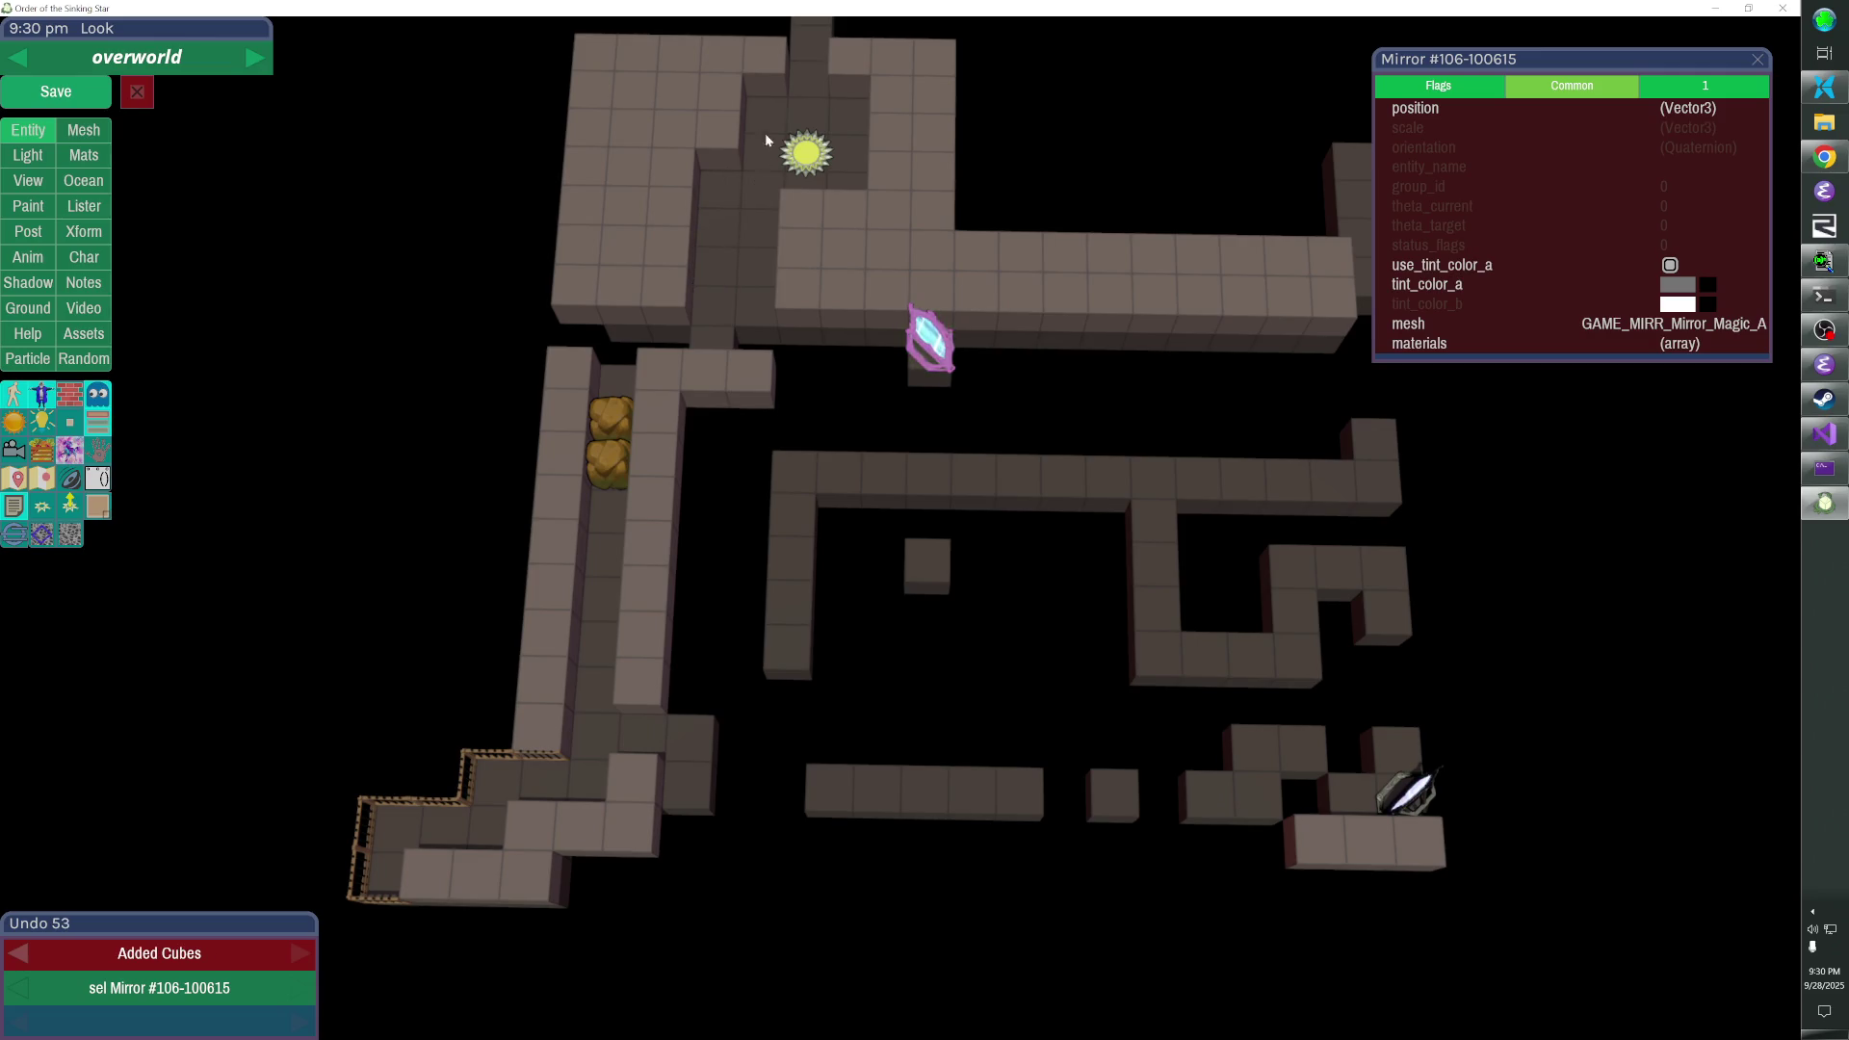
left_click(724, 131)
left_click(725, 114)
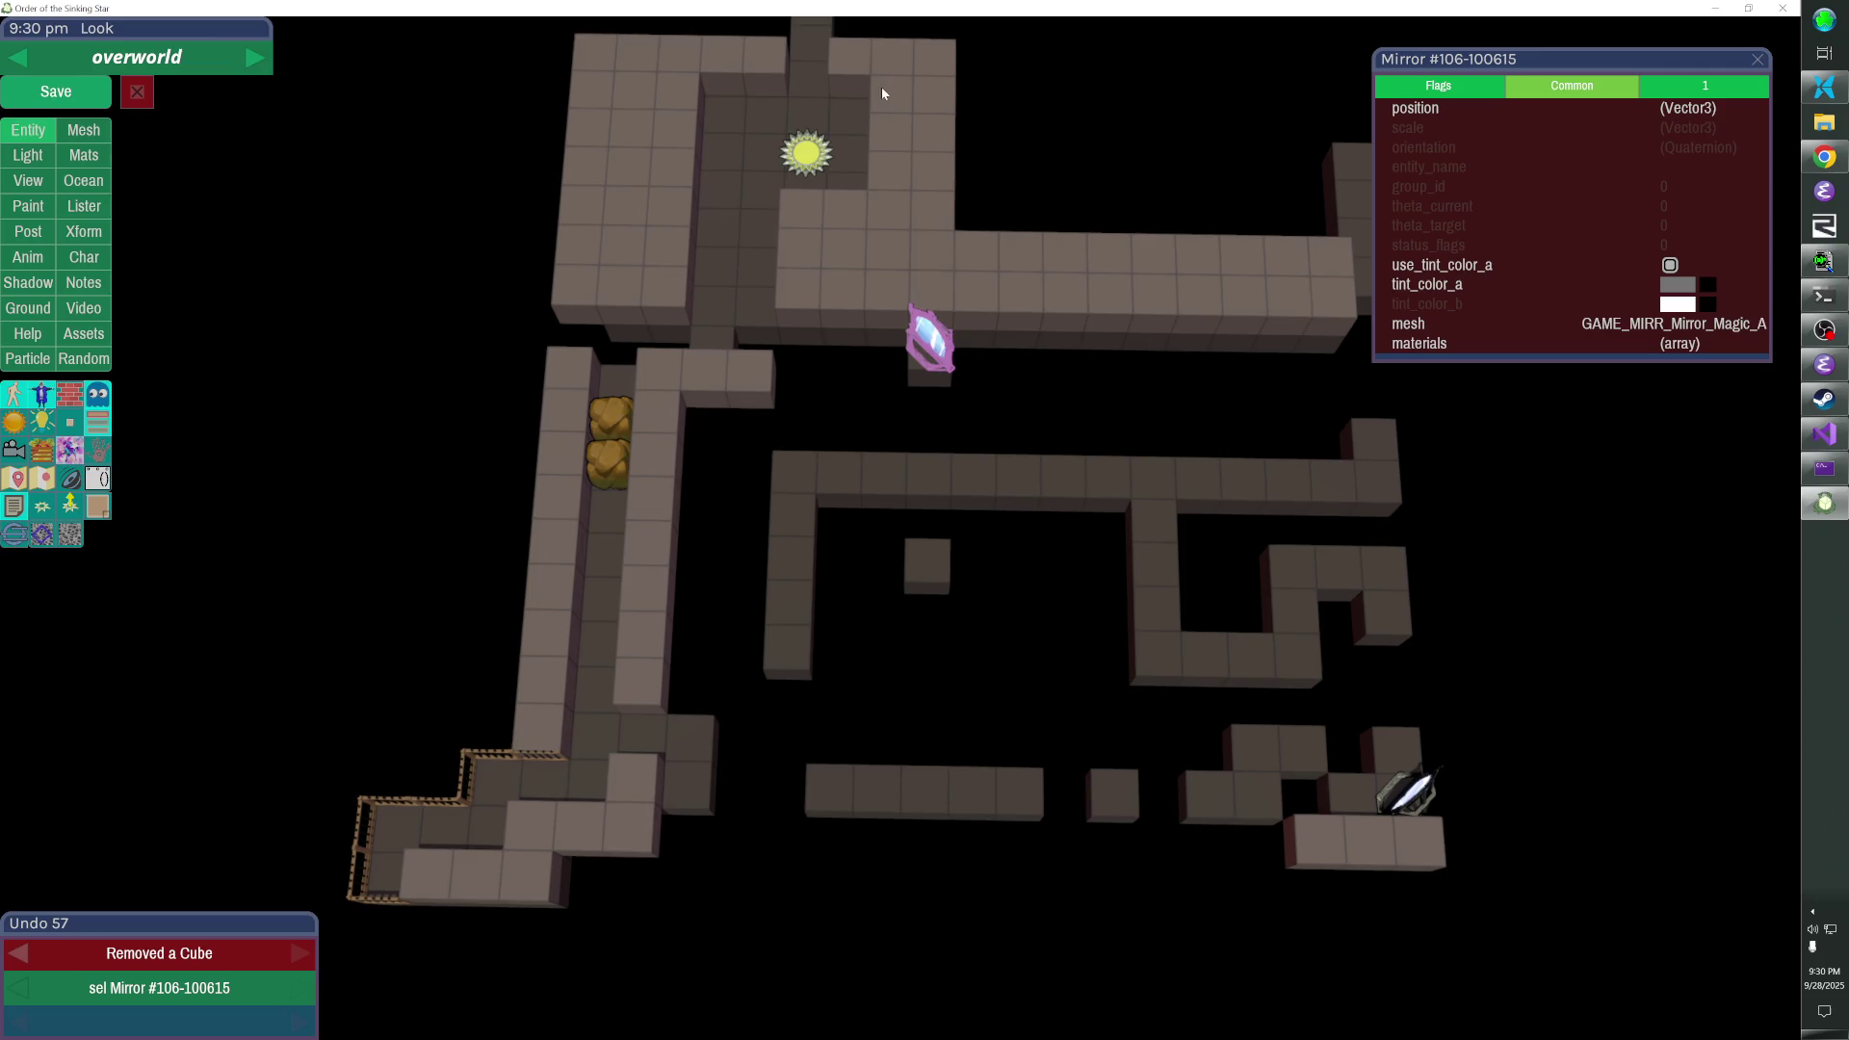
left_click(849, 170)
left_click(808, 154)
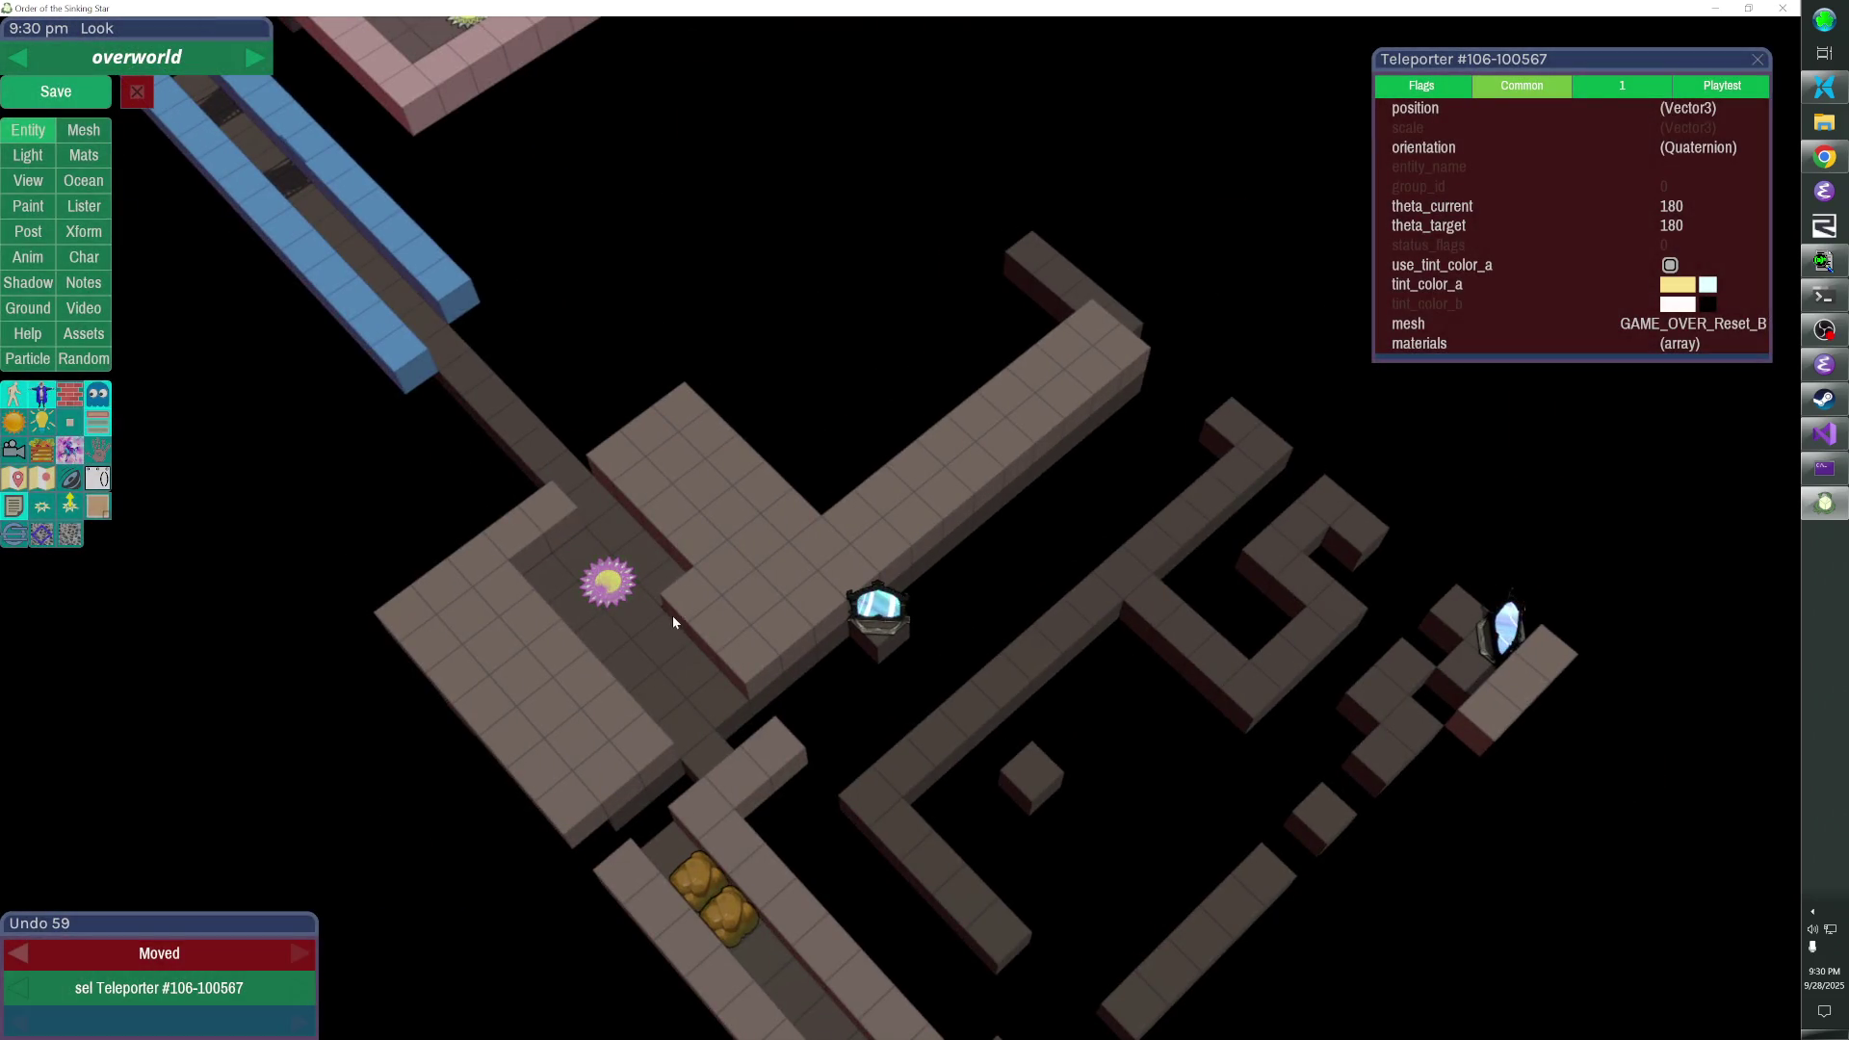
- Plug the wall gap with a cube block and deselect the teleporter
left_click(674, 650)
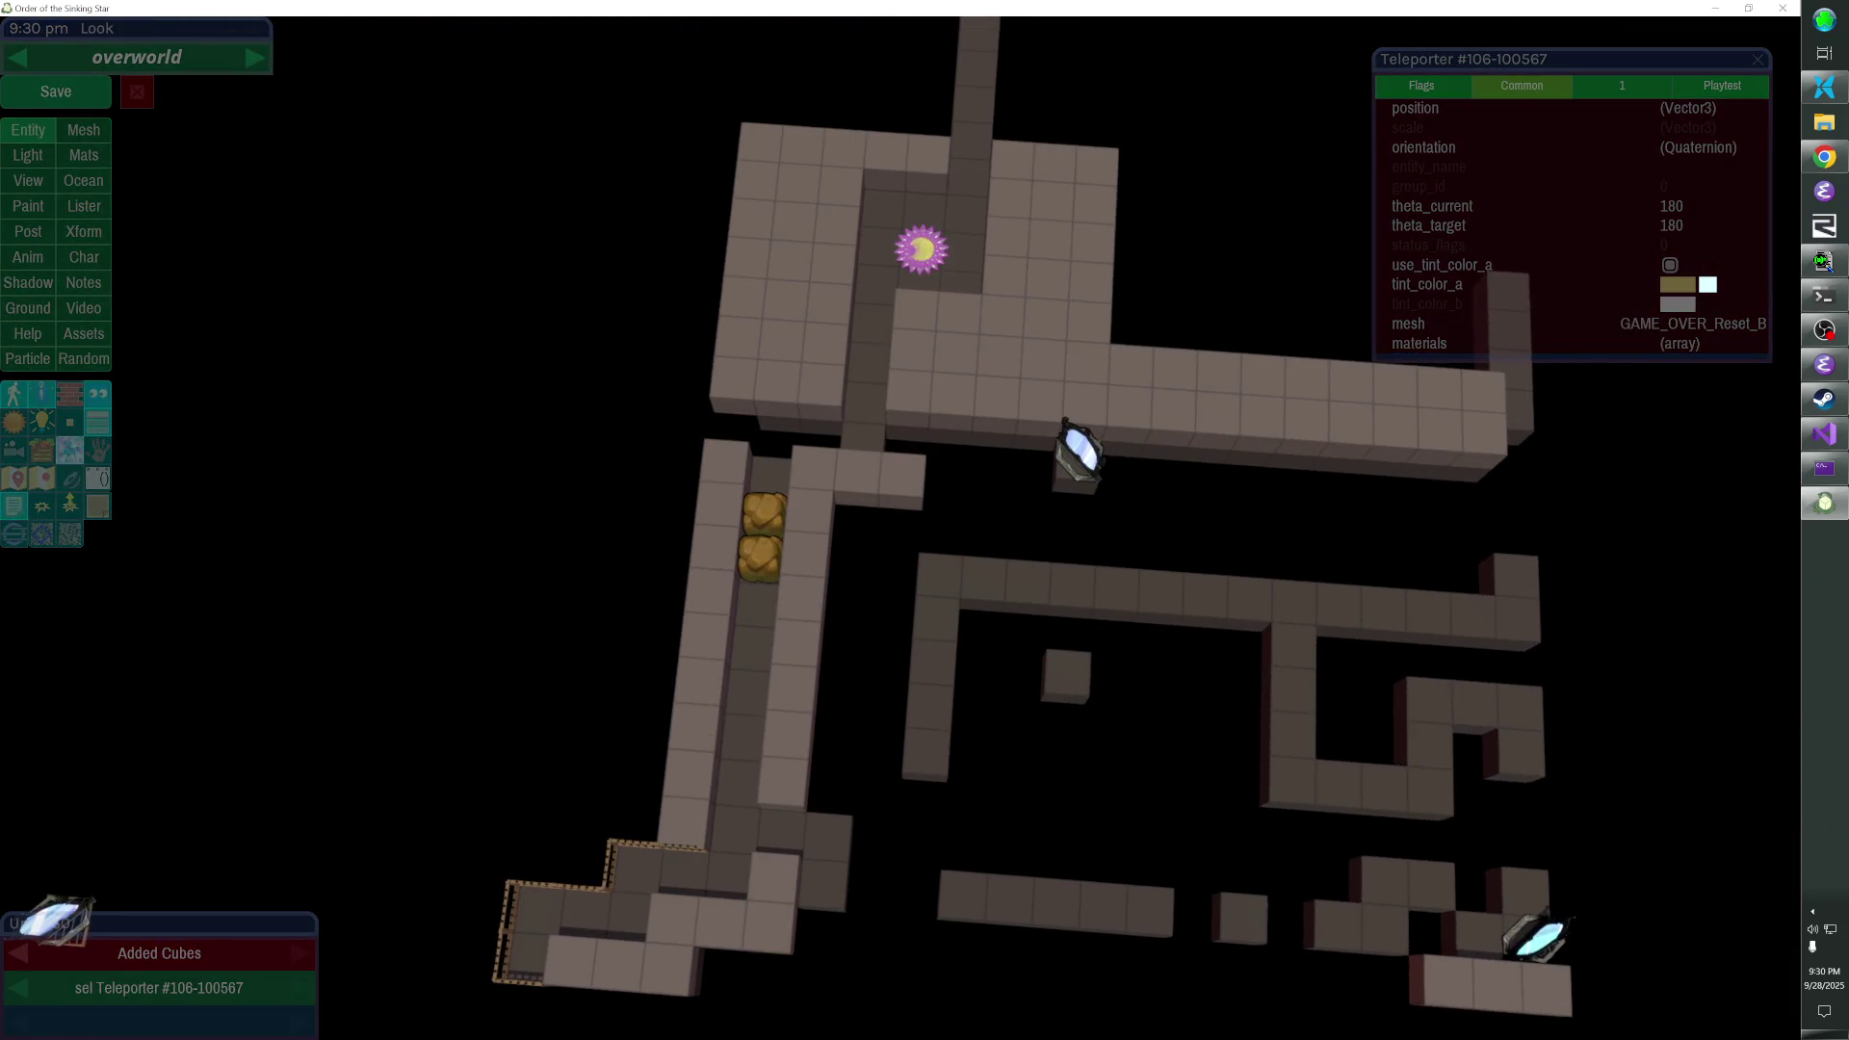
left_click(899, 528)
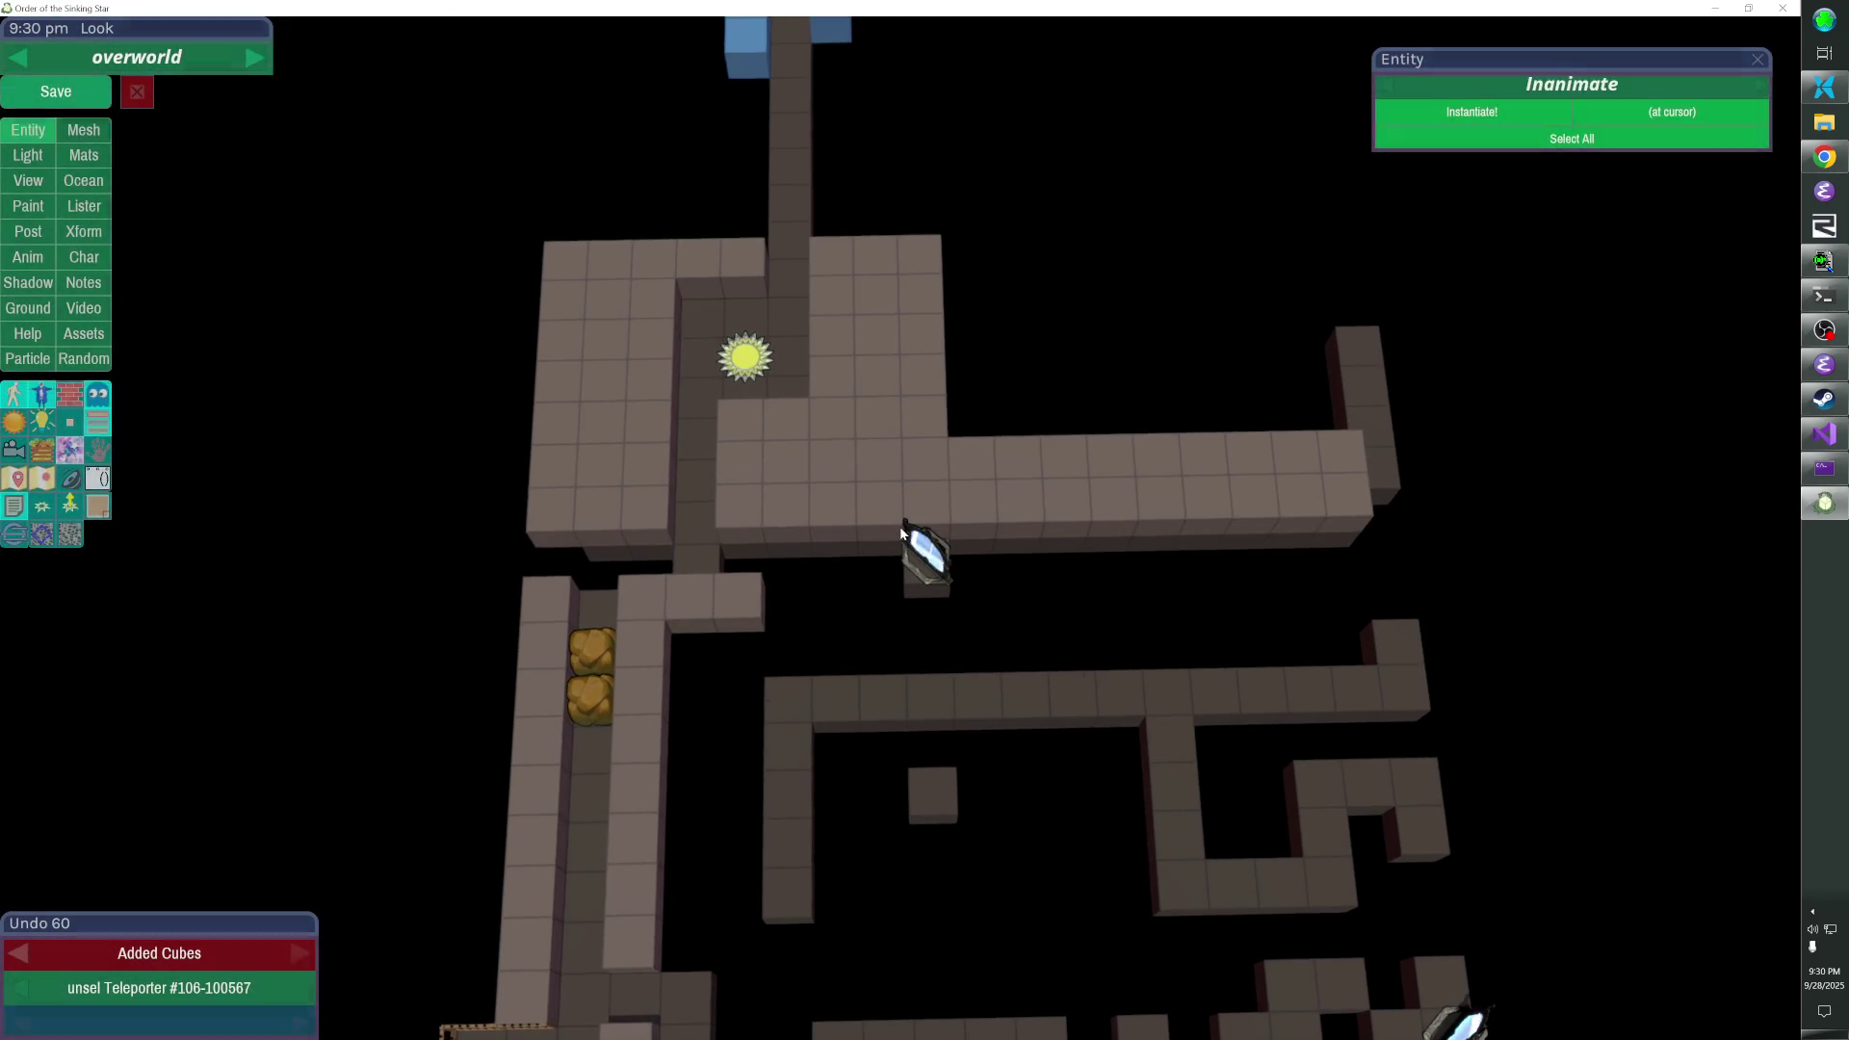
- Delete both boulders from the left corridor, then add and remove cubes along it
left_click(575, 679)
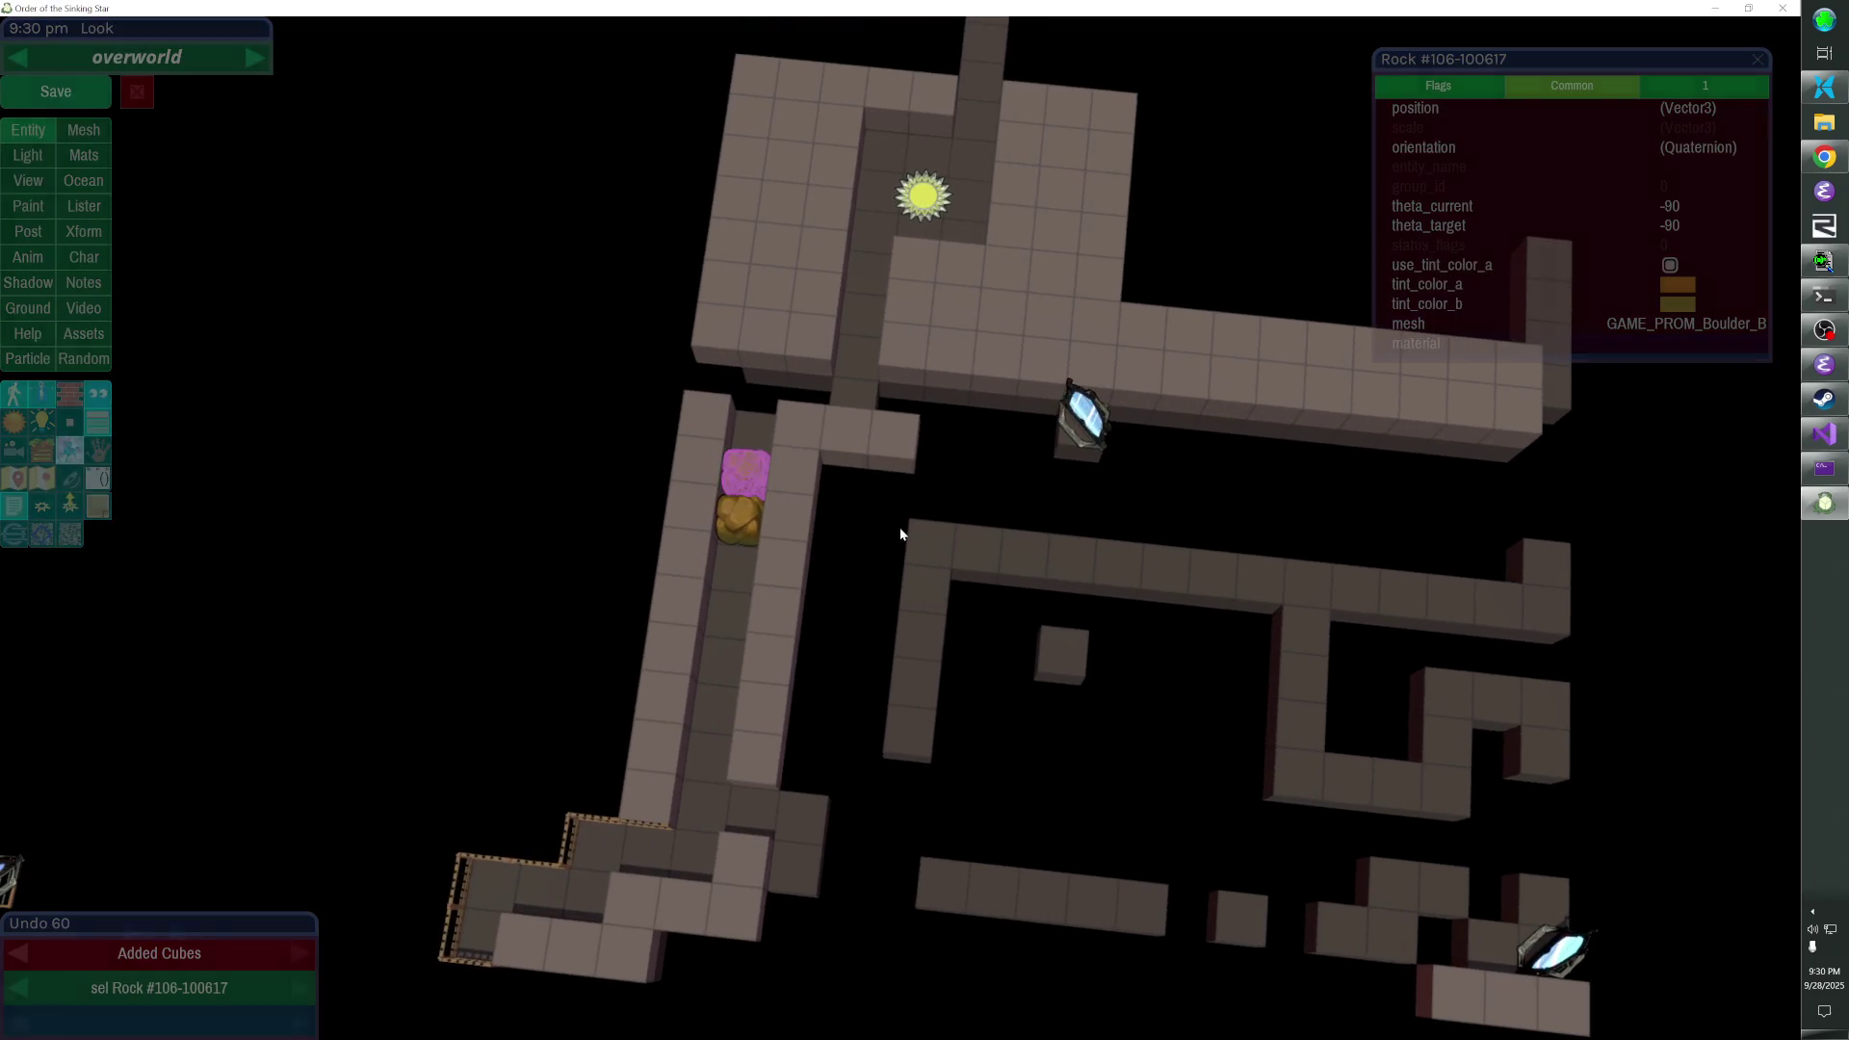
left_click(743, 502, "shift")
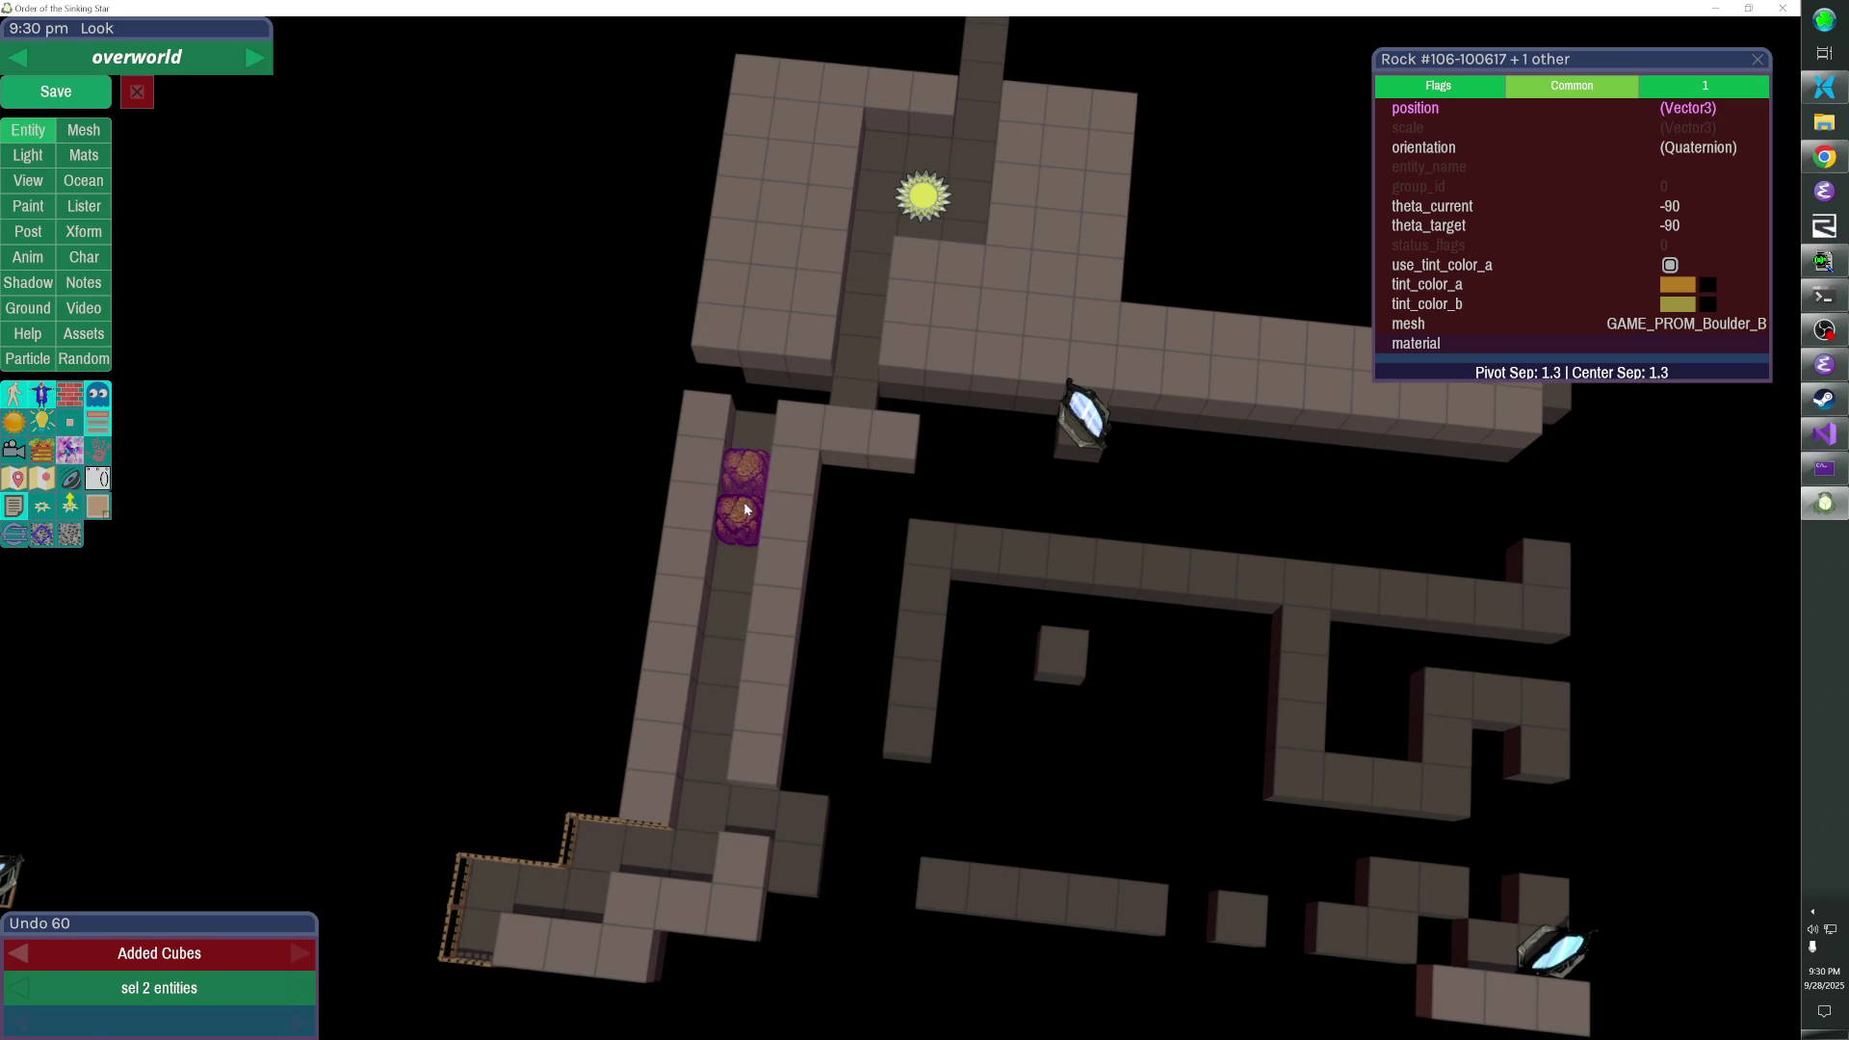
key("Delete")
key("Delete")
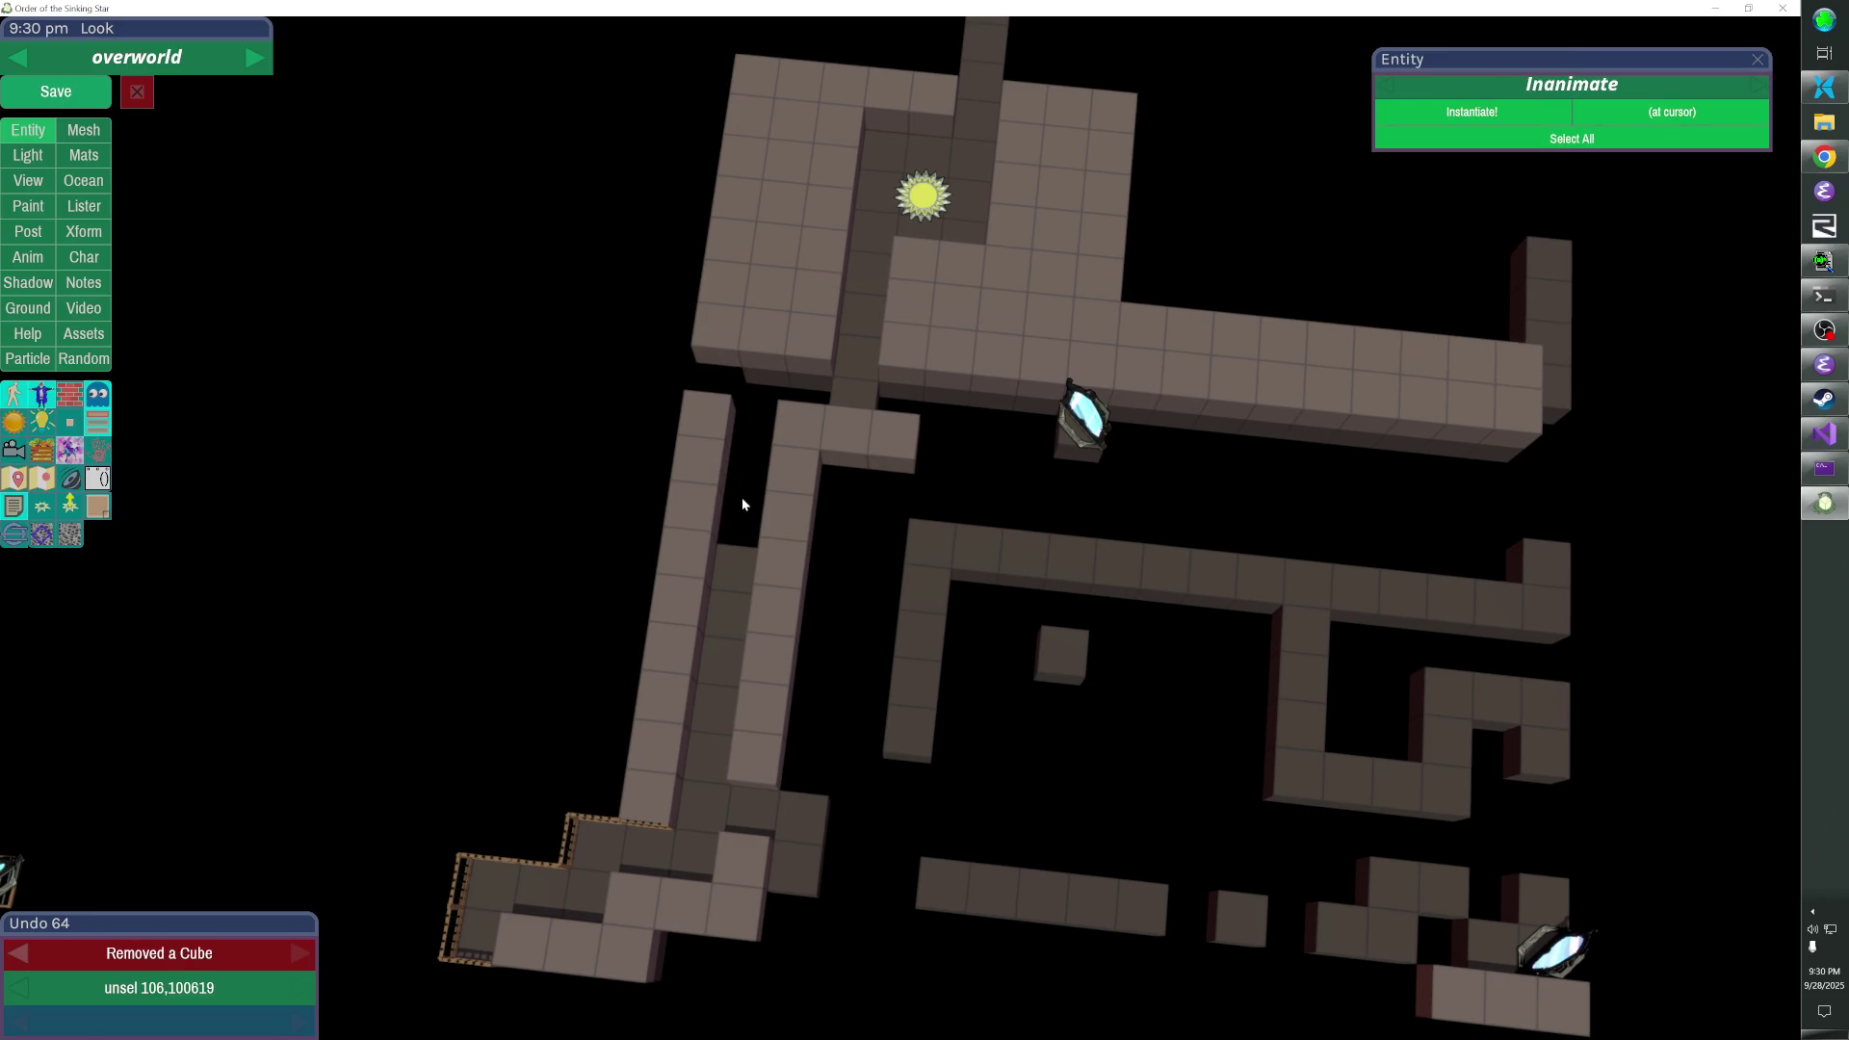
key("Delete")
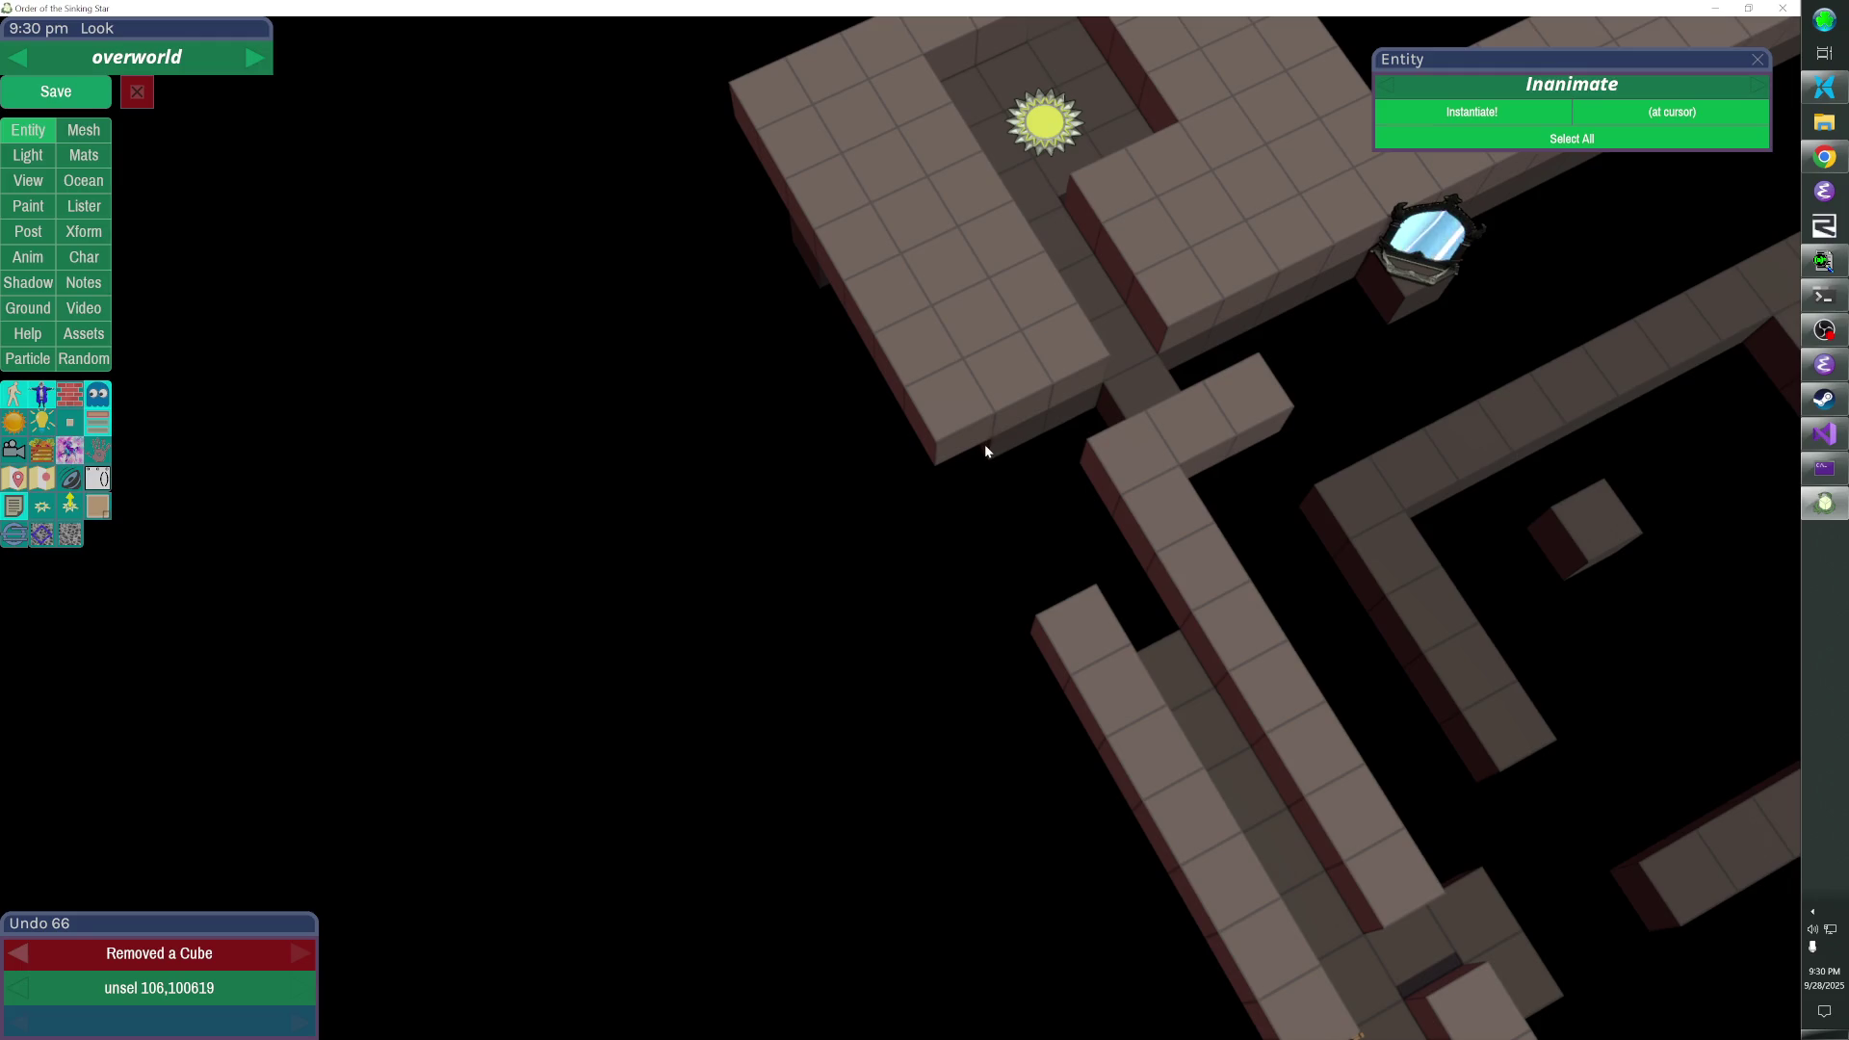
left_click(984, 443)
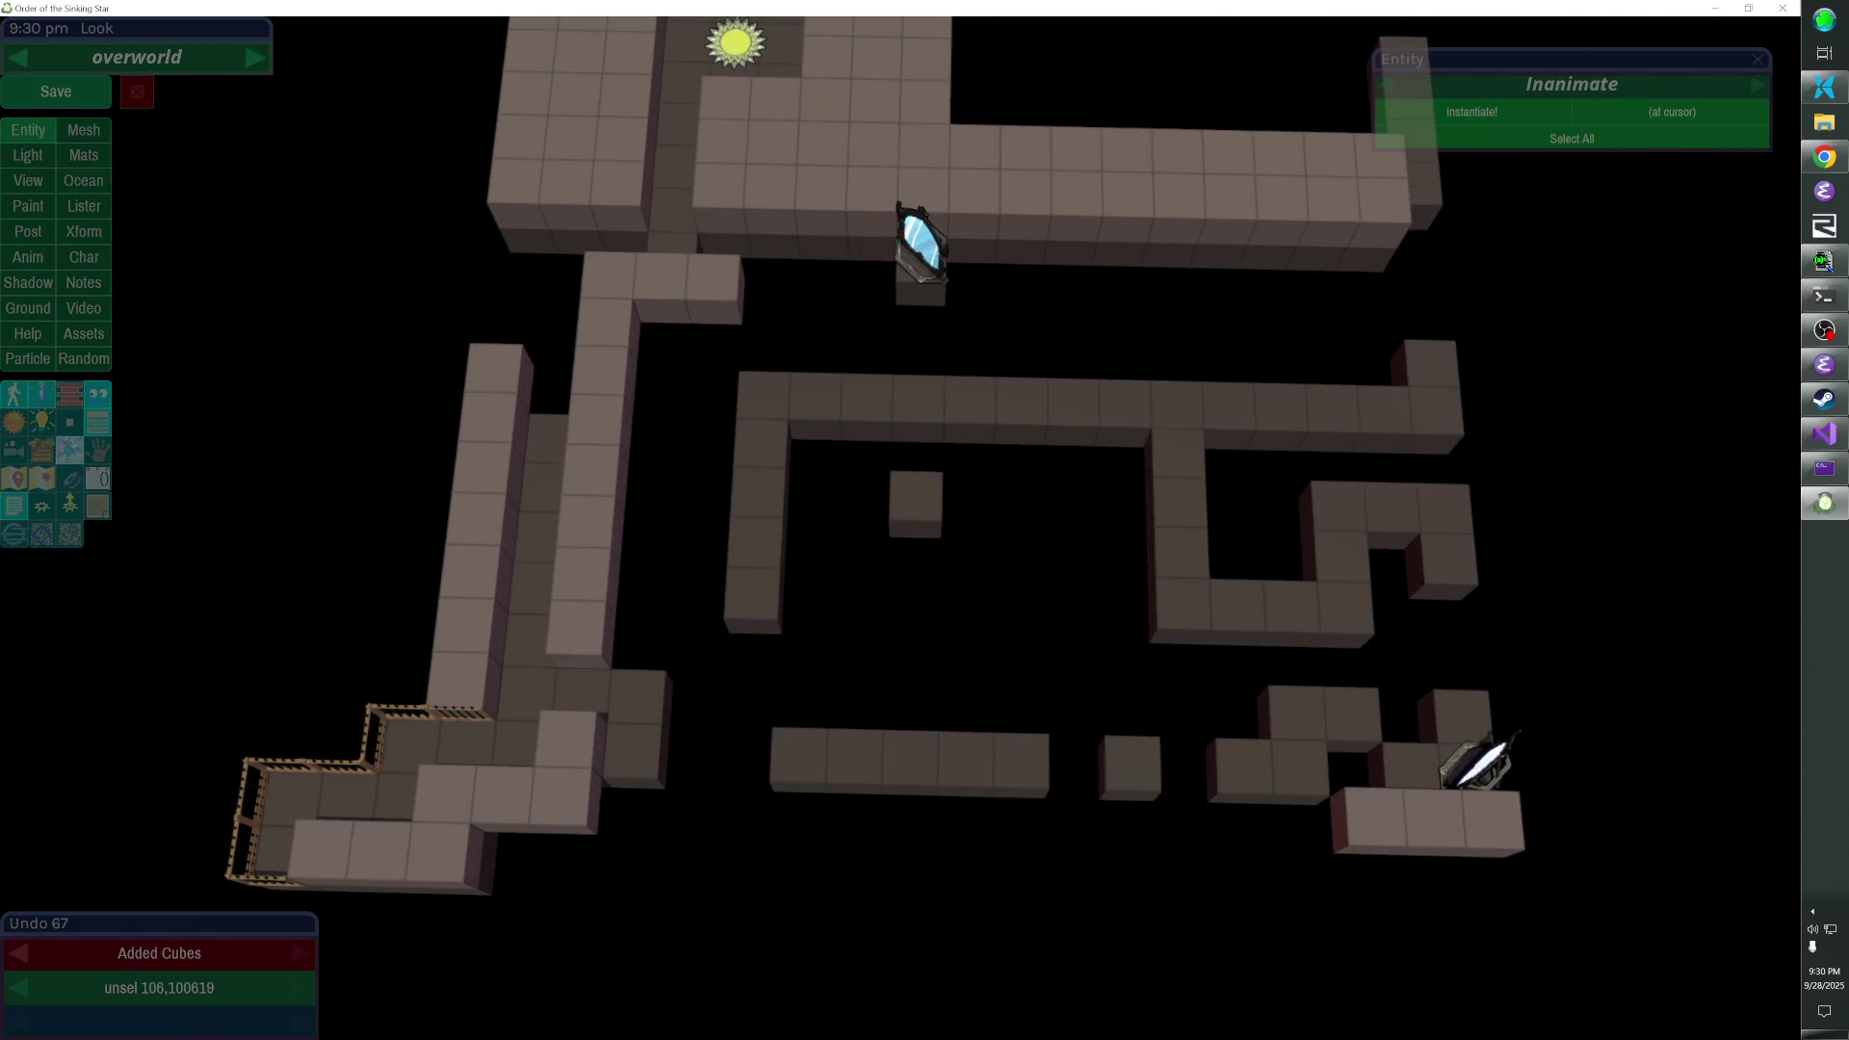
left_click(643, 325)
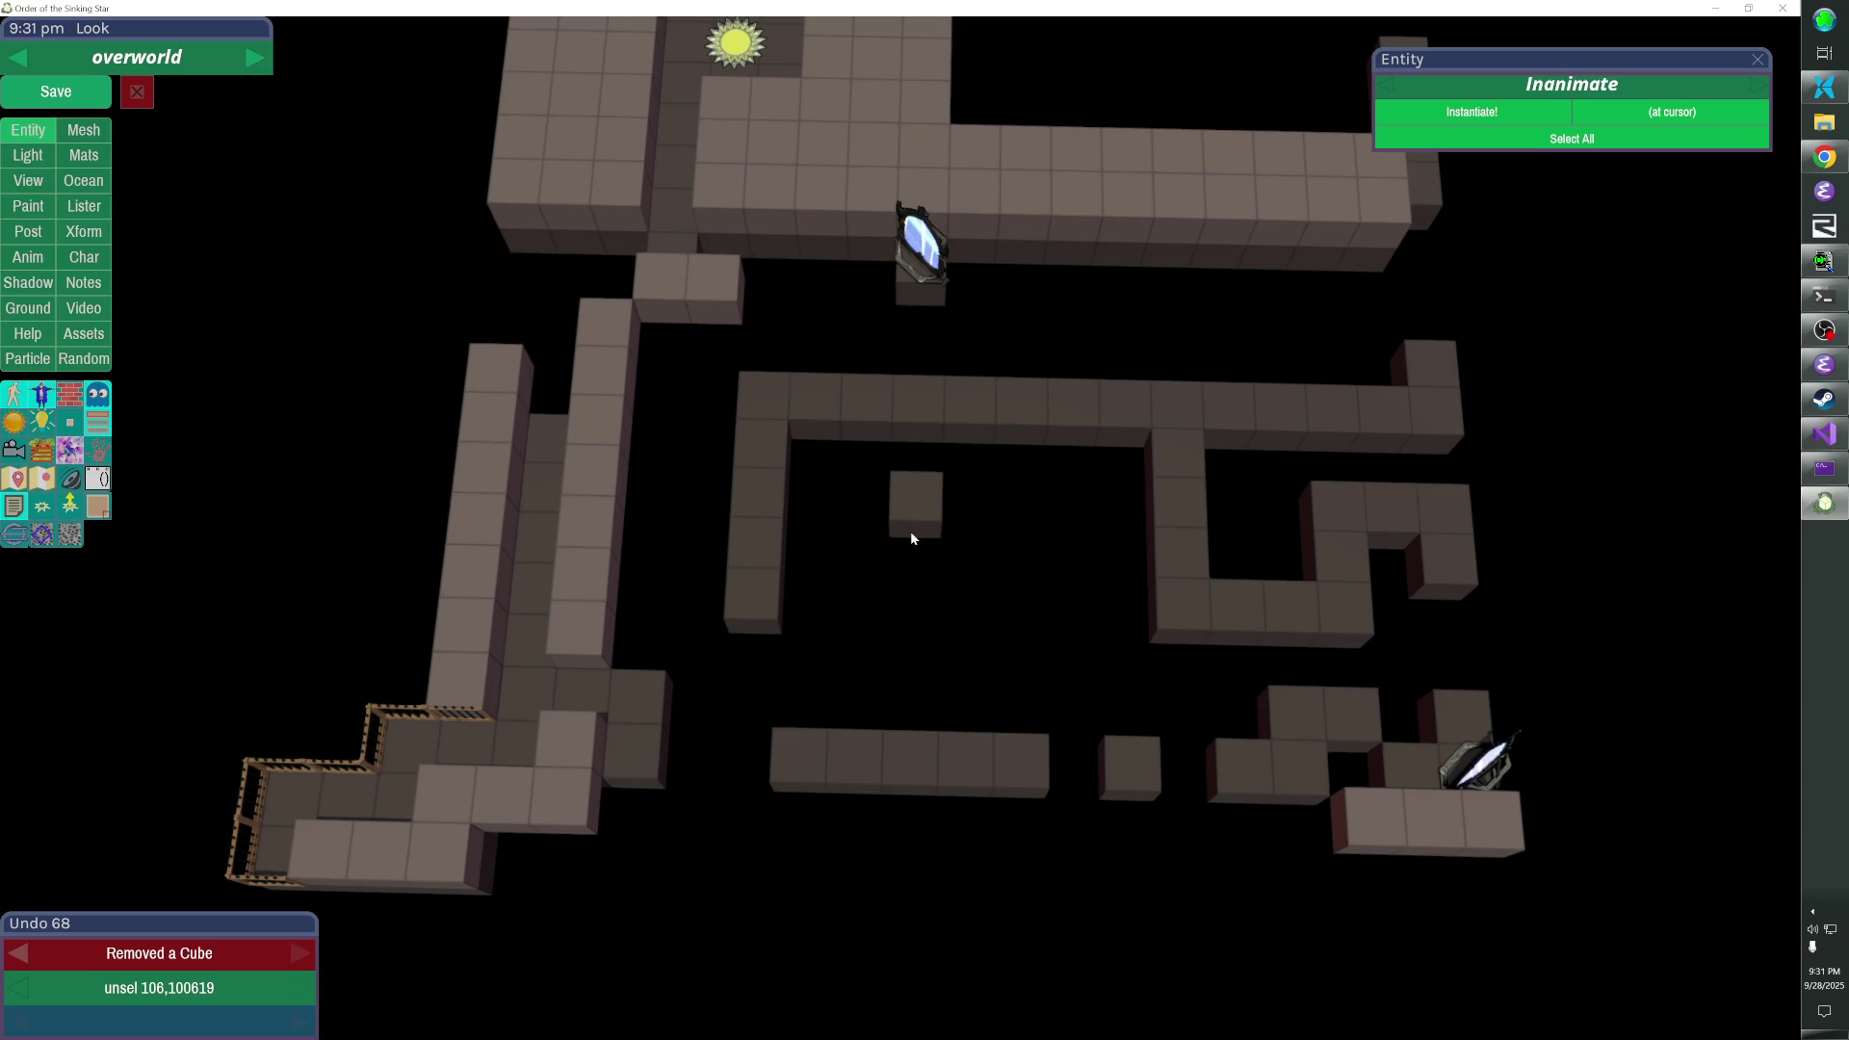
- Extend cube rows from the lone cube and wall end to hook the left spiral
left_click_drag(912, 536, 903, 645)
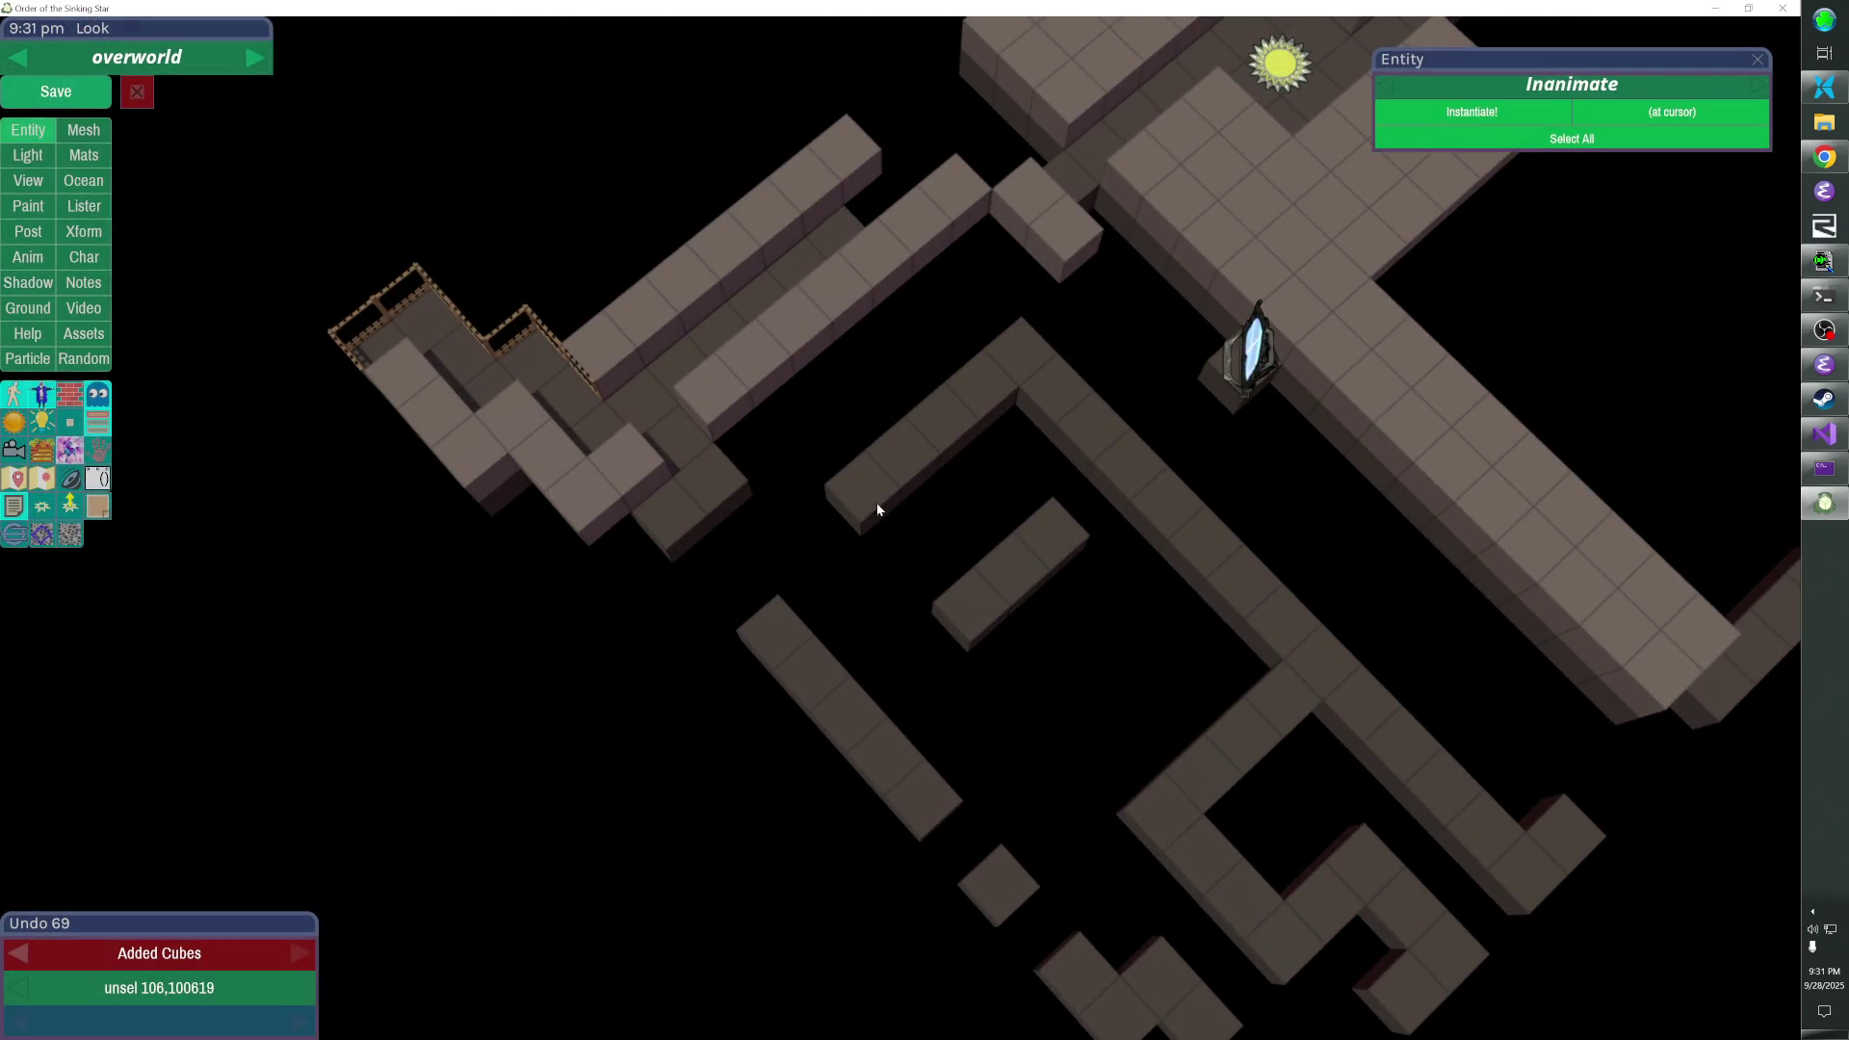
left_click_drag(879, 511, 978, 572)
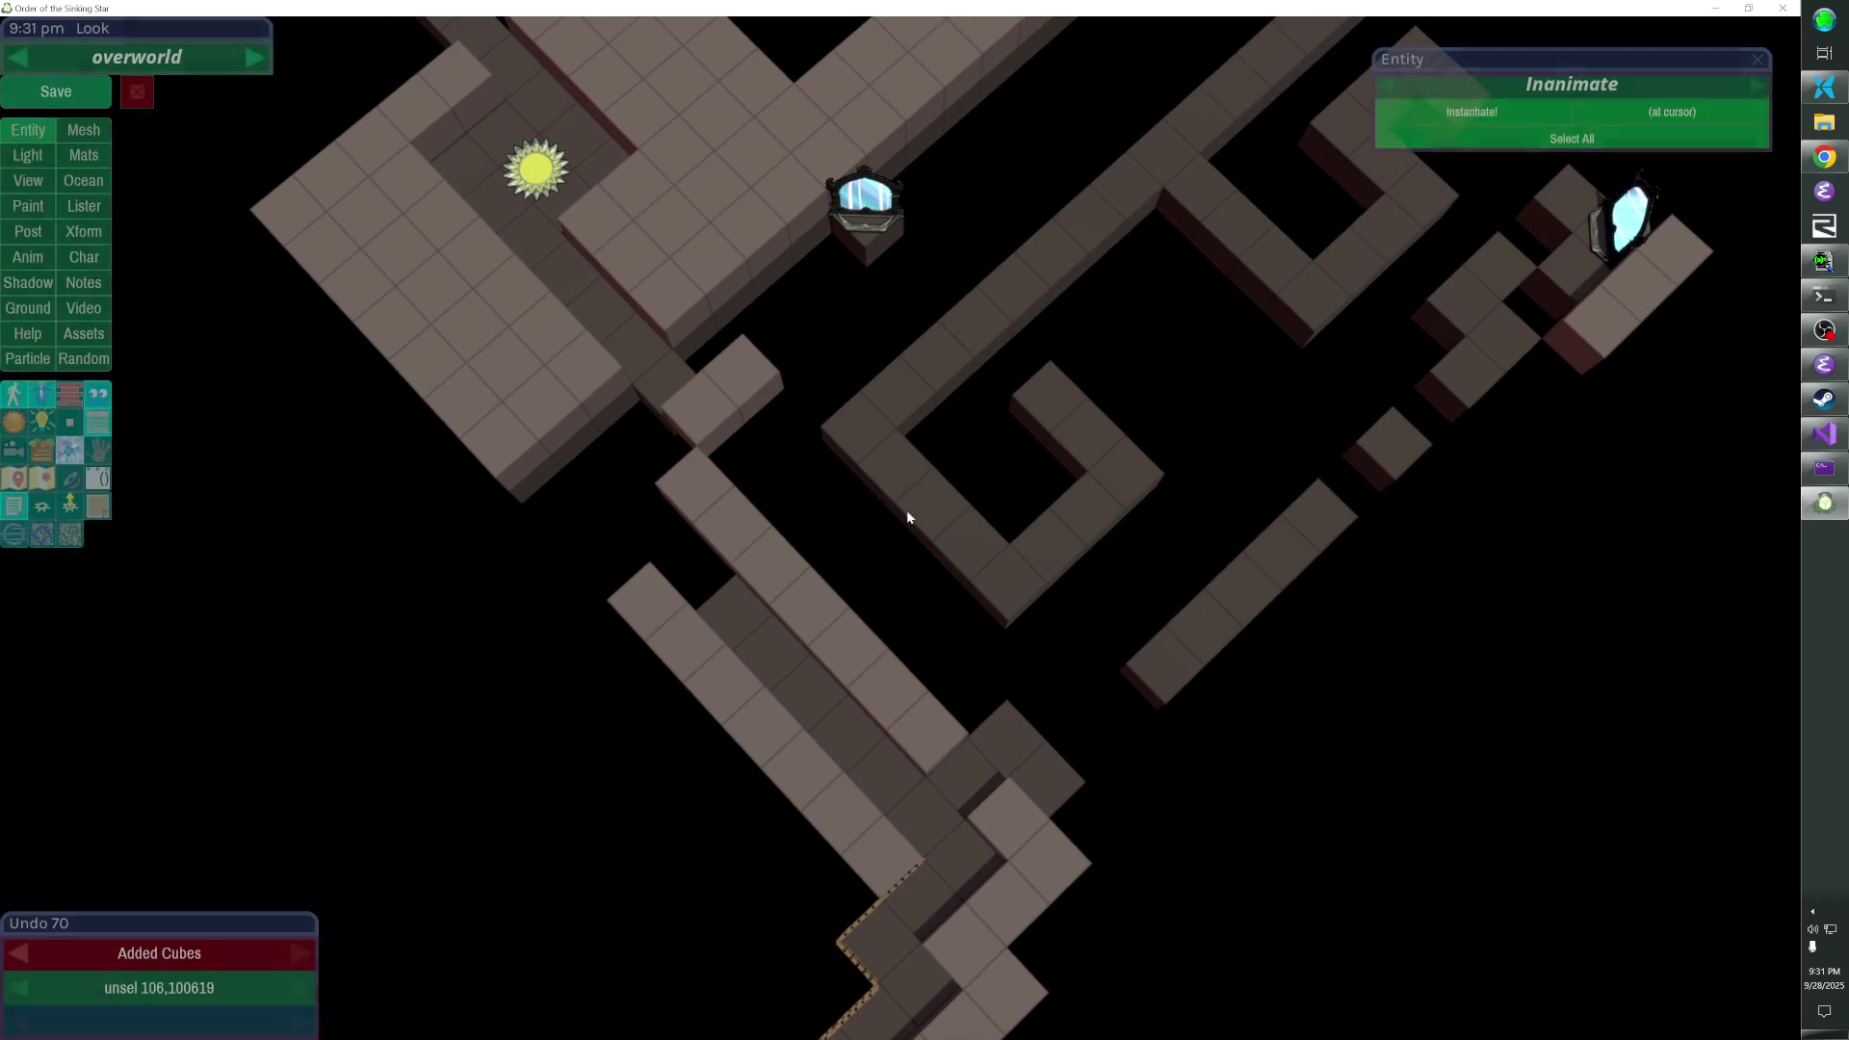
left_click(1024, 418)
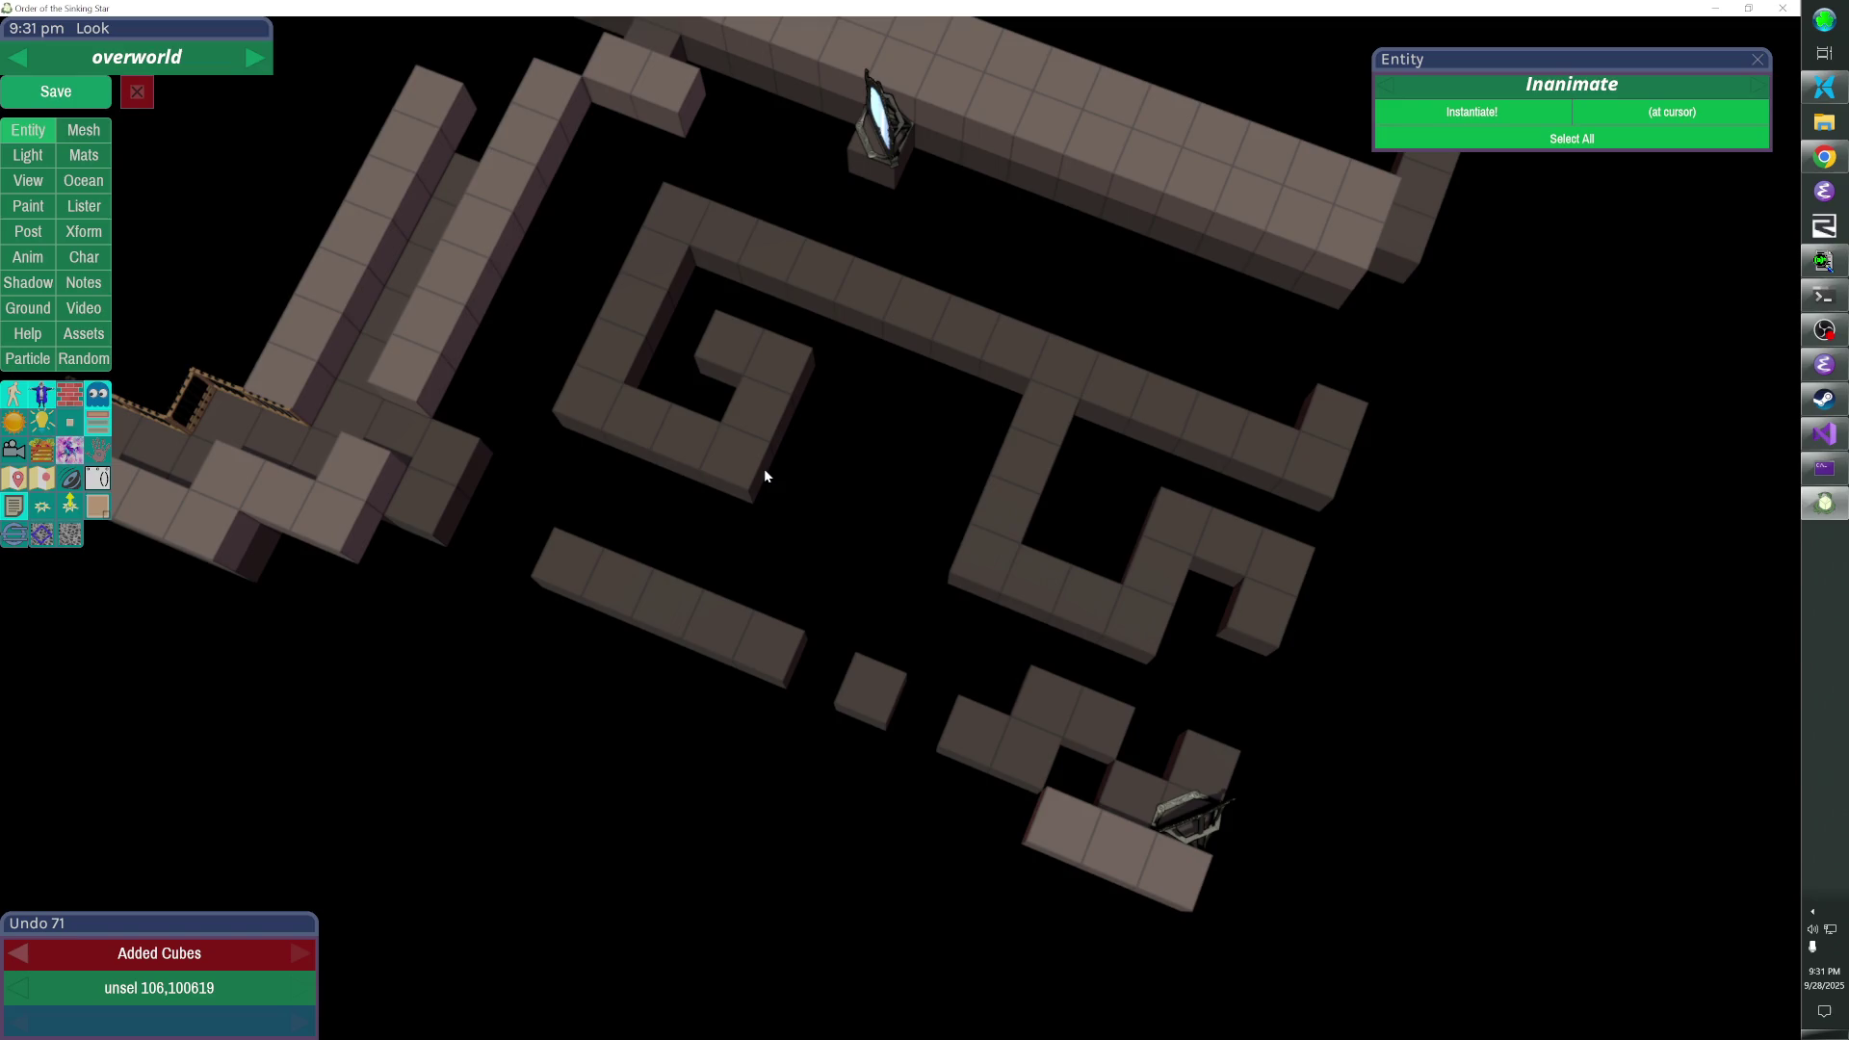
left_click(922, 537)
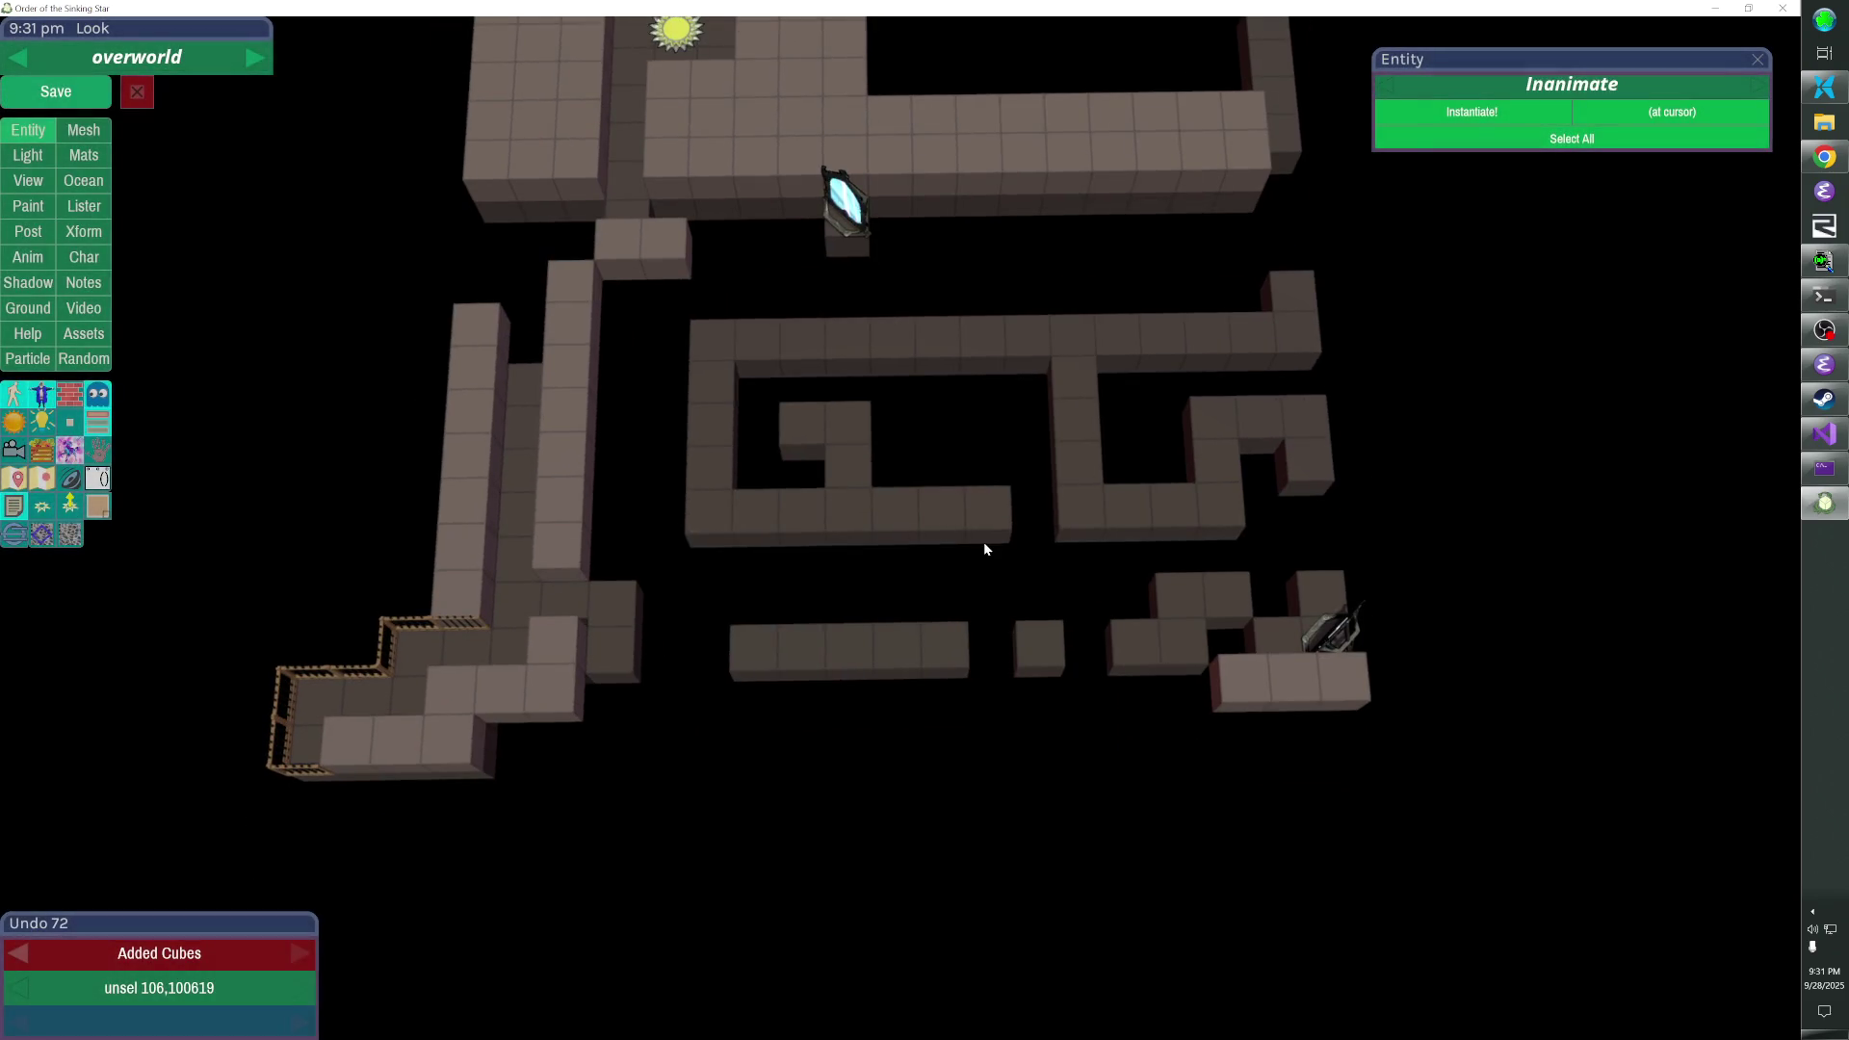
- Trim and extend the right spiral's walls, joining its hanging cube to the column below
right_click(1064, 414)
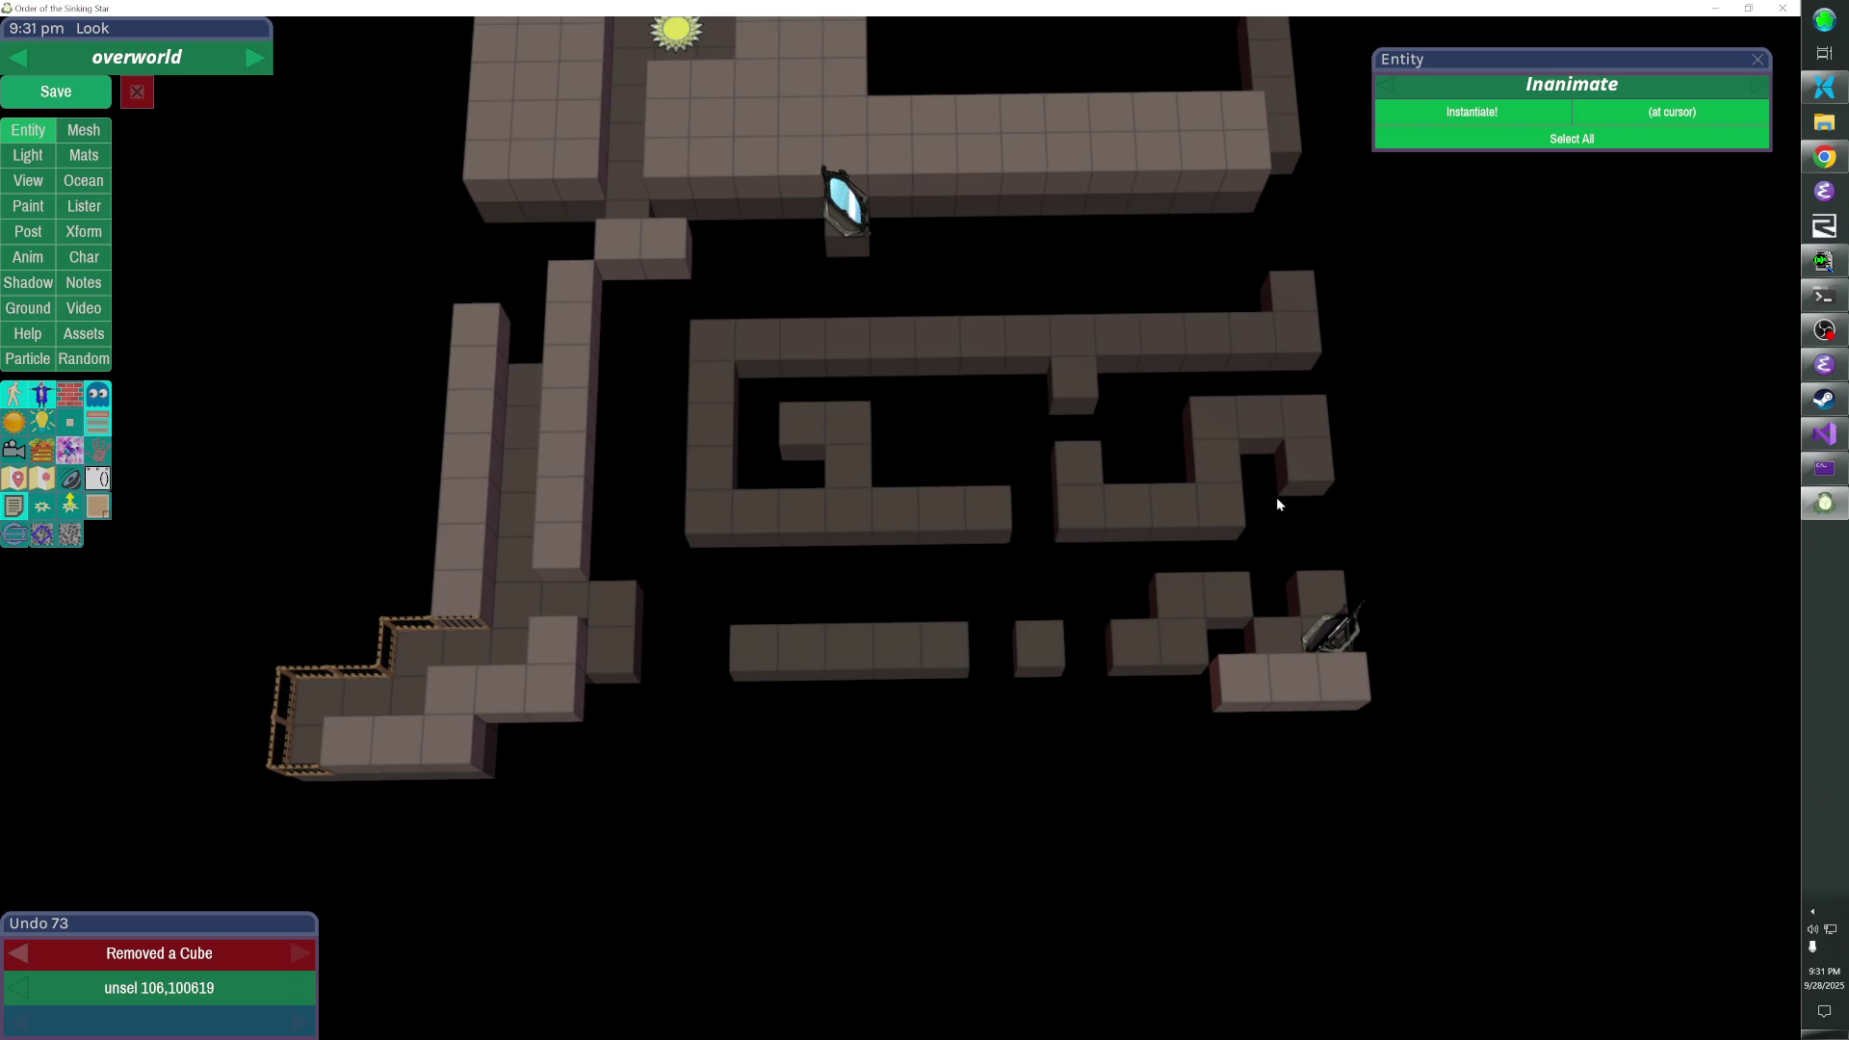
right_click(1226, 469)
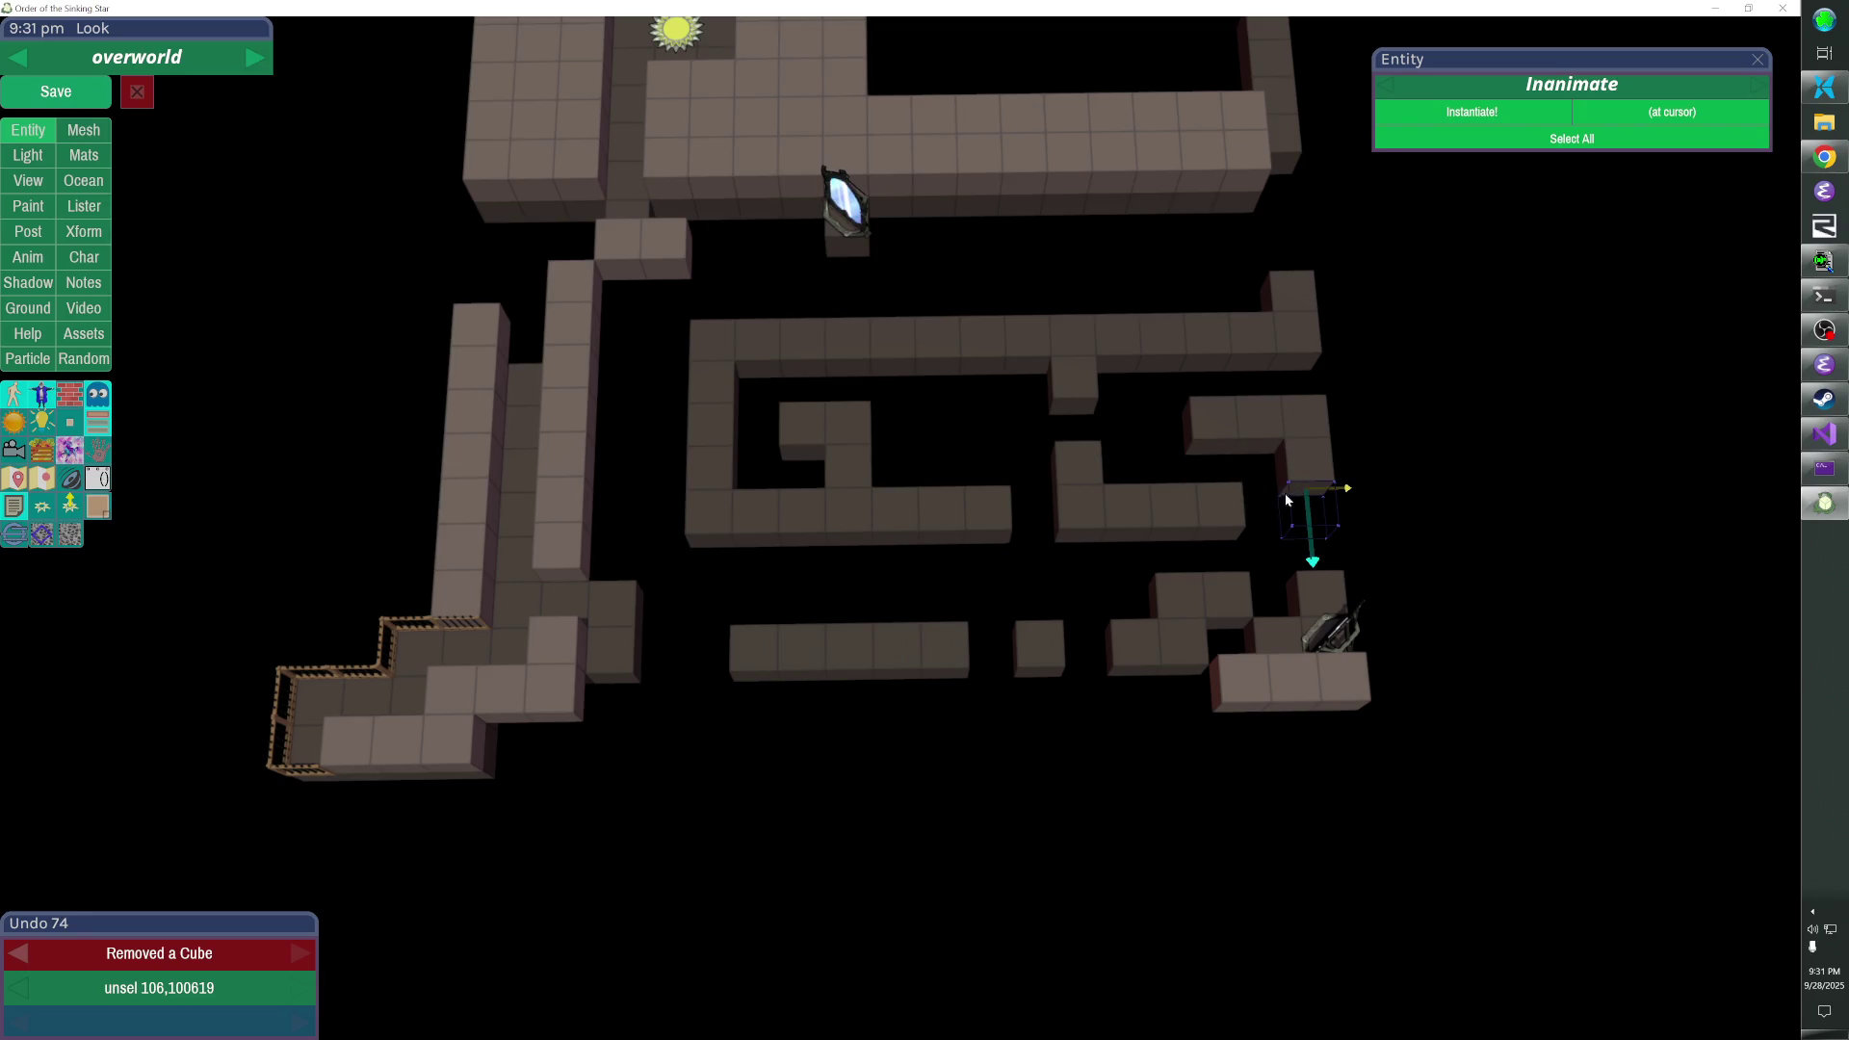
left_click(1312, 520)
left_click(1088, 402)
right_click(1030, 337)
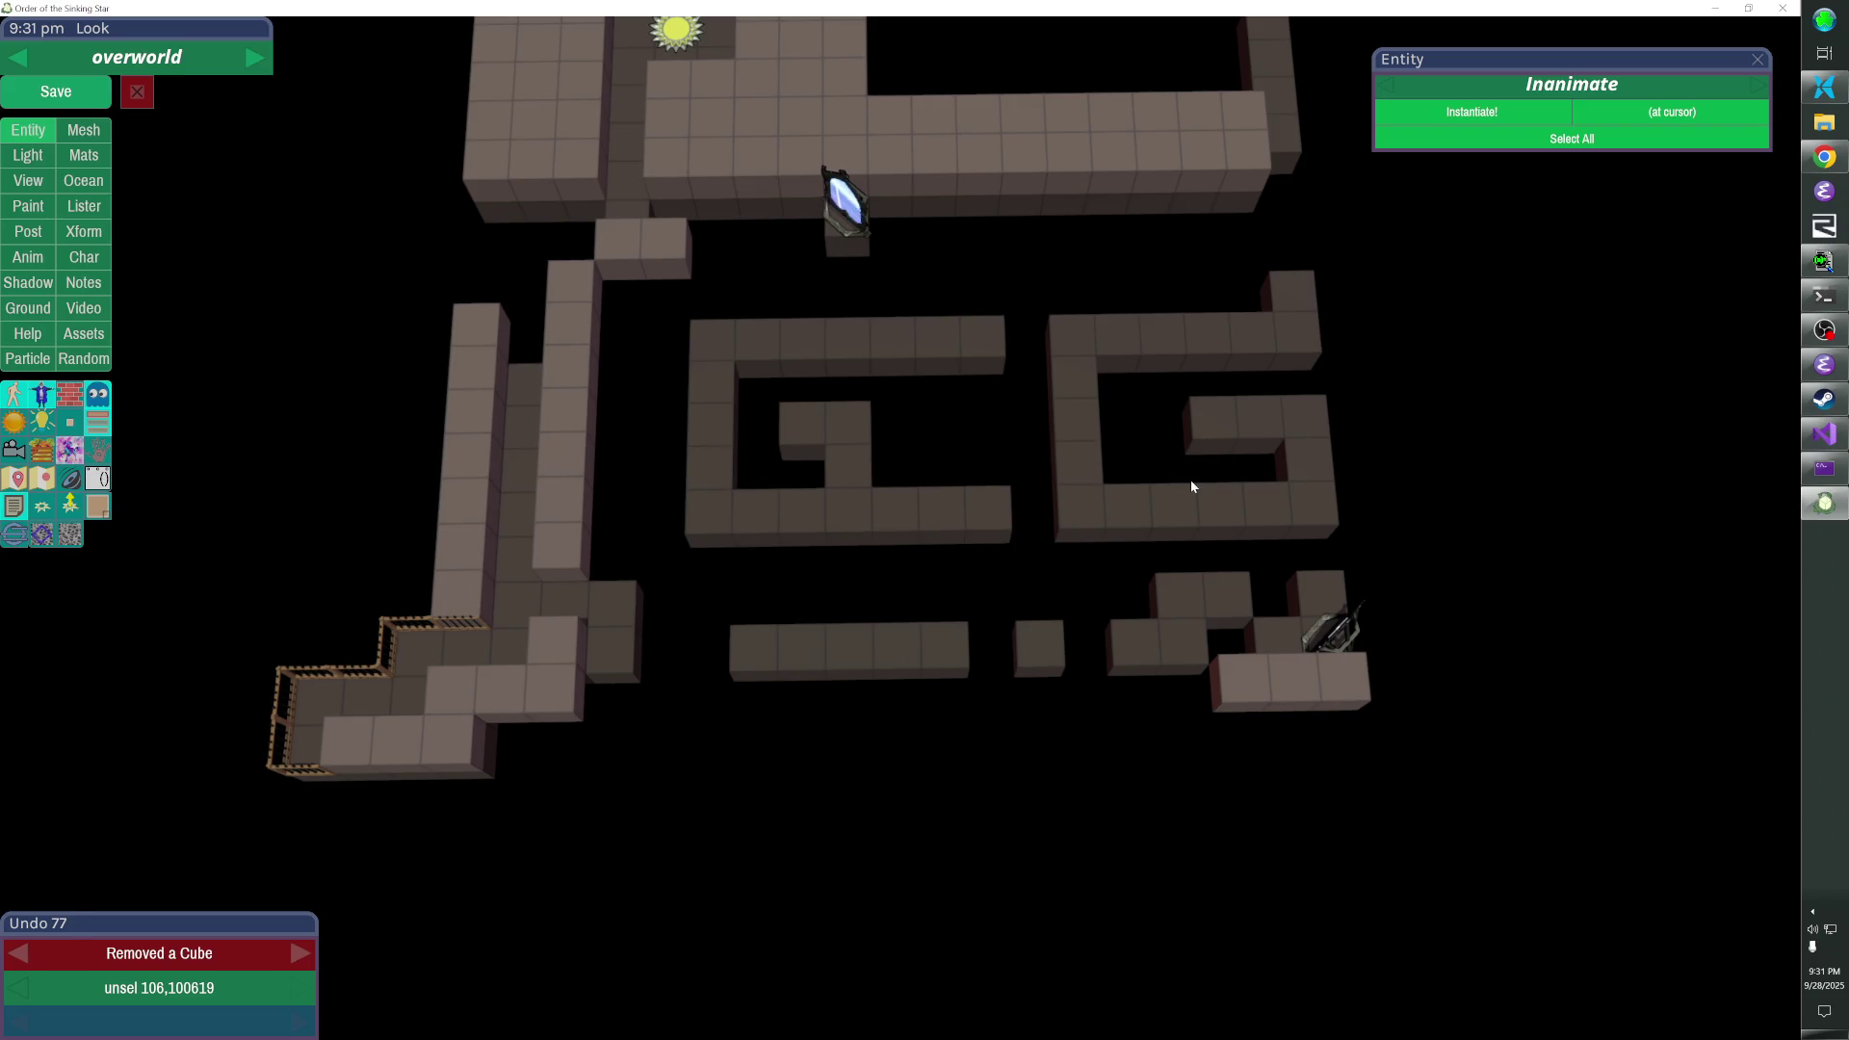
- Fill the marked empty cells with cubes and remove two wall cubes to finish the G shapes
left_click(992, 554)
key("space")
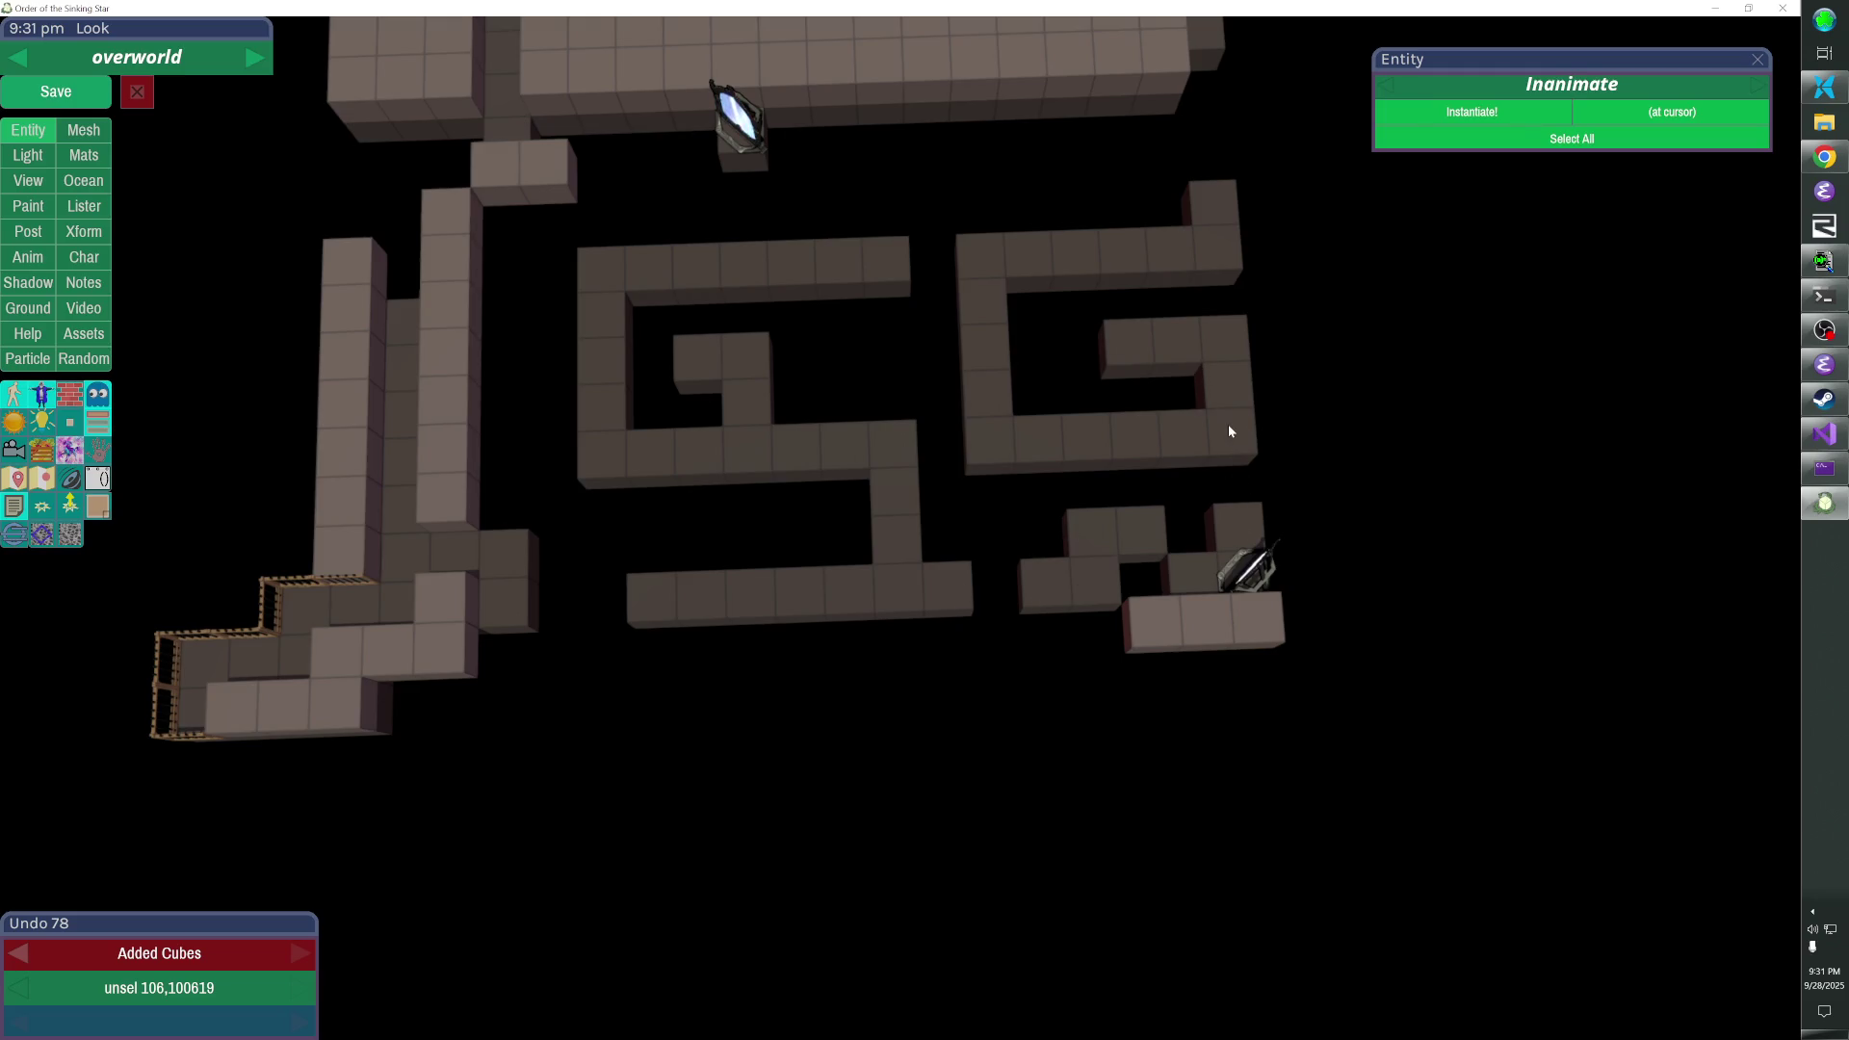
left_click_drag(974, 562, 845, 524)
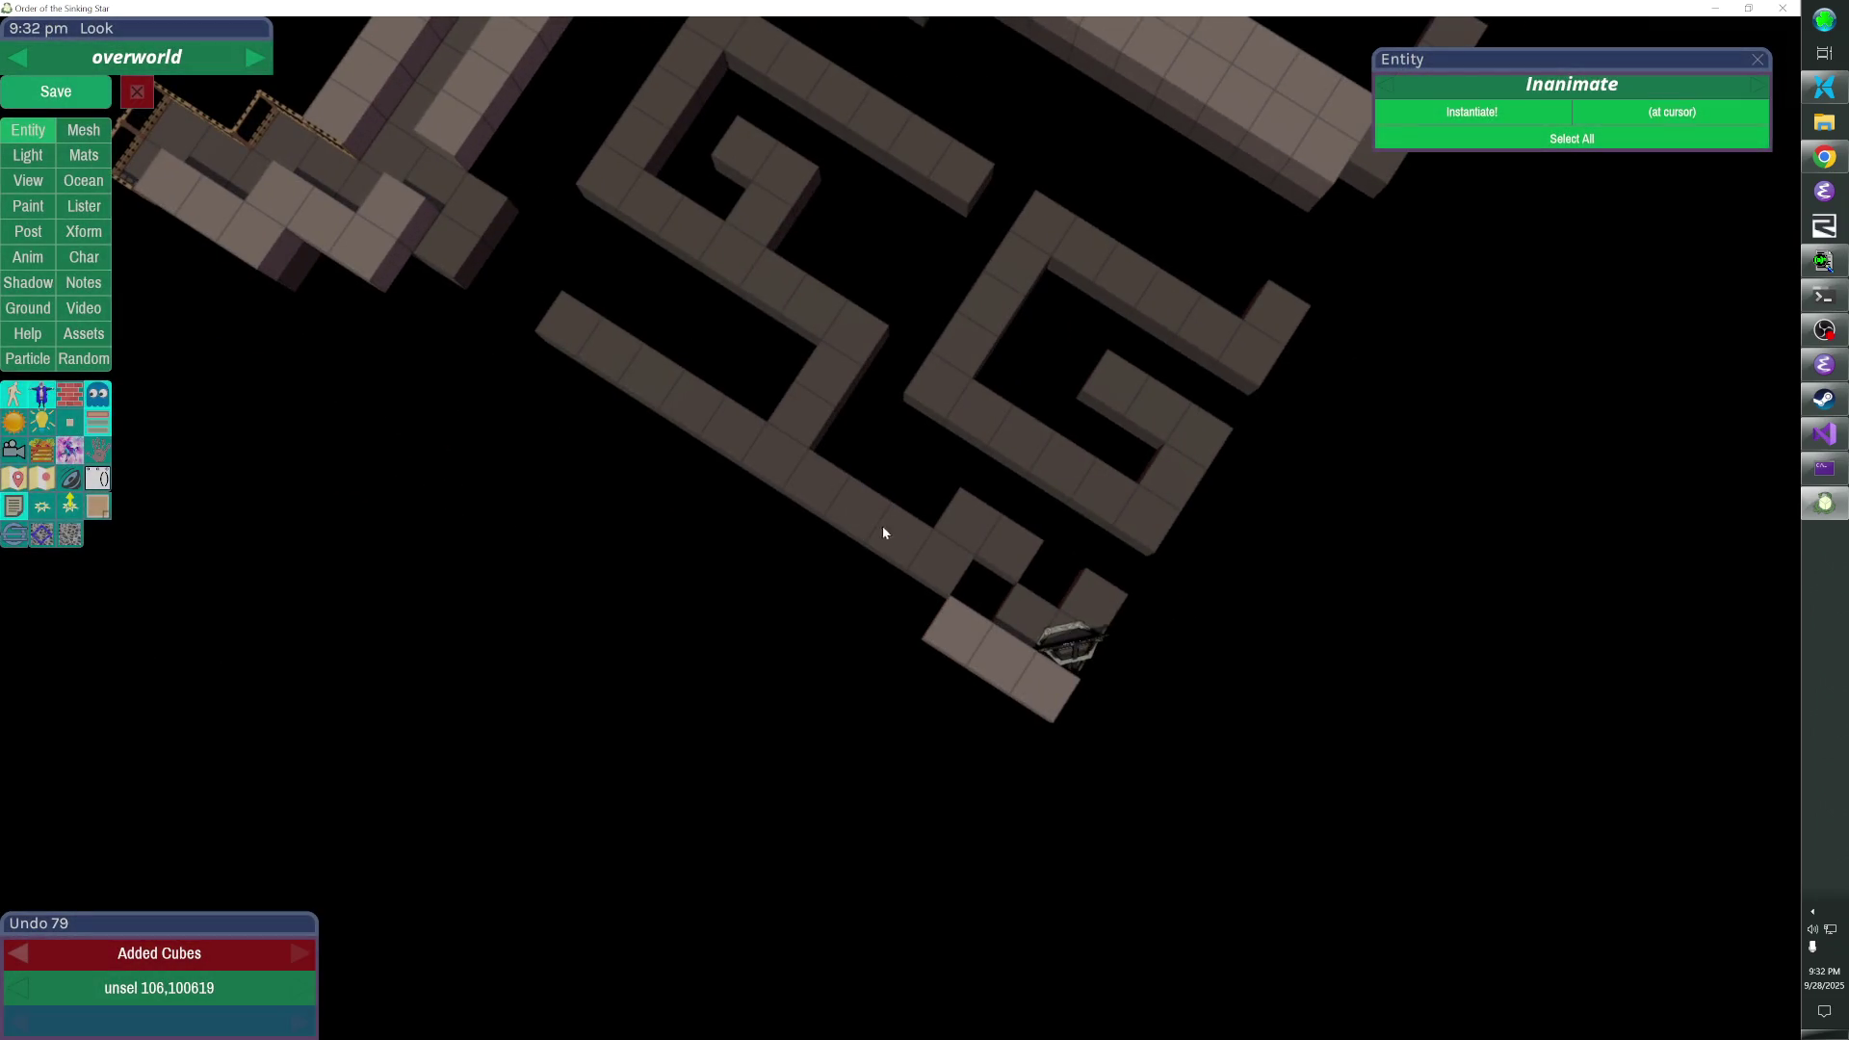
left_click(883, 529)
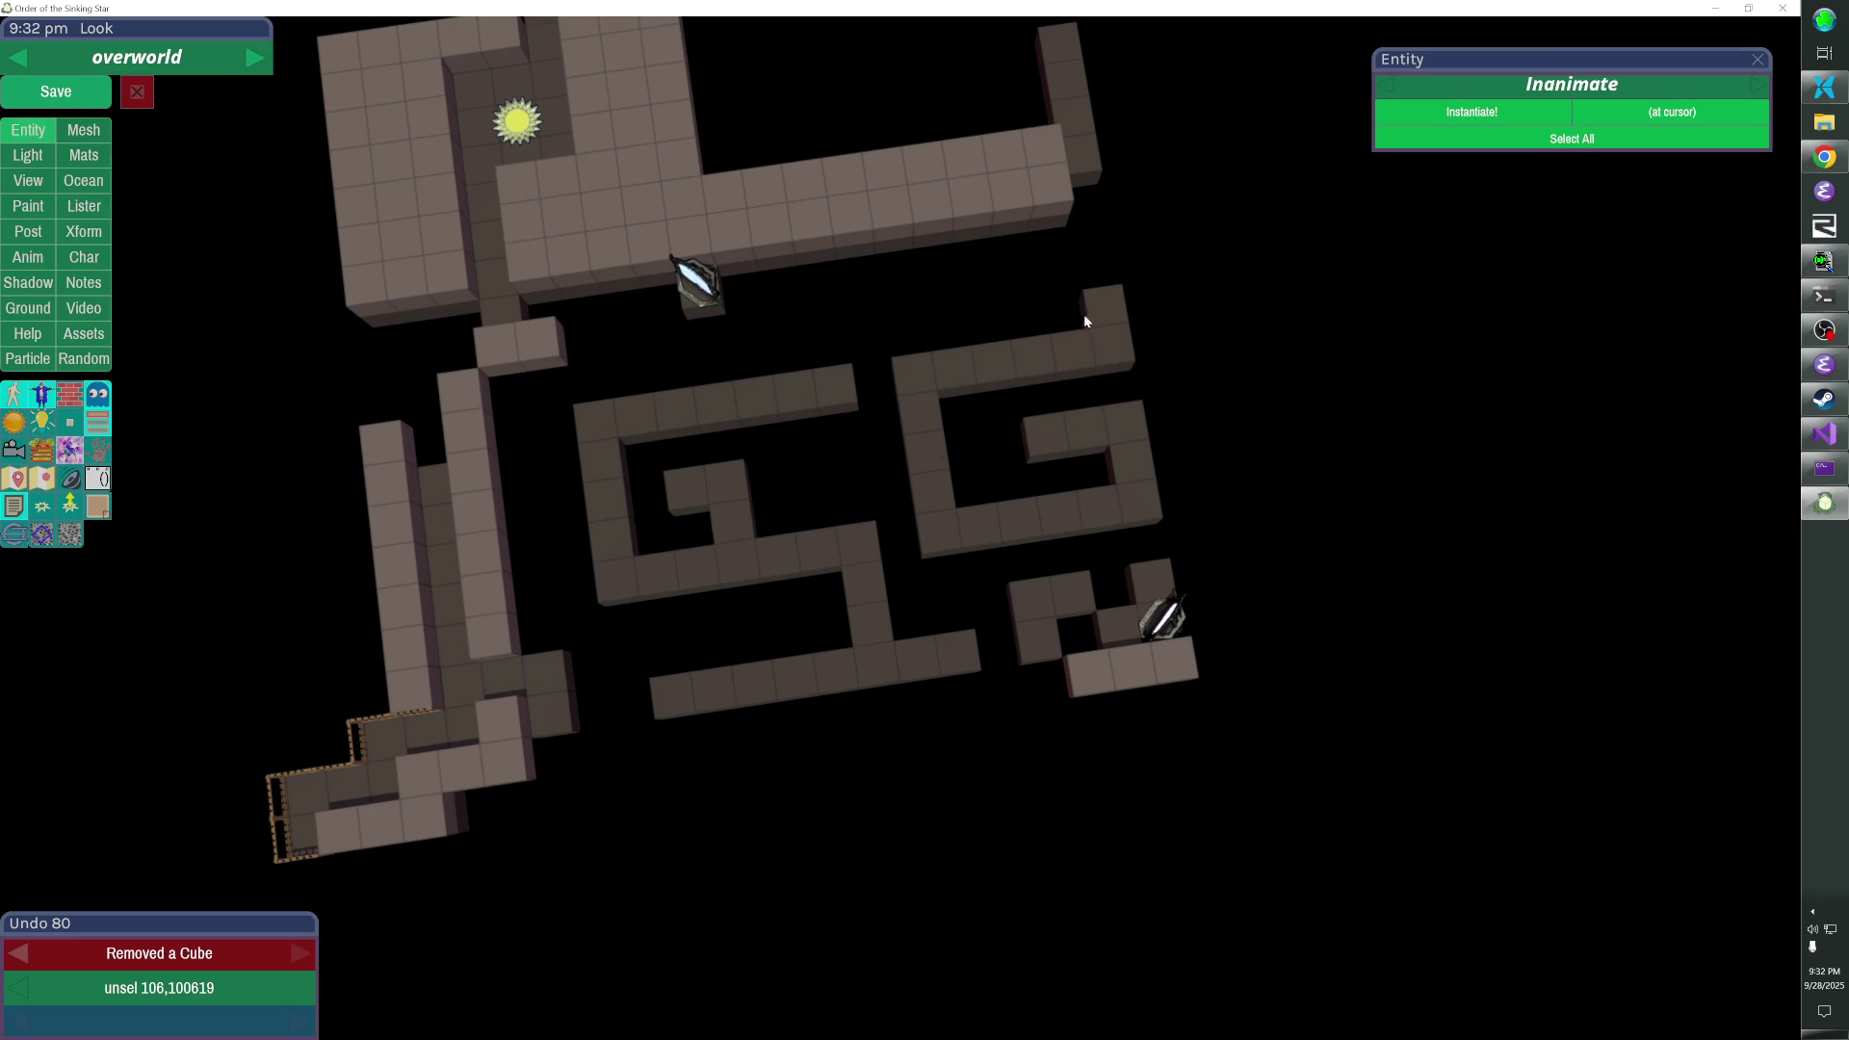
left_click(932, 448)
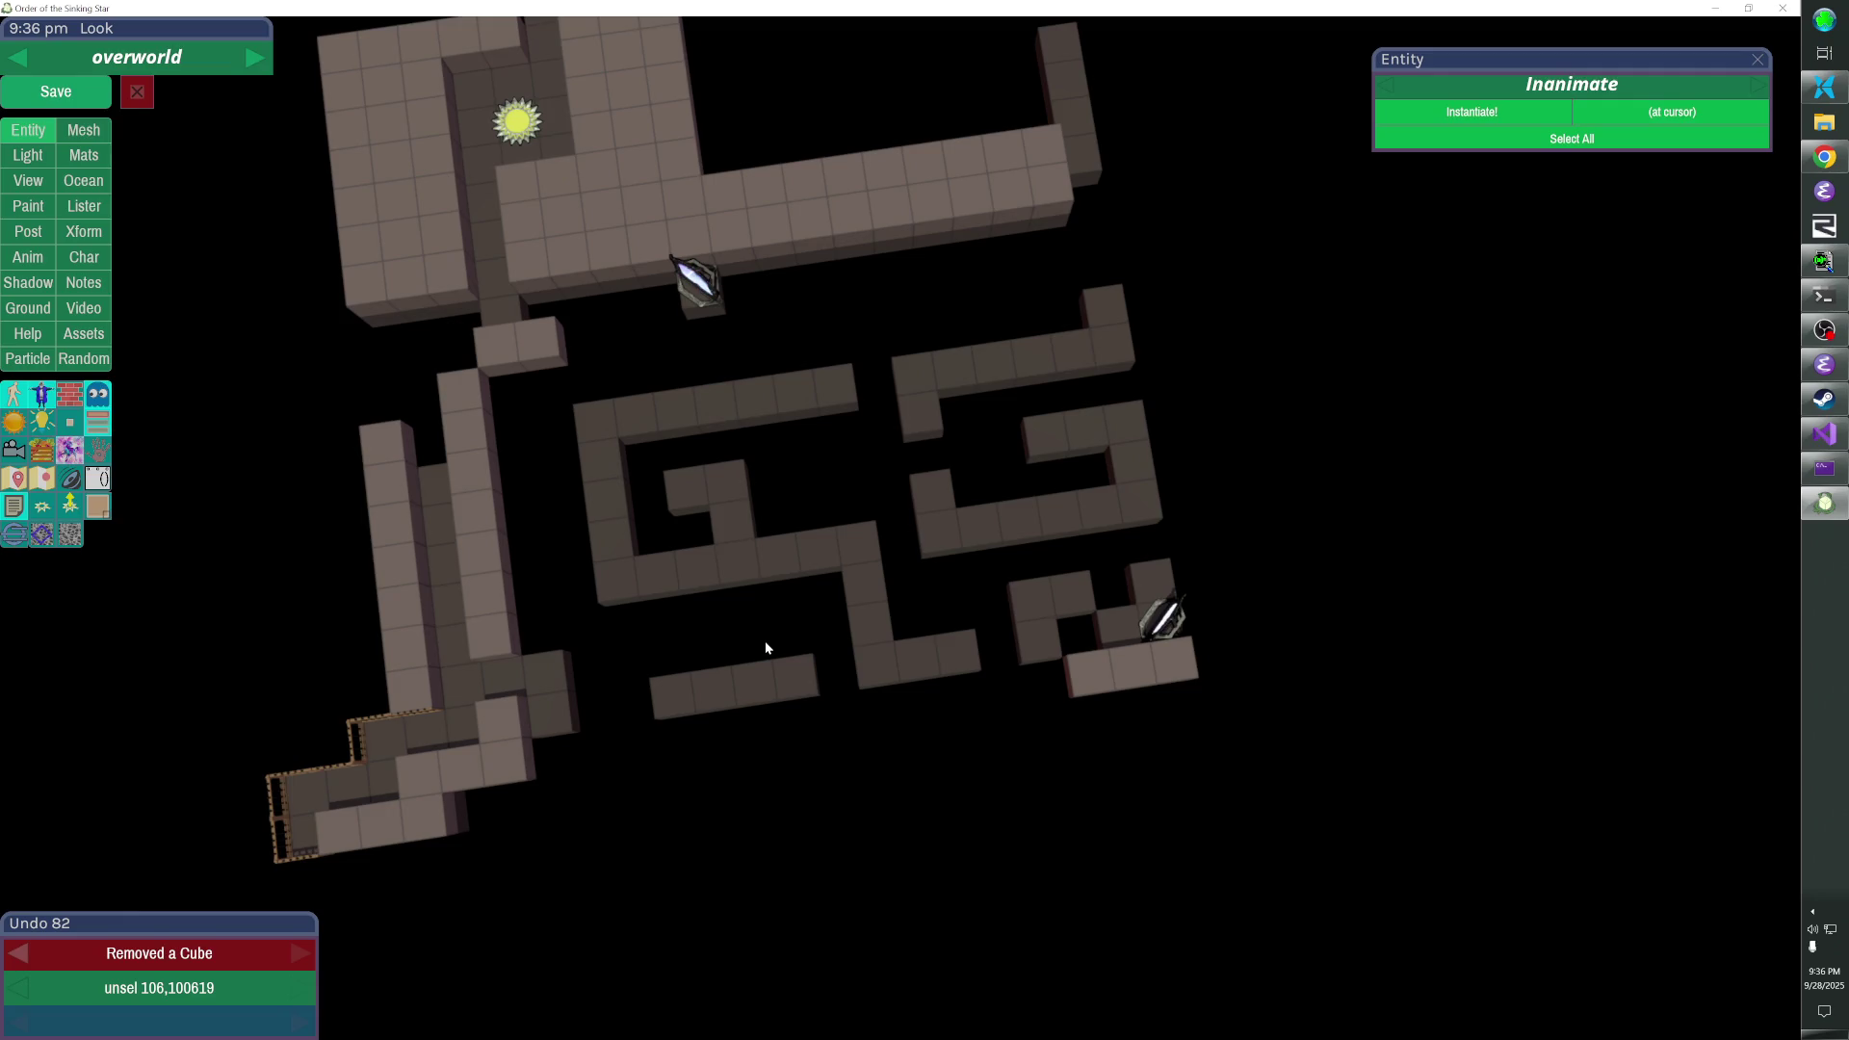
- Place a mirror copy between the spirals, rotate it, and move it two cells down
left_click(711, 287)
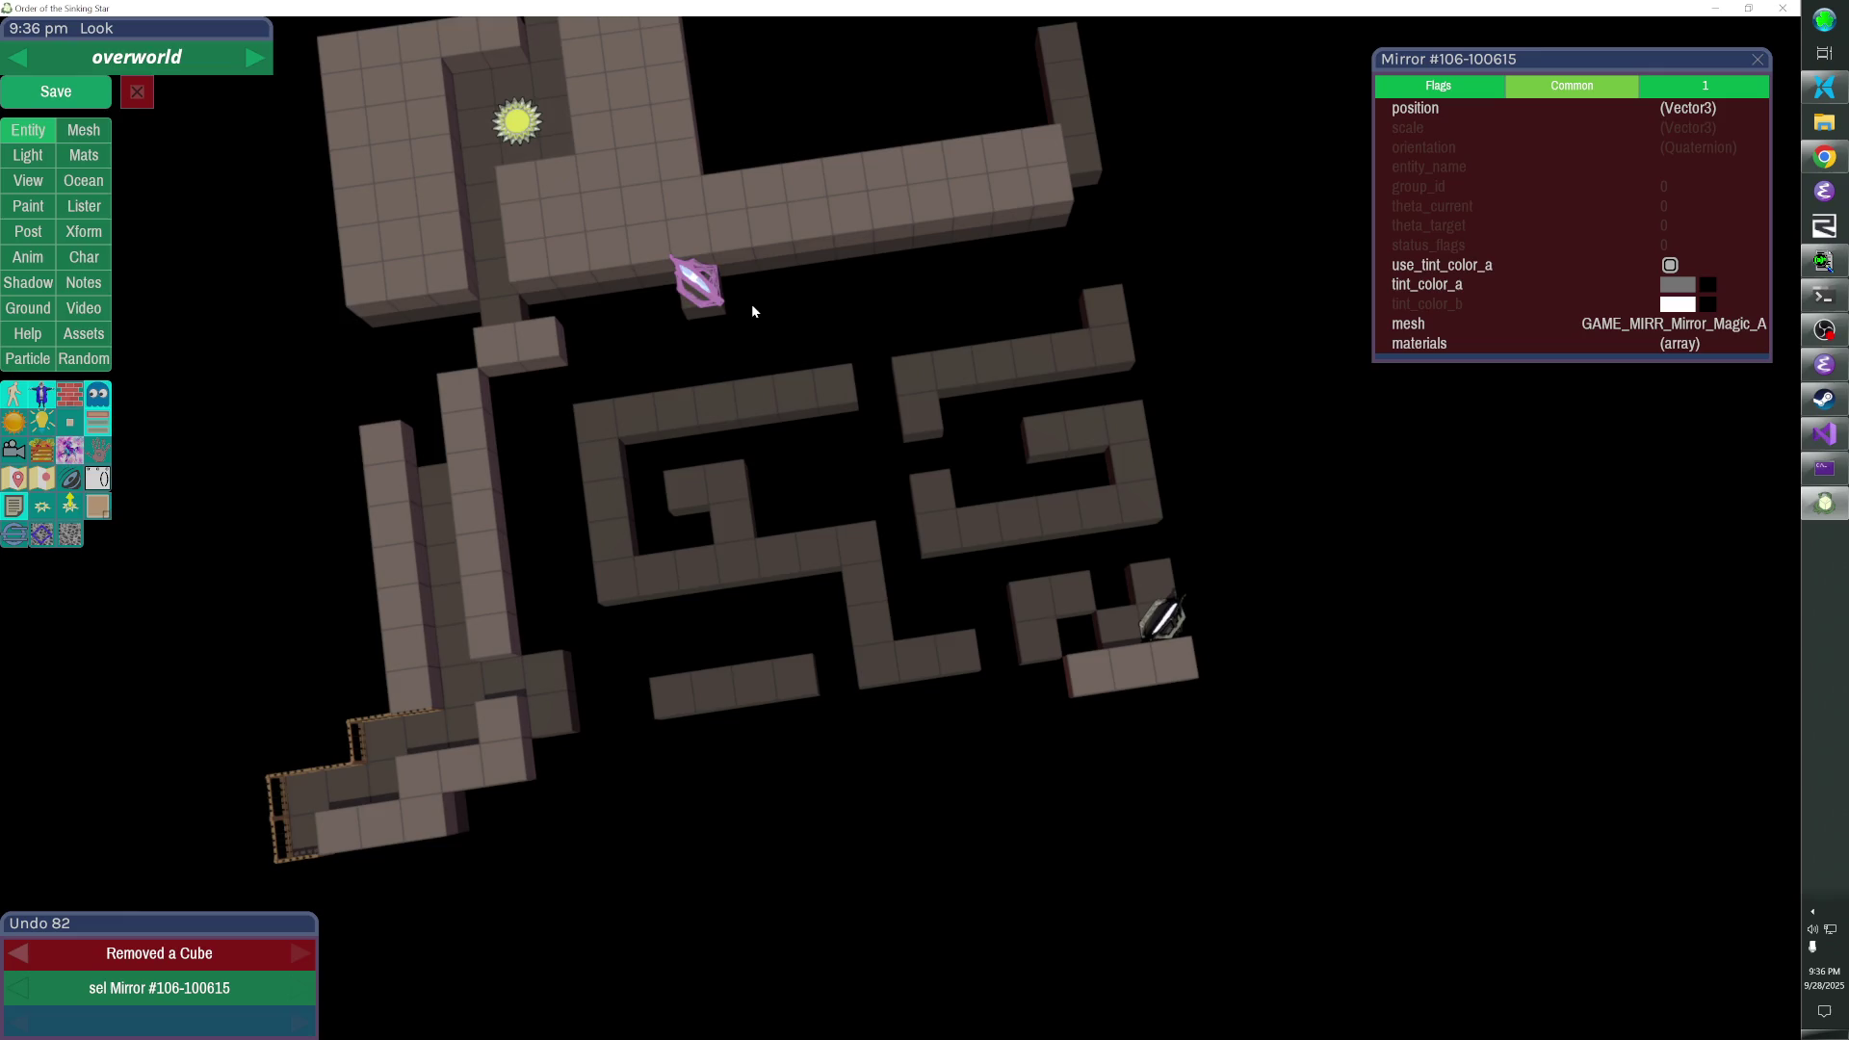
left_click(847, 389)
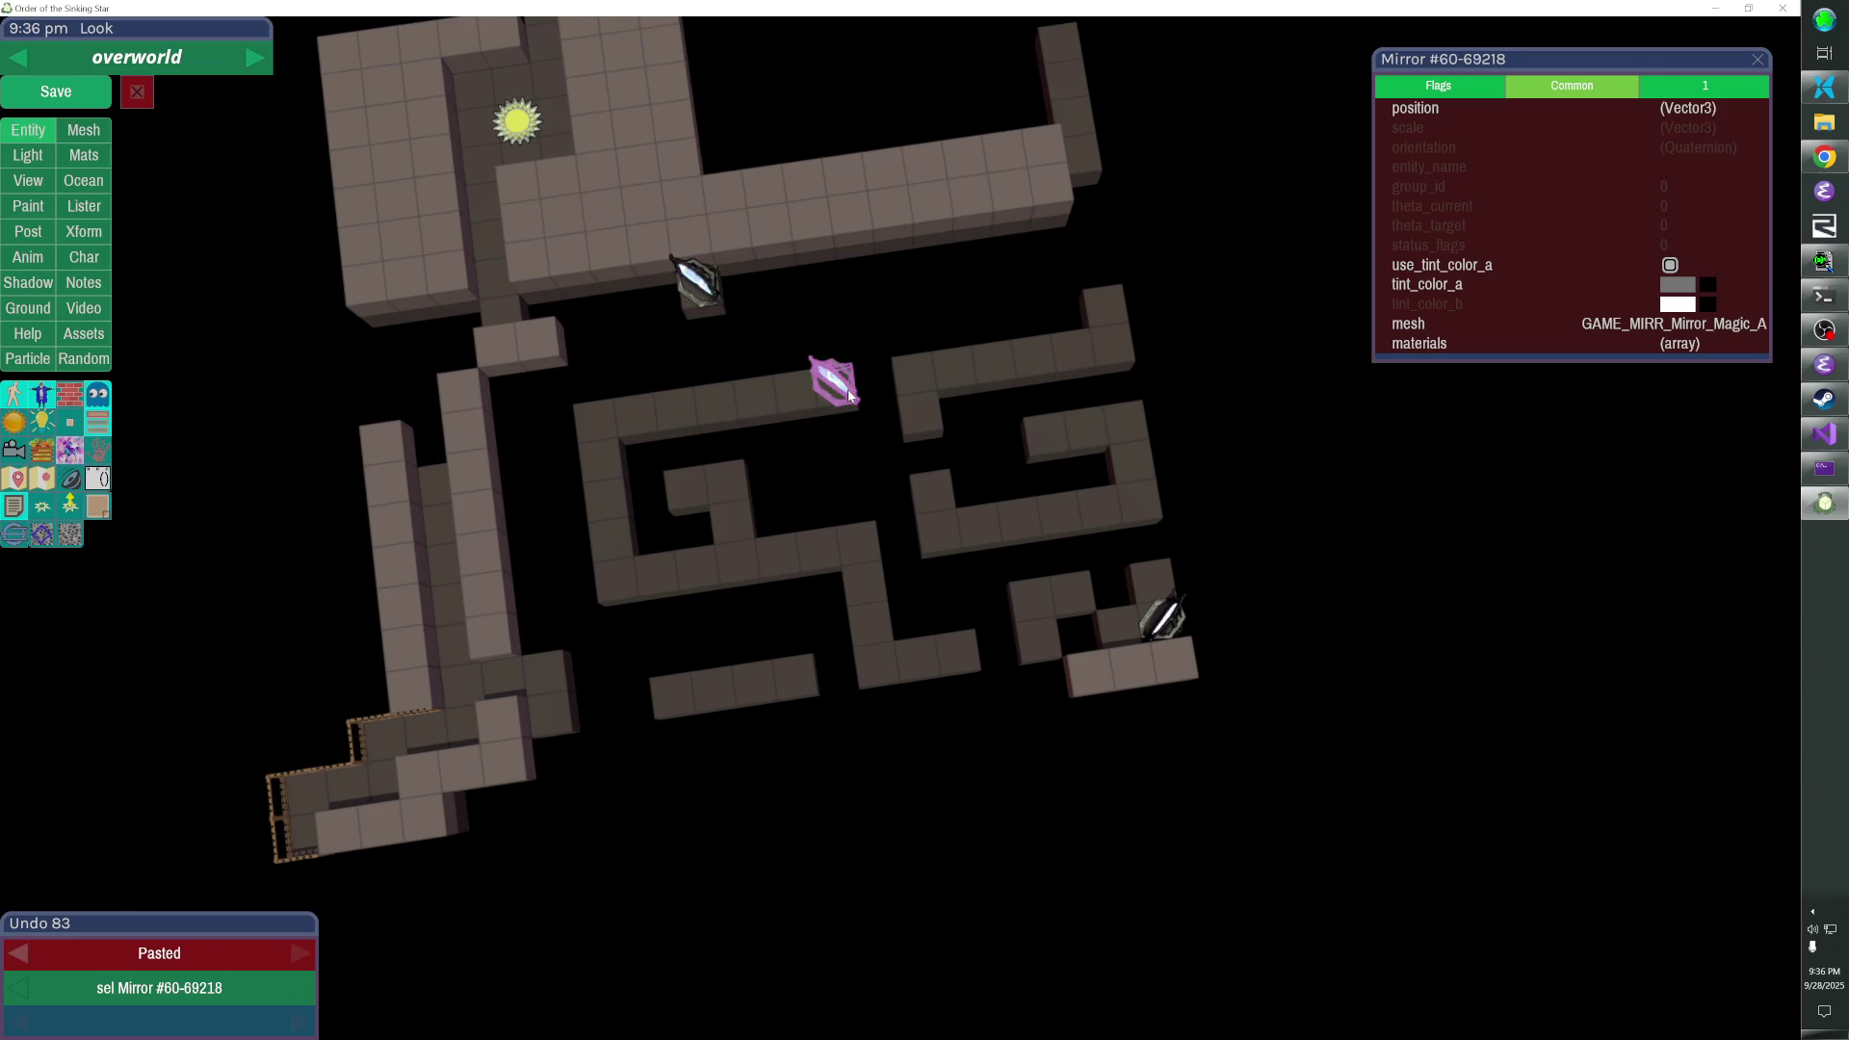
key("r")
key("Down")
key("Down")
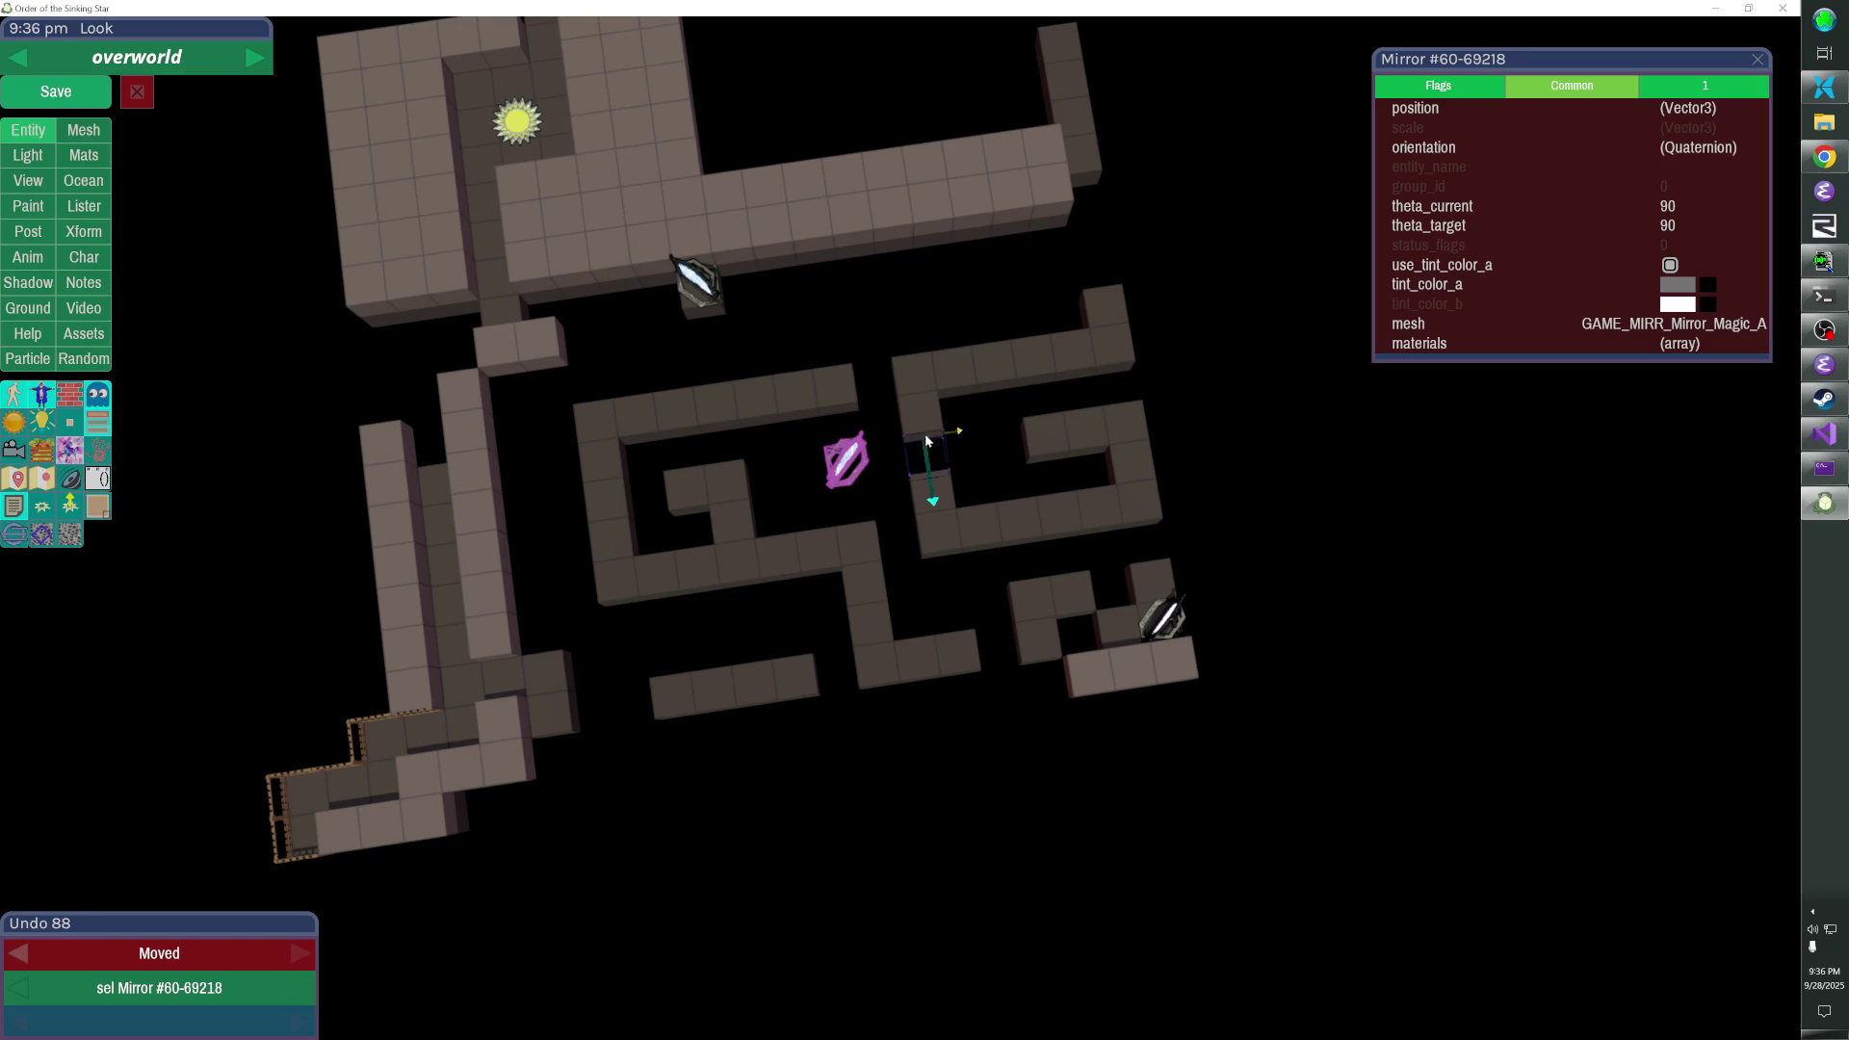
left_click(912, 481)
right_click(915, 495)
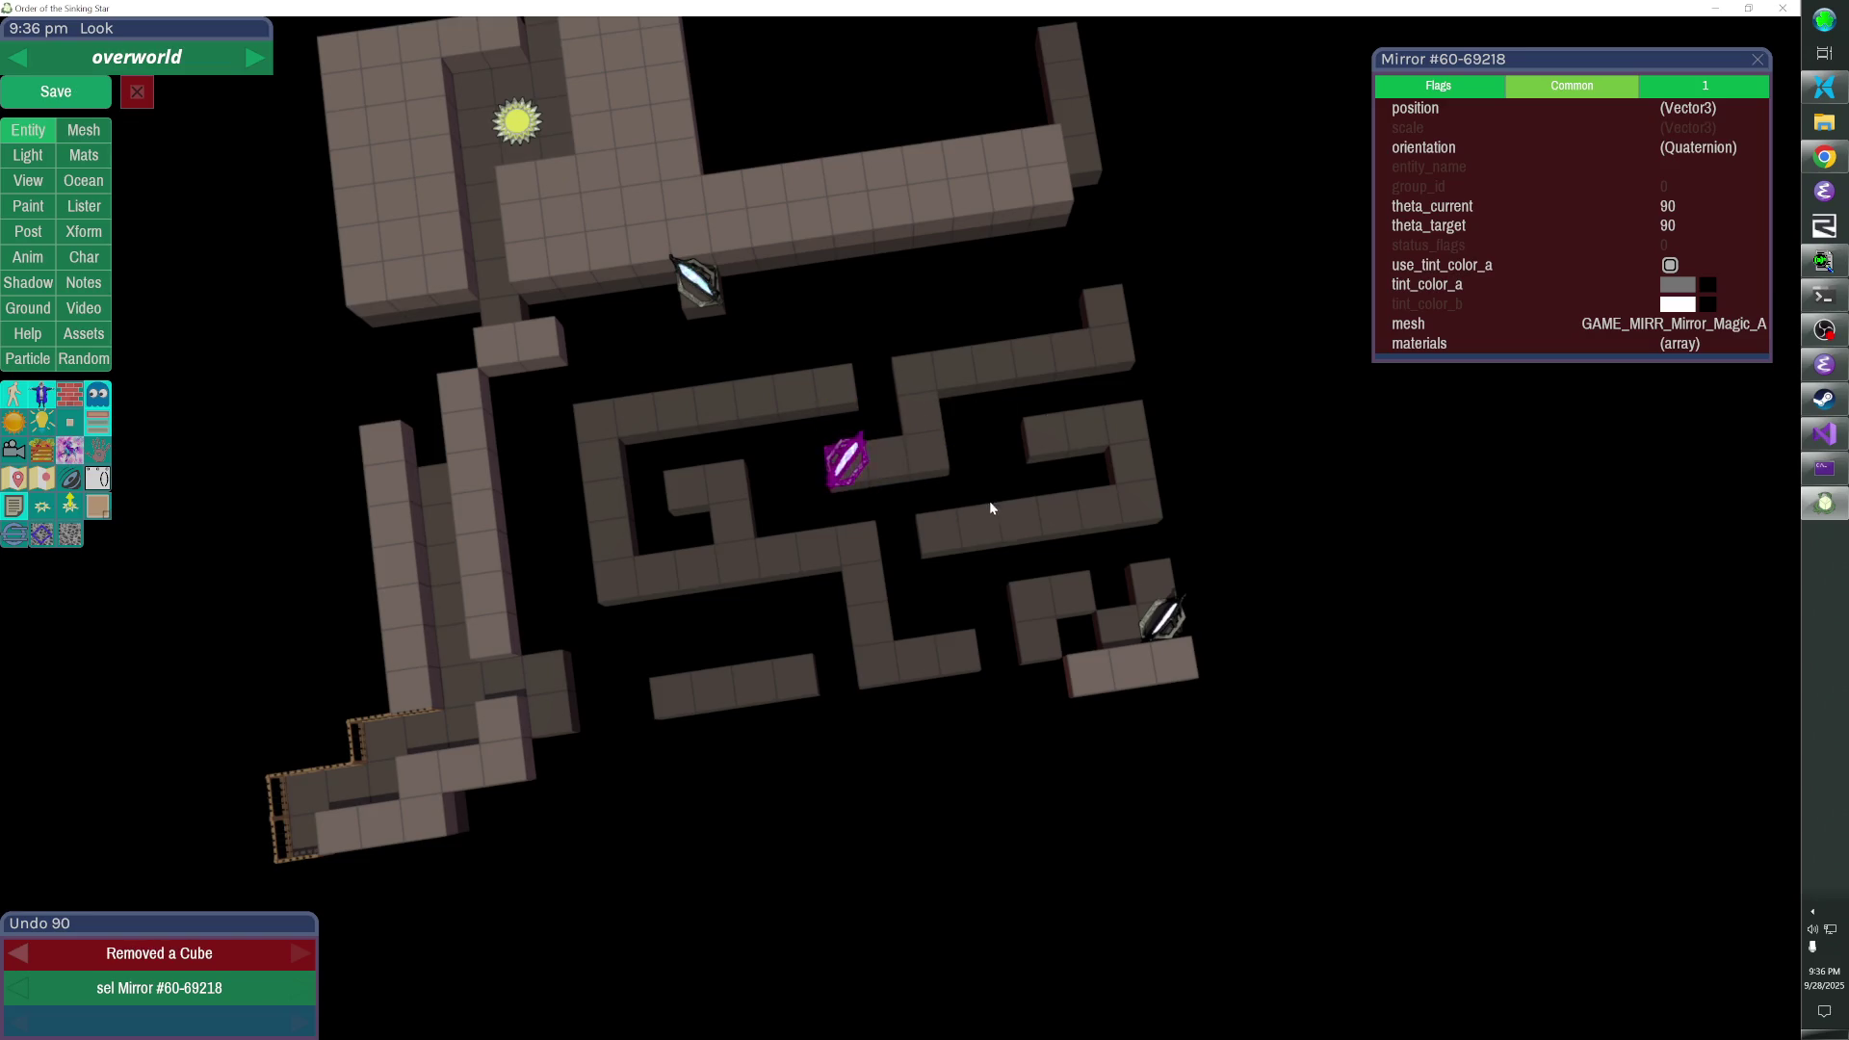
- Open gaps in the short wall and paste mirror copies at the left spiral's corner and right spiral
right_click(1126, 421)
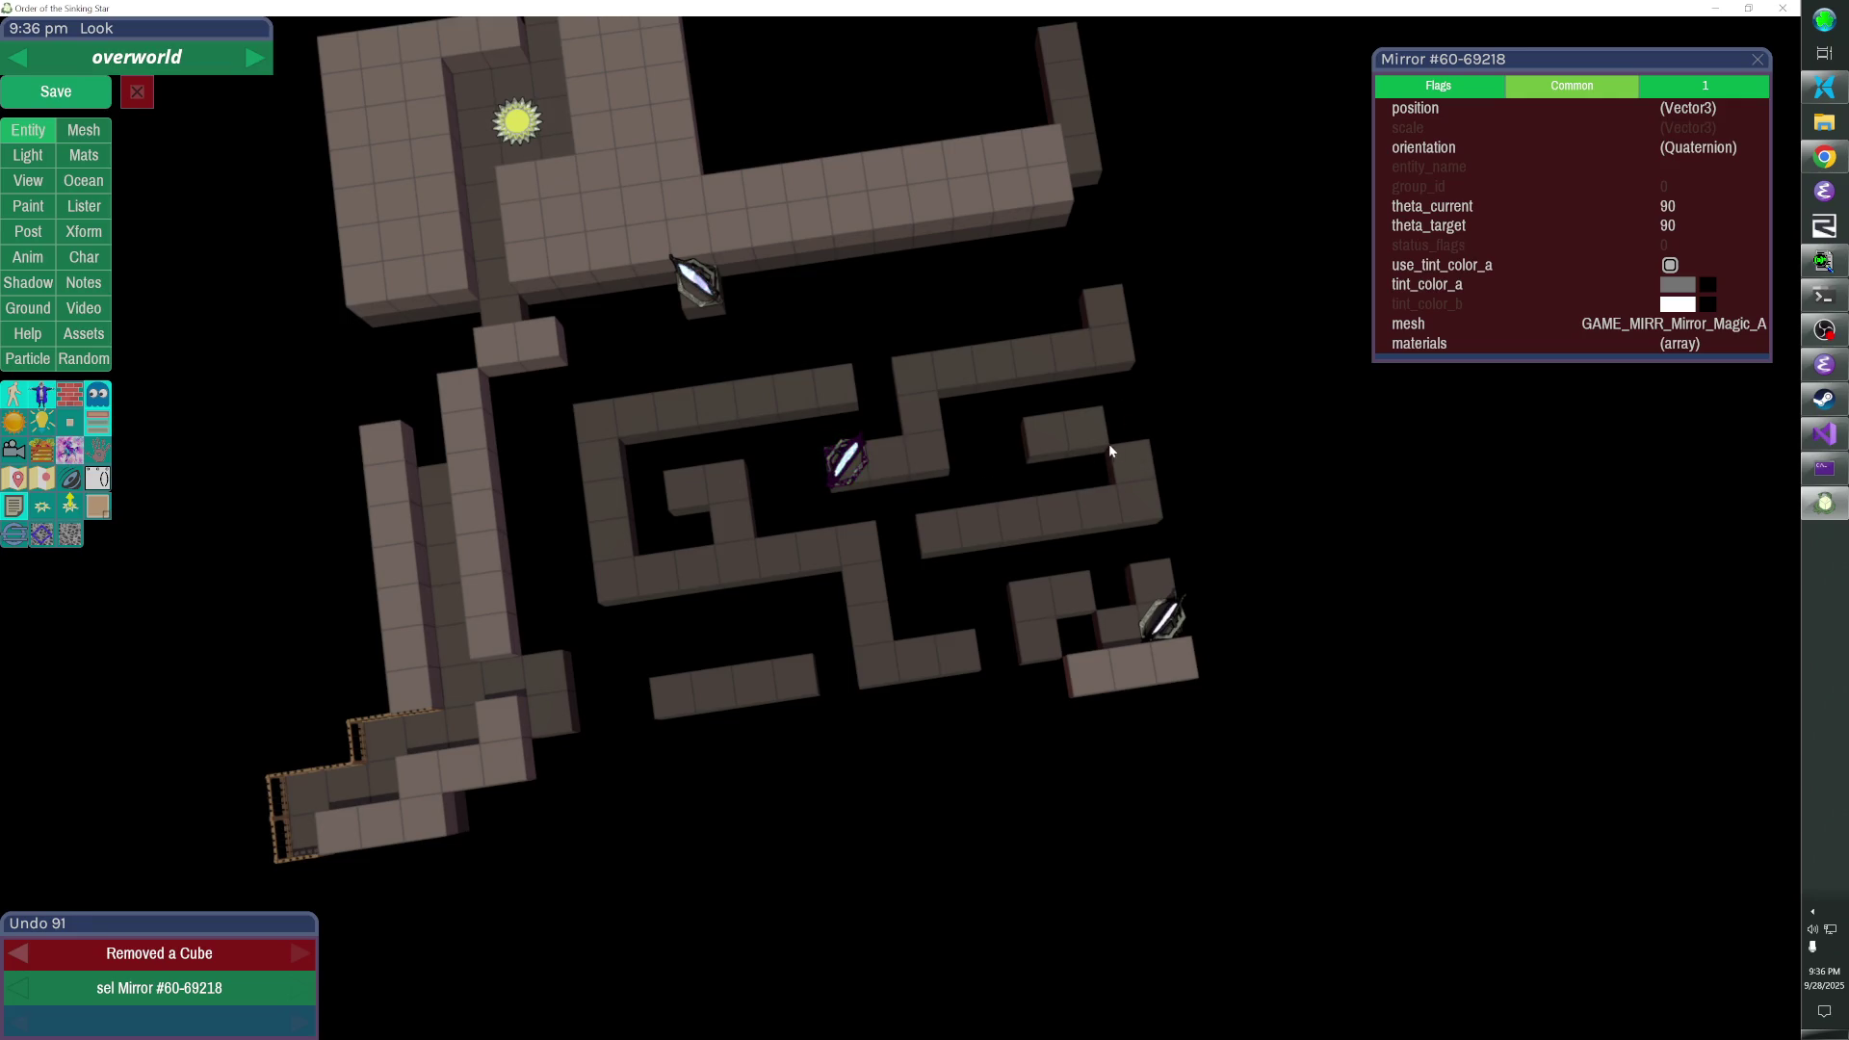
right_click(888, 658)
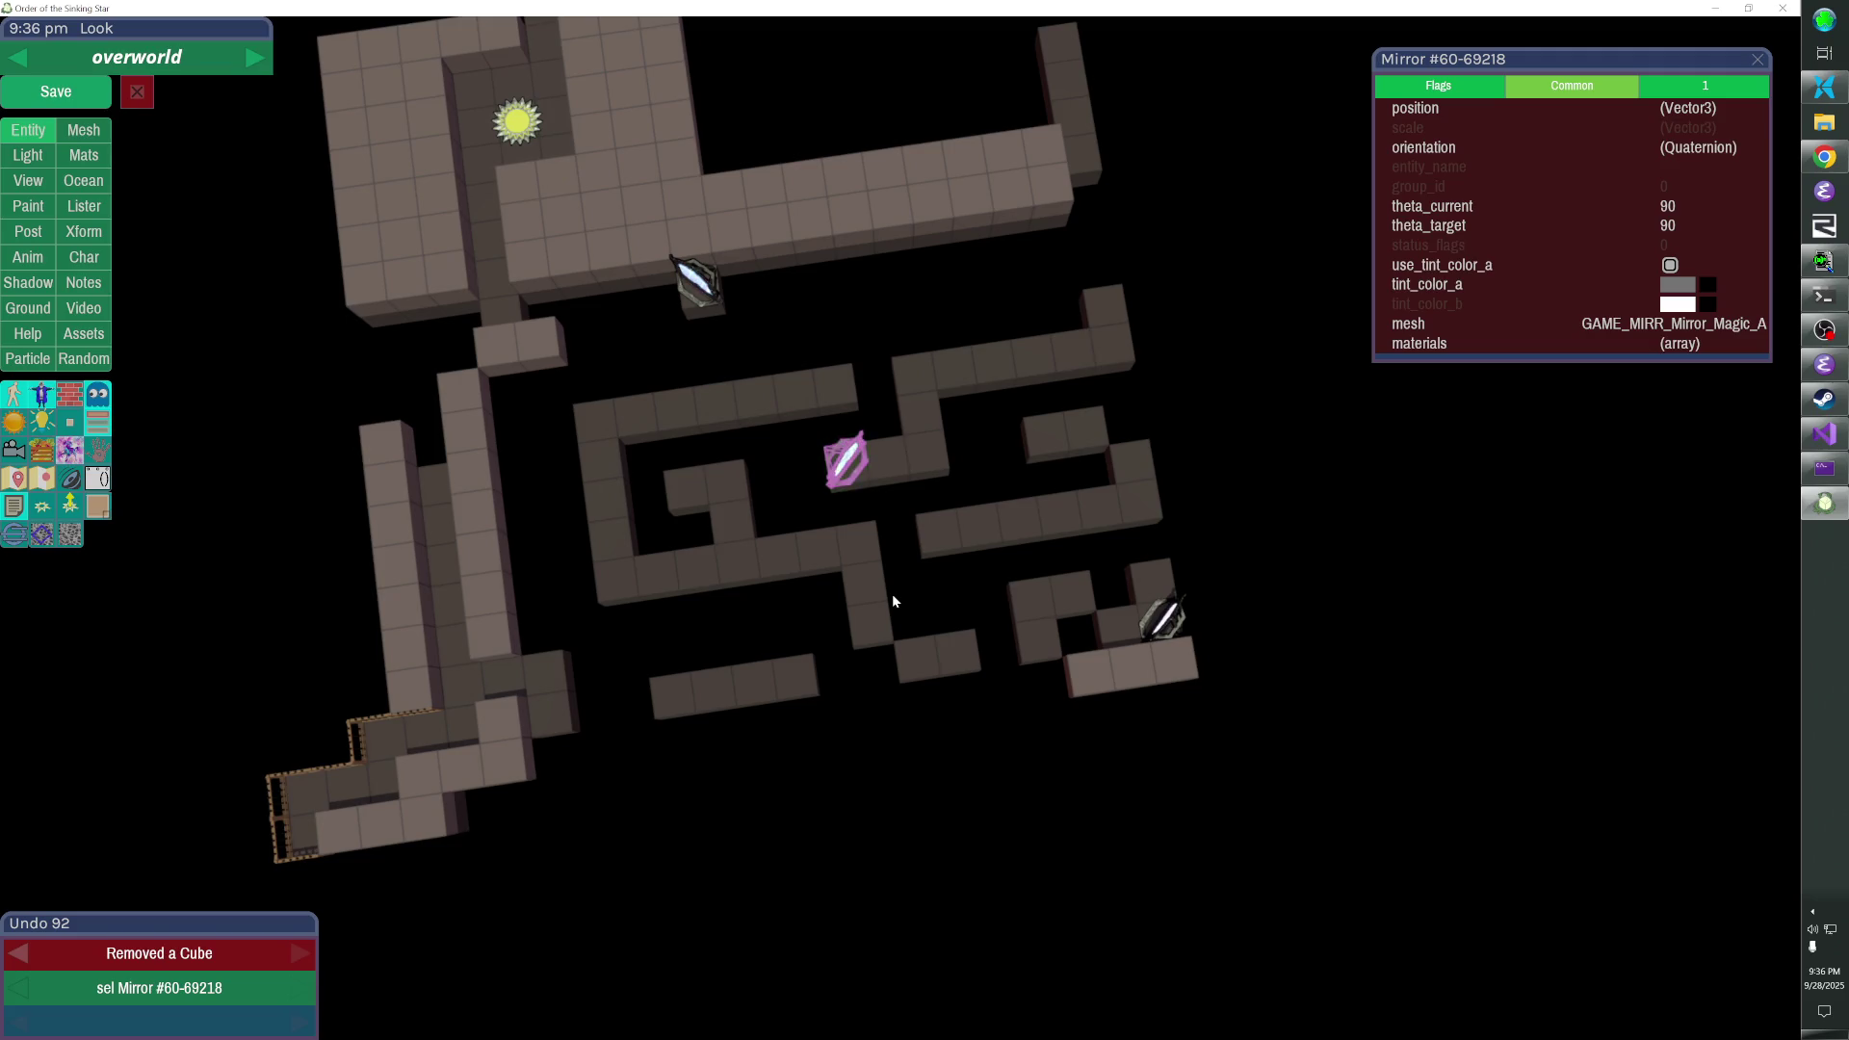
key("ctrl+v")
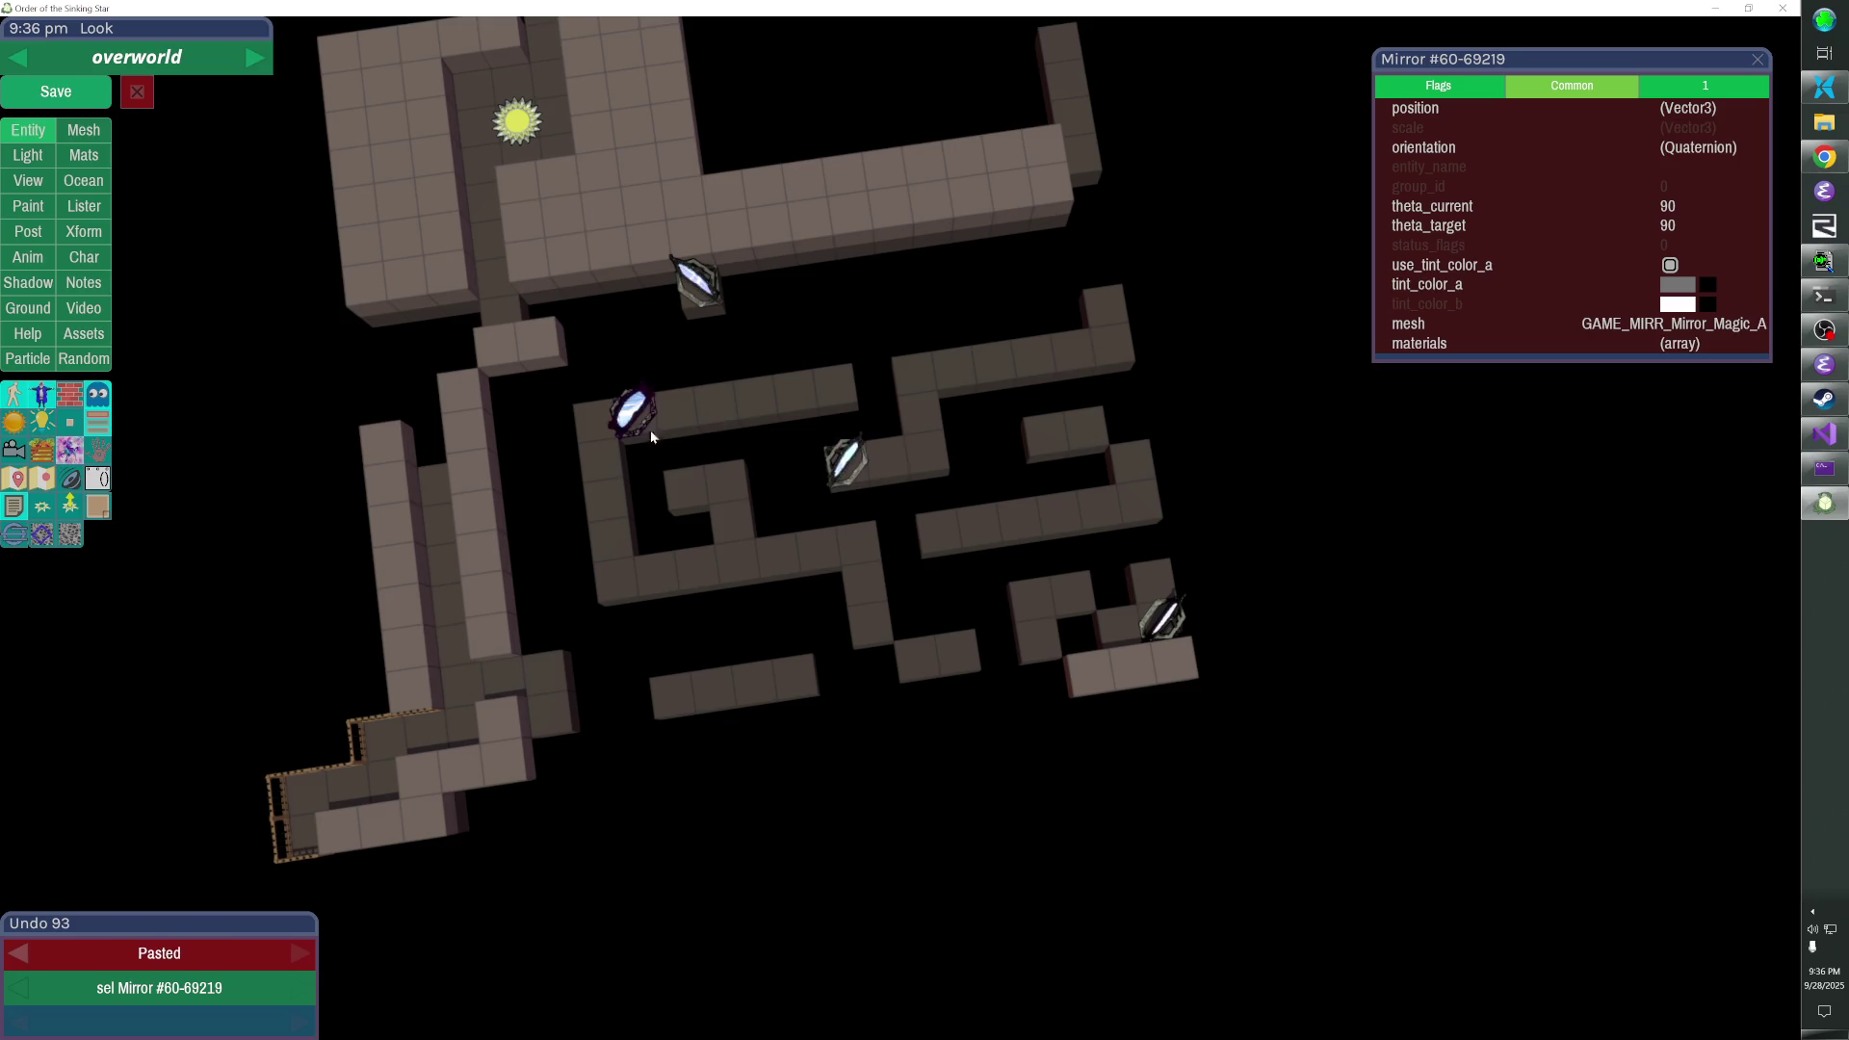
left_click(1163, 616)
key("ctrl+c")
key("ctrl+v")
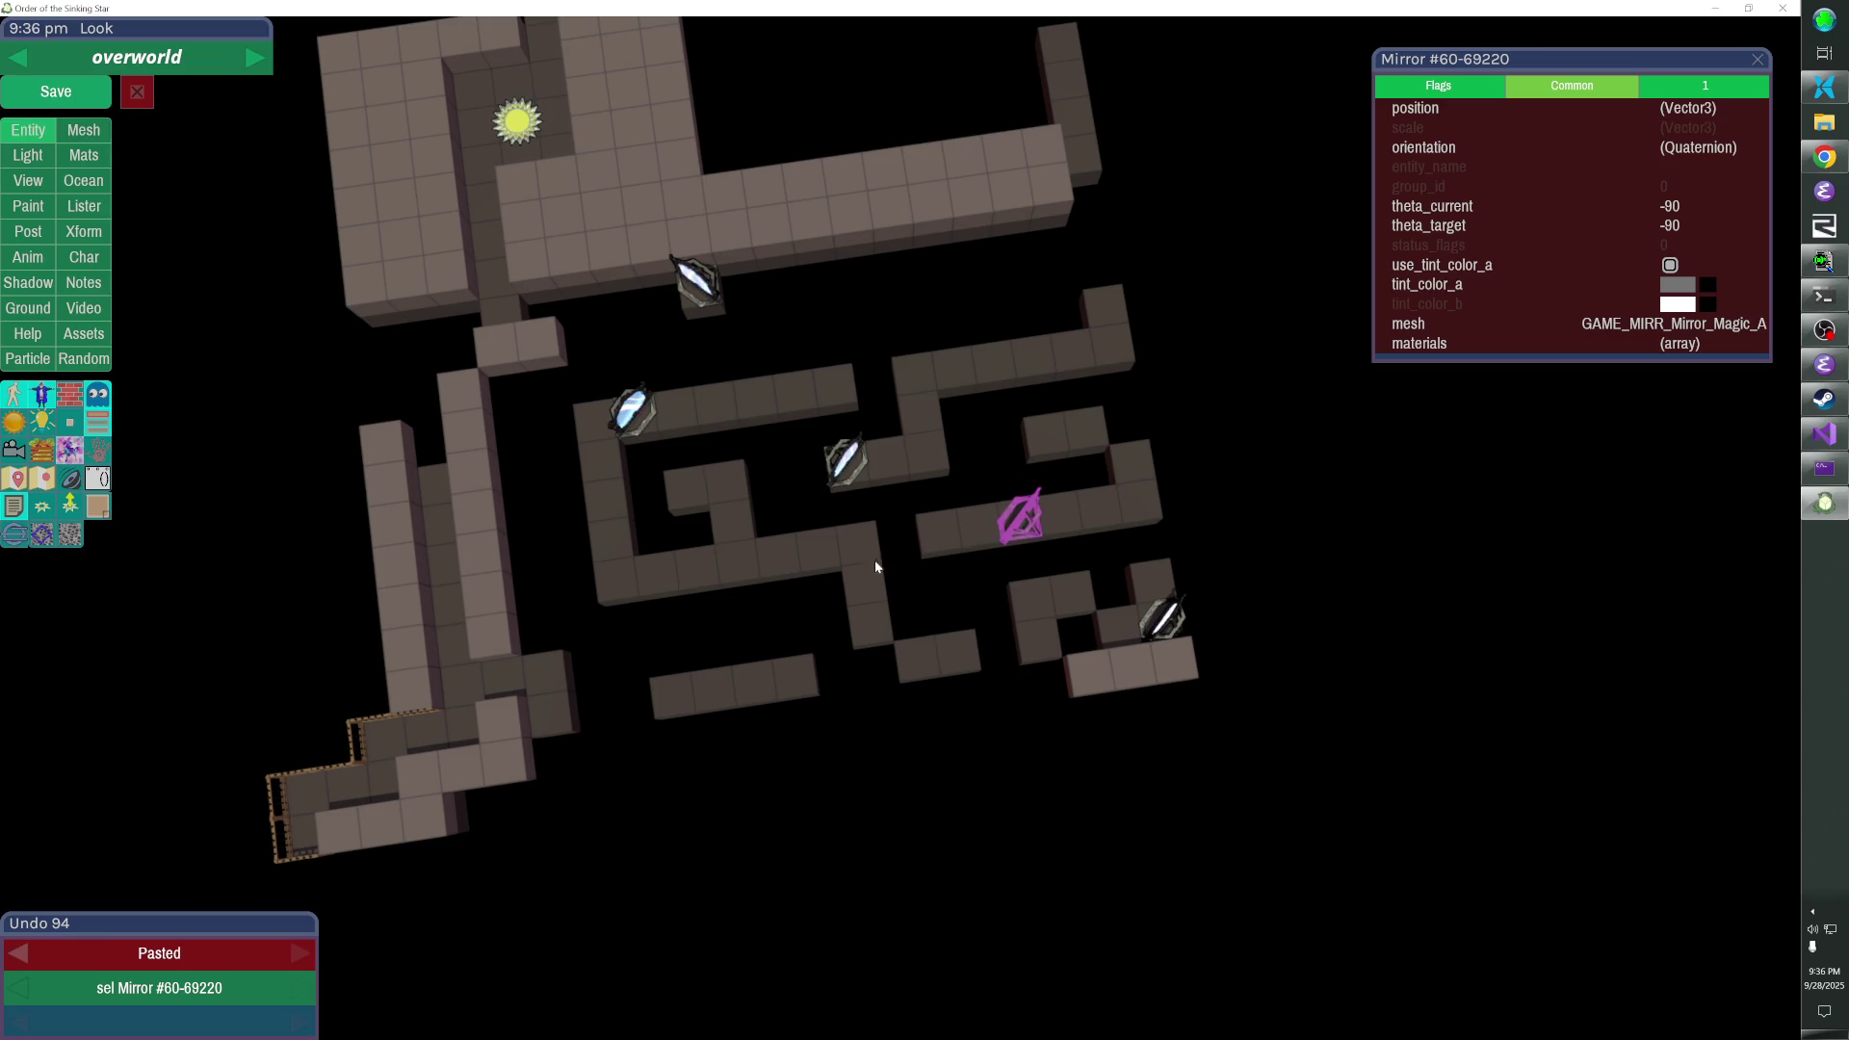
- Remove five wall cubes to open the upper corridor and trim and split the bottom row
left_click(872, 555)
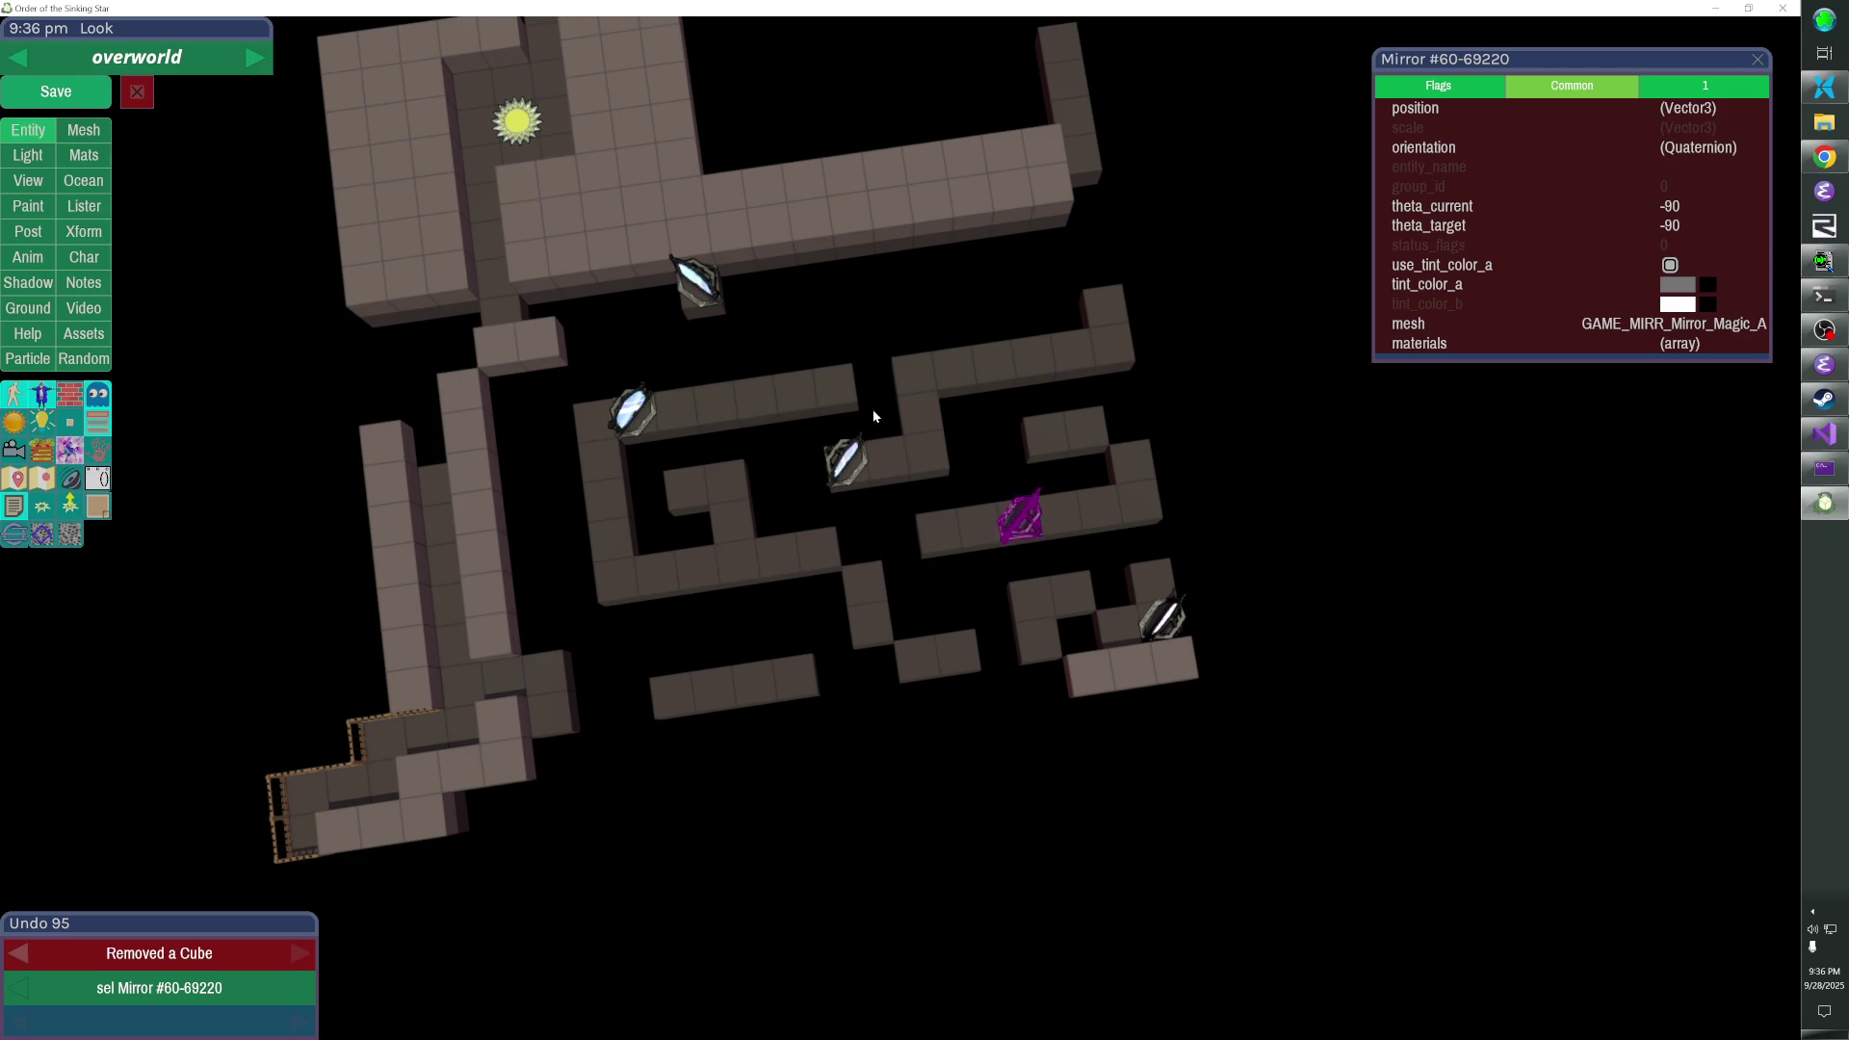
left_click(1127, 346)
left_click(674, 688)
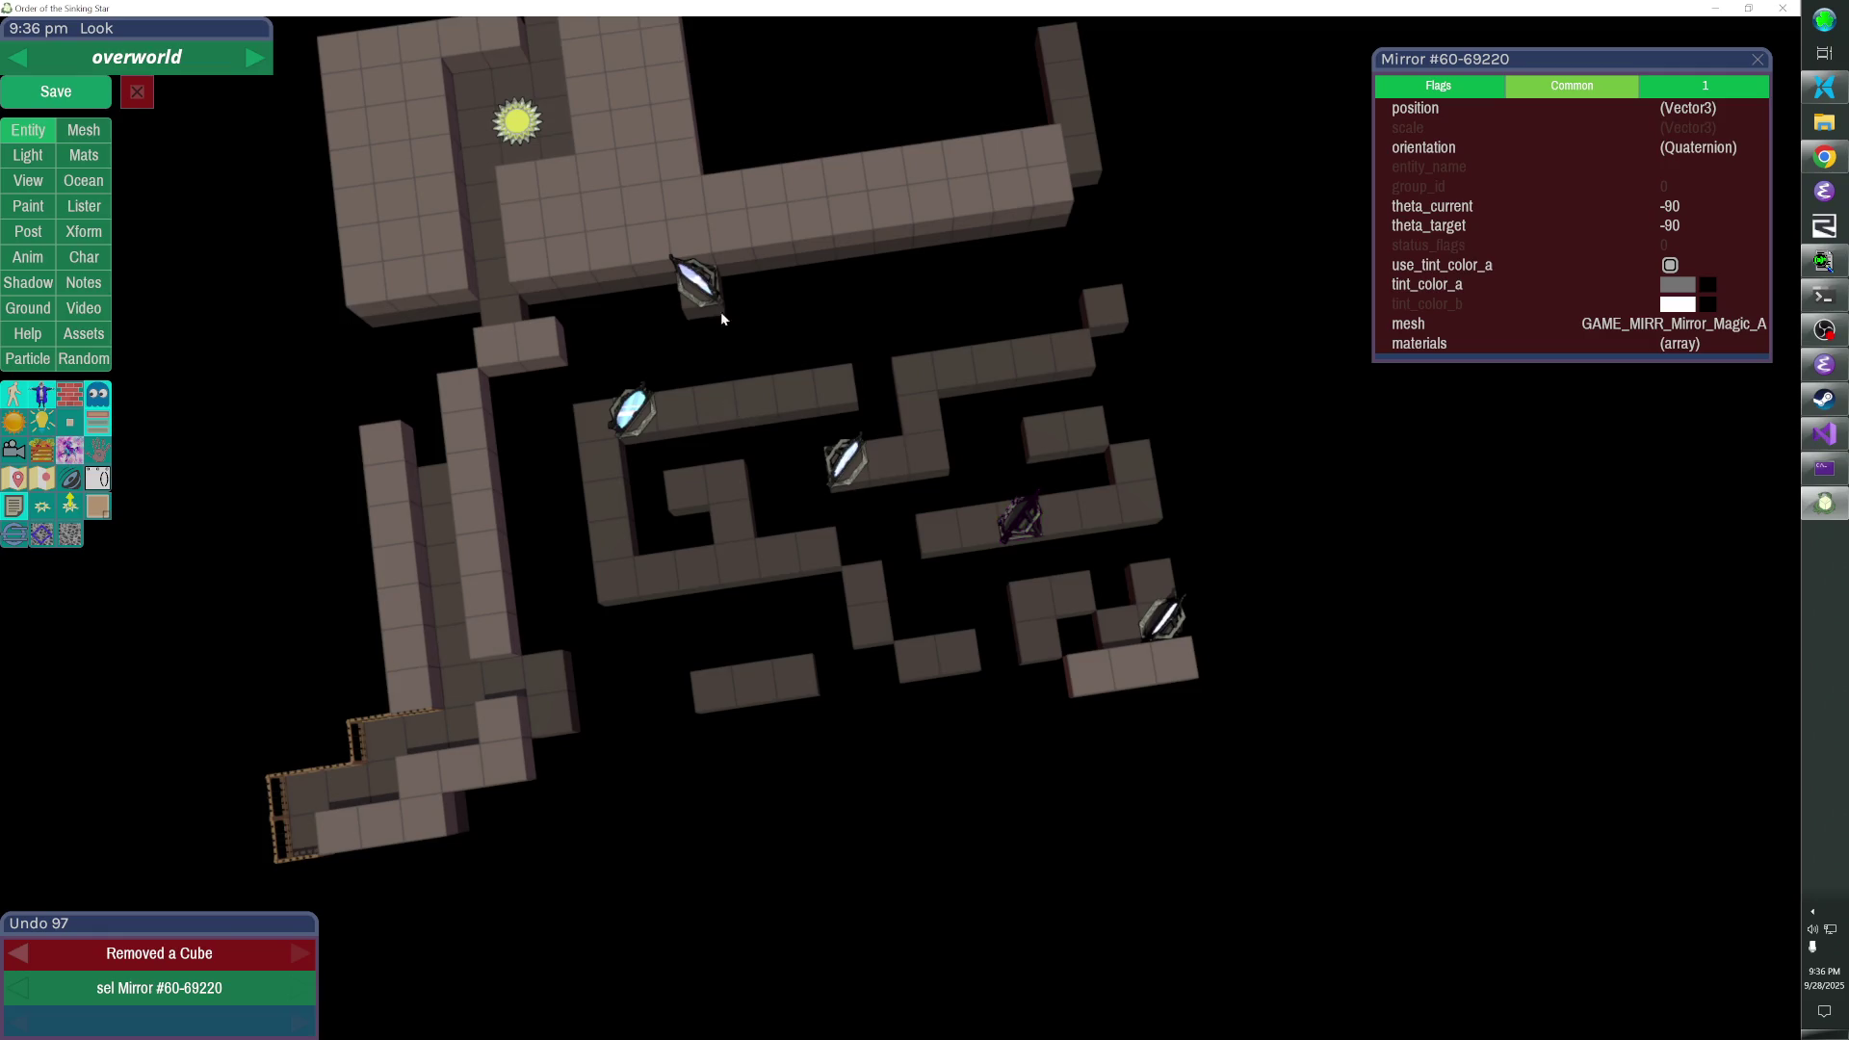
left_click(719, 390)
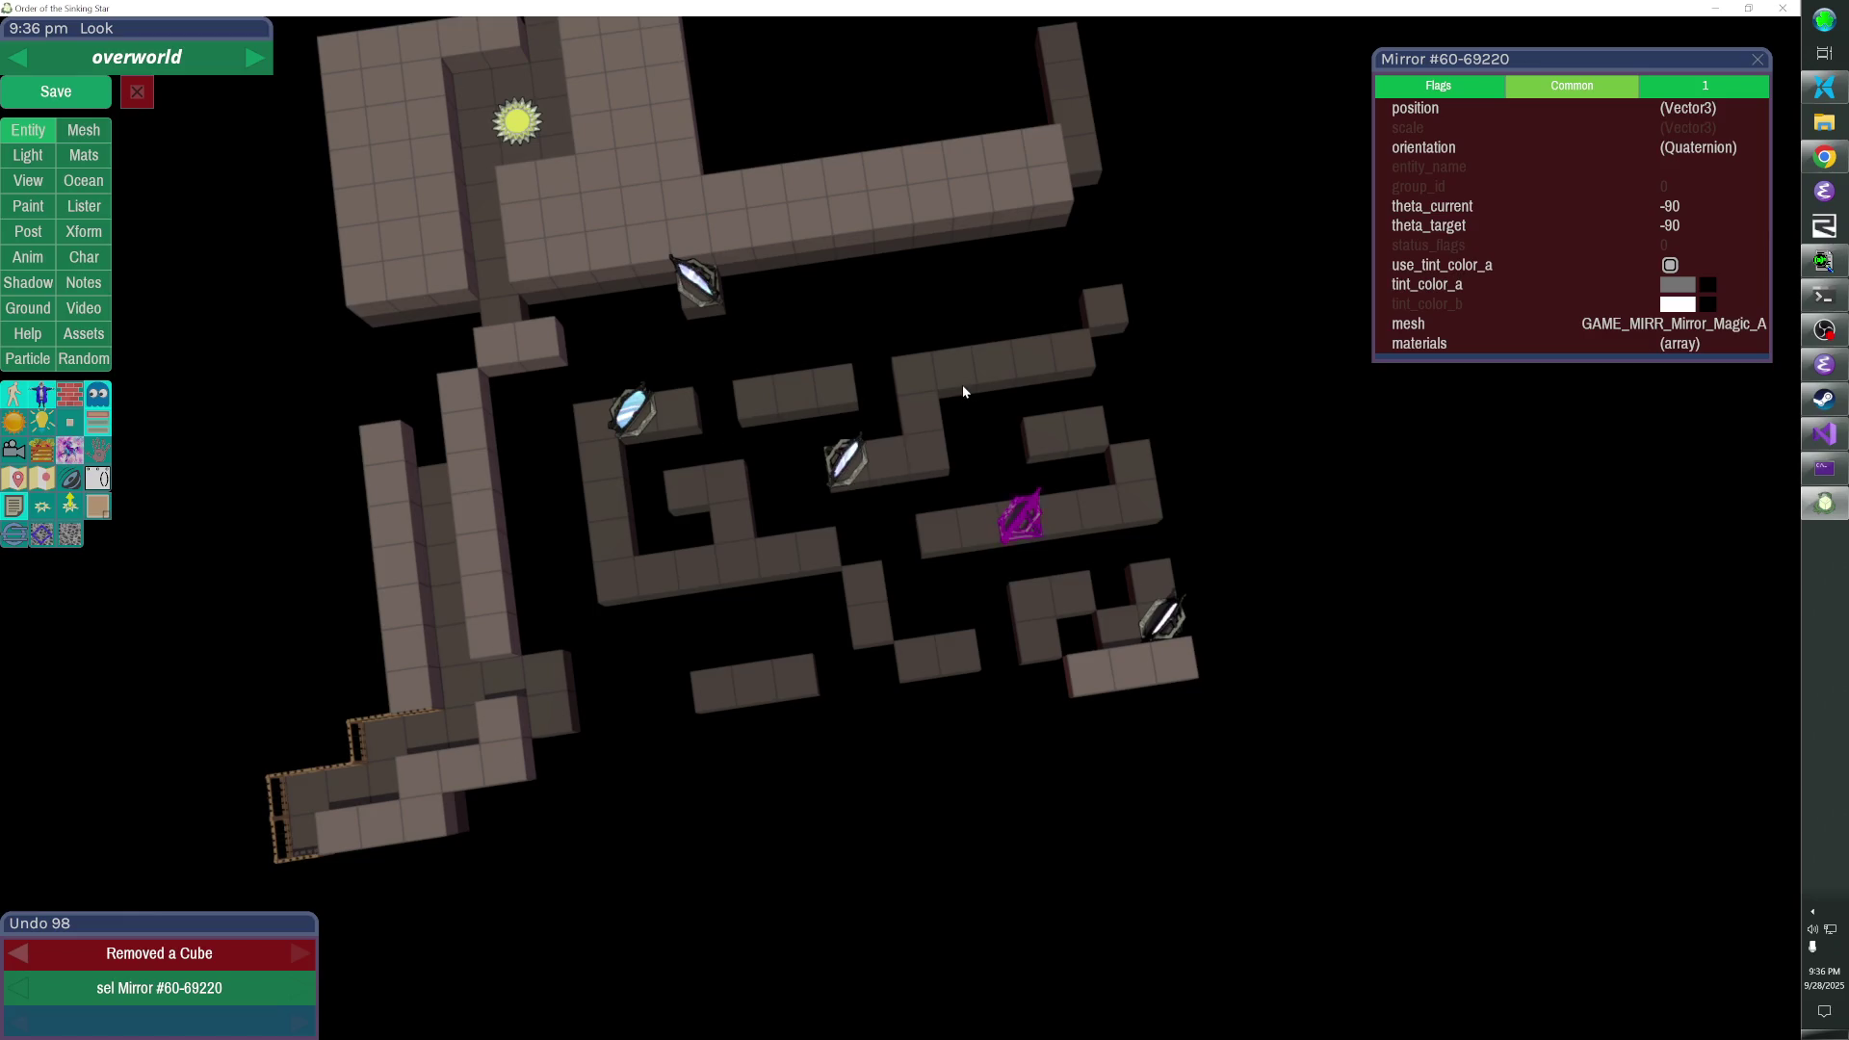
left_click(756, 680)
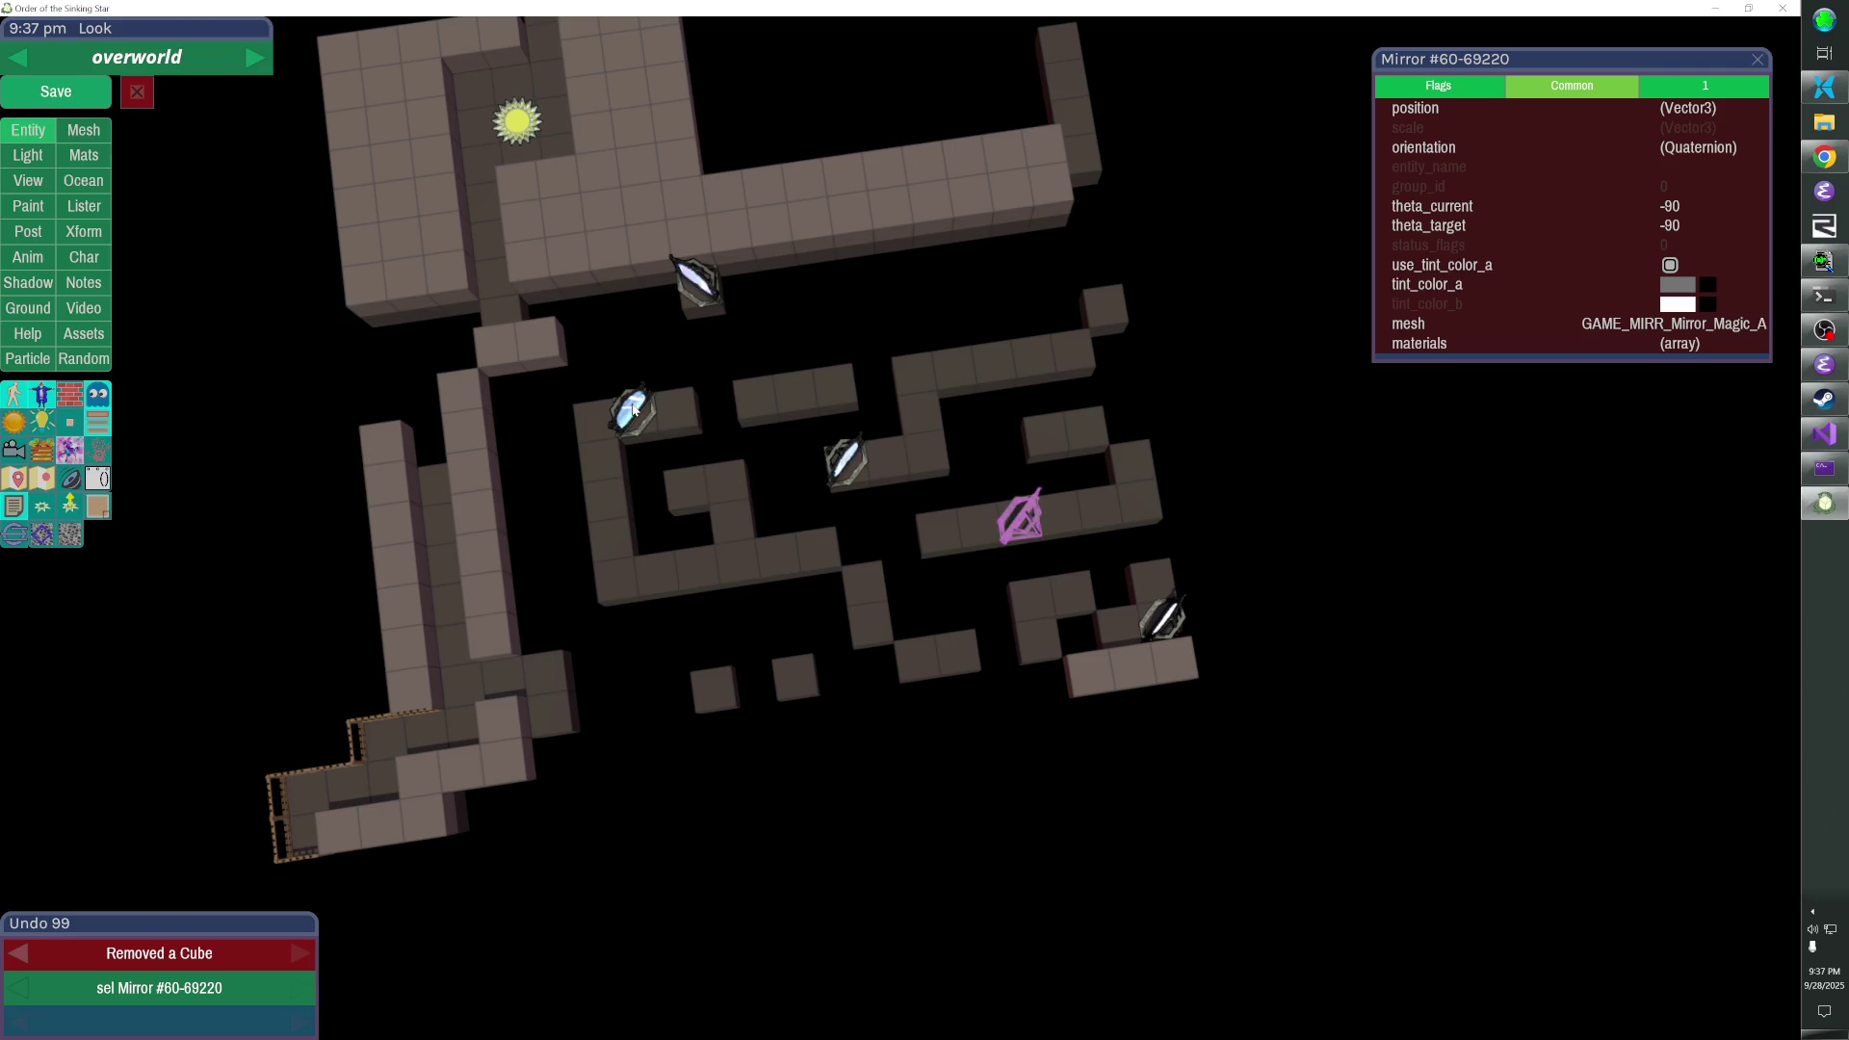
mouse_move(817, 401)
left_mouse_down()
mouse_move(982, 591)
mouse_move(1044, 550)
mouse_move(974, 269)
left_mouse_up()
- Extend the maze walls with more cubes, drop the air_mirrors marker in the left corridor, and save
left_click(1044, 550)
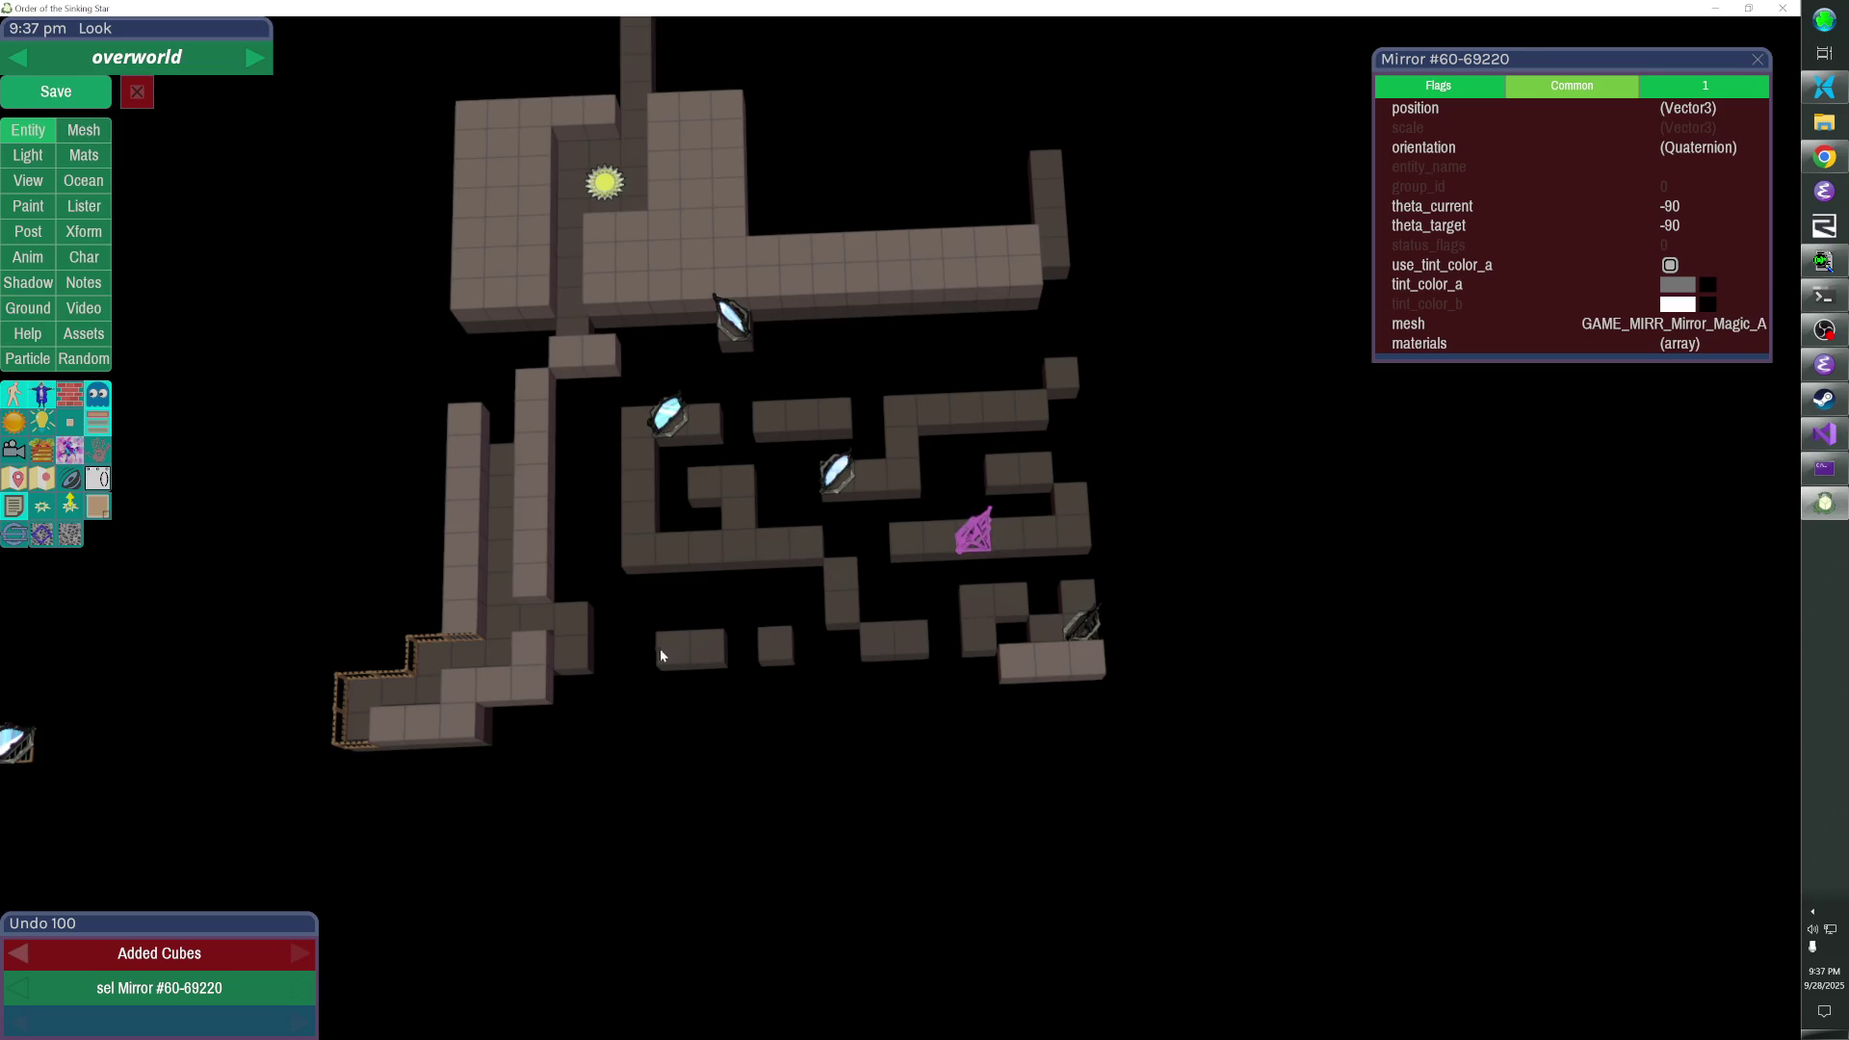
key("Down")
key("Right")
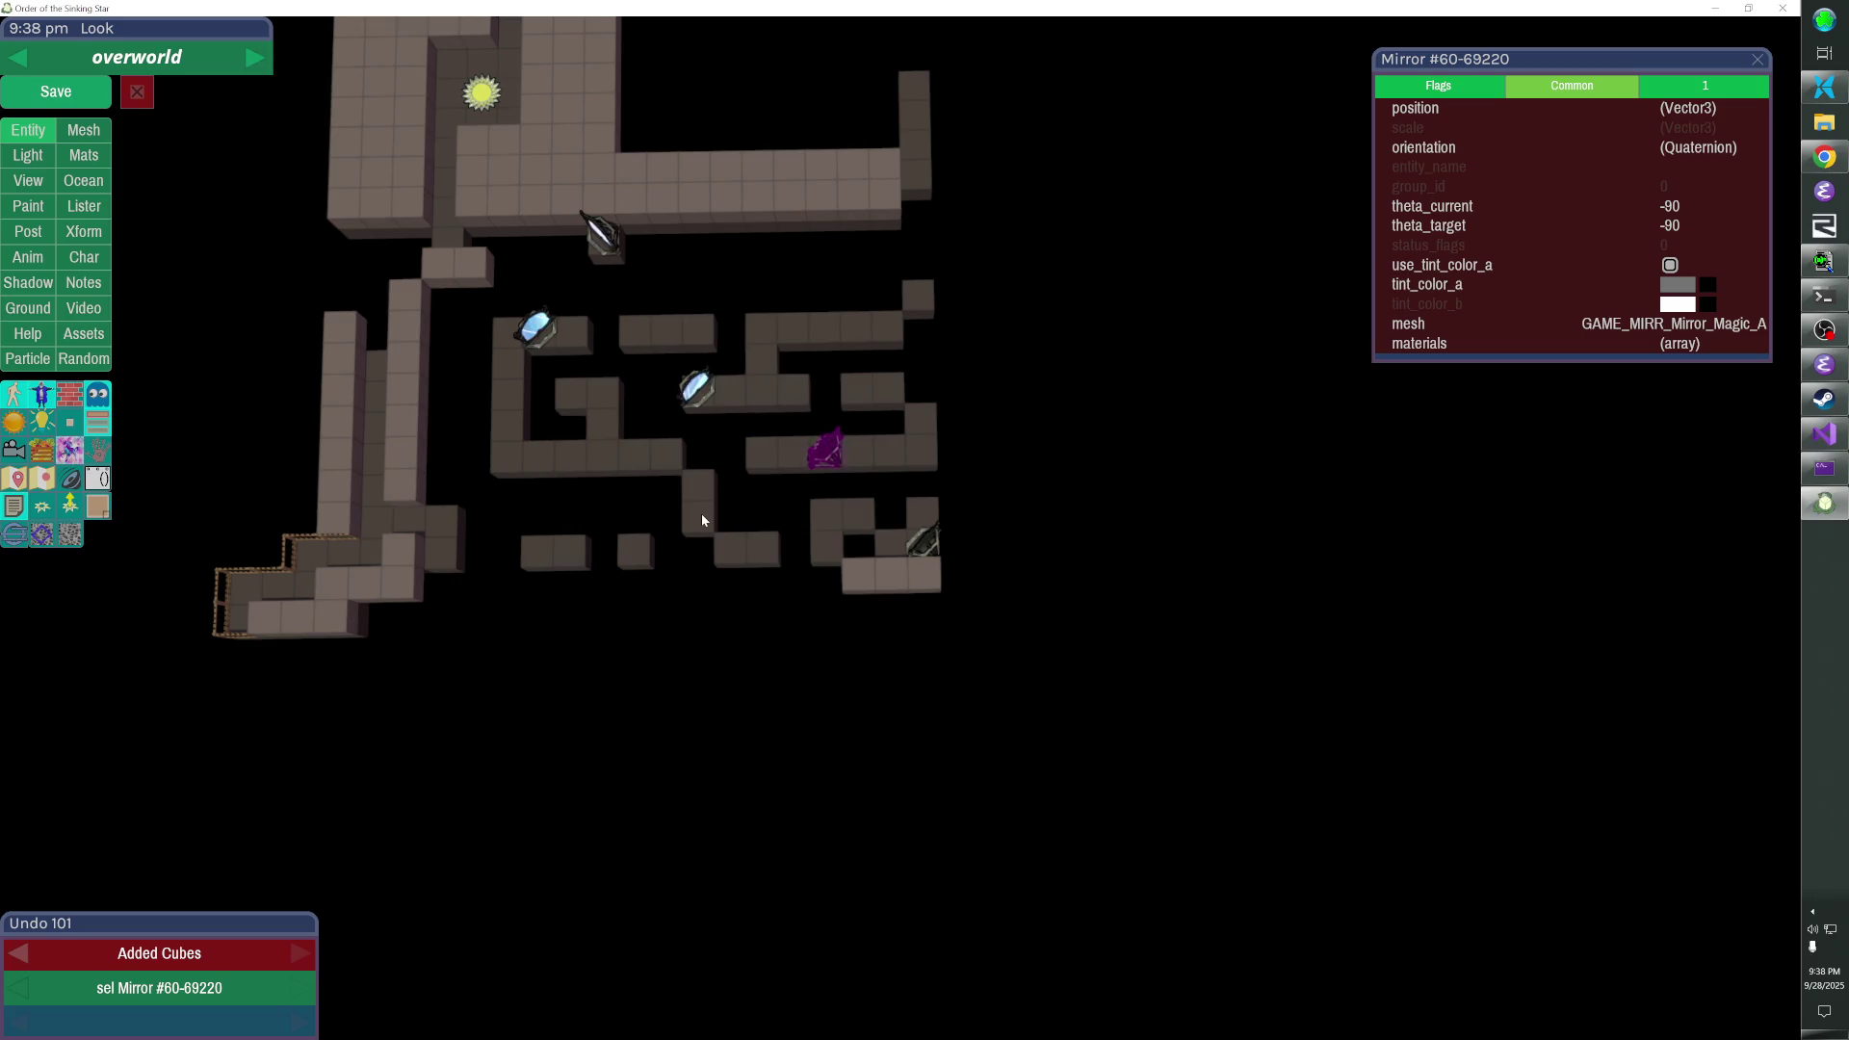
mouse_move(700, 520)
left_mouse_down()
mouse_move(650, 539)
mouse_move(1014, 452)
mouse_move(895, 463)
mouse_move(881, 477)
mouse_move(915, 530)
left_mouse_up()
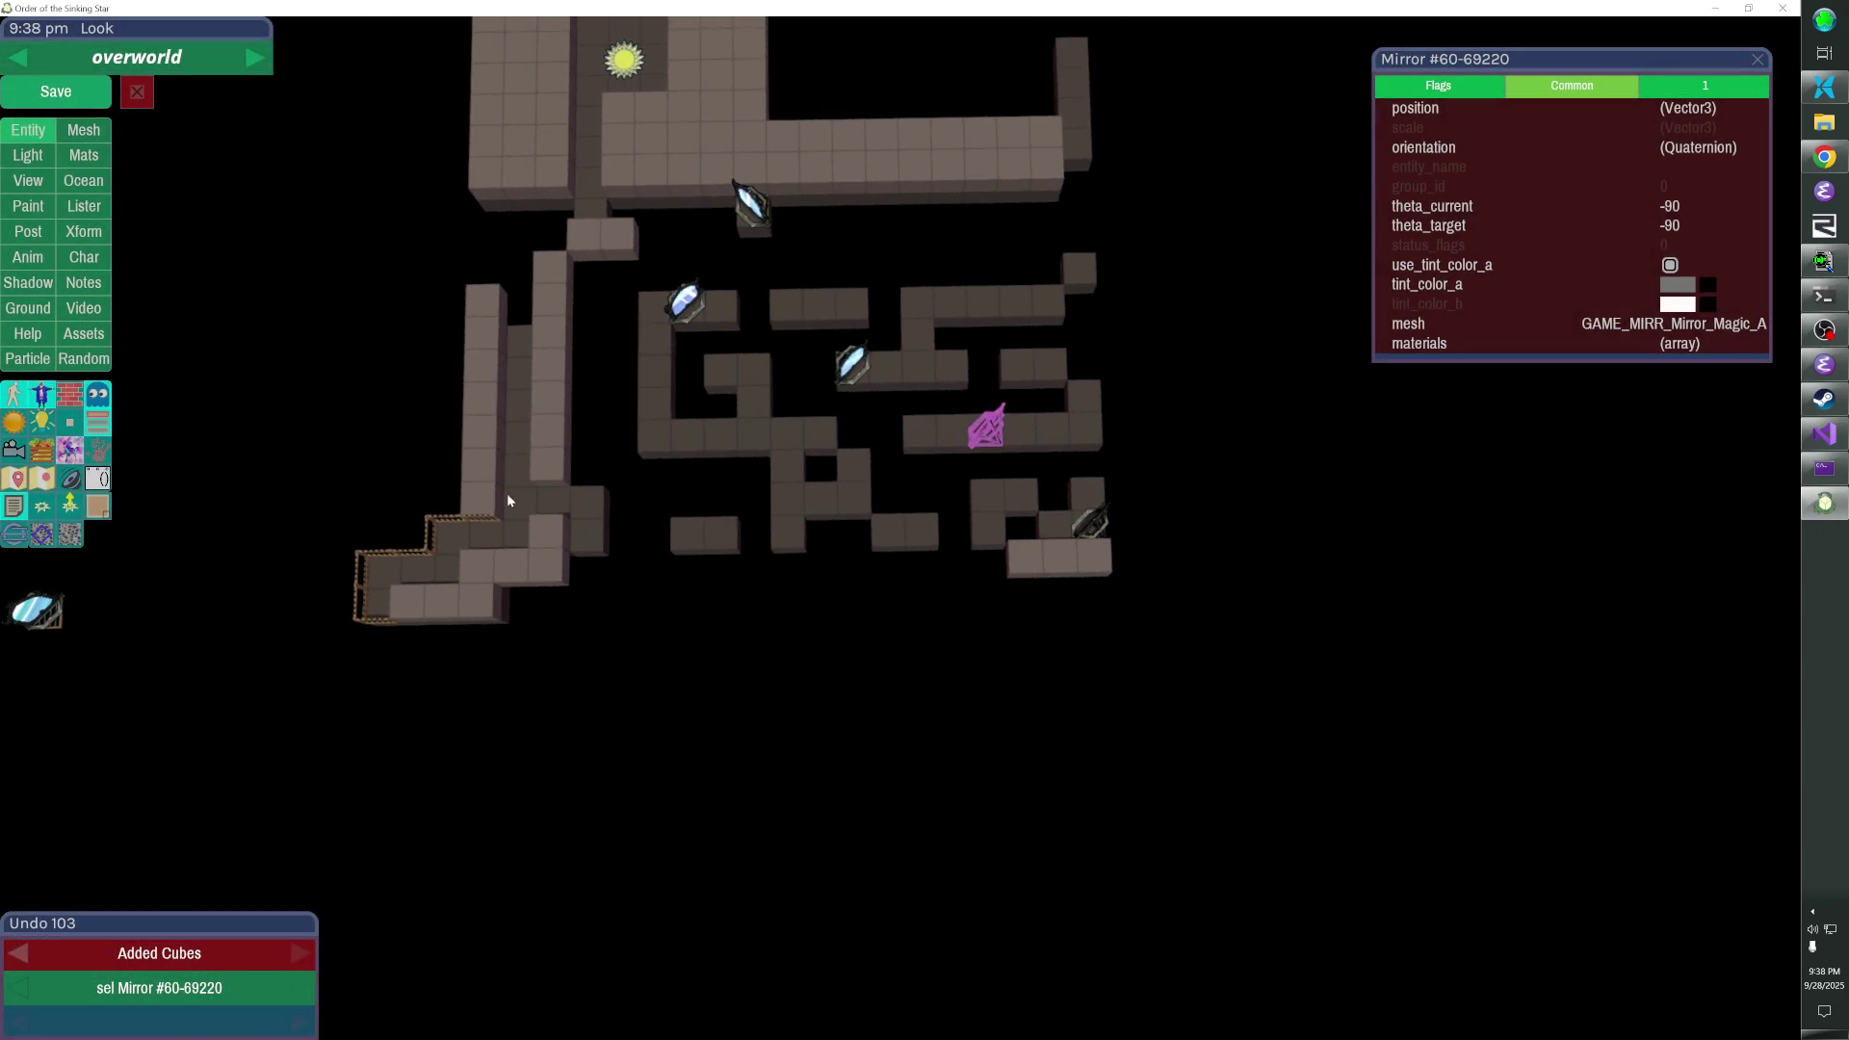
left_click_drag(14, 478, 529, 470)
left_click(104, 99)
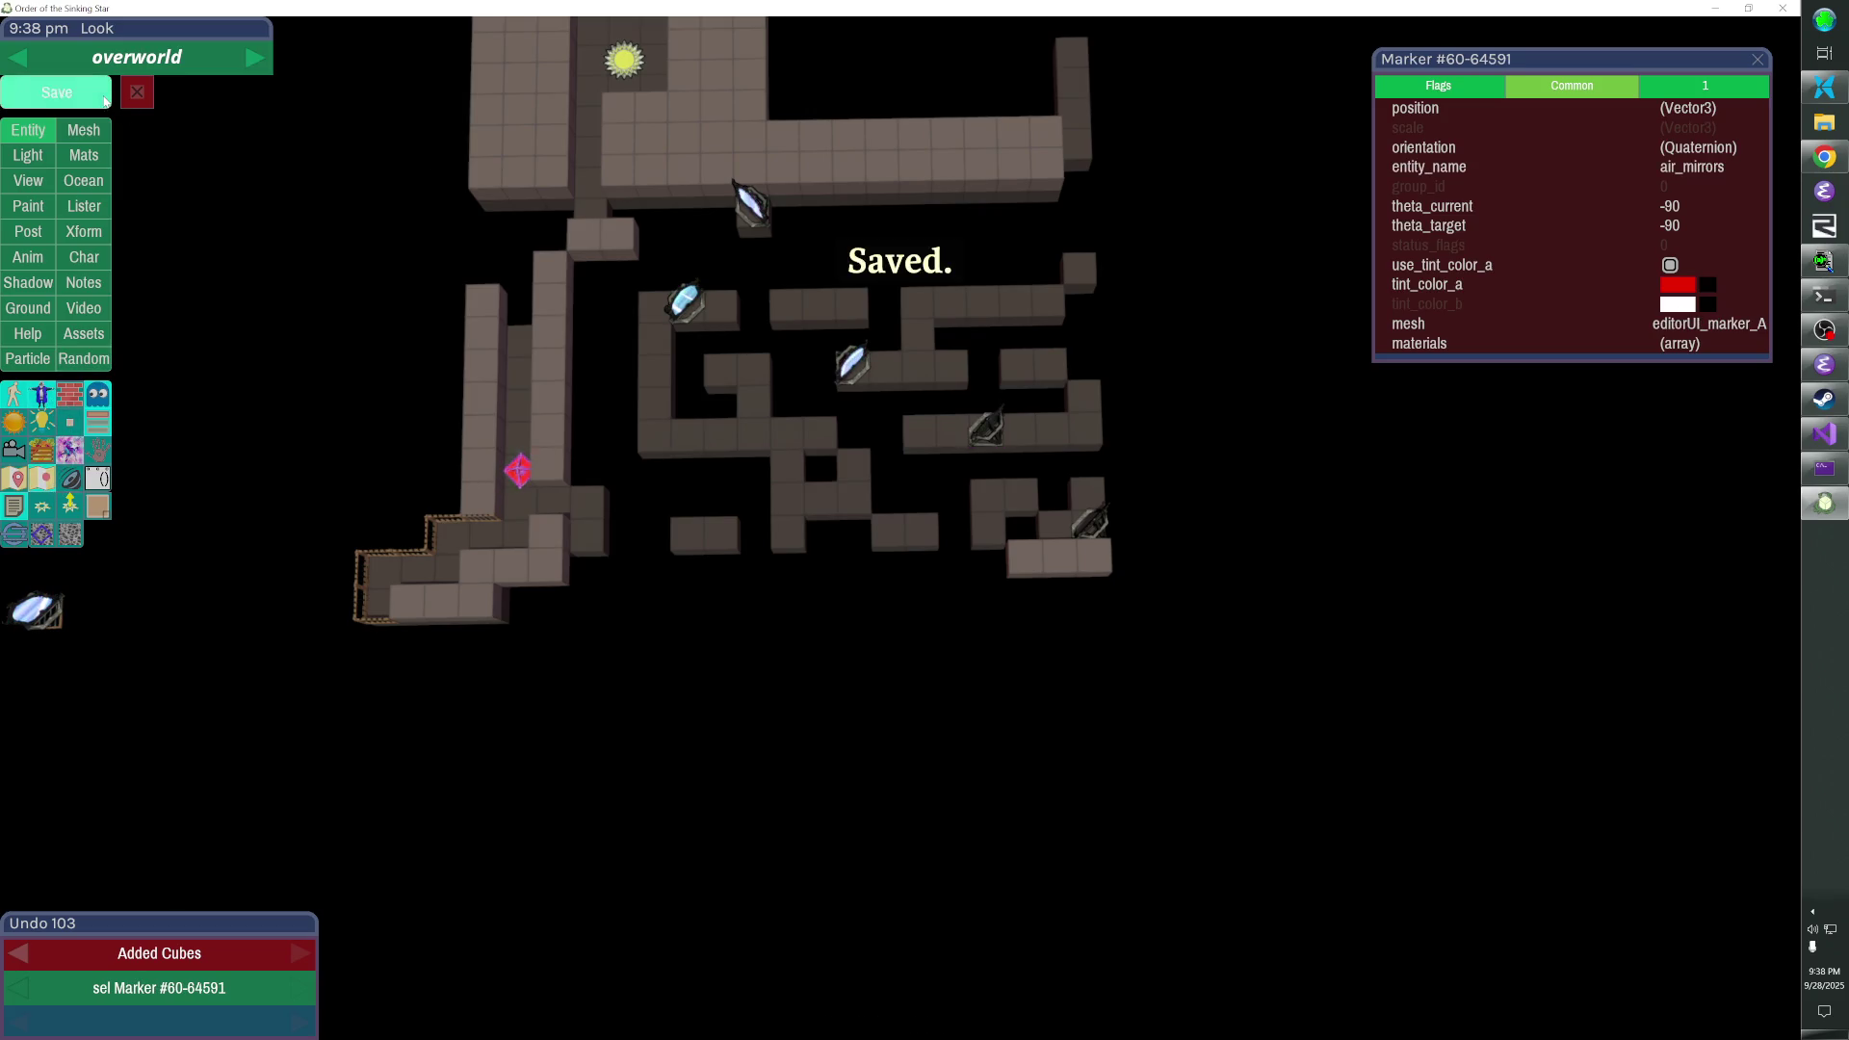
- Leave the editor and load the level with the console command 'go air_mirrors'
key("Escape")
key("grave")
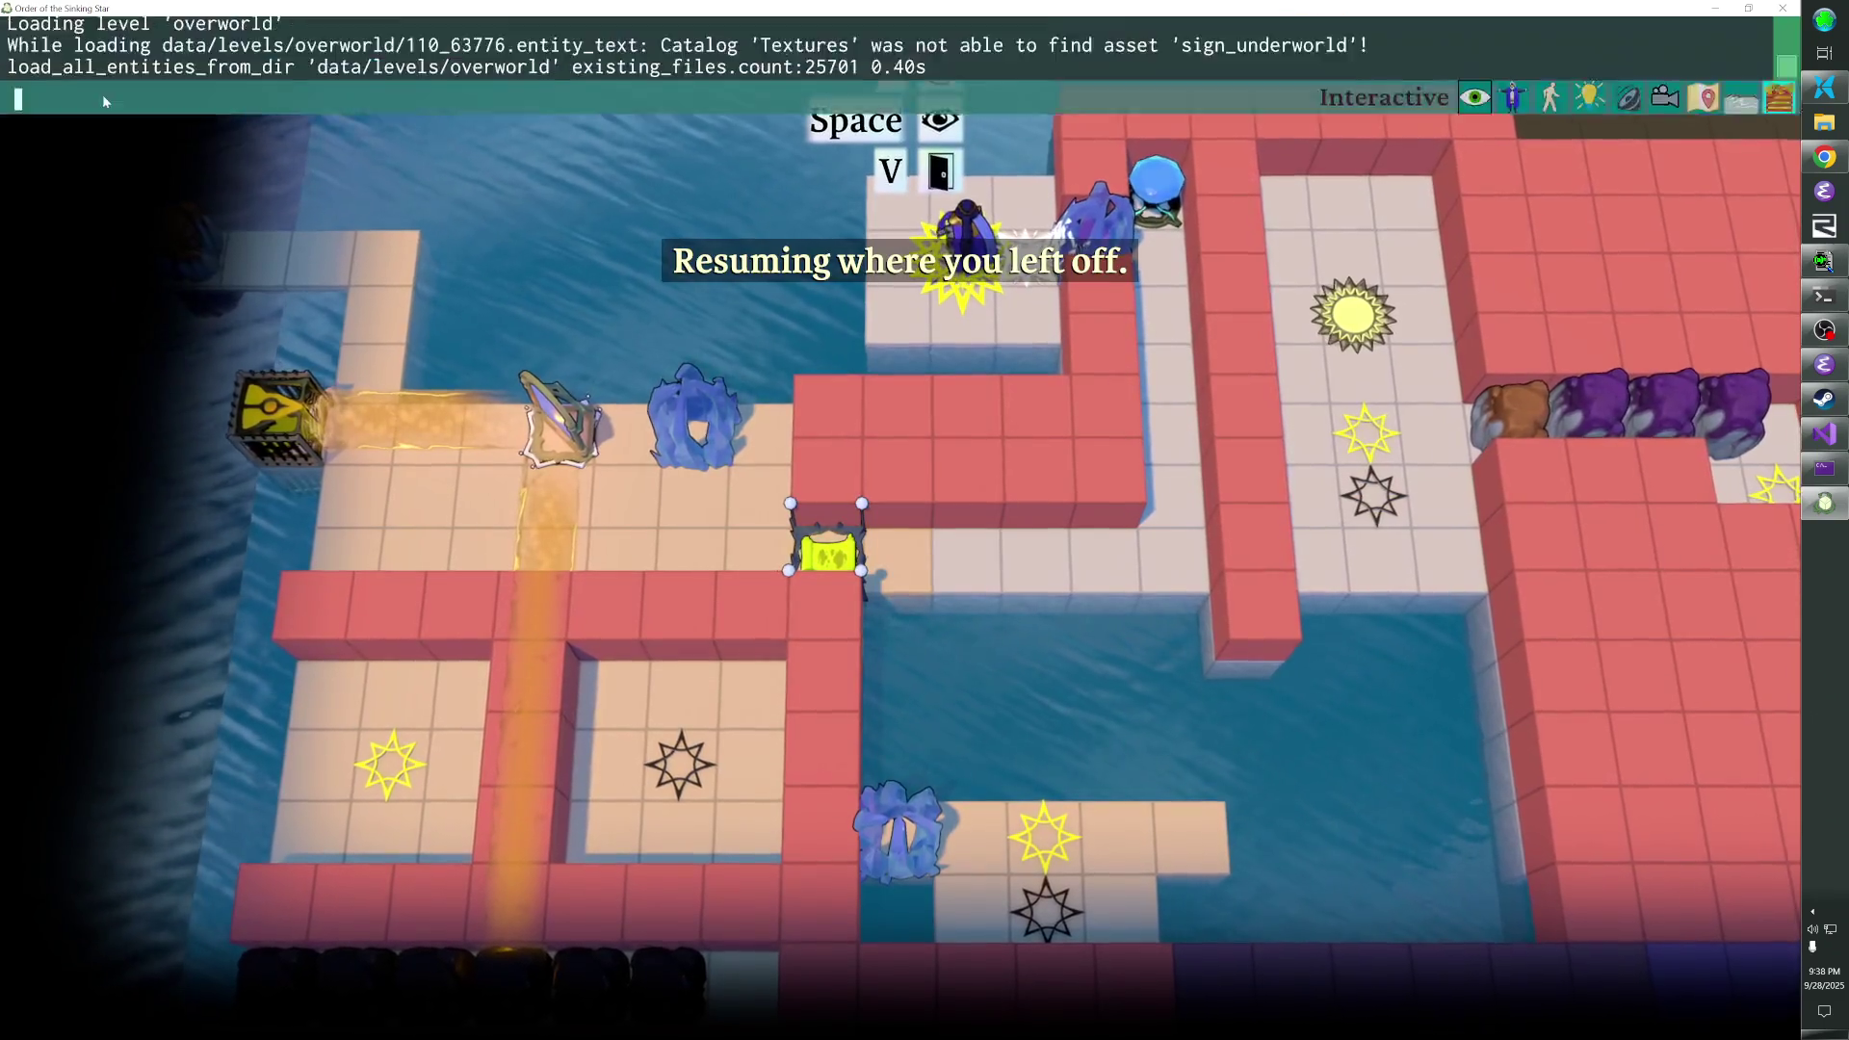
type("go air_mirrors")
key("Return")
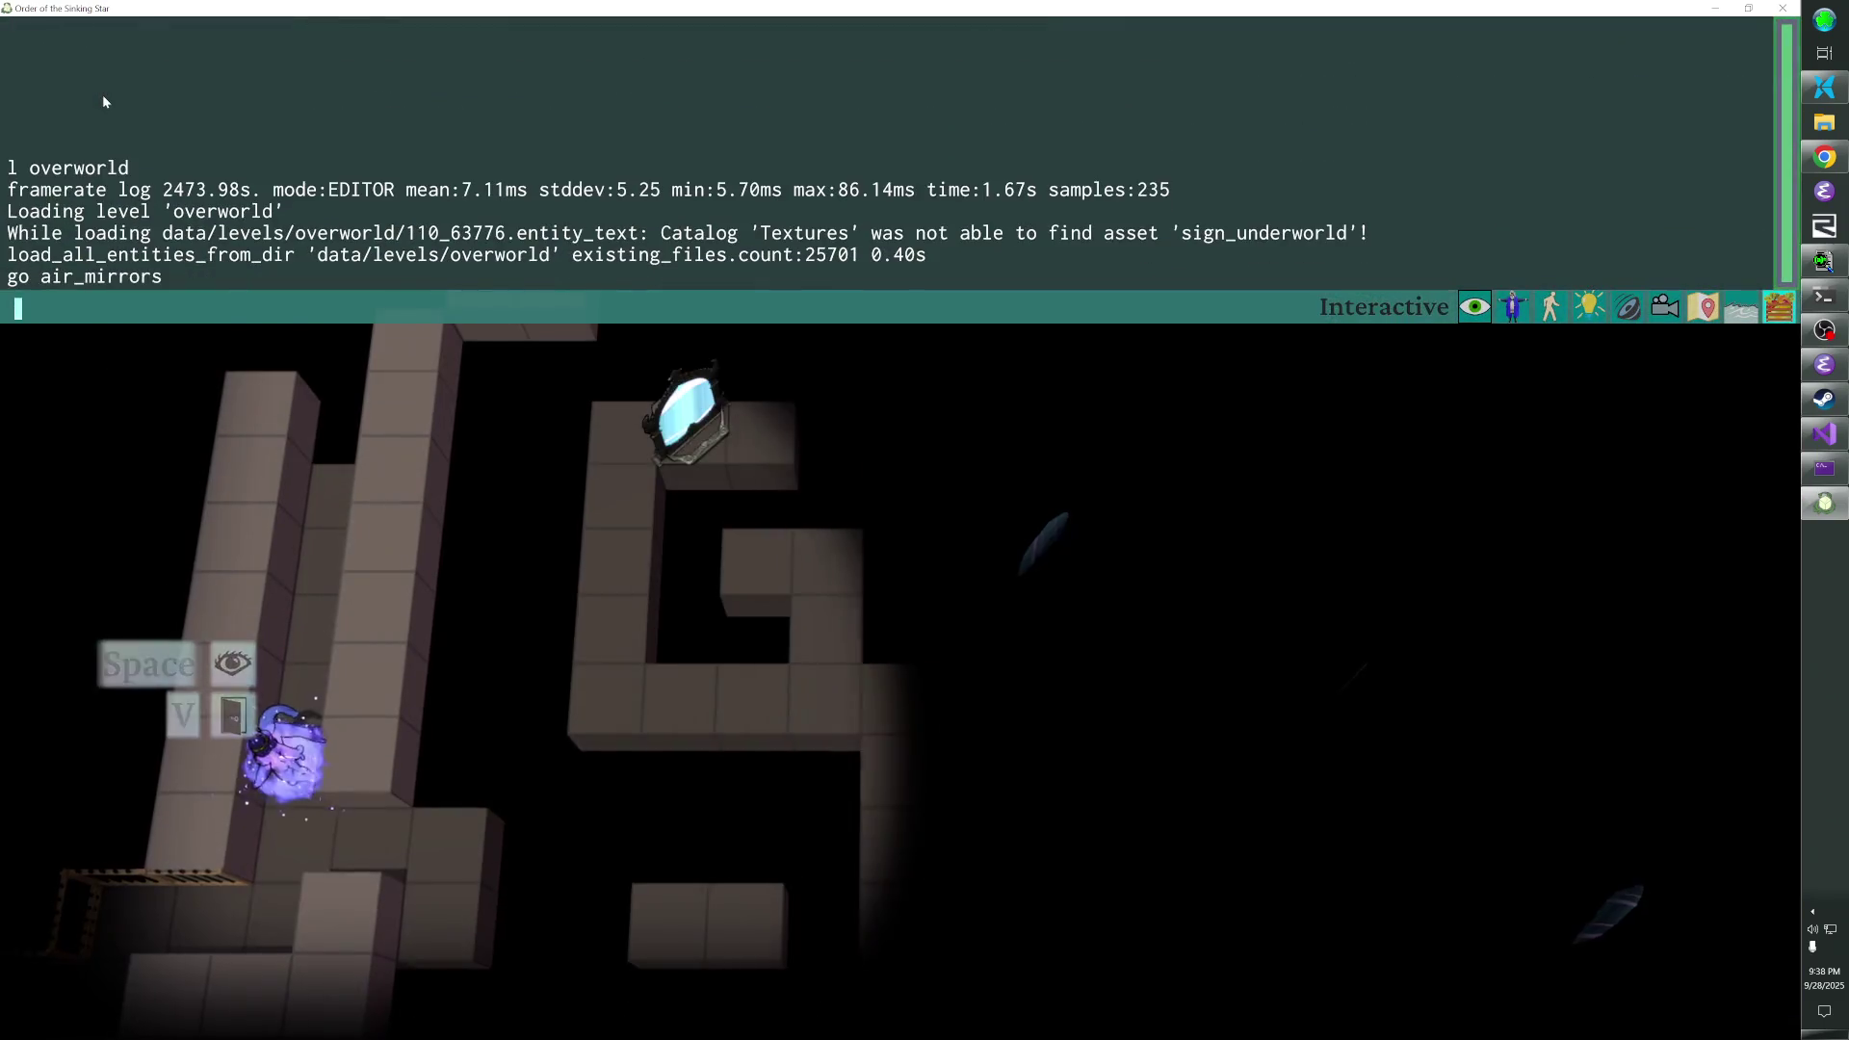
key("grave")
- Walk the character down, right, left and up through the dark mirror maze
key("Down")
key("Down")
key("Right")
key("Right")
key("Left")
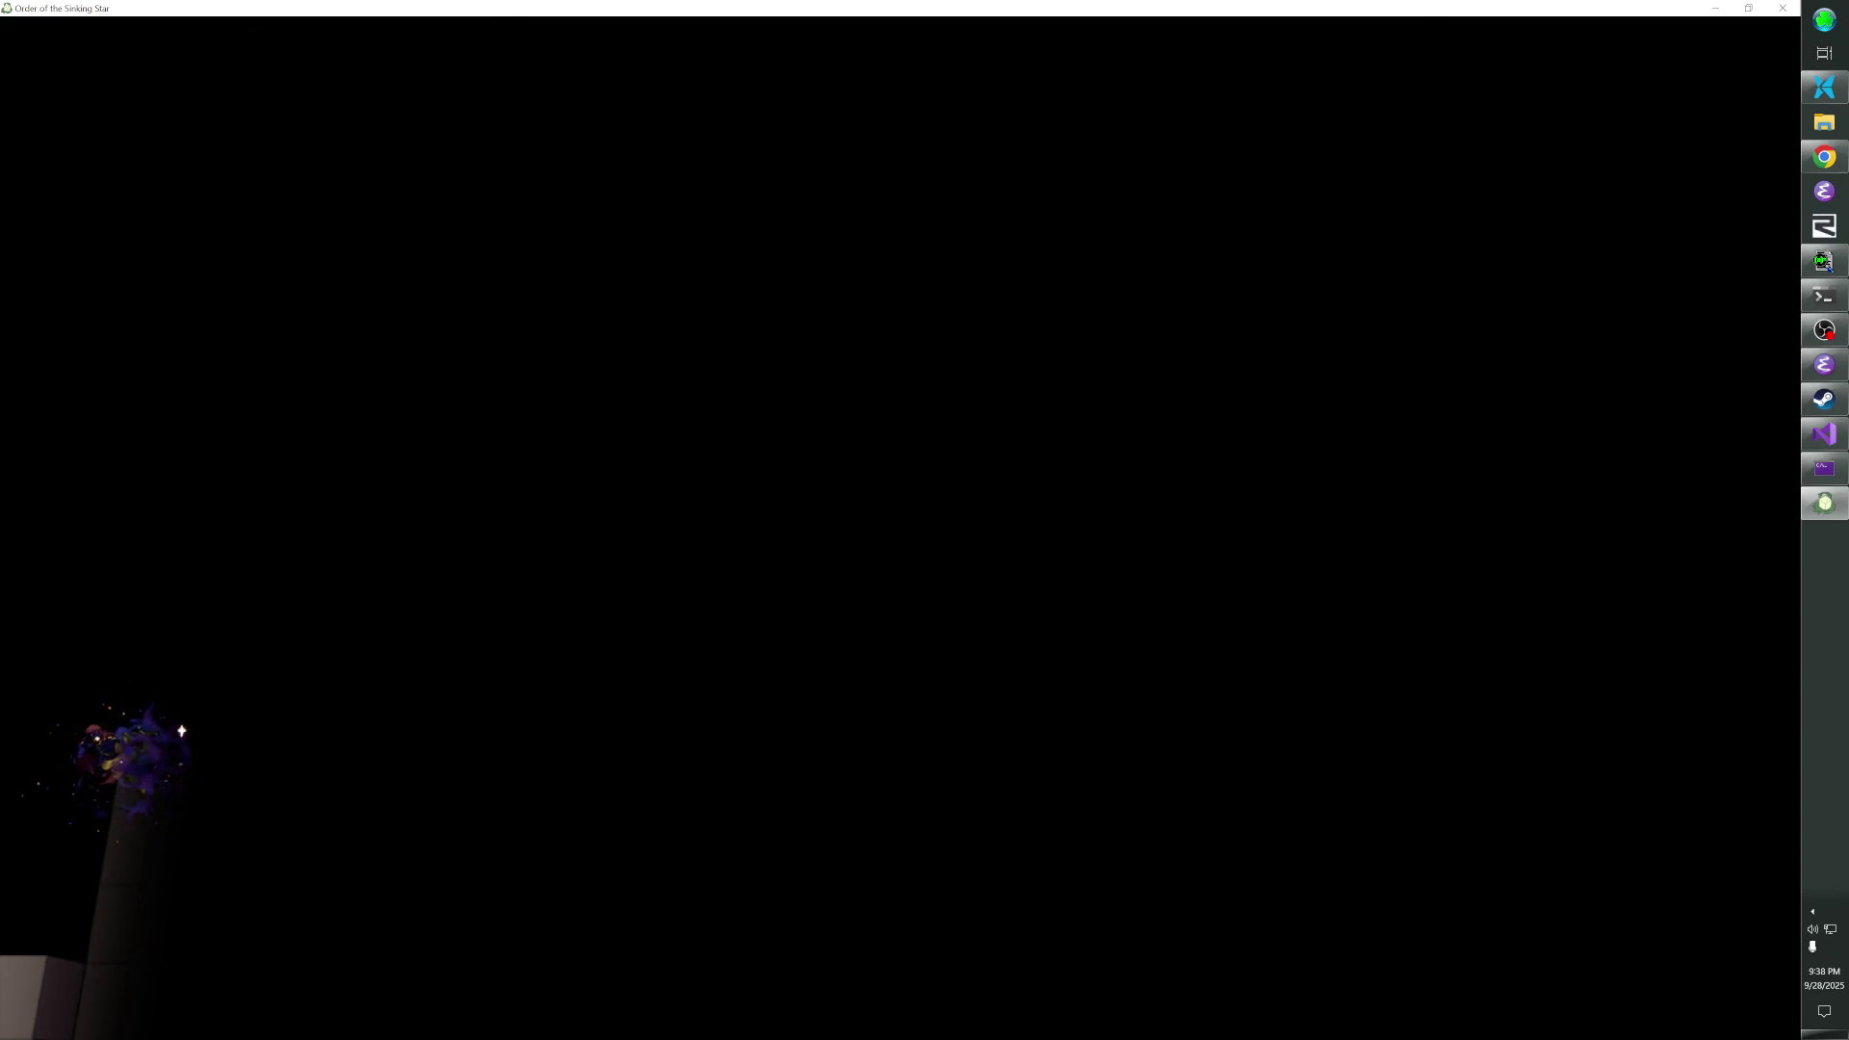
key("Down")
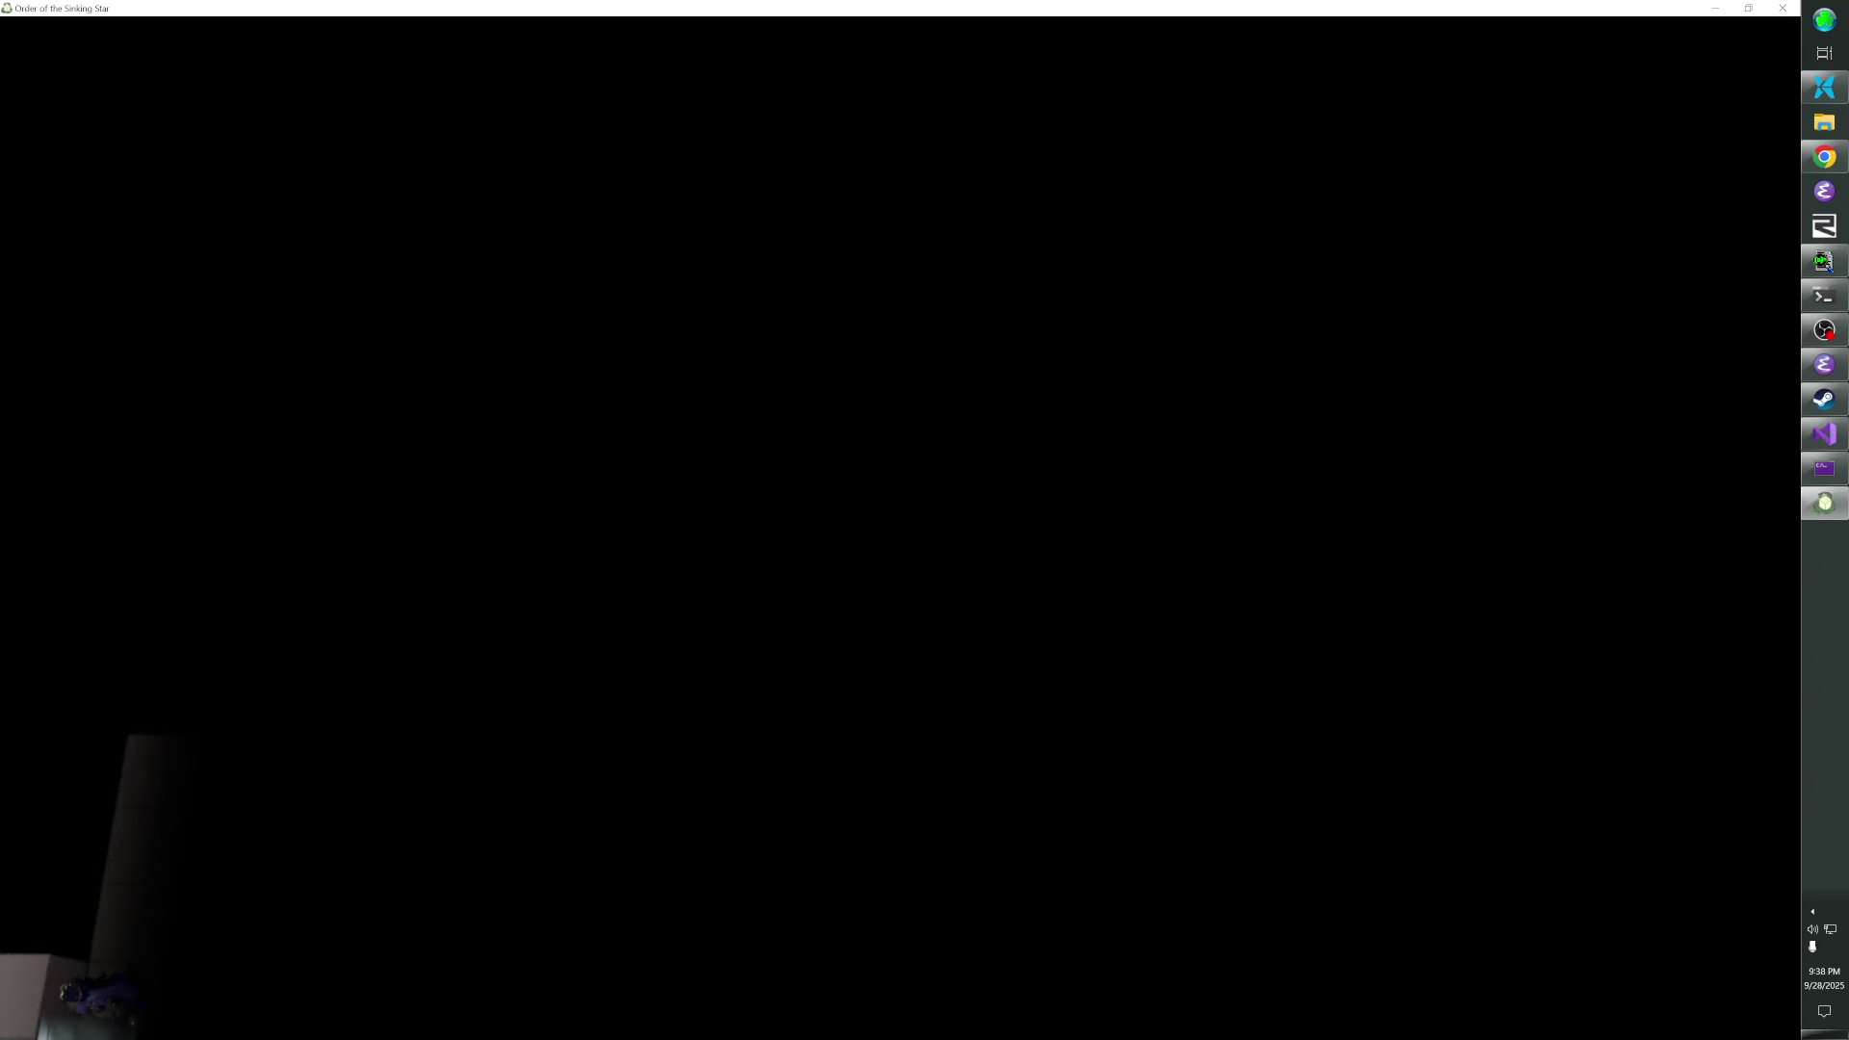
key("Up")
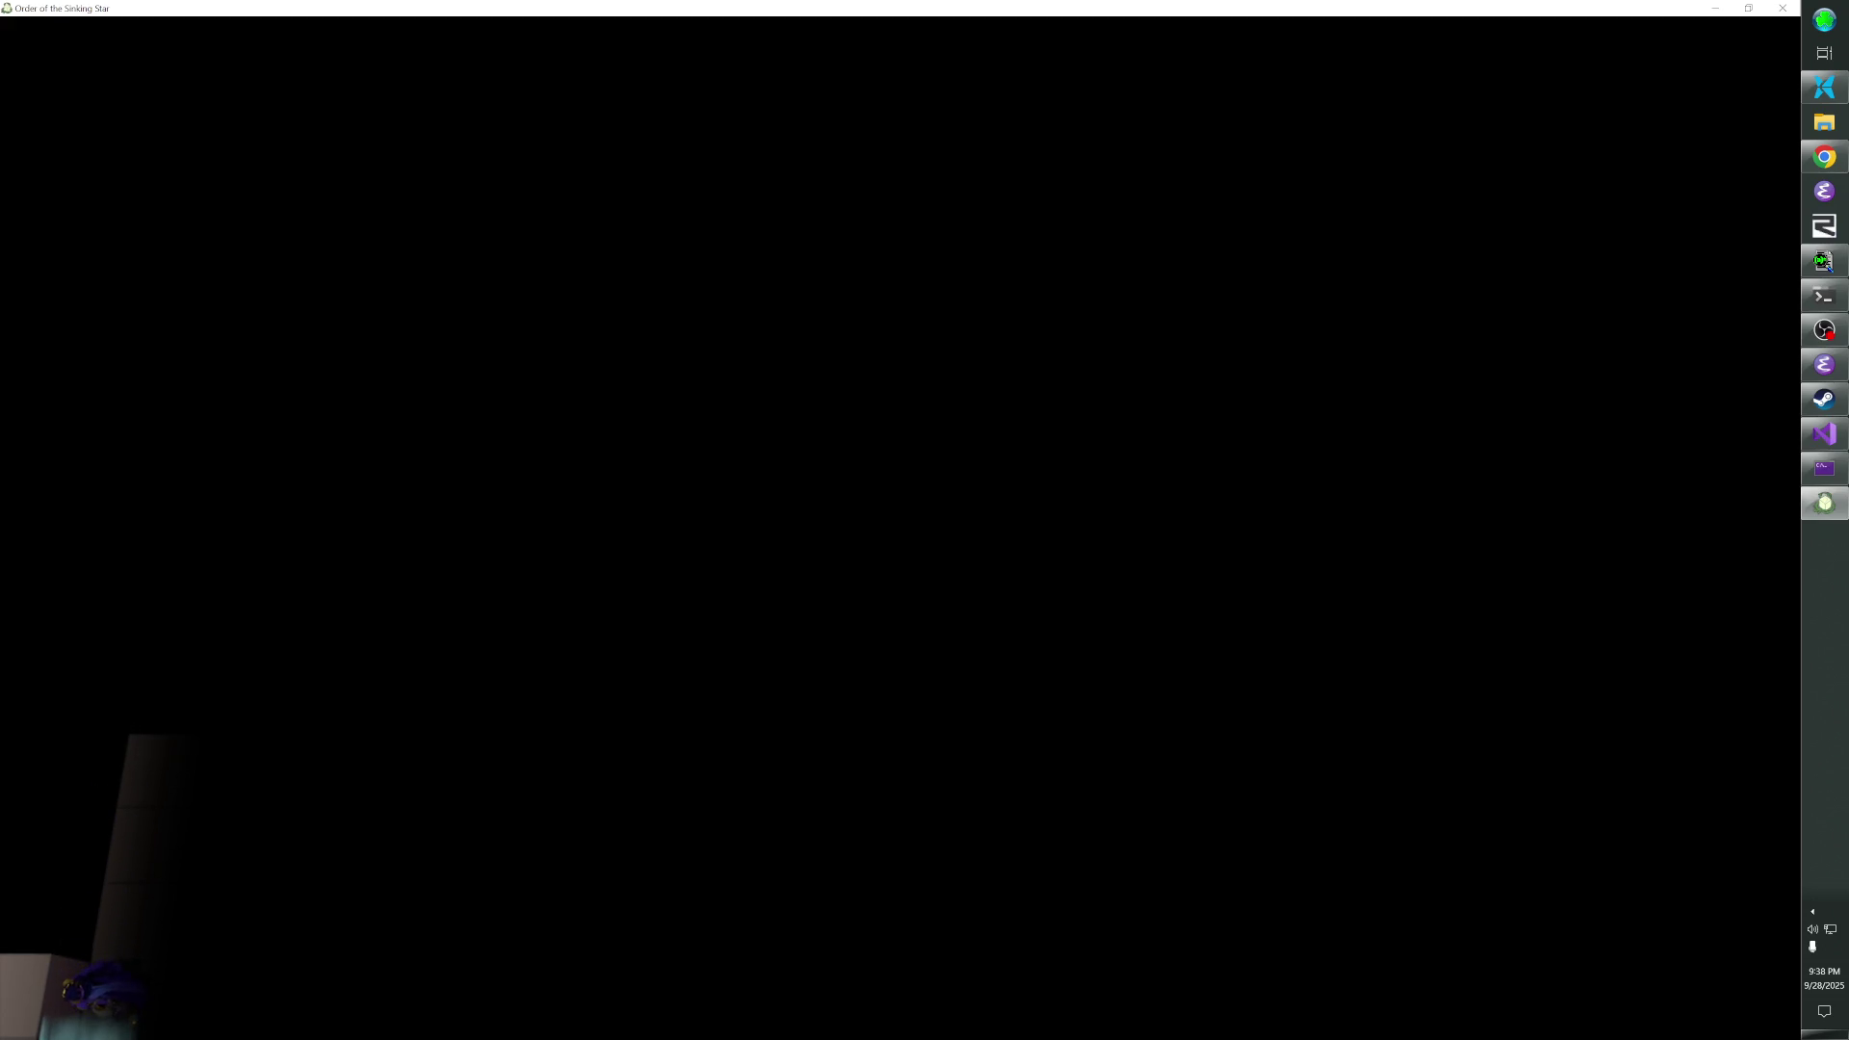
- Reopen the level editor, deselect the marker, and select the level's Settings entity
key("F1")
key("Escape")
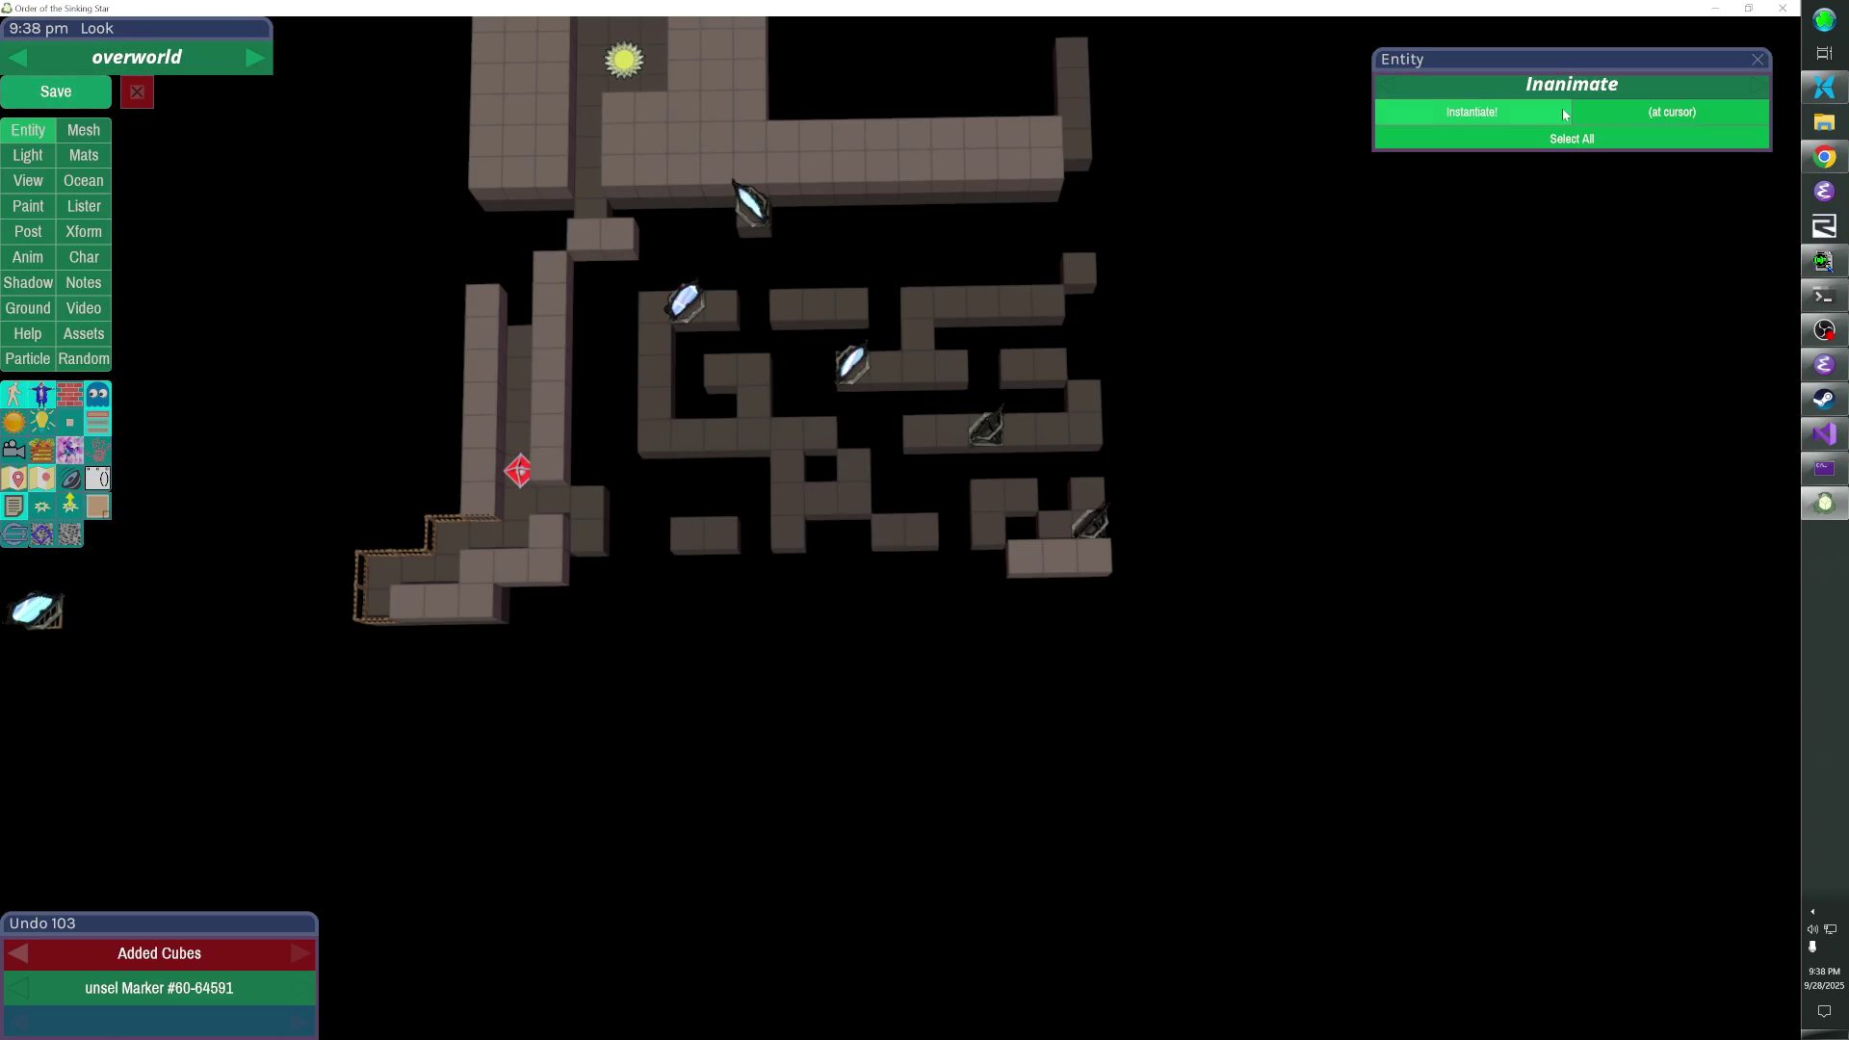
left_click(1567, 89)
left_click(1550, 139)
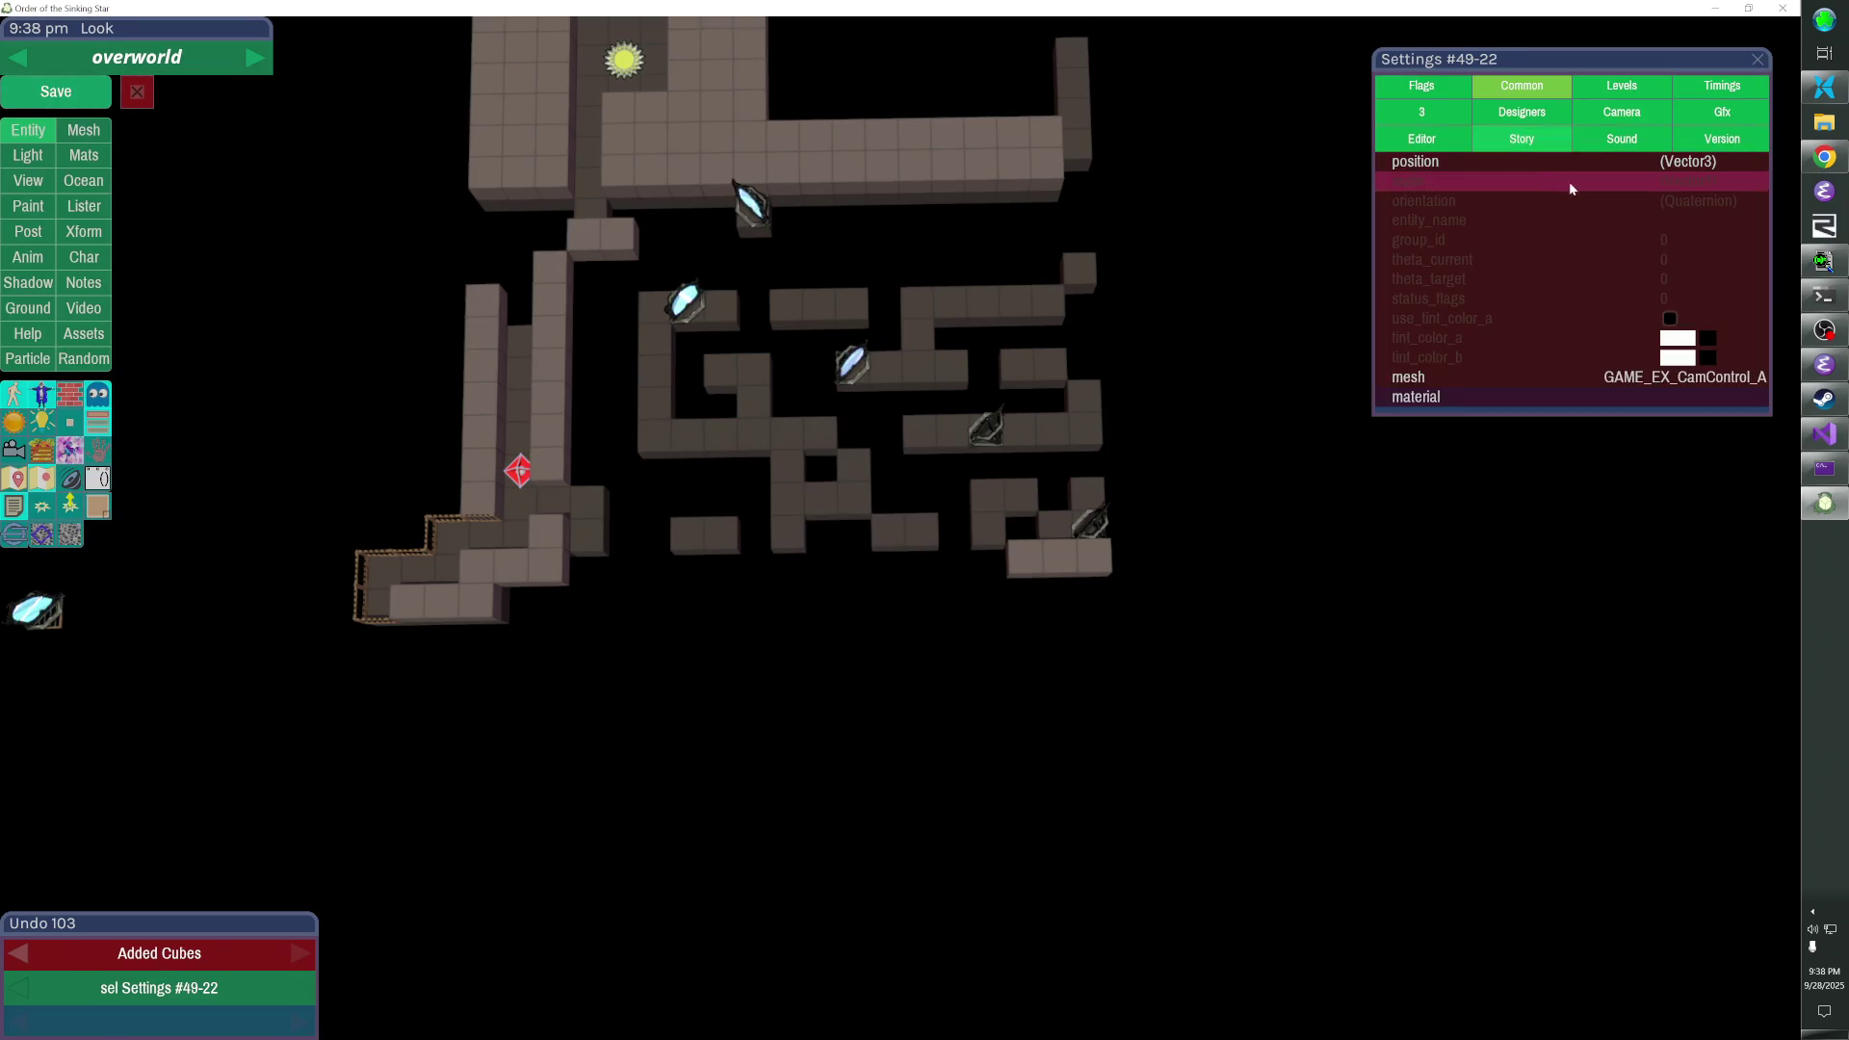
- Browse the Settings entity's Camera, Gfx and Levels properties, then deselect it
left_click(1625, 115)
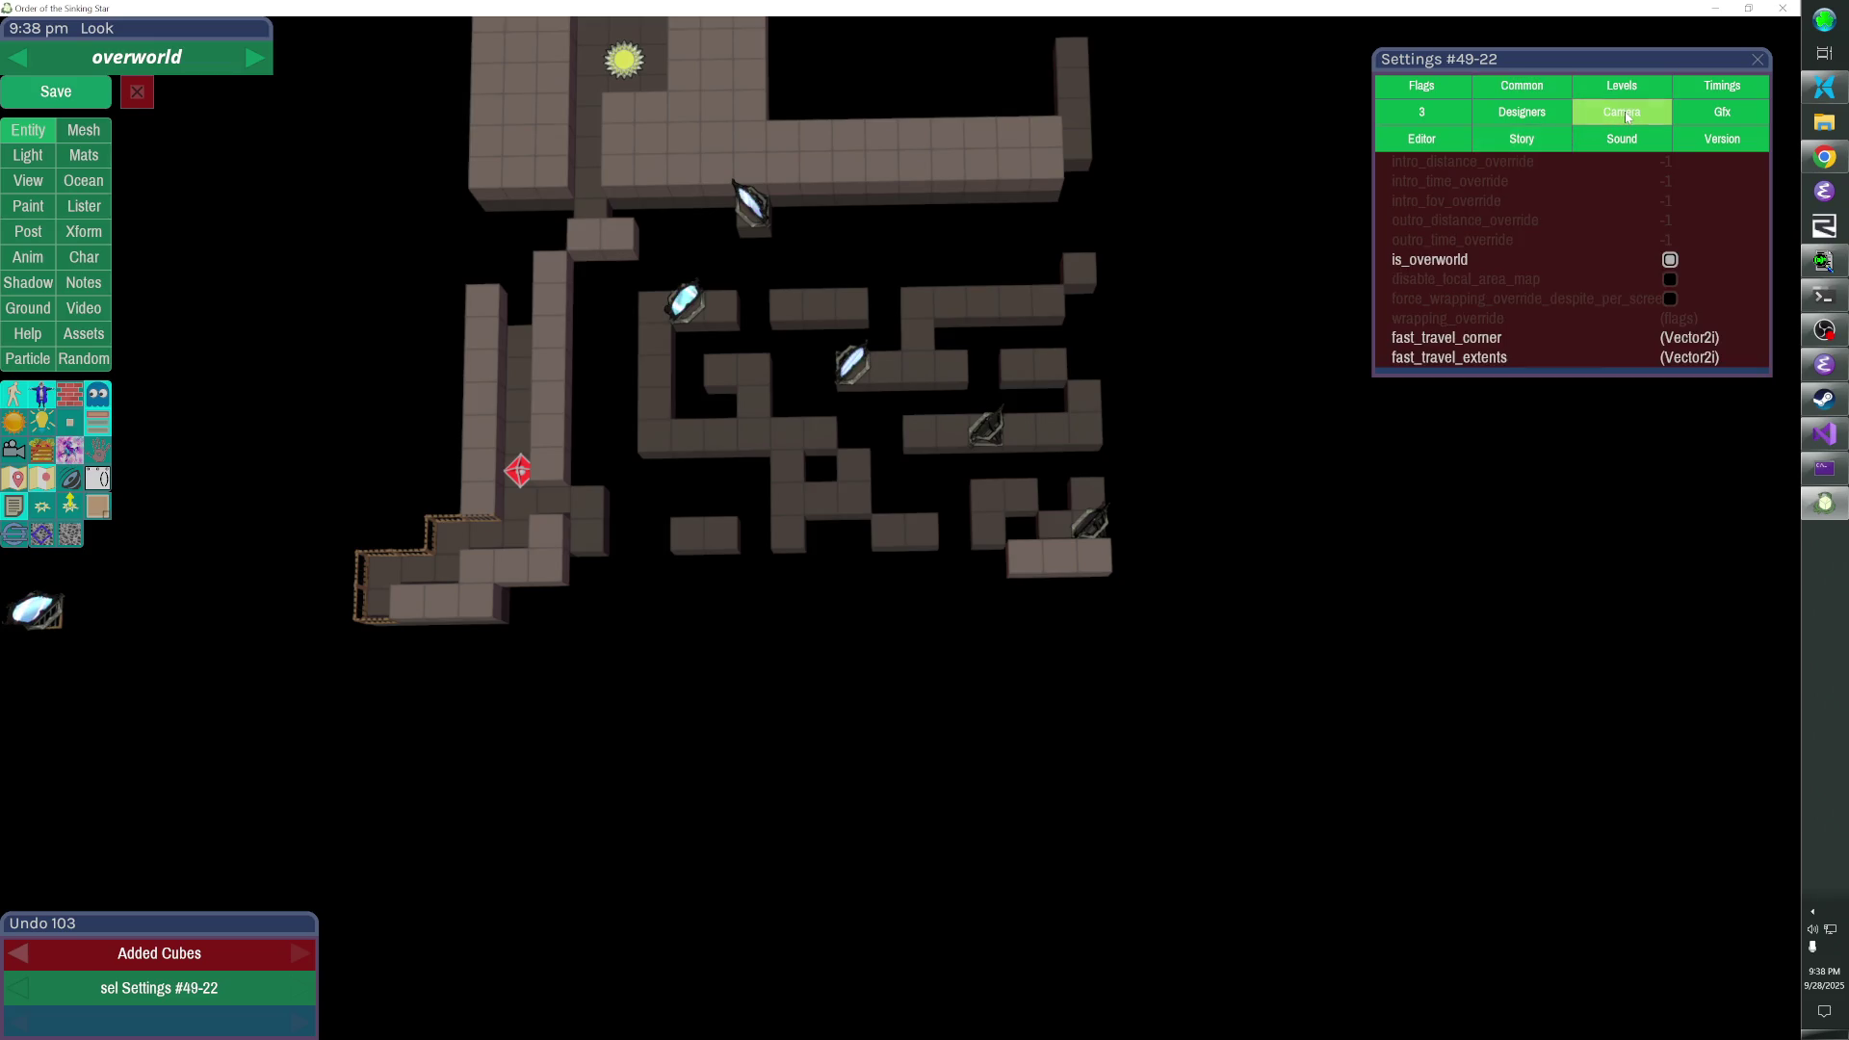
left_click(1521, 112)
left_click(1521, 112)
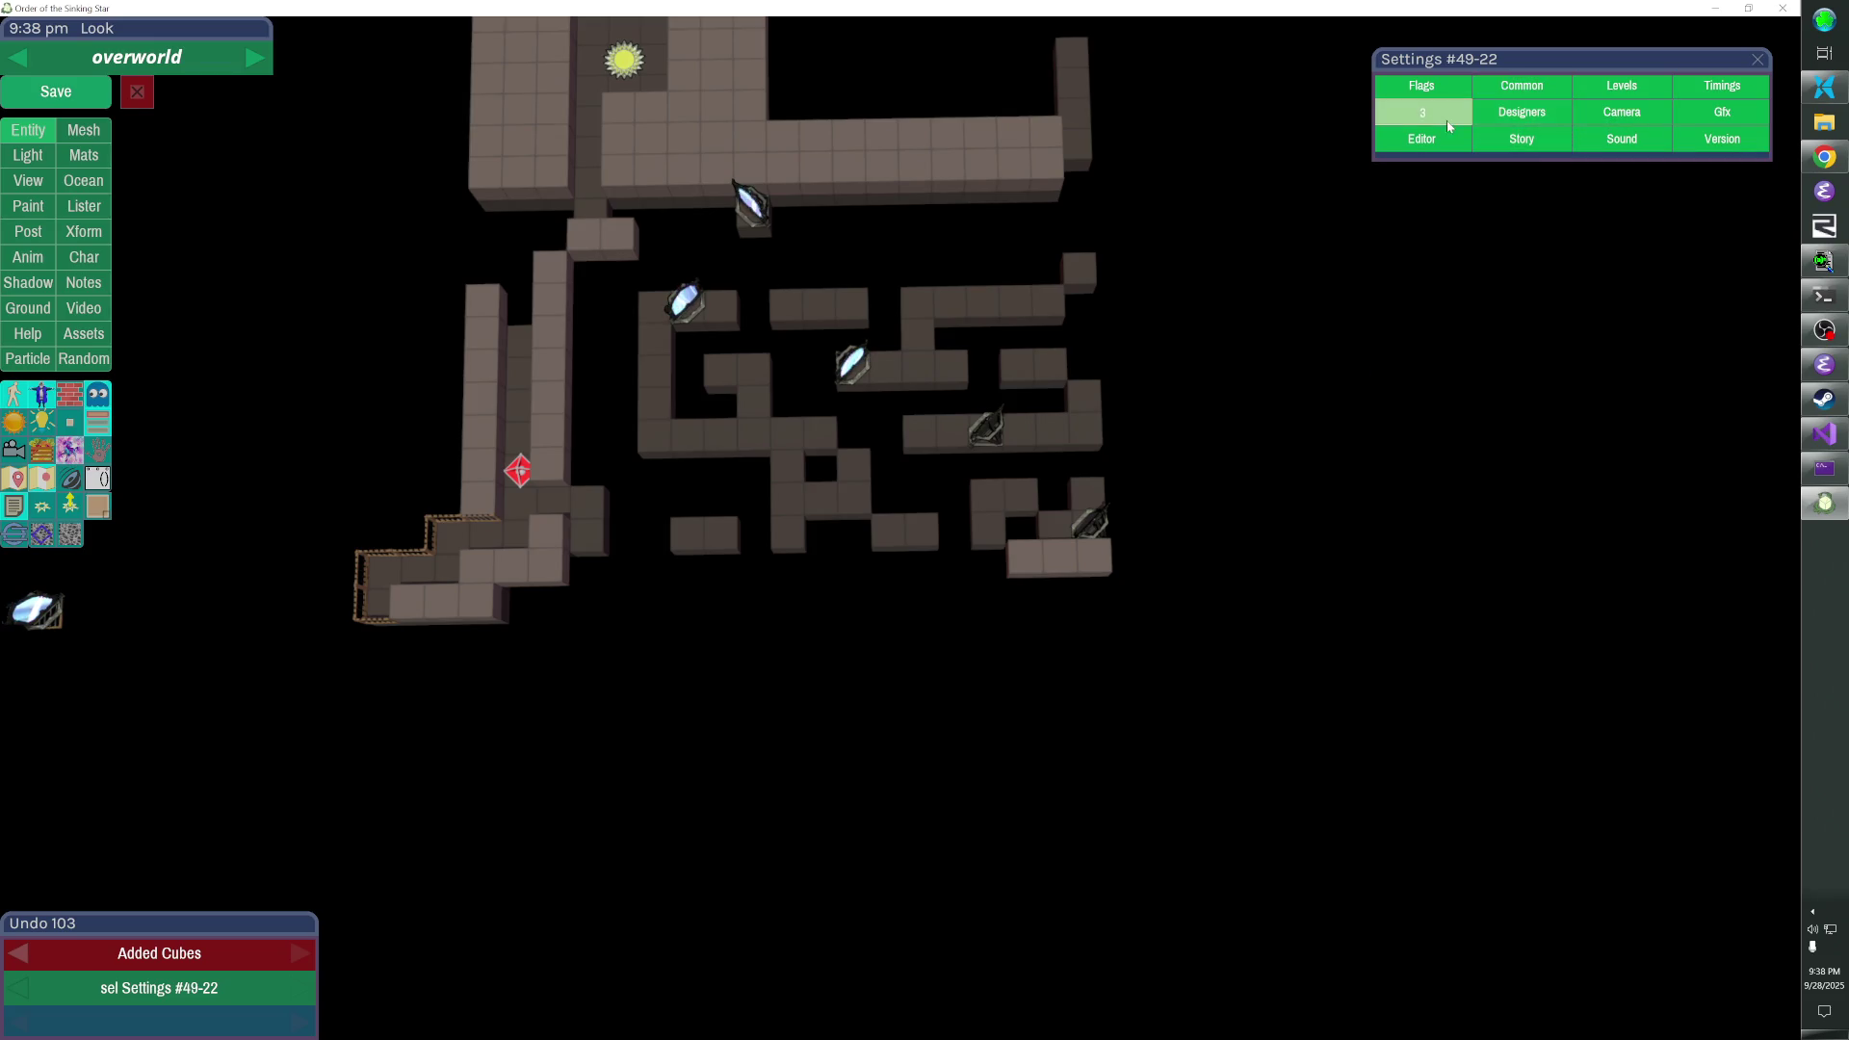
left_click(1682, 113)
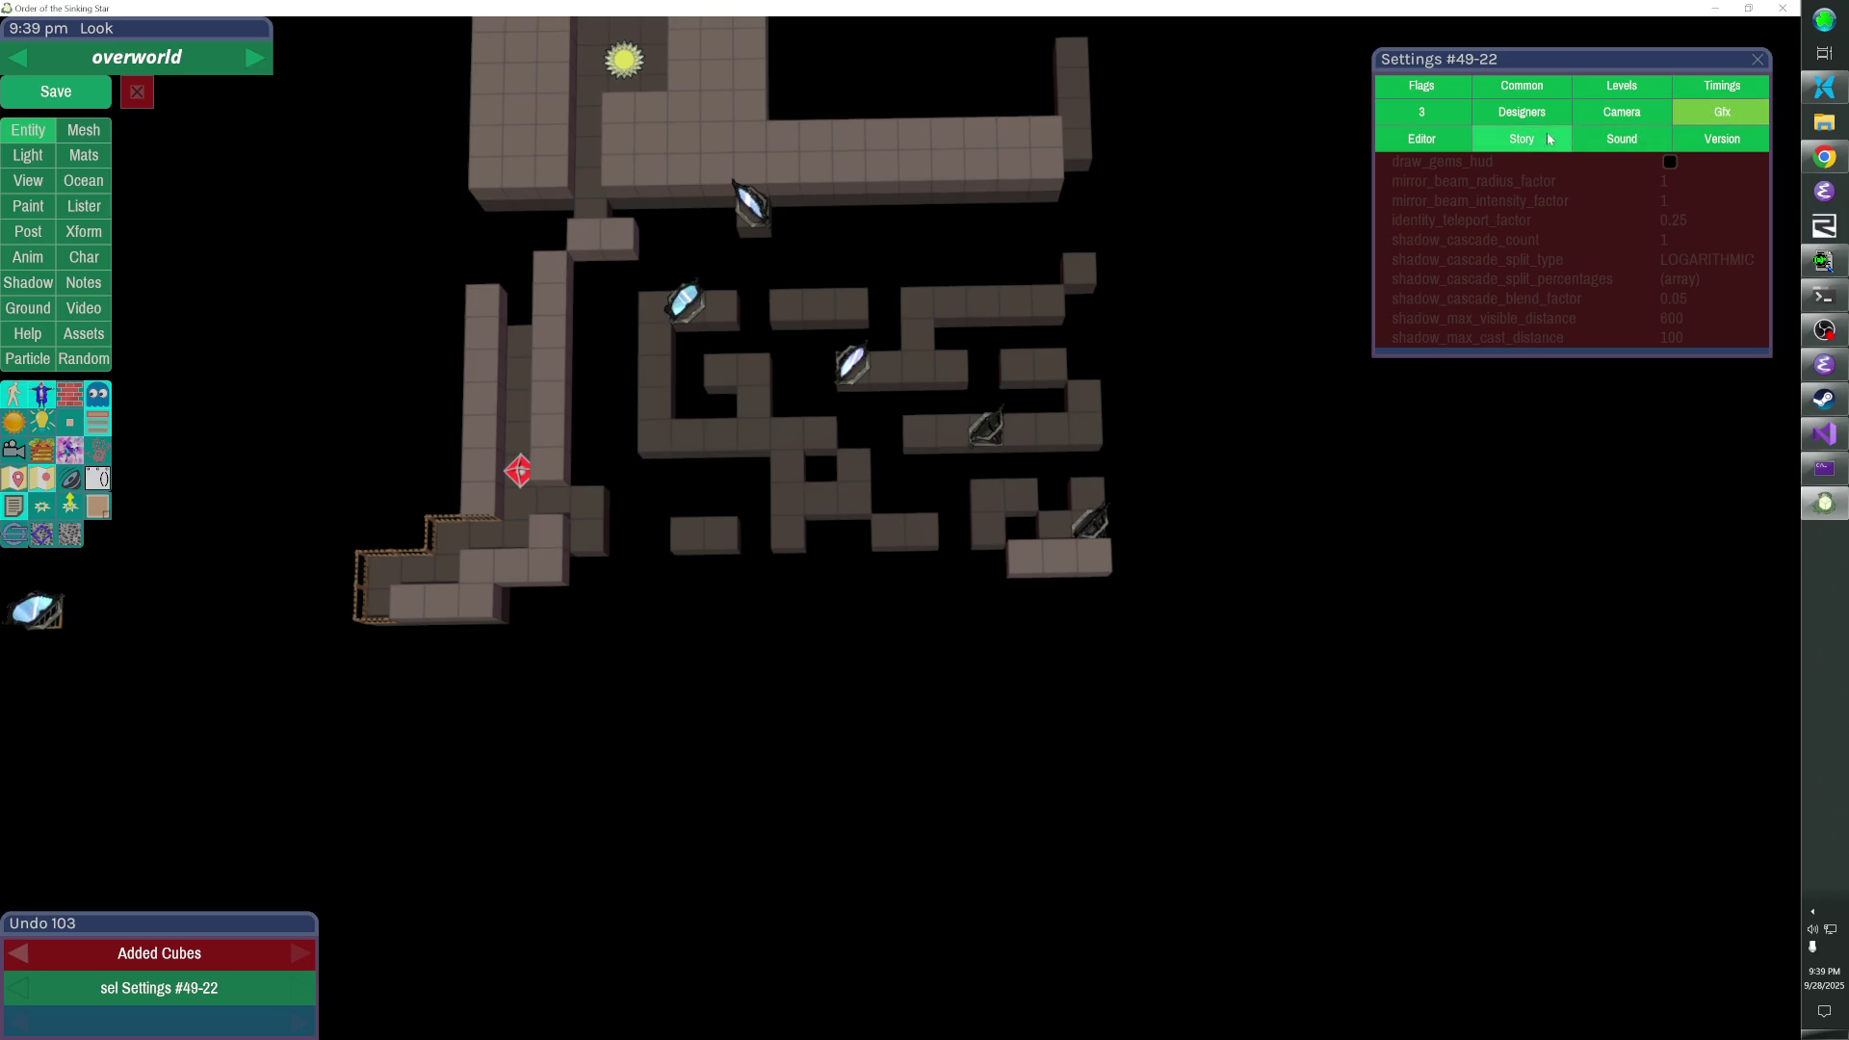
left_click(1650, 89)
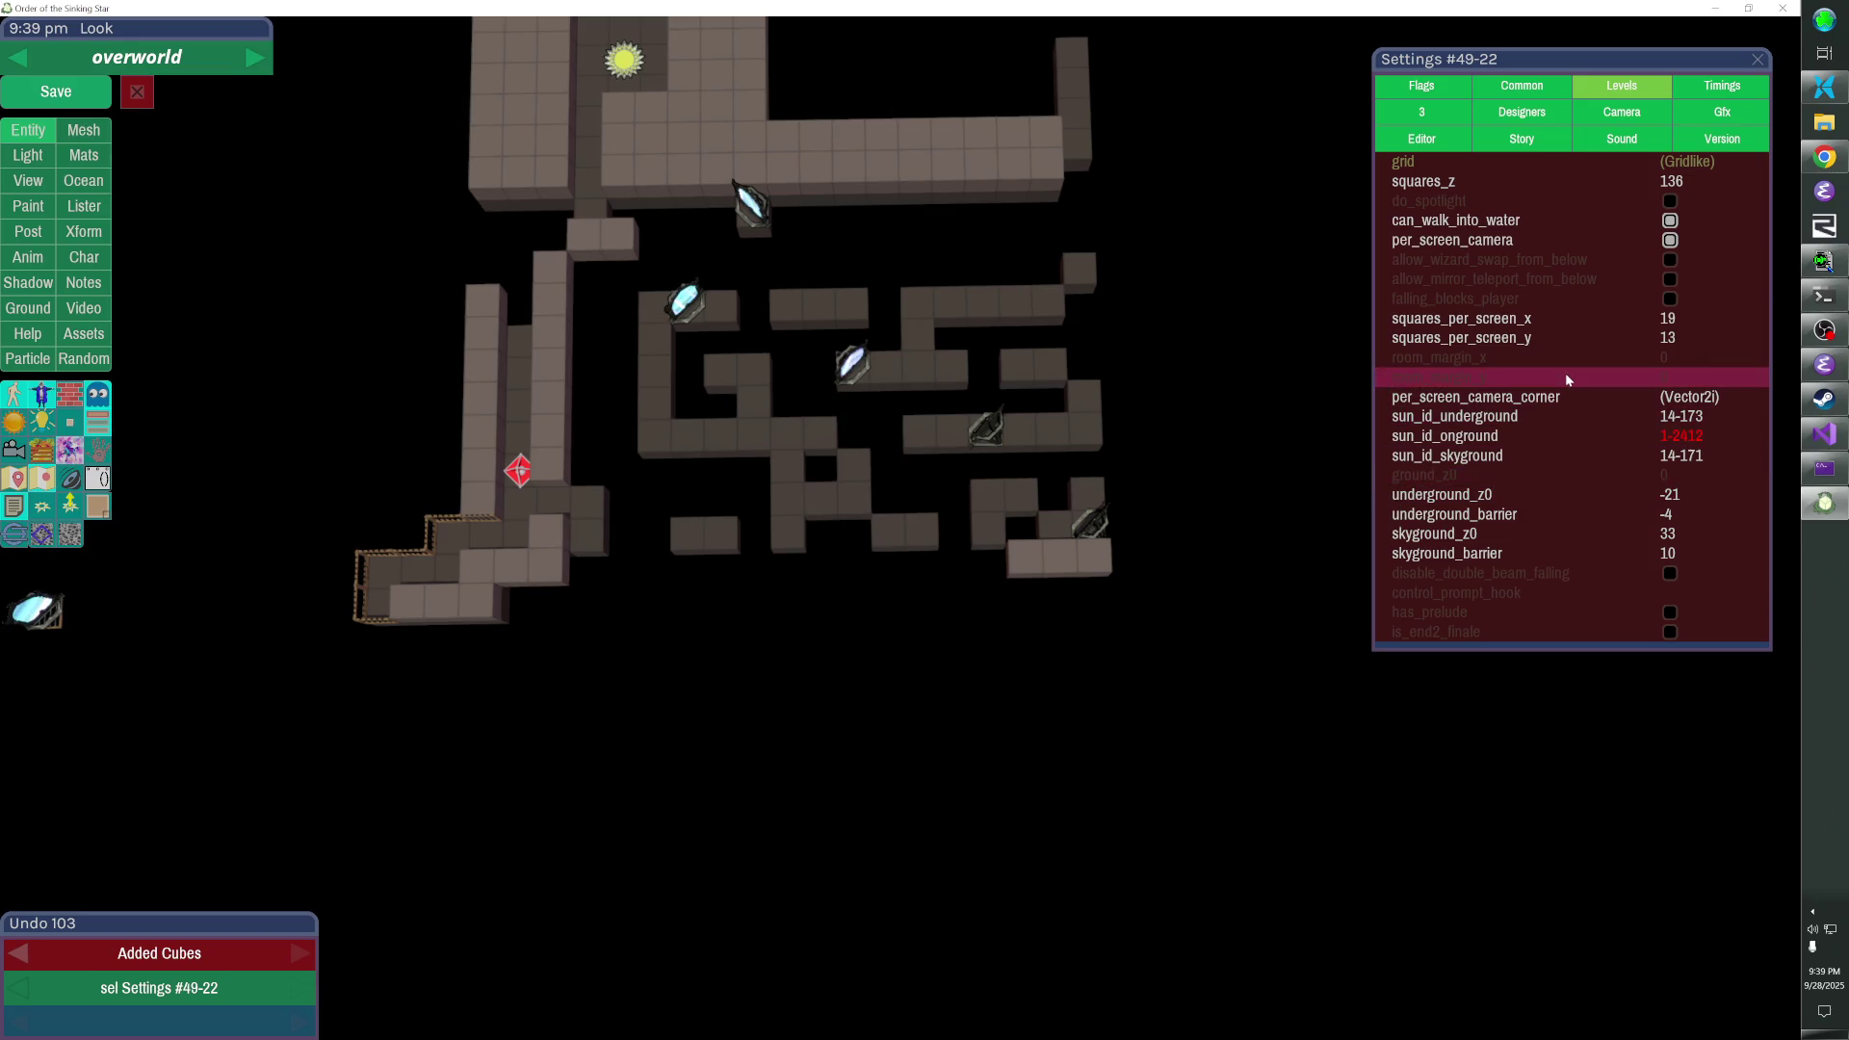
left_click(1111, 398)
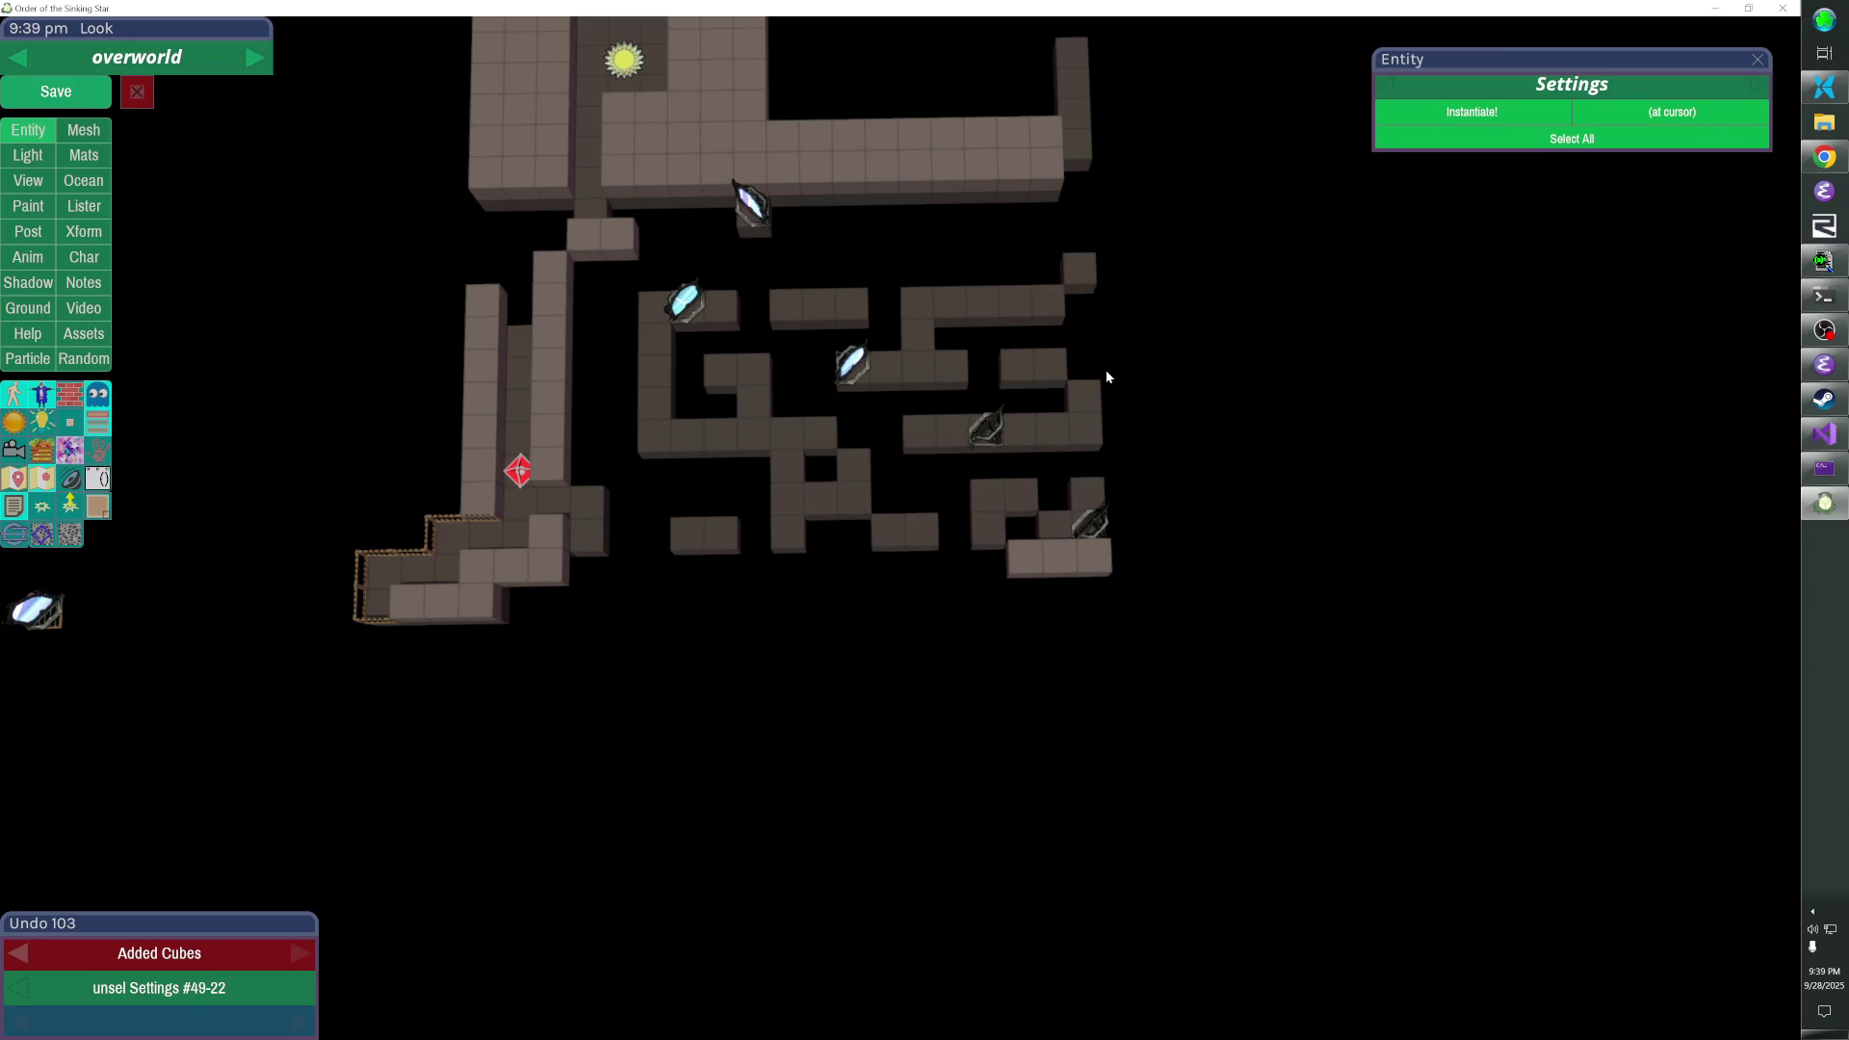
key("Escape")
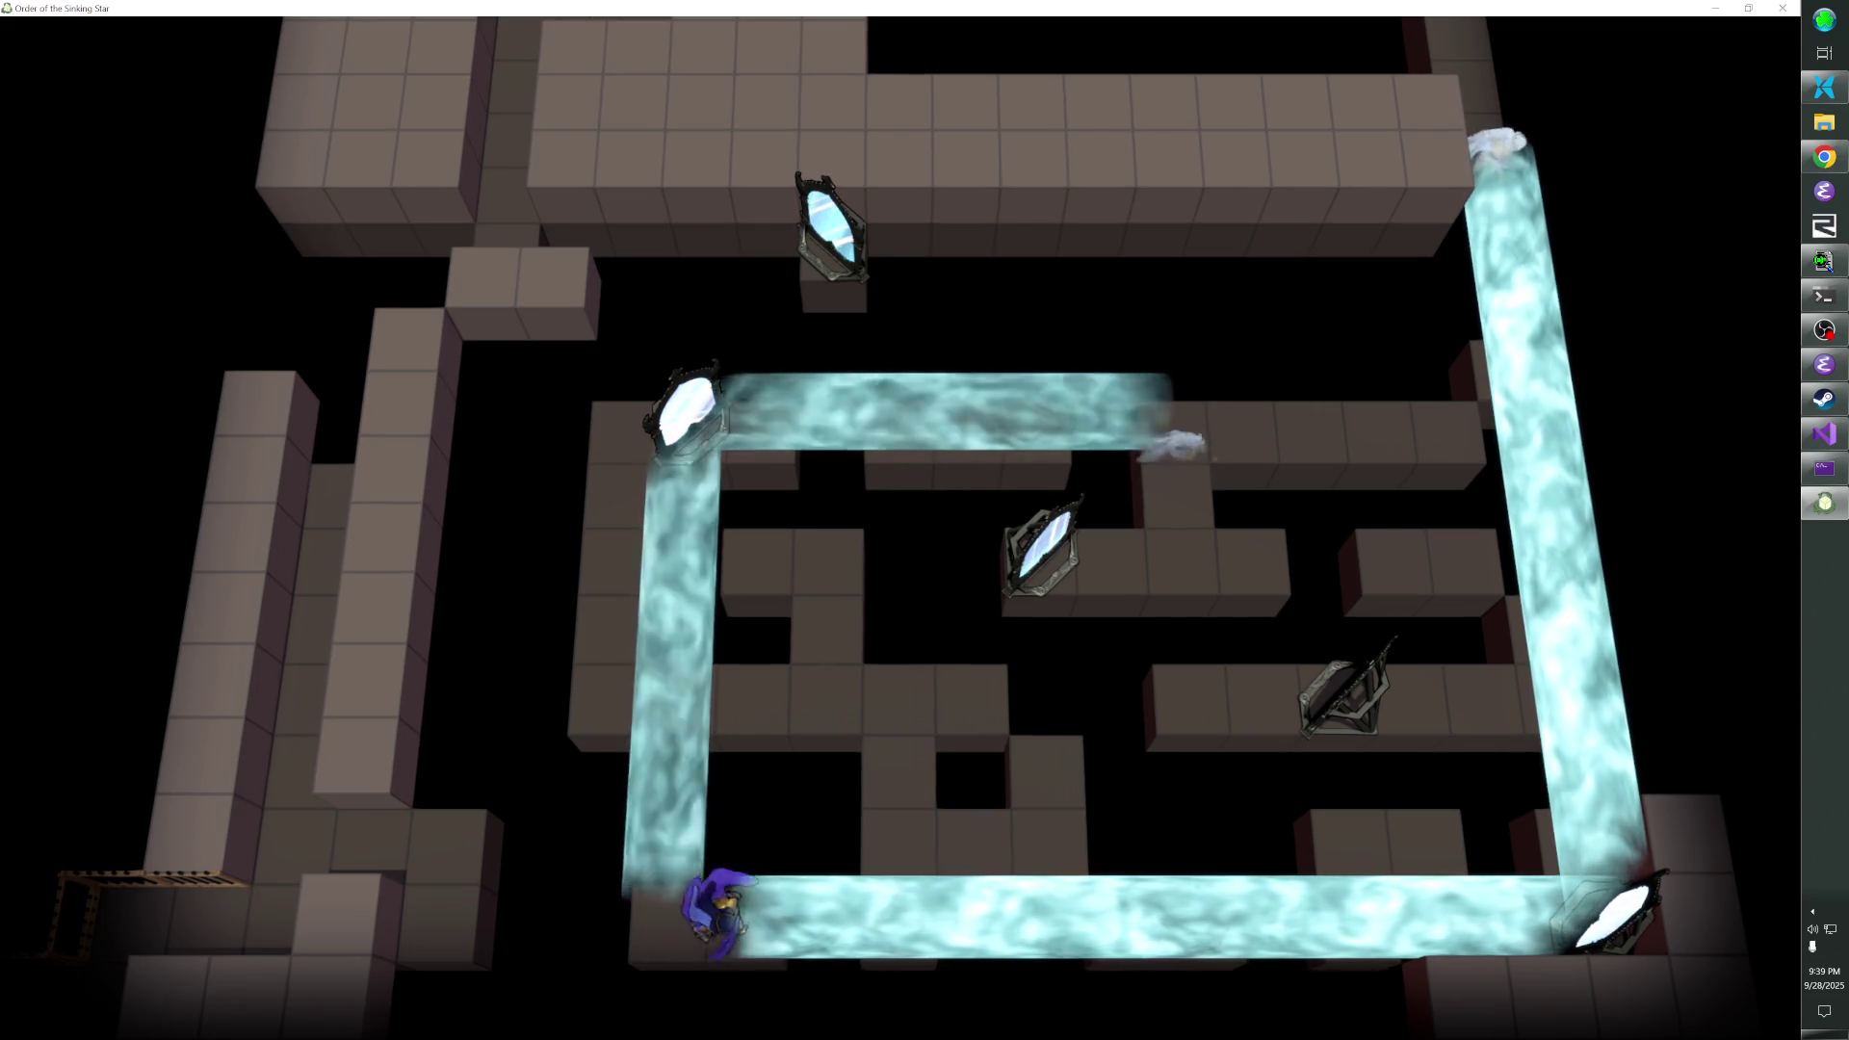
- Step the character into and out of the bottom beam three times, then return to the editor
key("Right")
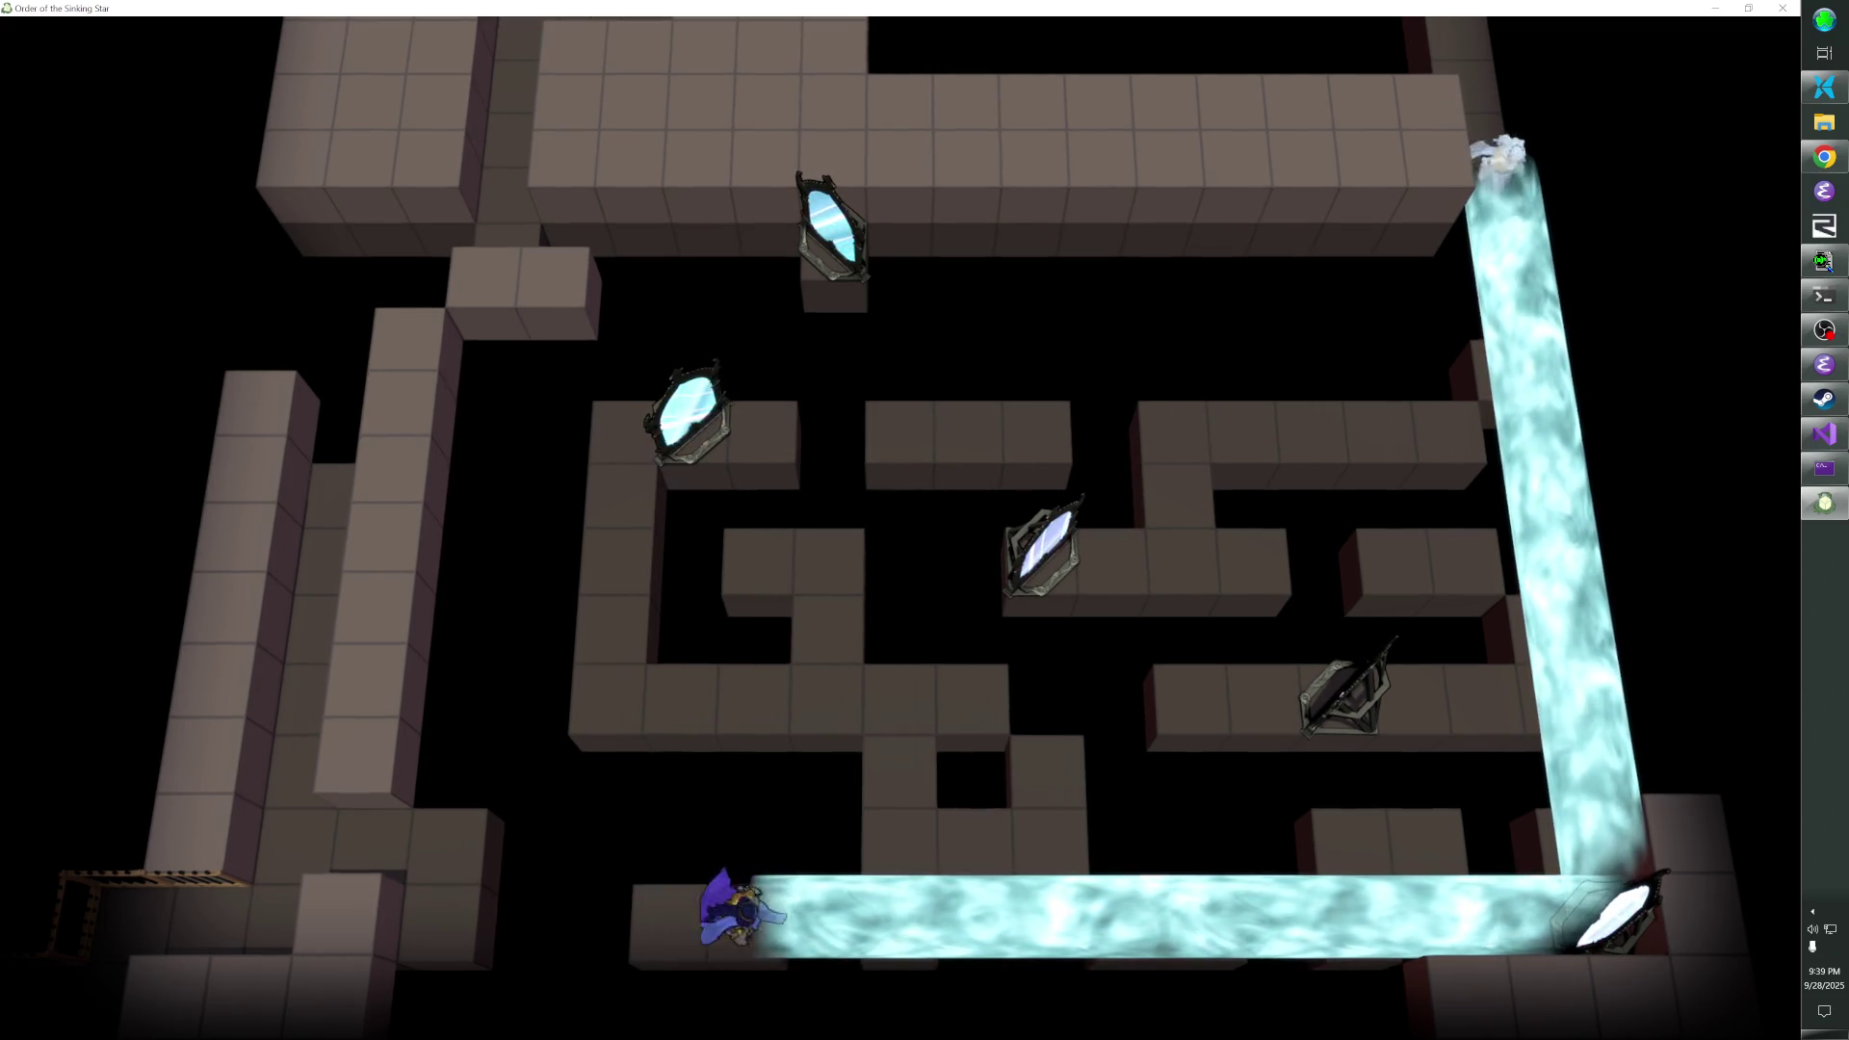
key("Left")
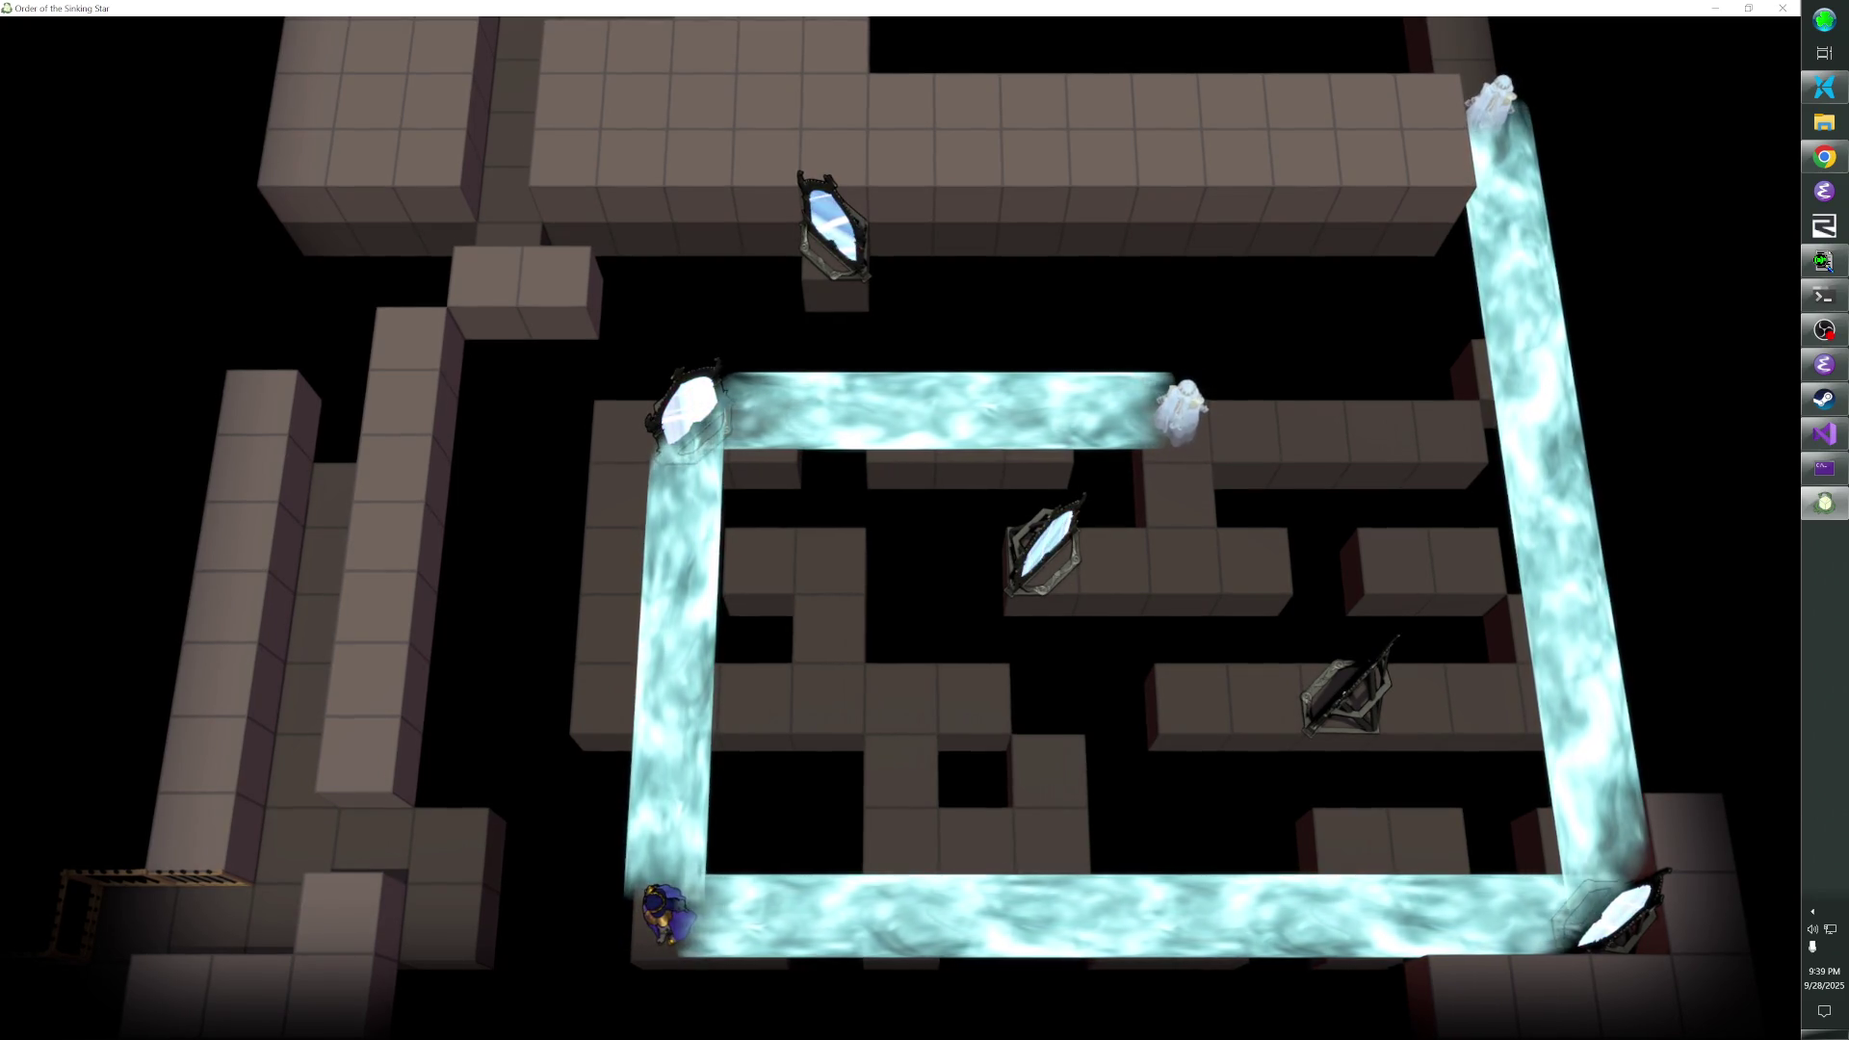
key("Right")
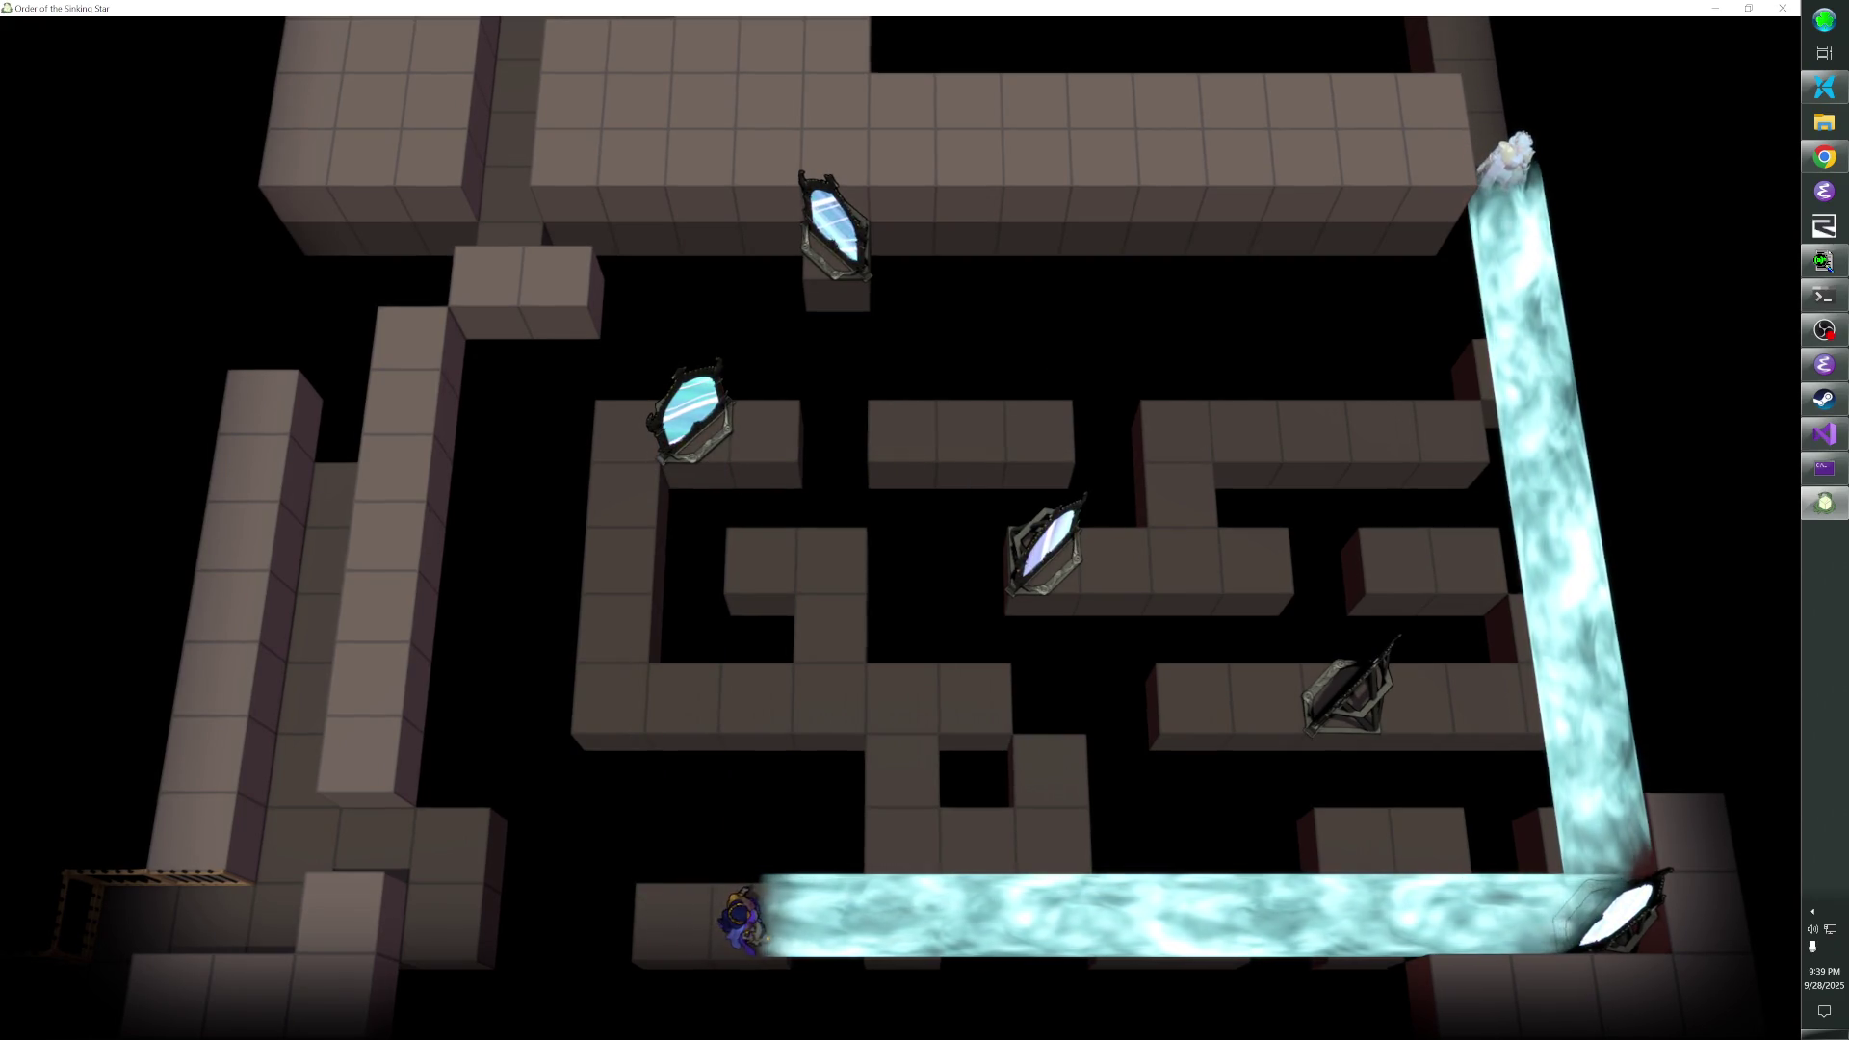
key("Left")
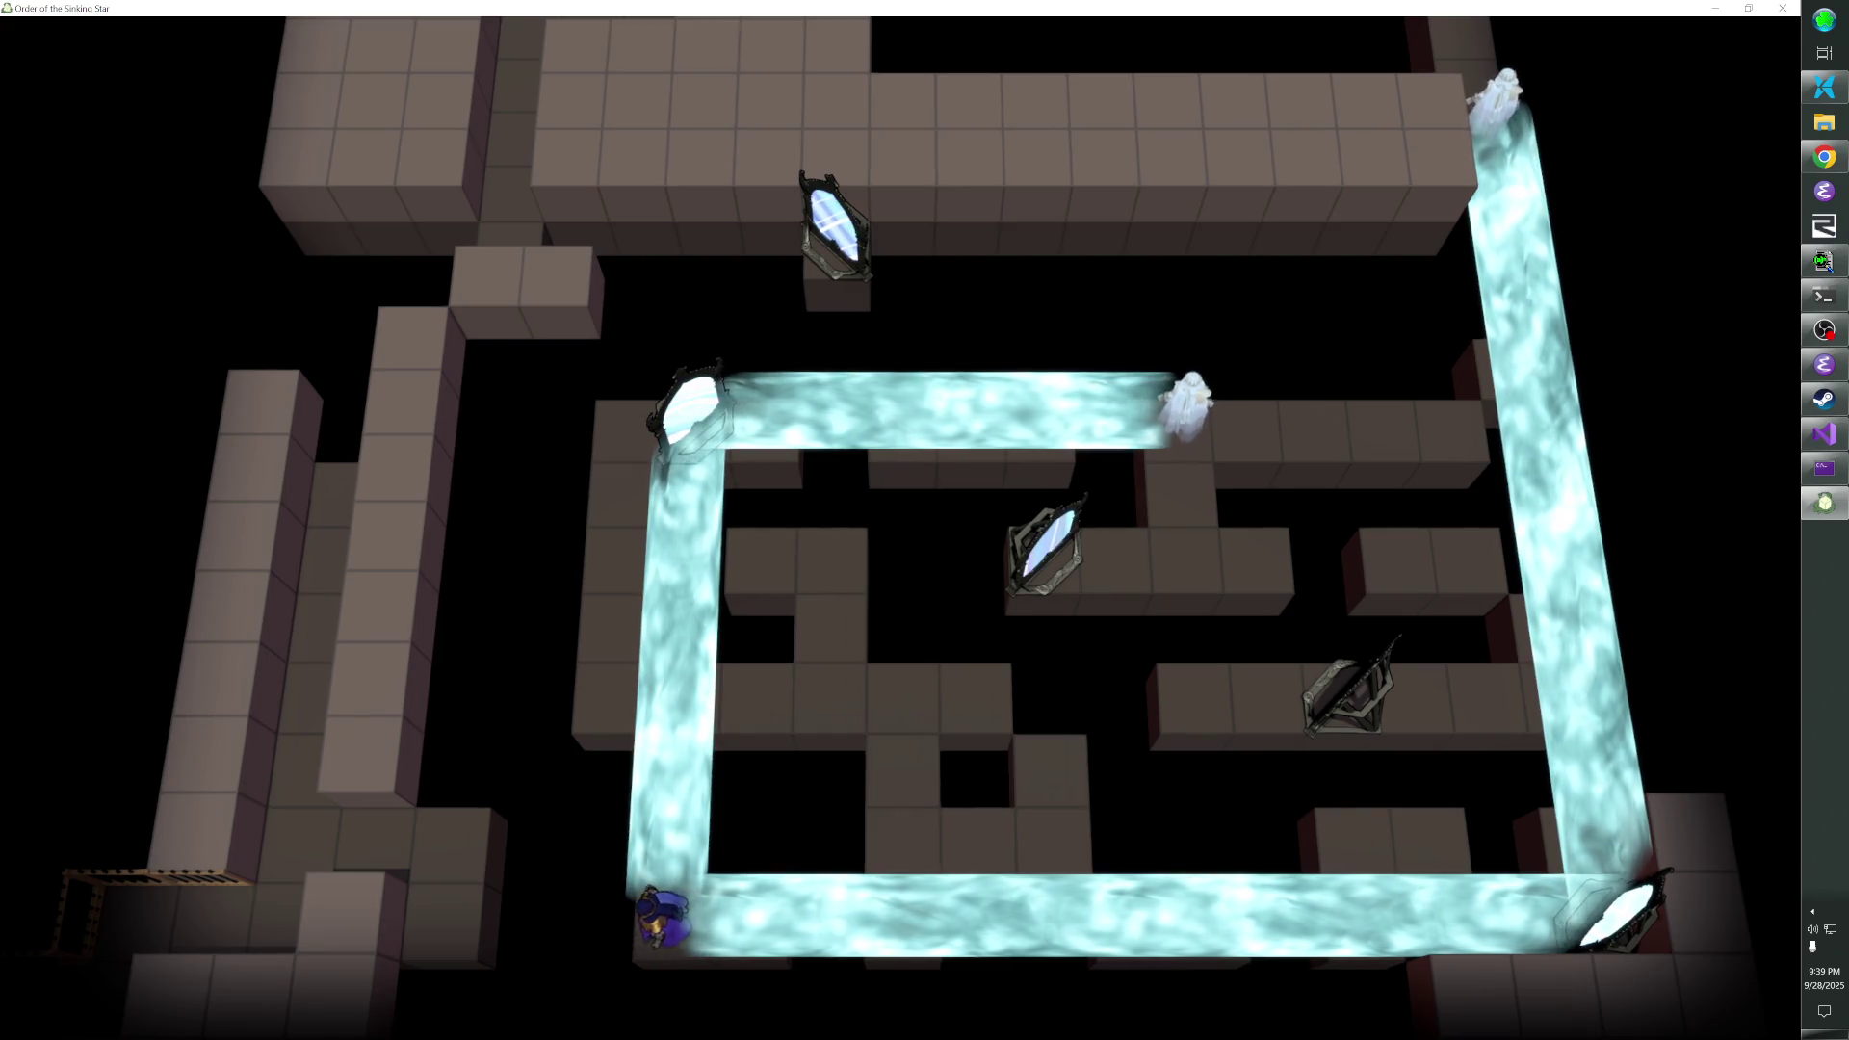
key("Right")
key("Left")
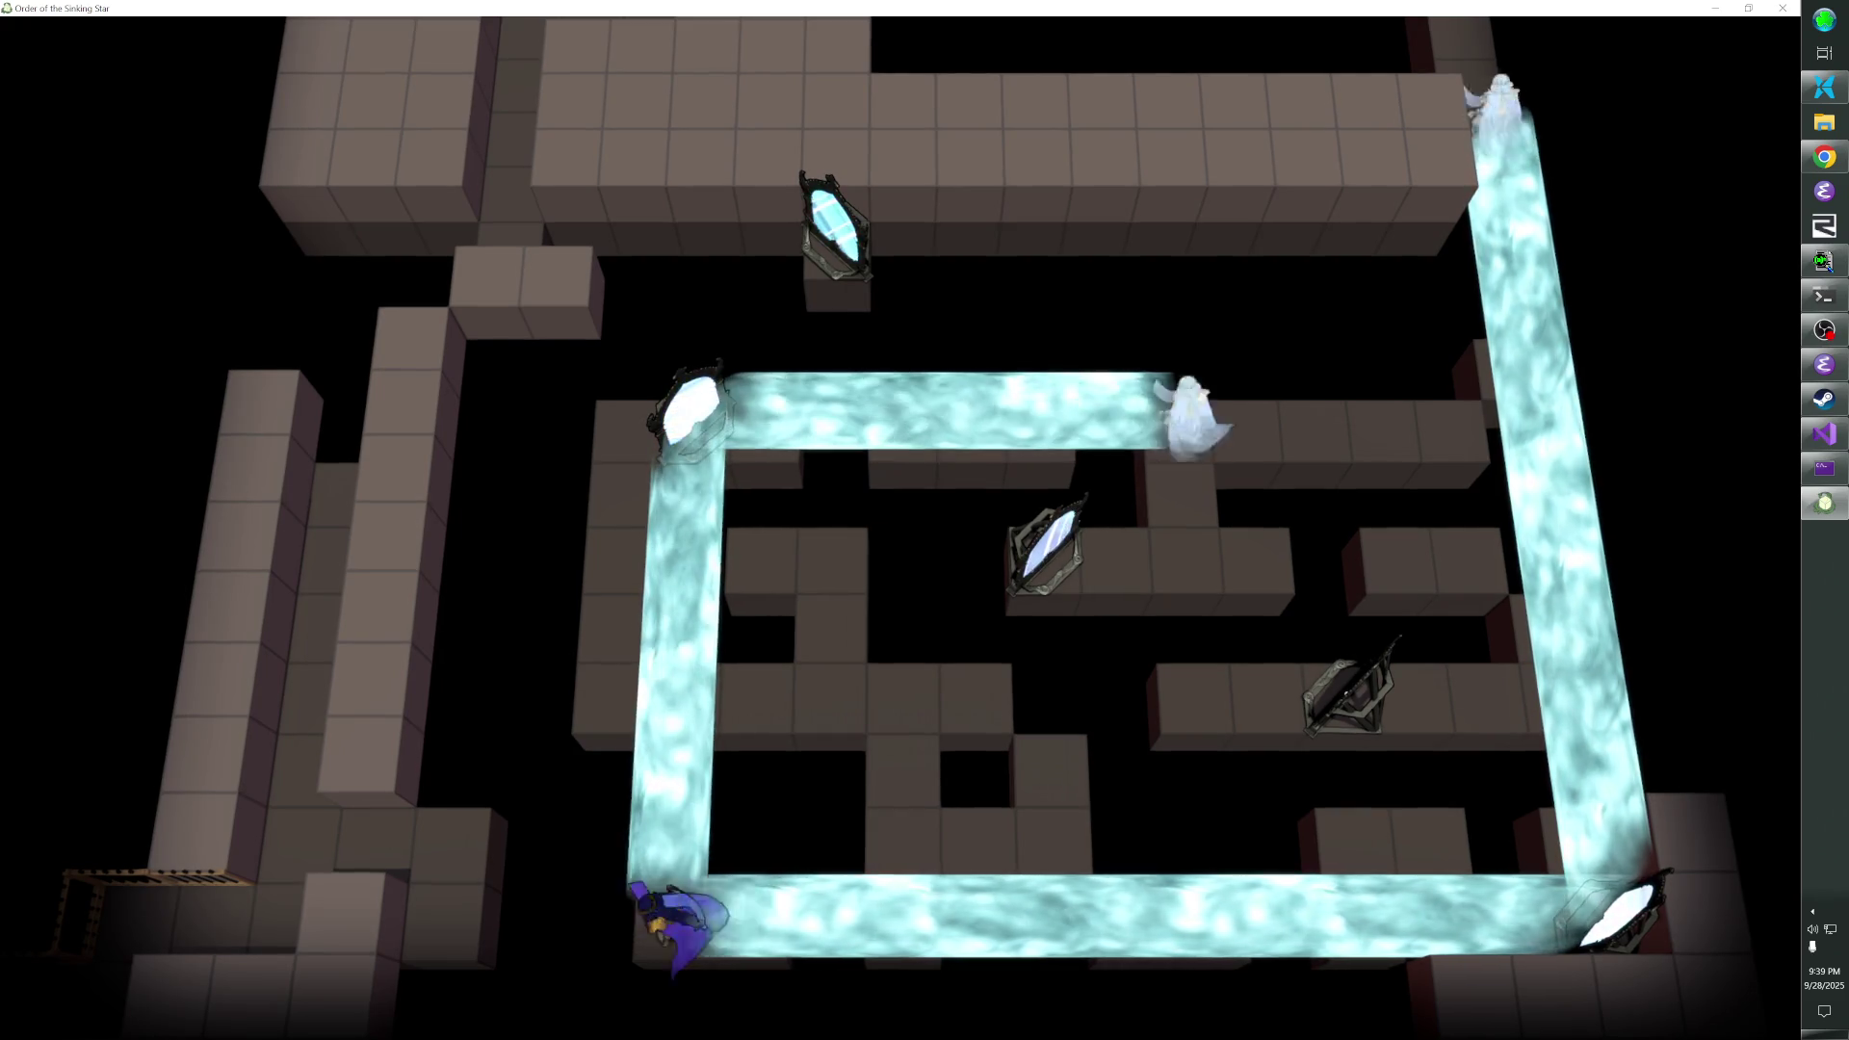
key("F1")
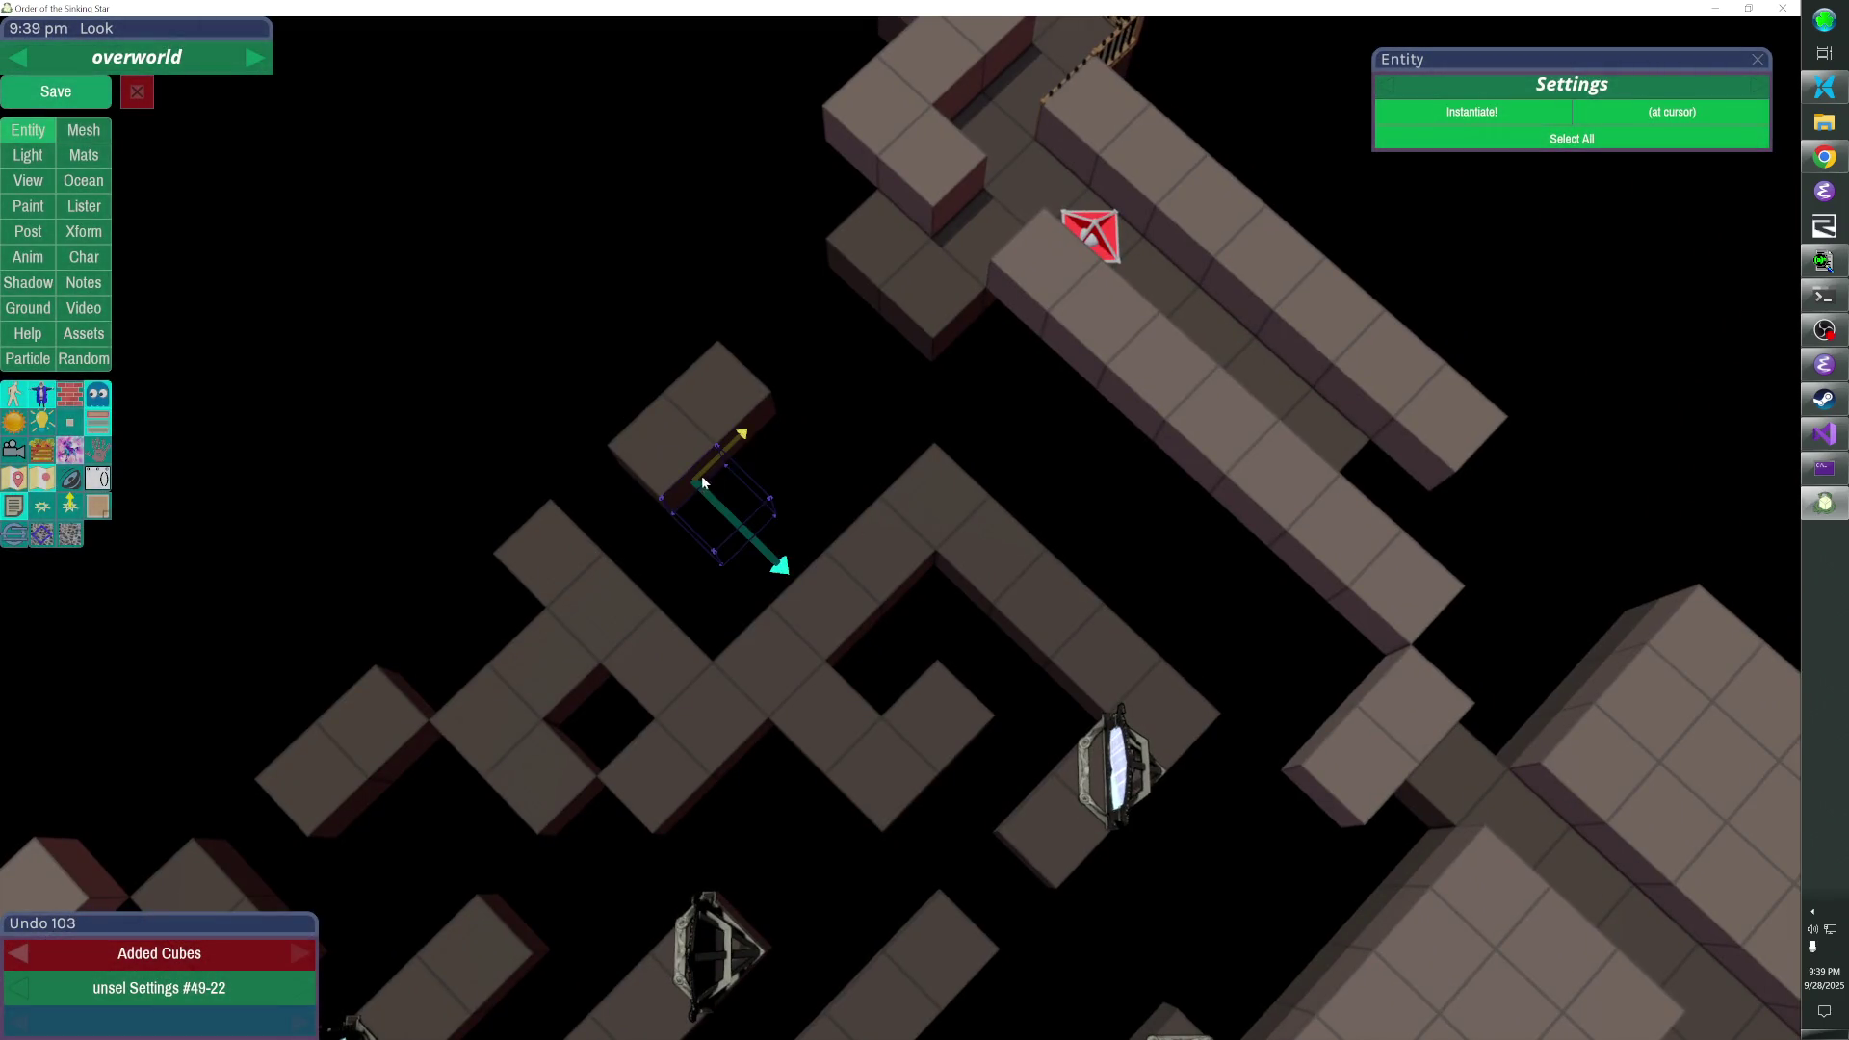
- Remove a maze wall cube, check it in play view, and add cubes back
left_click(701, 475)
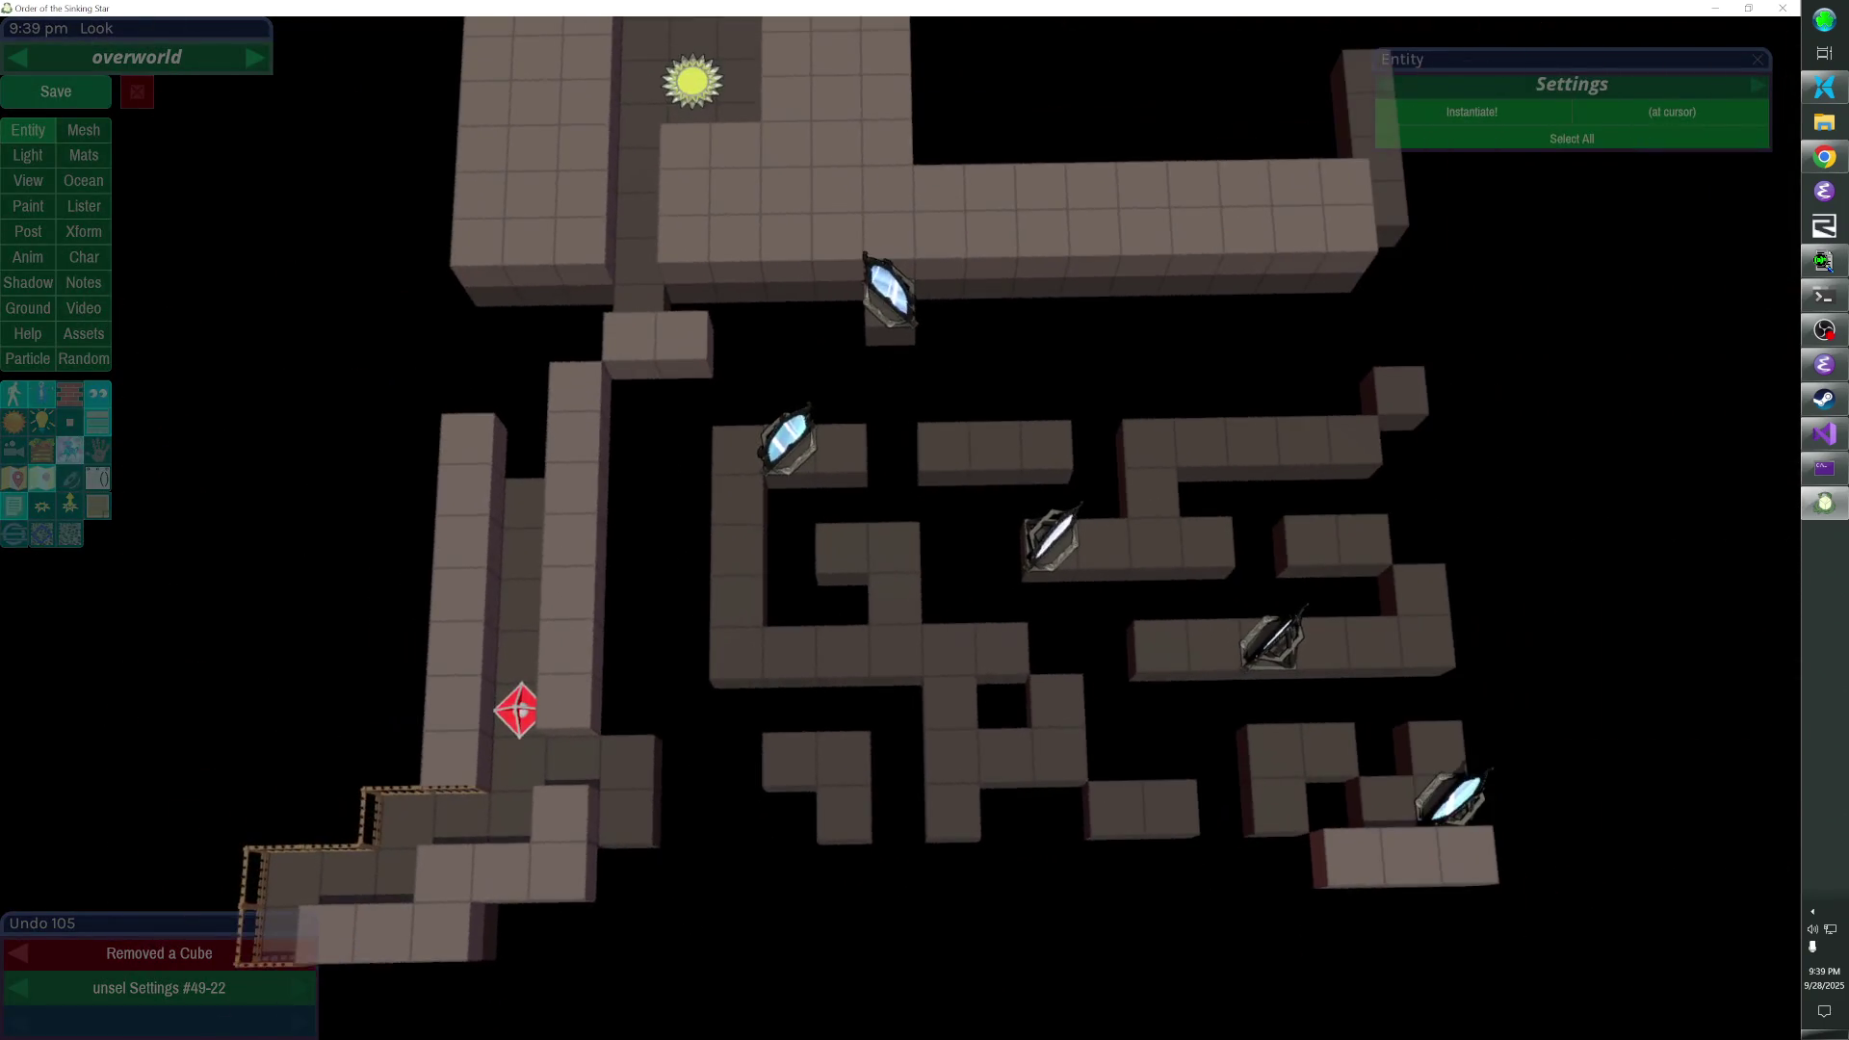
key("F1")
key("F1")
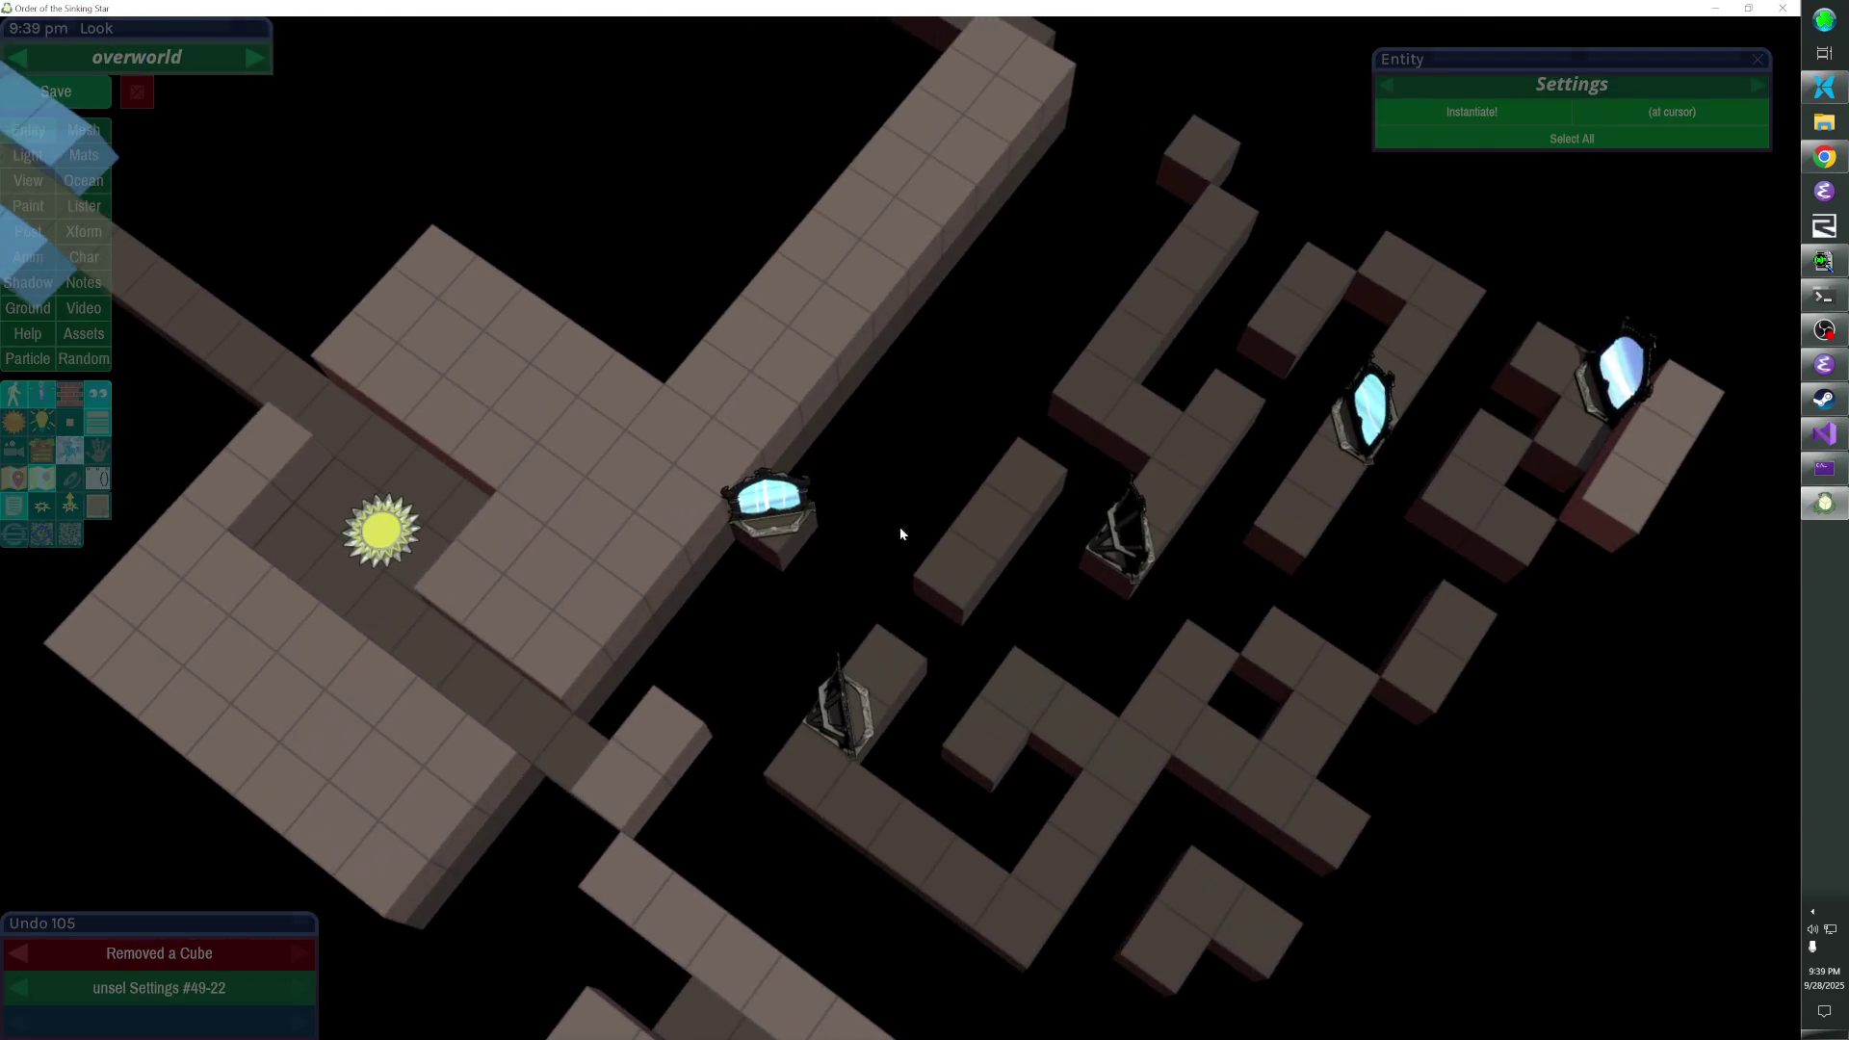
left_click(1081, 422)
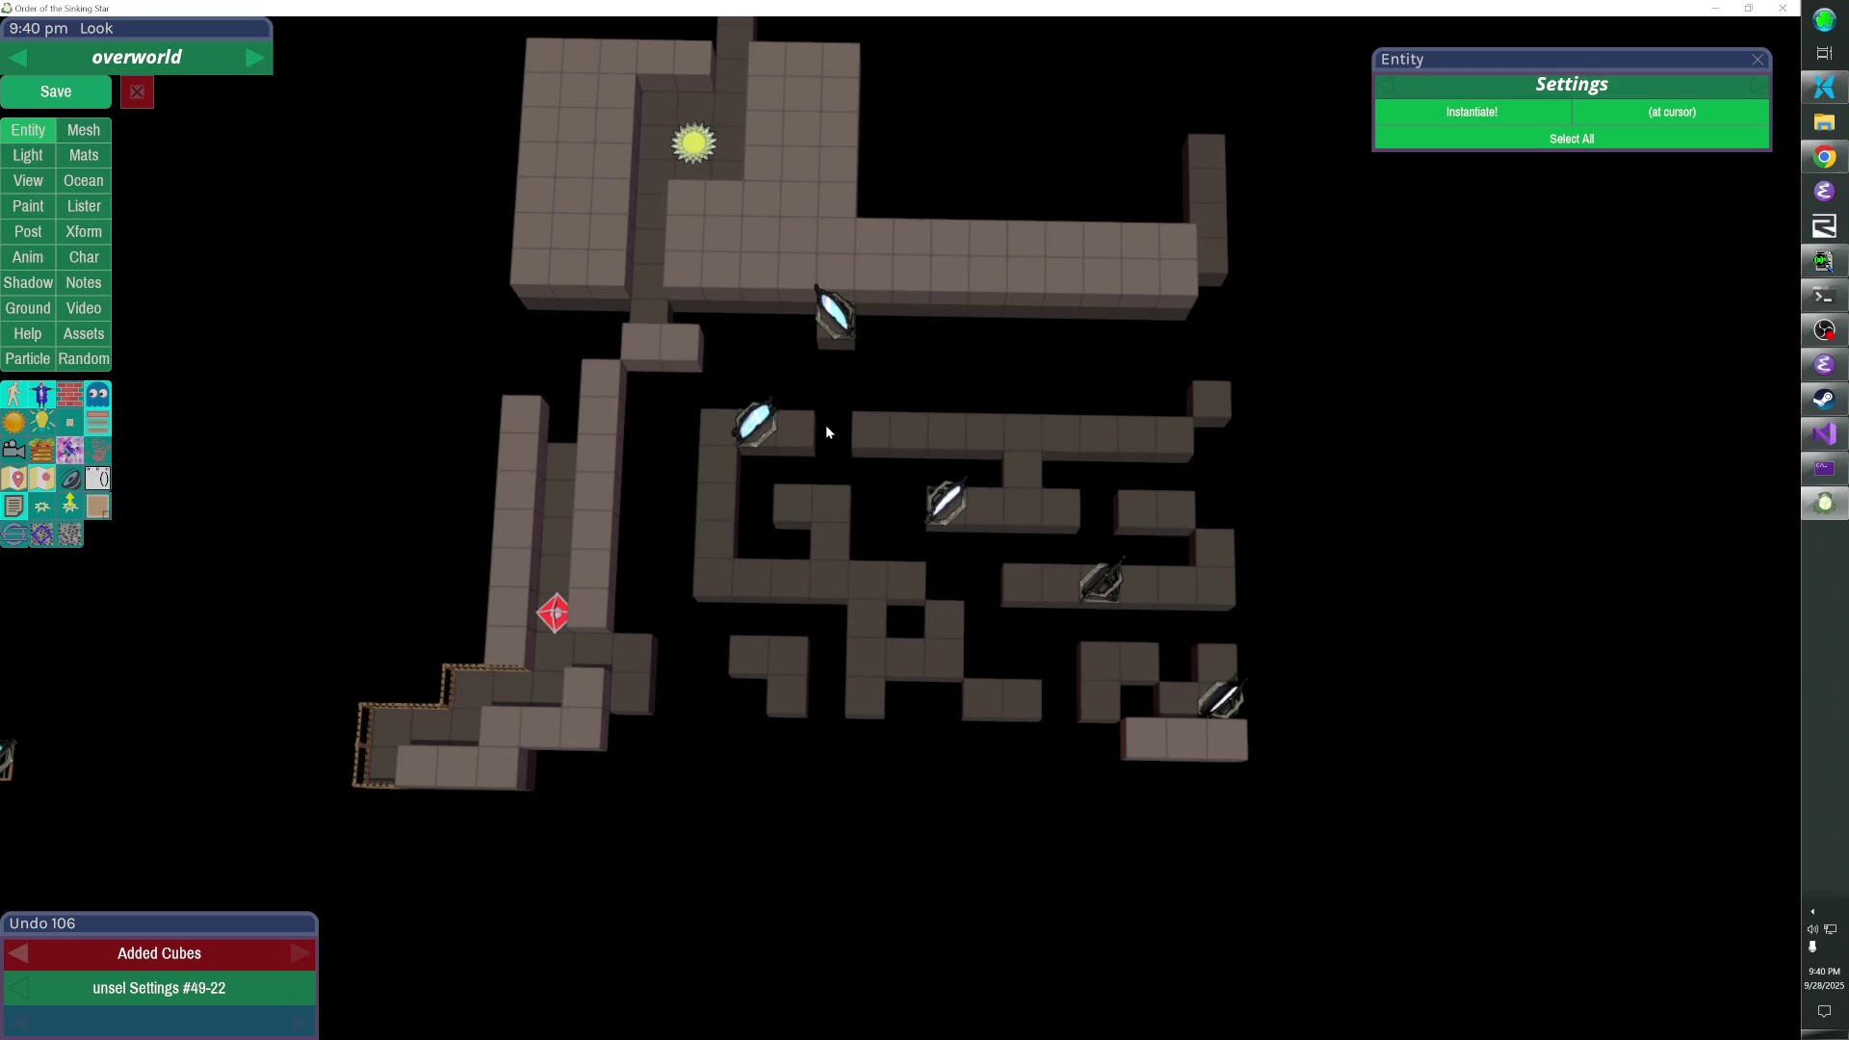
- Remove two wall cubes beside the upper-left mirror and save the overworld
left_click(899, 425)
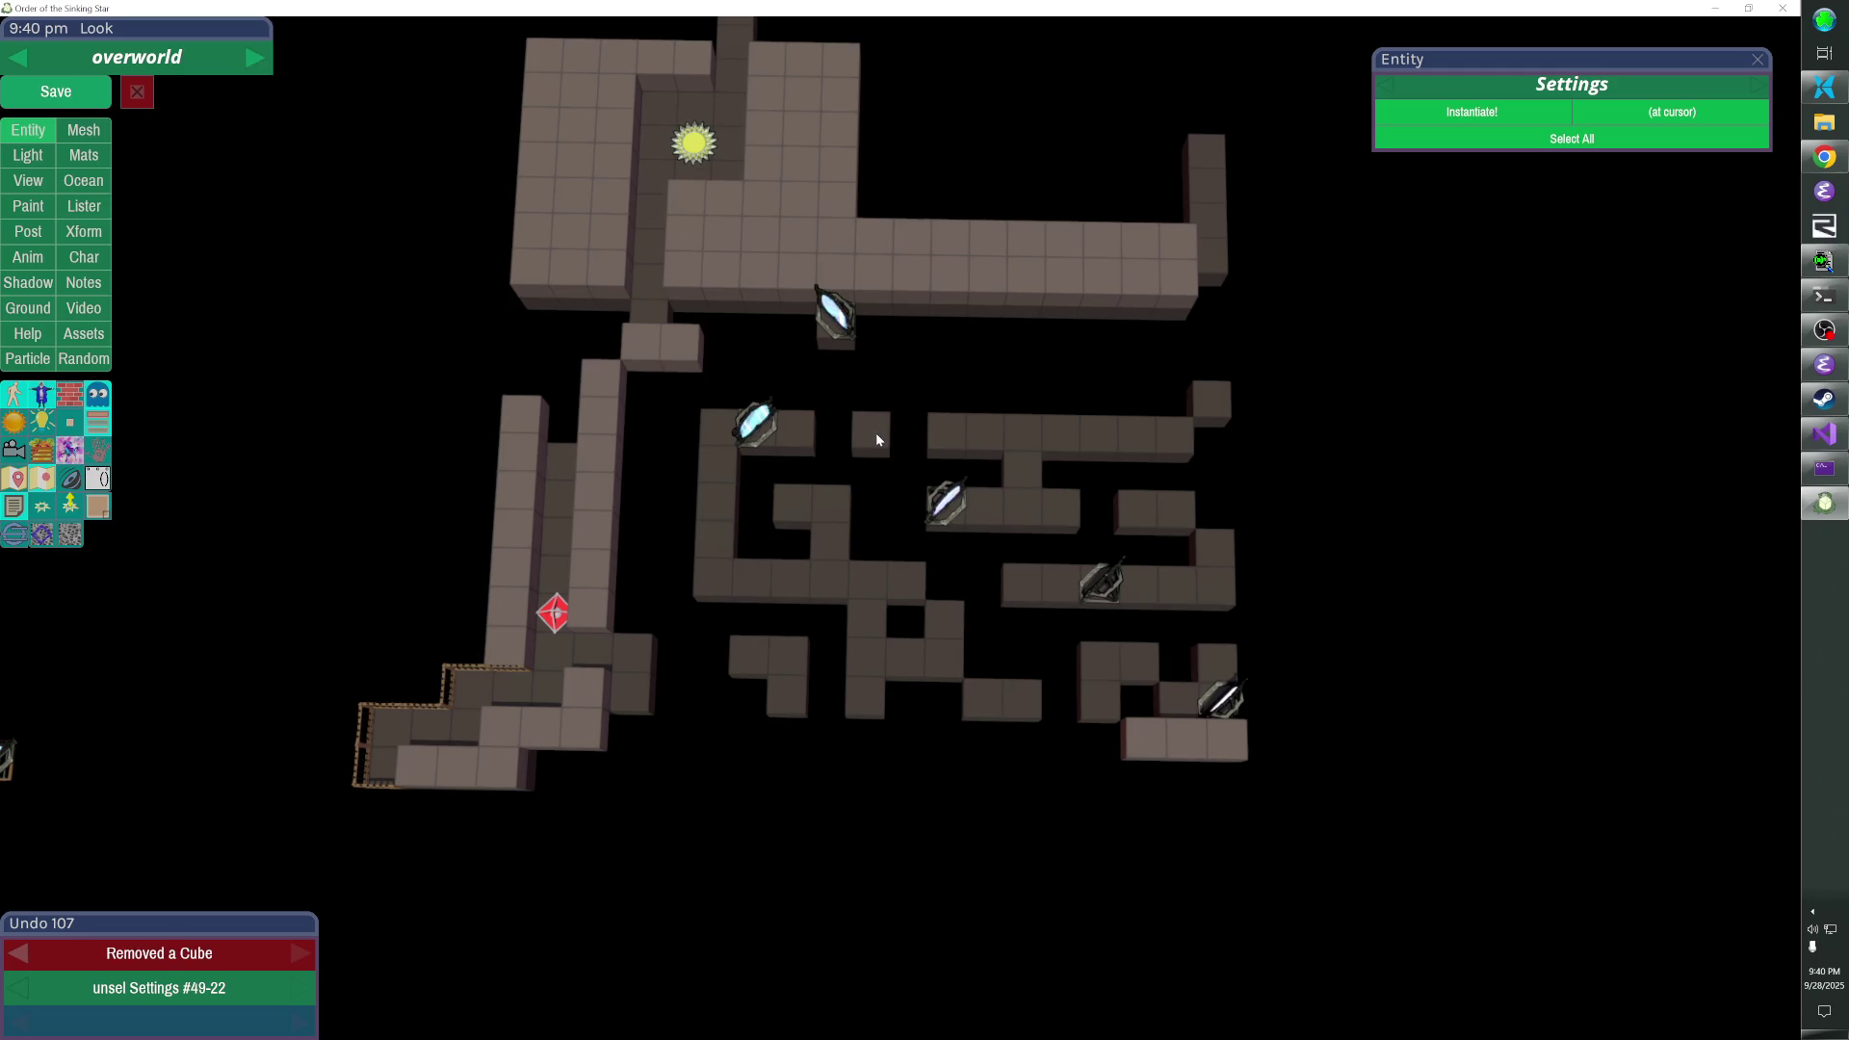
left_click(876, 439)
left_click(68, 92)
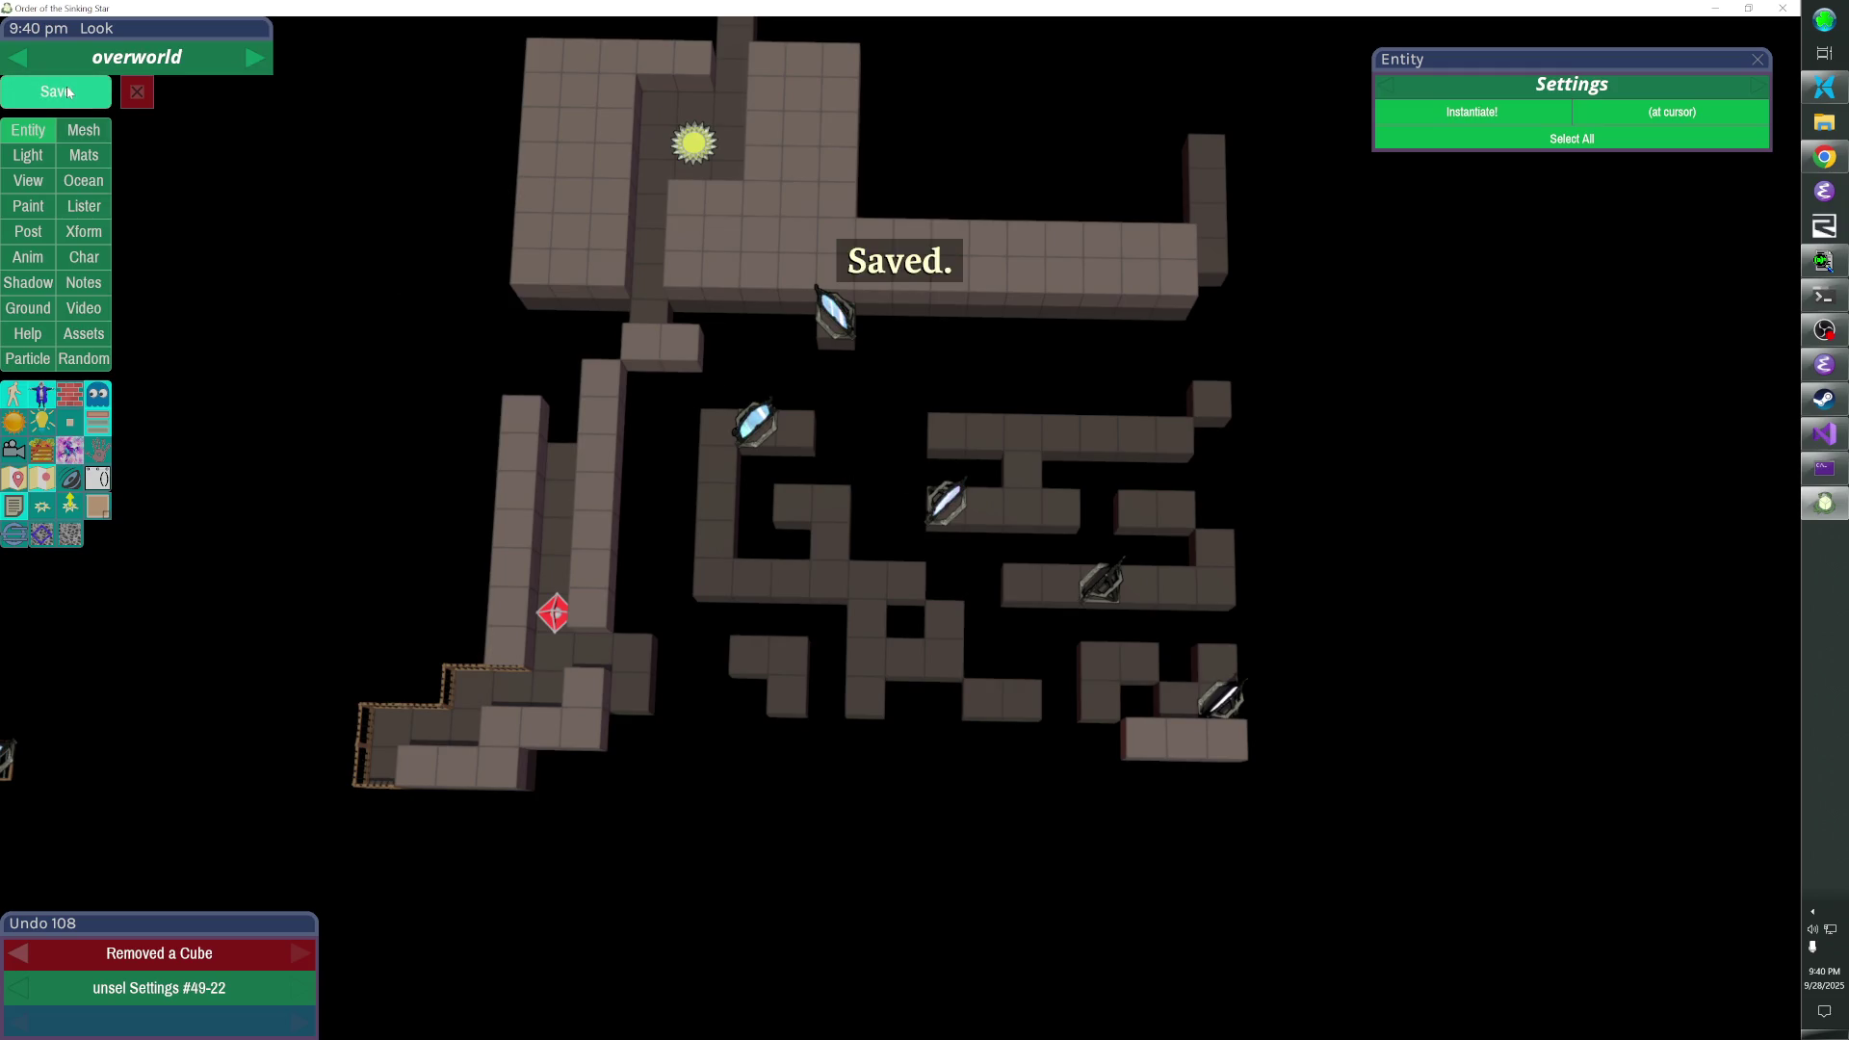
key("Escape")
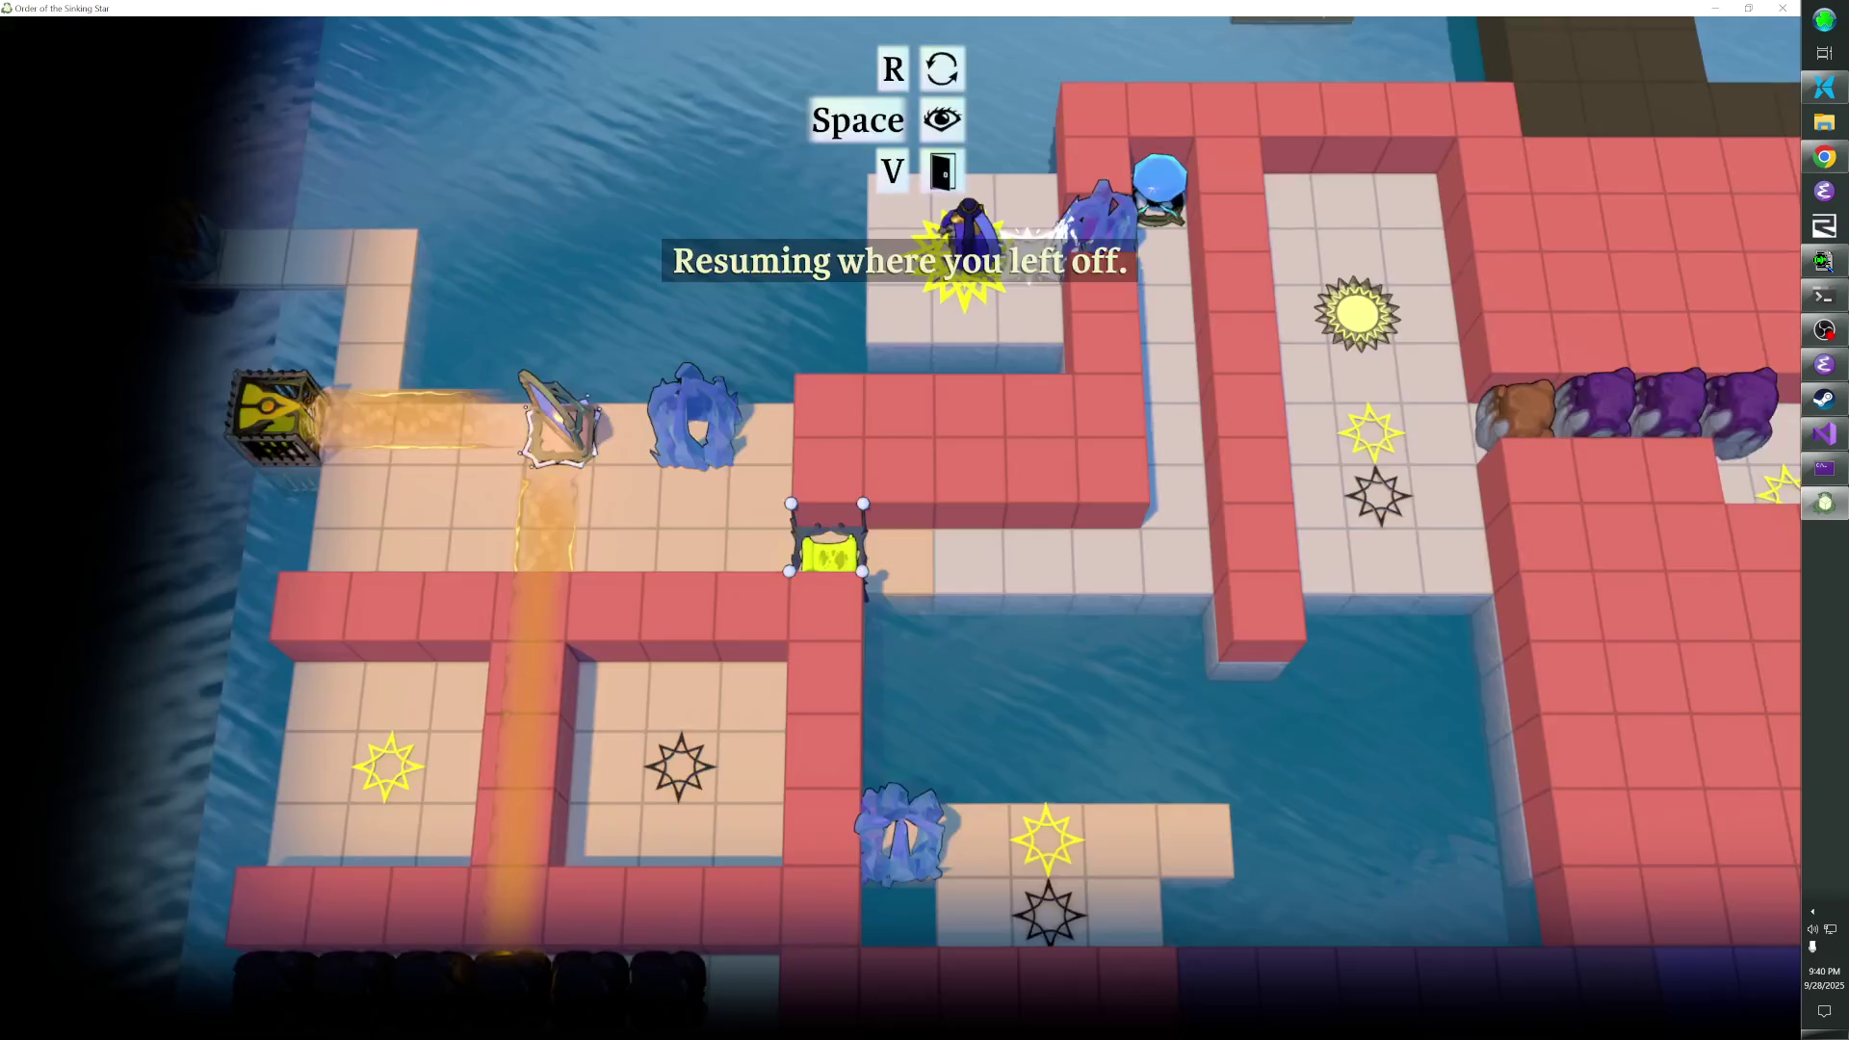
- Reload air_mirrors from the console and walk the character into the beam to ride it past the mirrors
key("grave")
key("Return")
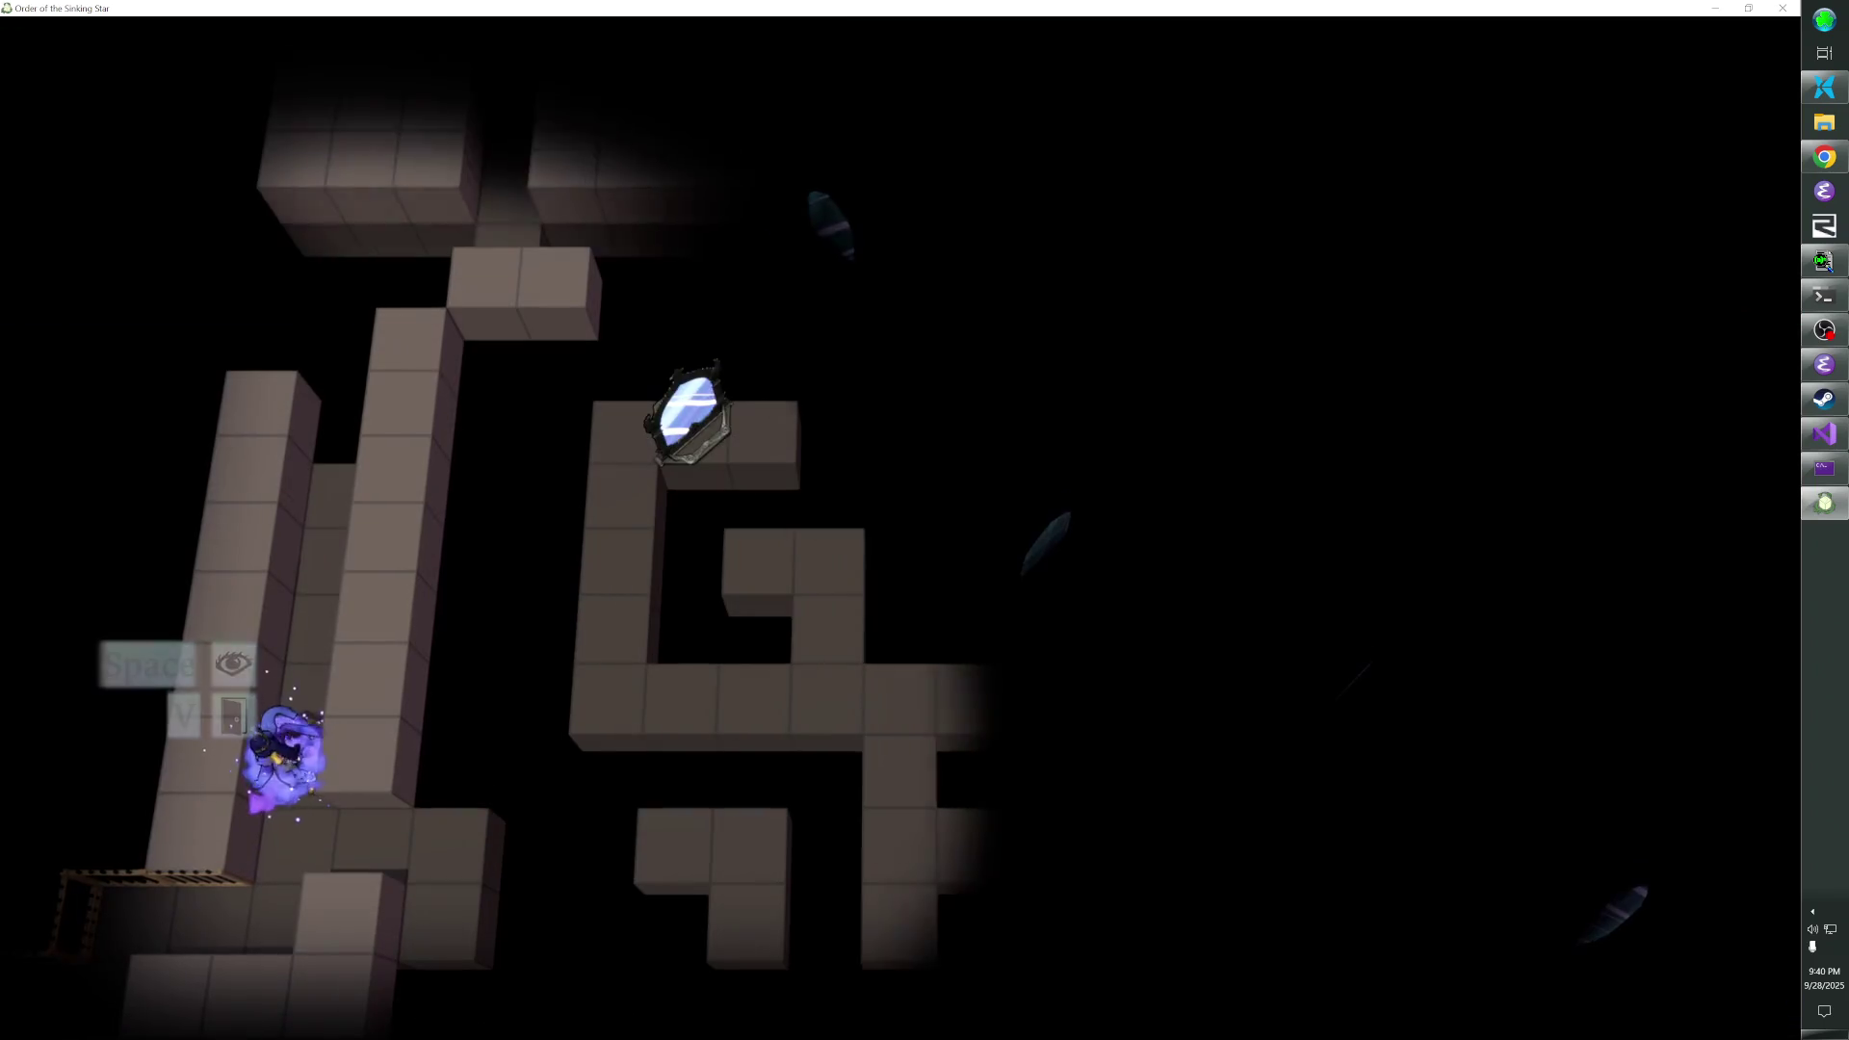
key("Down")
key("Right")
key("Right")
key("Down")
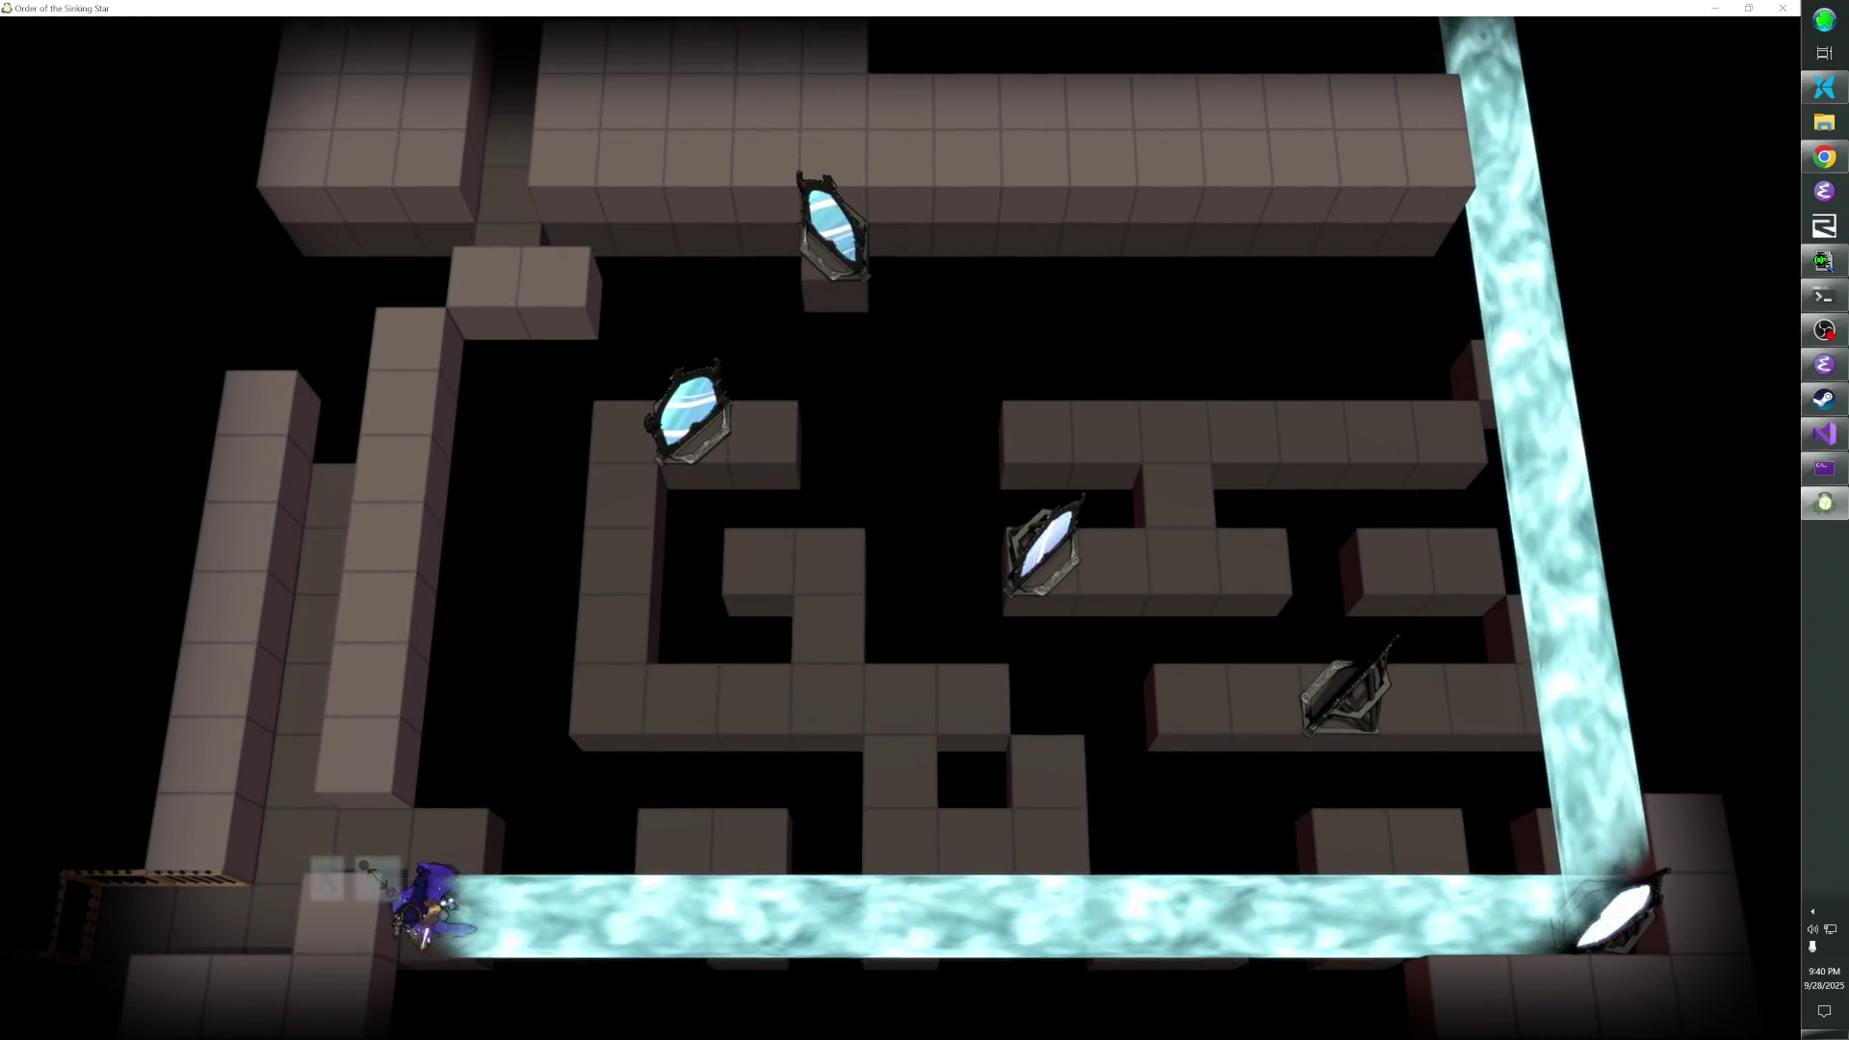
key("r")
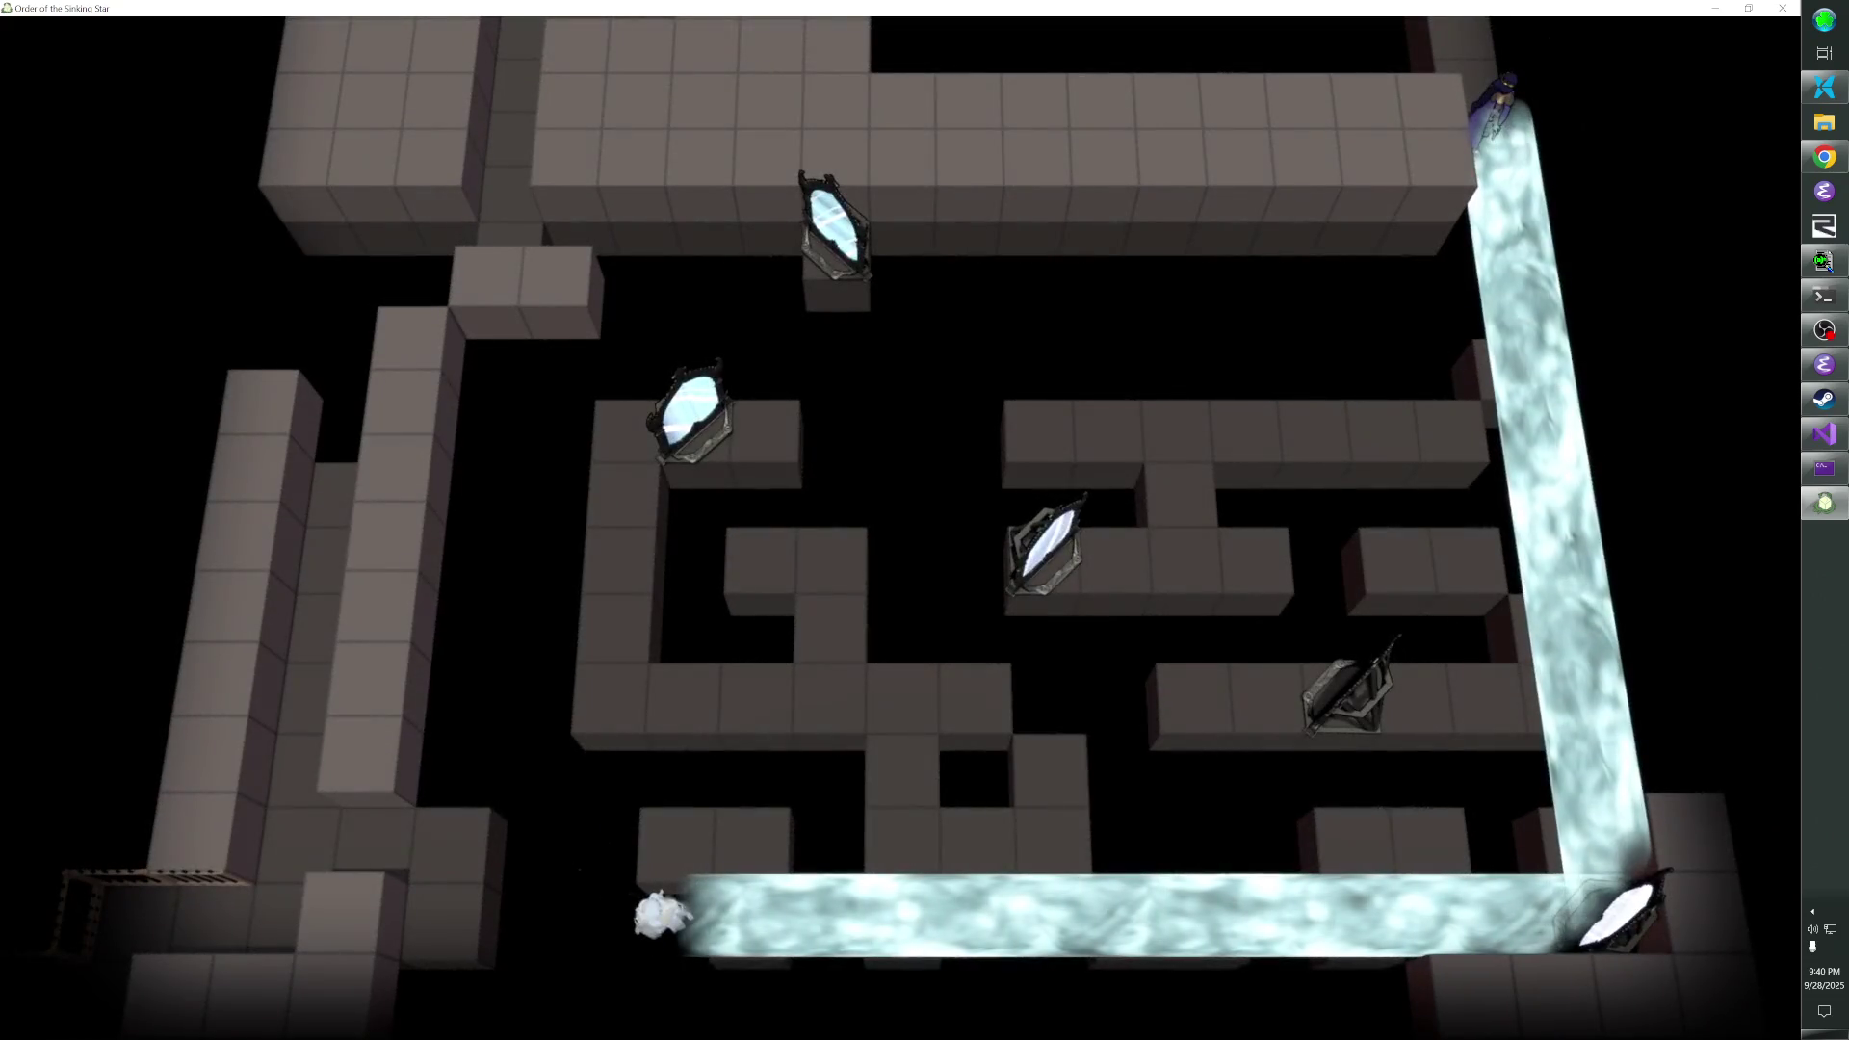
key("Up")
key("Down")
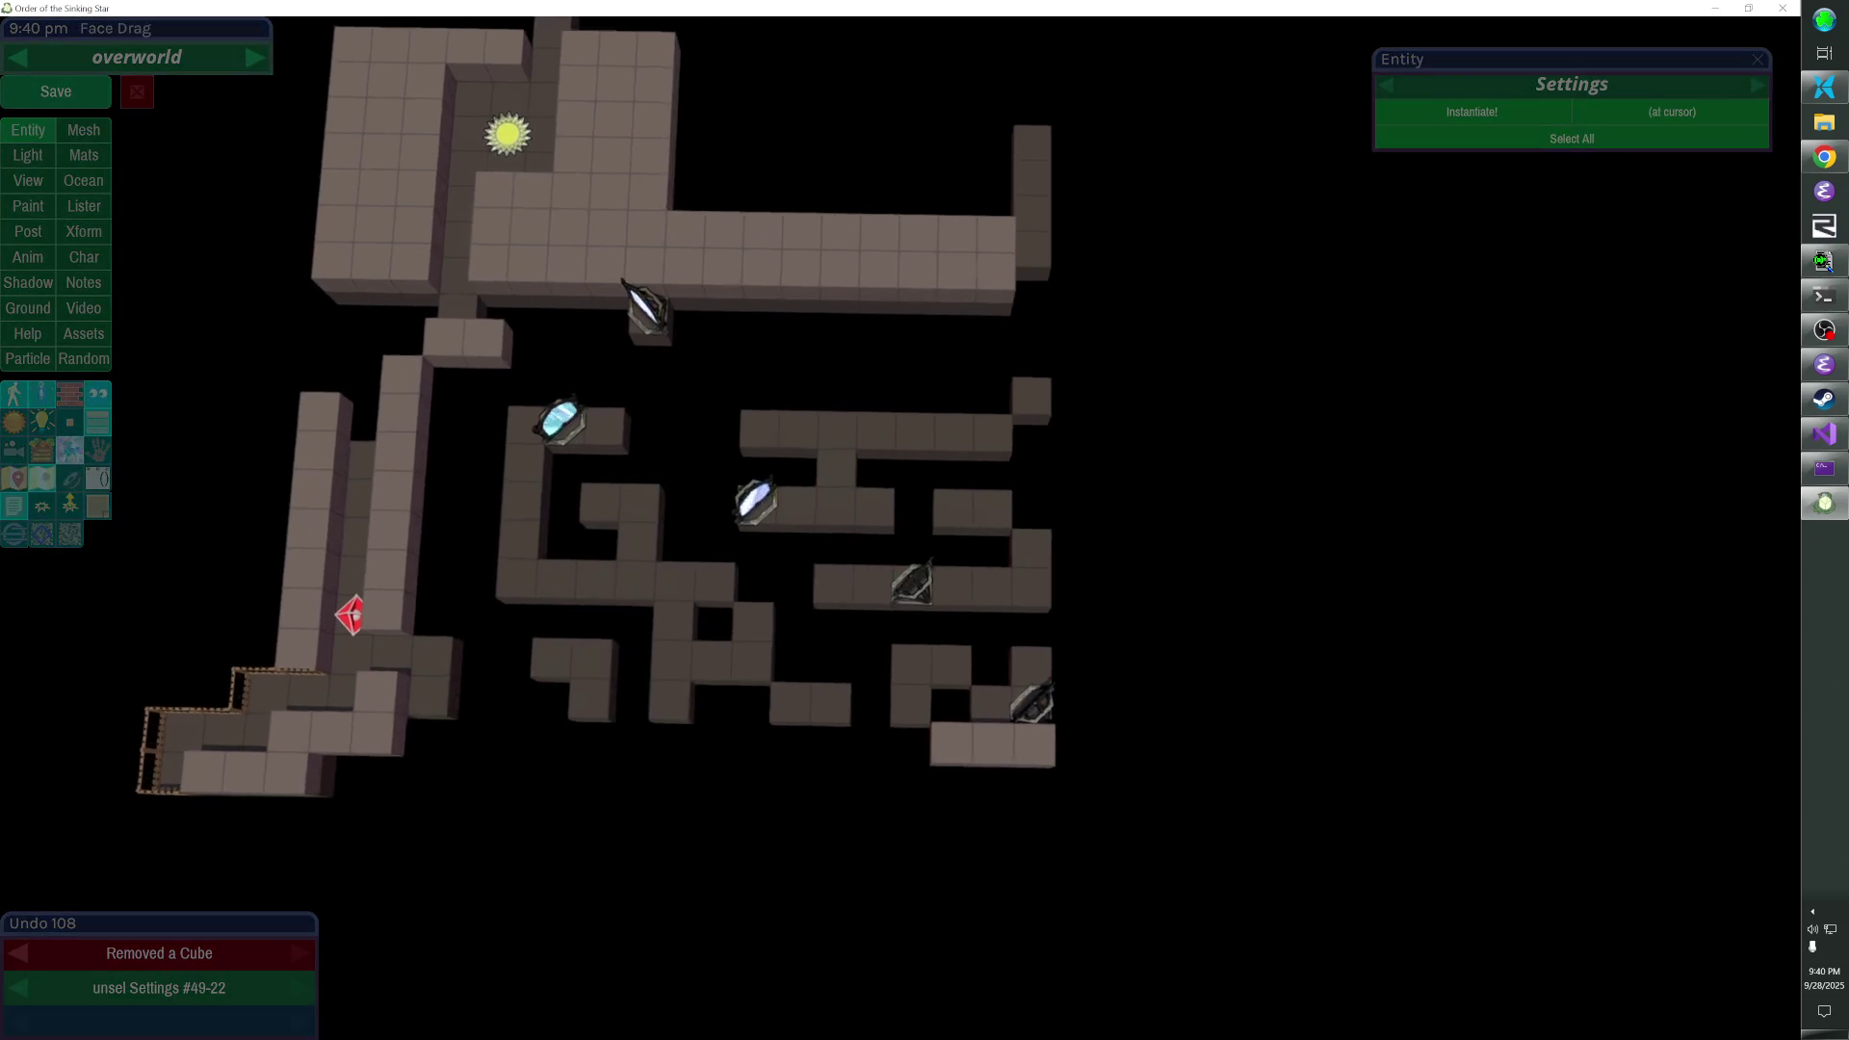
- Restore the removed wall cube, save, and step the character down and right into the beam
left_click(1001, 269)
left_click(71, 89)
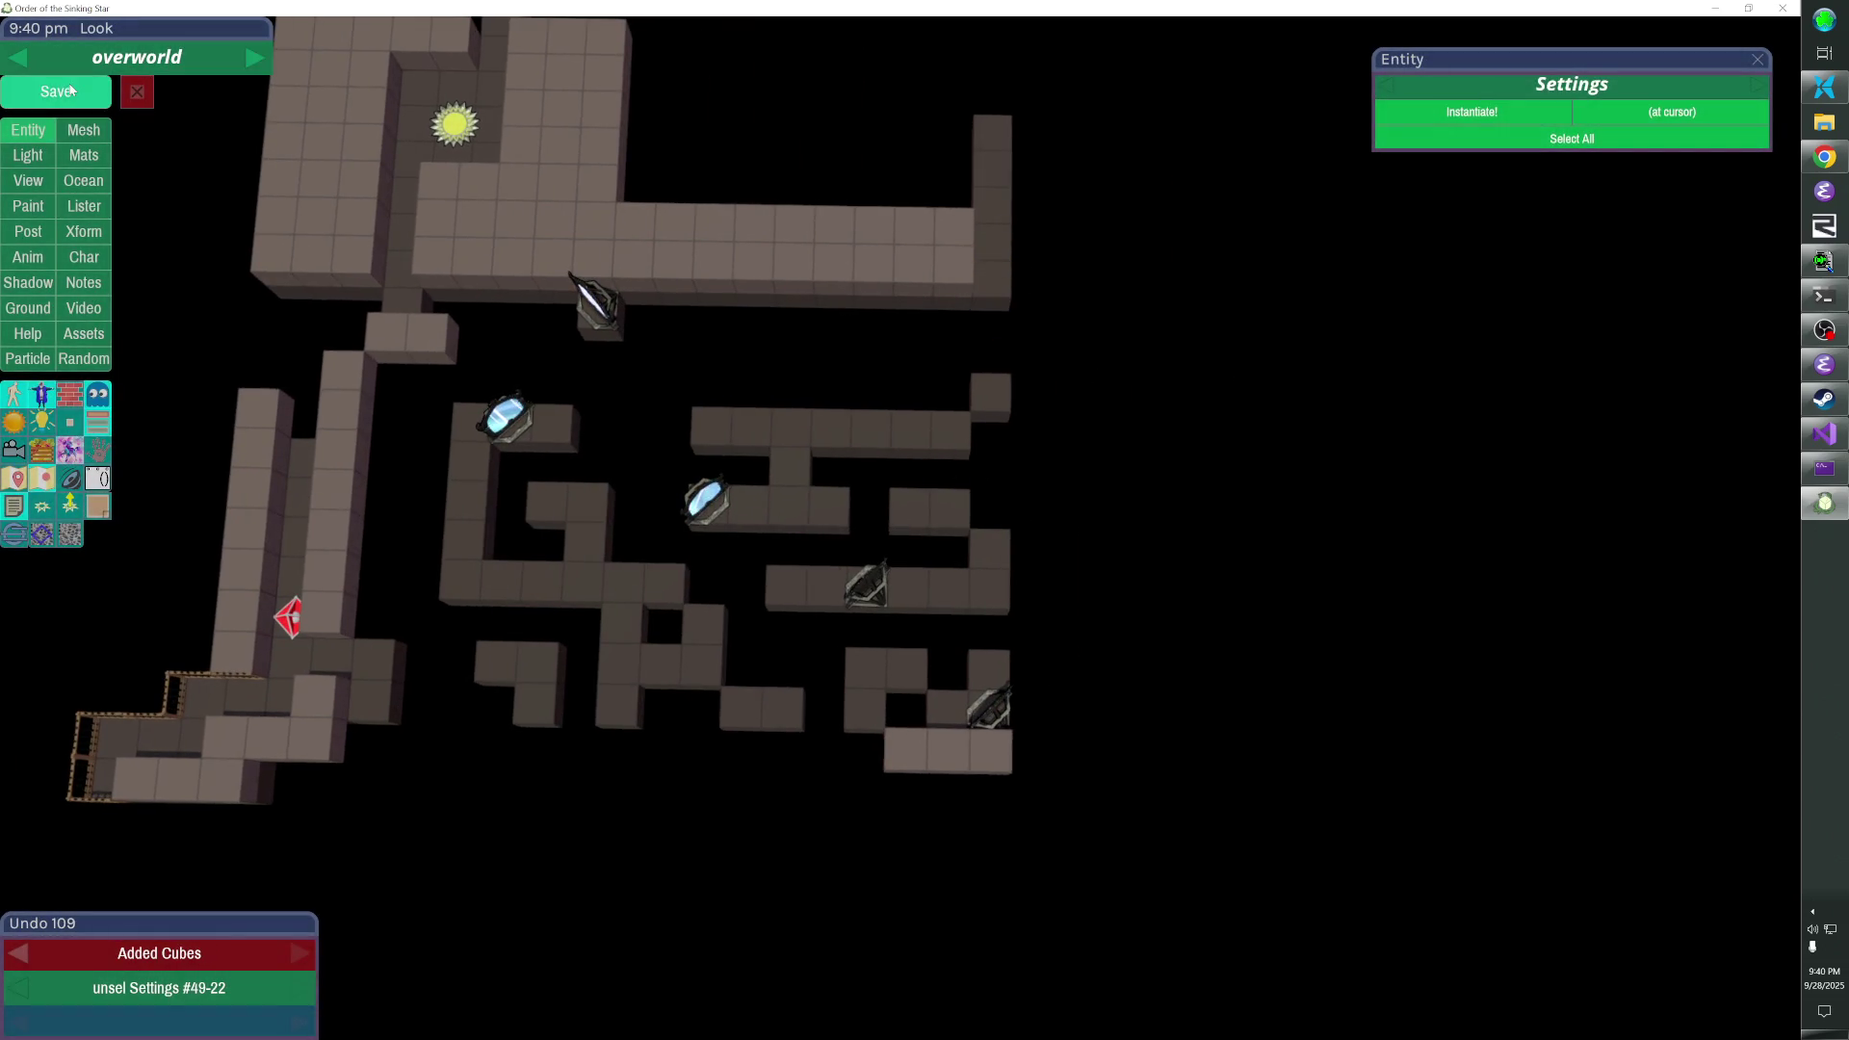
key("Escape")
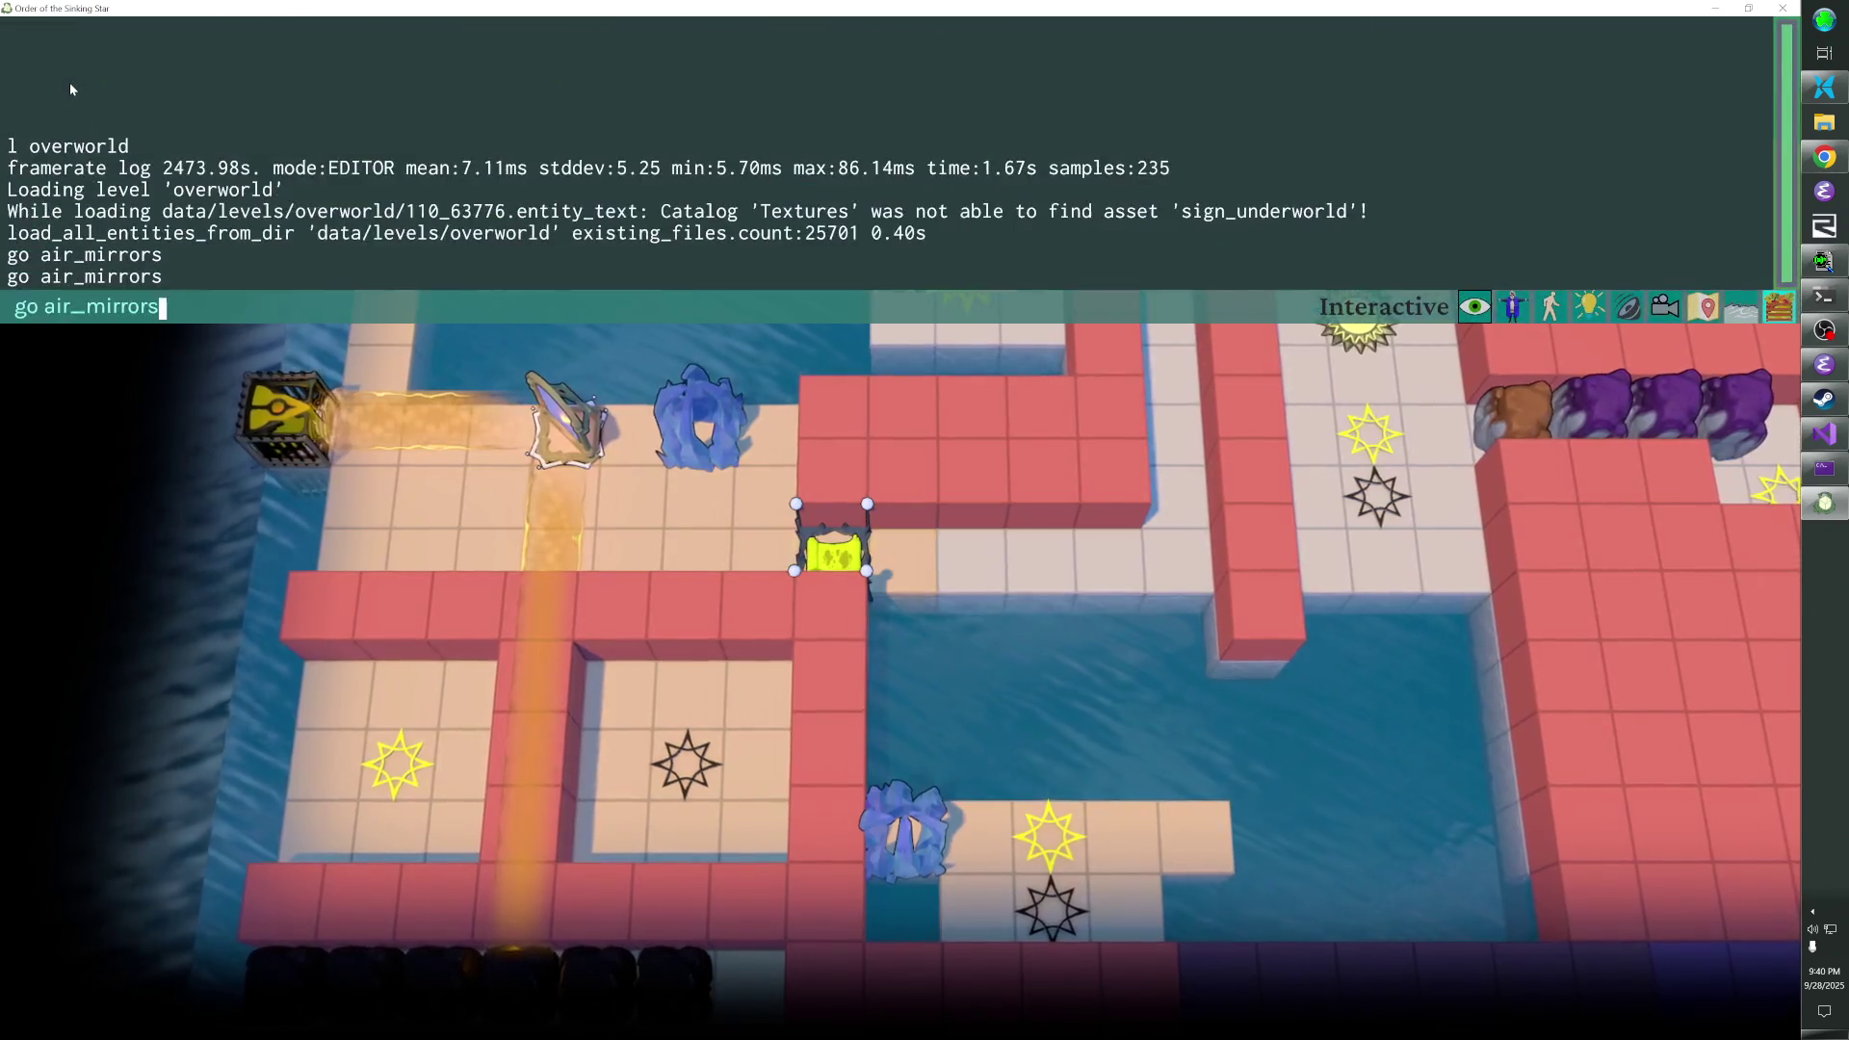
key("Down")
key("Right")
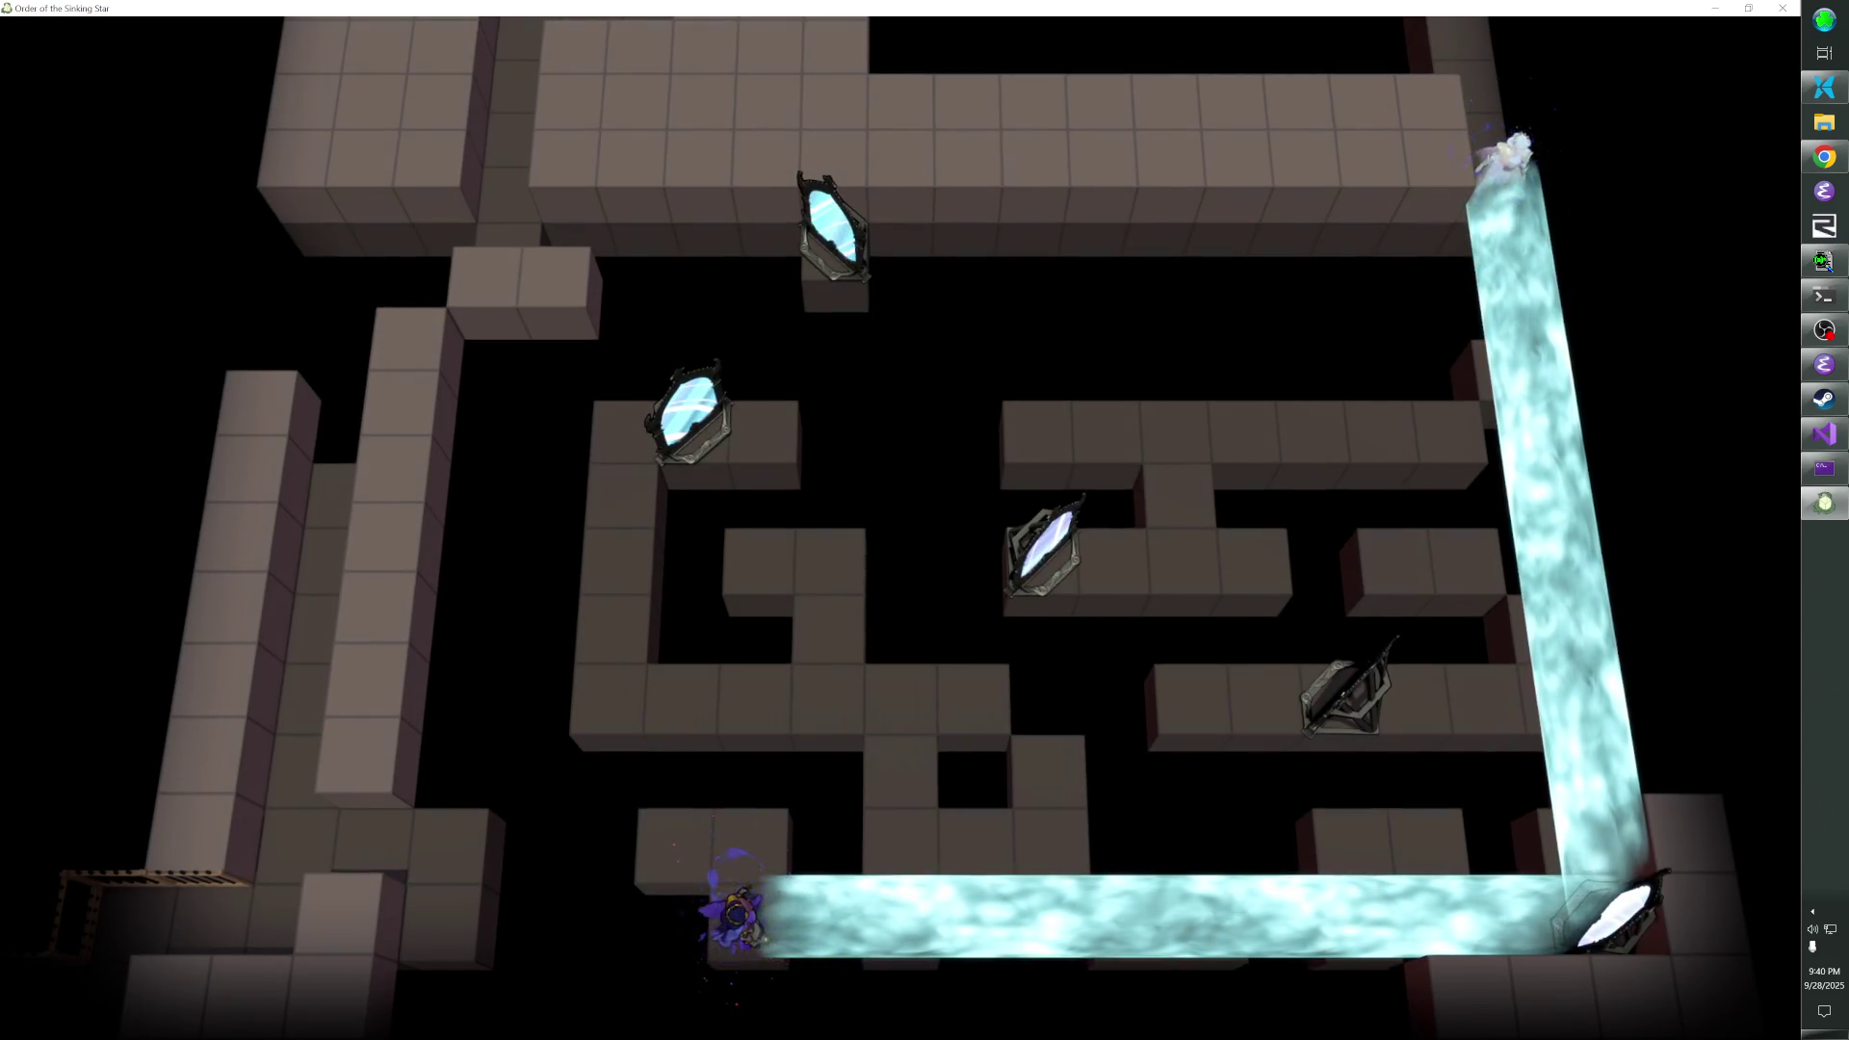
- Walk left along the lower wall, restarting once, to route the beam to the top mirror
key("Left")
key("z")
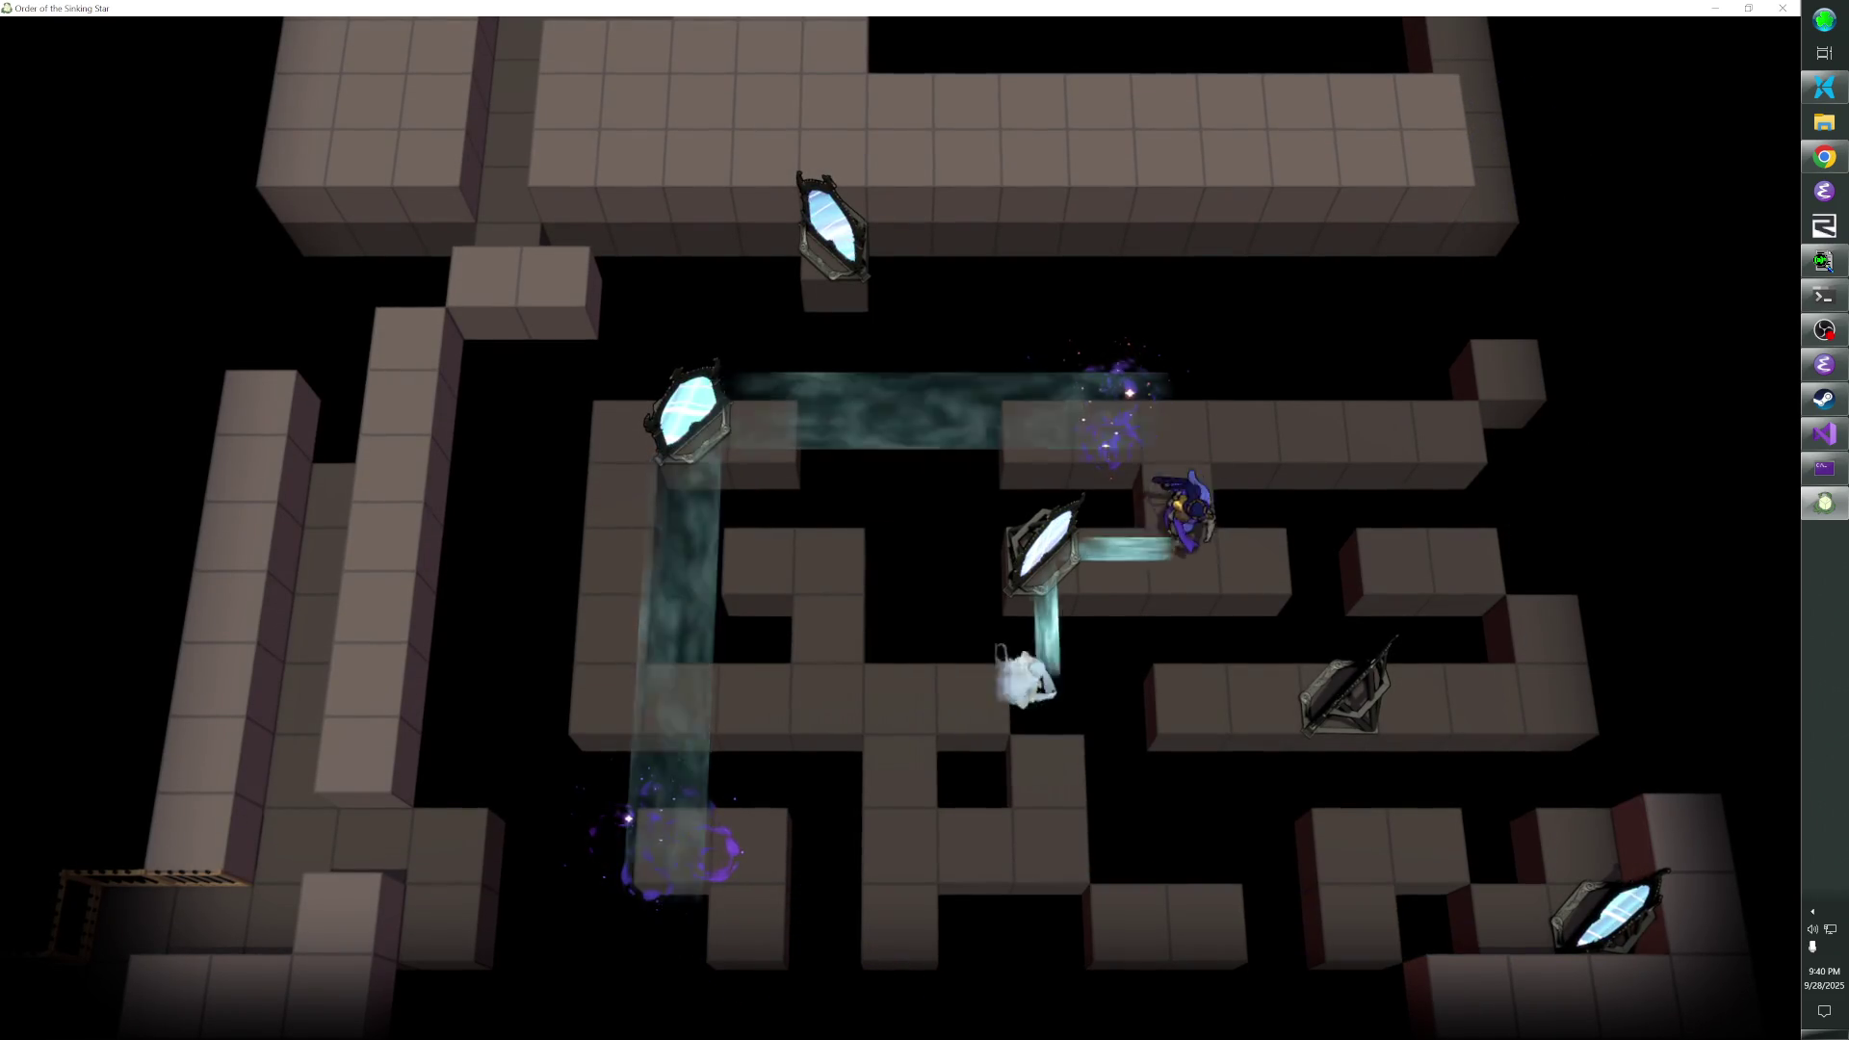
key("Left")
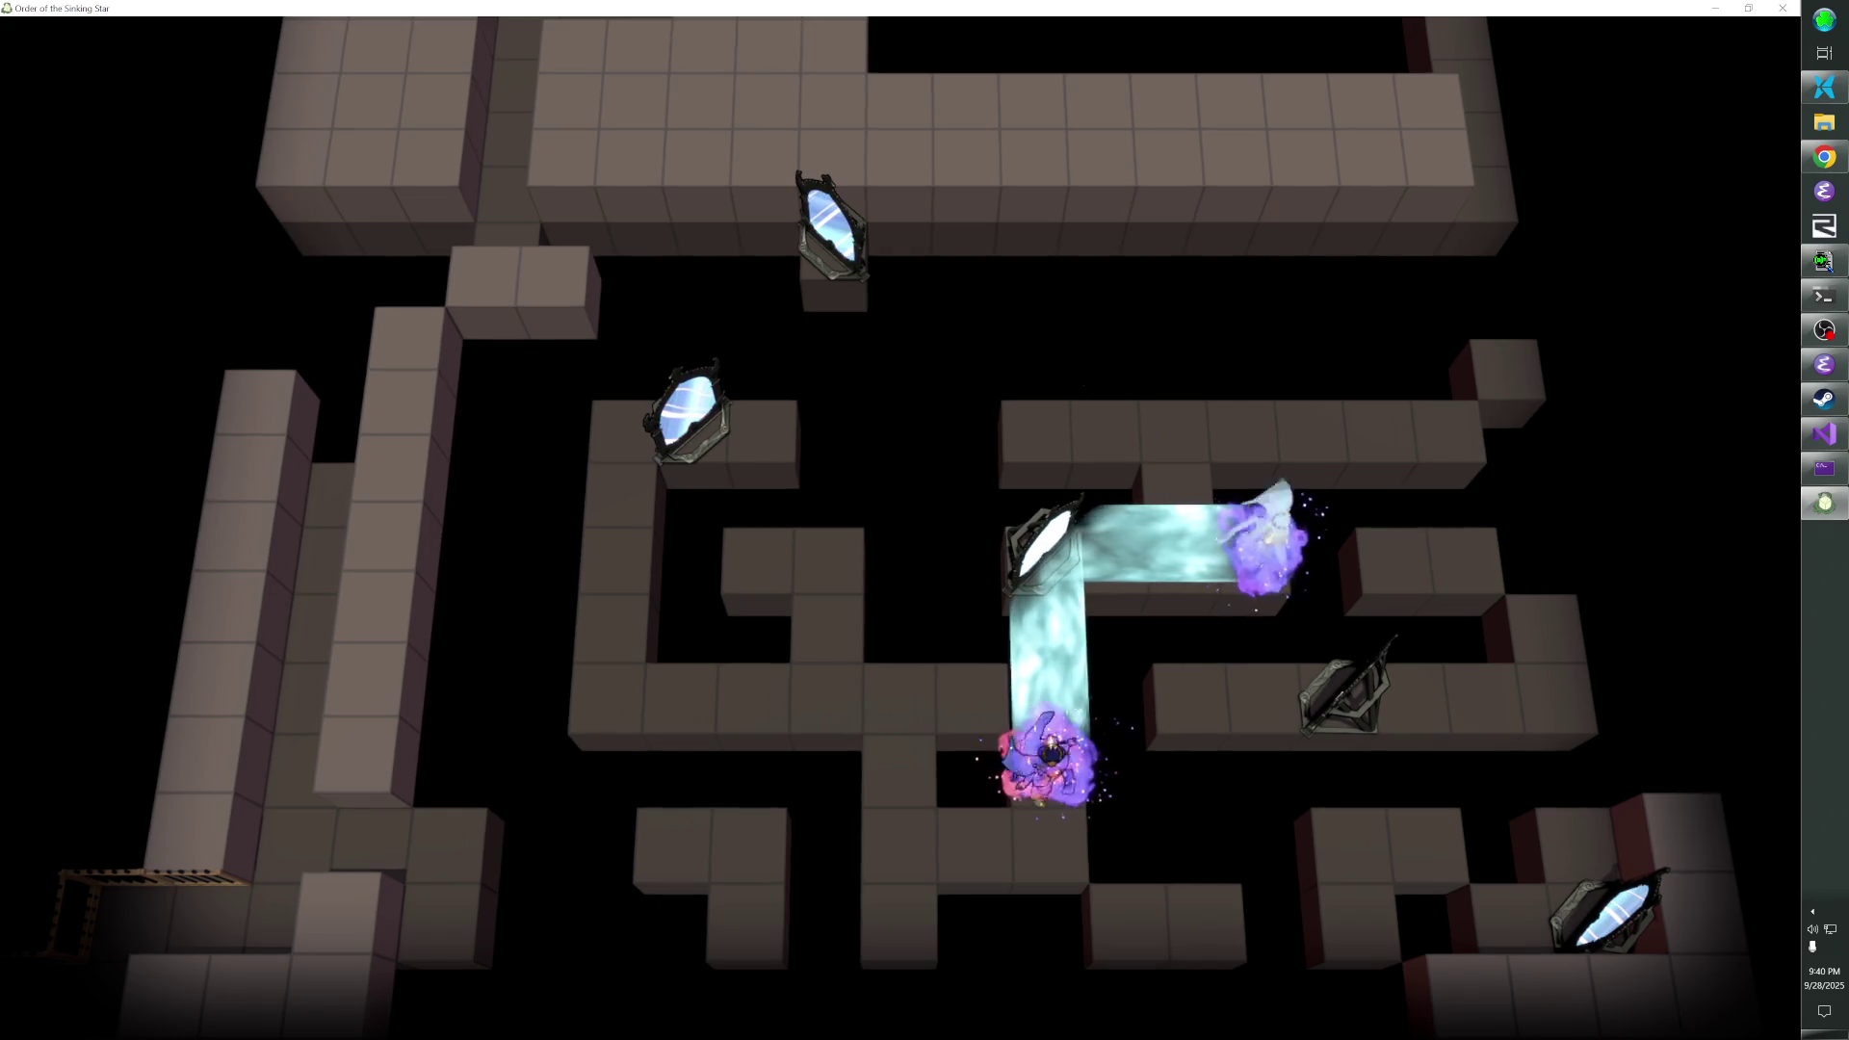
key("Left")
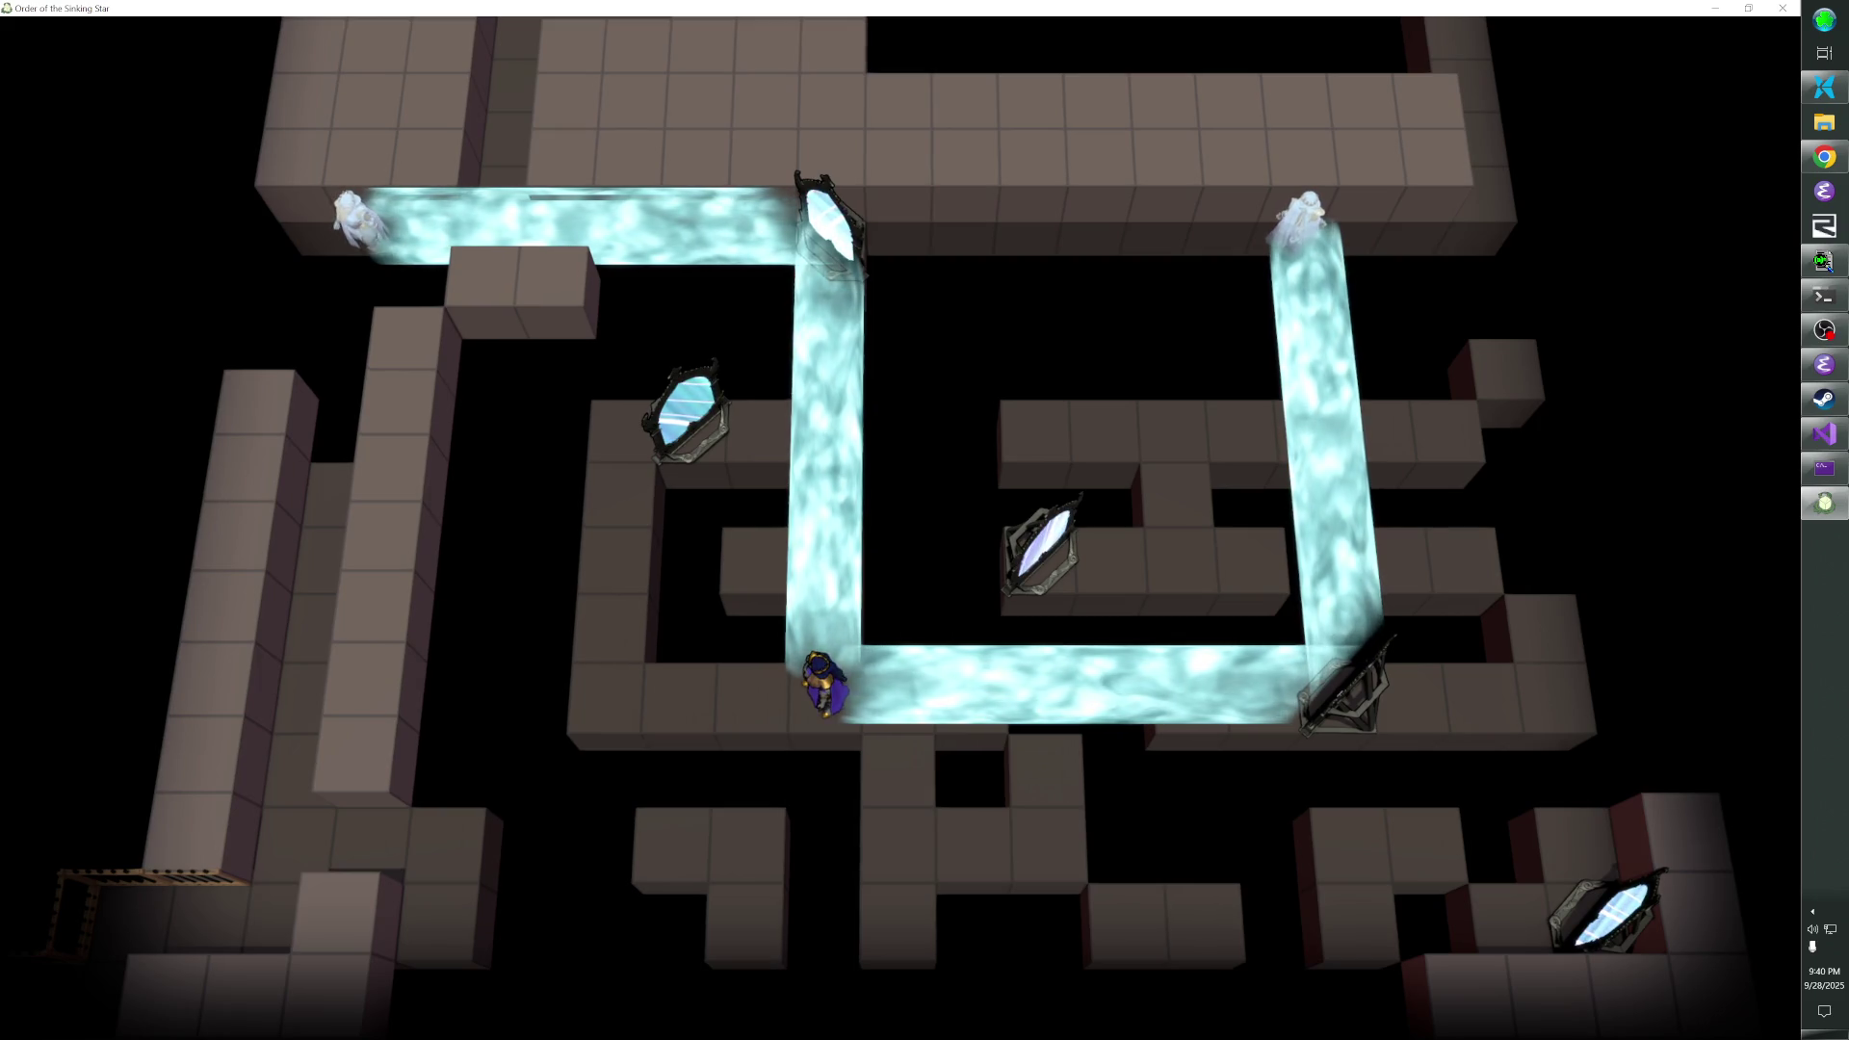
key("Right")
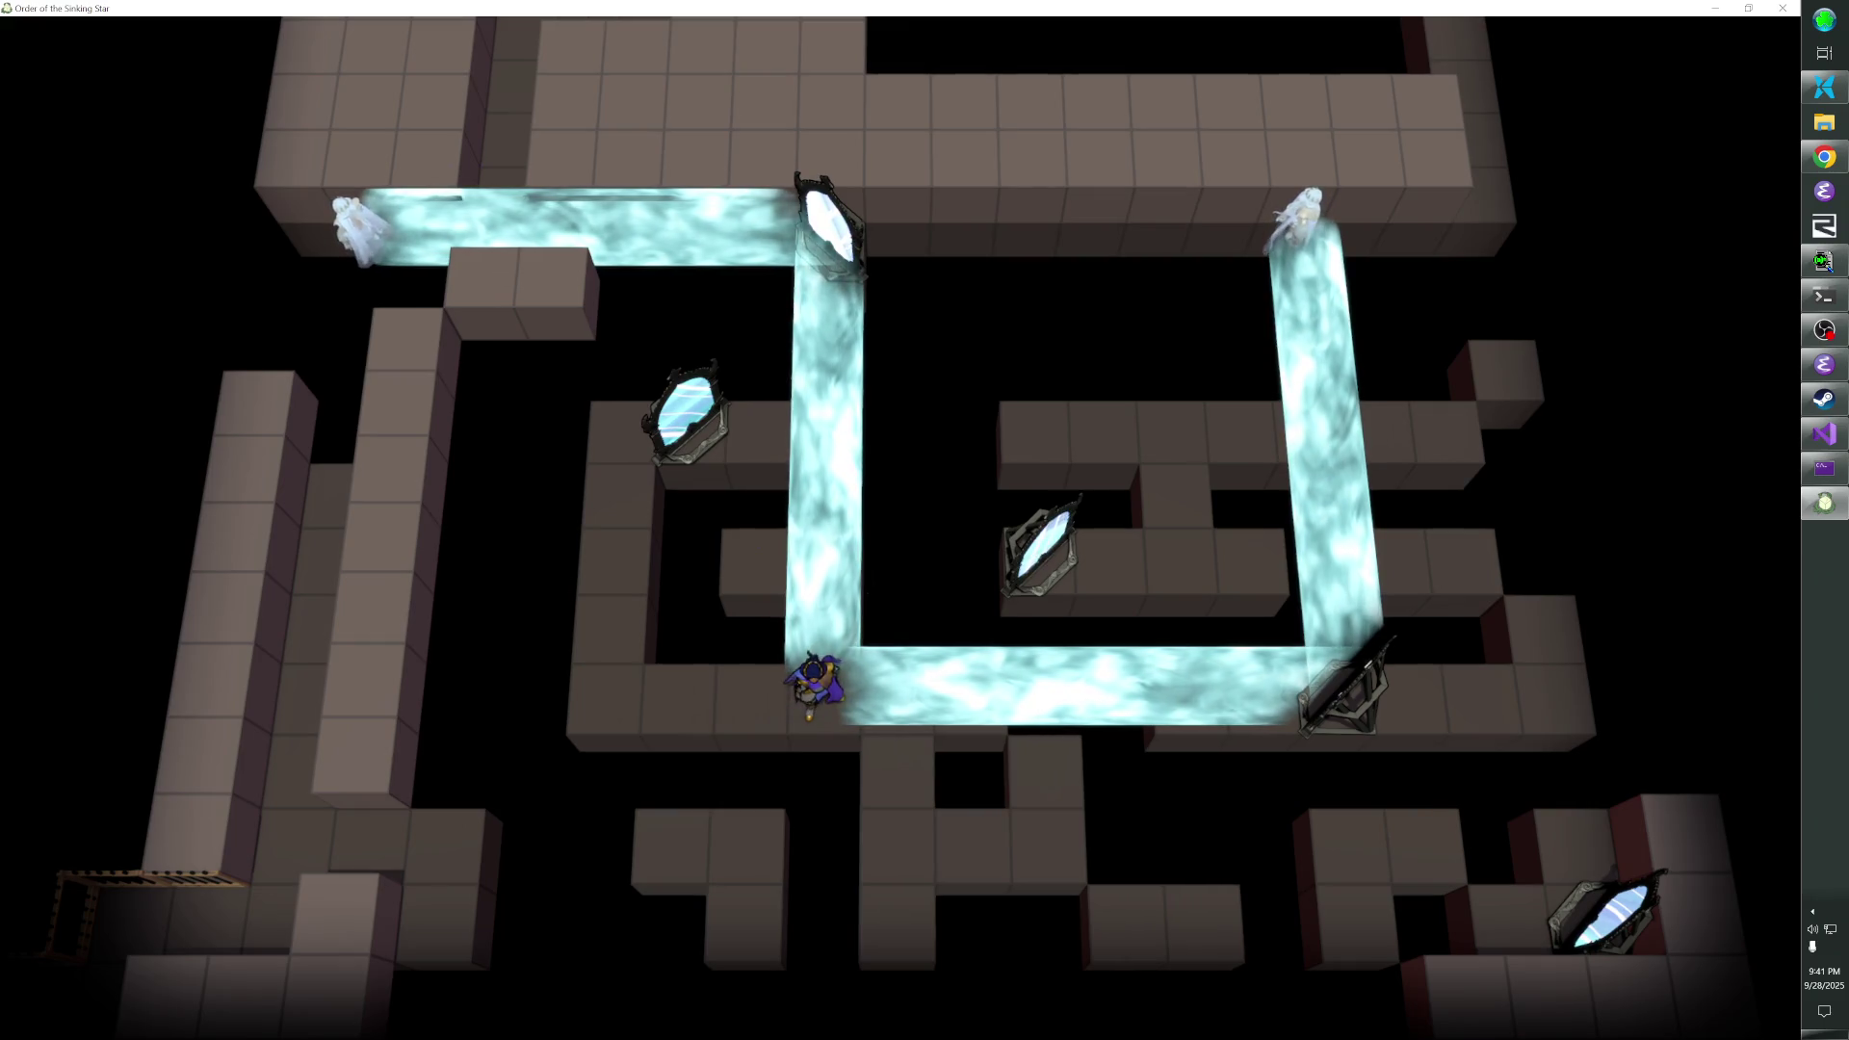
key("Right")
key("z")
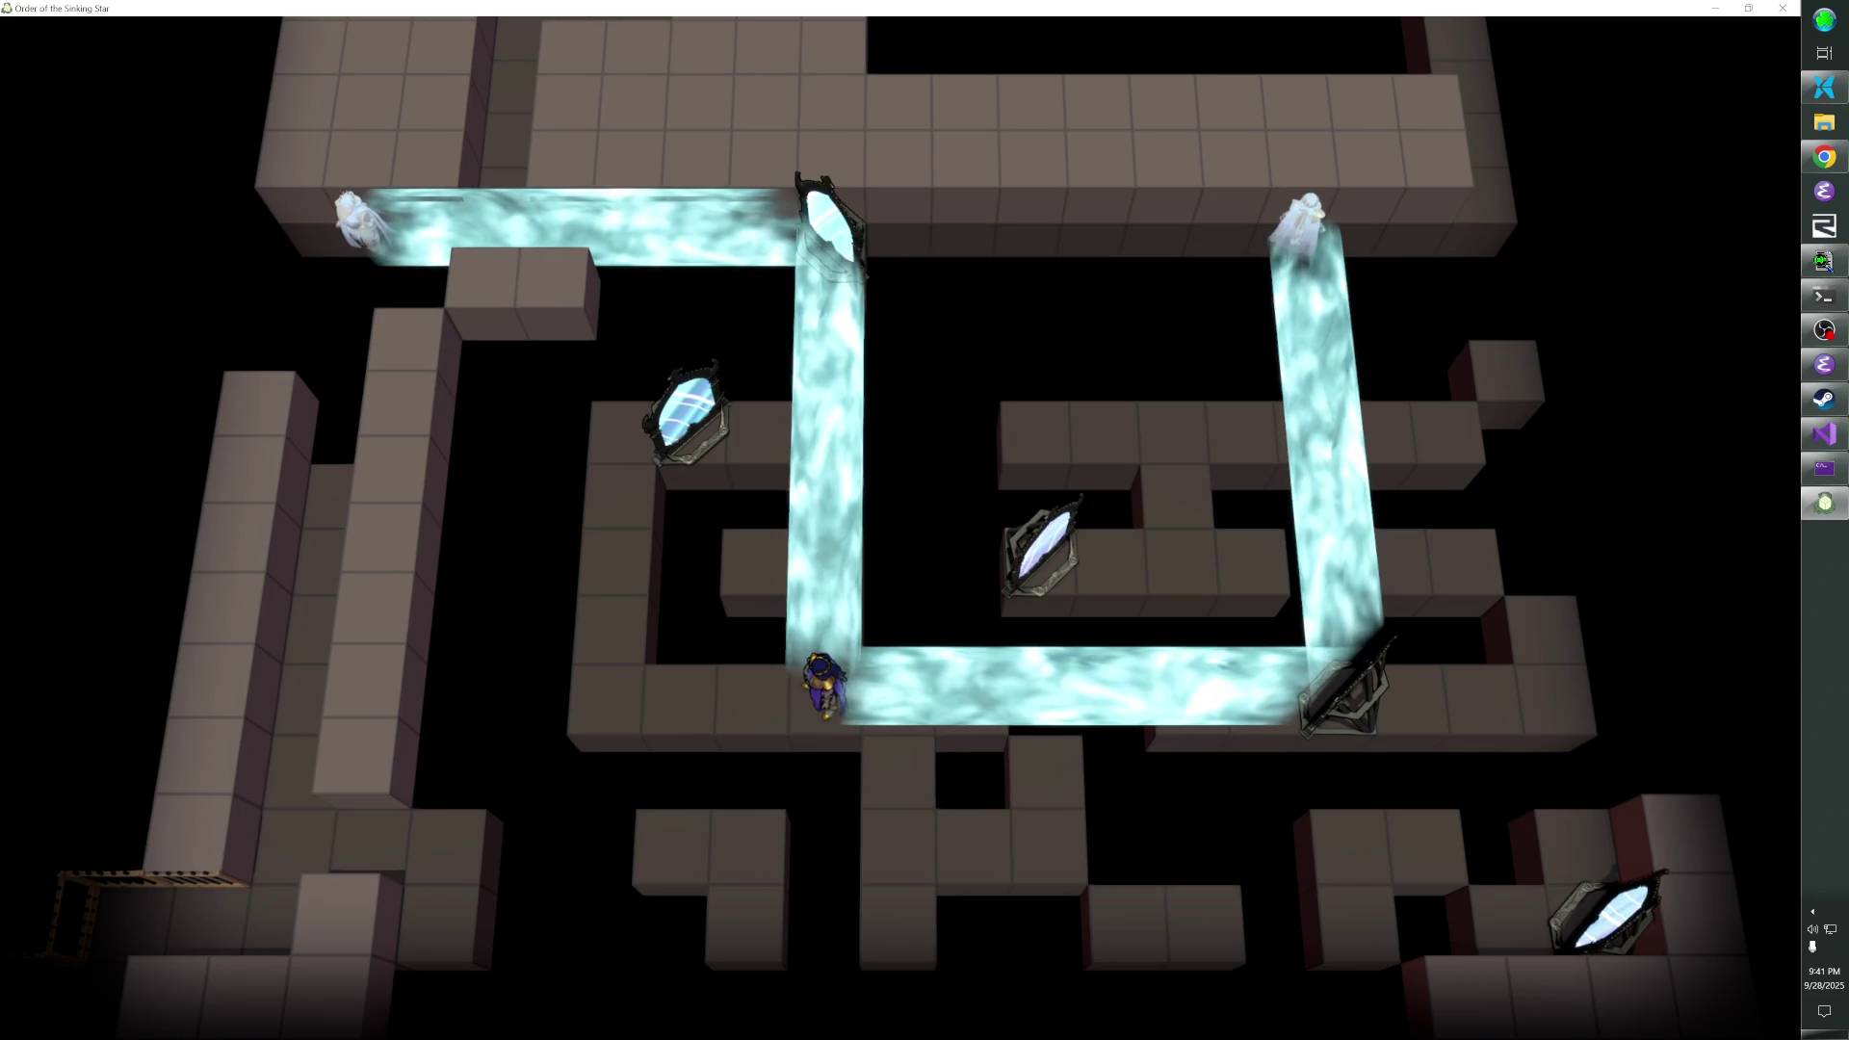
- Test stepping right out of the beam loop and back, then return to the editor
key("Right")
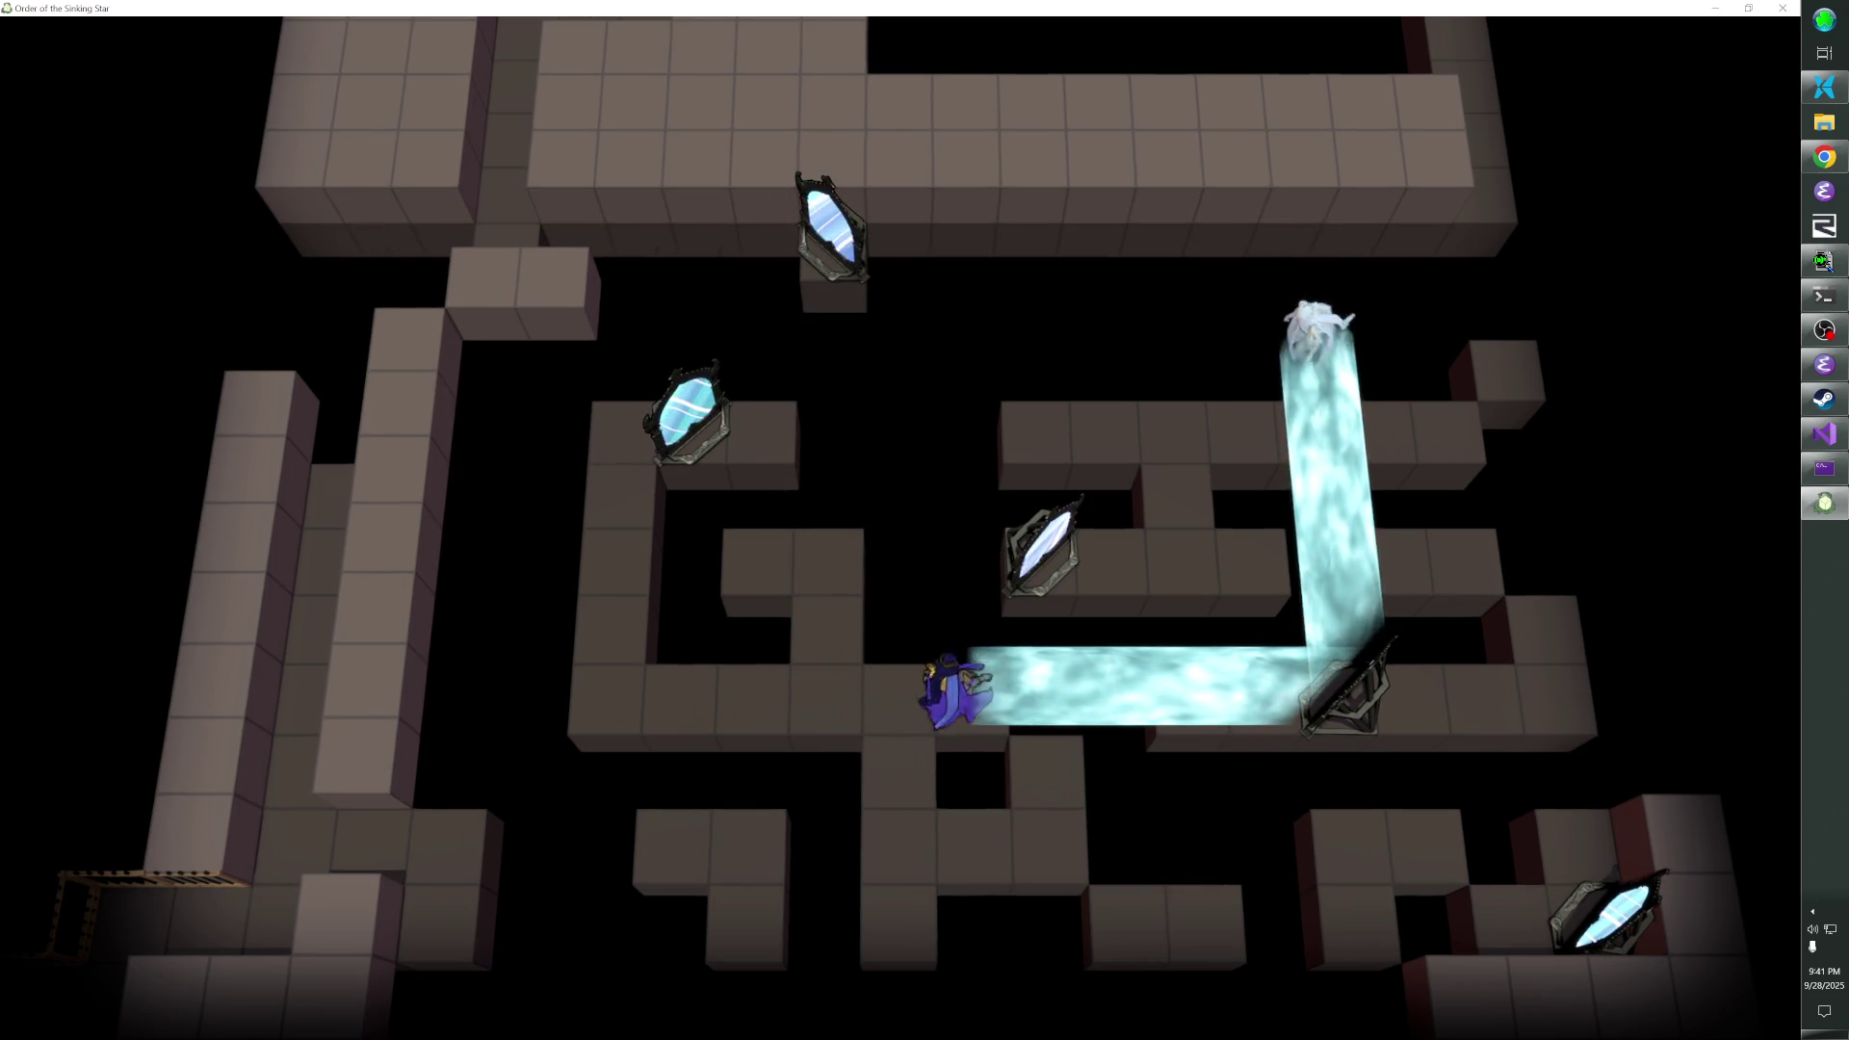
key("Left")
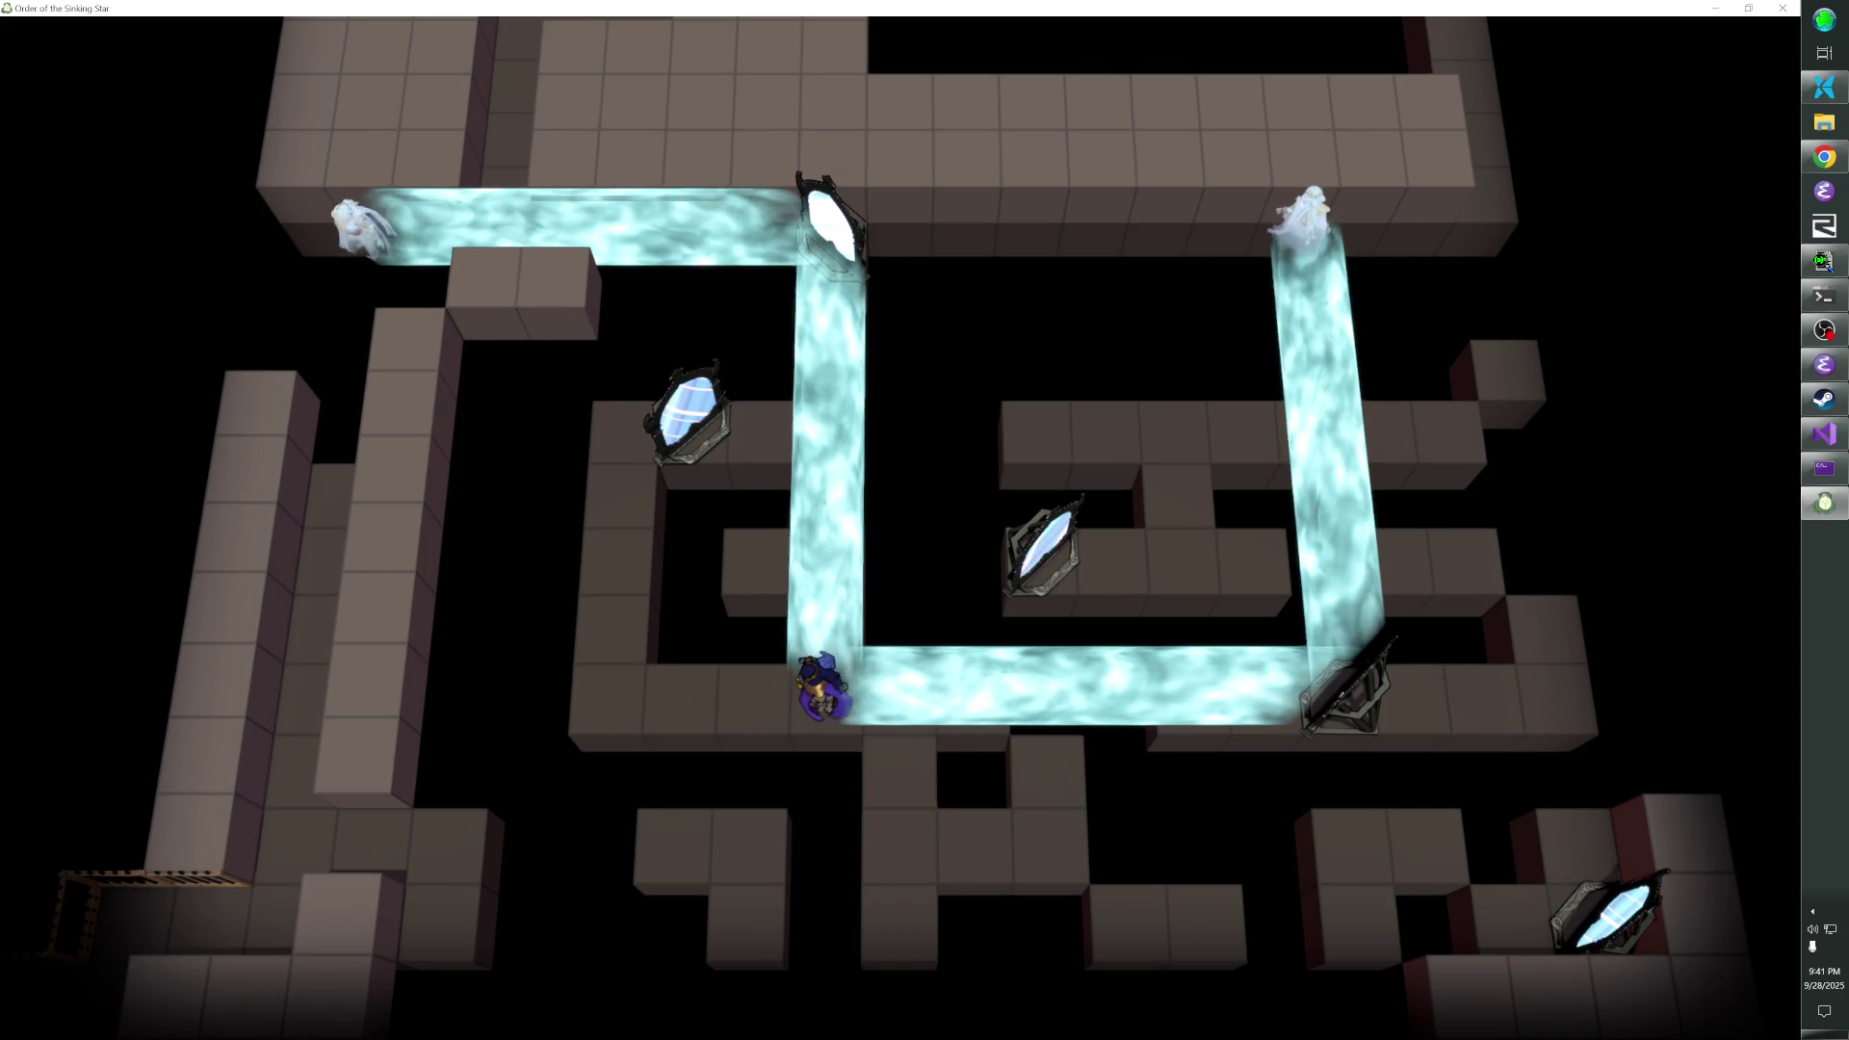
key("Right")
key("z")
key("Right")
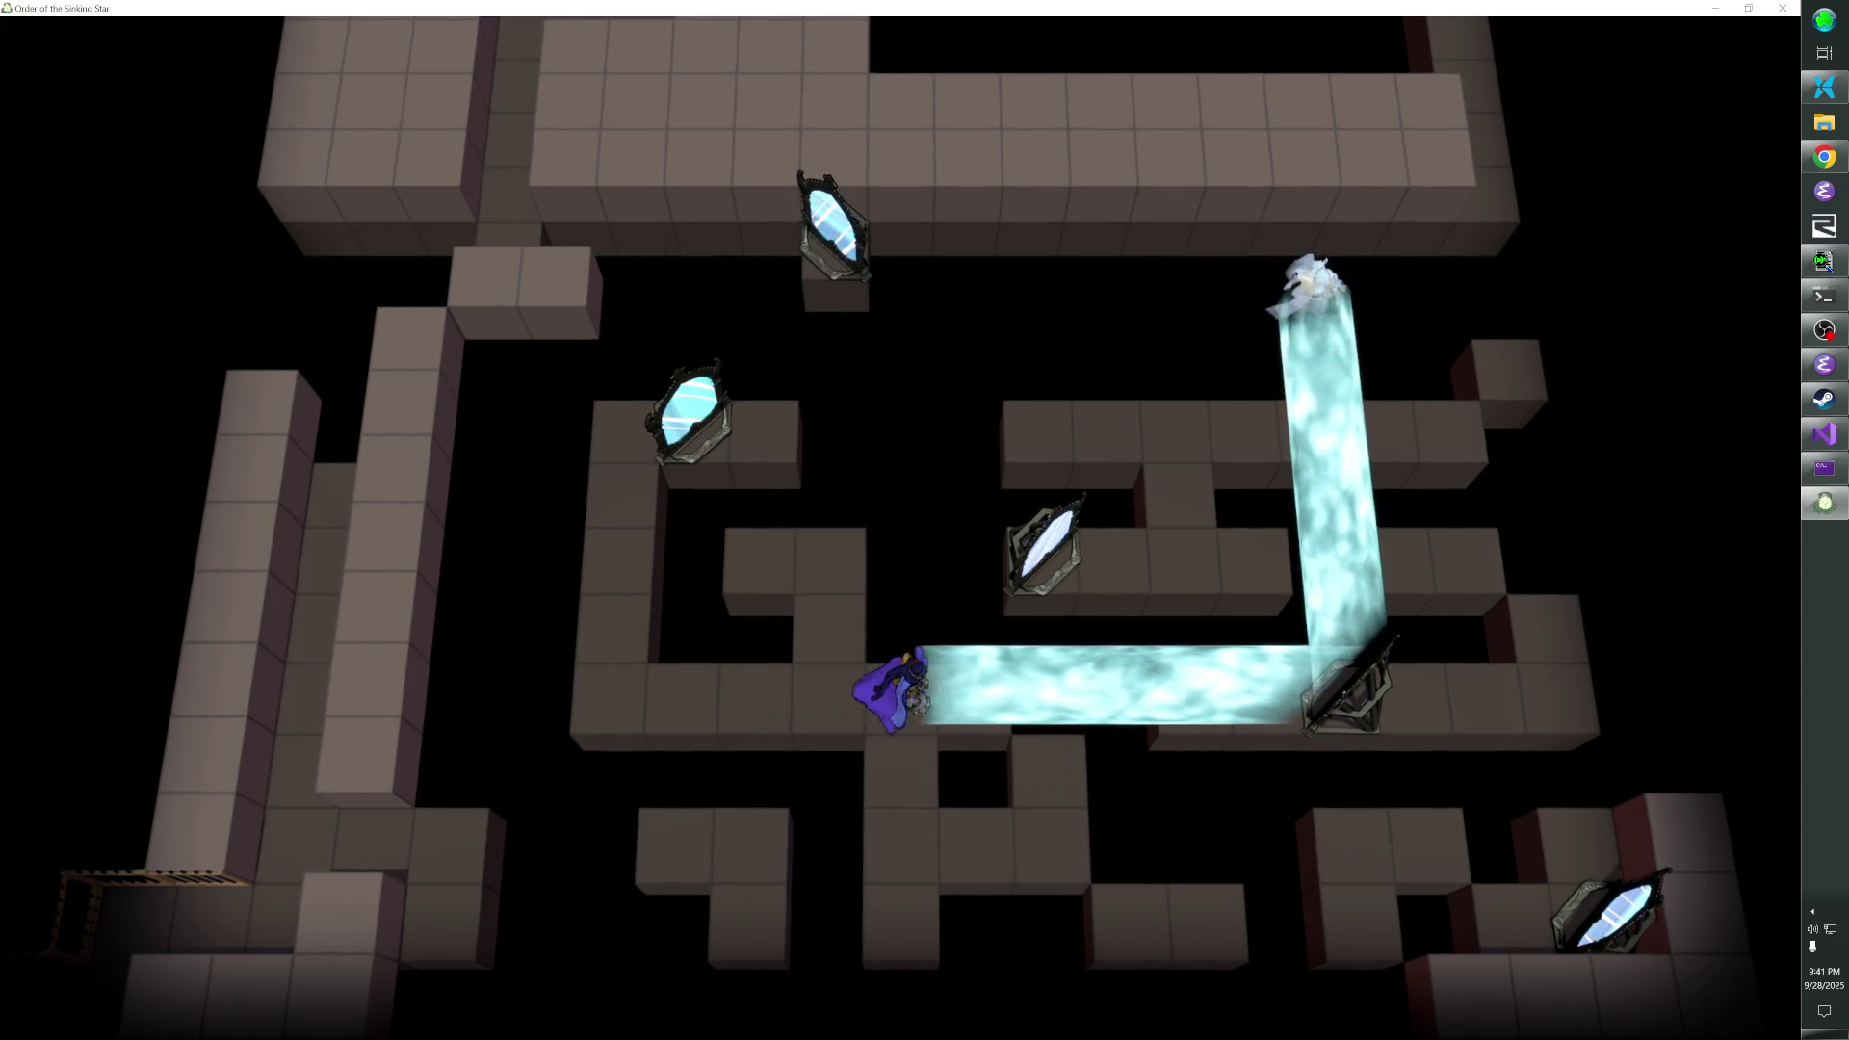
key("grave")
scroll(920, 540, "up", 3)
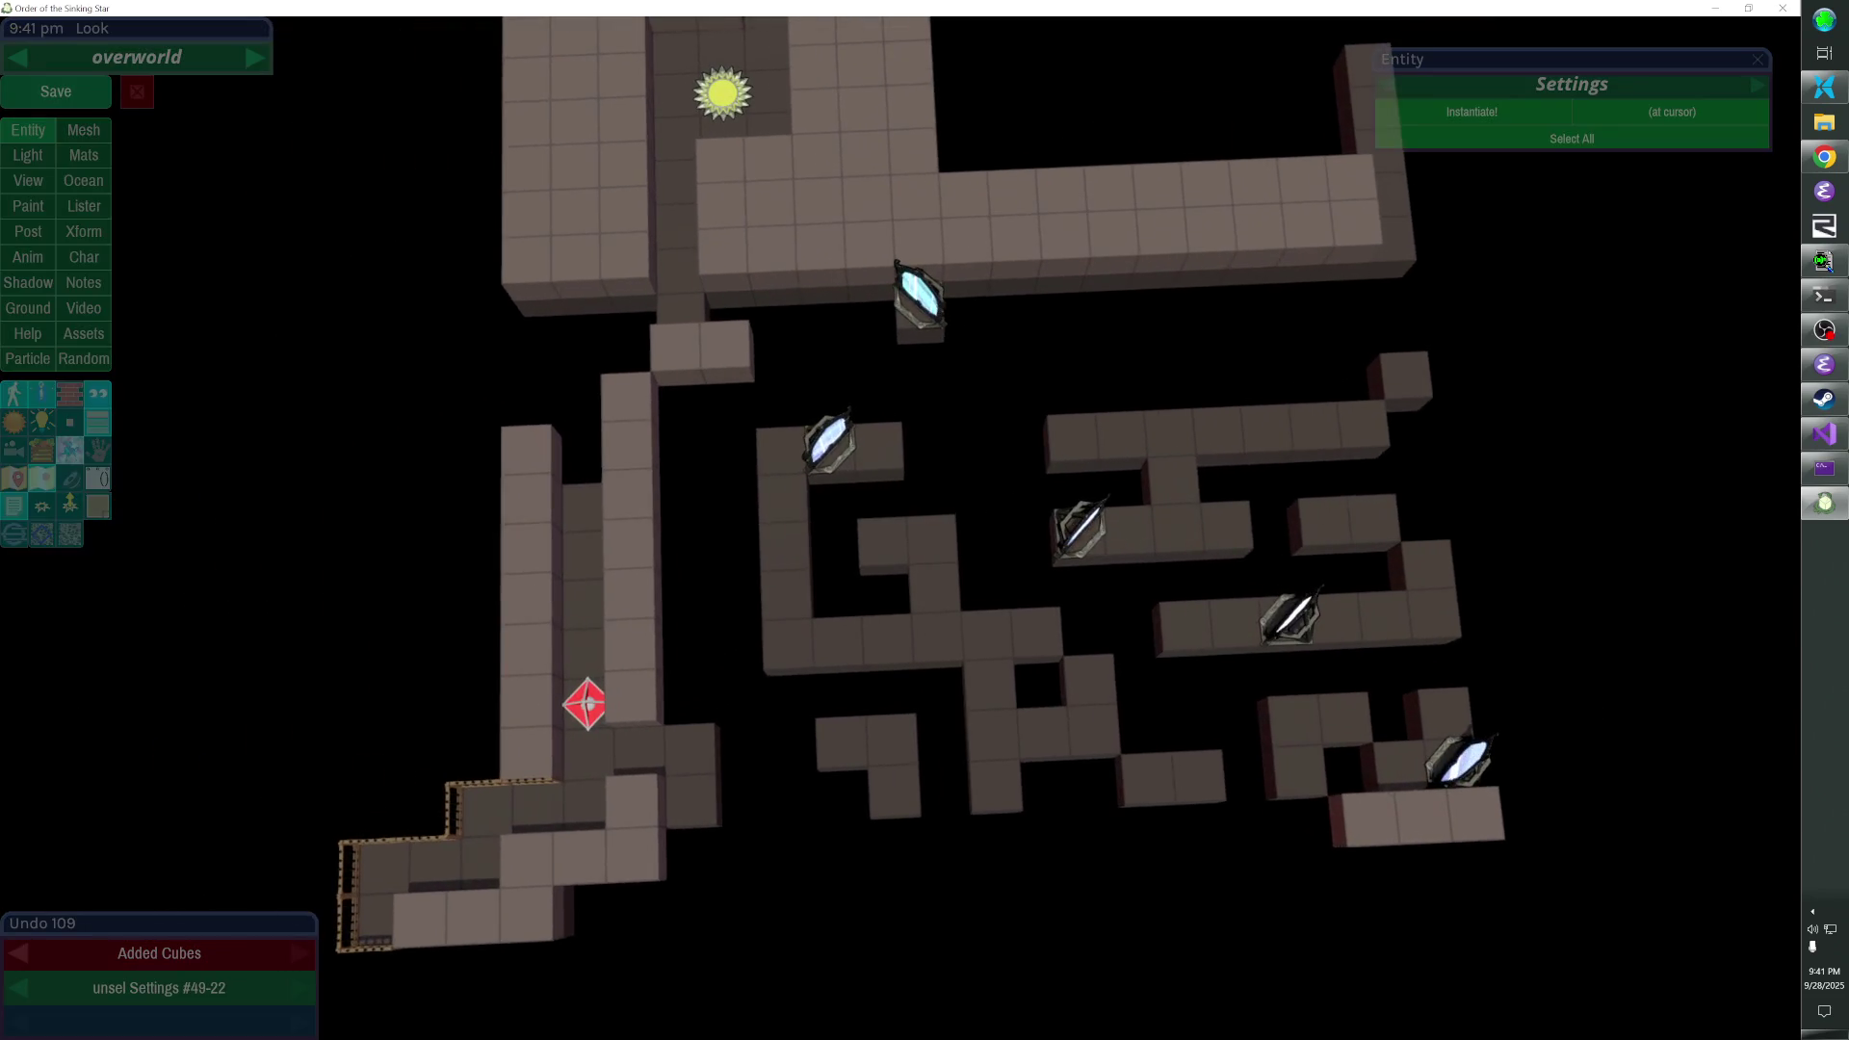
- Delete one cube from the maze wall, return to the top-down view, and save the overworld
mouse_move(921, 540)
left_mouse_down()
mouse_move(867, 462)
mouse_move(797, 512)
left_mouse_up()
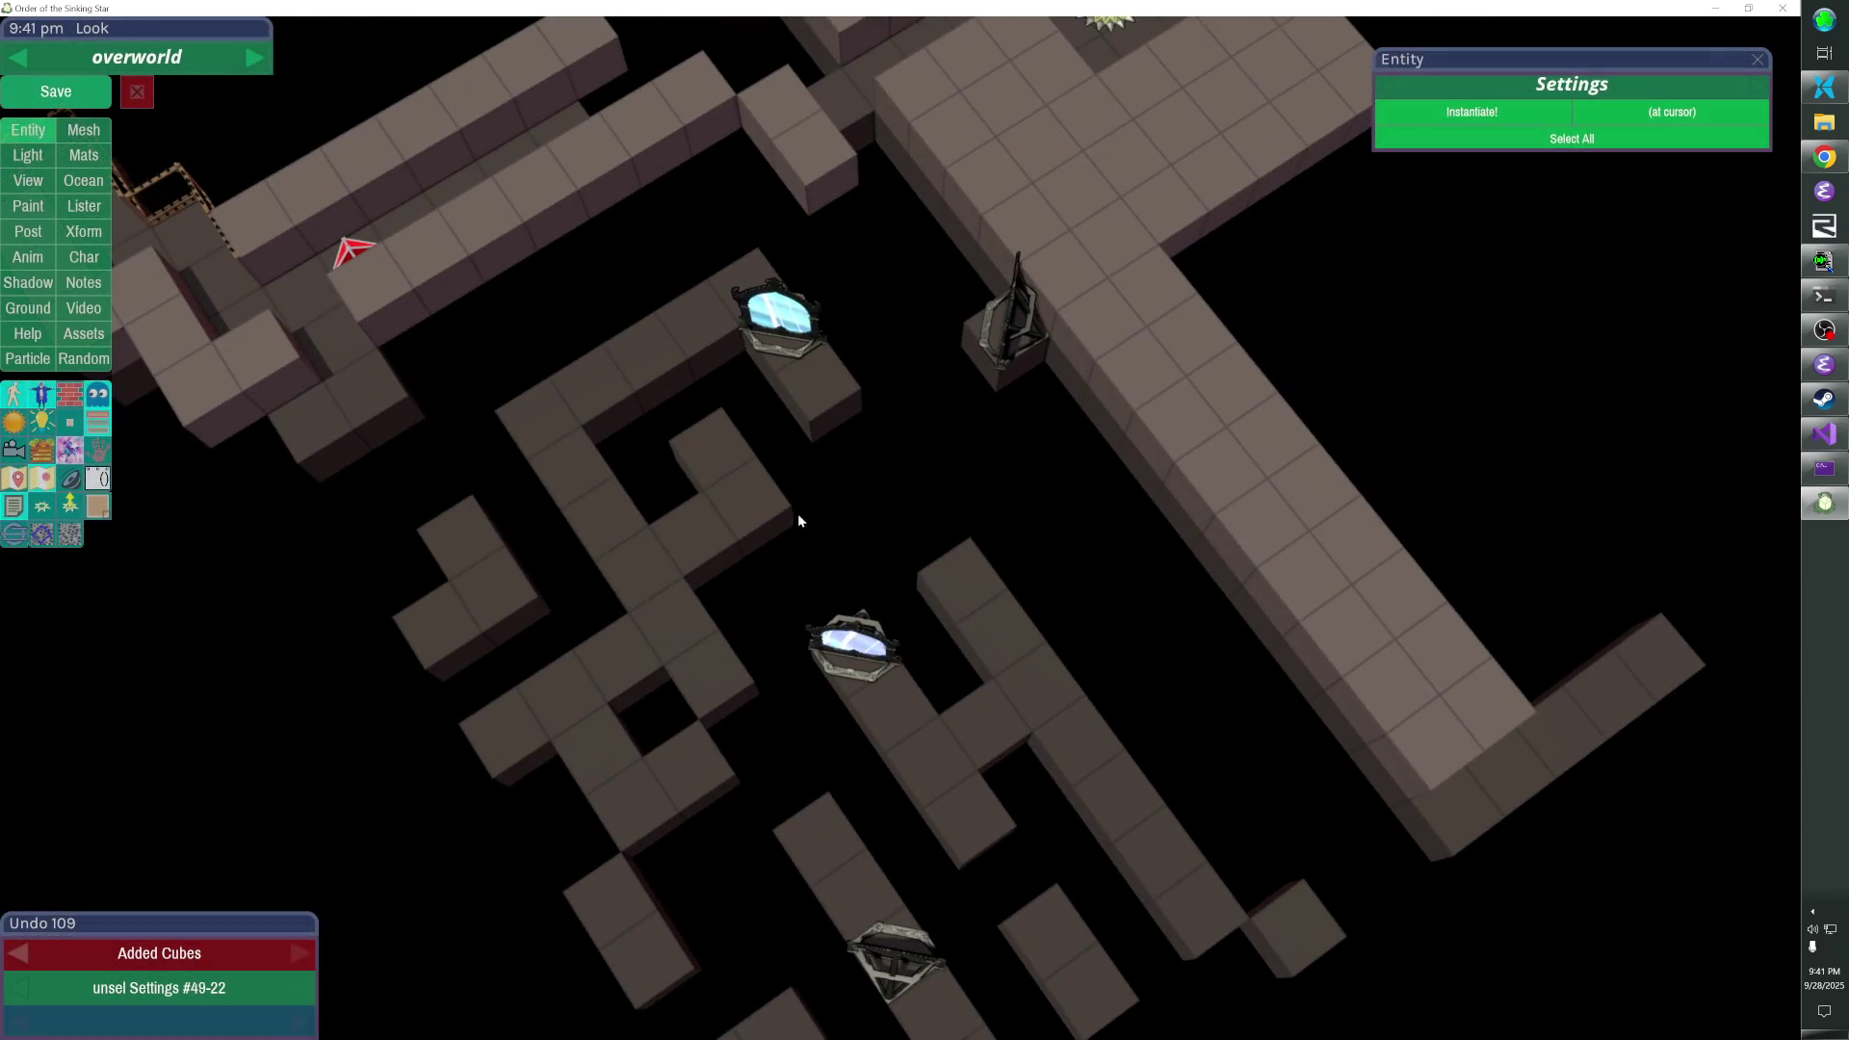
left_click(728, 553)
left_click_drag(645, 590, 849, 517)
left_click(56, 91)
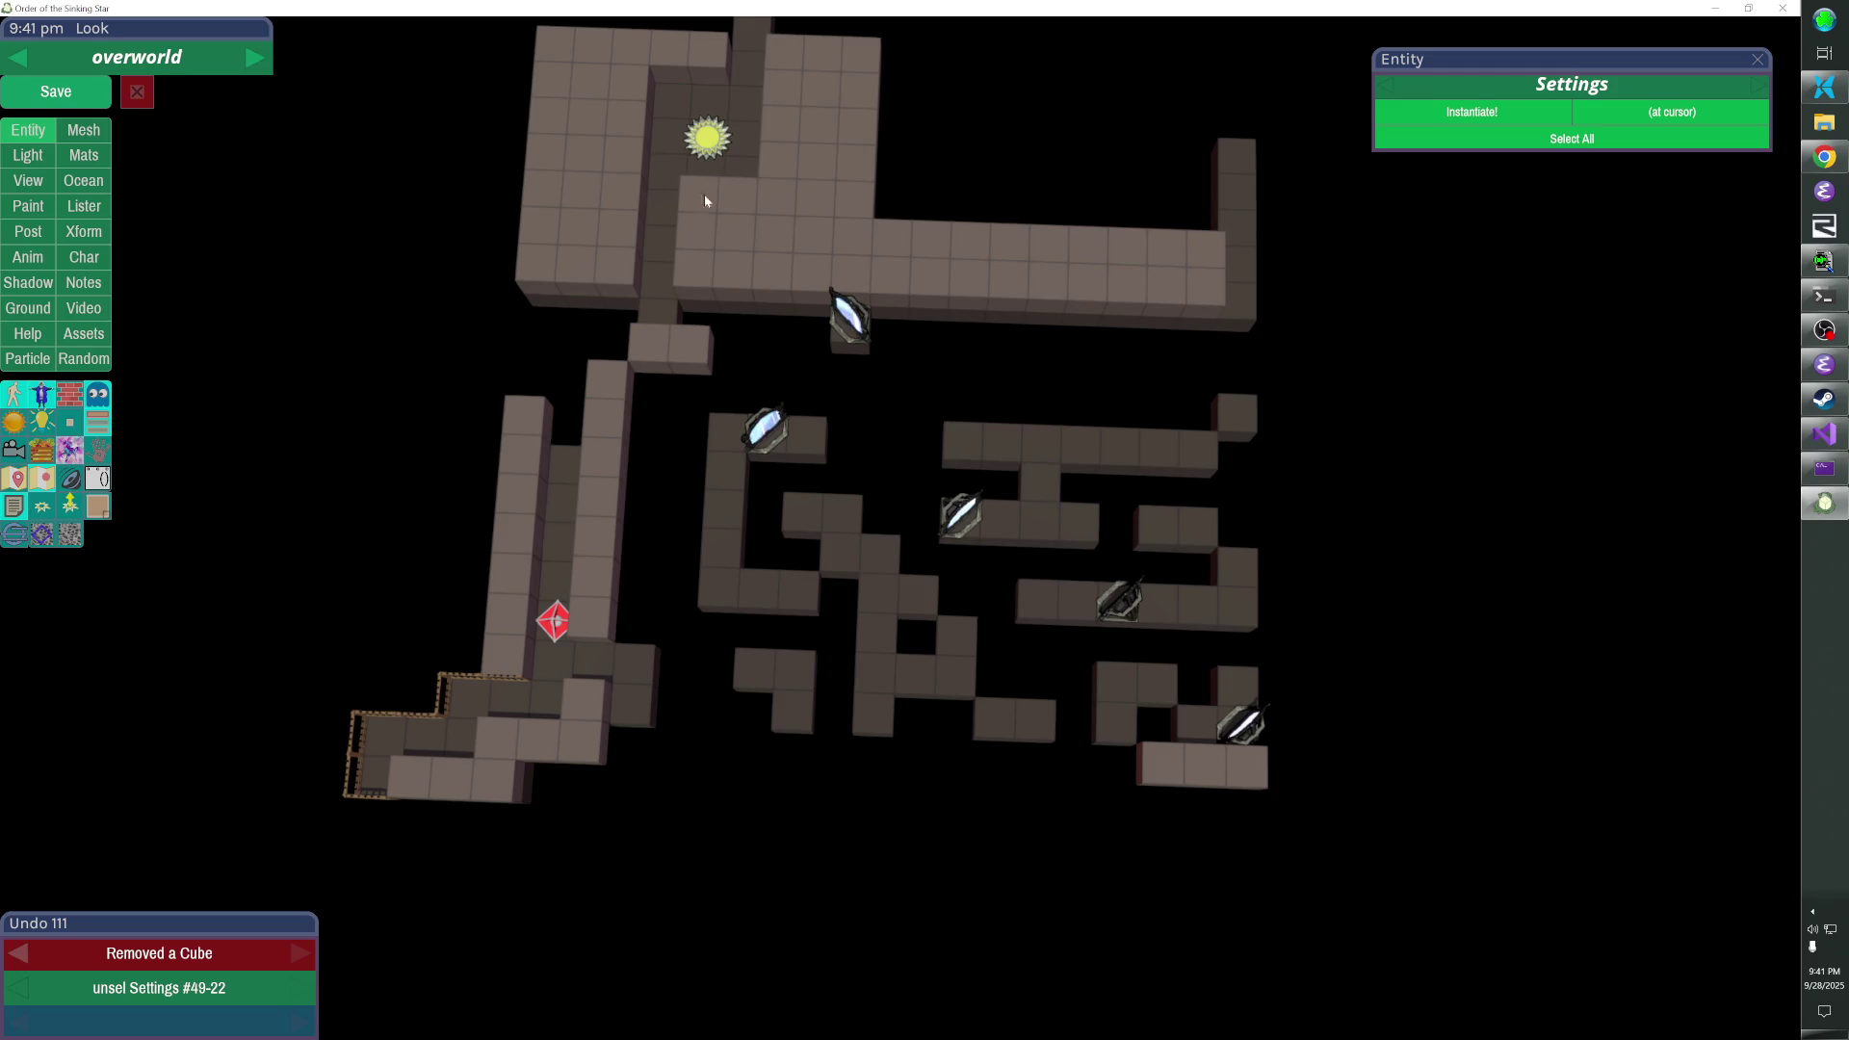
- Remove two wall cubes beside the left and right-hand mirrors and save the overworld
left_click(1102, 608)
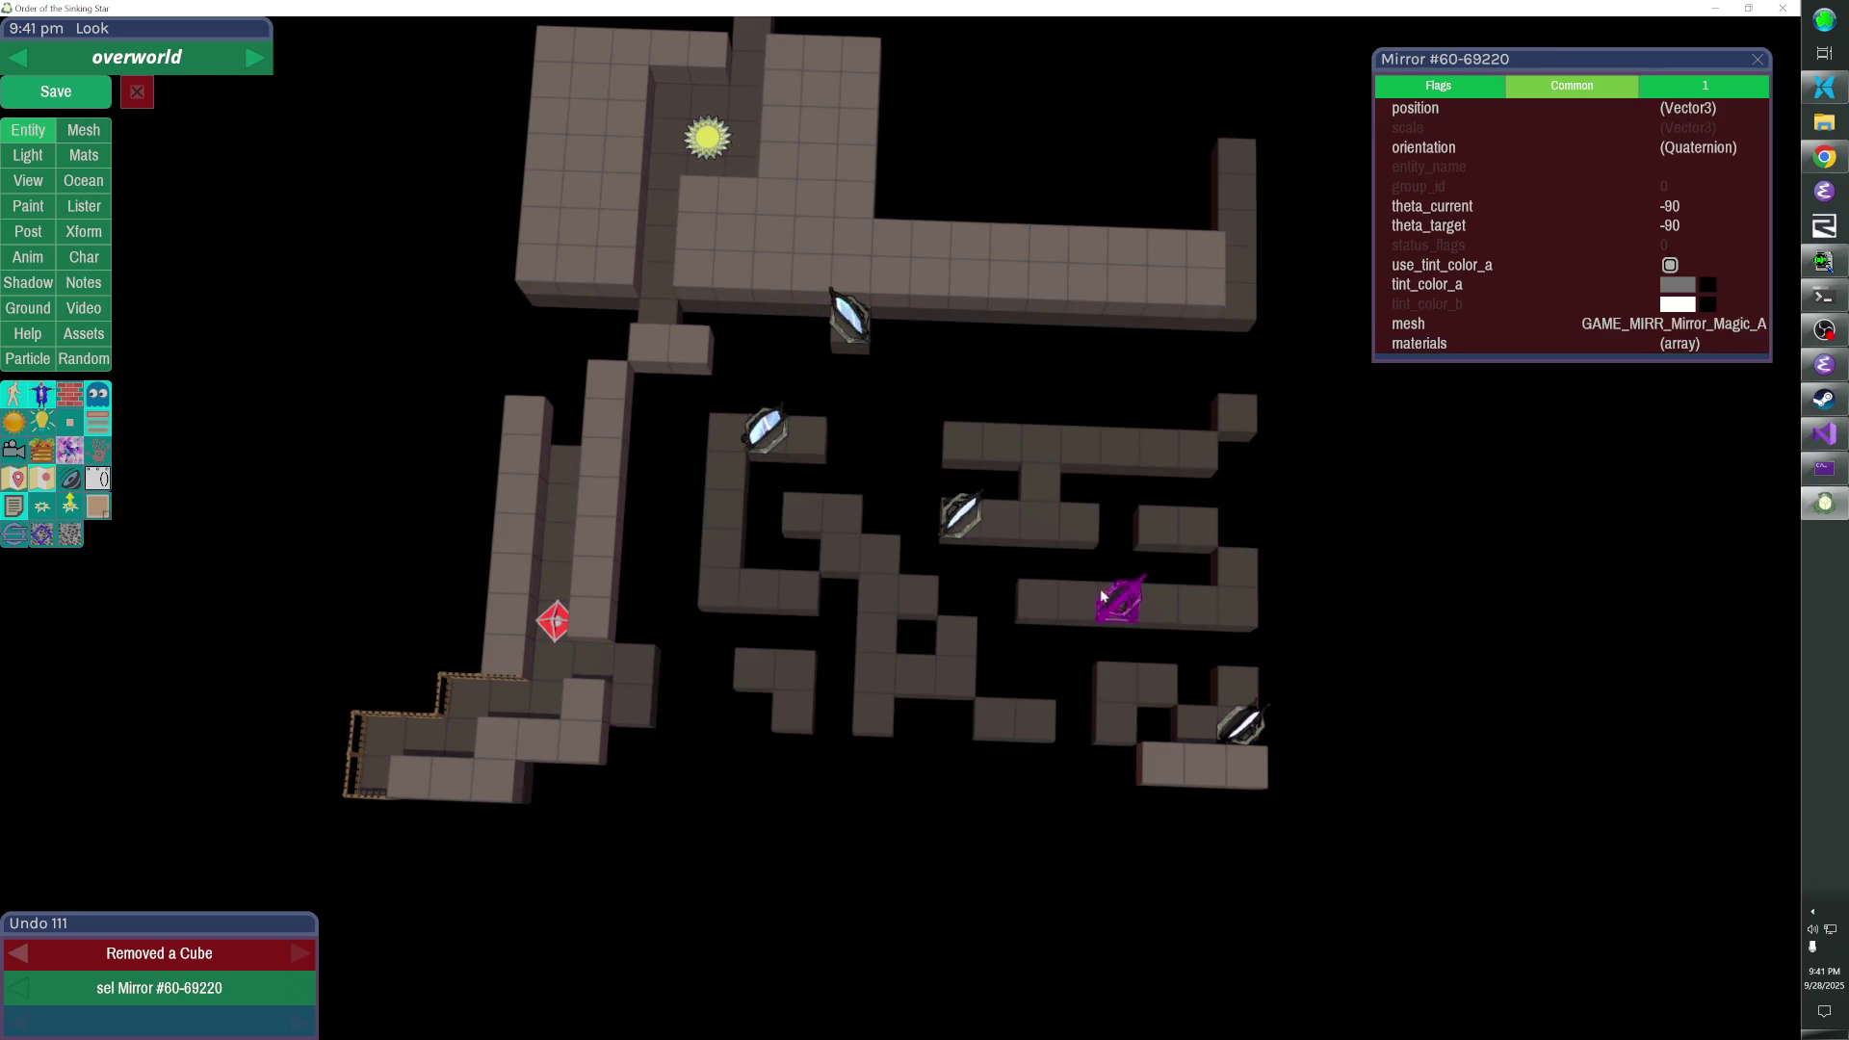
left_click(768, 433)
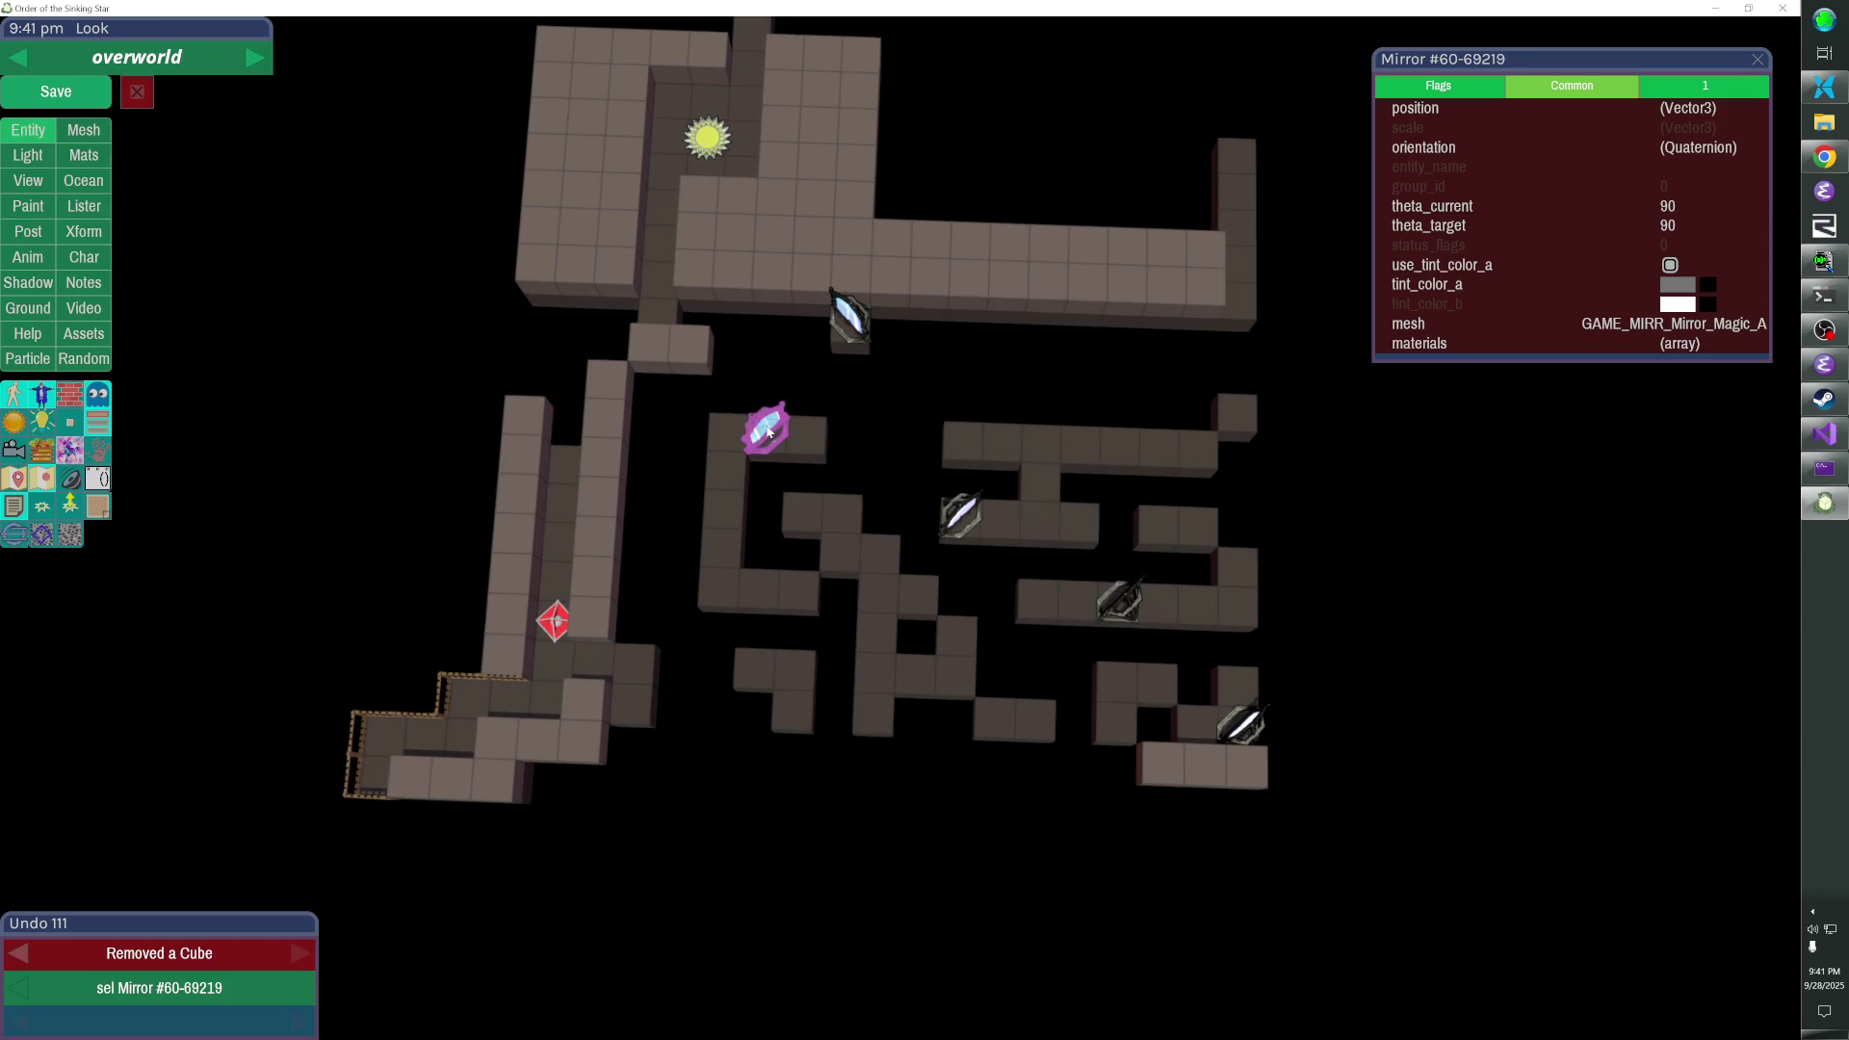
left_click(746, 431)
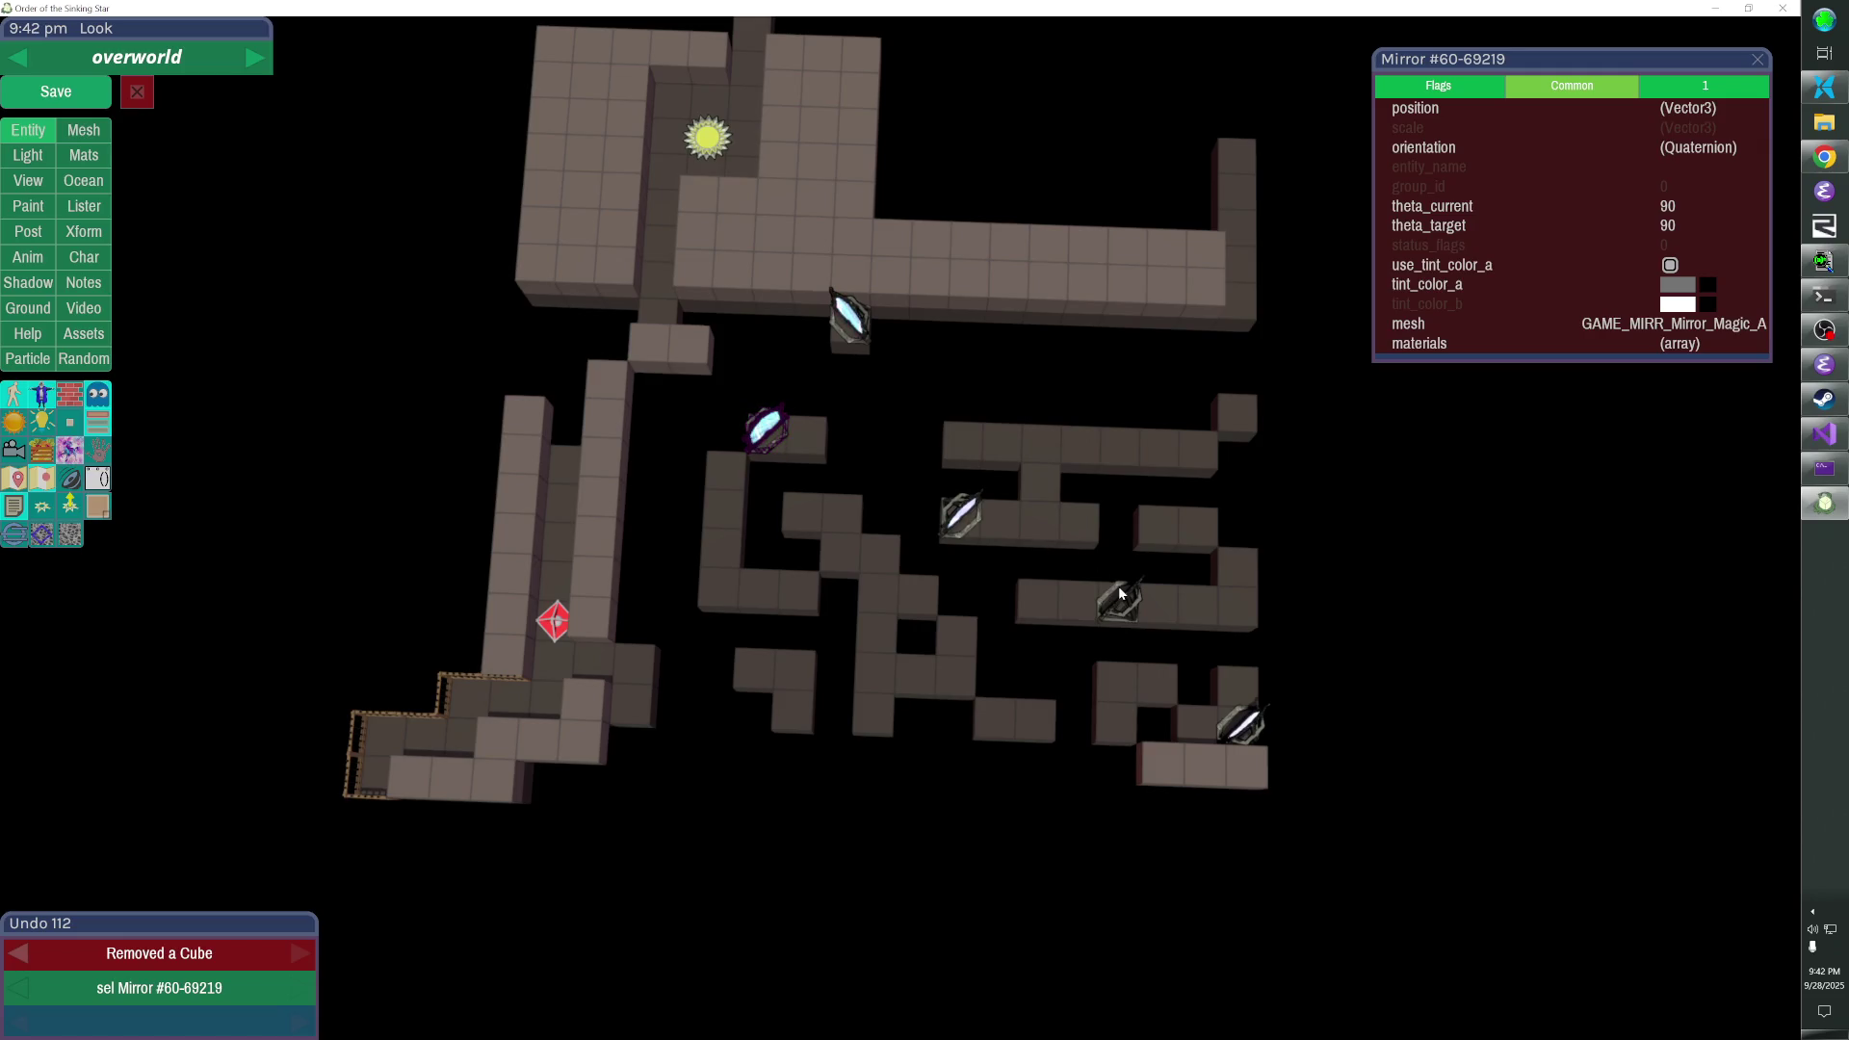
left_click(1171, 603)
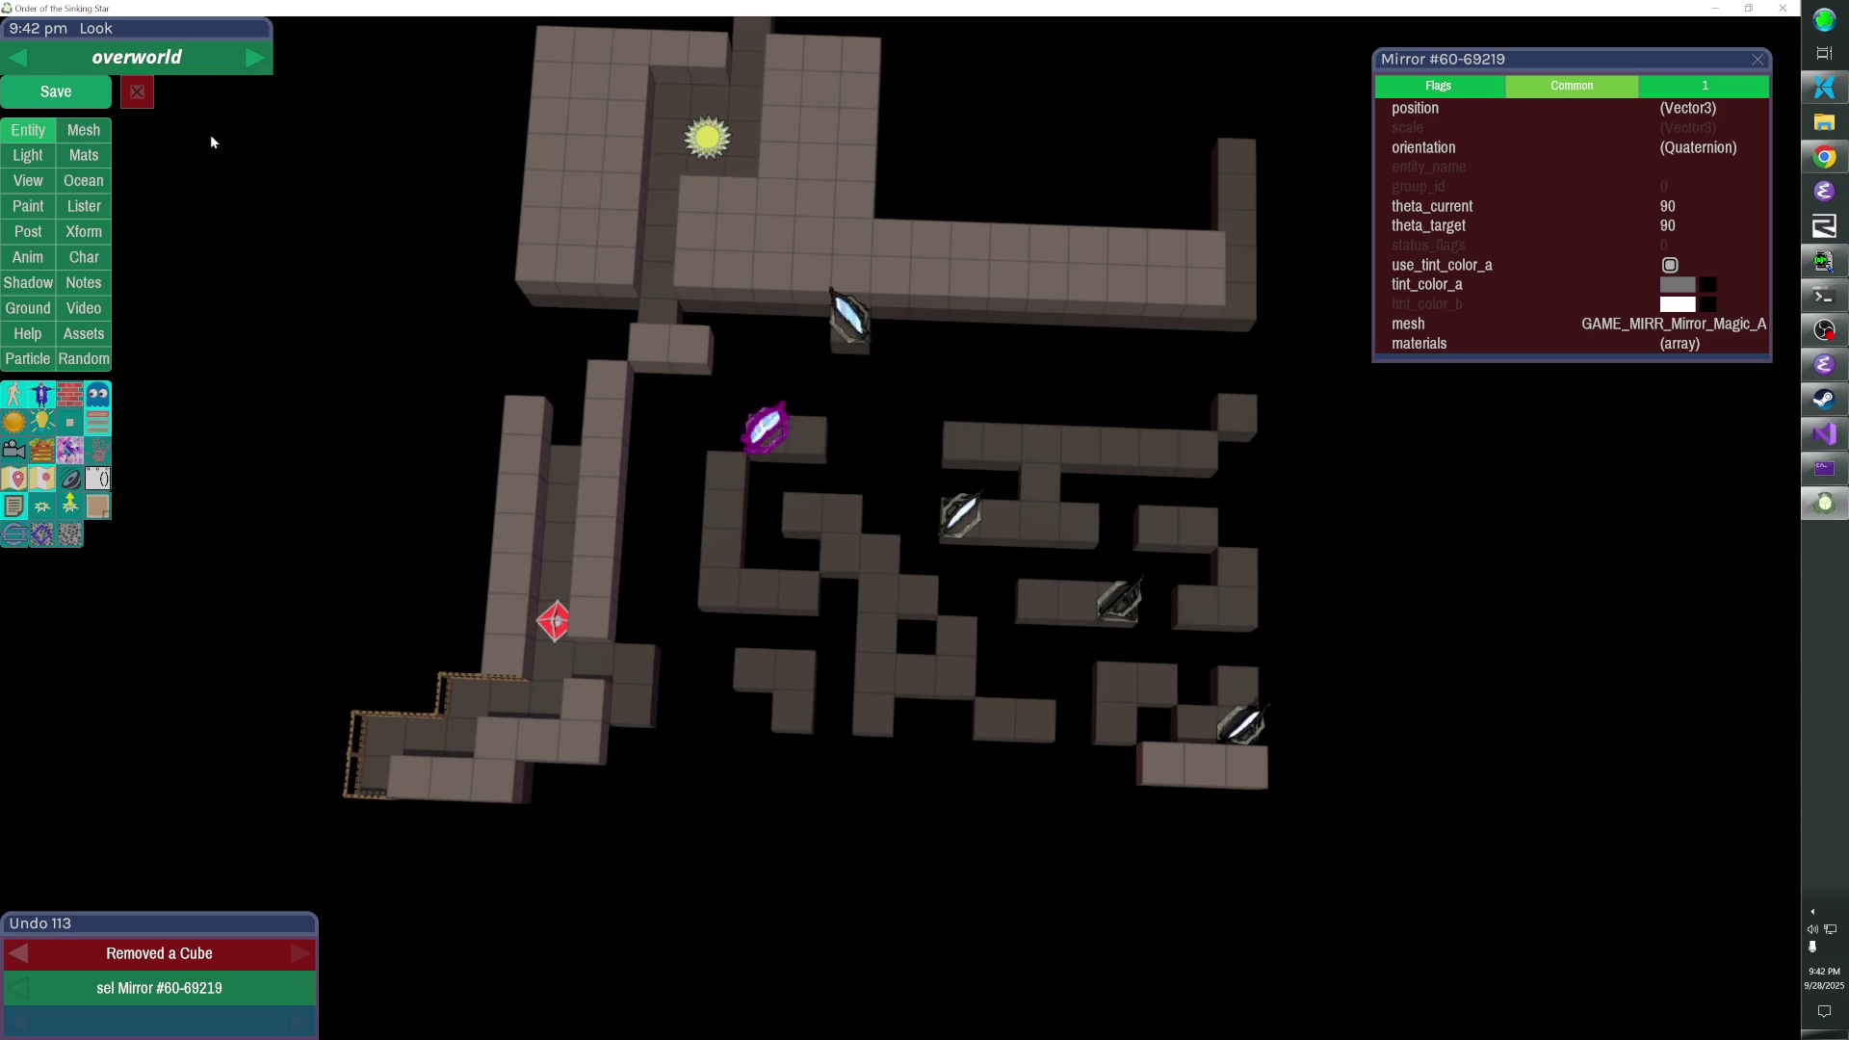
left_click(58, 91)
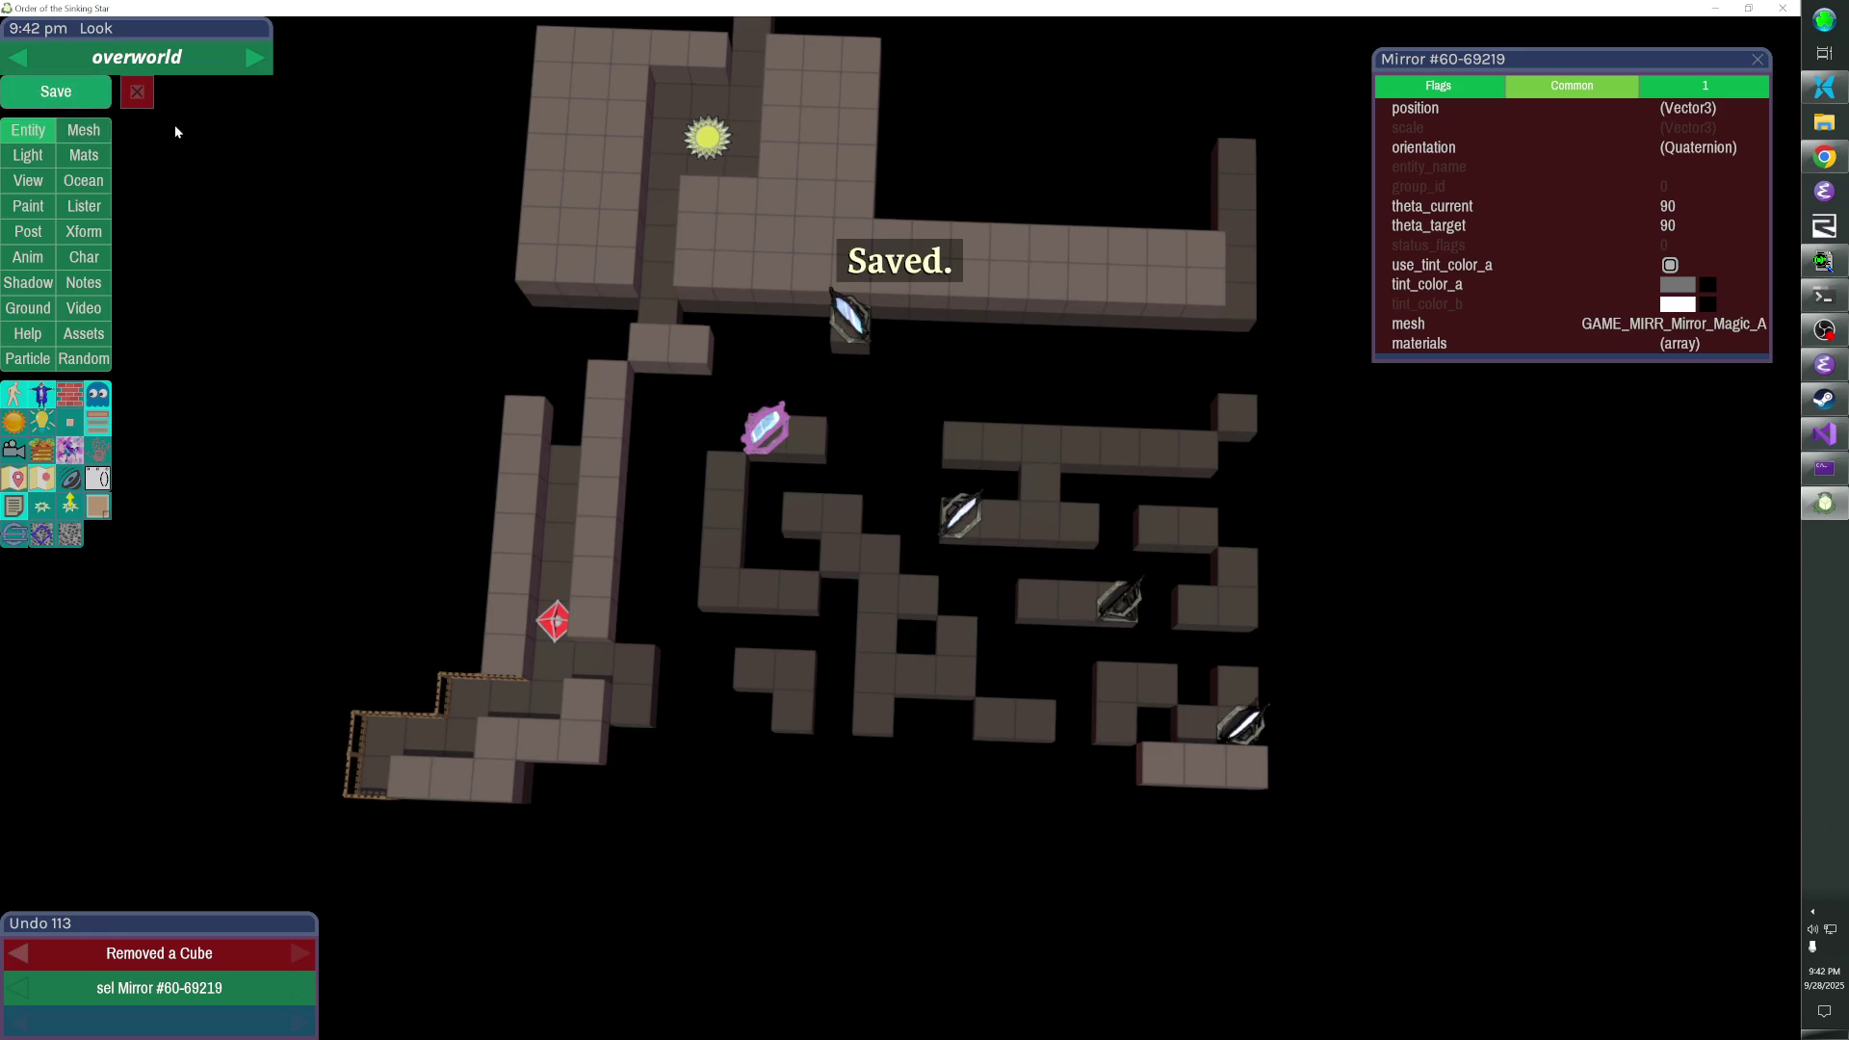
- Return to play mode and load the air_mirrors area from the console
key("Escape")
key("grave")
key("Up")
key("Return")
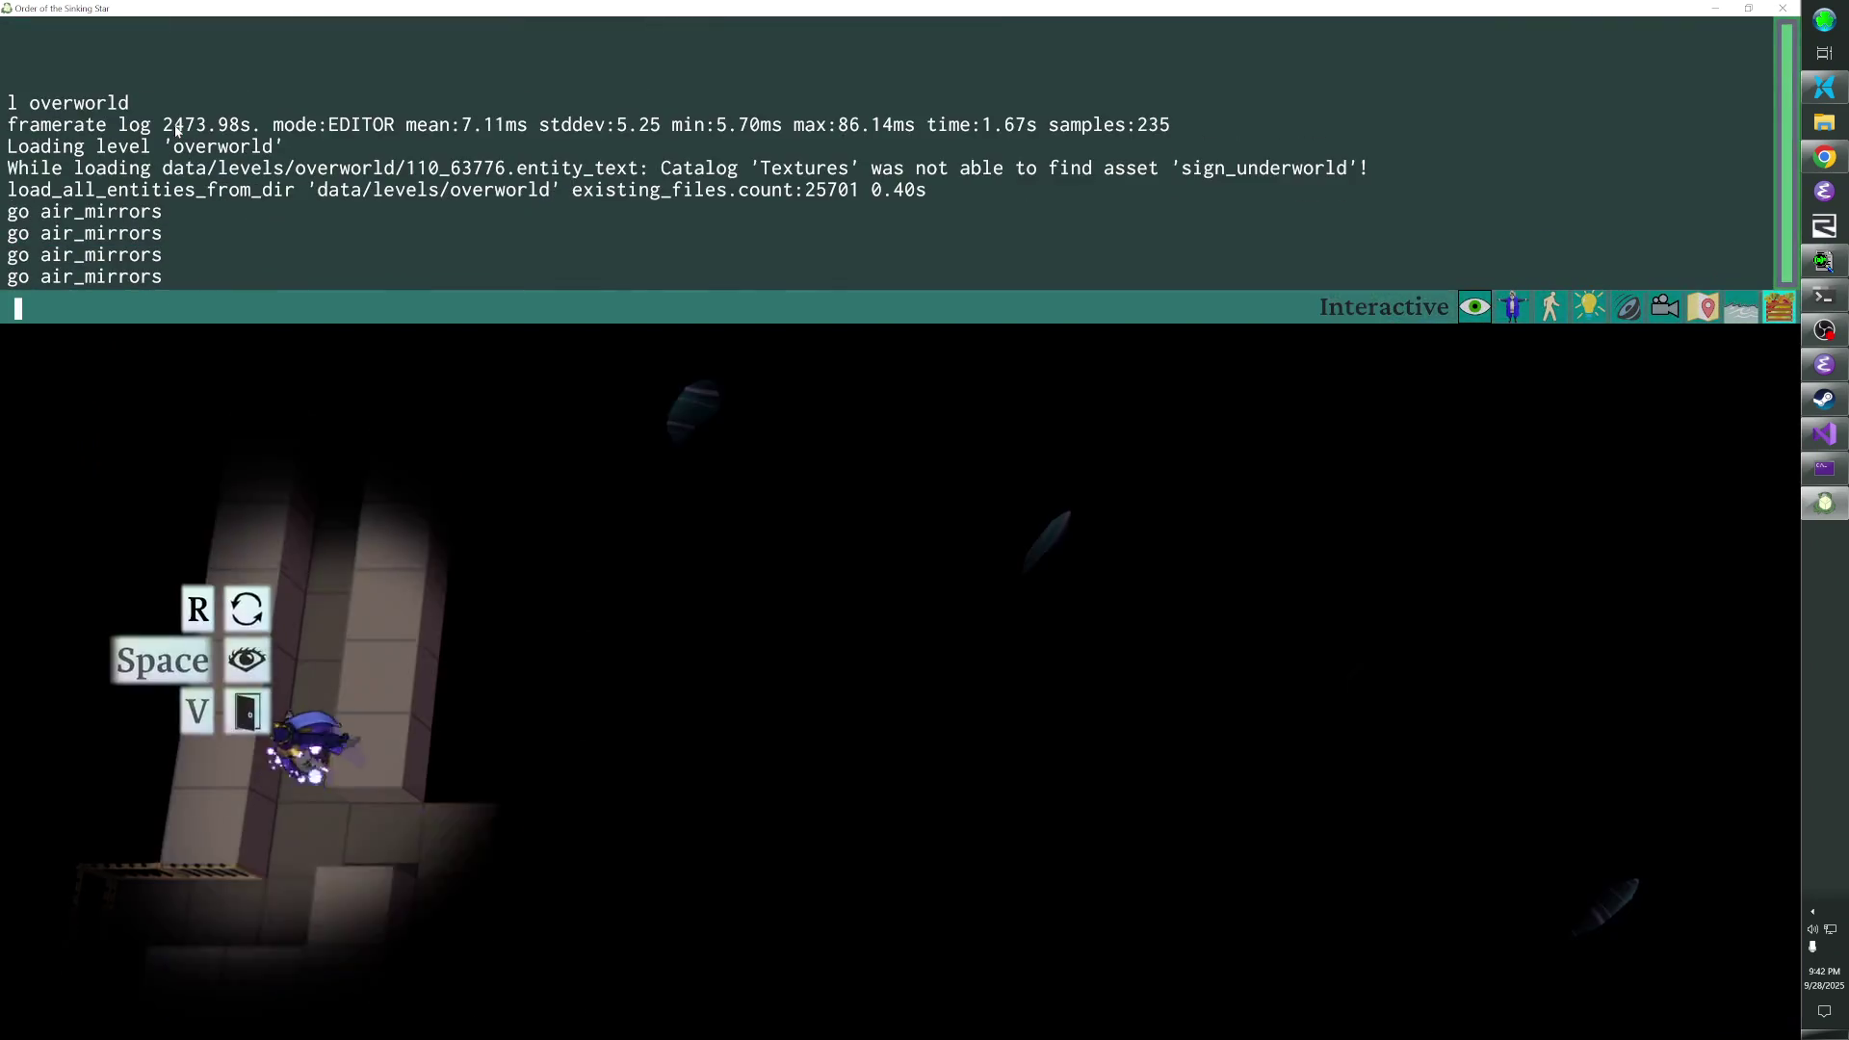
- Jump to the air_mirrors area and walk the character along the beam, rewinding one move
key("grave")
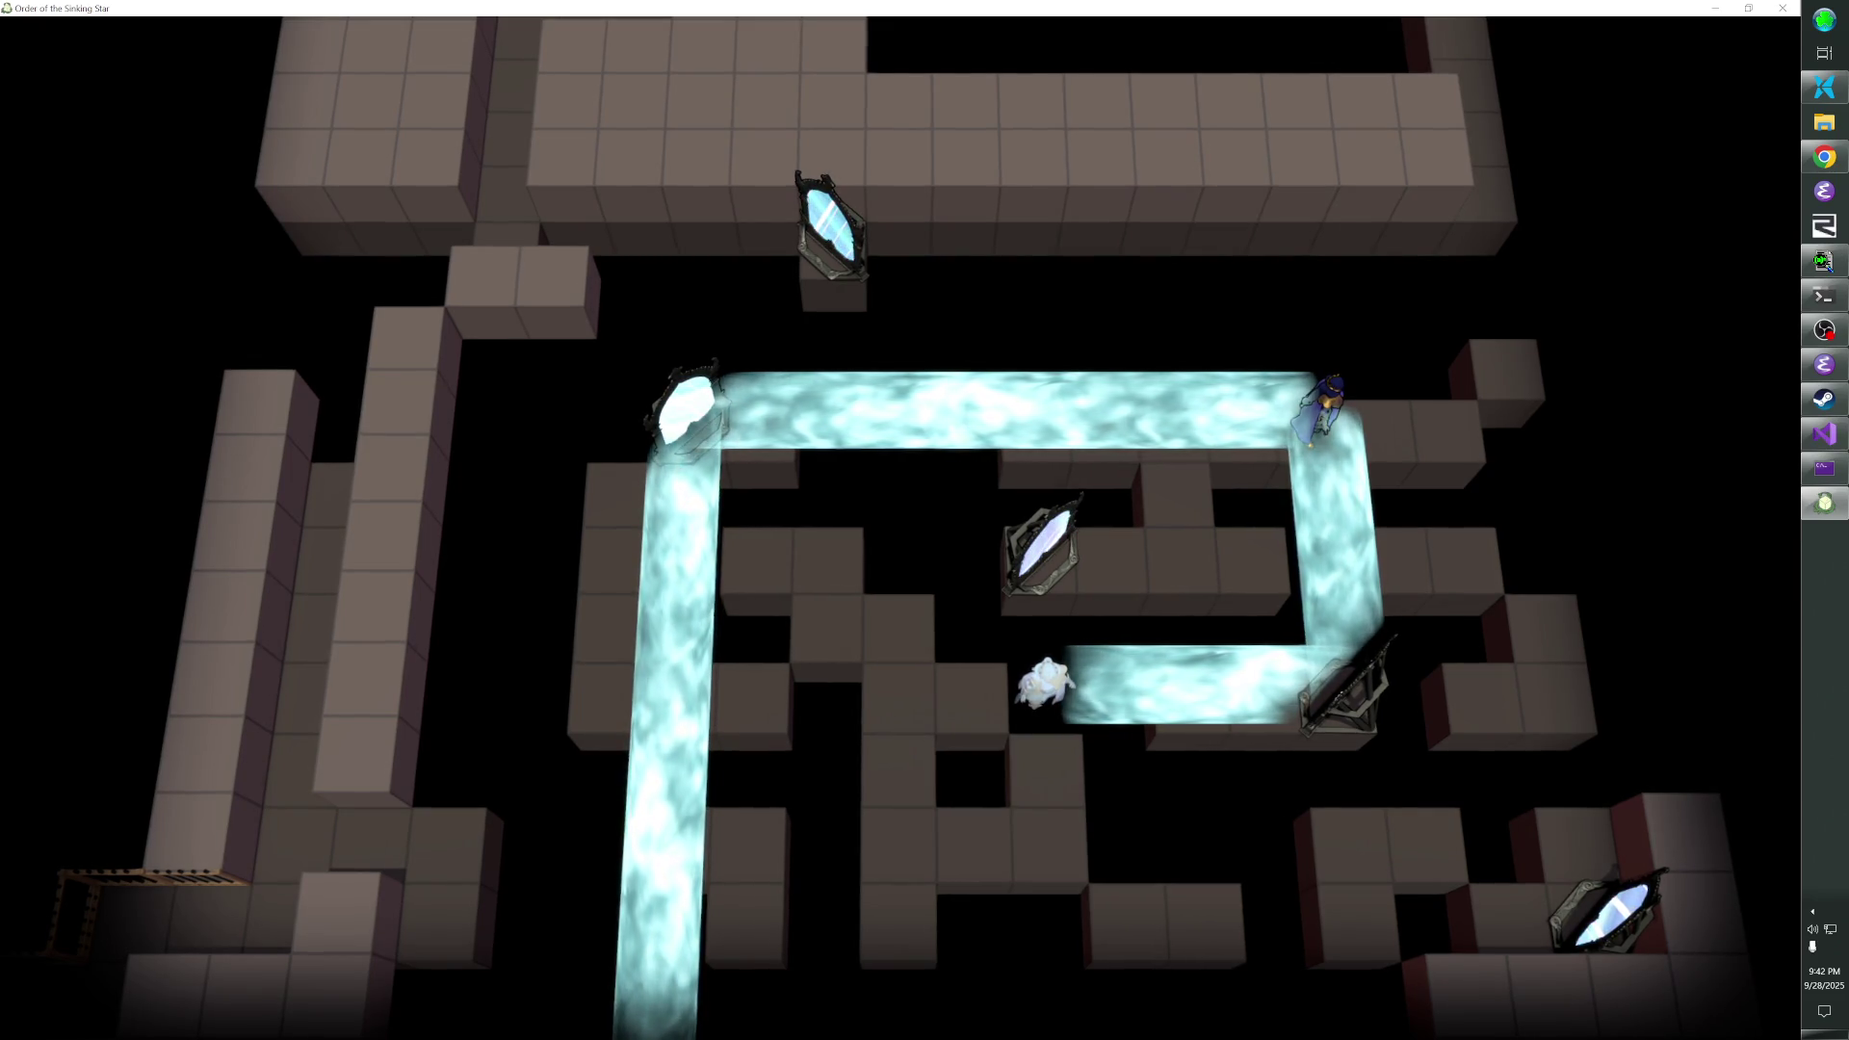
key("space")
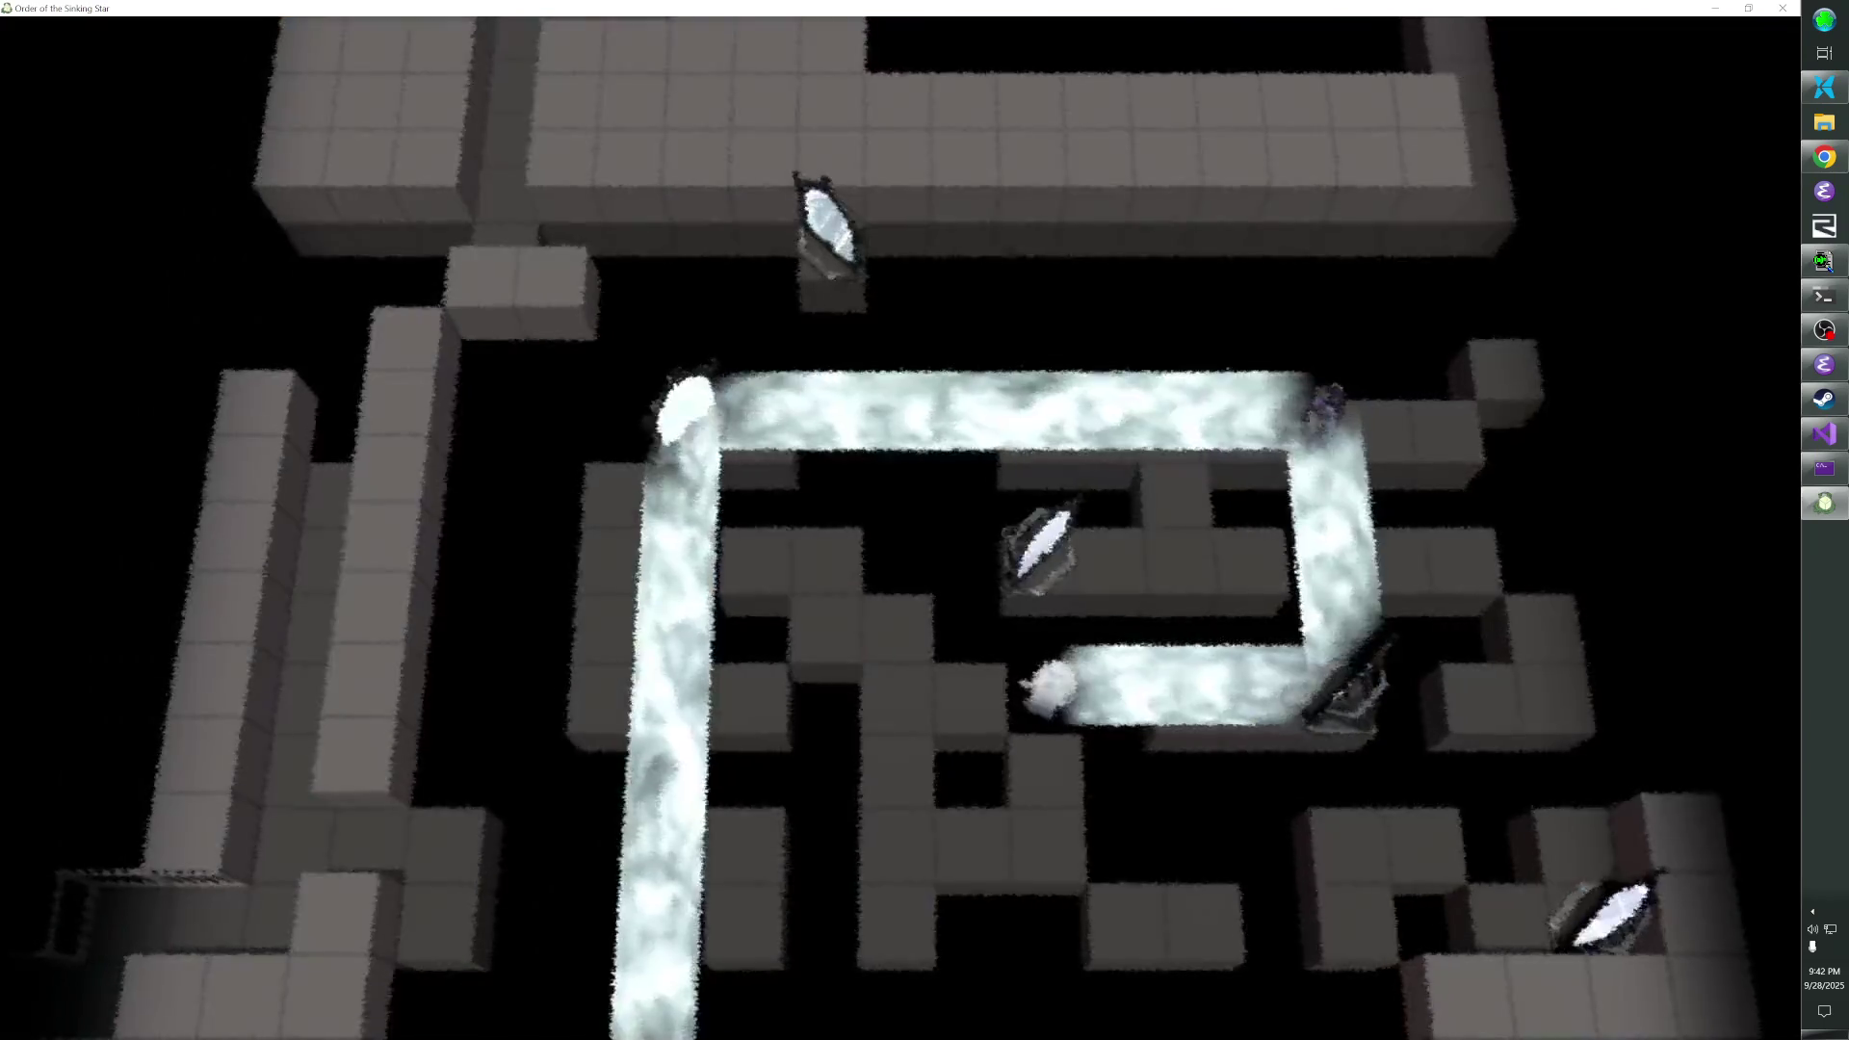
key("Up")
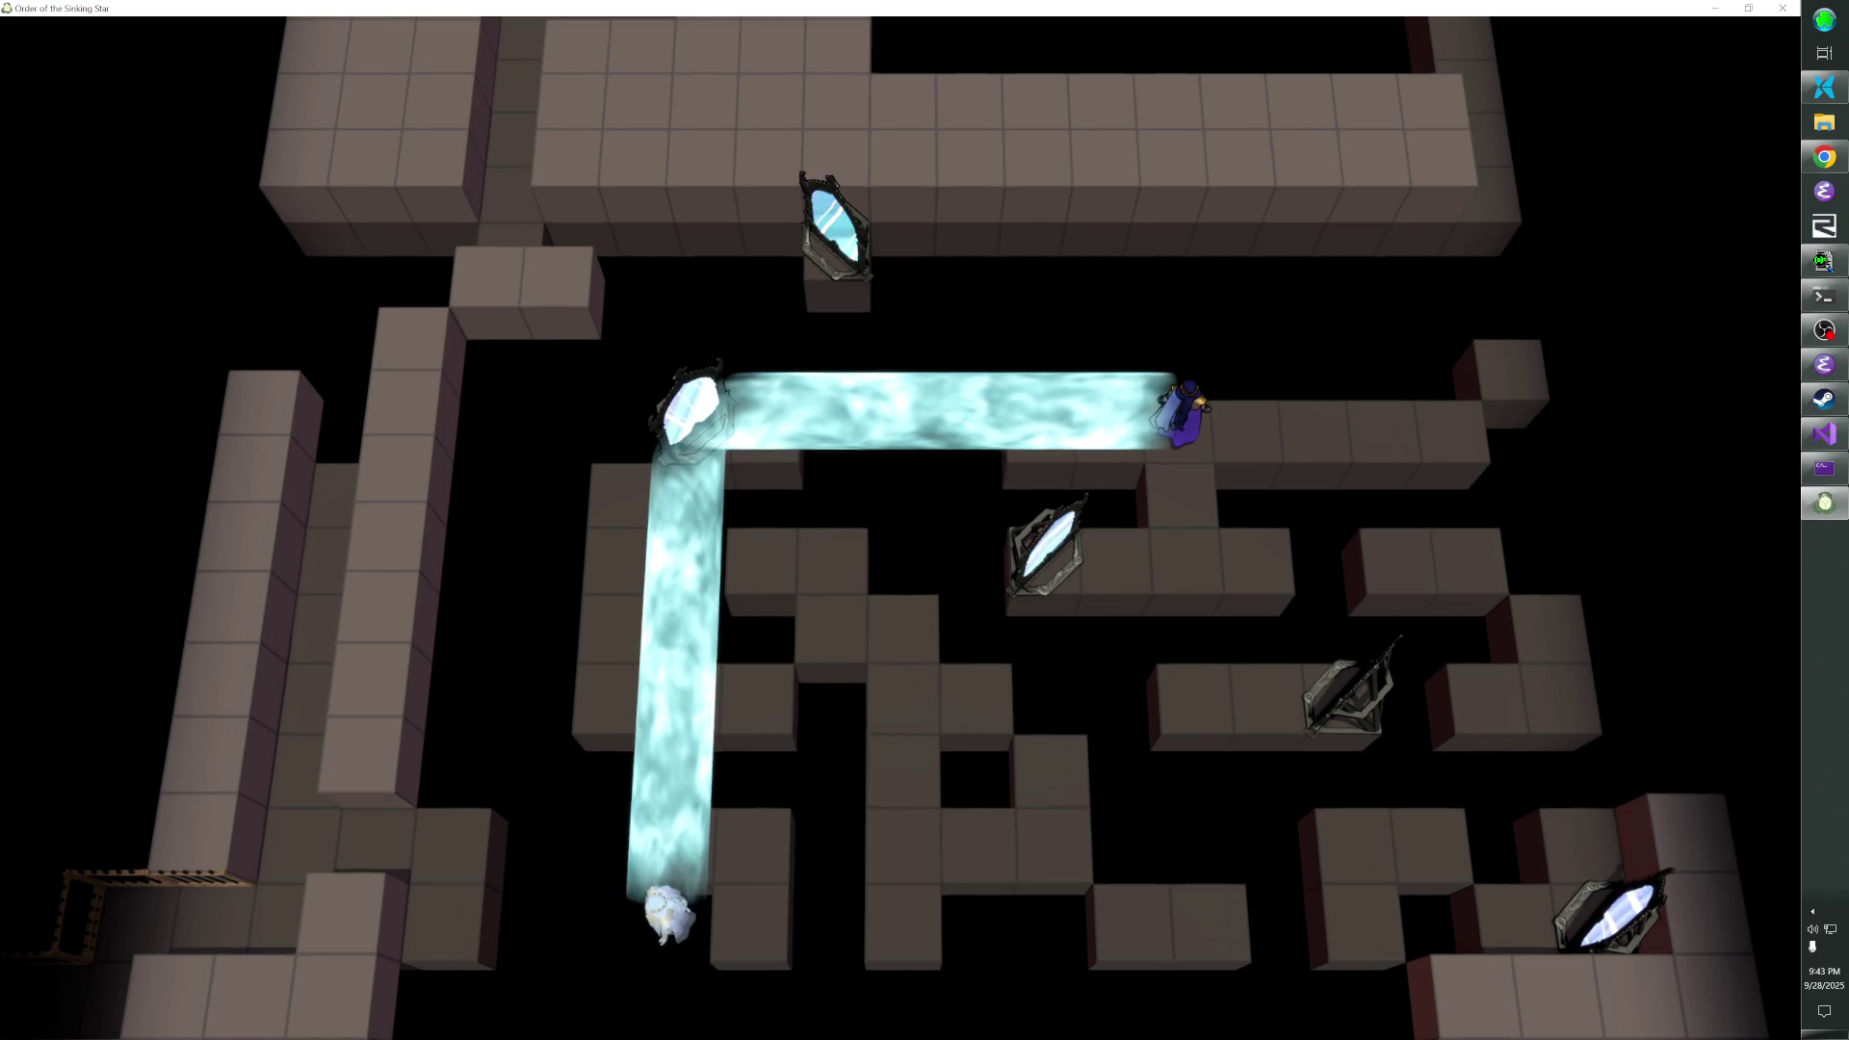
key("Right")
key("Right")
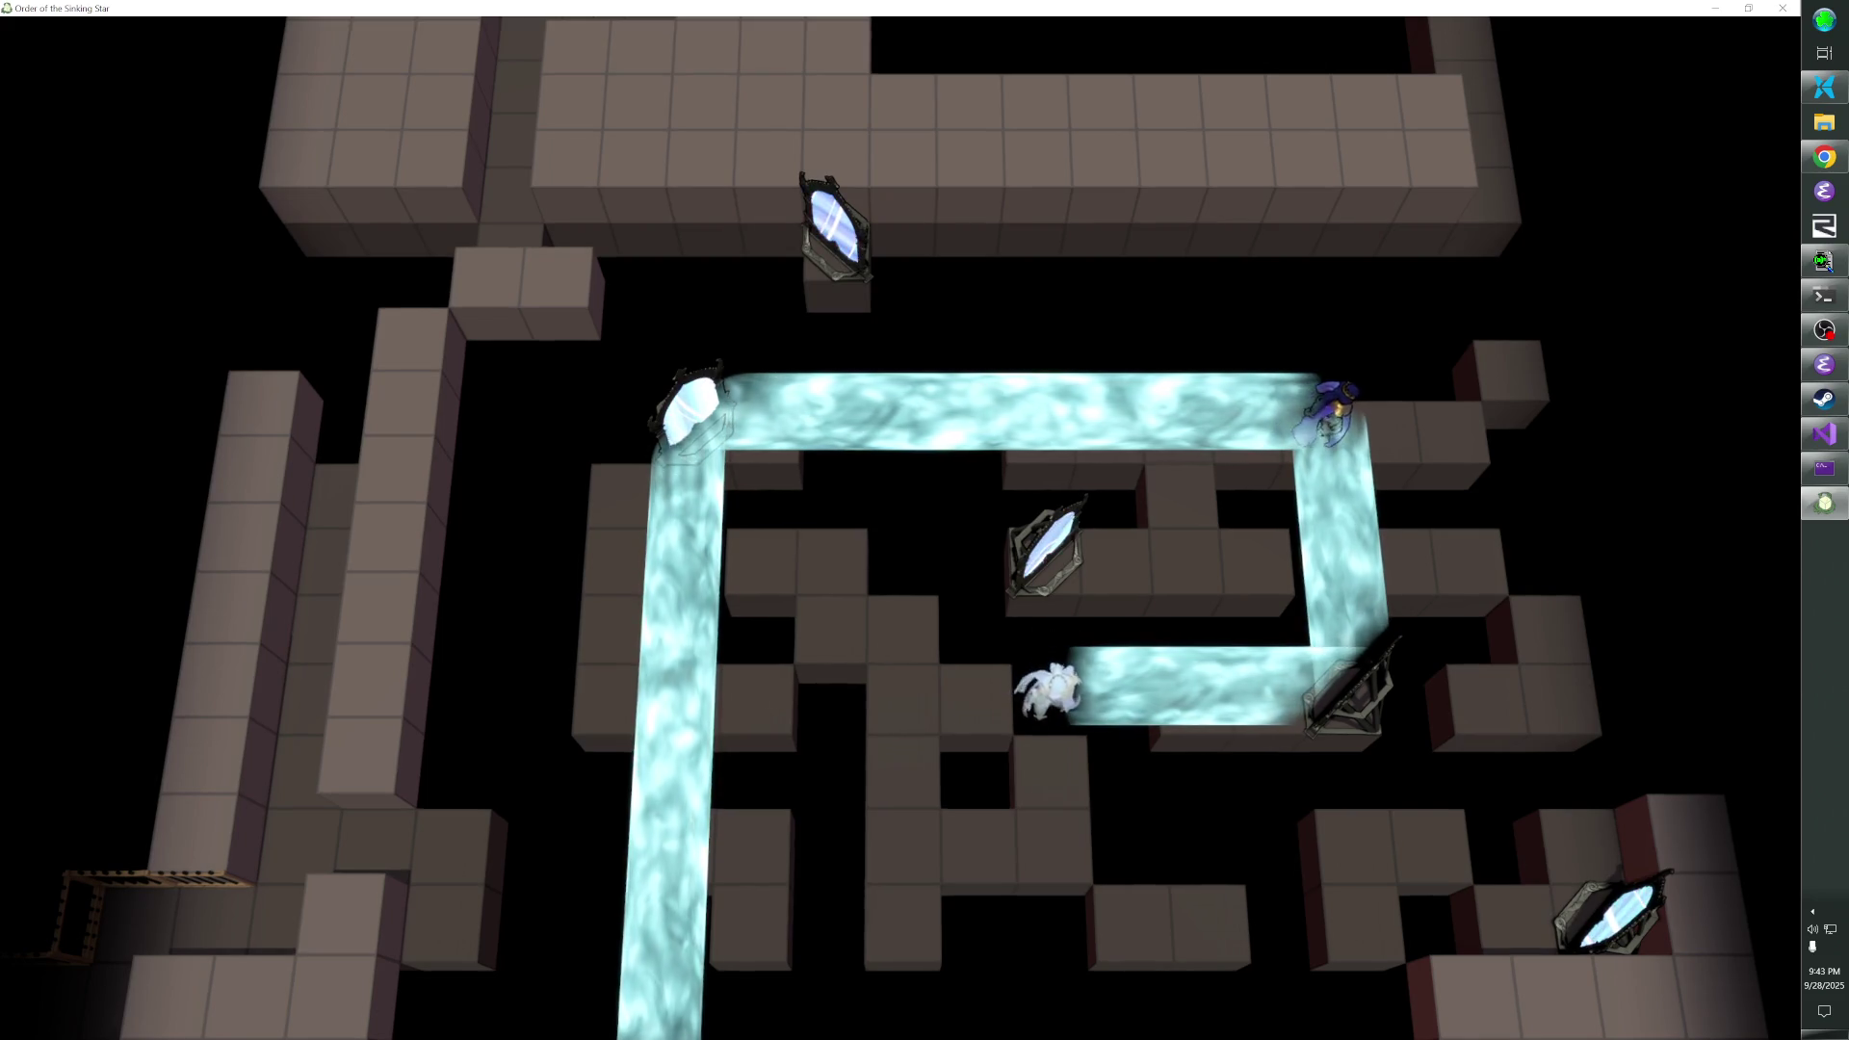
key("Right")
key("Left")
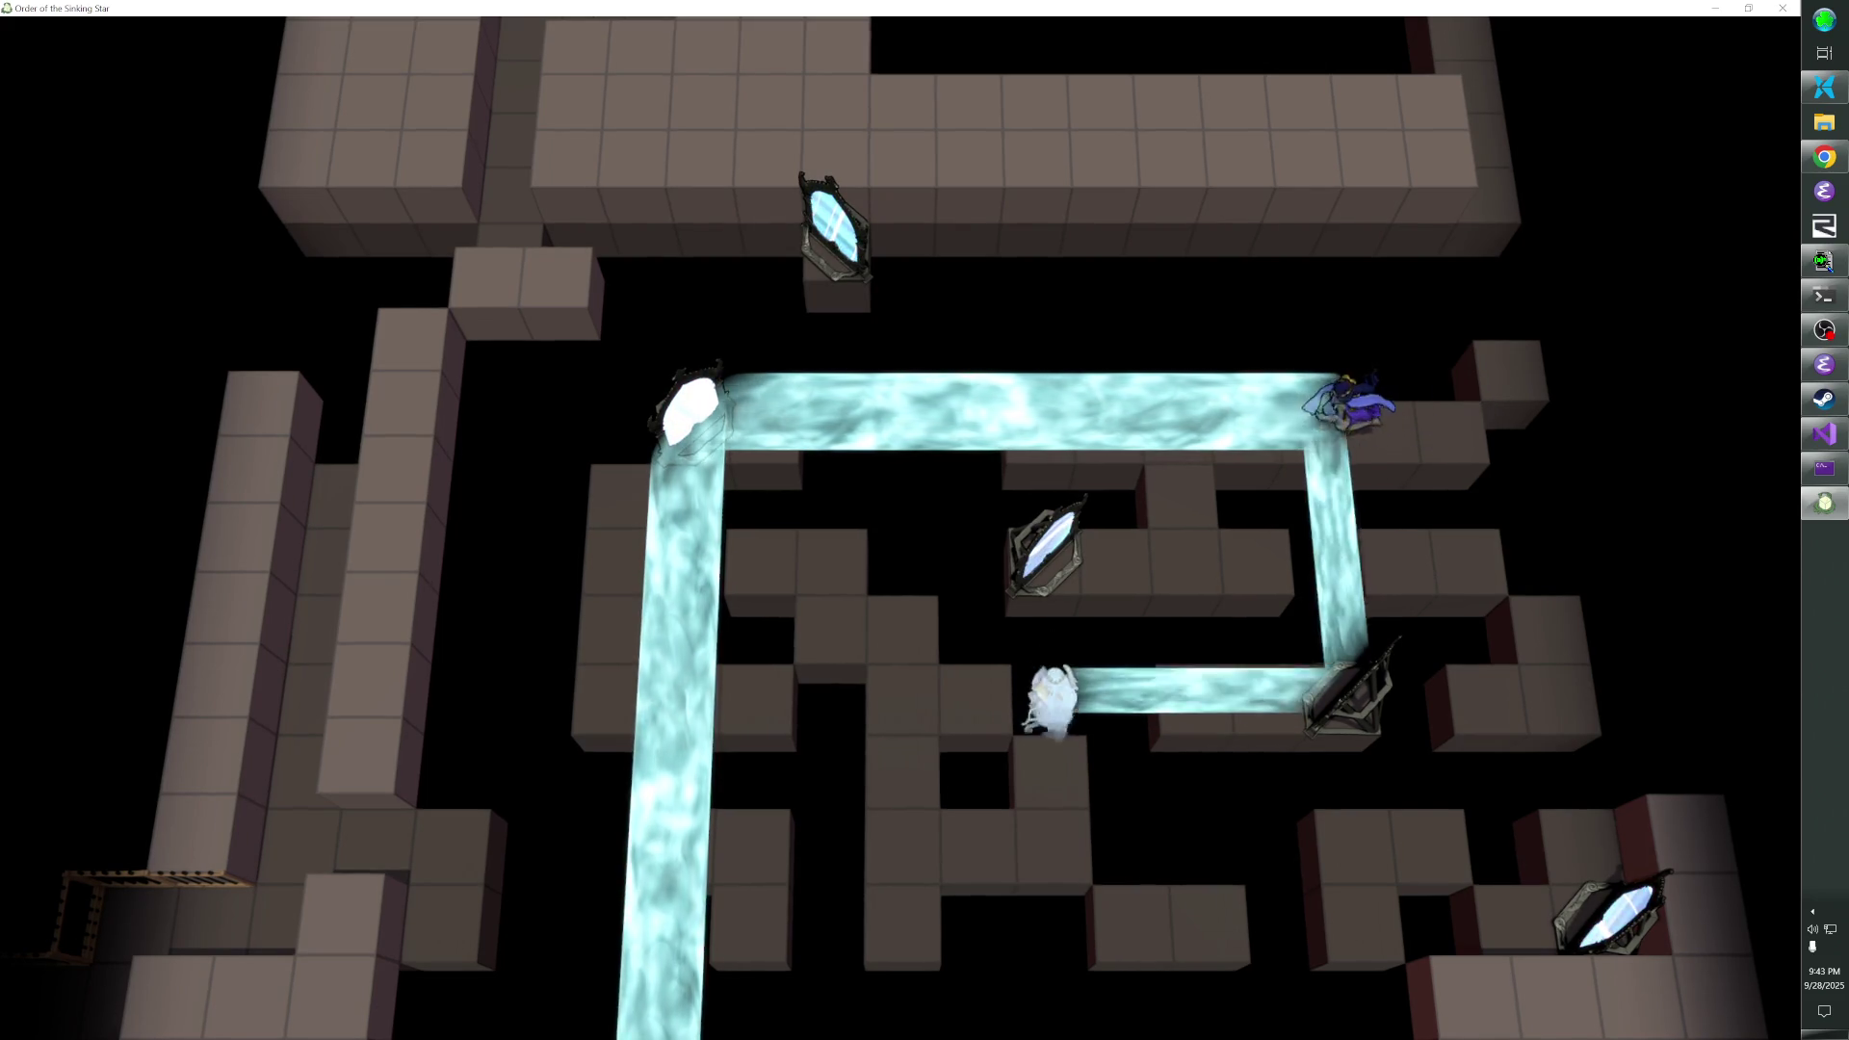
- Undo recent moves, bend the beam through the top mirror, then return to the level editor
key("z")
key("z")
key("z")
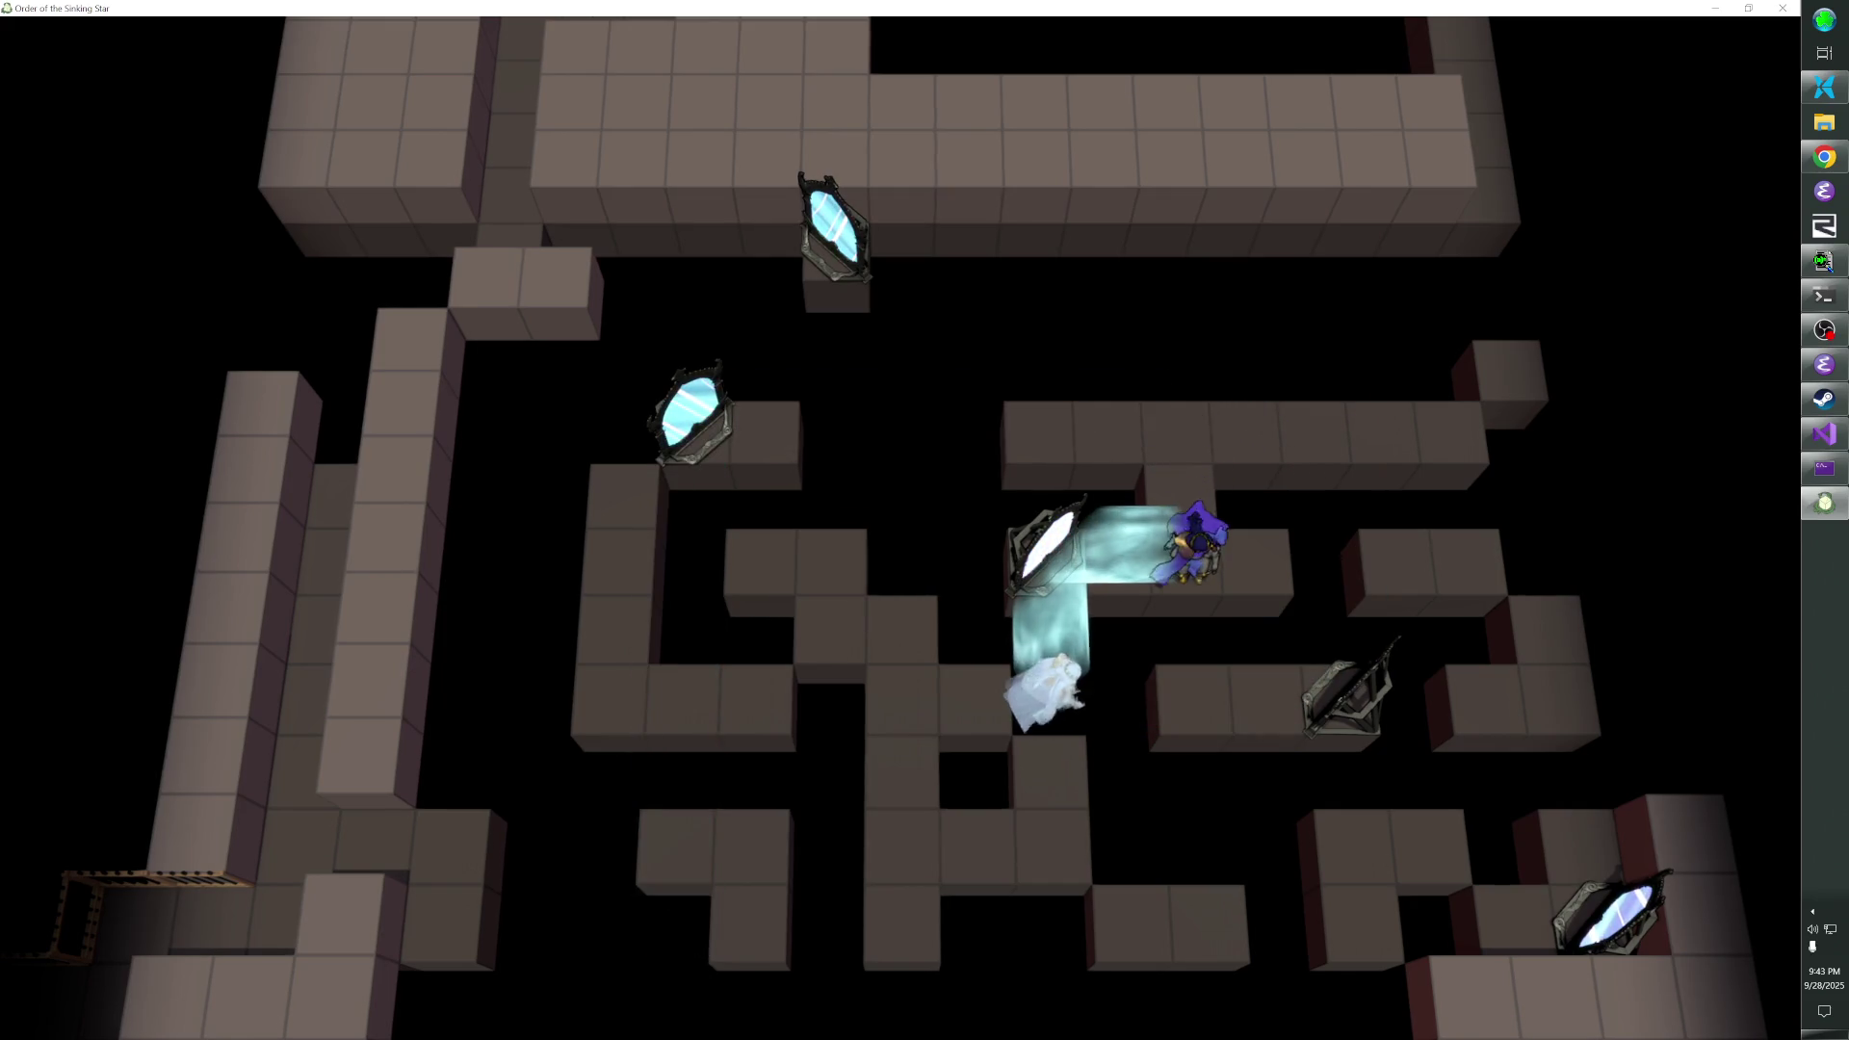
key("z")
key("z")
key("z")
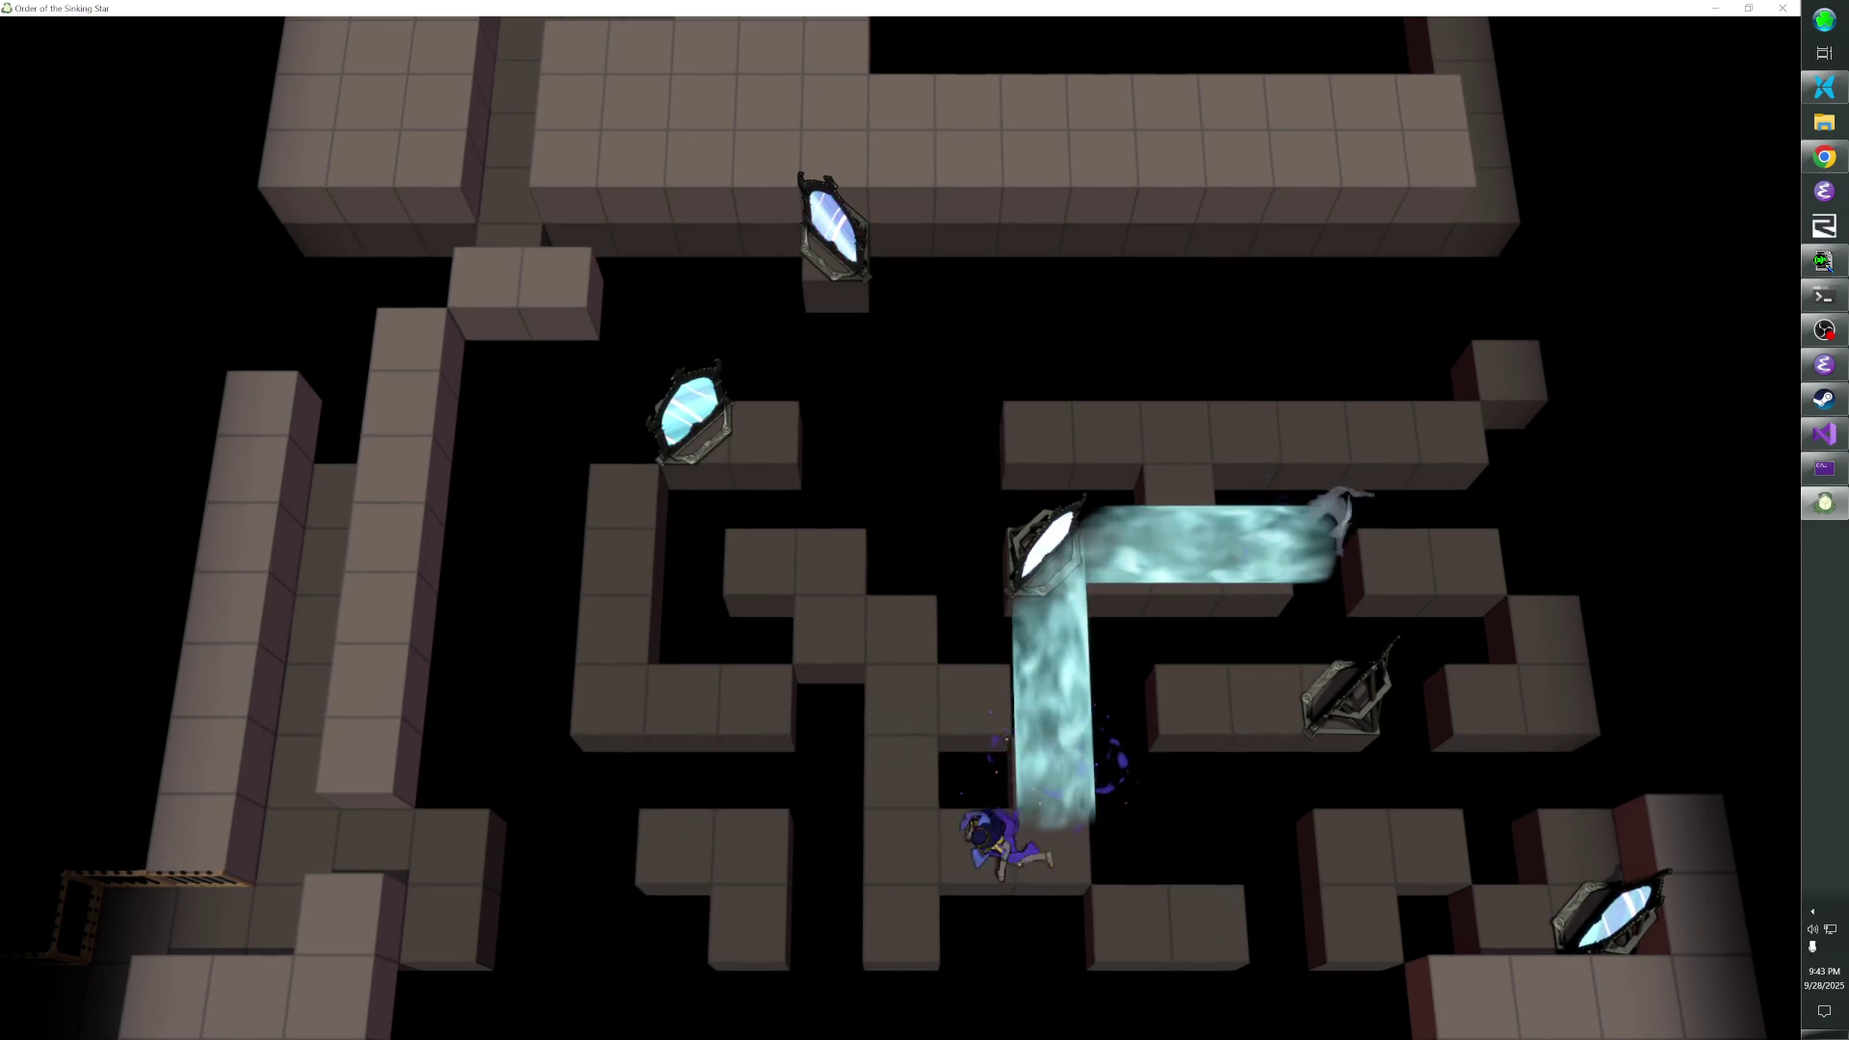
key("z")
key("Up")
key("Up")
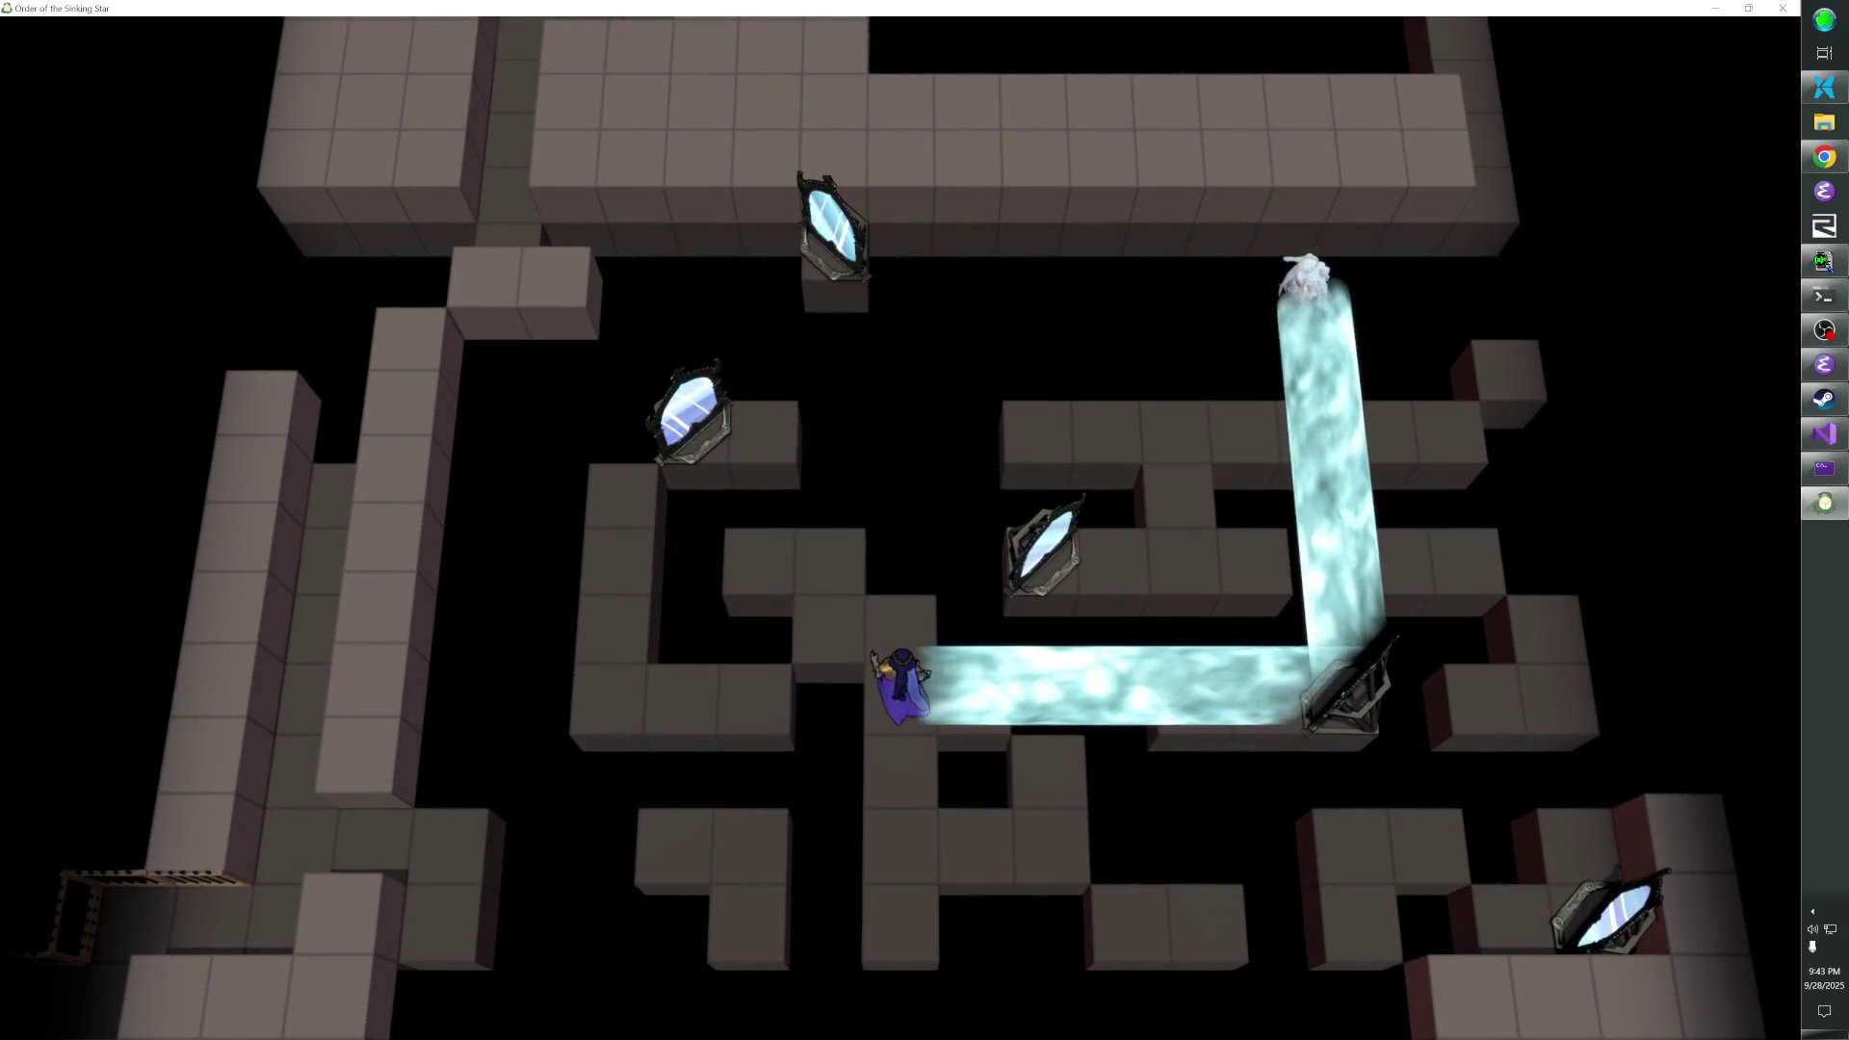
key("Up")
key("Left")
key("Up")
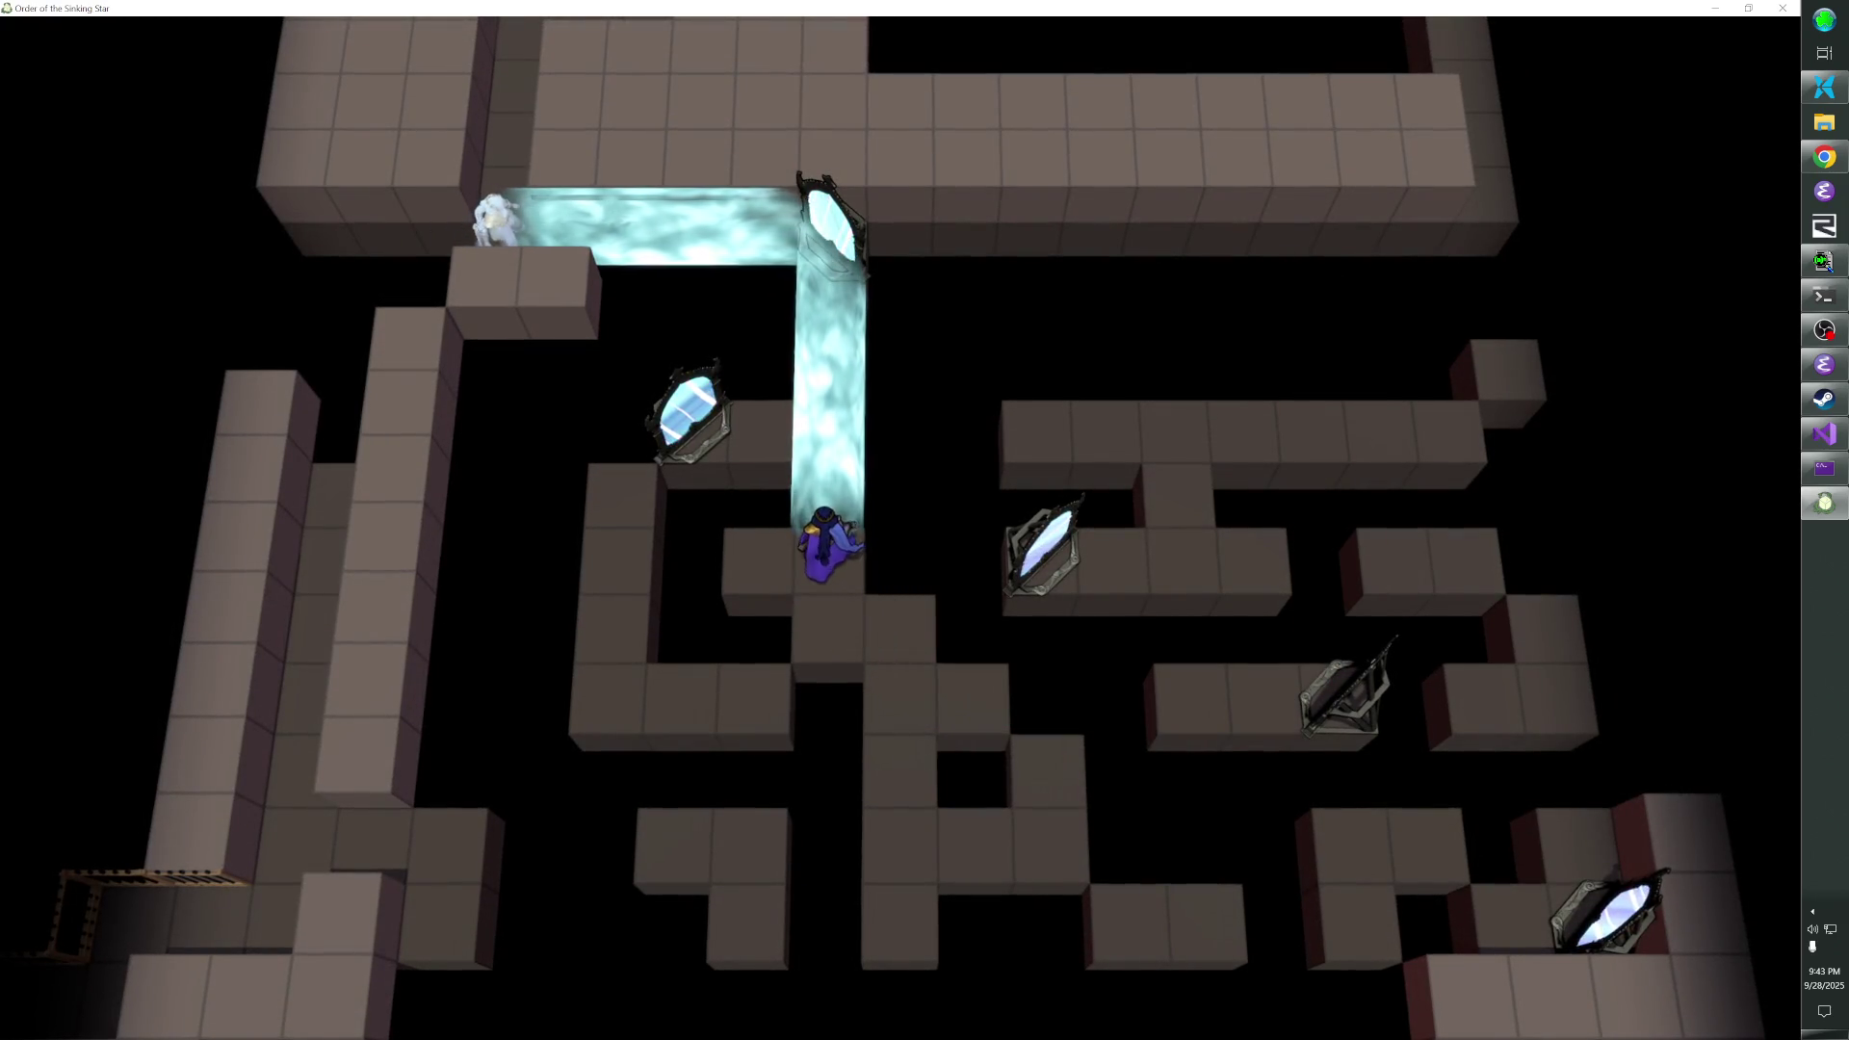
key("F1")
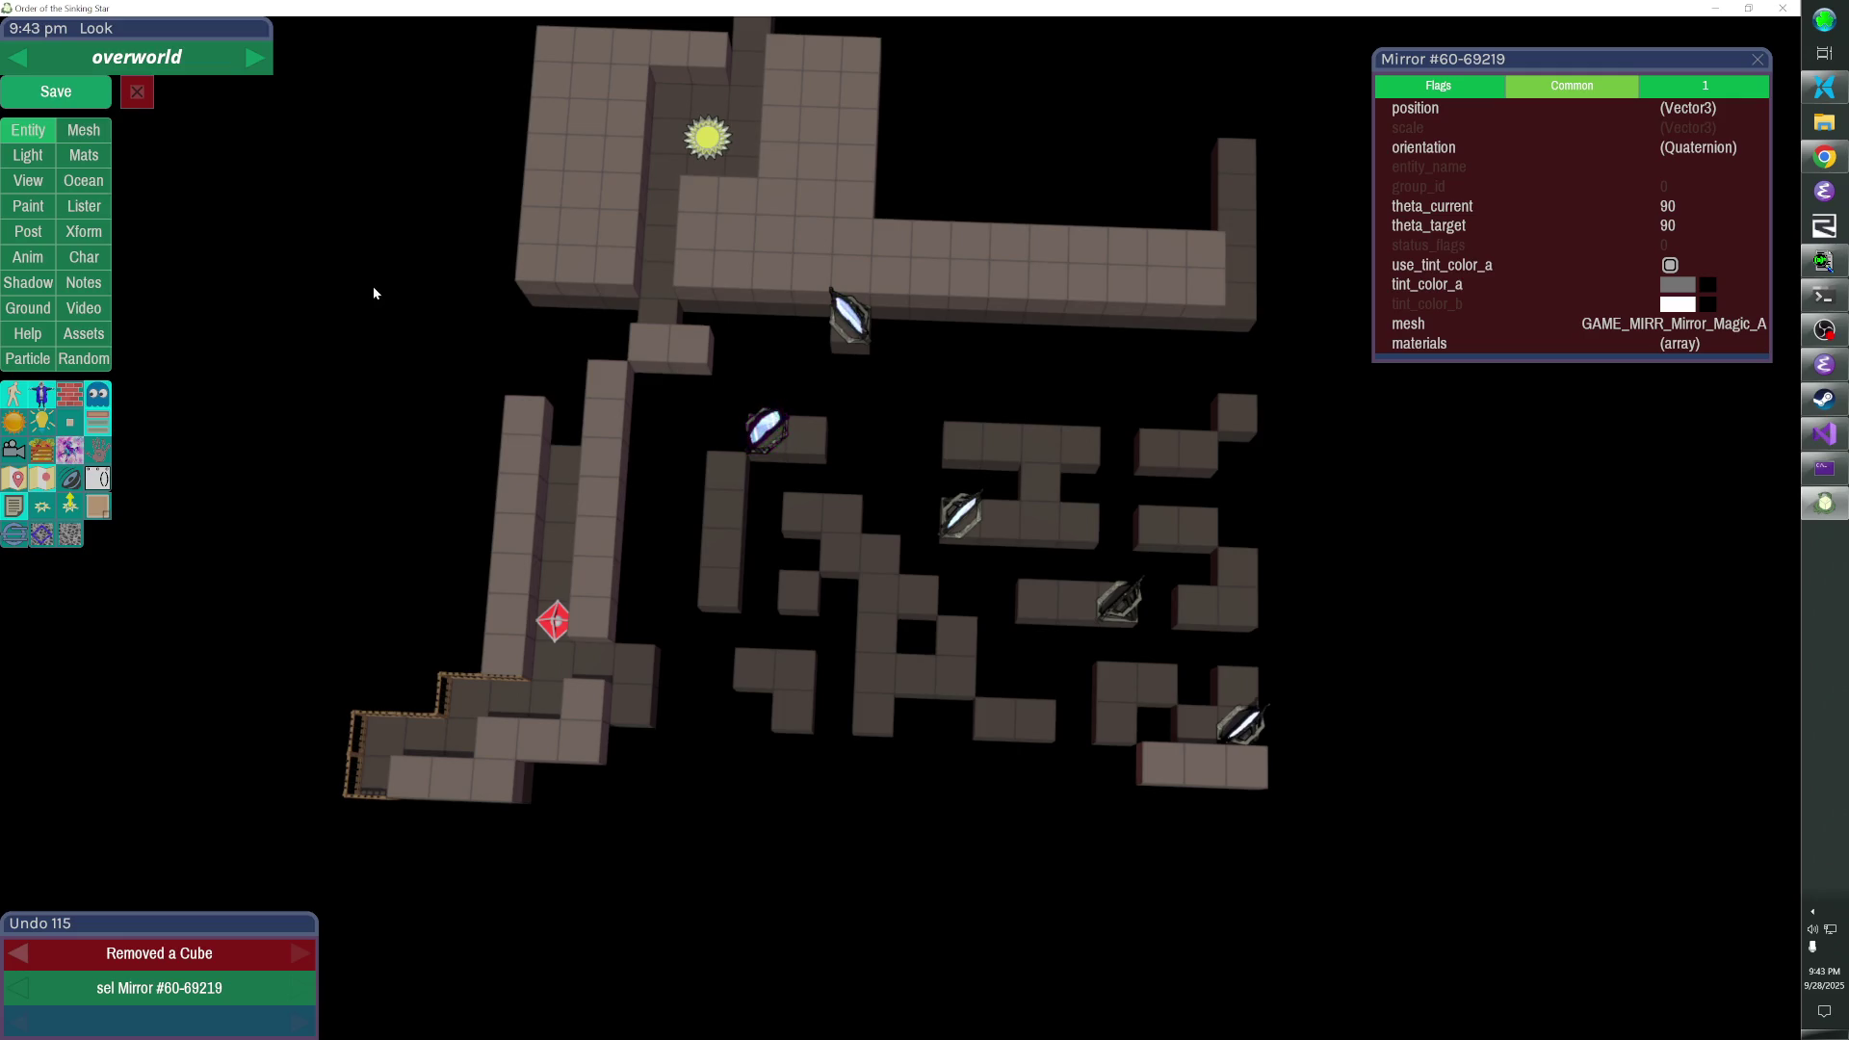
- Save the edited overworld and reload the air_mirrors level from the console
key("ctrl+s")
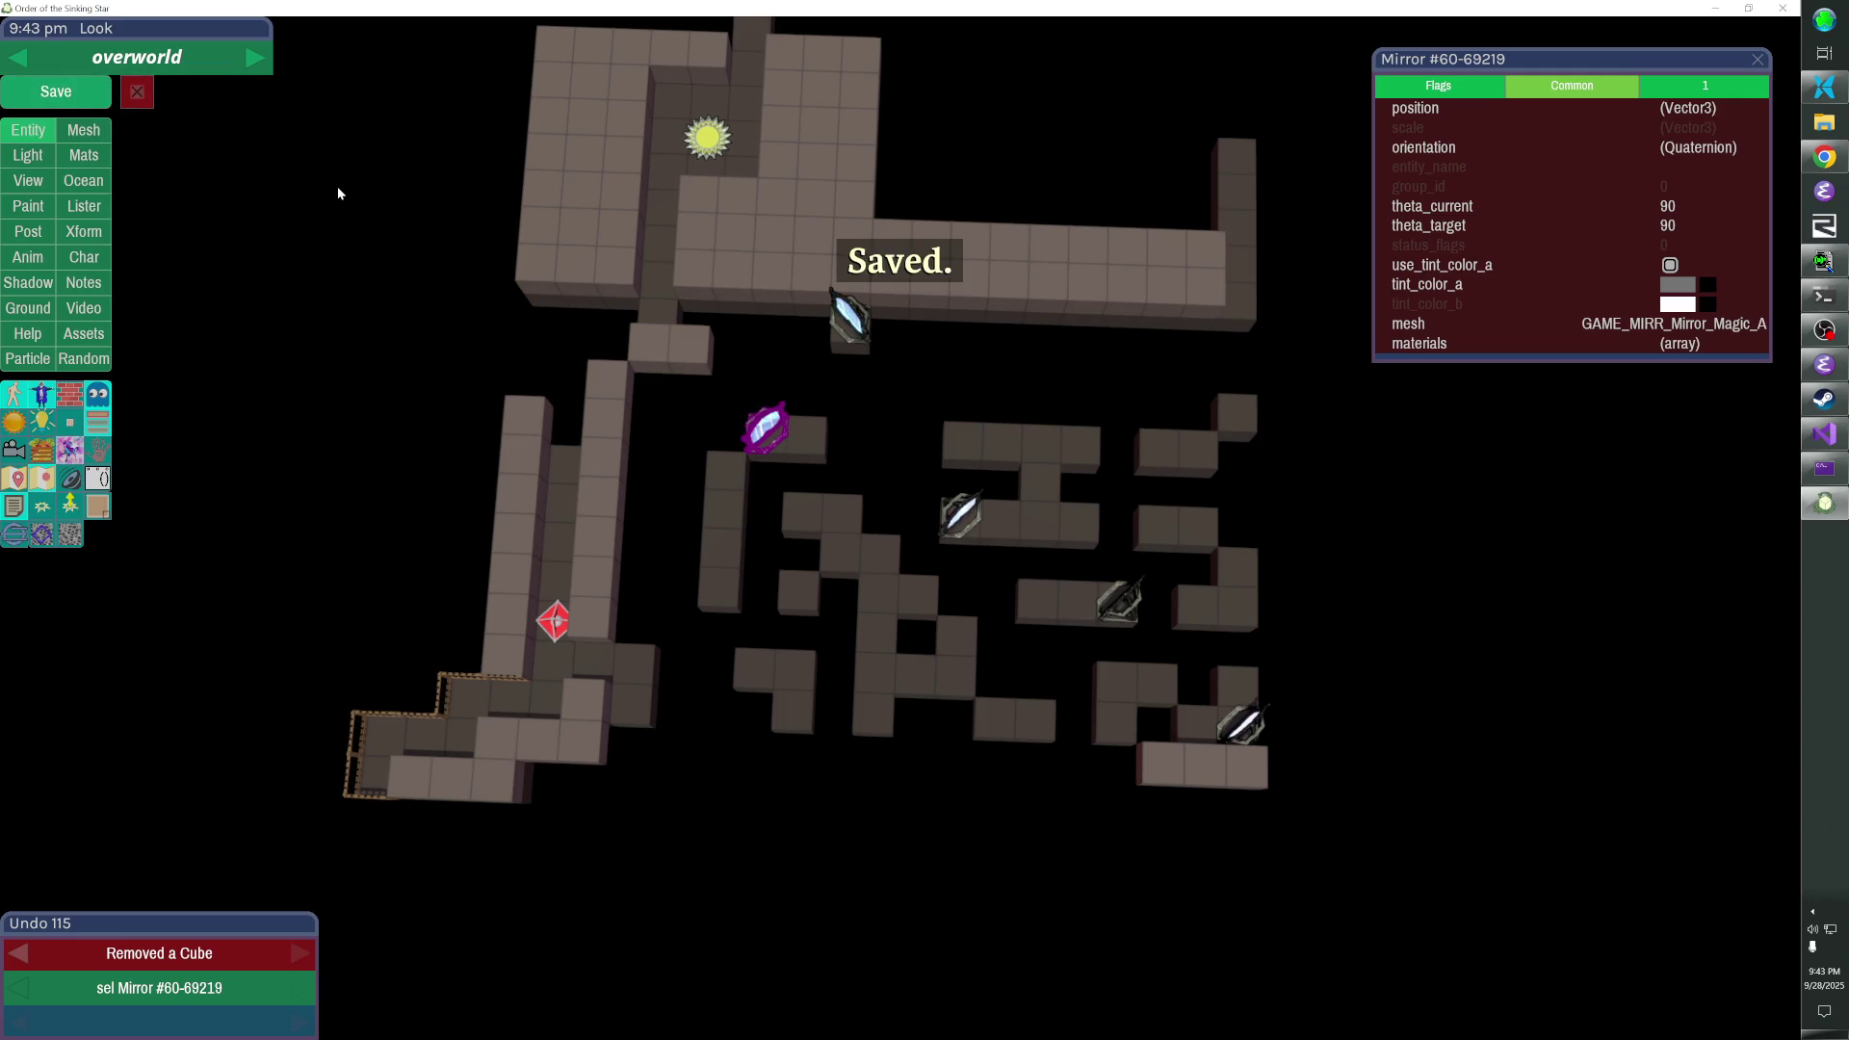
key("Escape")
key("grave")
key("Up")
key("Return")
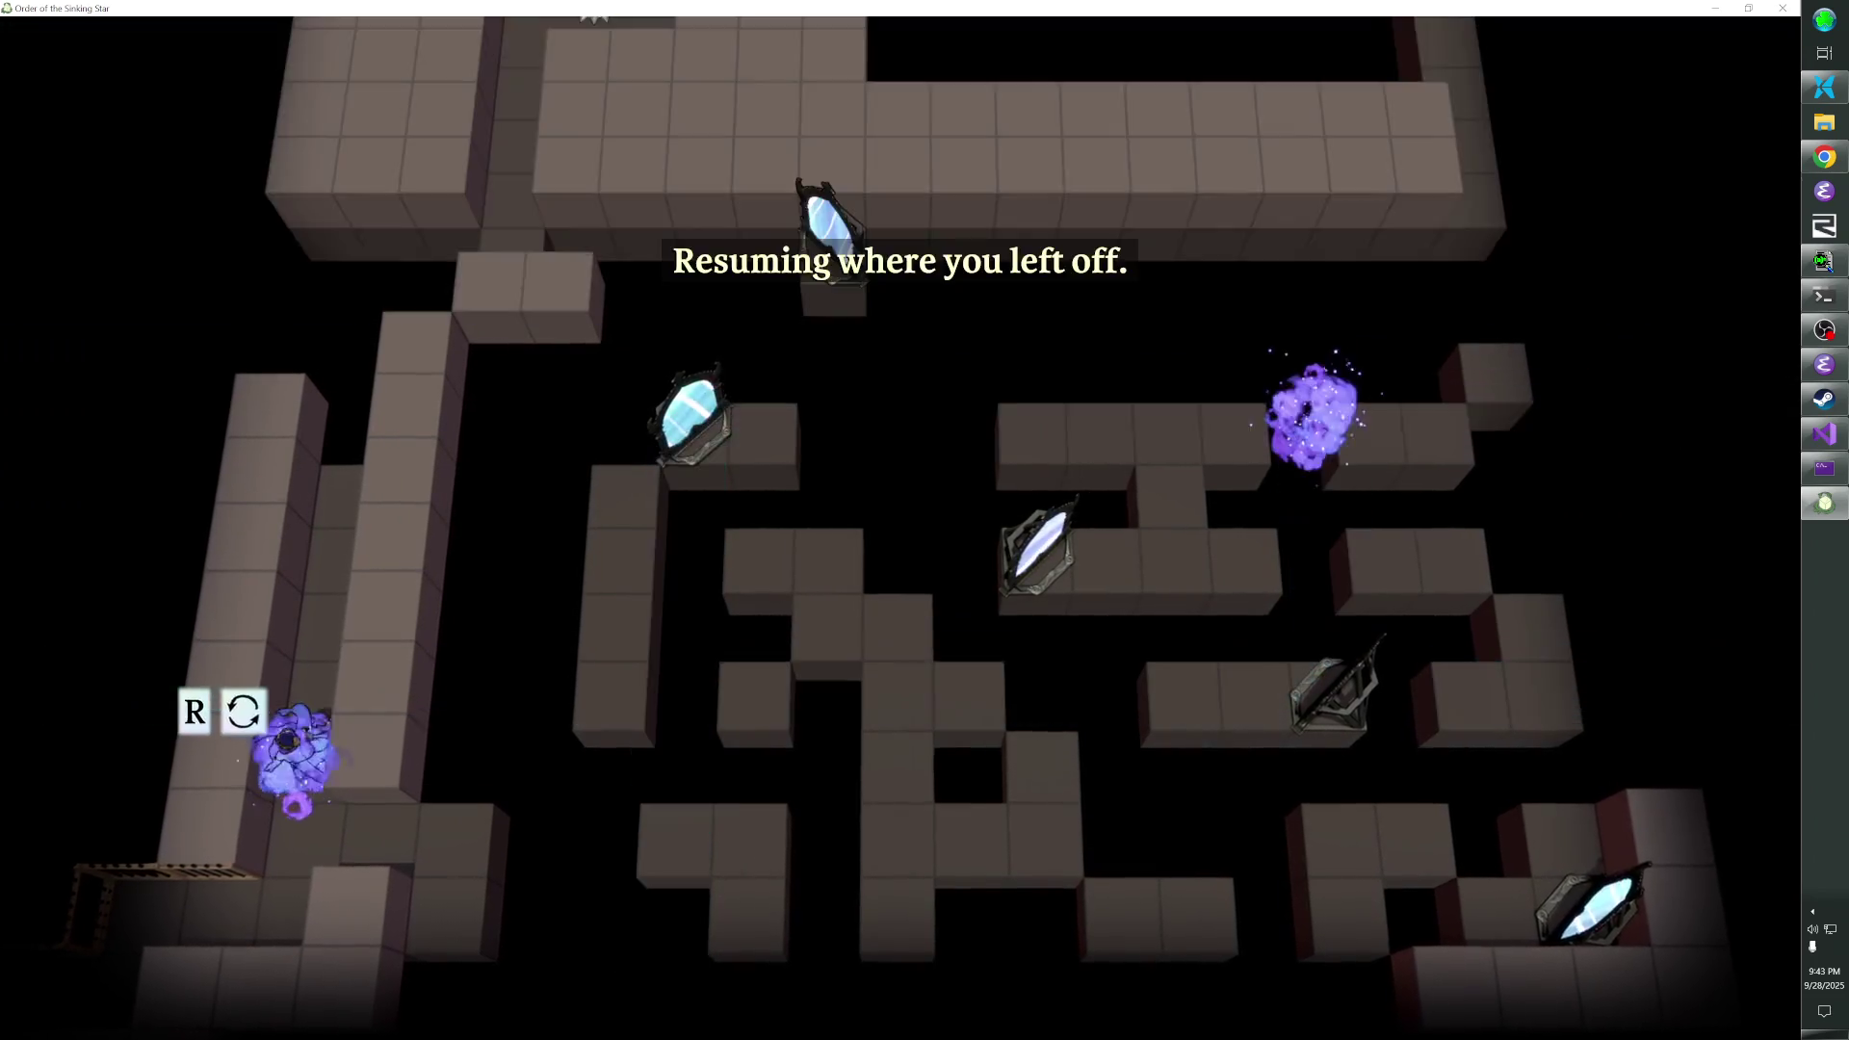
- Fire the beam up through the top mirror, visit the sun, and enter the maze room door
key("Down")
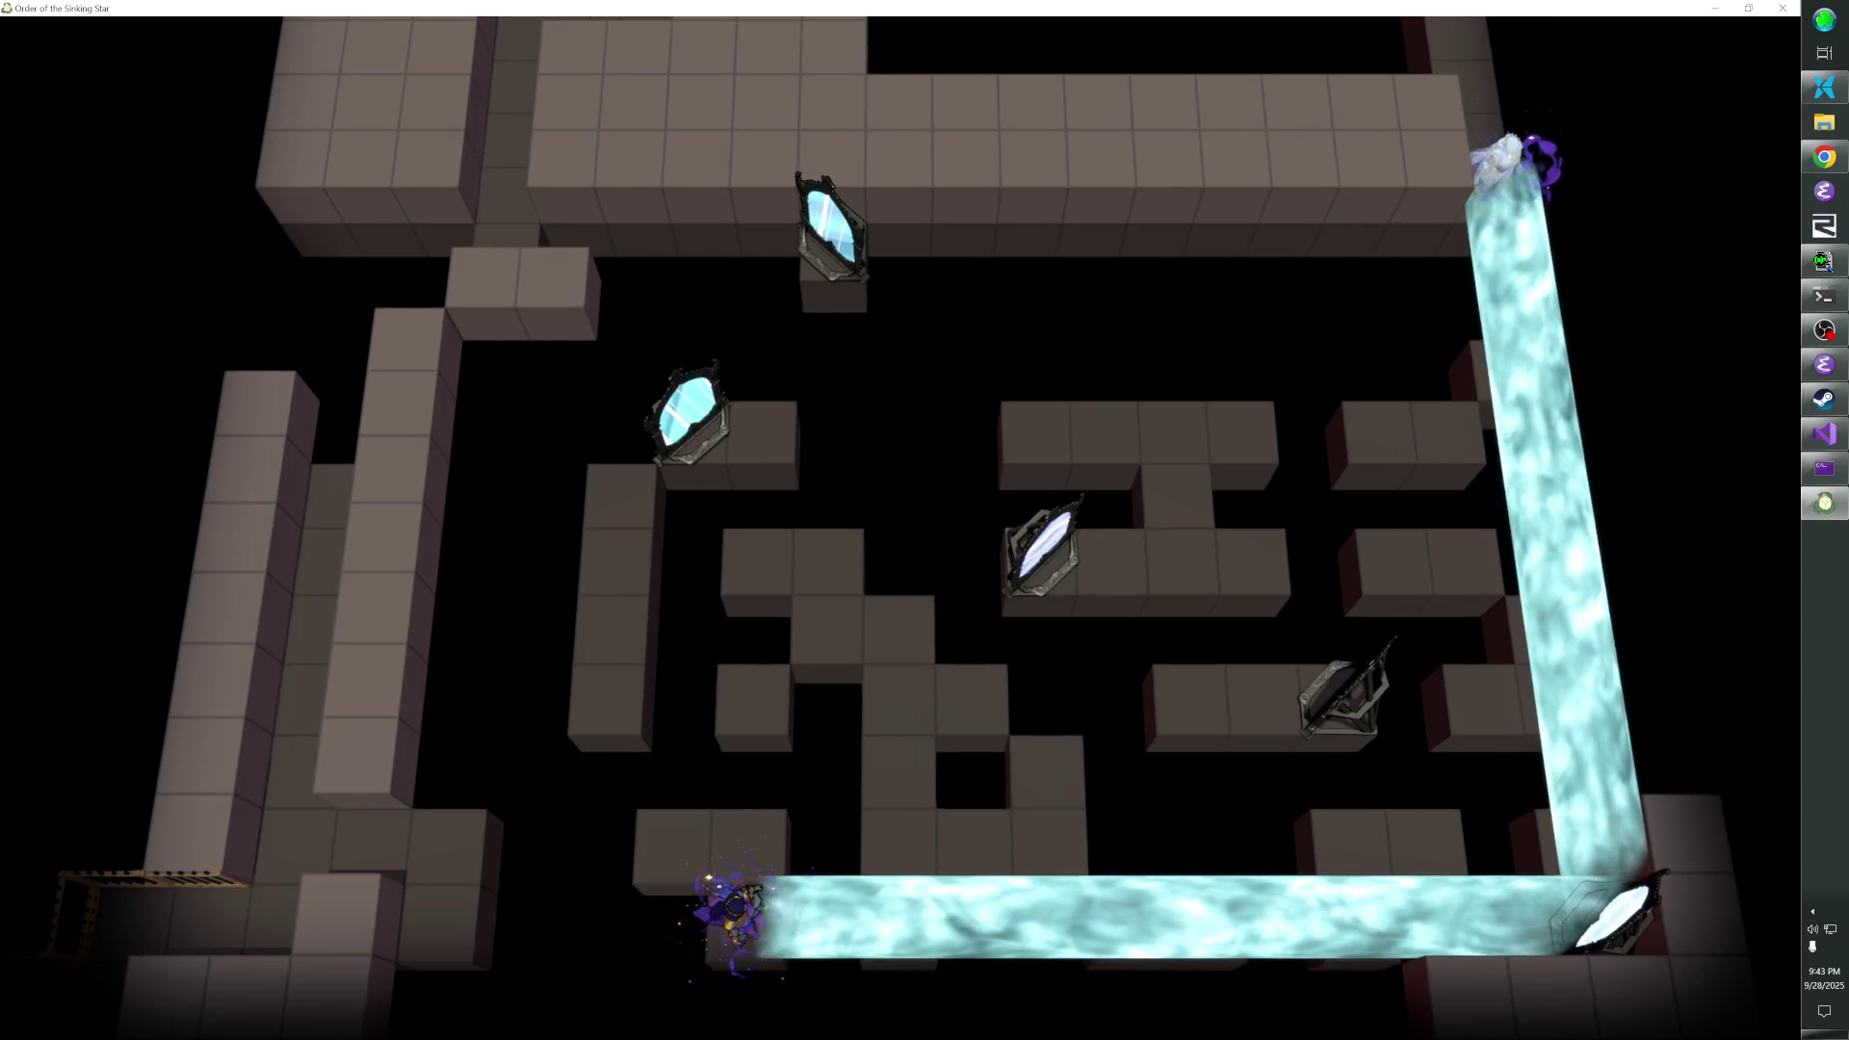
key("Up")
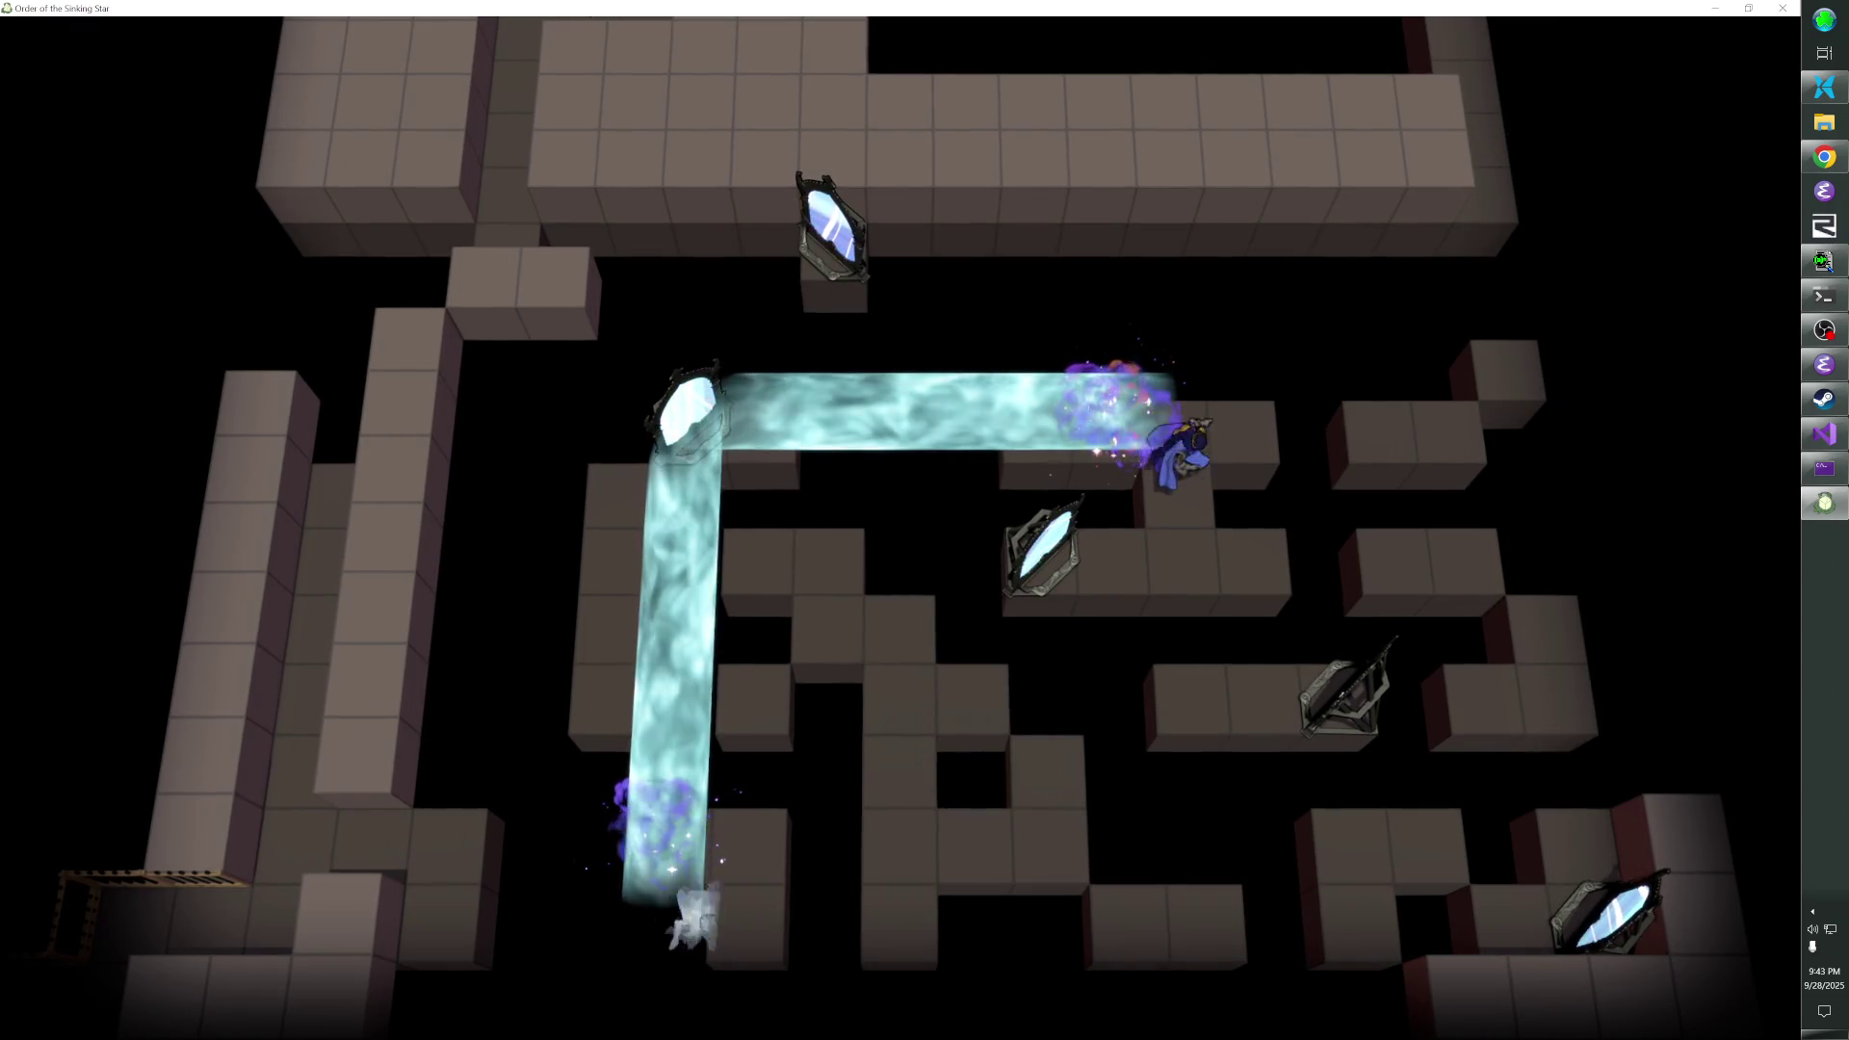
key("Left")
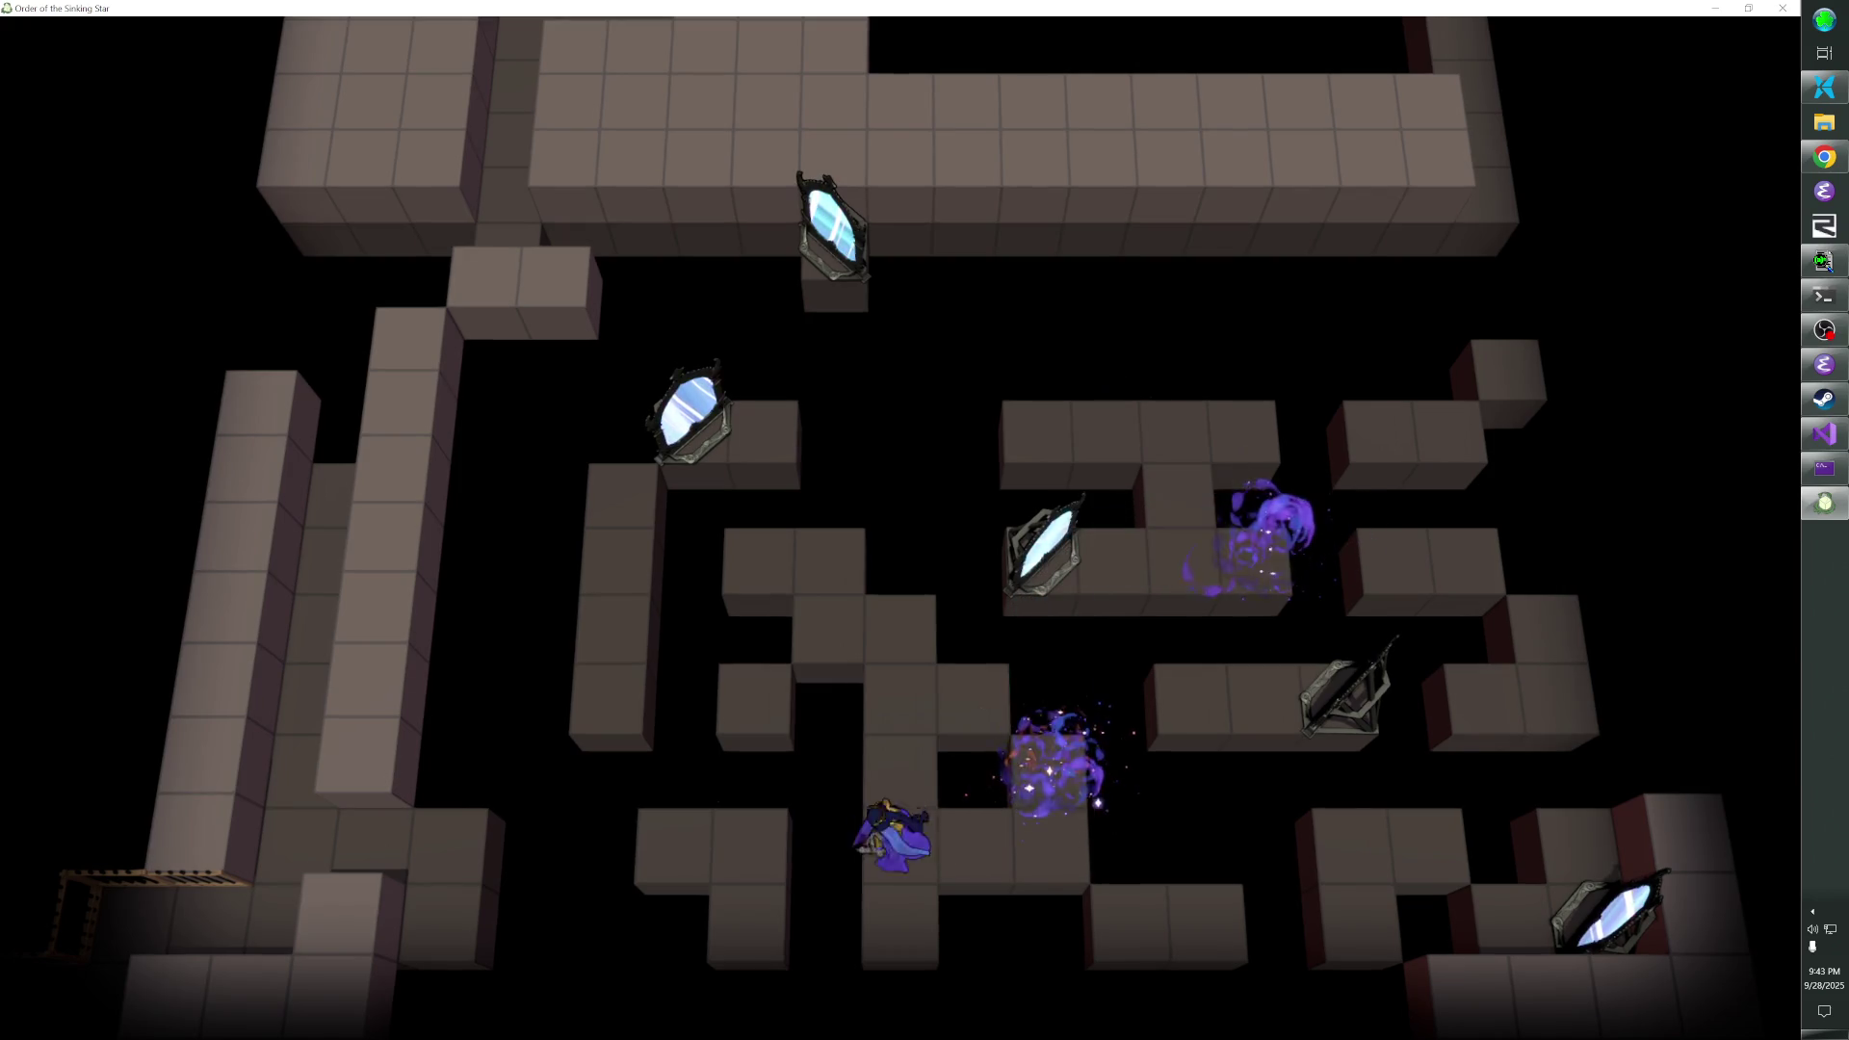
key("Up")
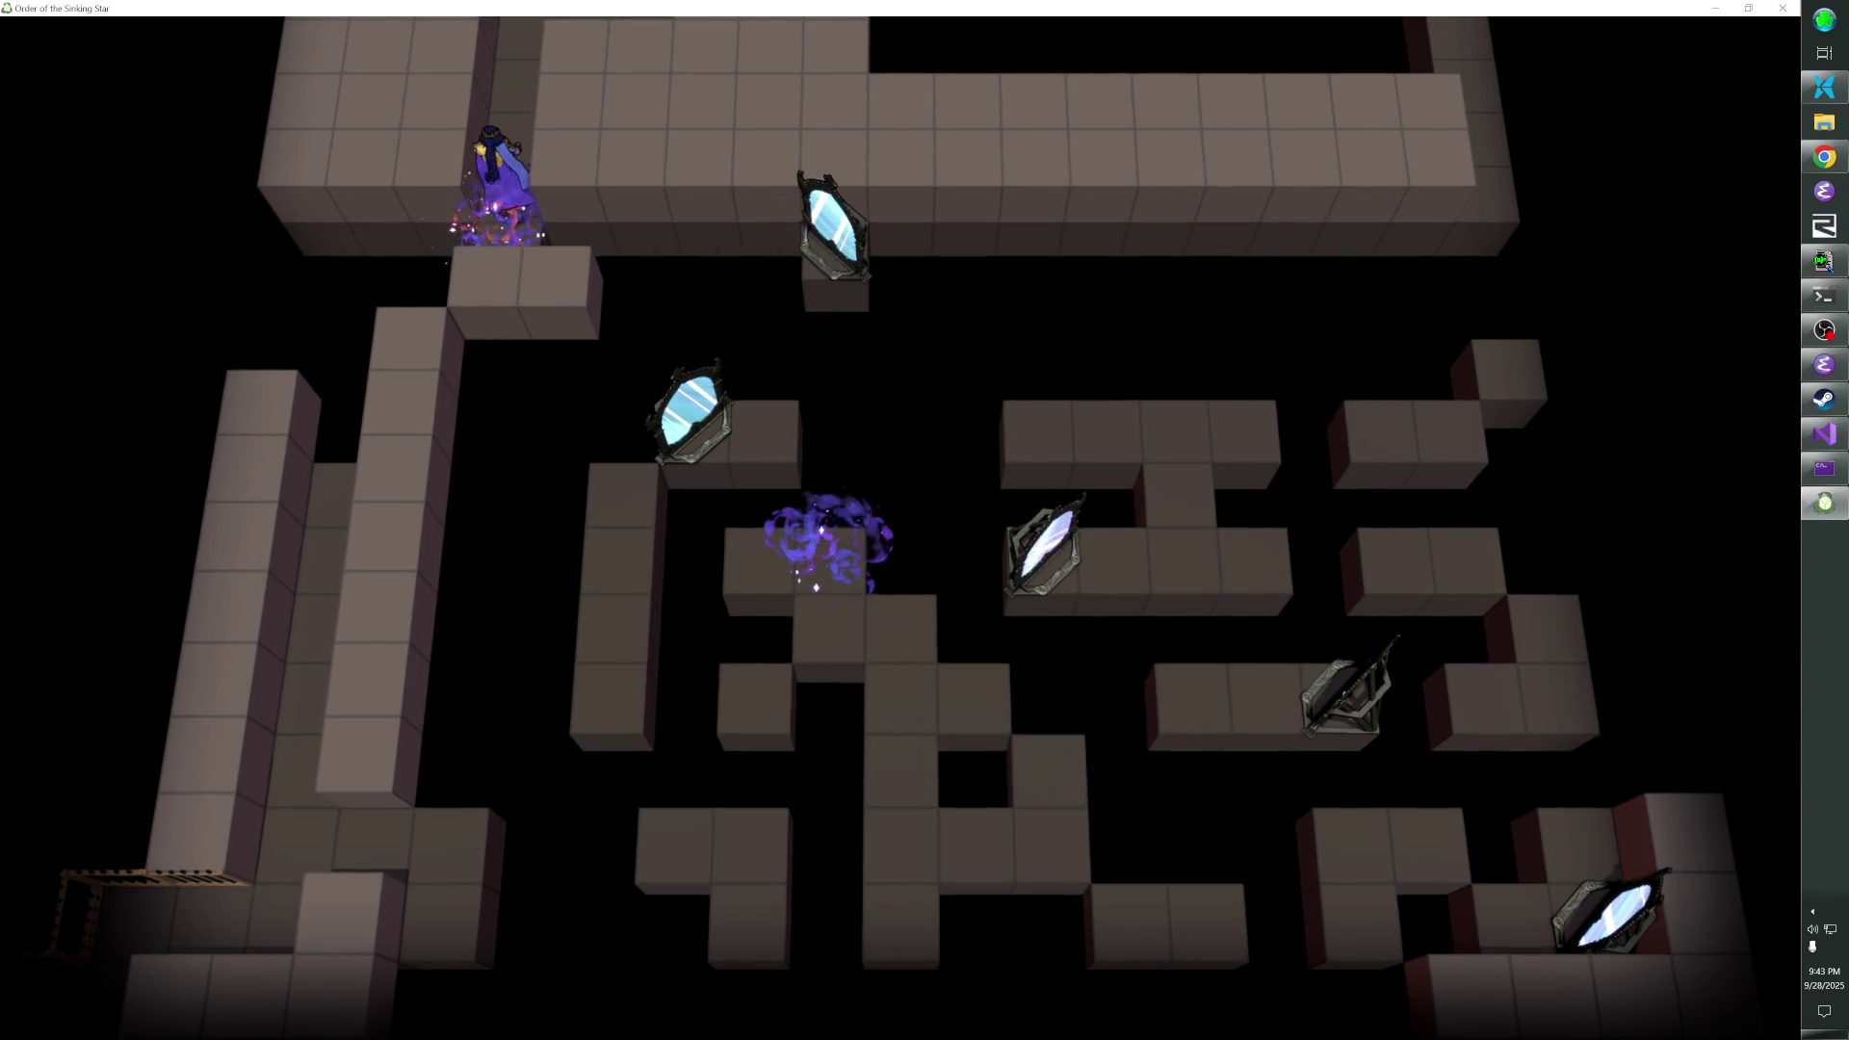
key("Up")
key("Right")
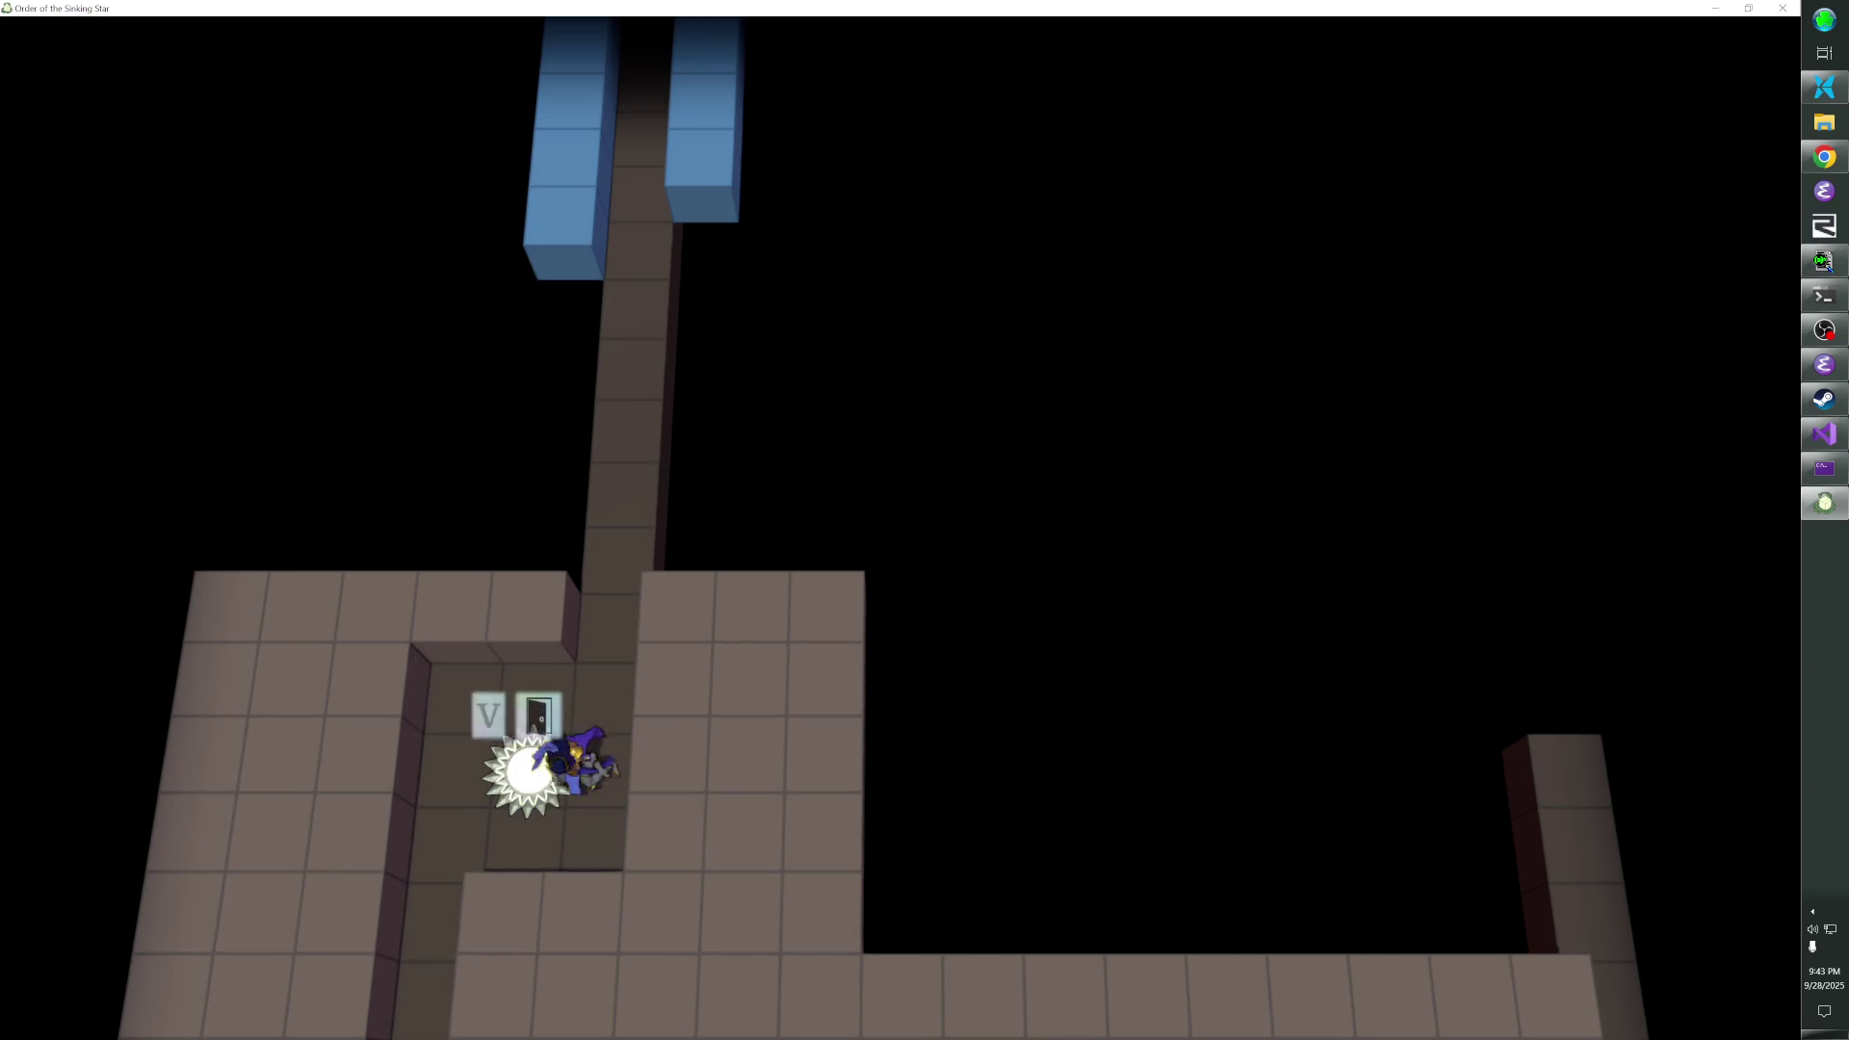
key("v")
- Bounce beams off the maze mirrors and swap places with the spirit
key("Right")
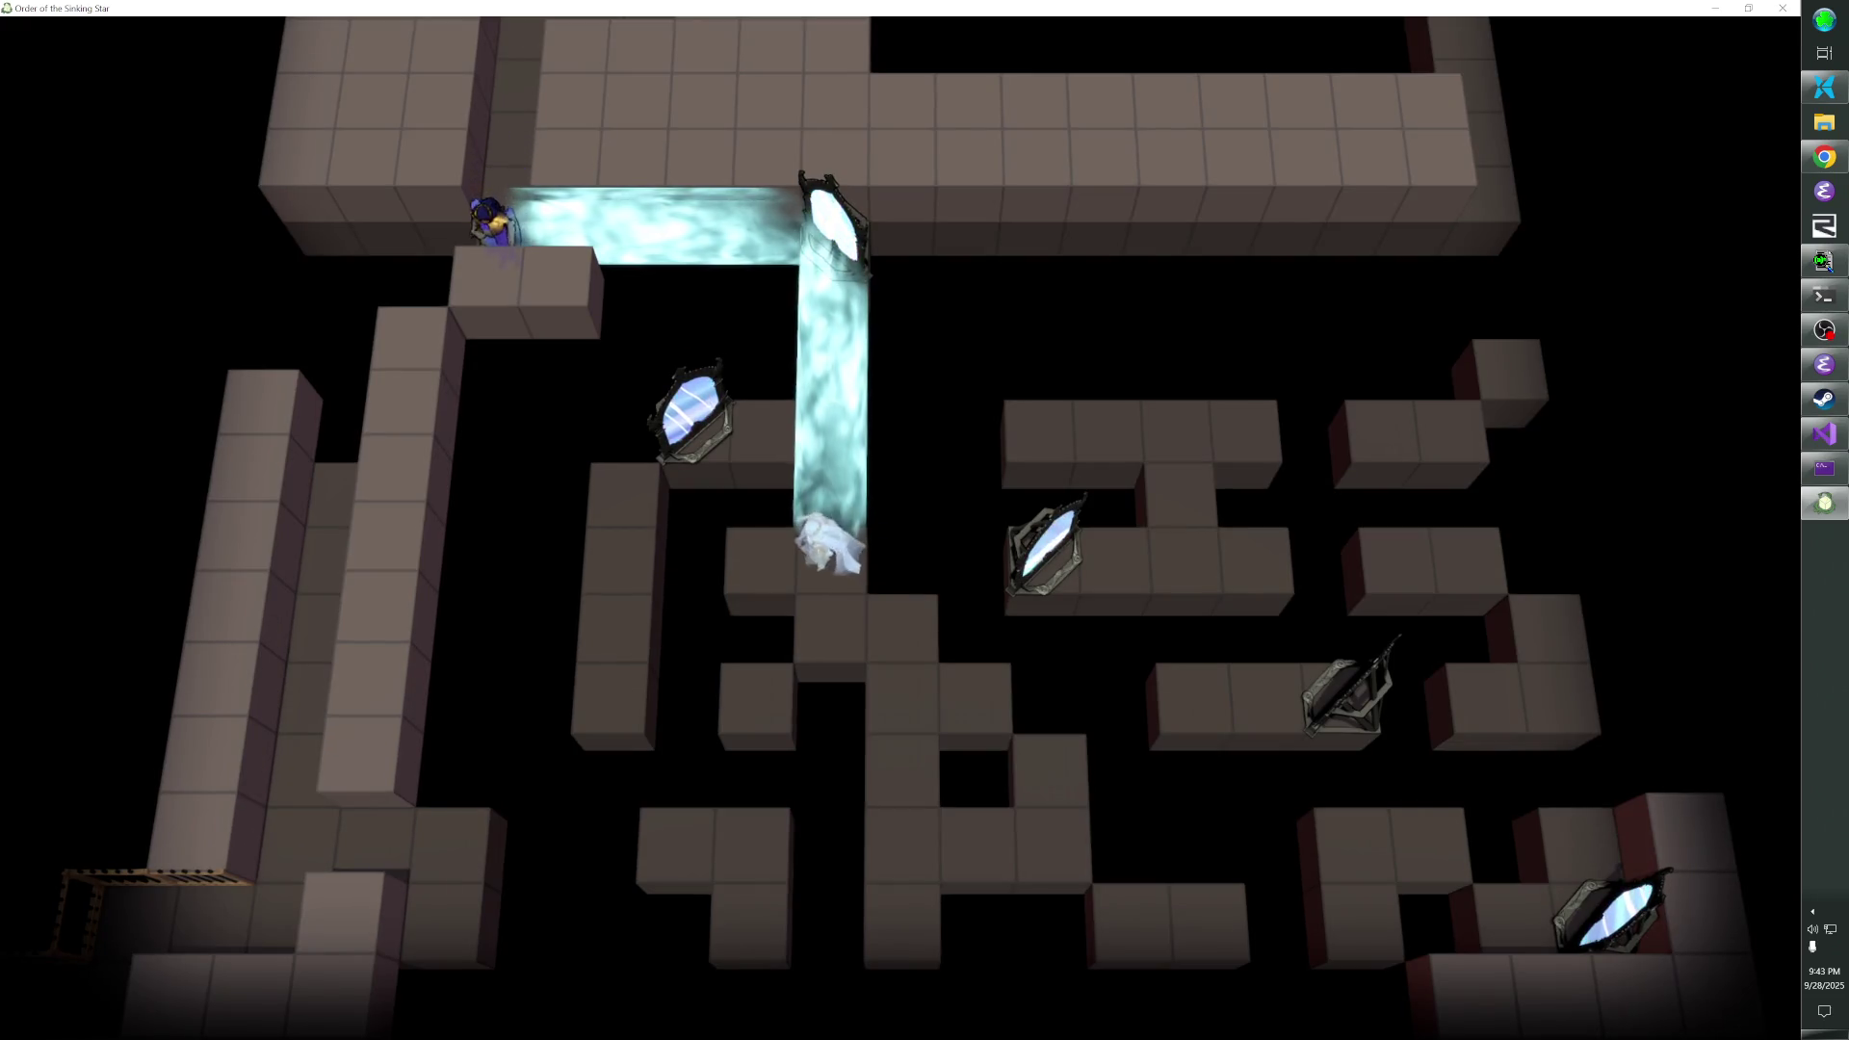
key("Down")
key("Right")
key("Down")
key("Right")
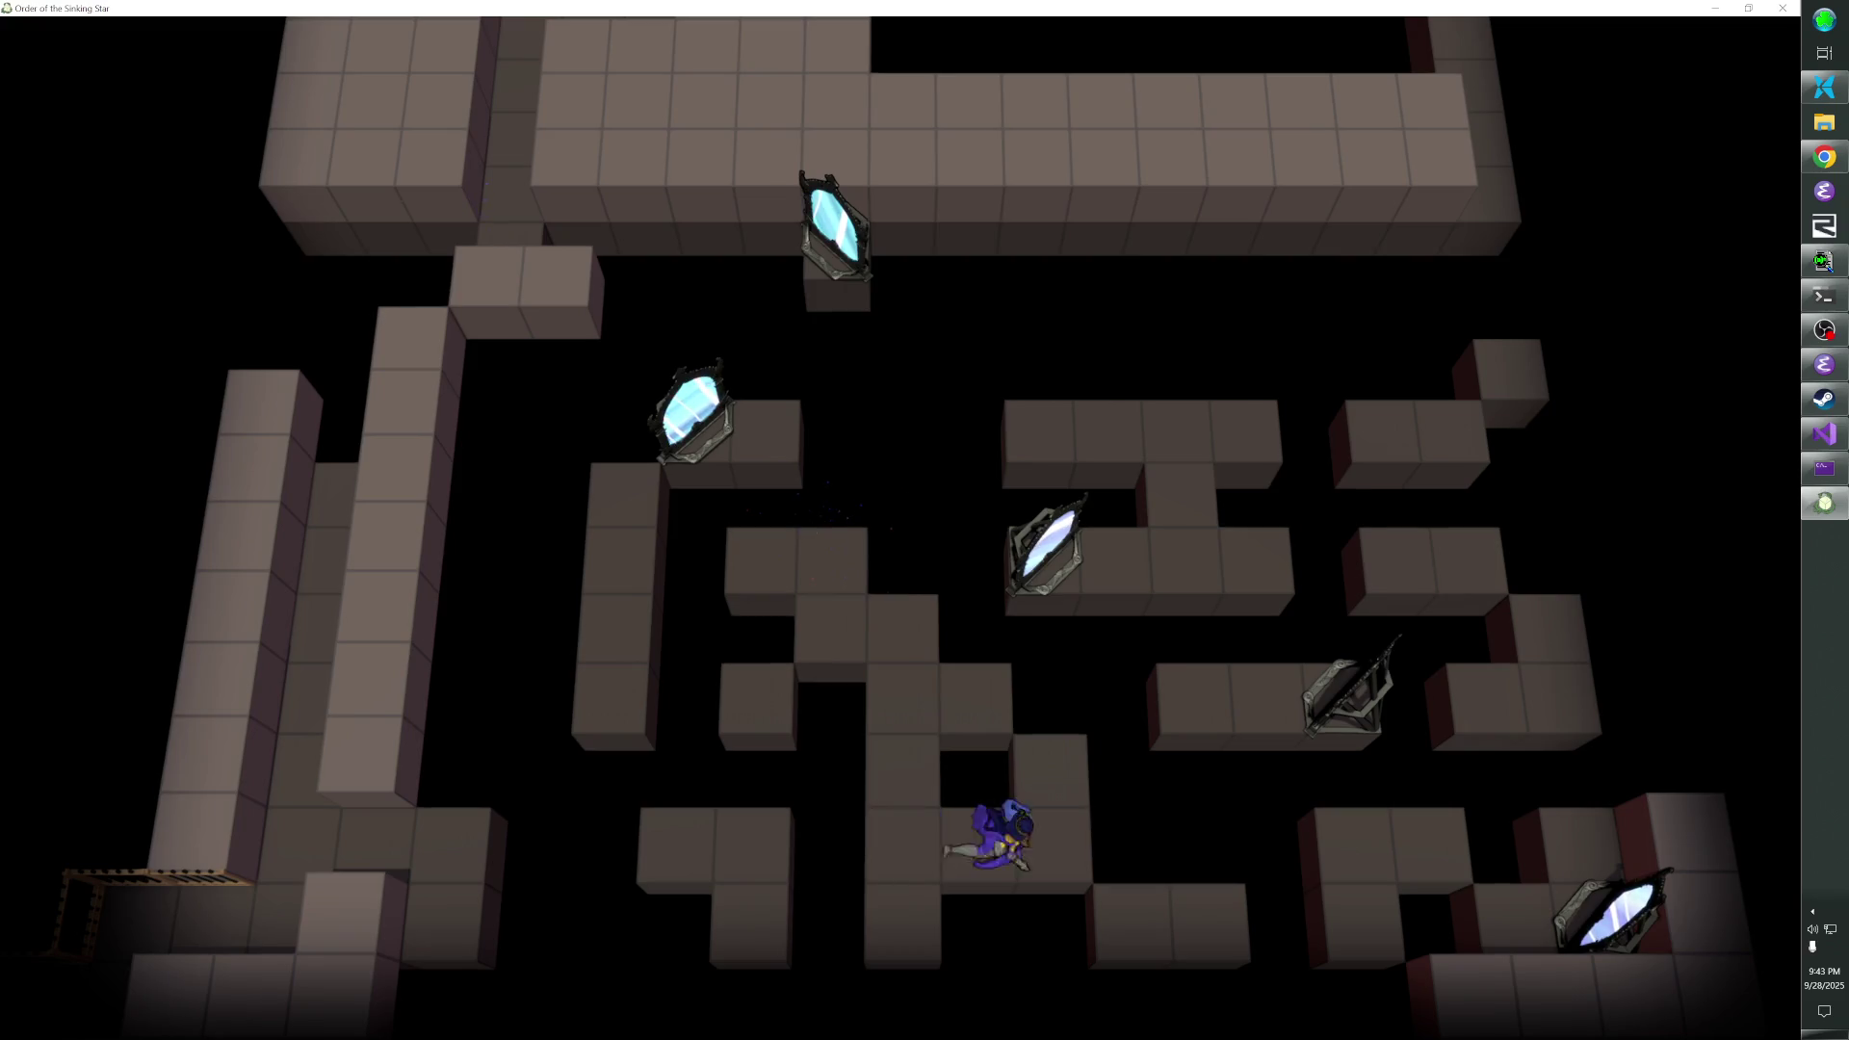
key("Up")
key("Up")
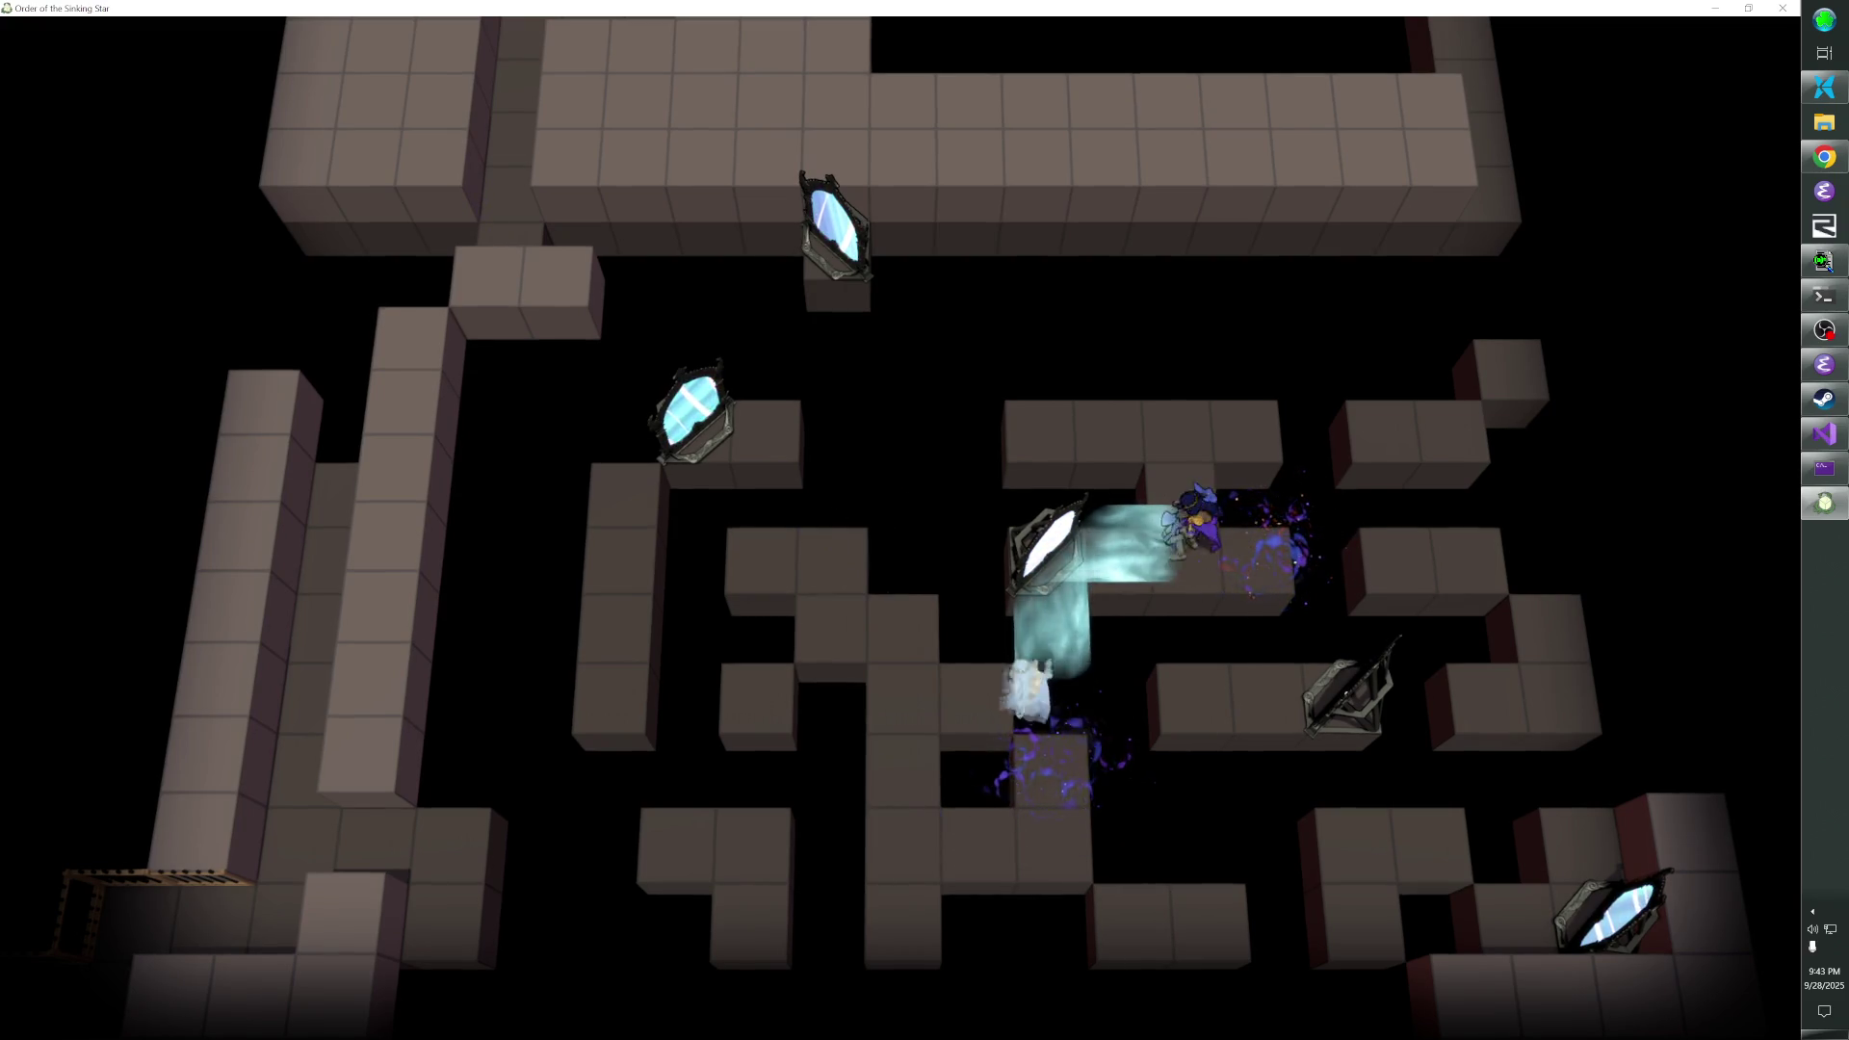
key("Left")
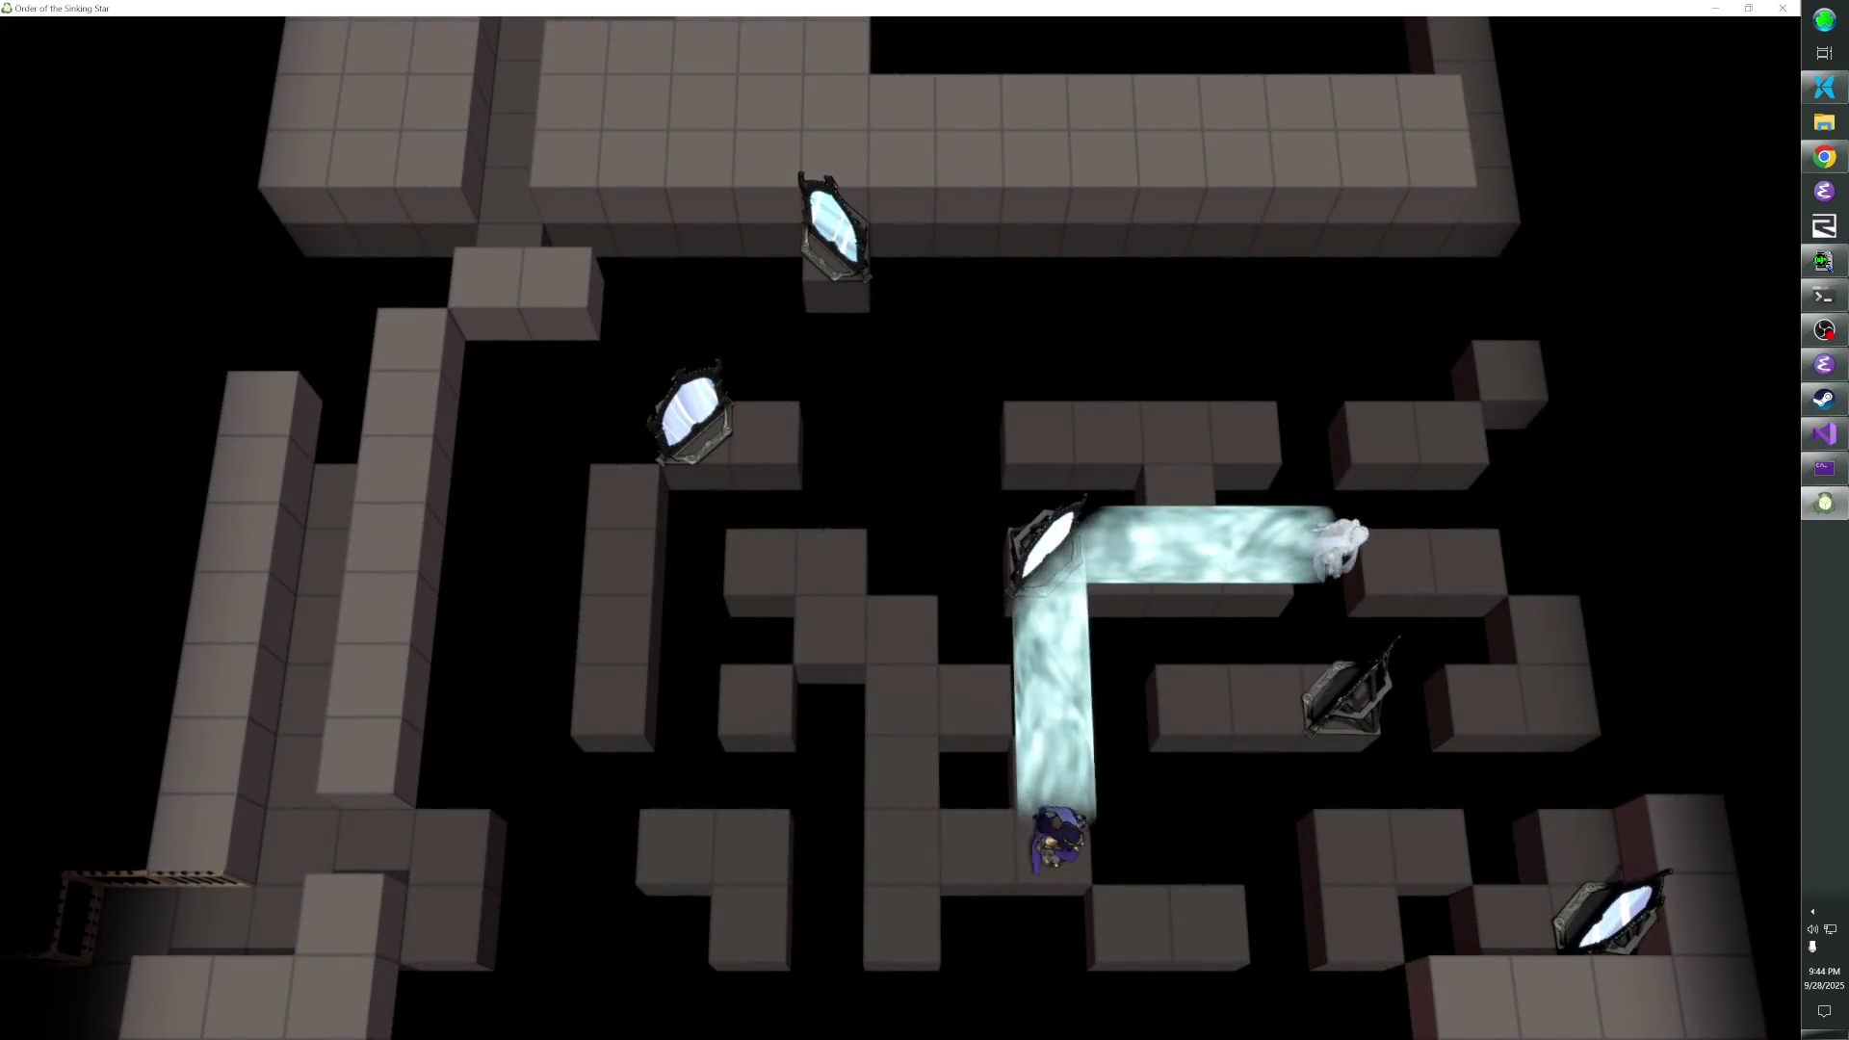
- Send the beam upward off the lower-right mirror, then move two tiles down
key("Left")
key("Left")
key("Up")
key("Up")
key("Right")
key("Left")
key("Down")
key("Down")
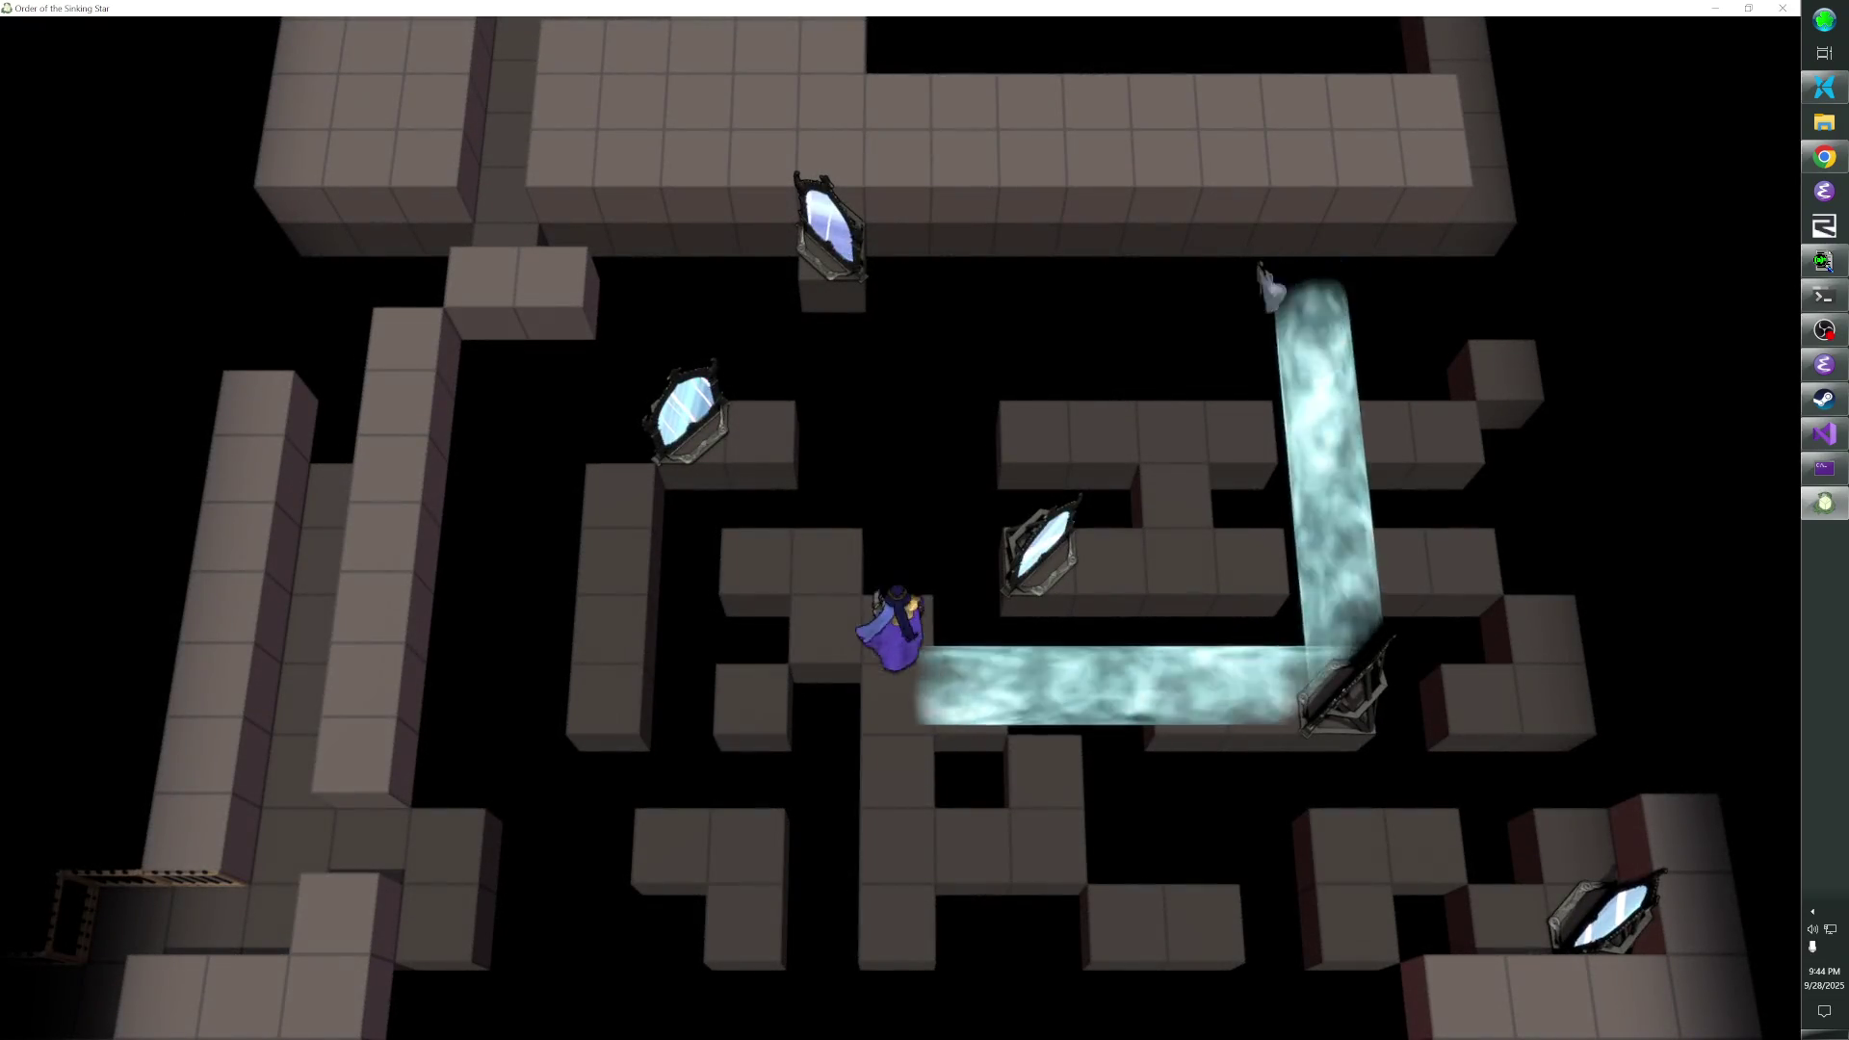
- Teleport to the bottom-left exit gate and step through it and back out
key("Left")
key("Left")
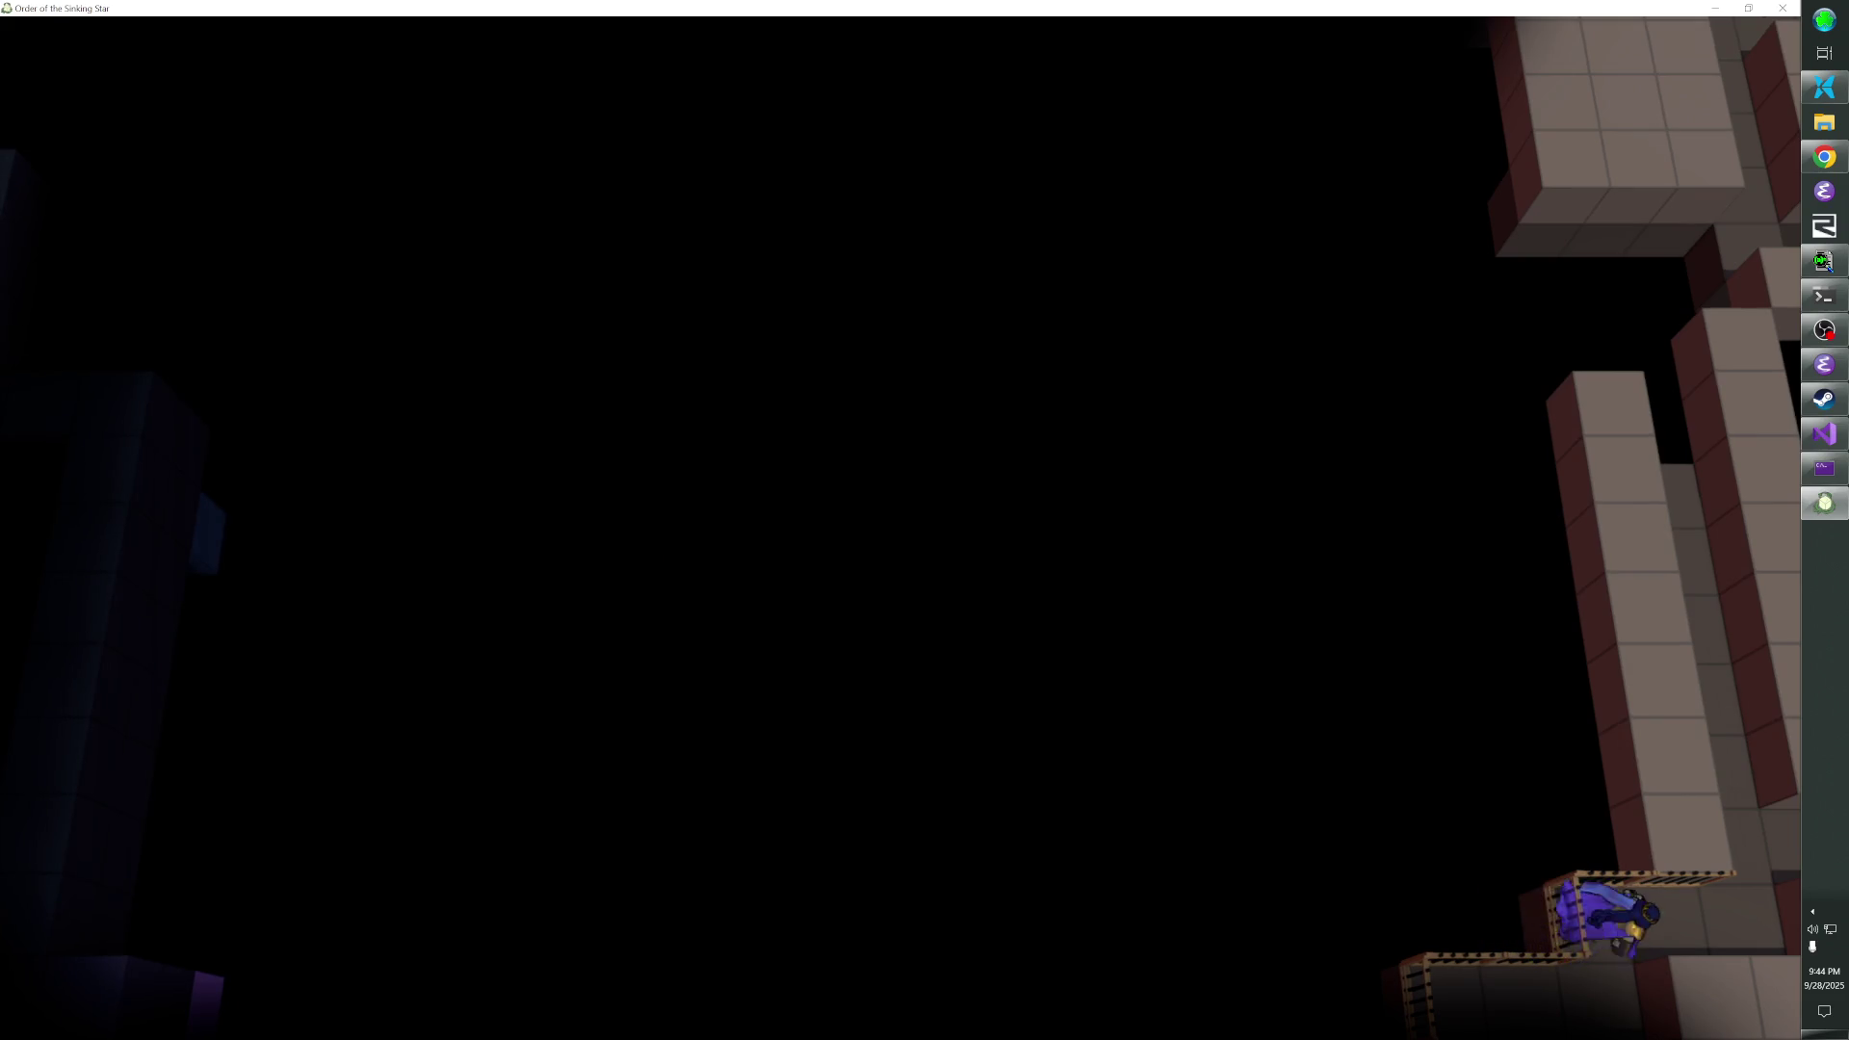
key("Right")
key("Left")
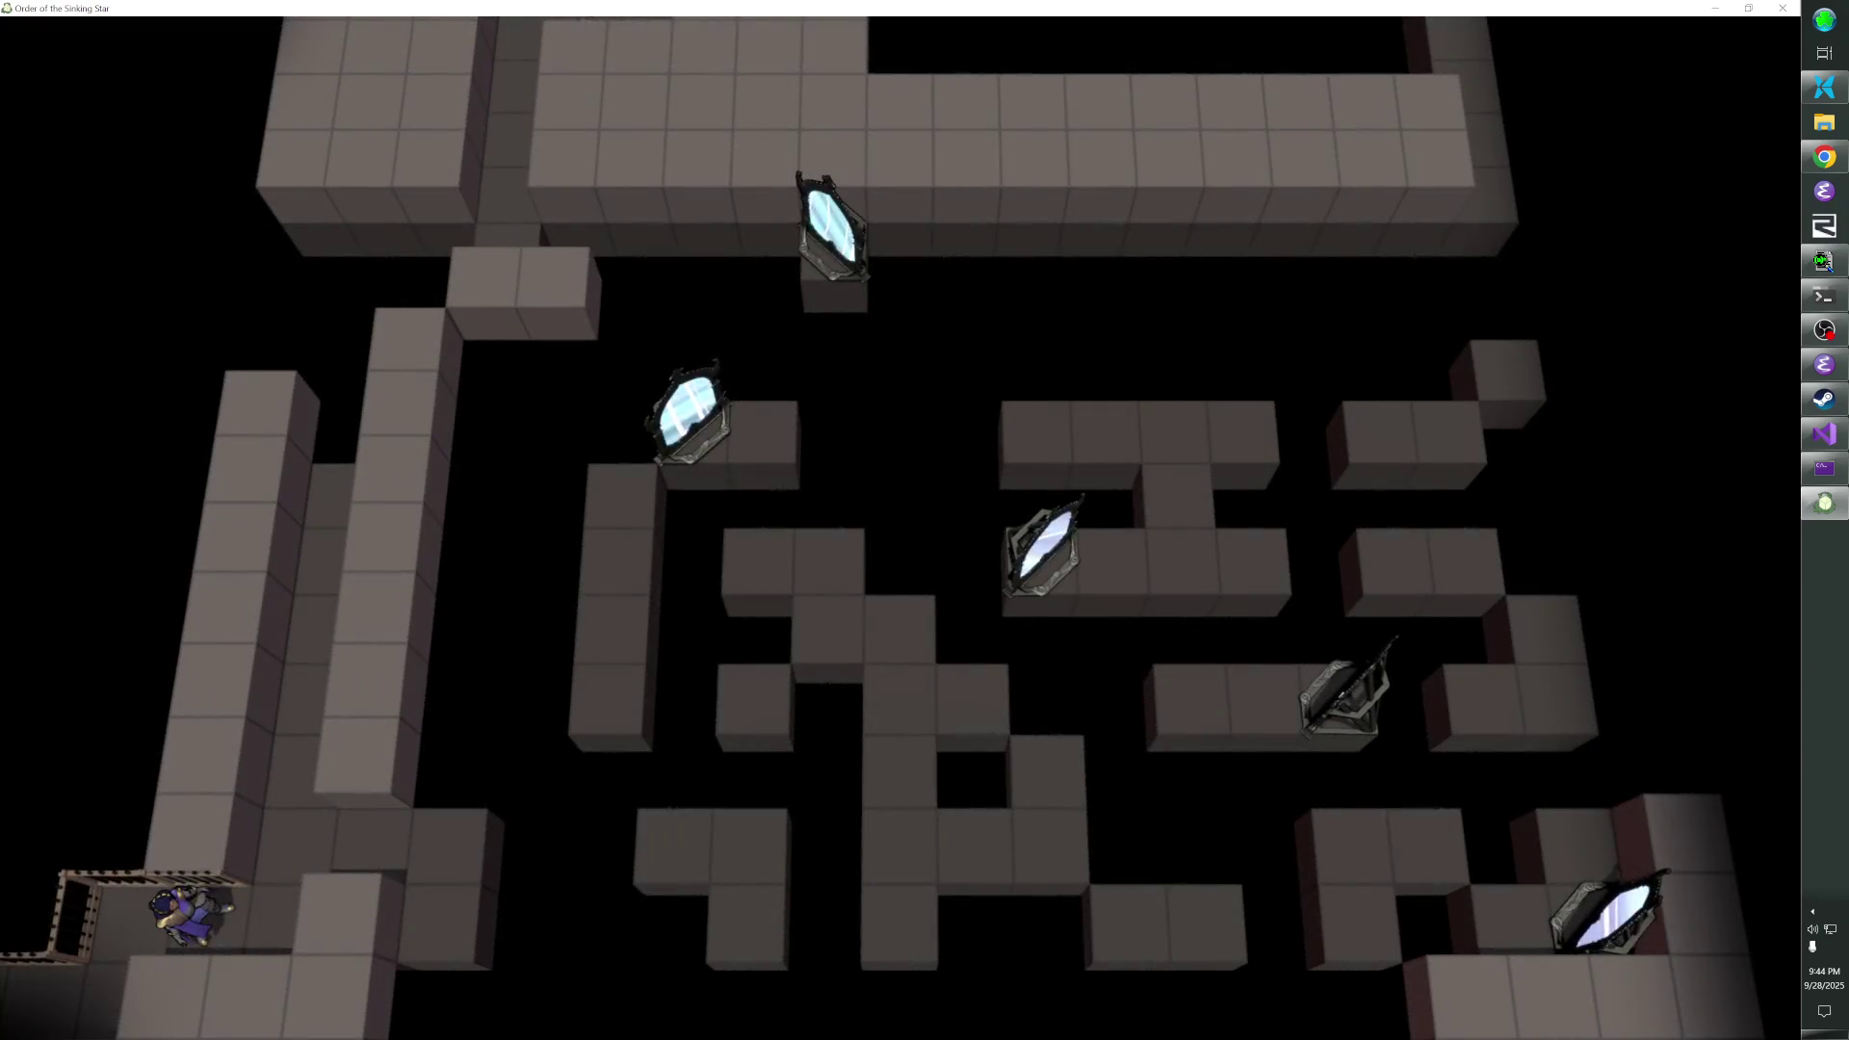
key("Left")
key("Right")
- Quit the game and switch back to the soko_debug Visual Studio code at line 957
key("Escape")
key("Return")
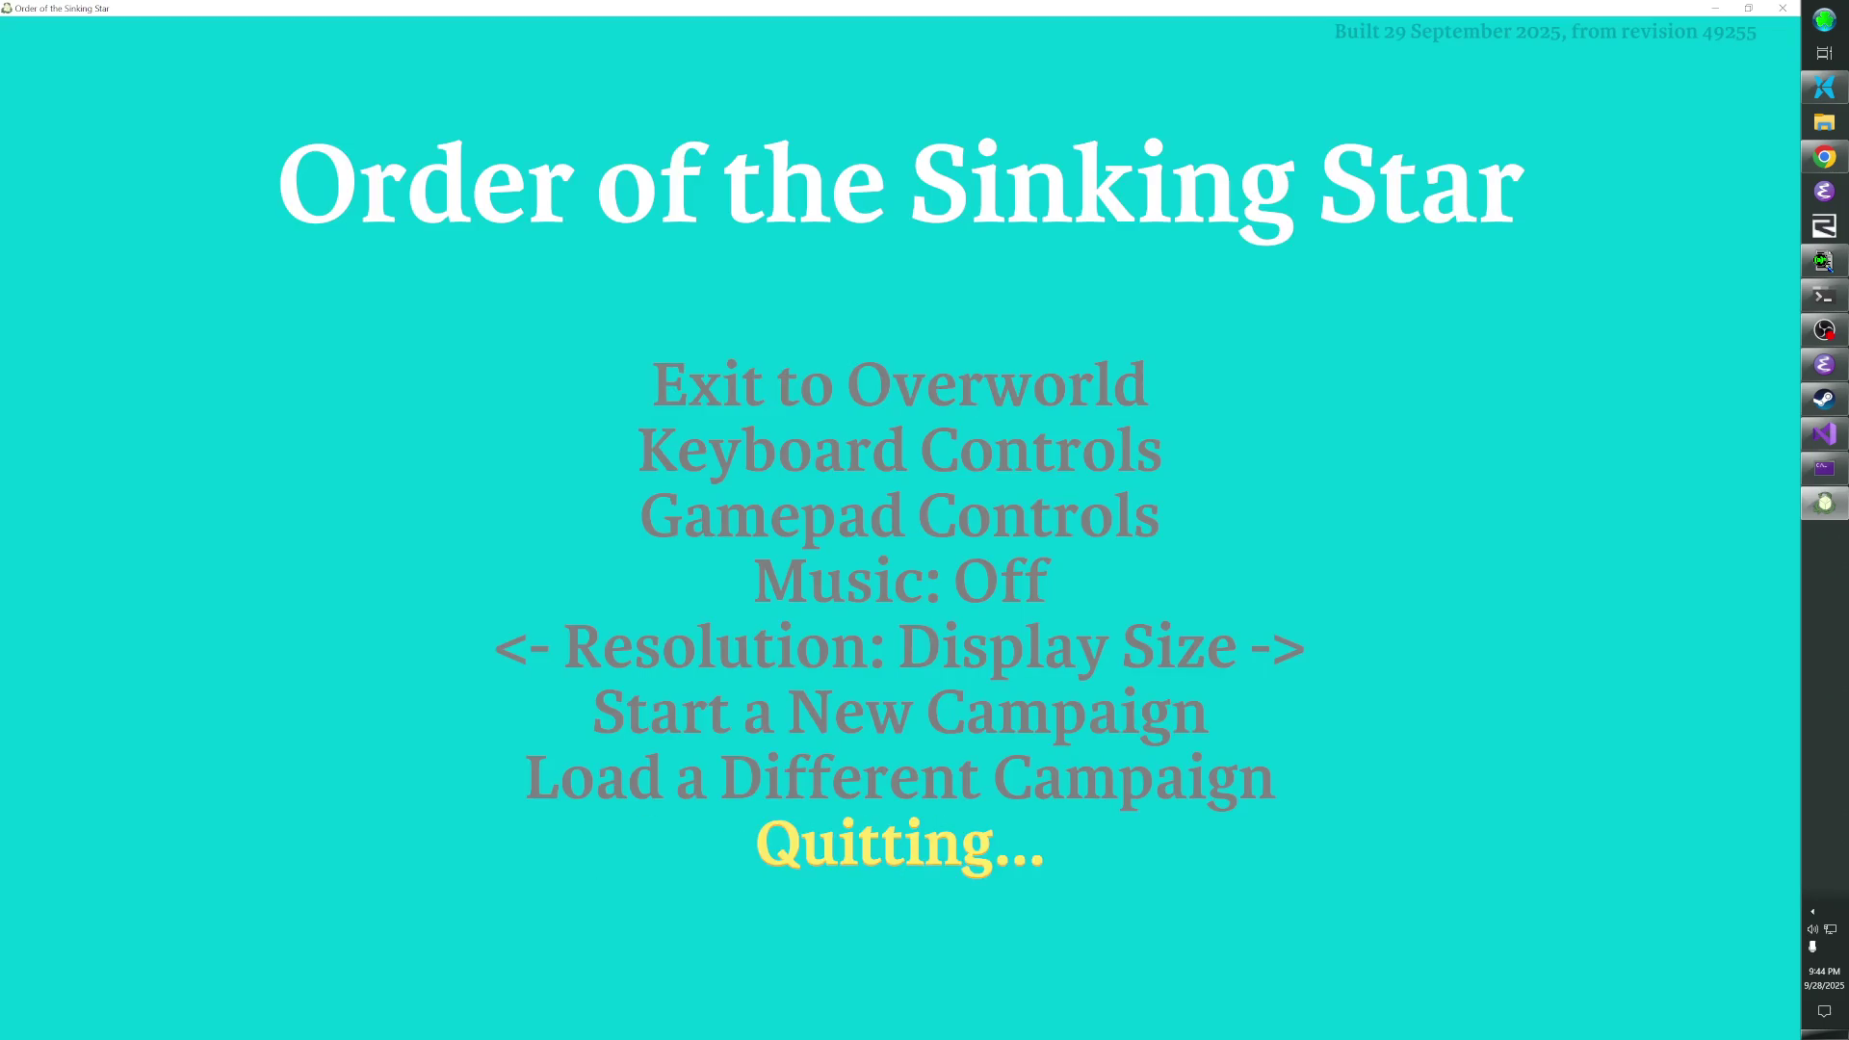
key("alt+Tab")
key("Tab")
key("Tab")
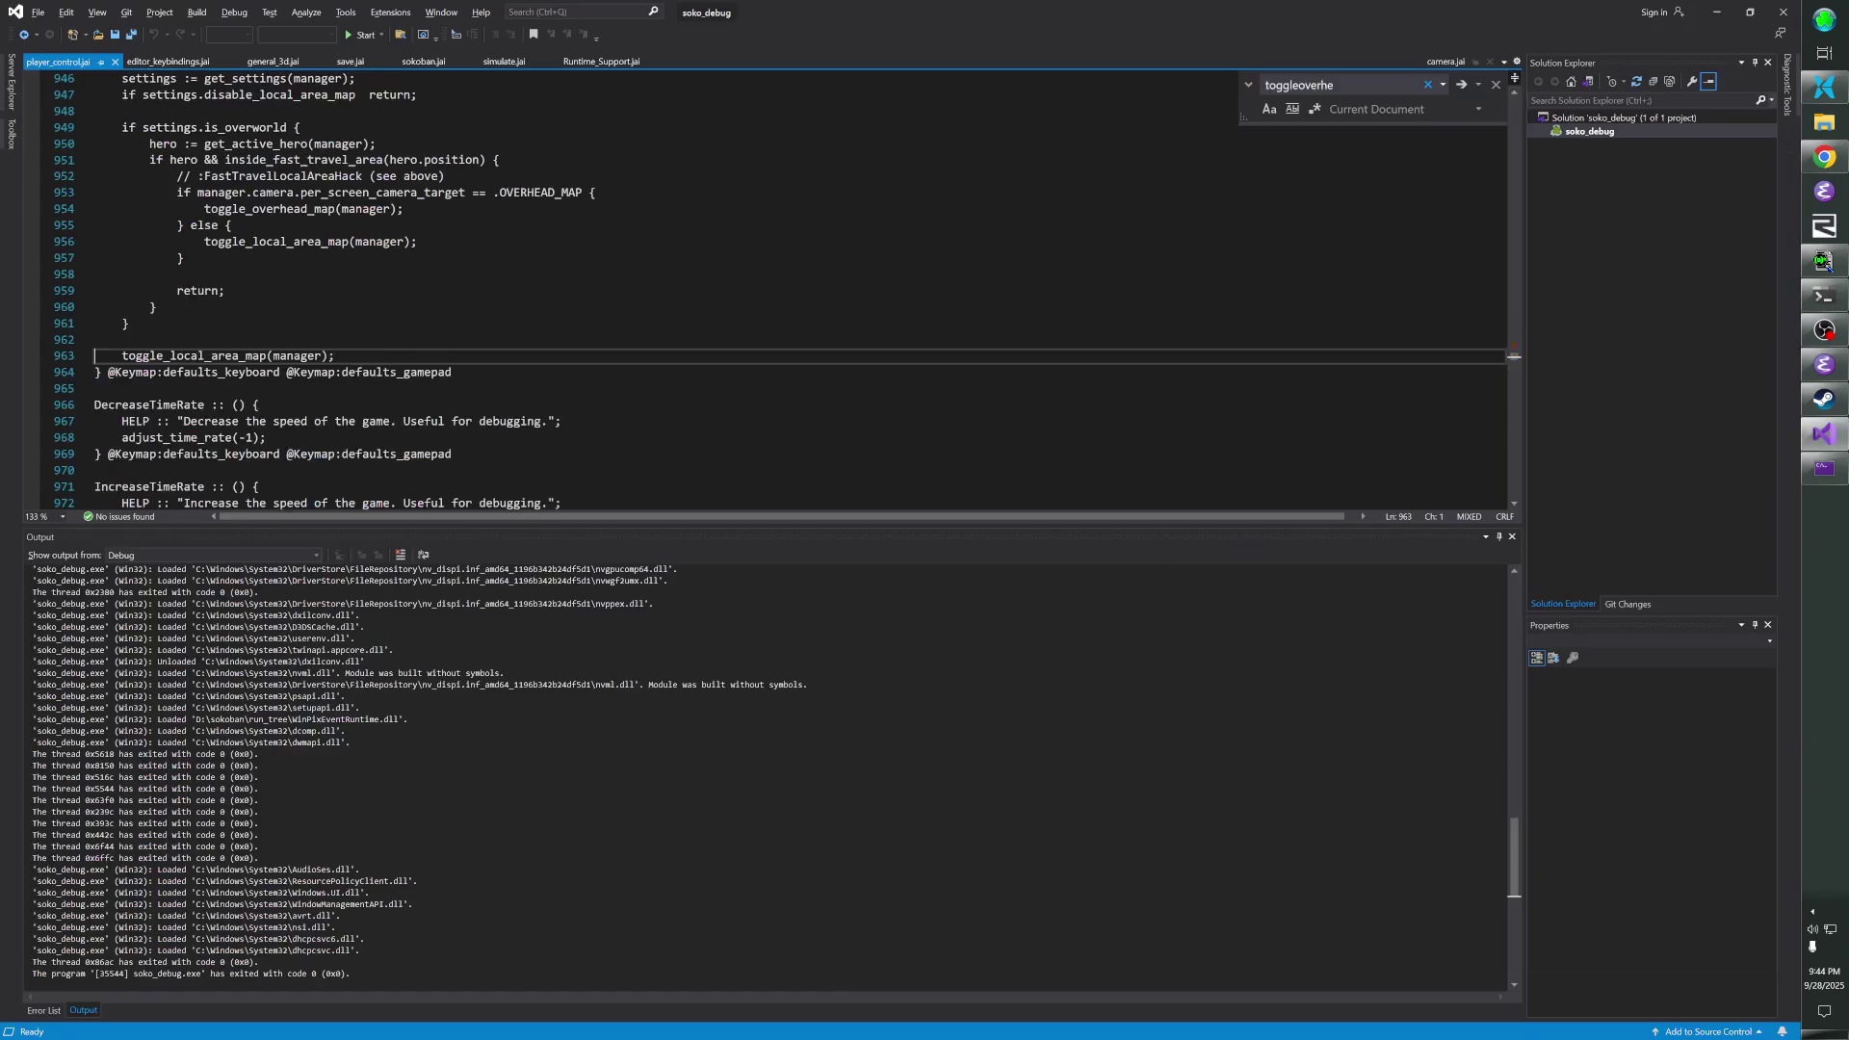
left_click(1218, 616)
left_click(710, 260)
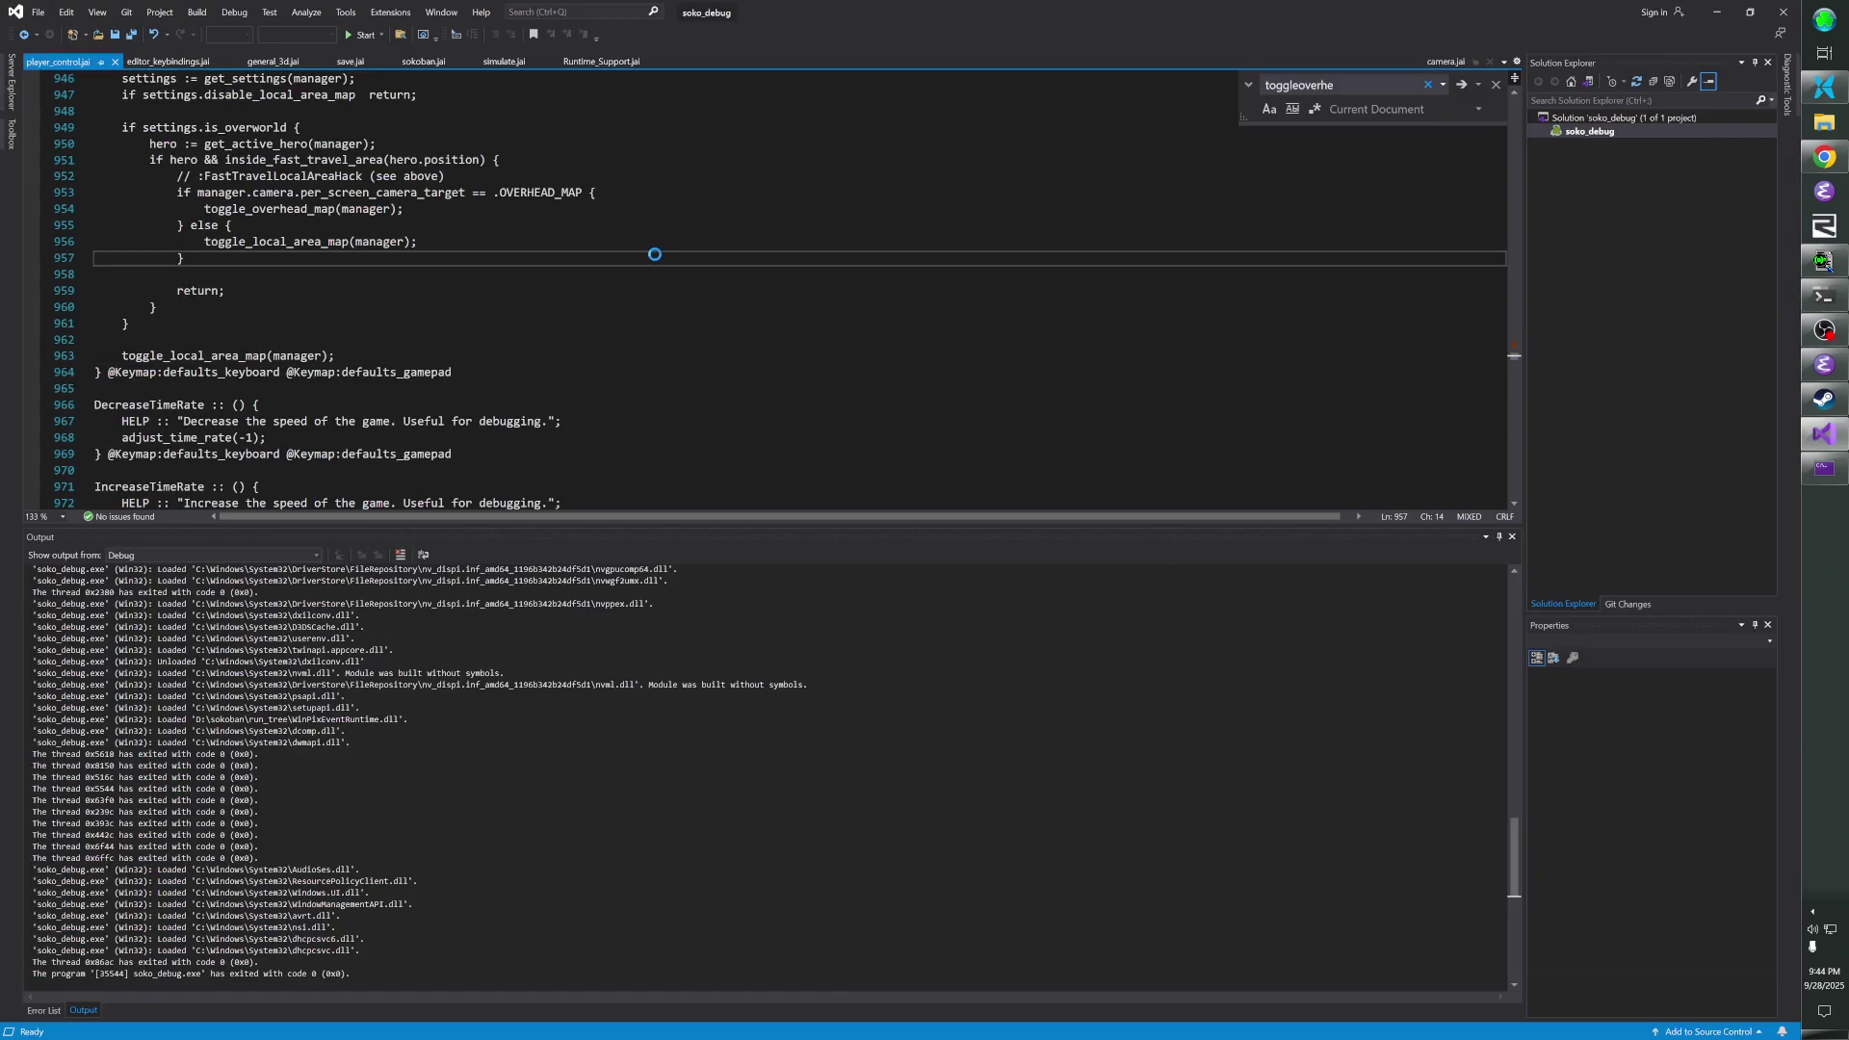
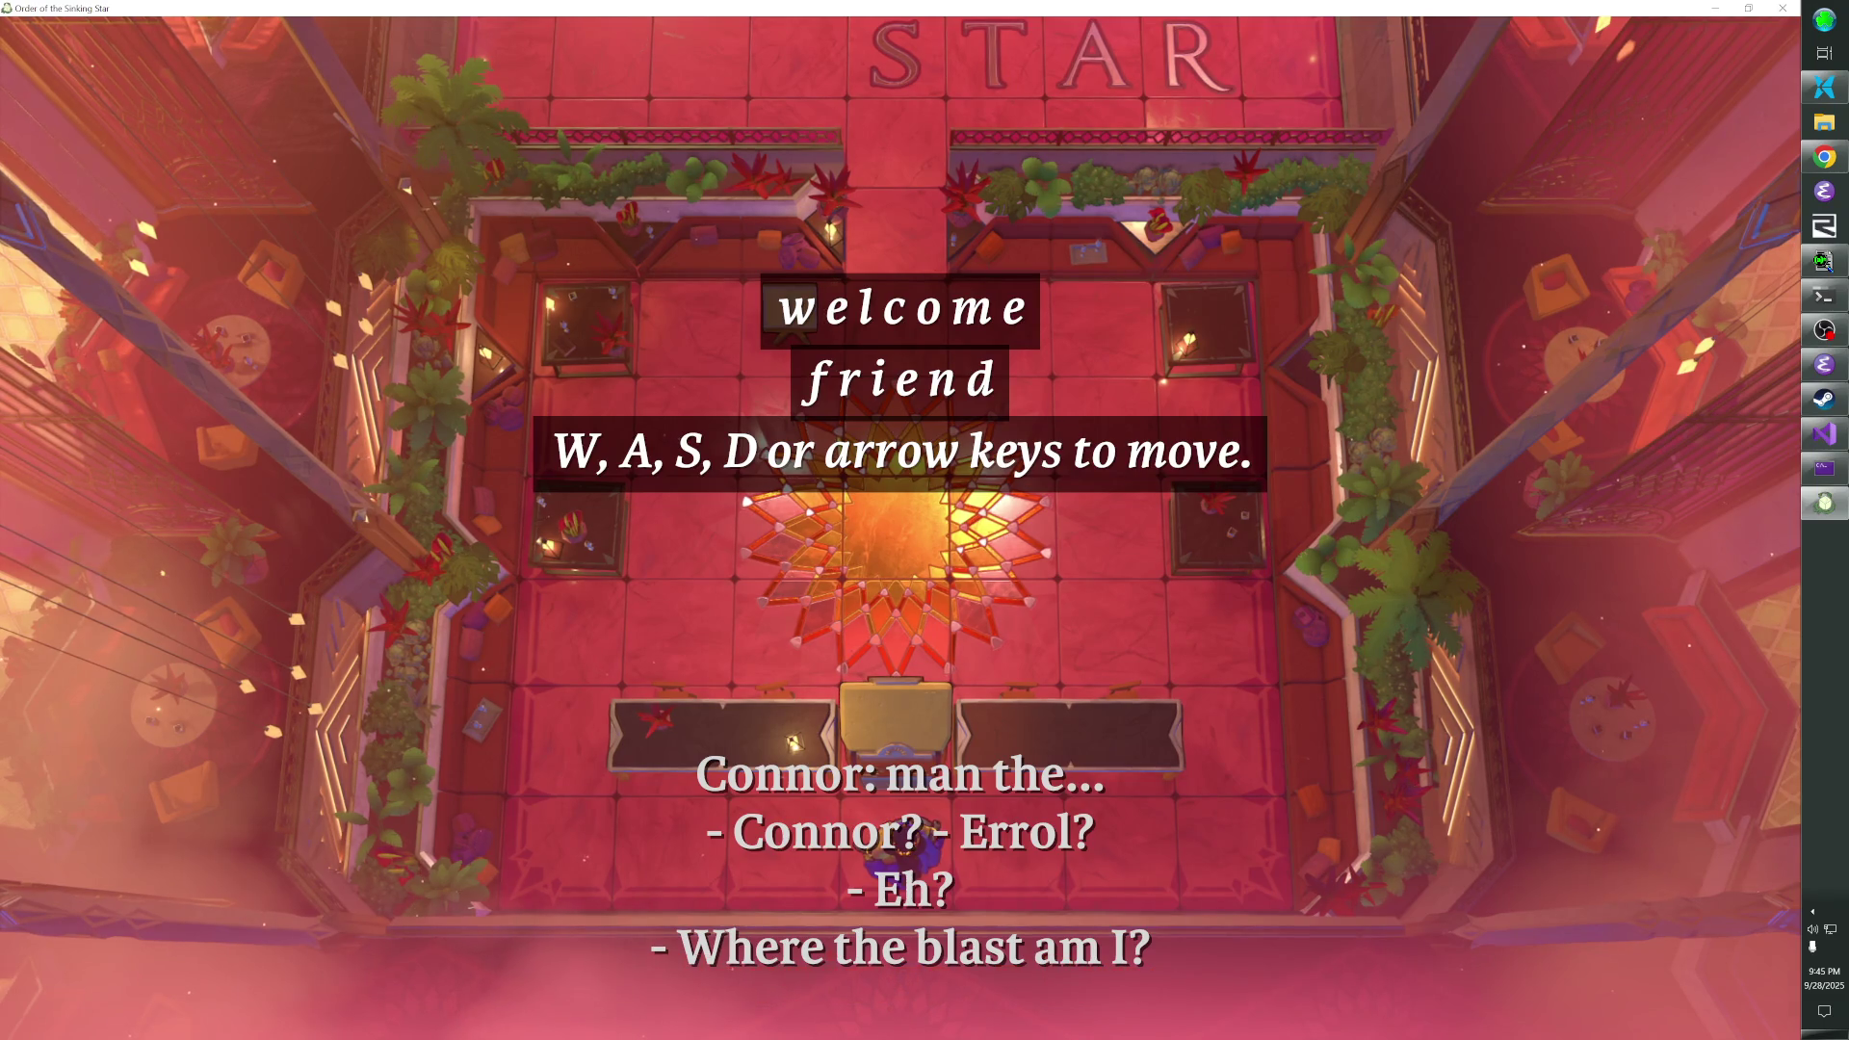
- Exit to the overworld and walk the hero up the corridor and back to the bottom-left gate
key("Escape")
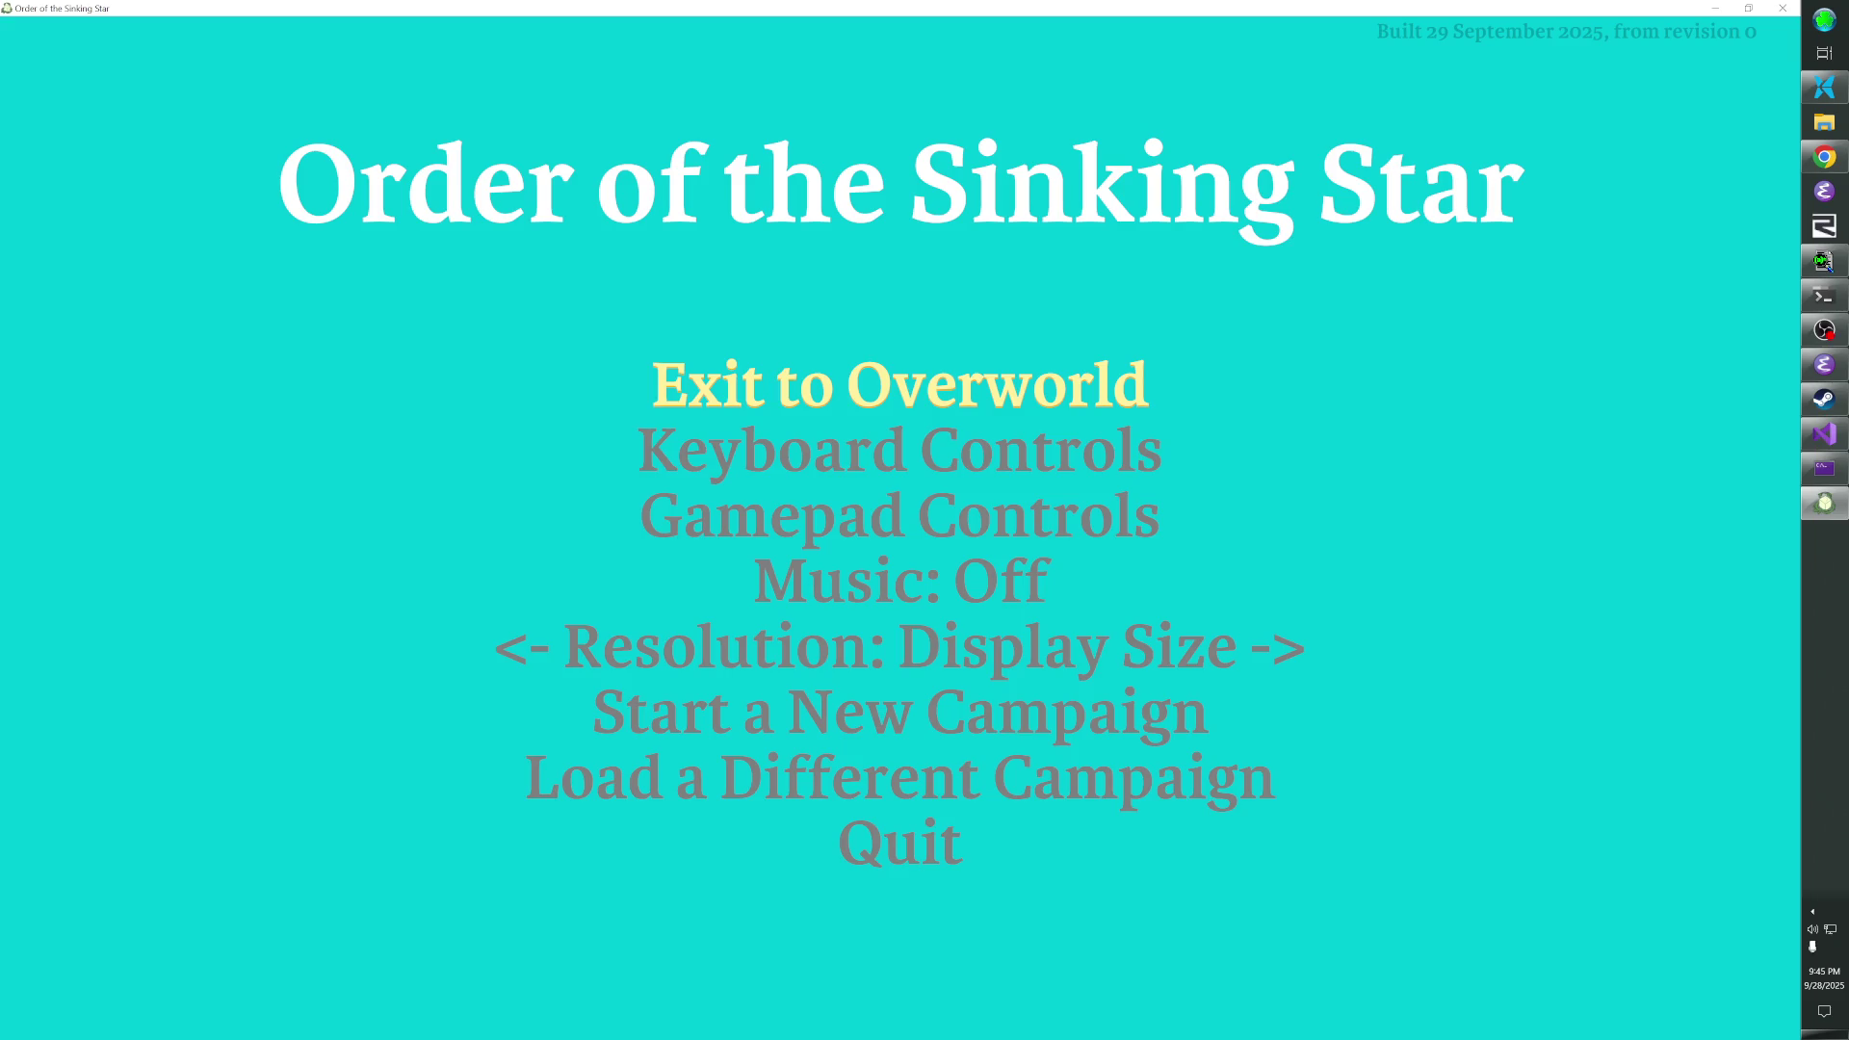
key("Return")
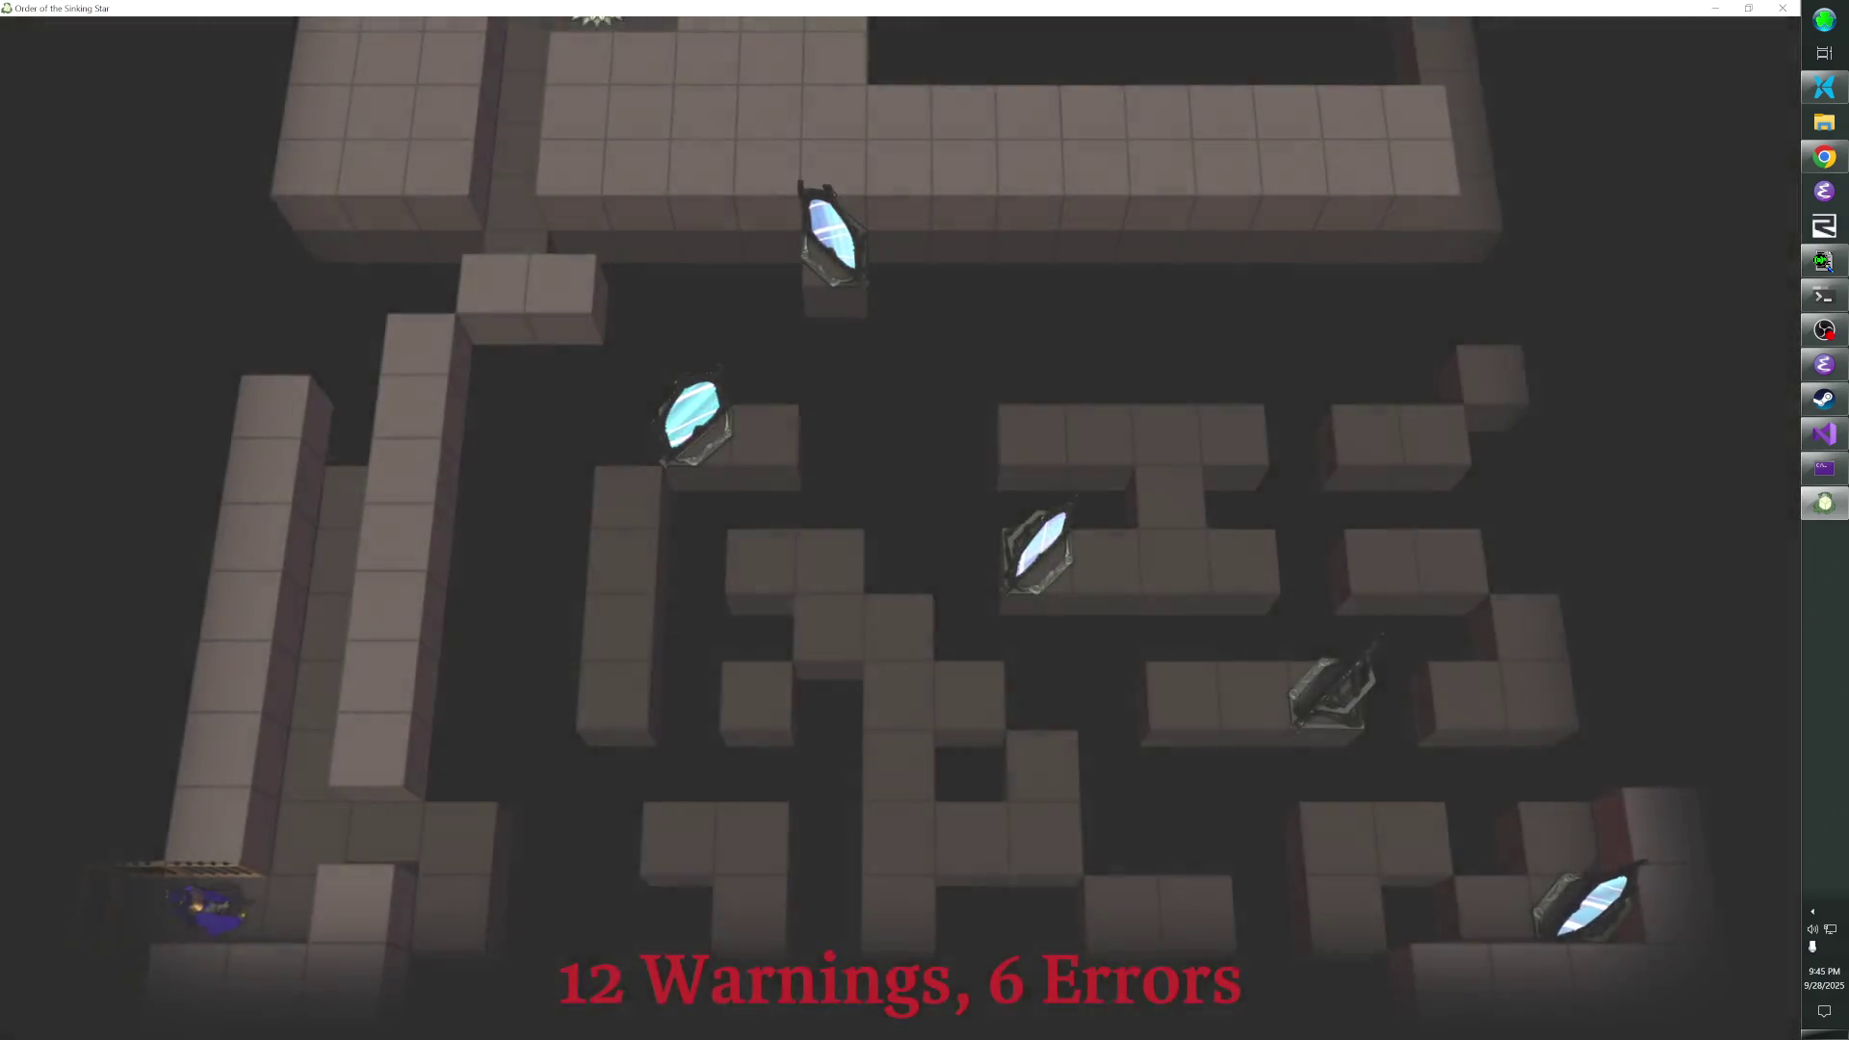
key("Right")
key("Up")
key("Down")
key("Right")
key("Left")
- Step the hero in and out of the bottom-left gate to test the camera, then return to the OVERHEAD_MAP code
key("Left")
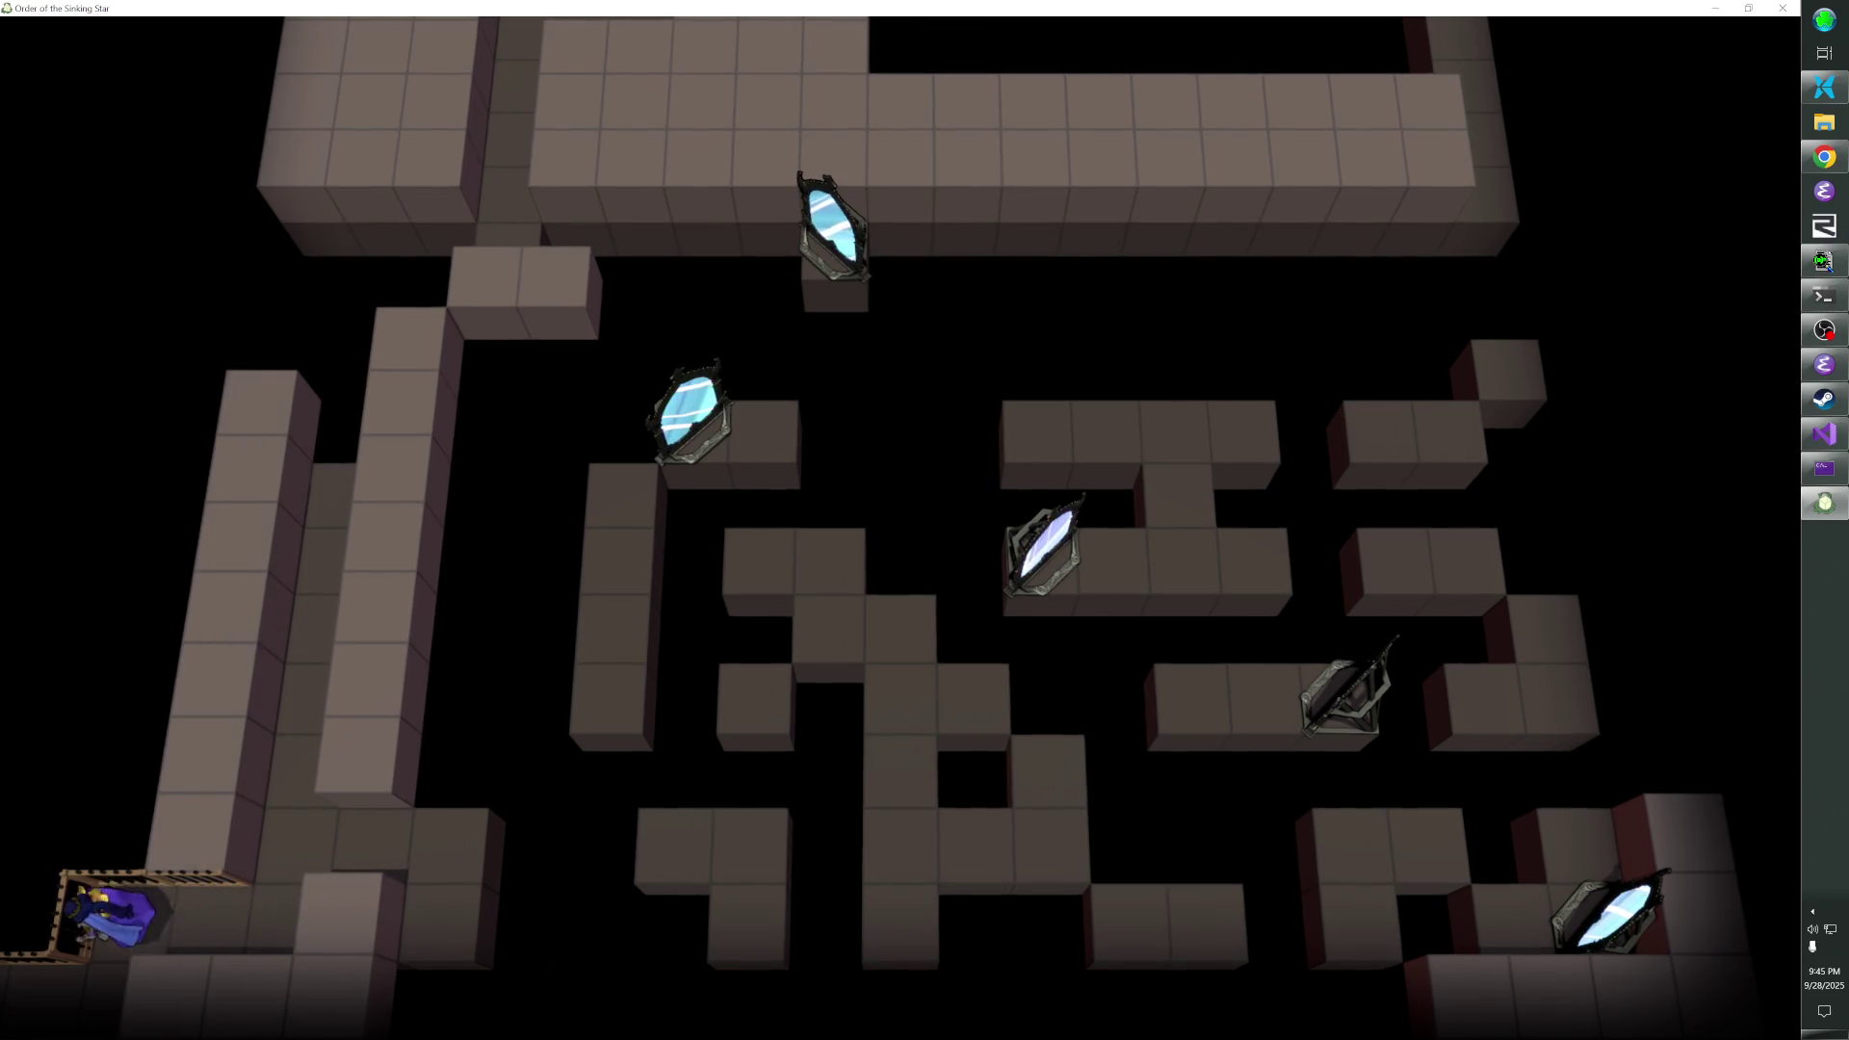
key("Right")
key("Left")
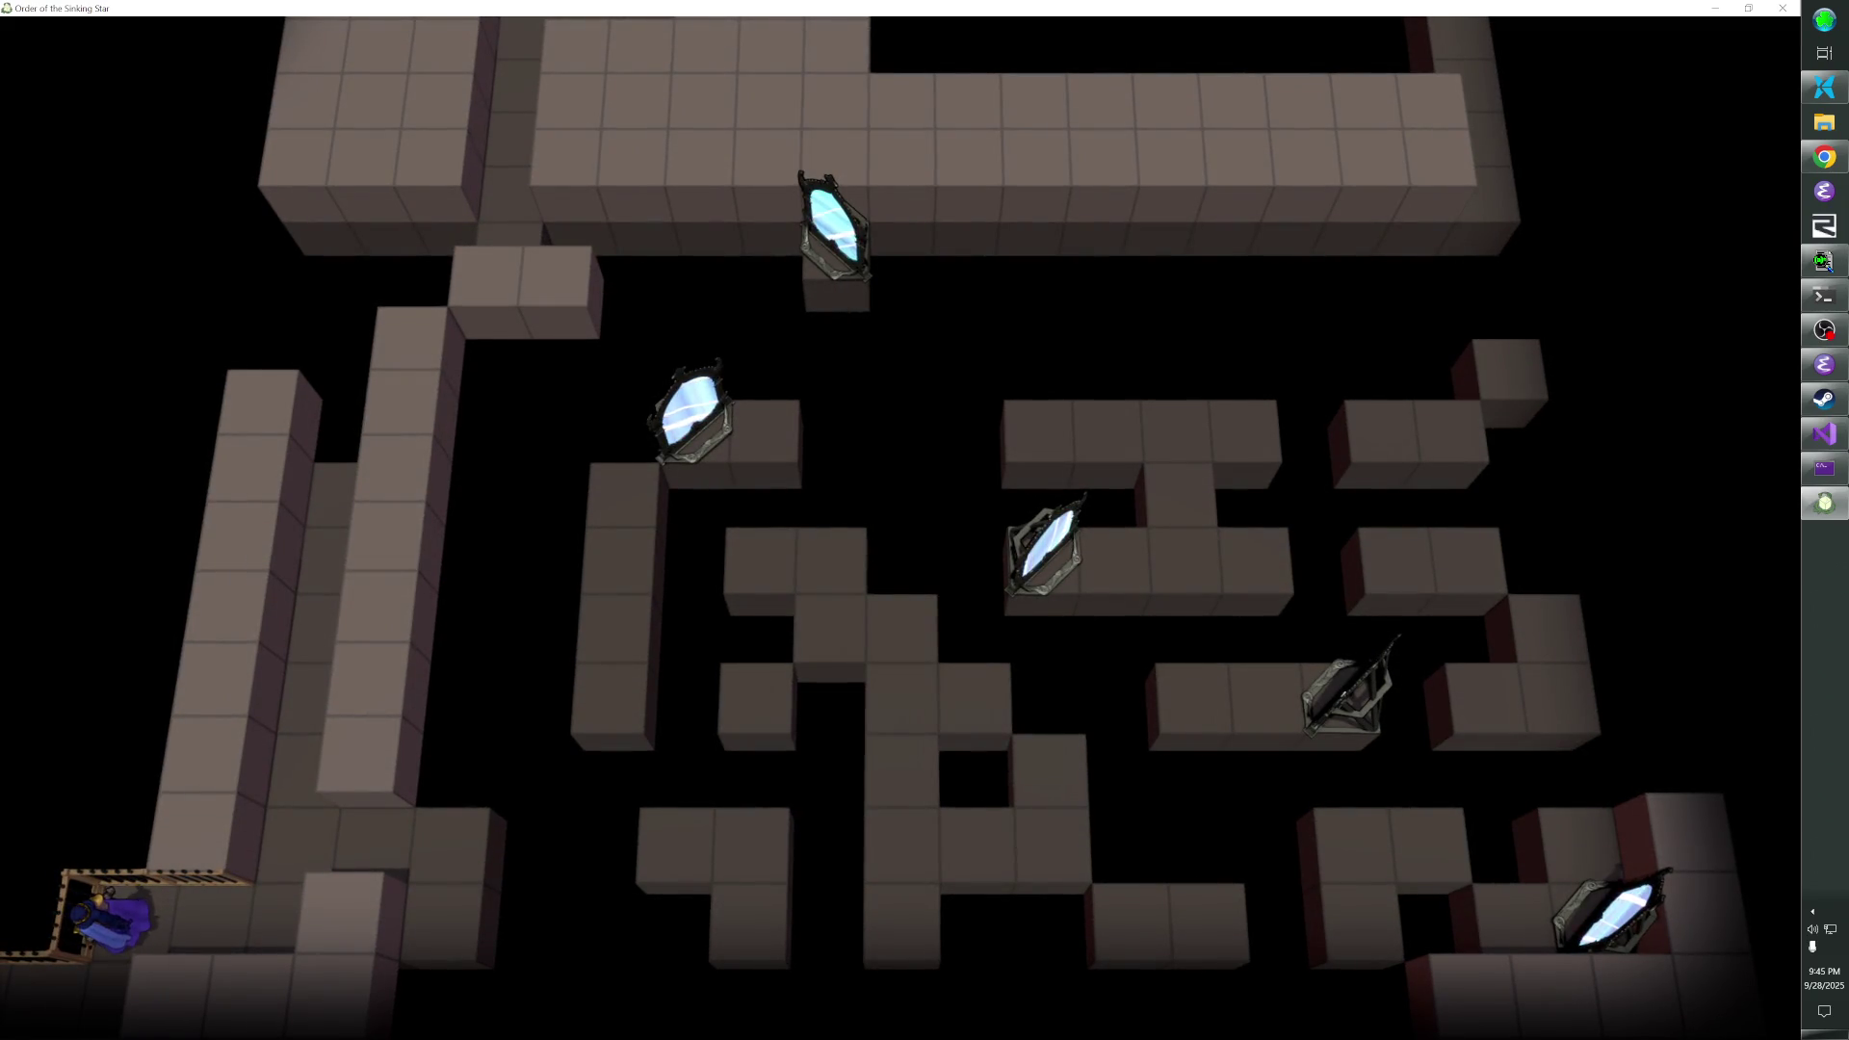
key("Right")
key("Left")
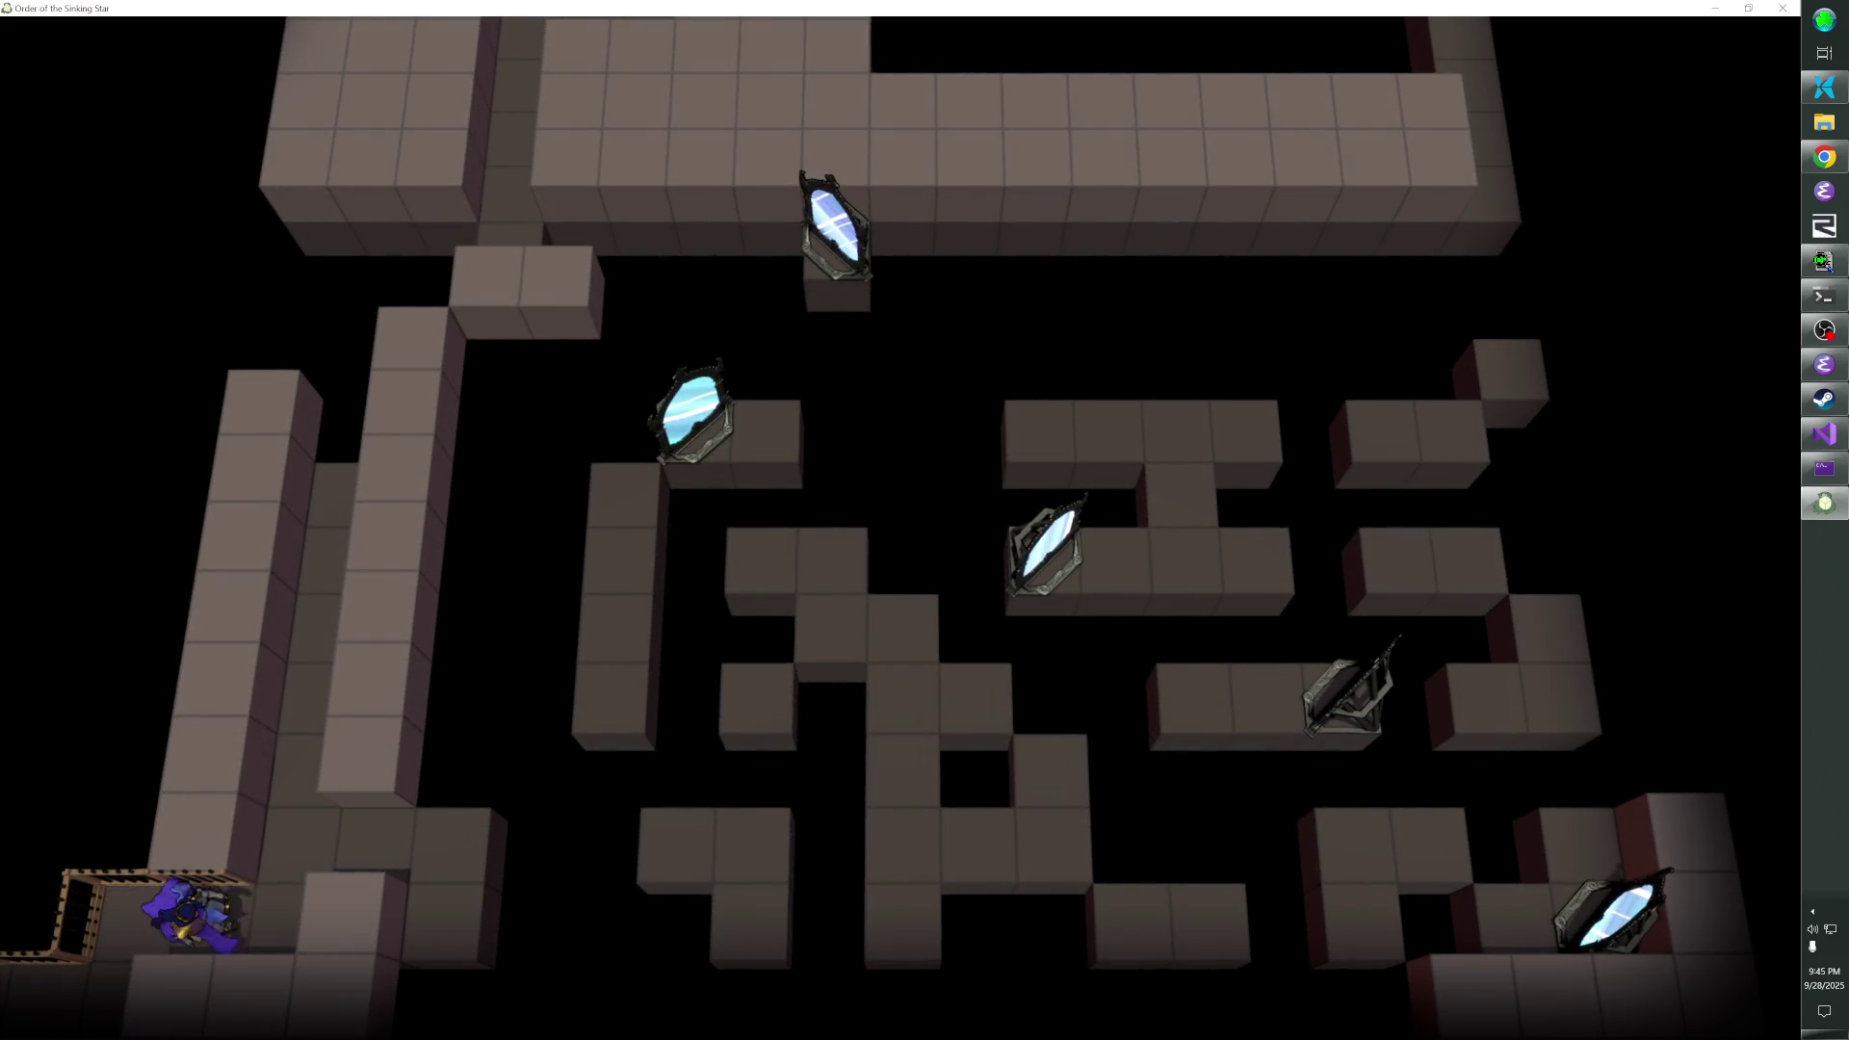
key("alt+Tab")
left_click(516, 212)
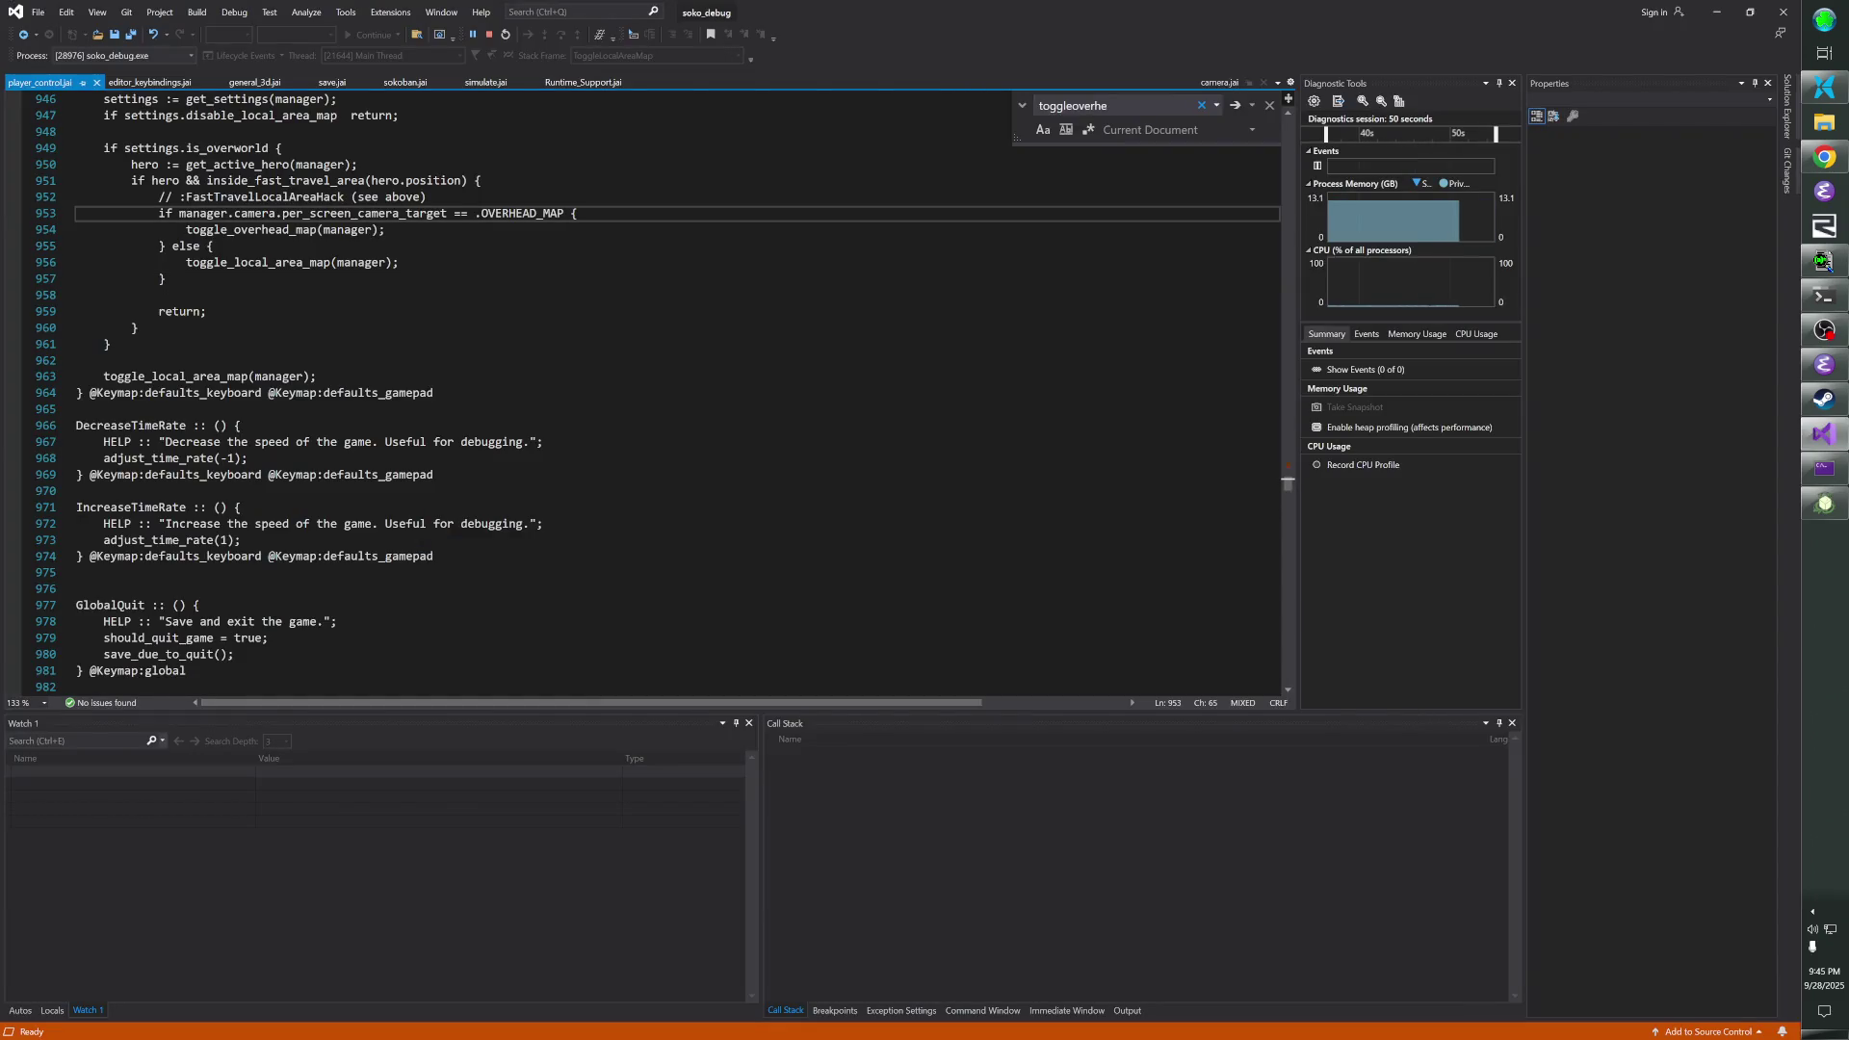
- Open camera.jai from the source folder in the editor
left_click(372, 197)
key("ctrl+o")
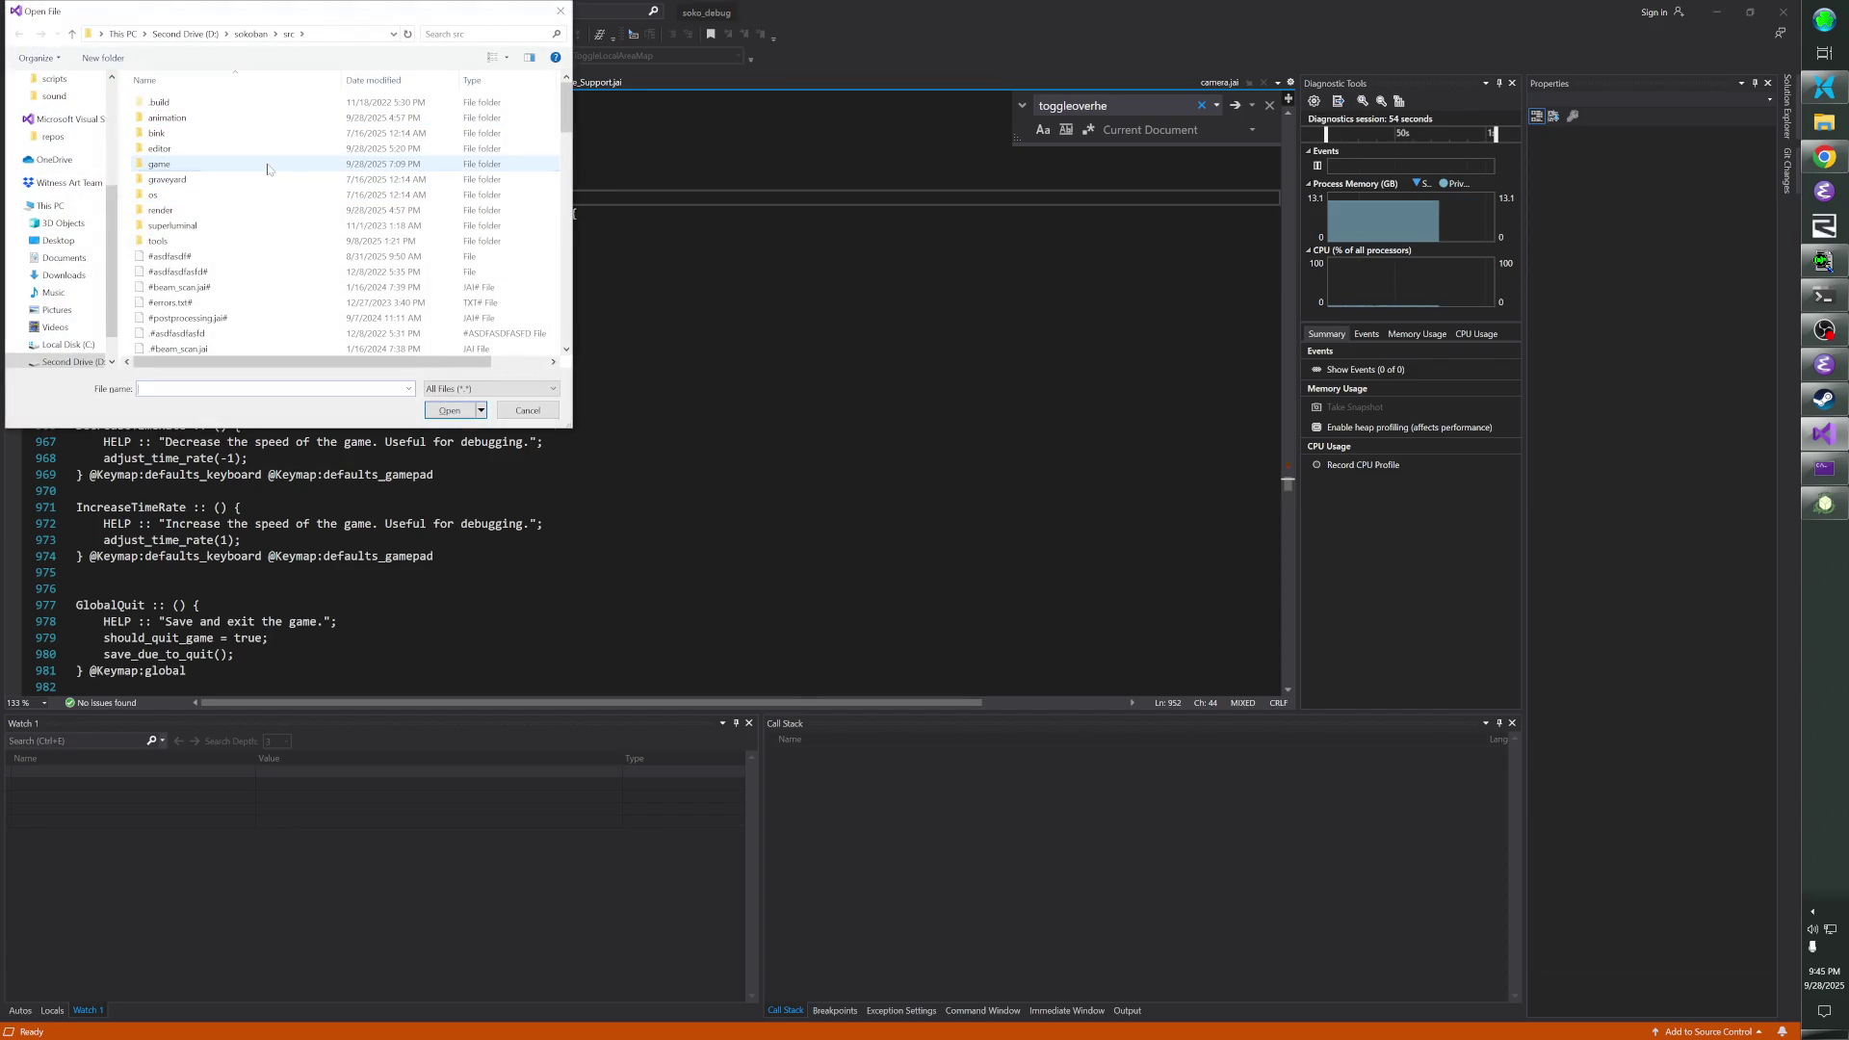
key("c")
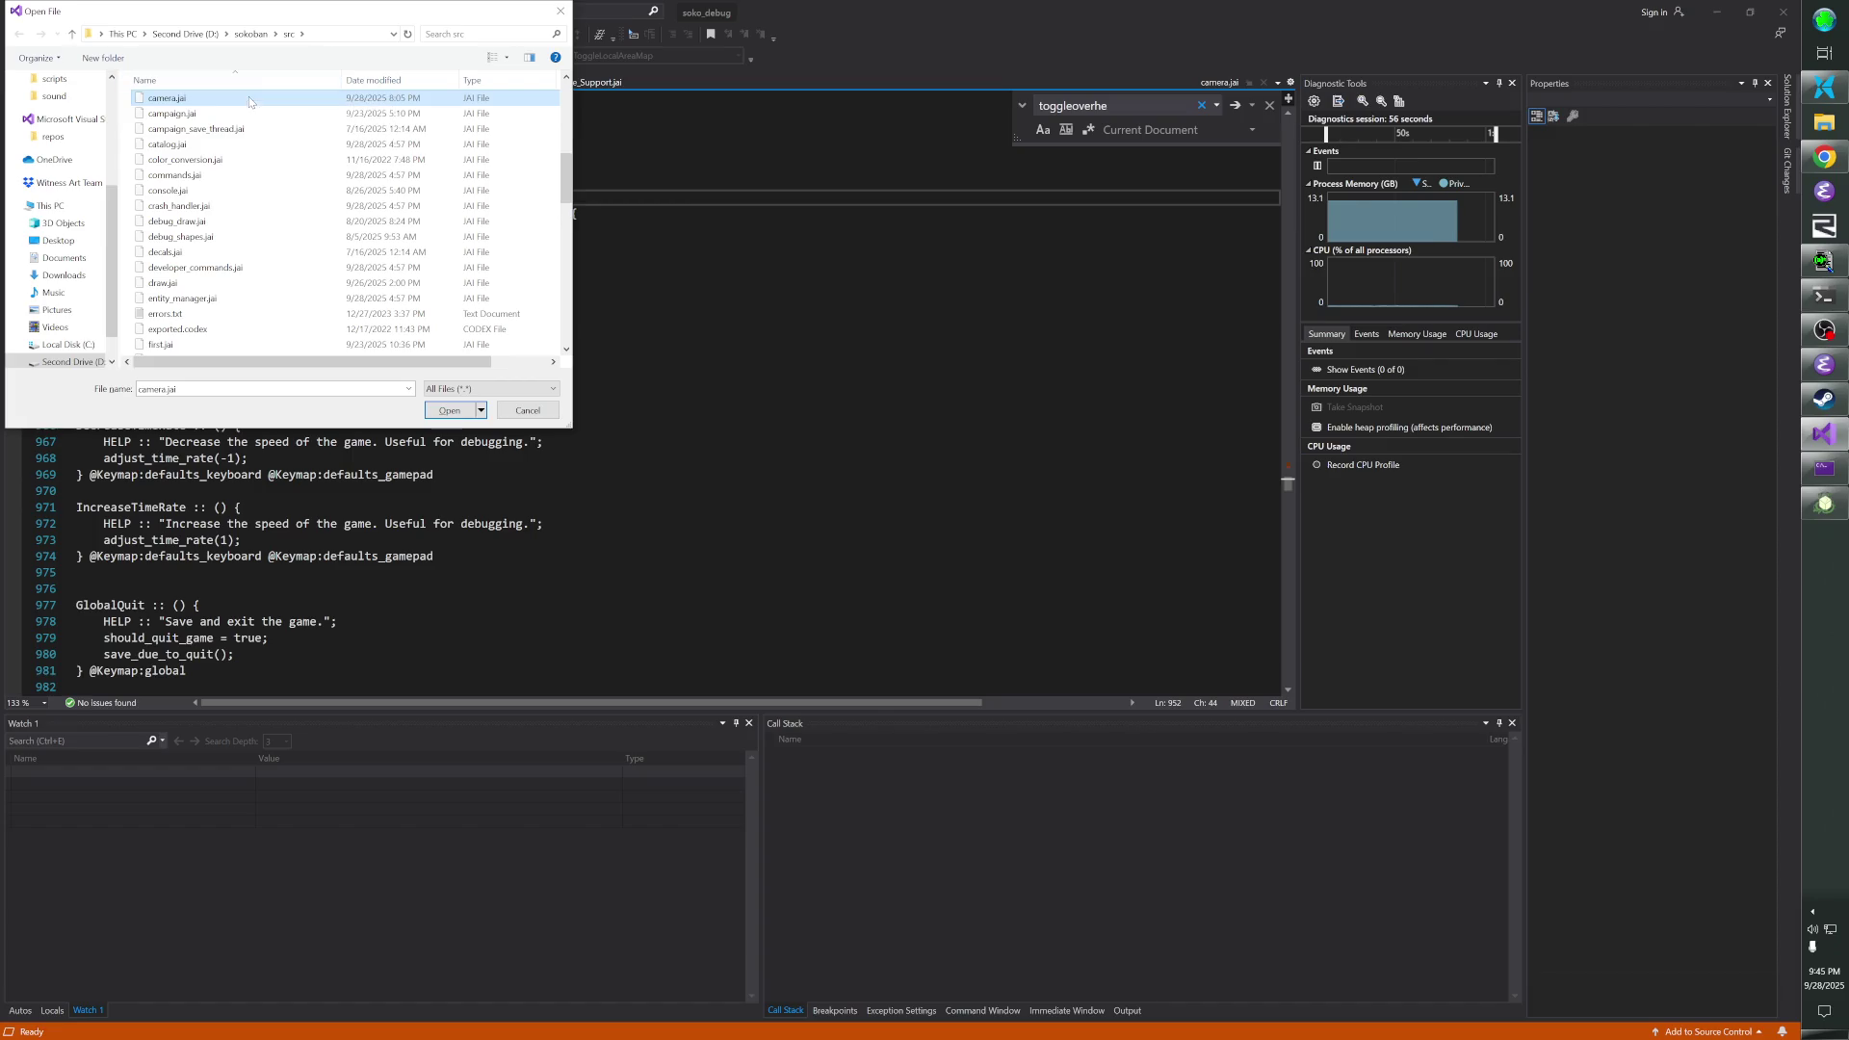
key("Return")
scroll(661, 393, "up", 11)
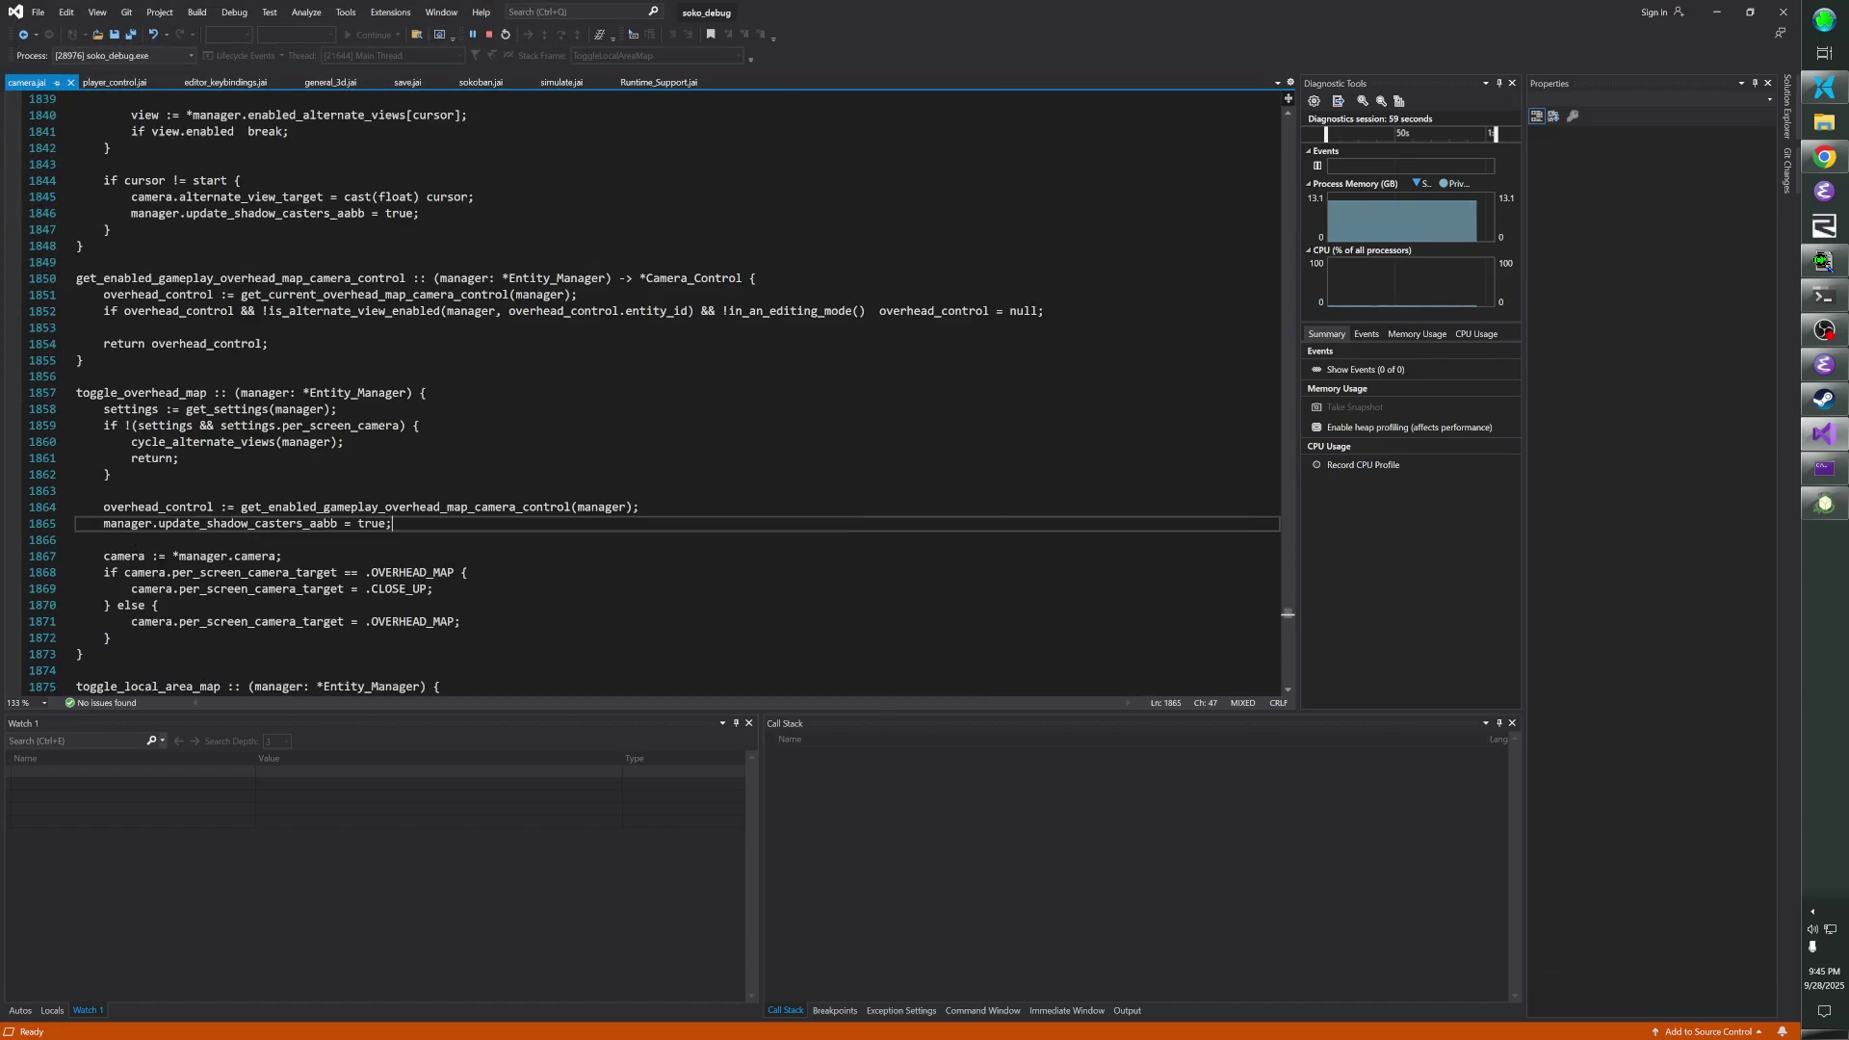
- Search for 'margin' to reach the margin calculation and break at line 352
left_click(518, 147)
key("ctrl+f")
type("margin")
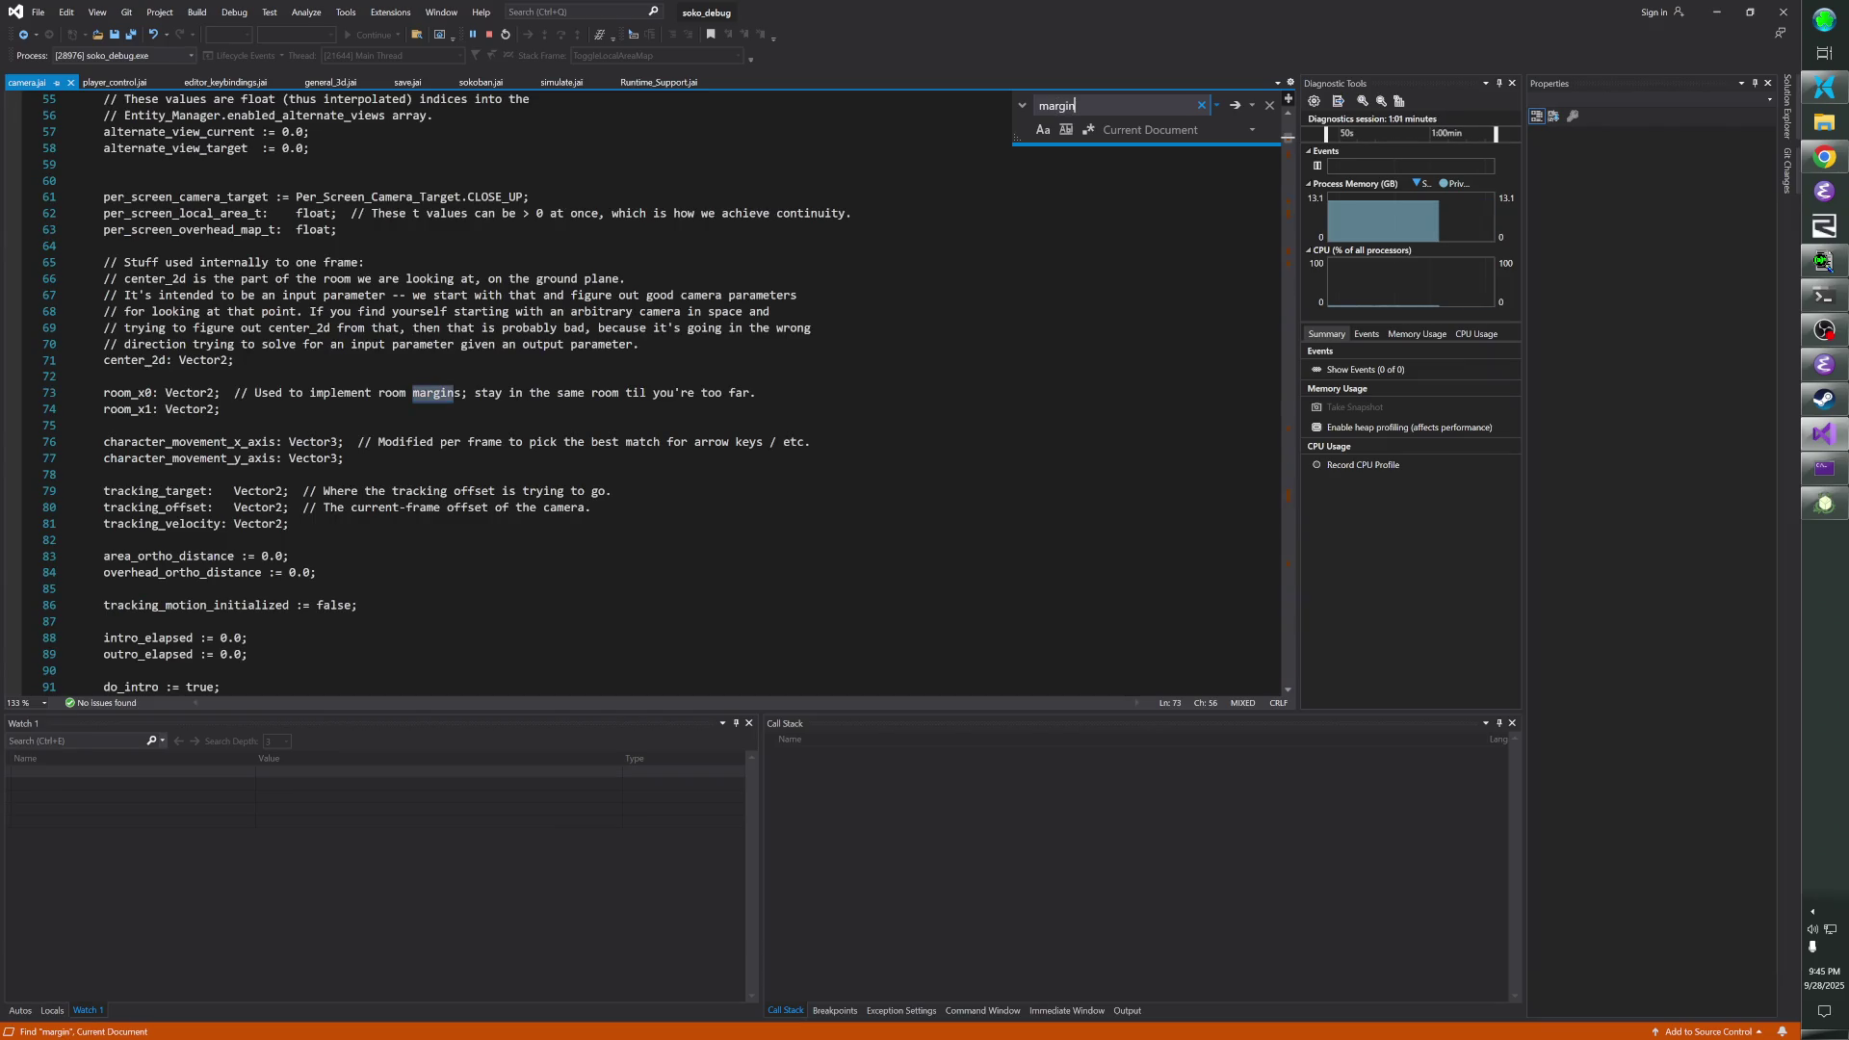
key("Return")
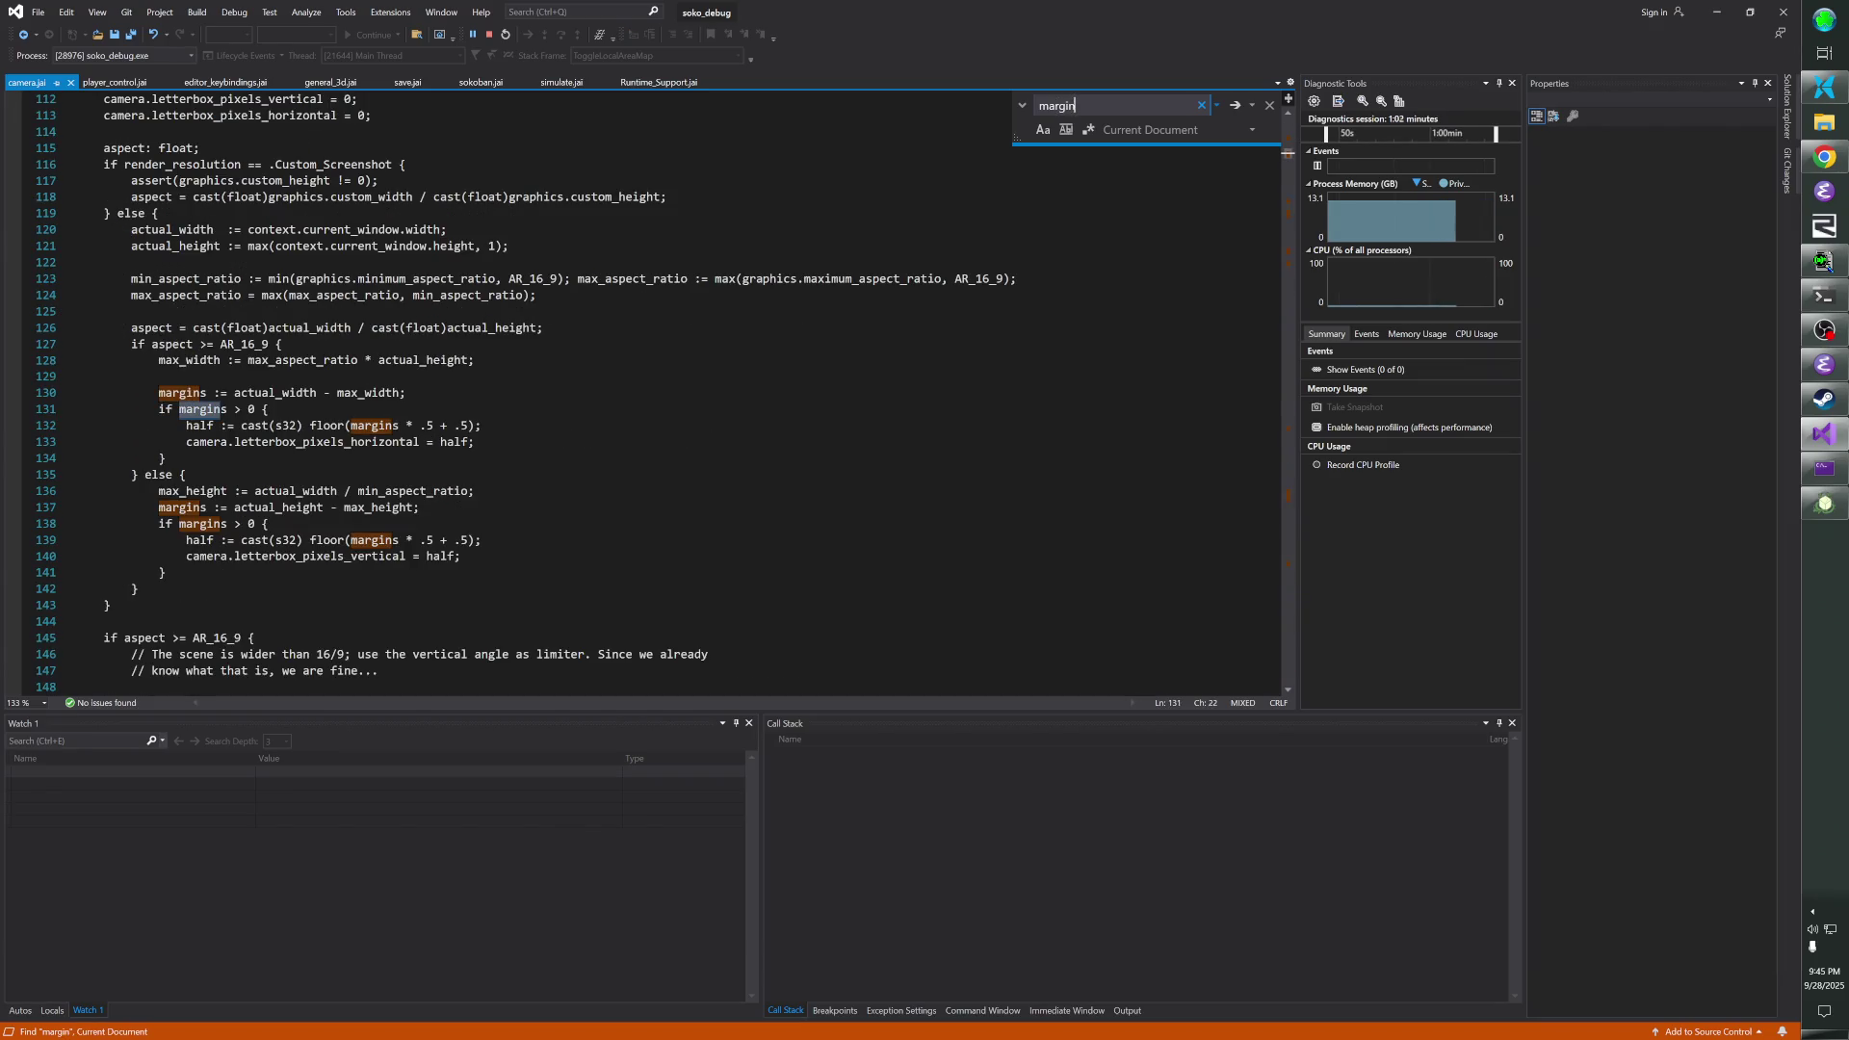
key("Return")
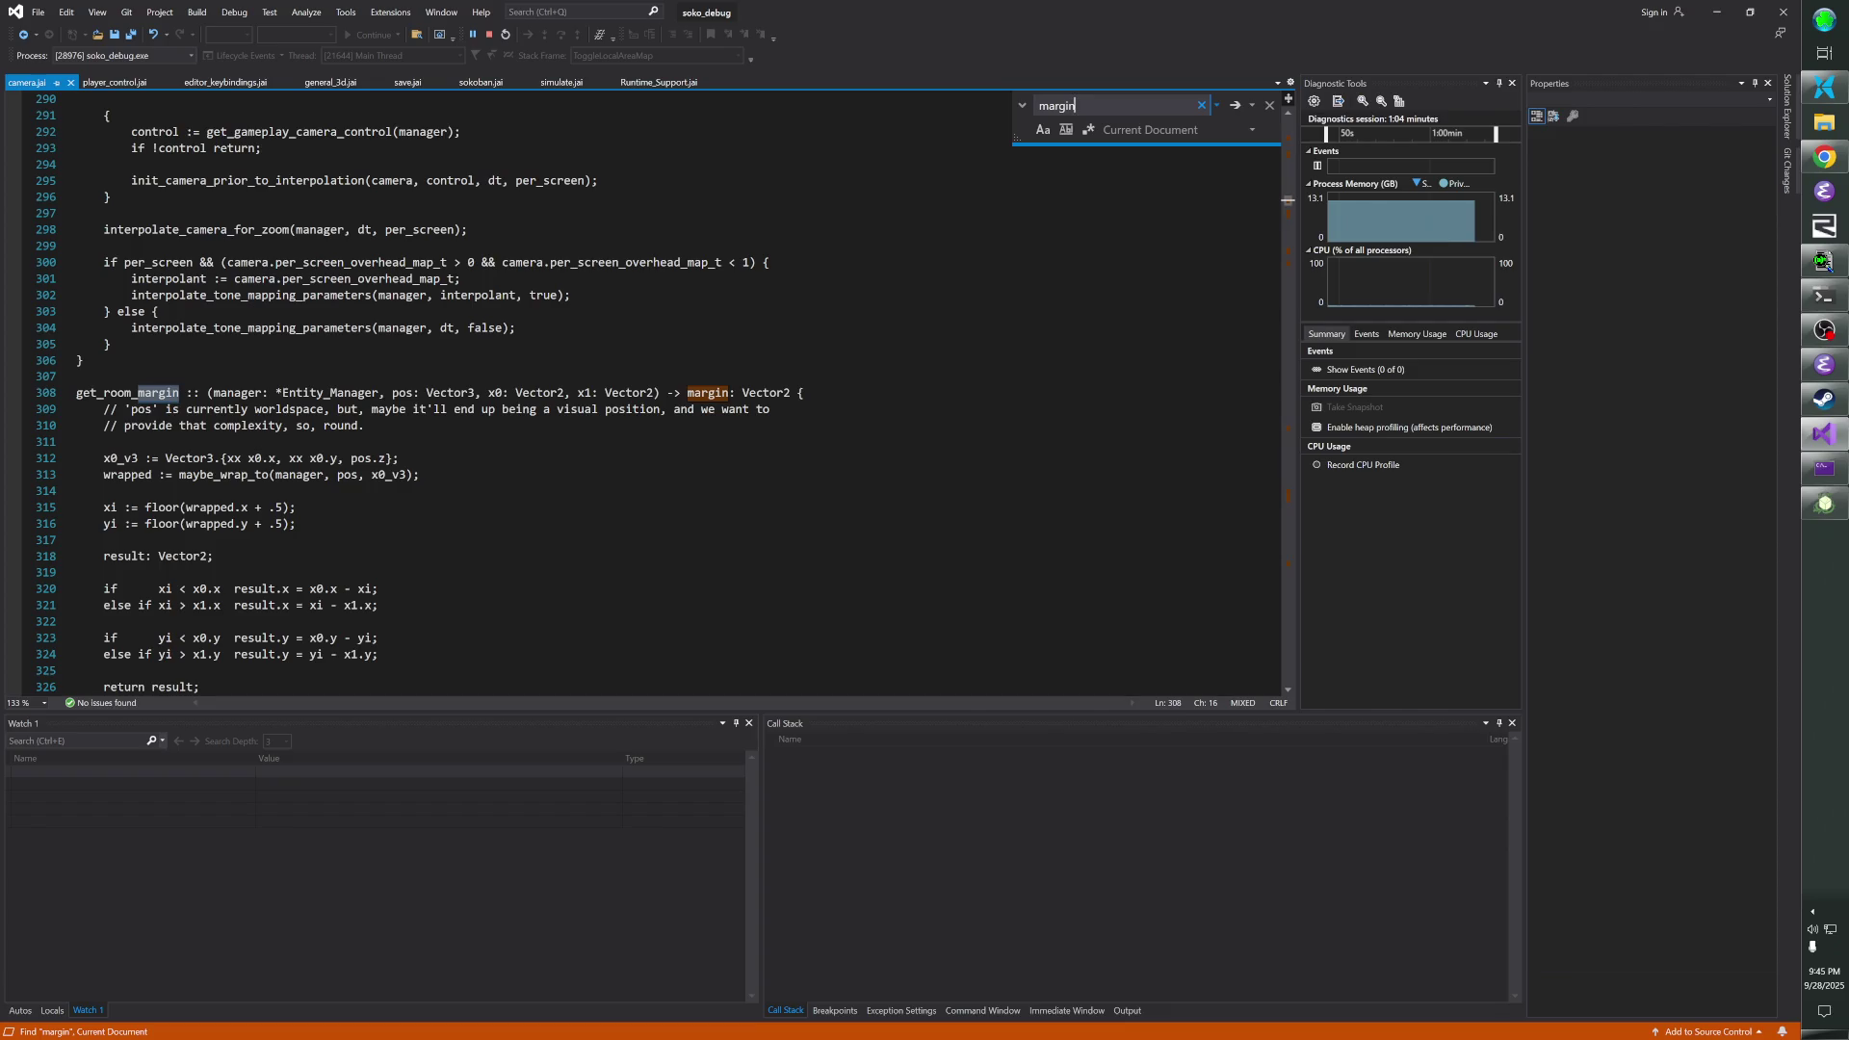
key("Return")
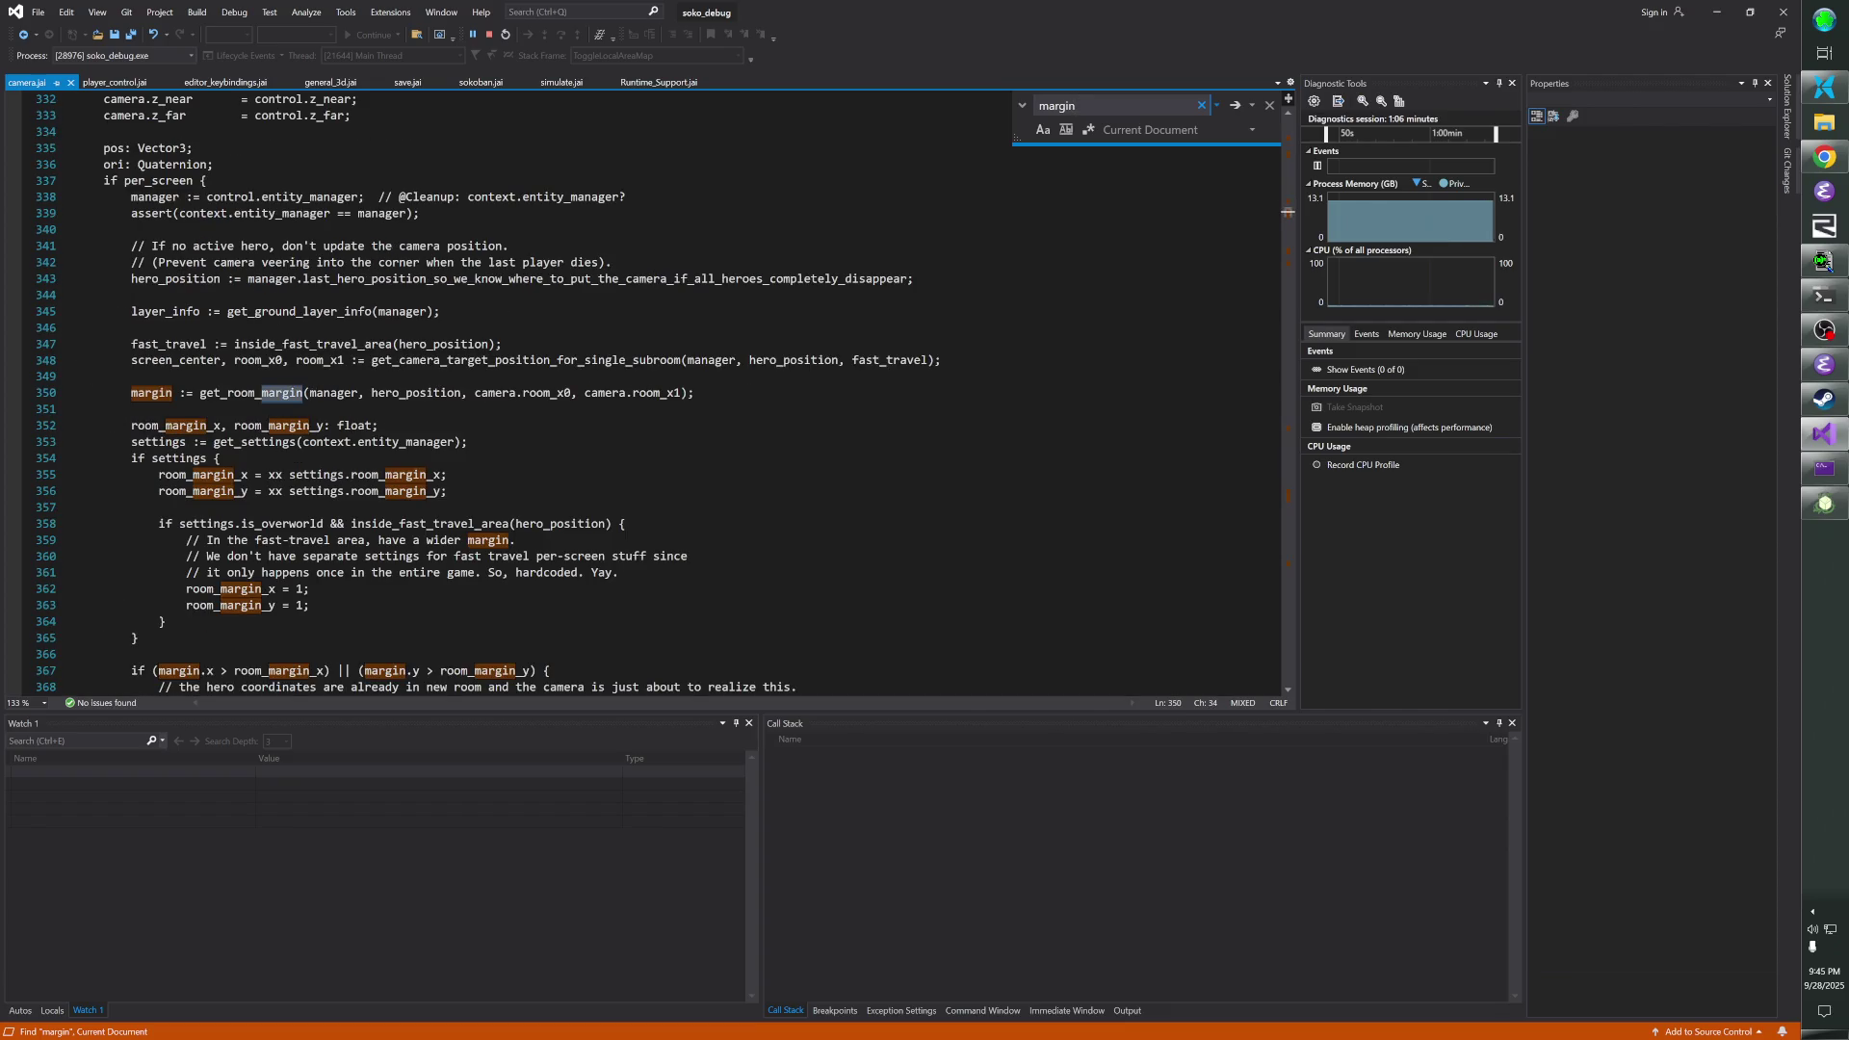
left_click(13, 429)
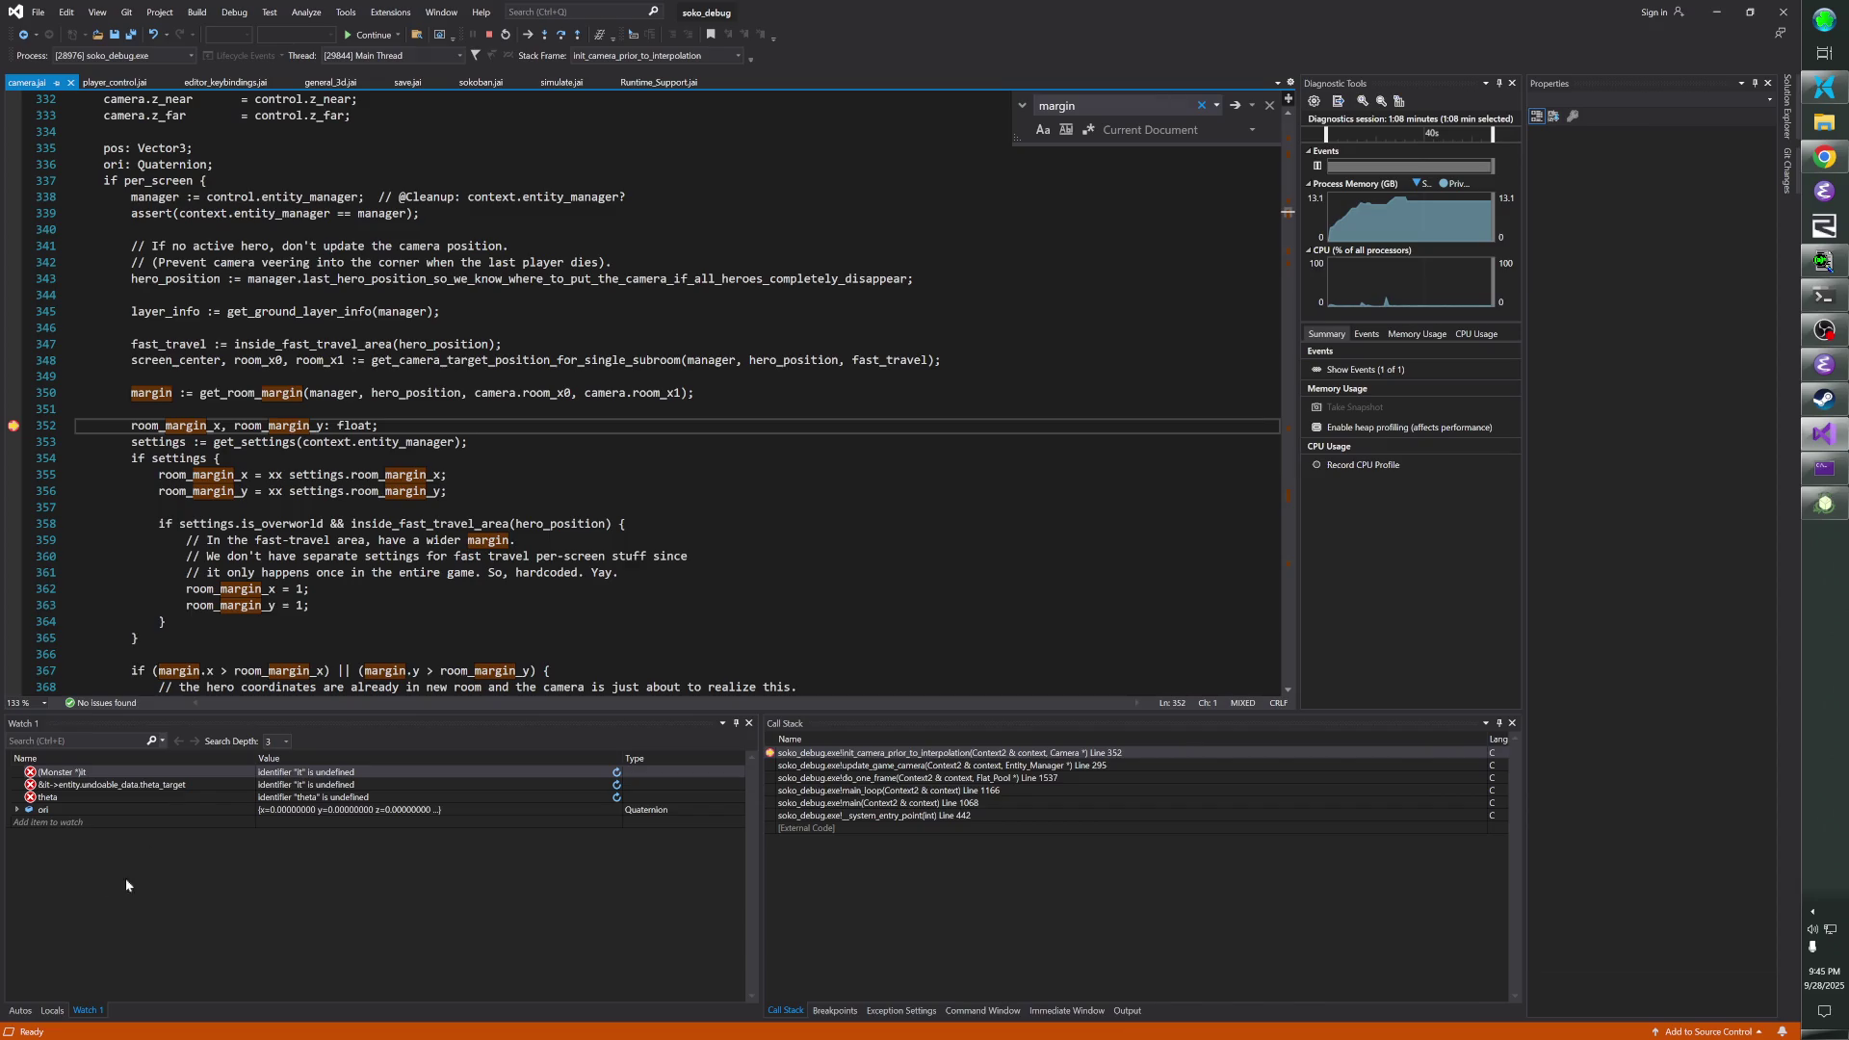
- Add margin to Watch 1, expand its x and y, and step to line 358
left_click(84, 823)
type("gin")
key("Return")
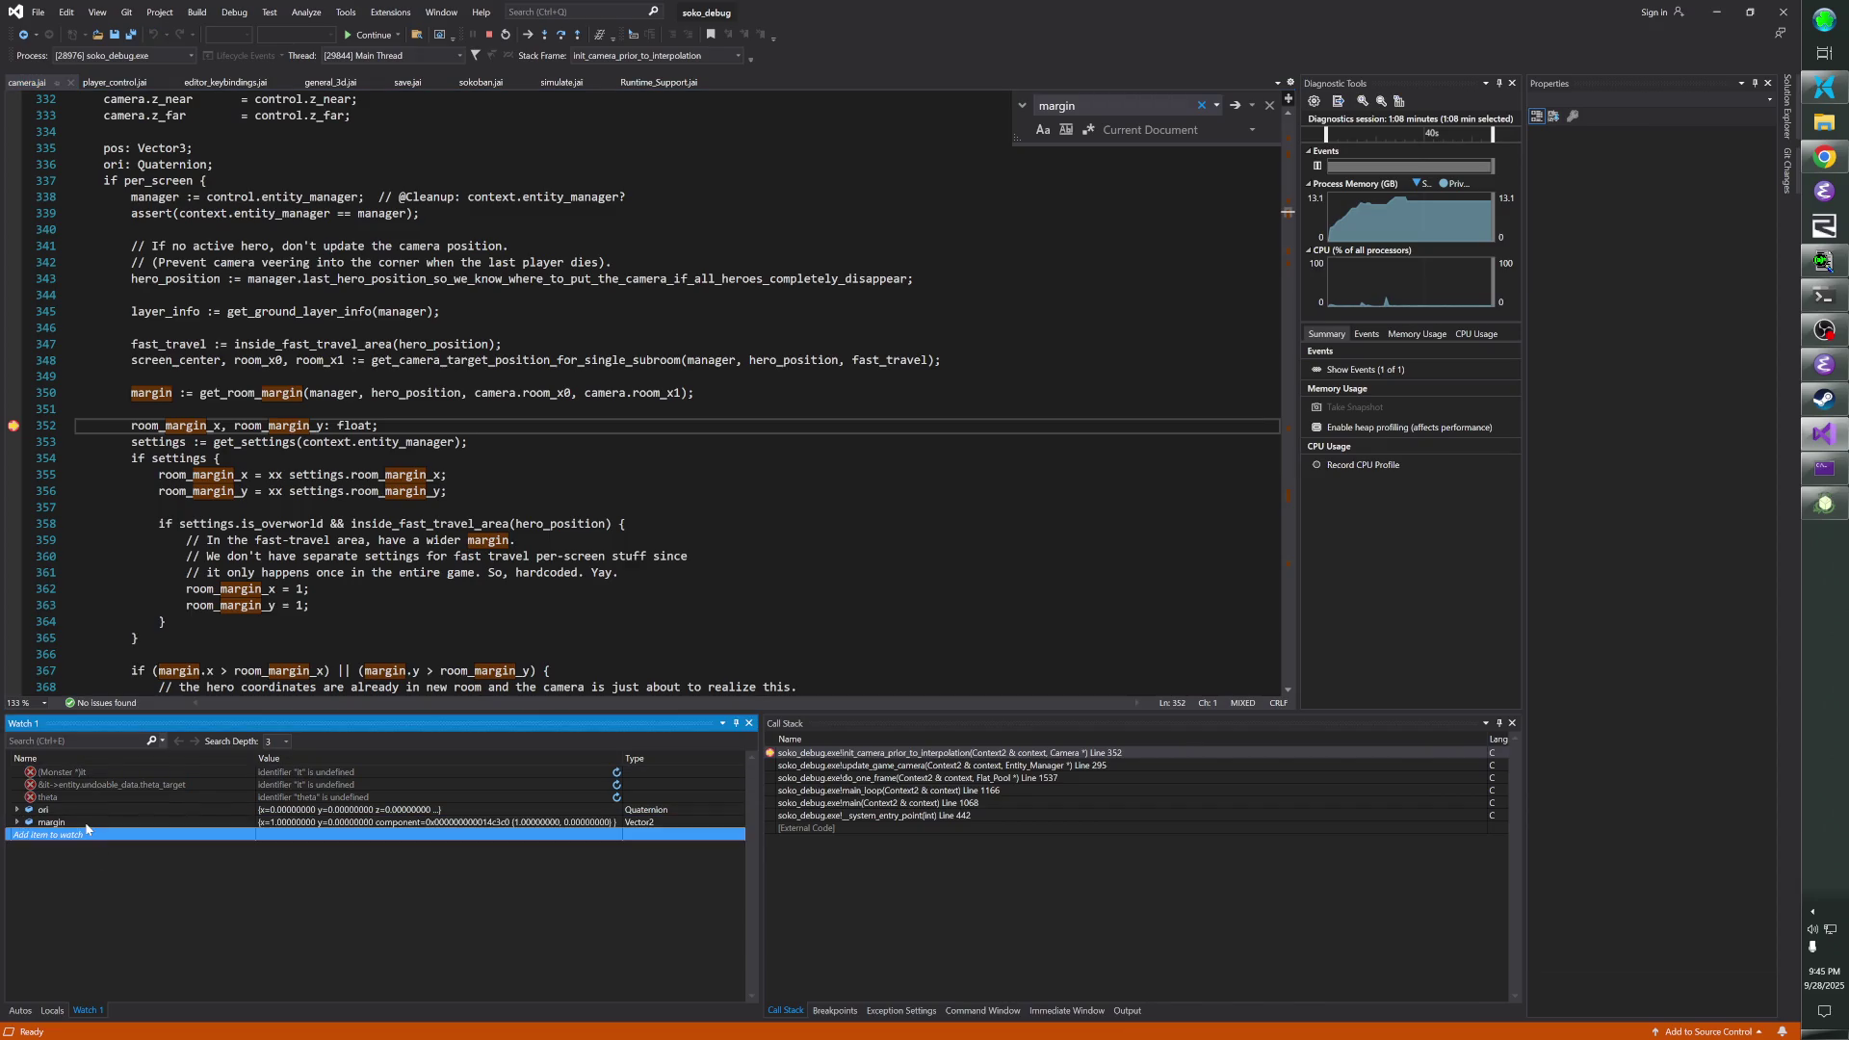
left_click(18, 823)
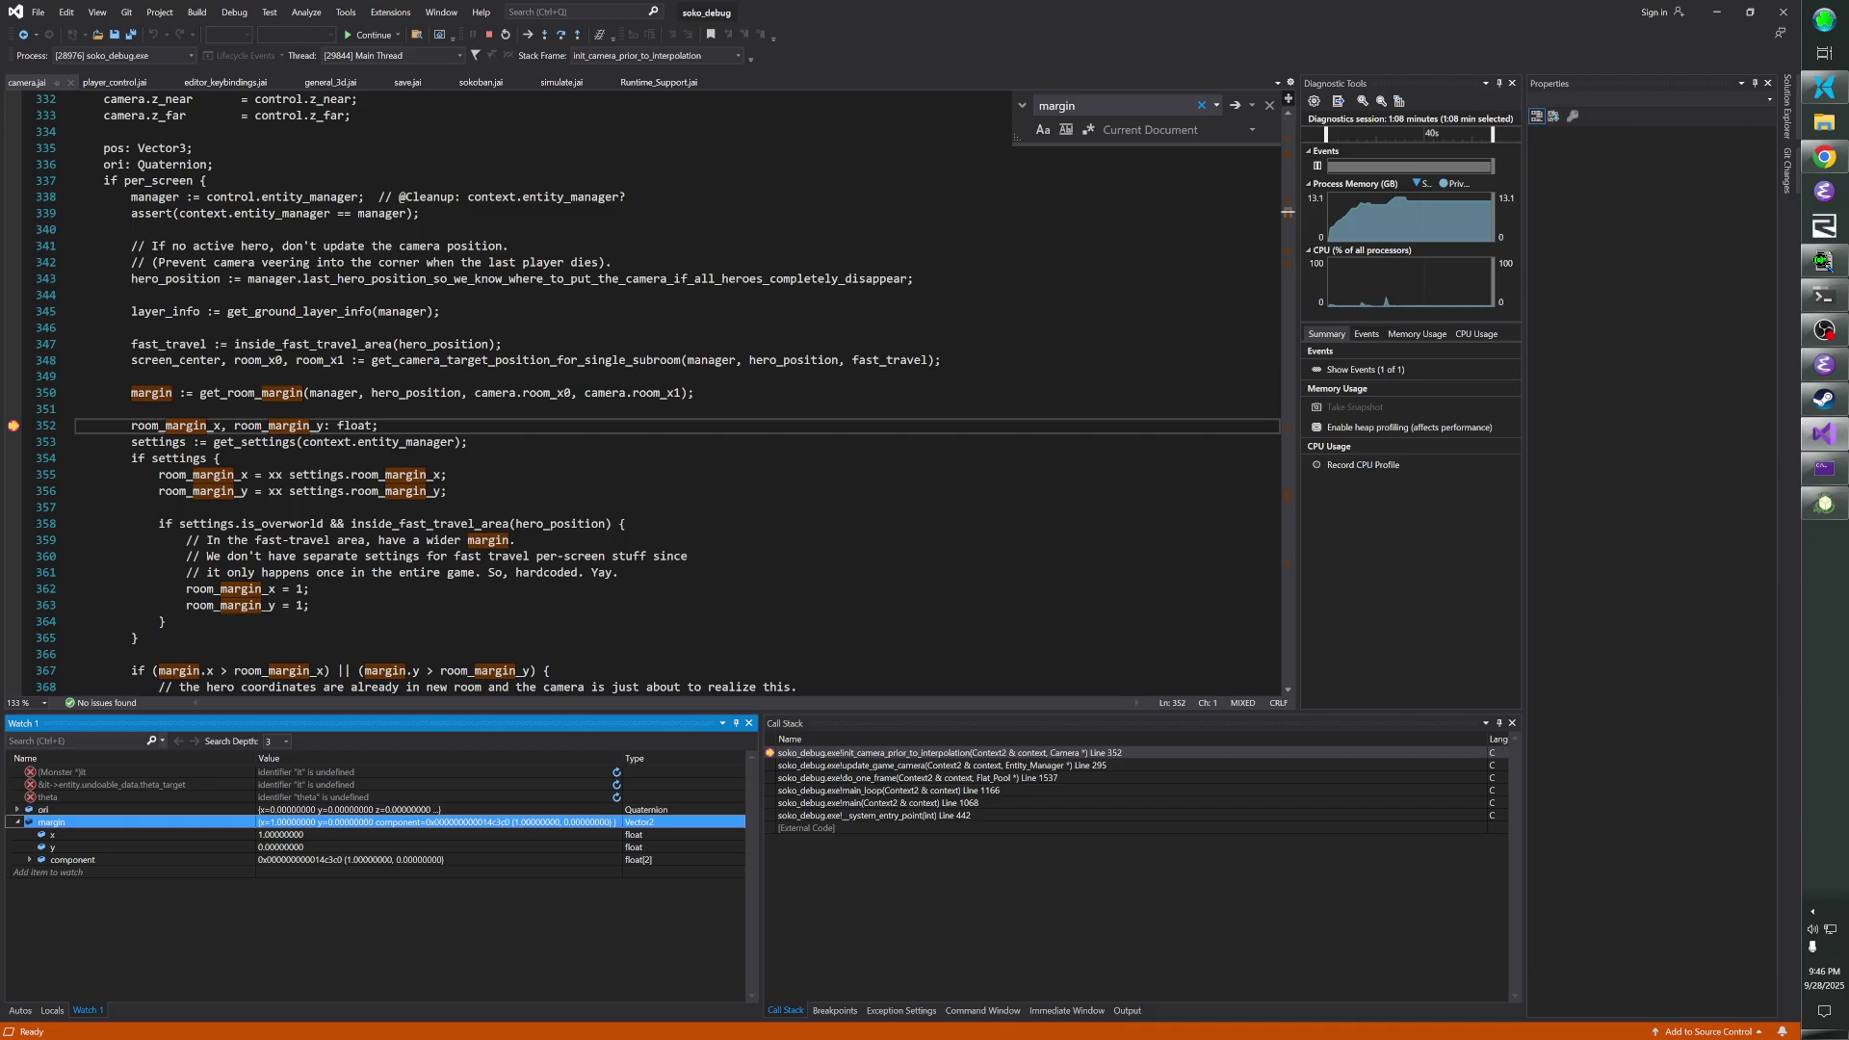
key("F10")
key("F10")
key("F10")
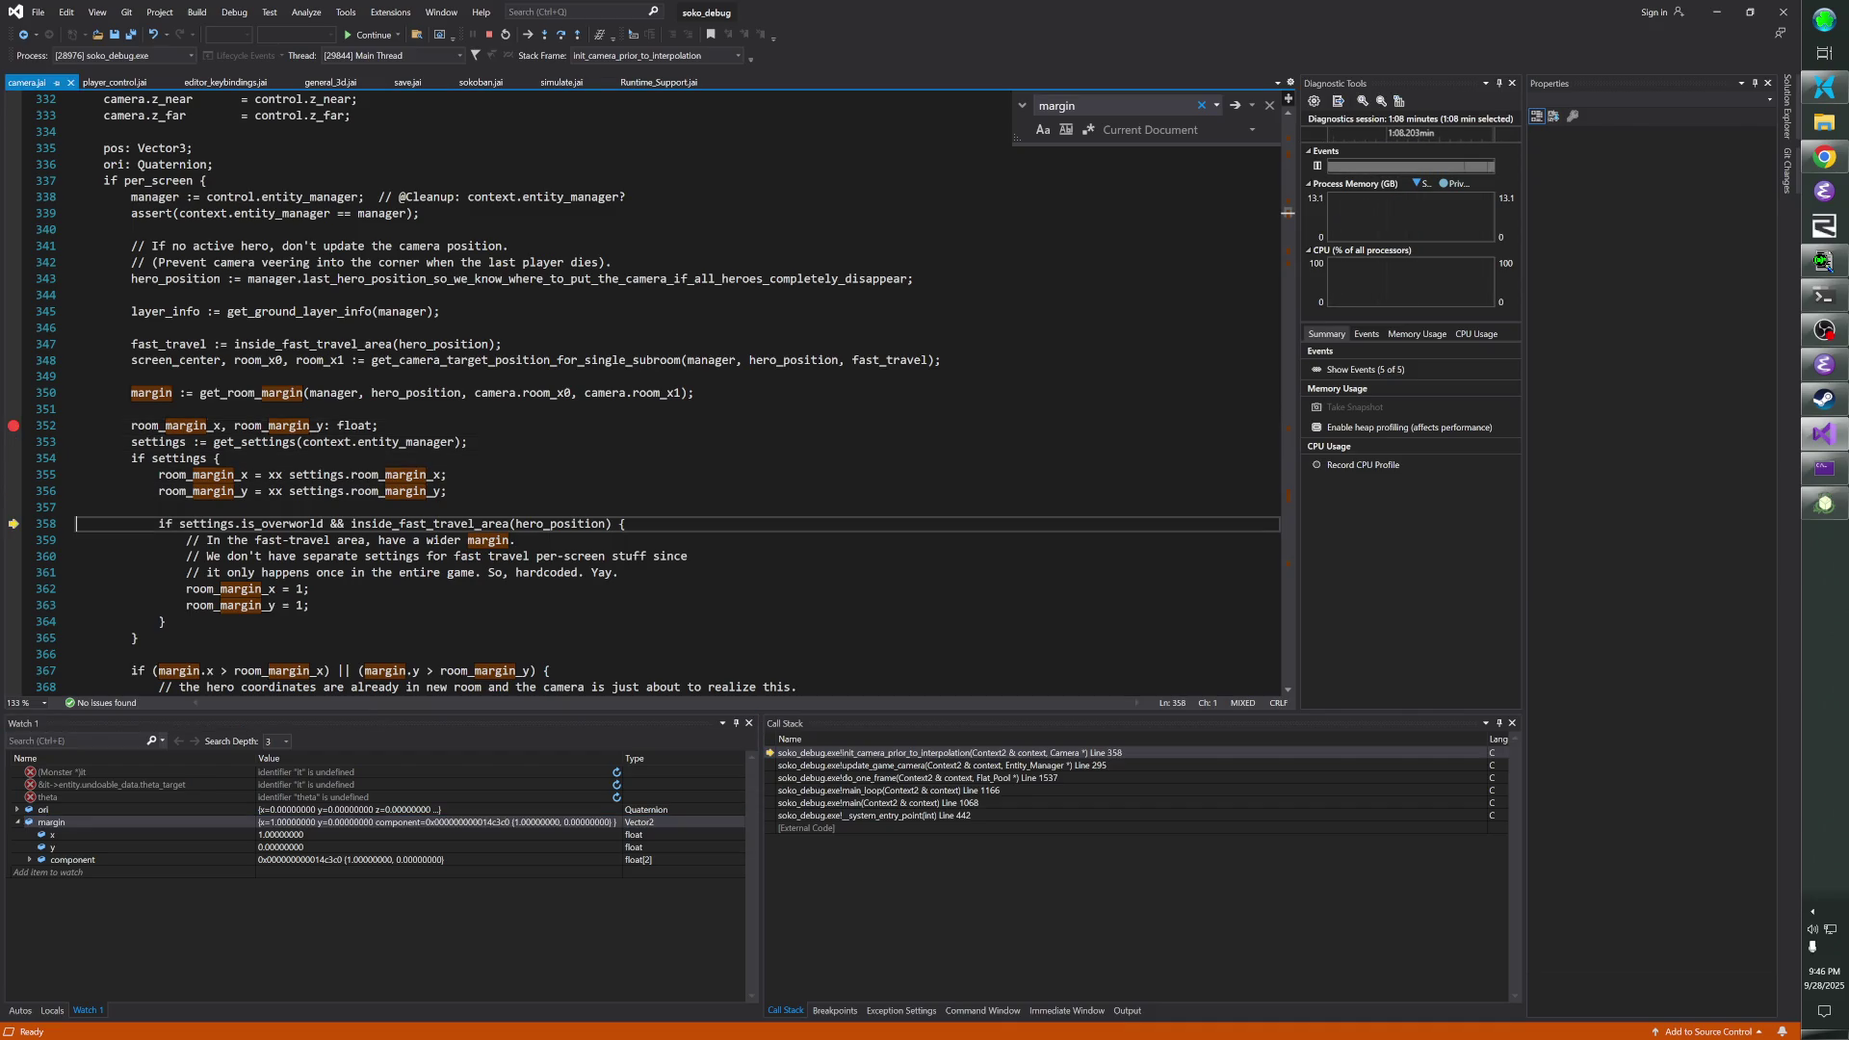
- Watch room_margin_x and step through the new-room branch to line 371
left_click(85, 870)
type("room_margin_x")
key("Return")
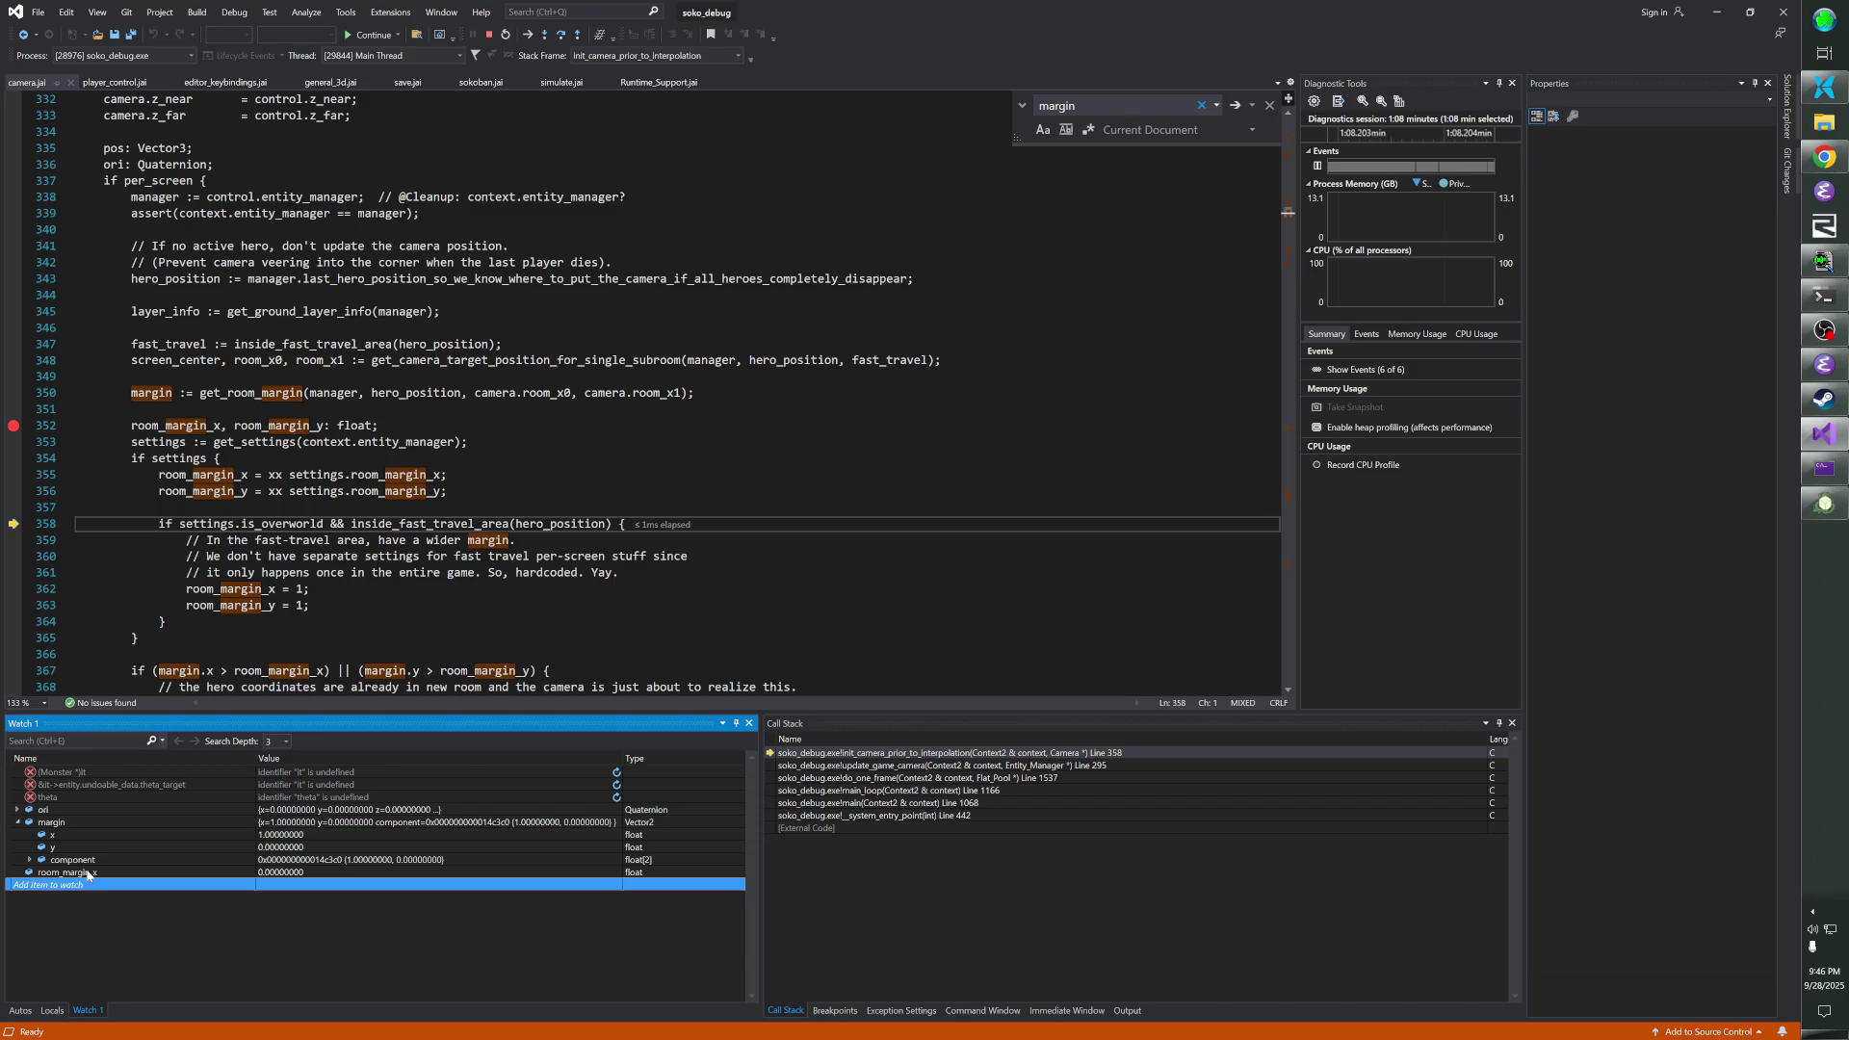
key("F10")
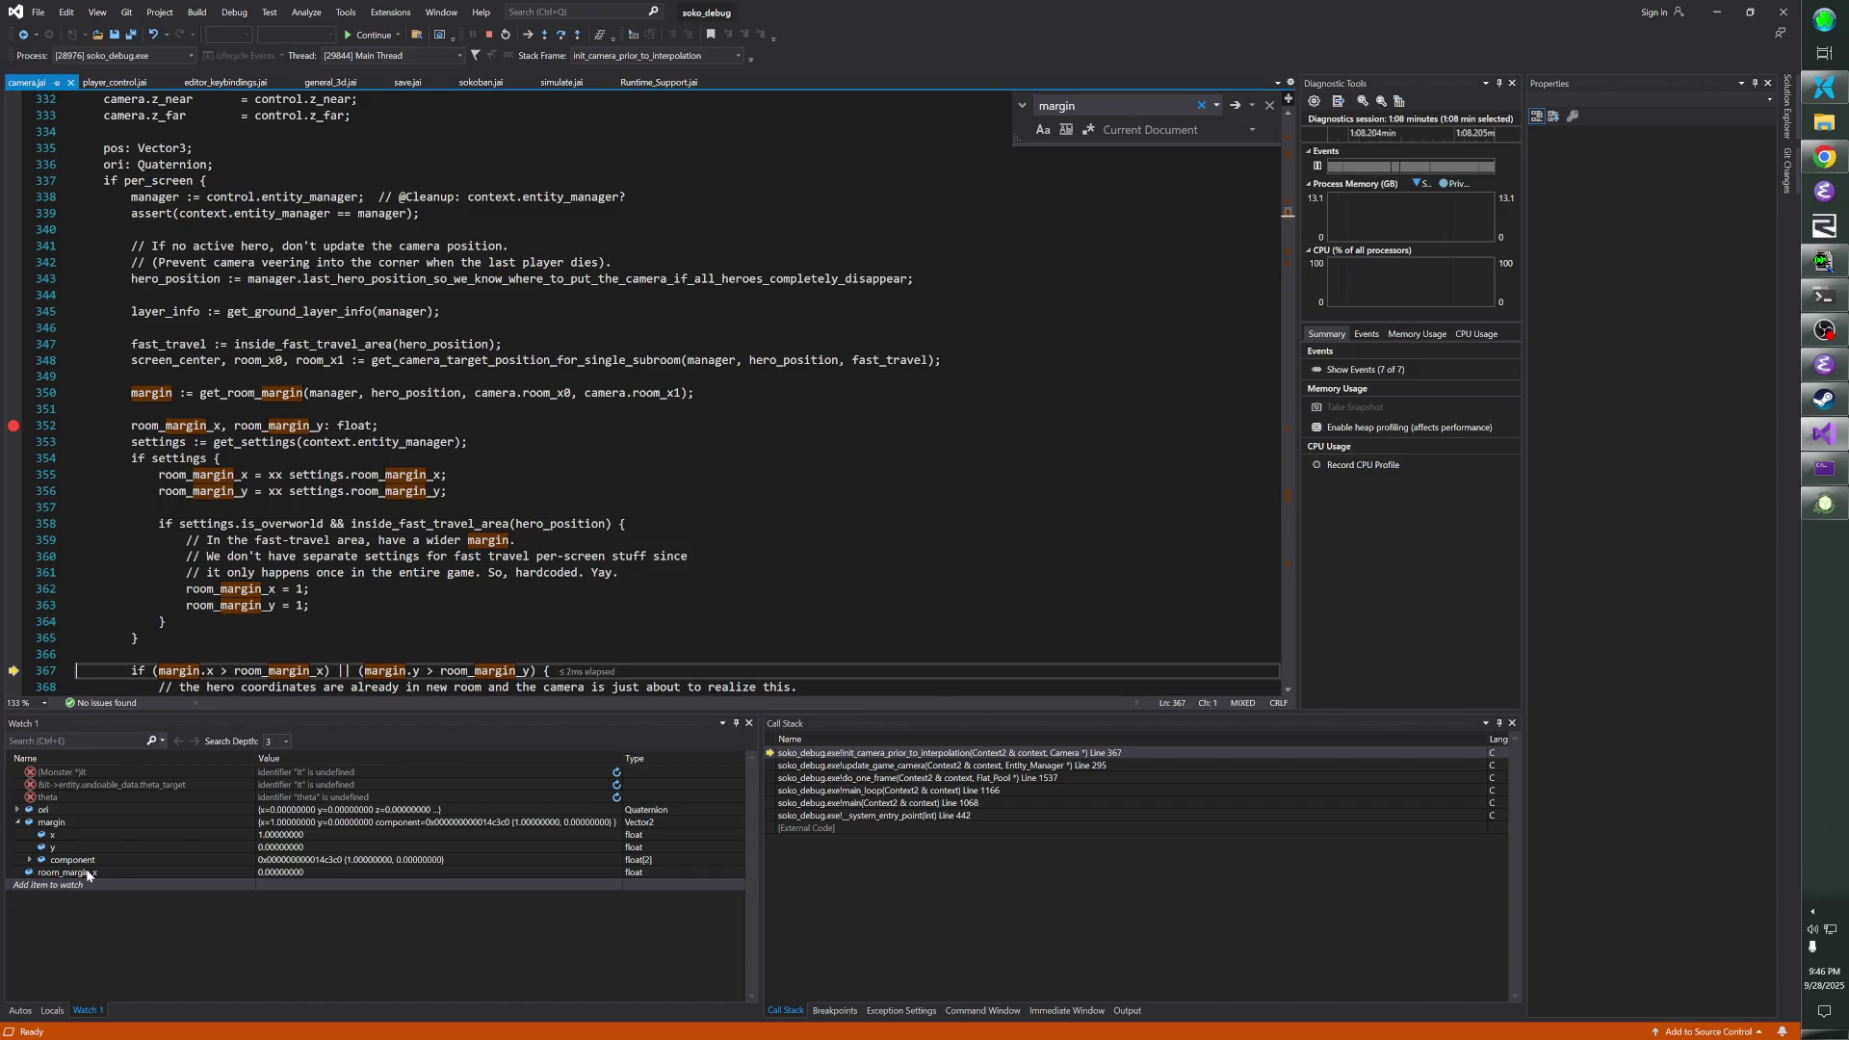
scroll(246, 703, "down", 3)
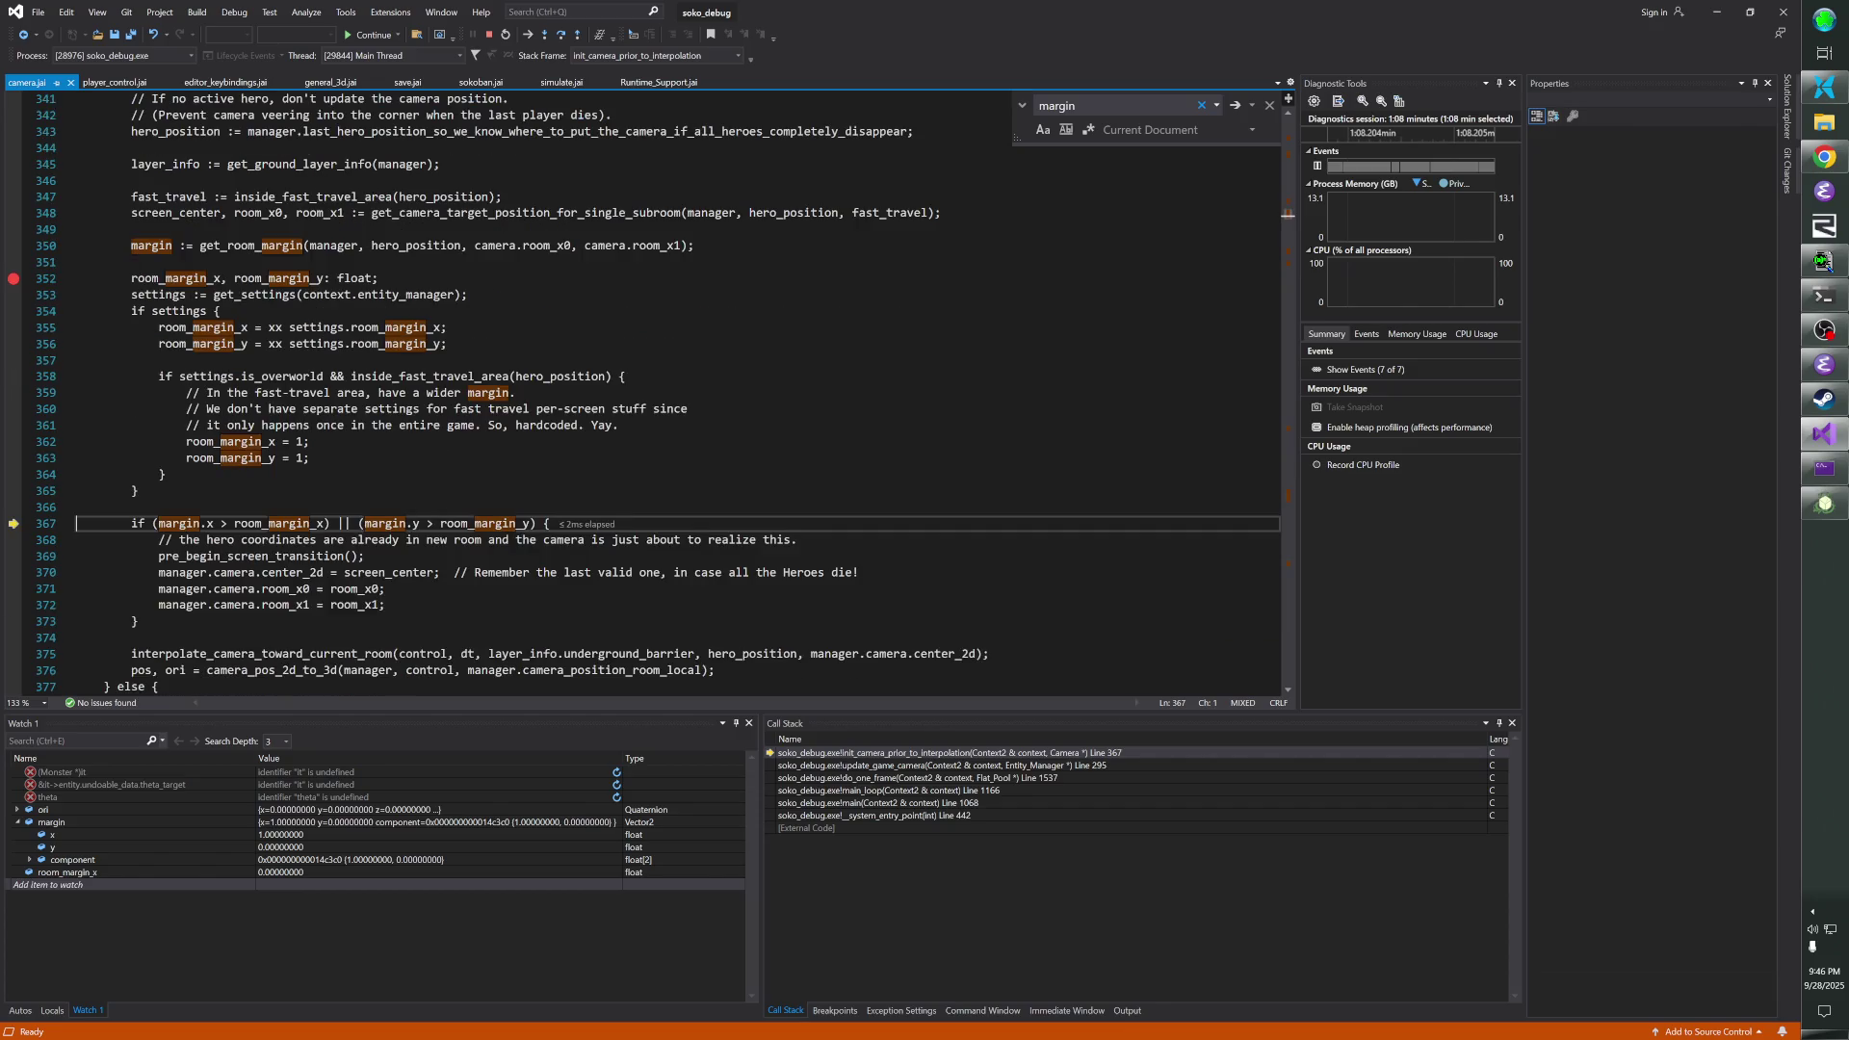
key("F10")
key("F10")
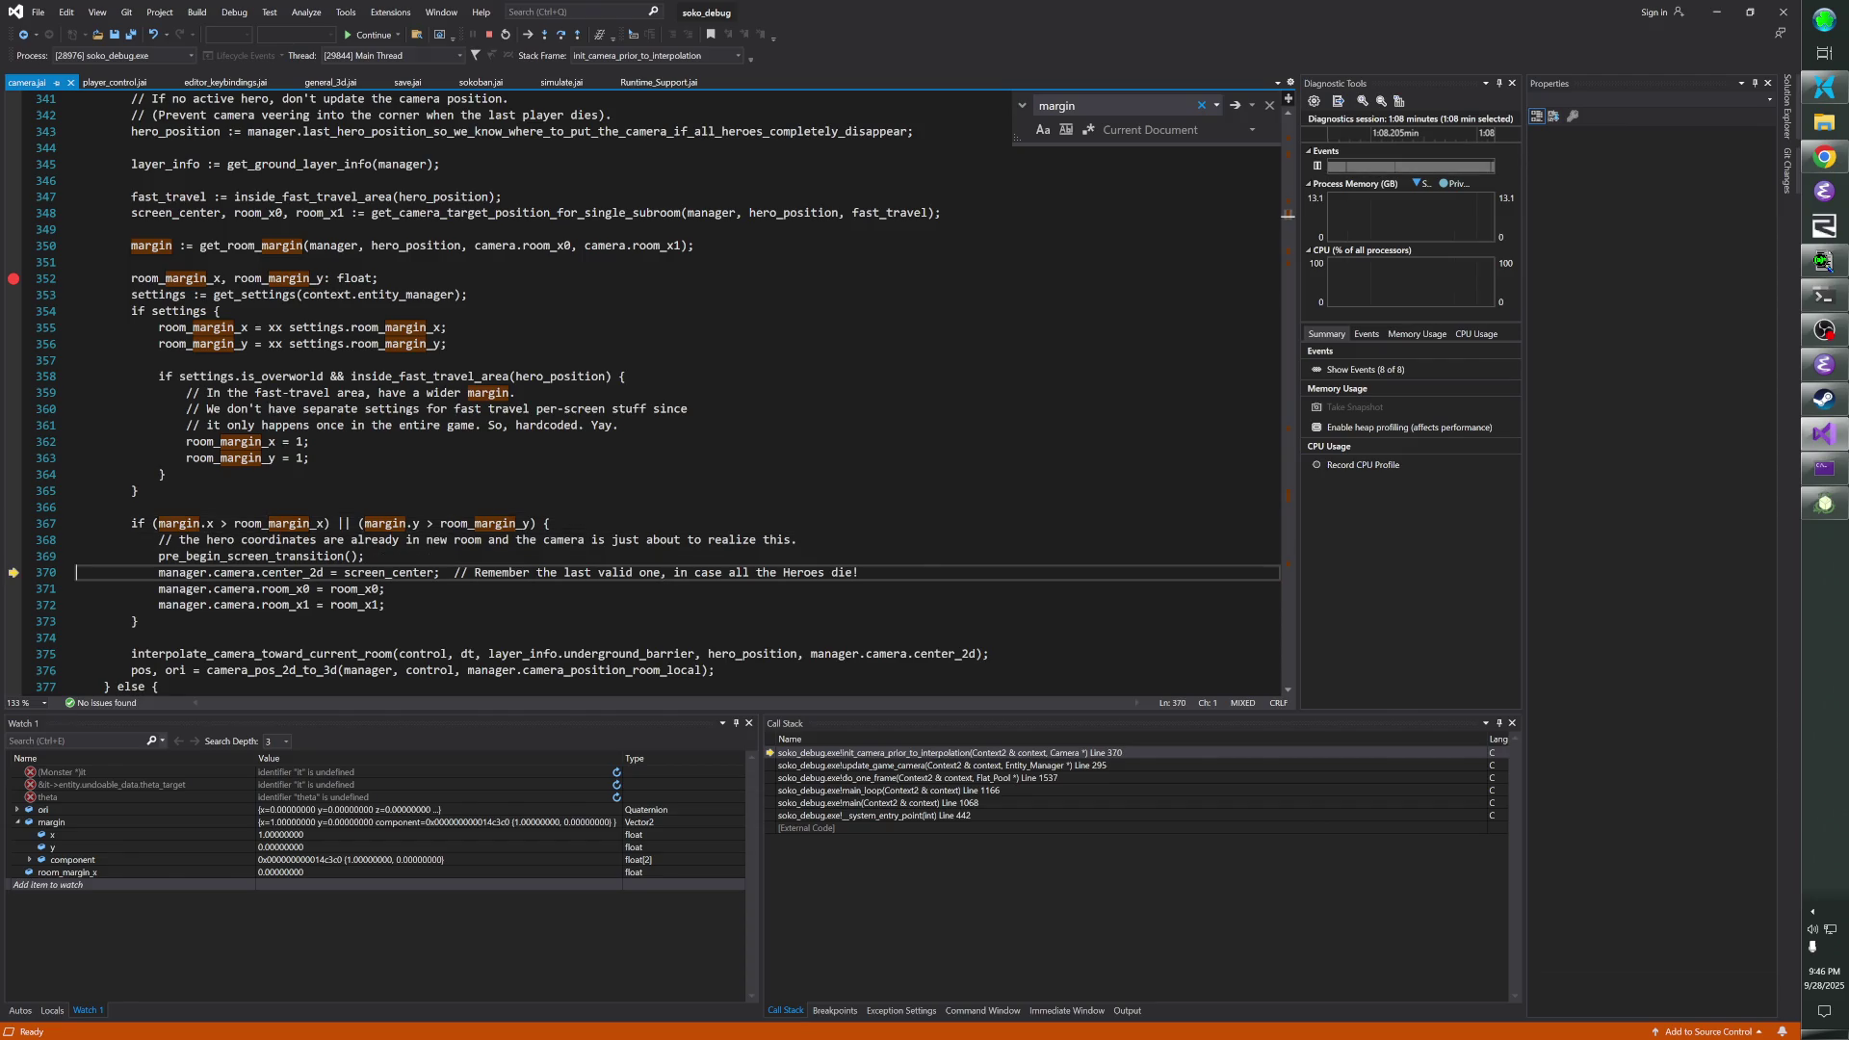
key("F10")
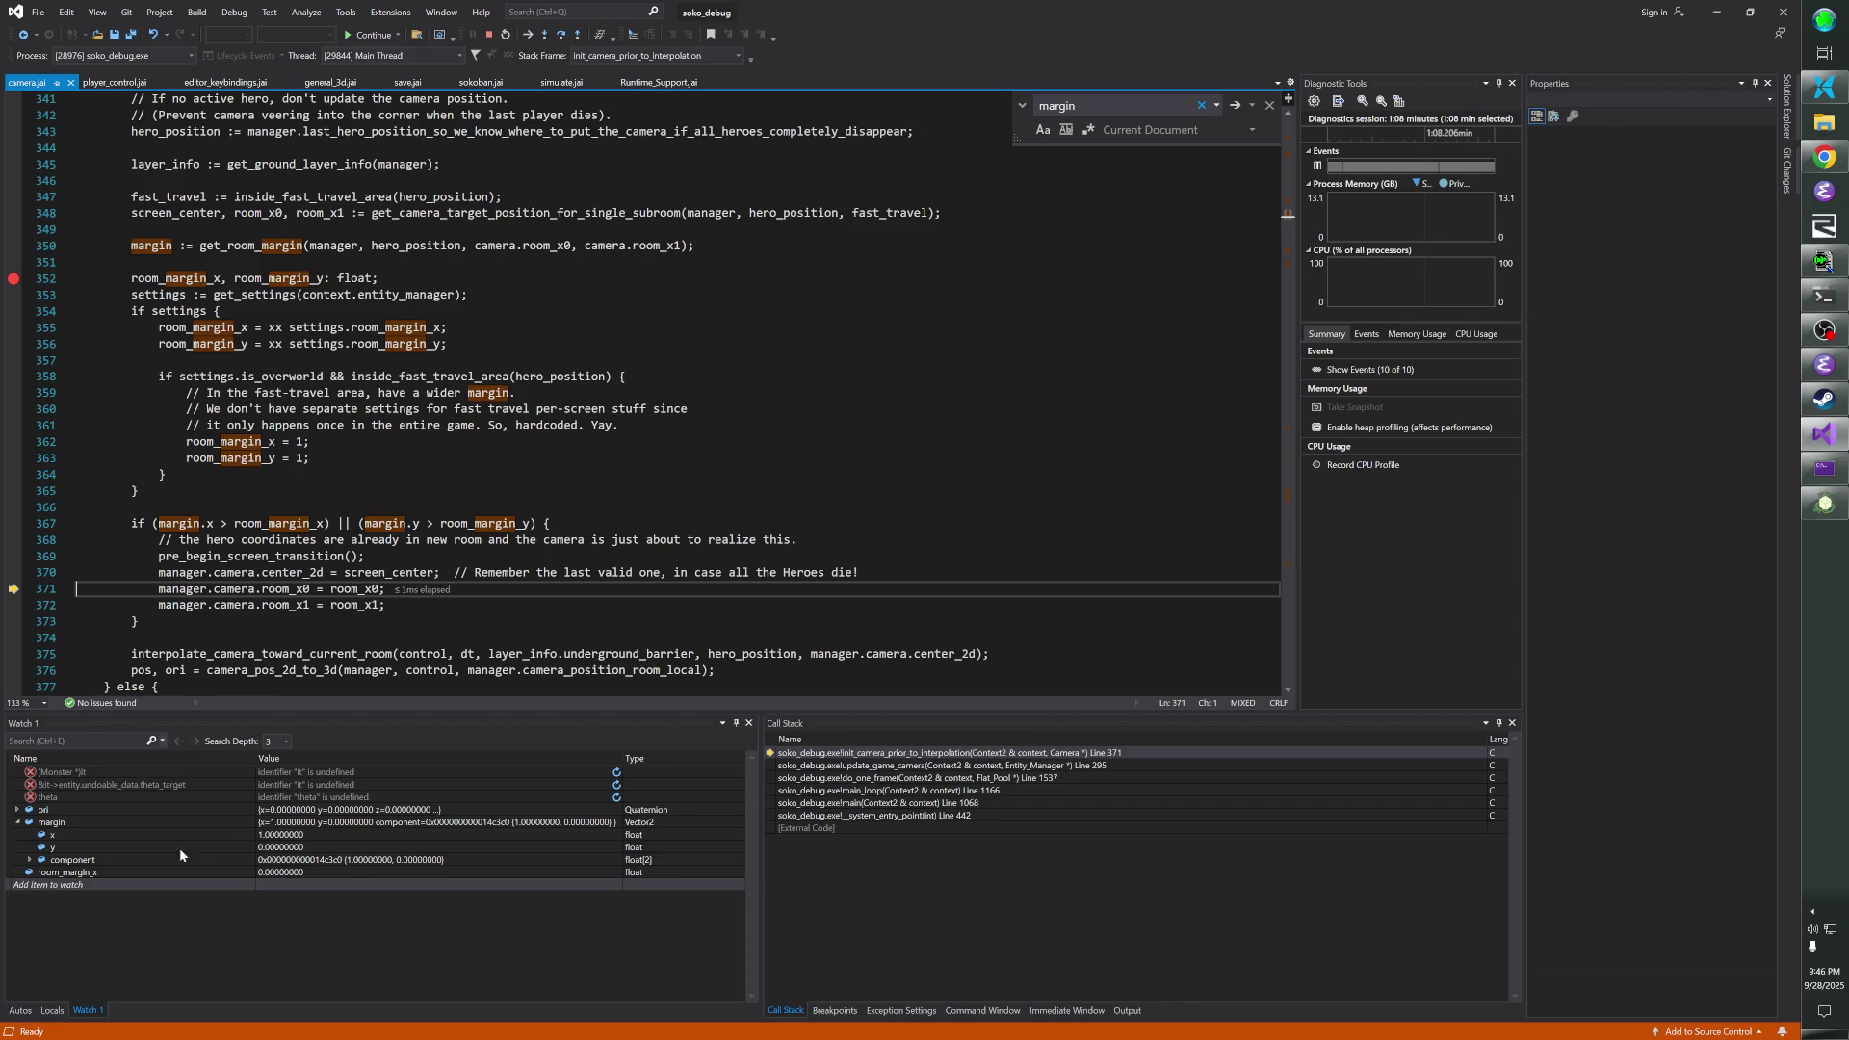
- Add room_x0 and camera->room_x0 to the watch list
left_click(161, 885)
type("oom_x0")
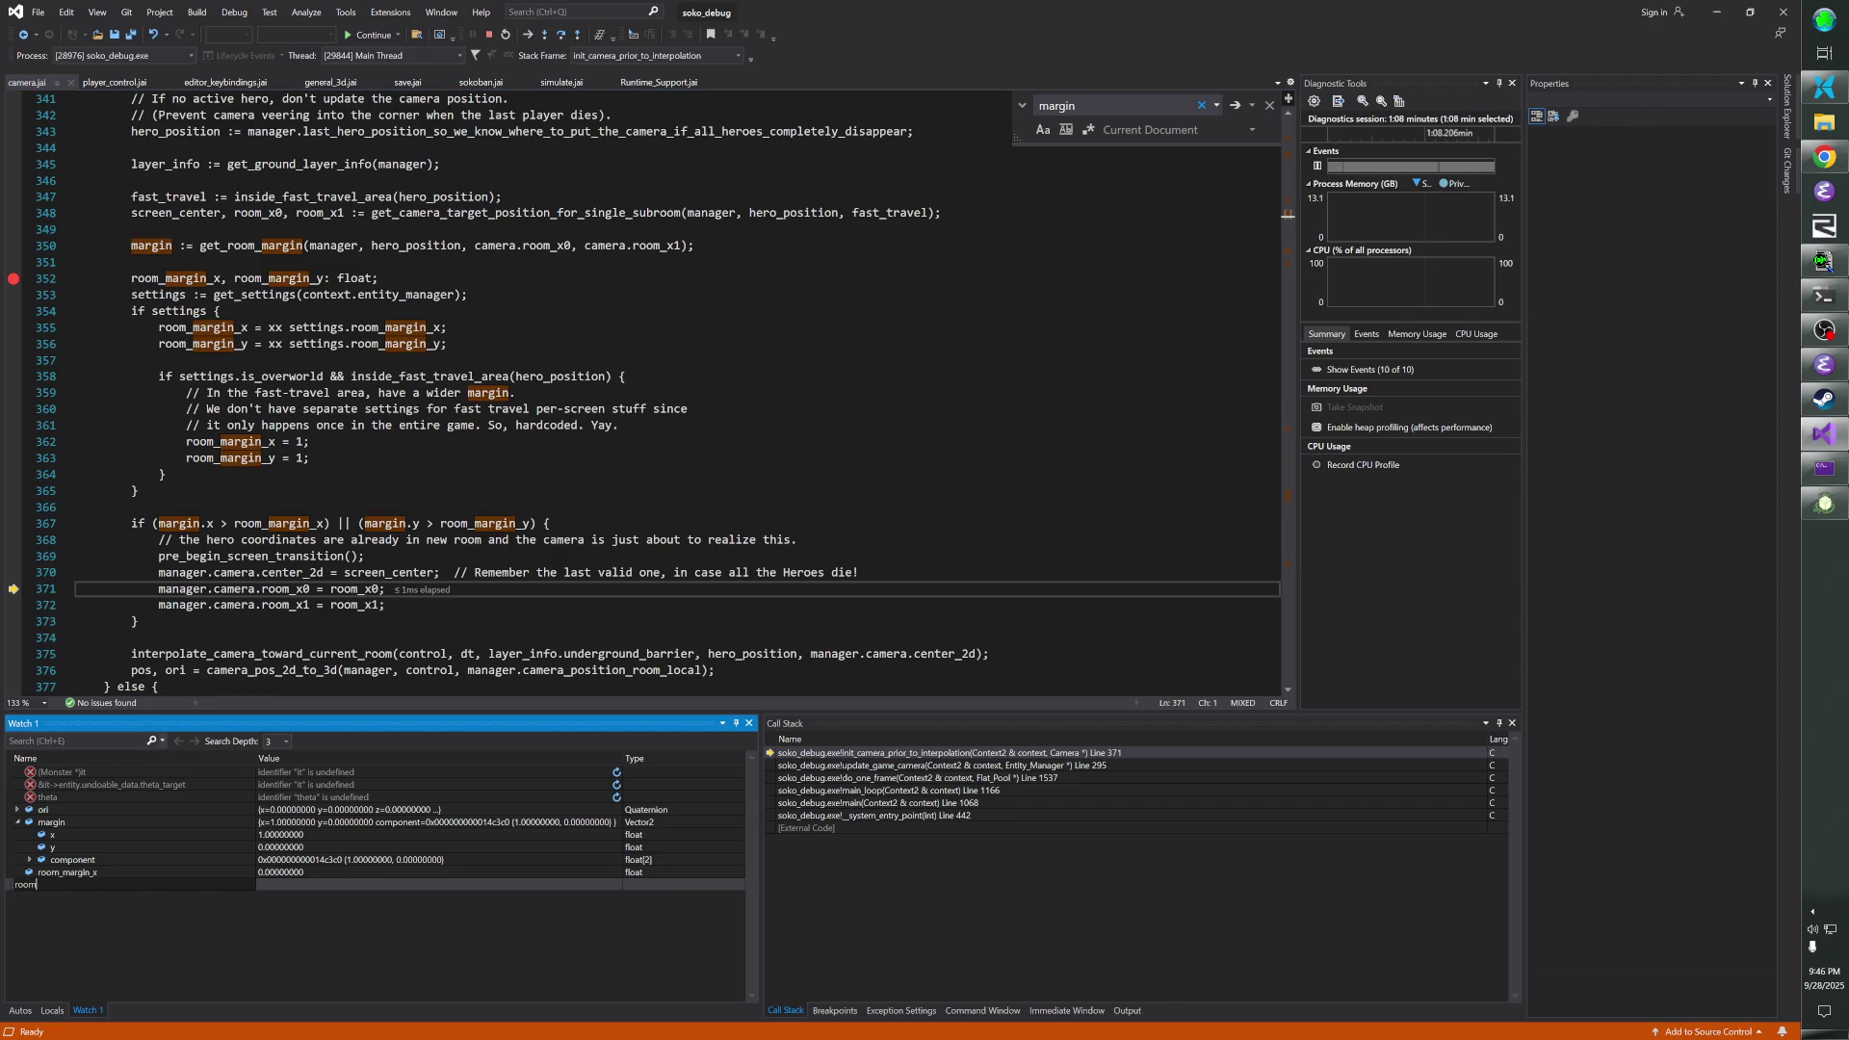
key("Return")
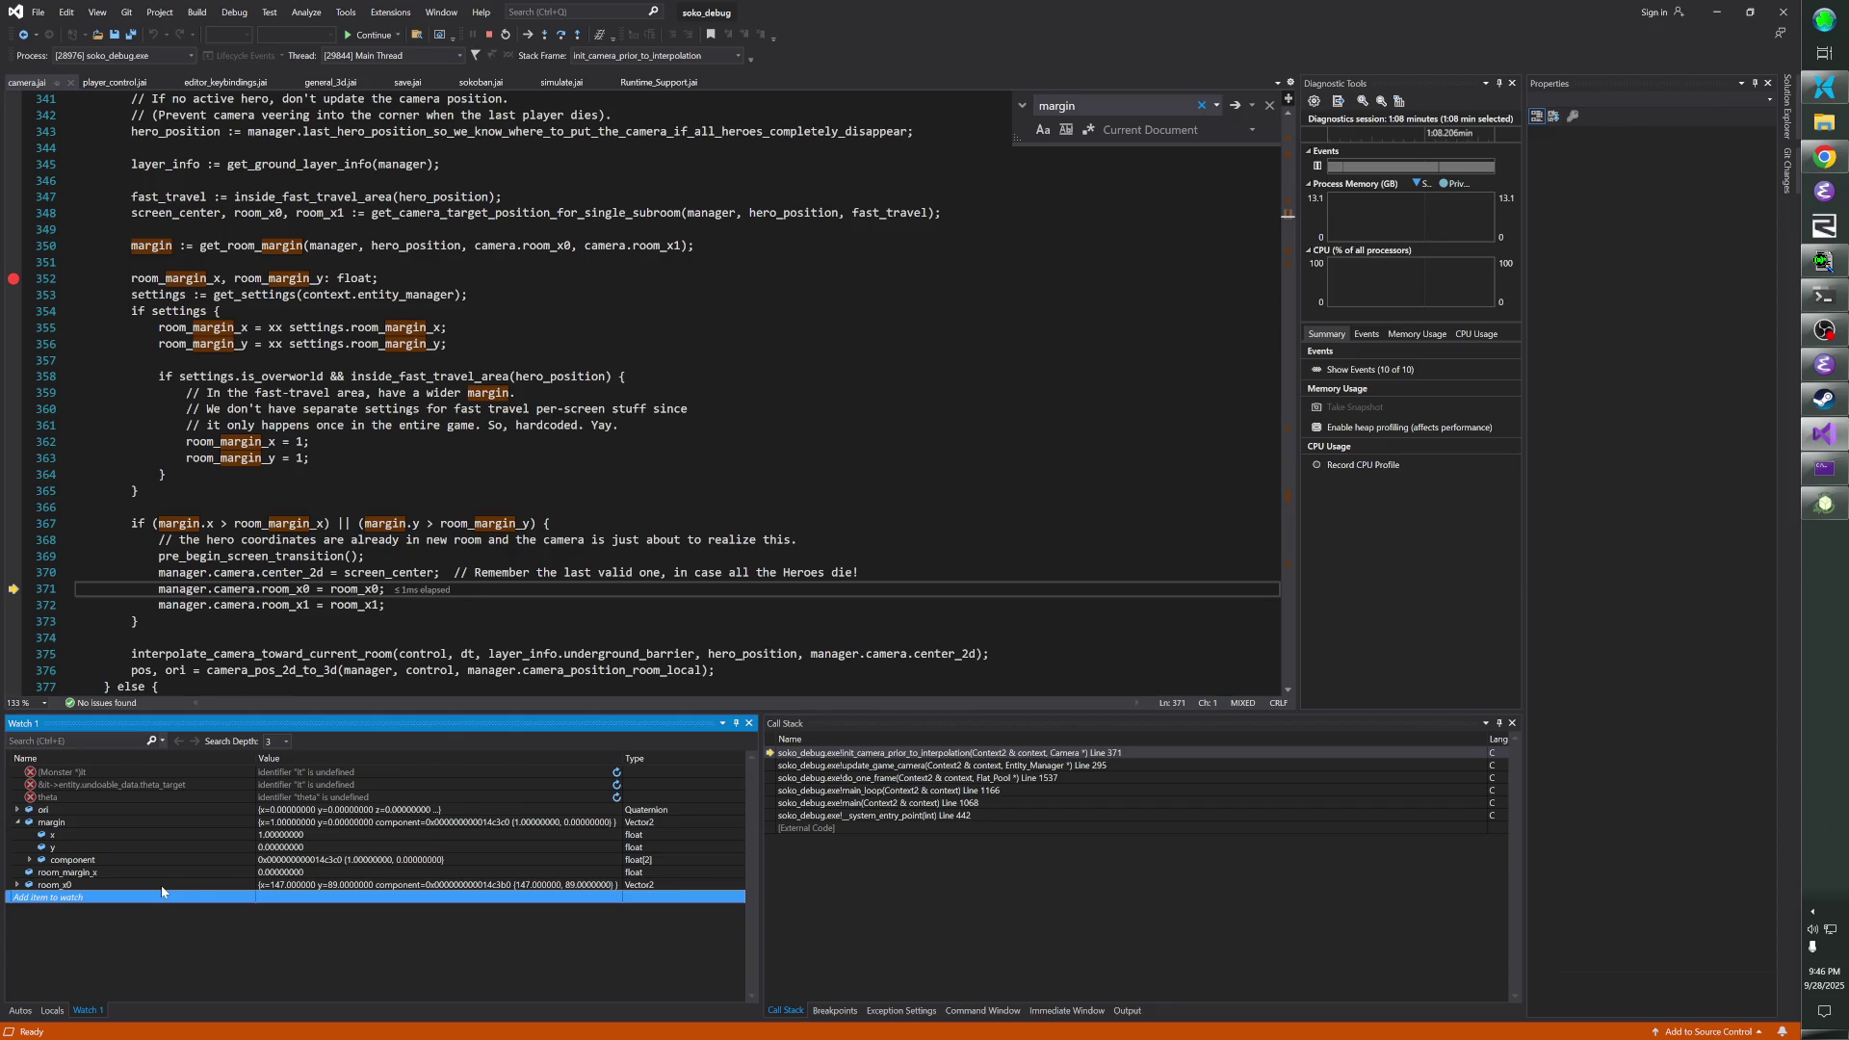
type("camera->r")
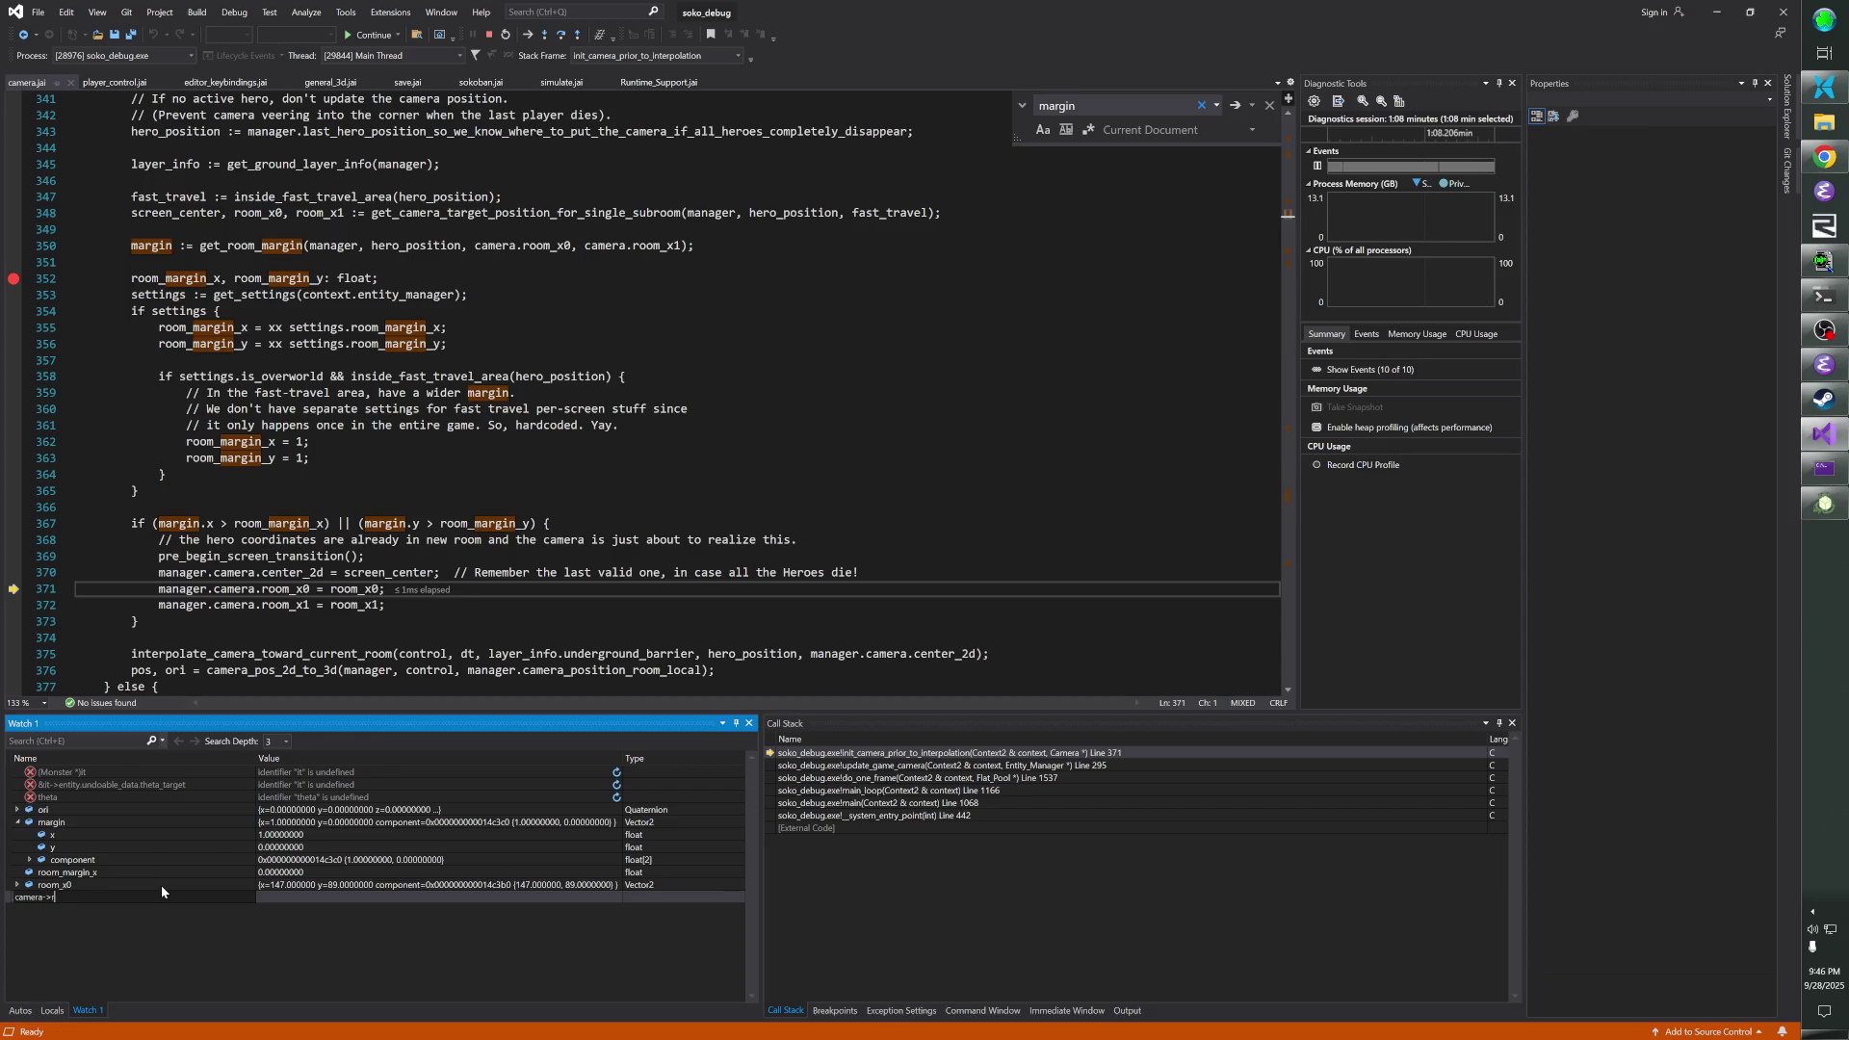
type("oom_x0")
key("Return")
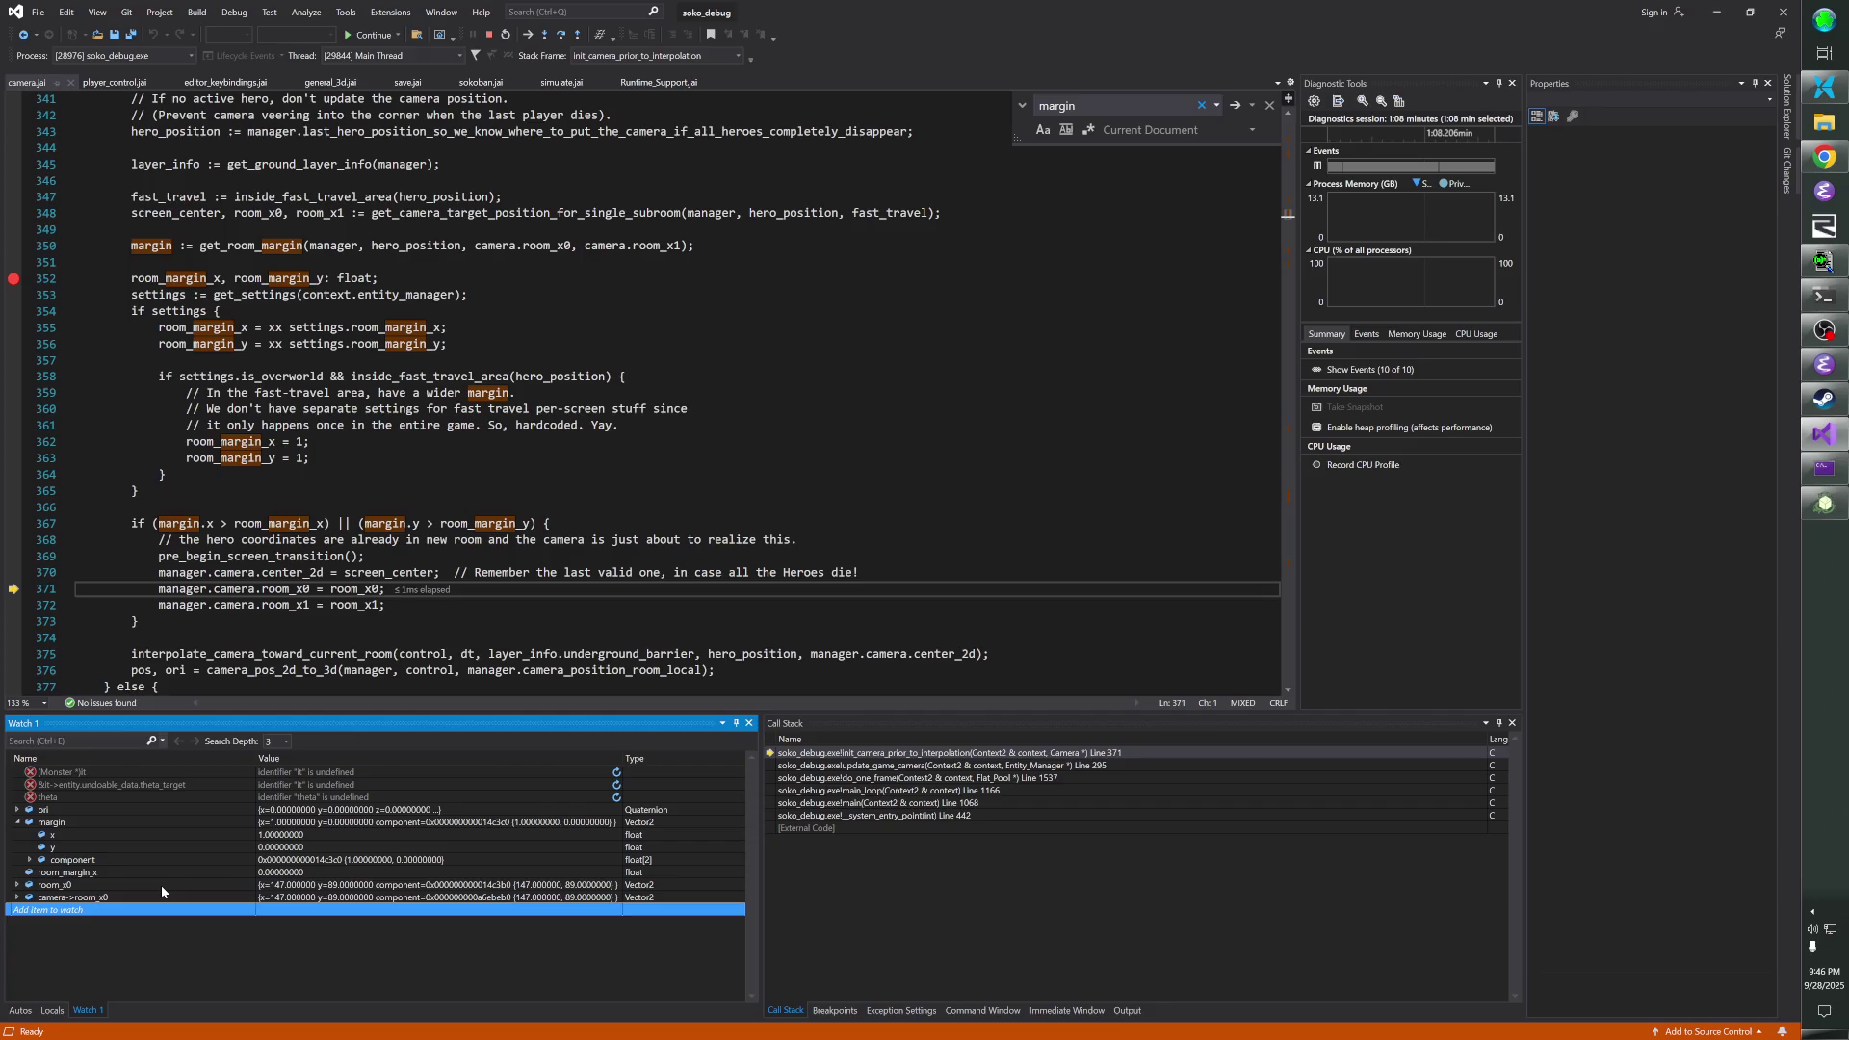
scroll(674, 386, "up", 4)
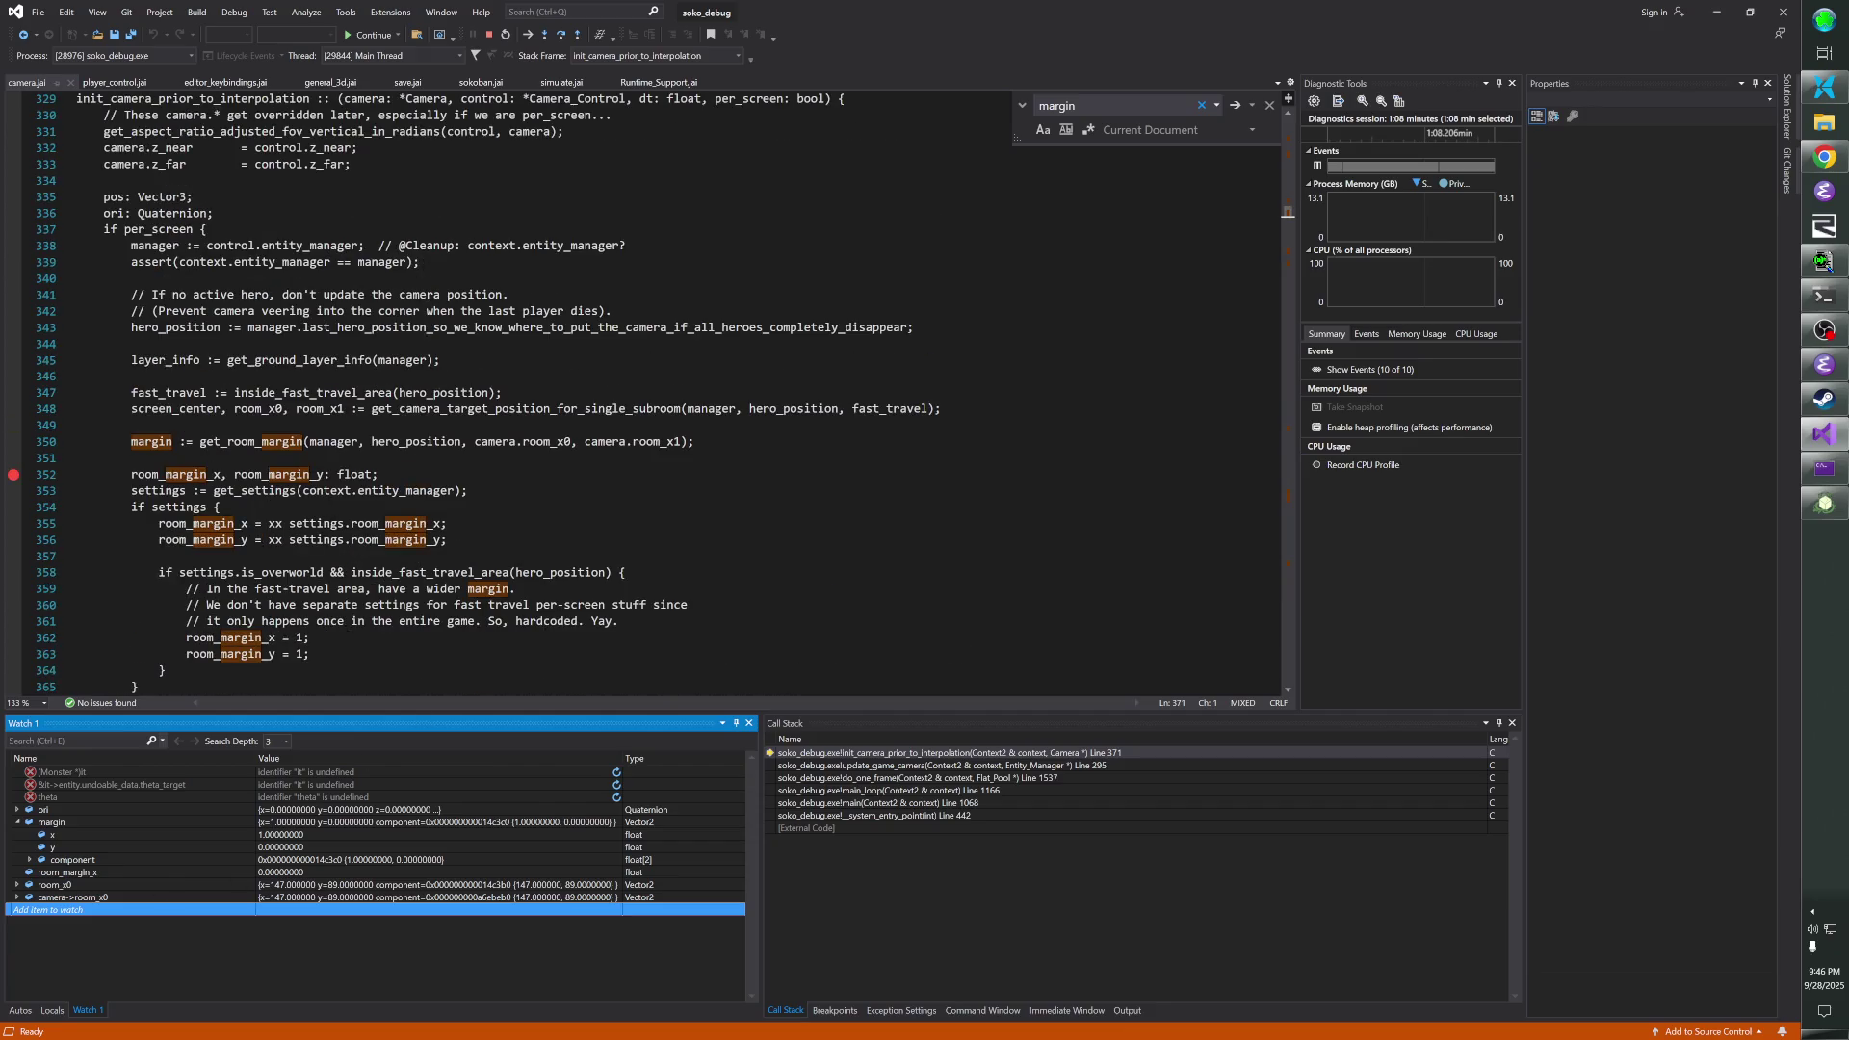
- Move the breakpoint from line 352 to the line 348 call and run to it
scroll(472, 395, "up", 2)
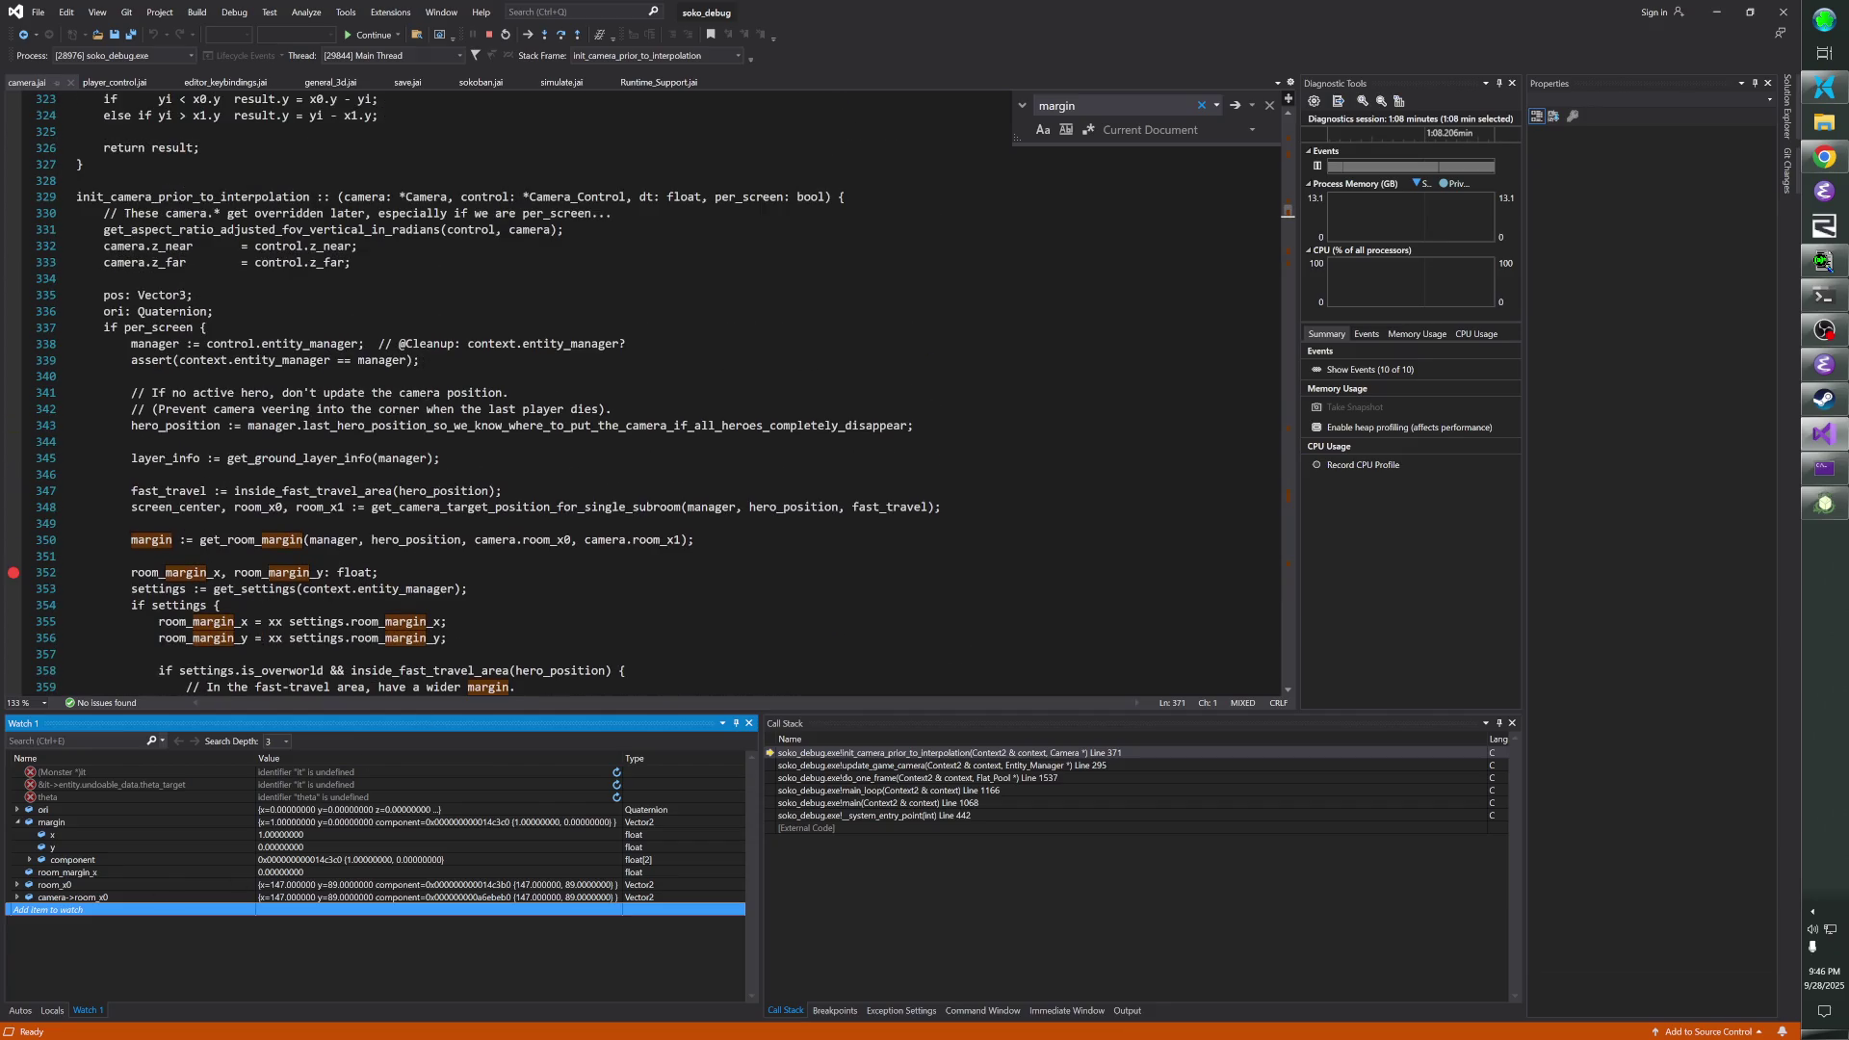
scroll(472, 394, "down", 4)
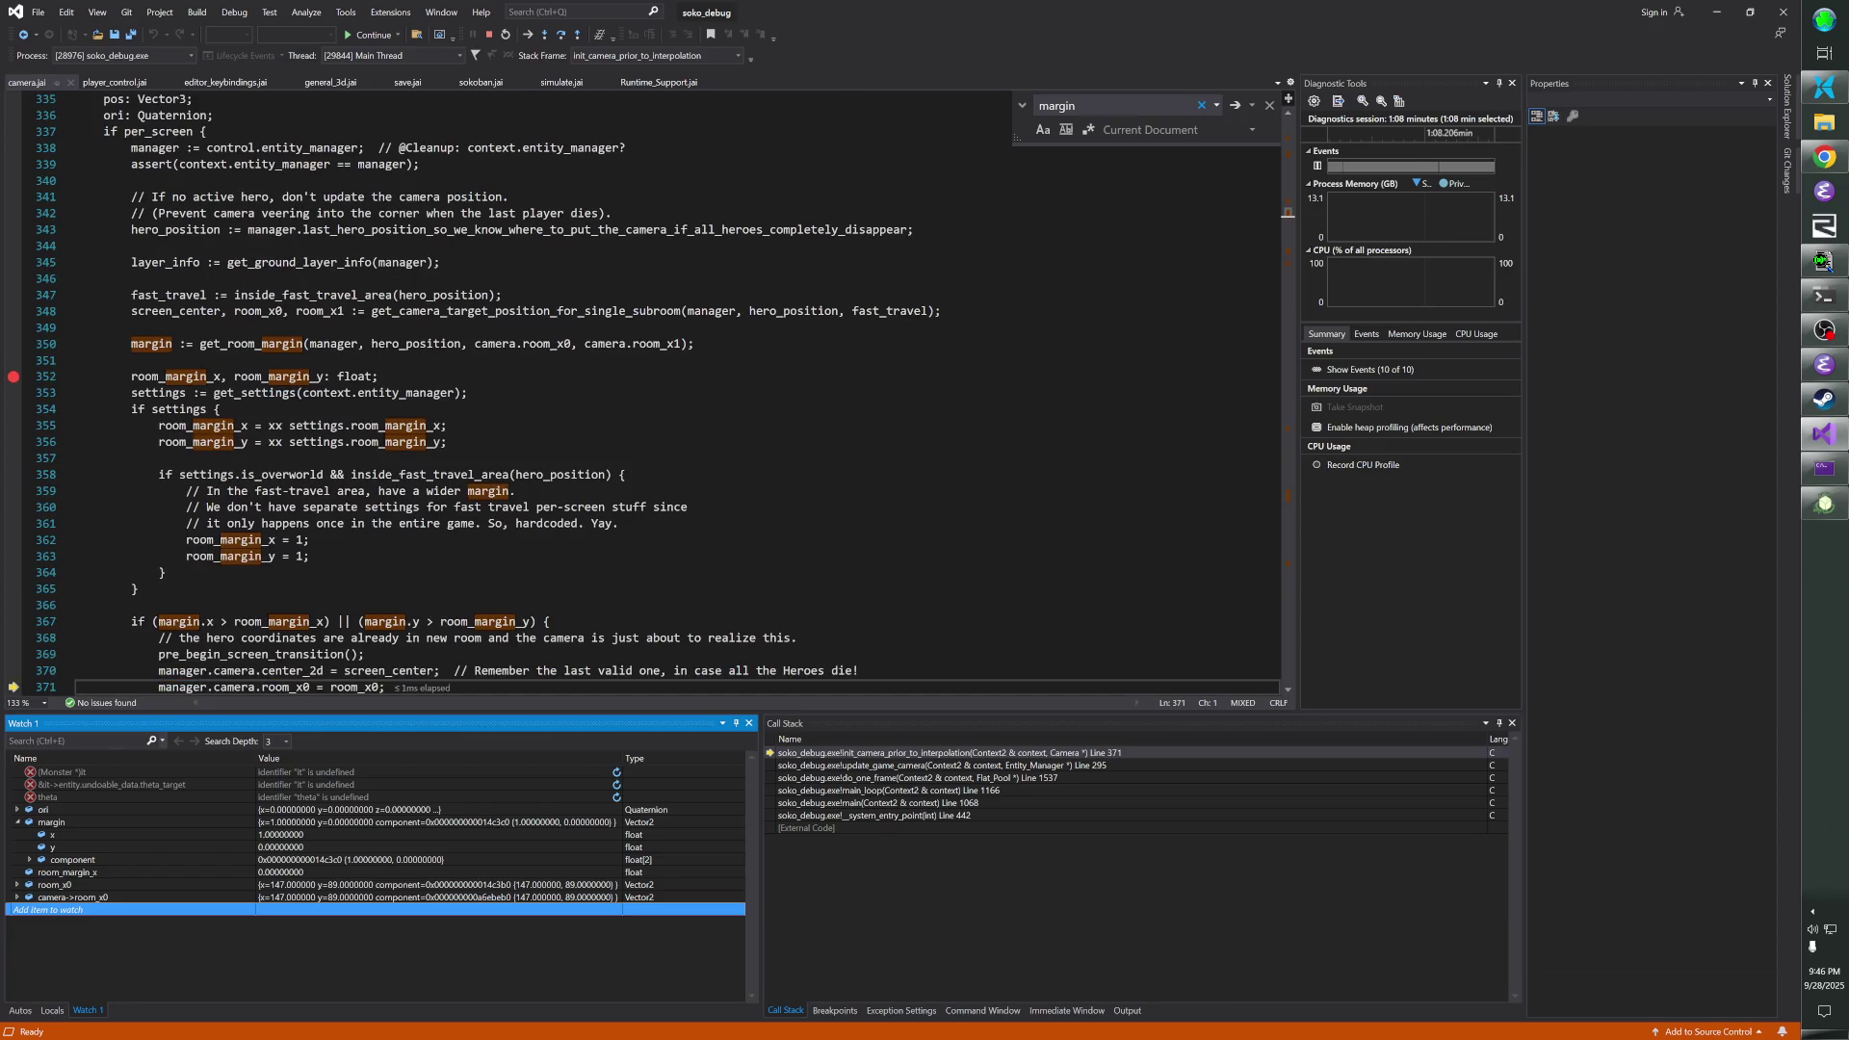
left_click(13, 311)
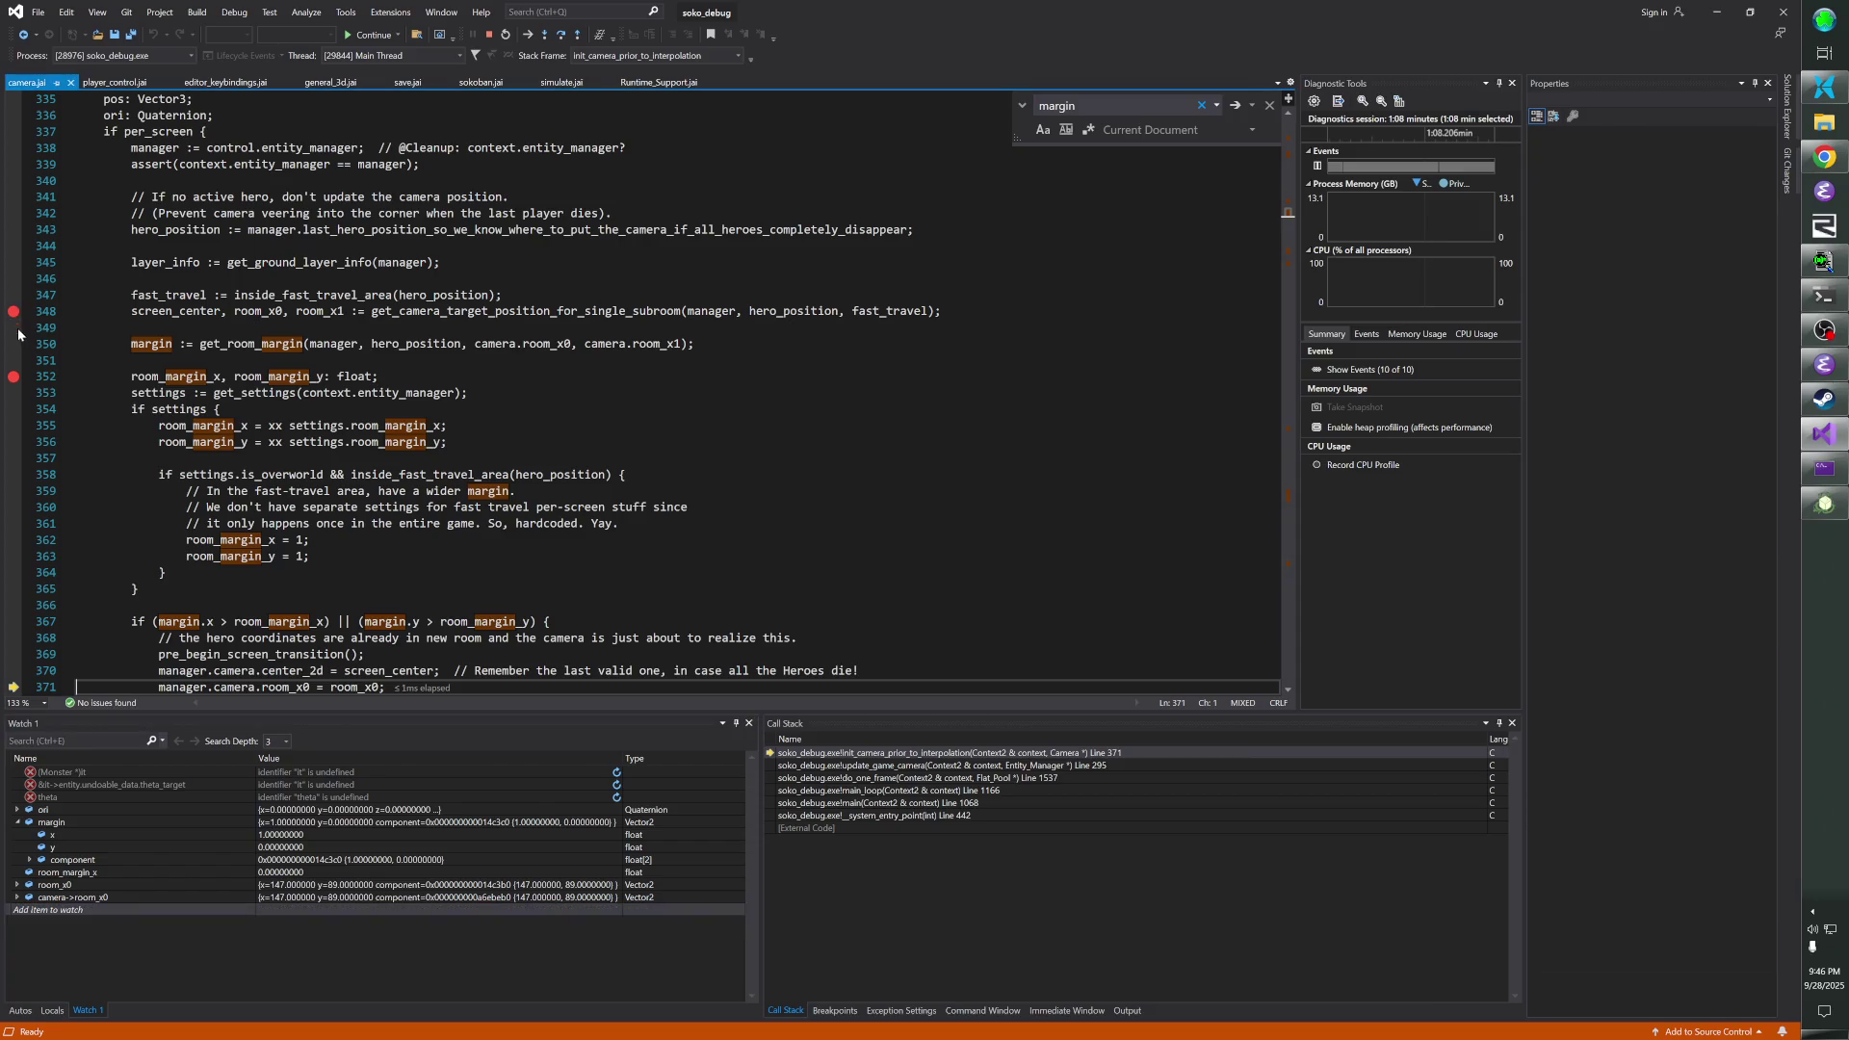
left_click(13, 377)
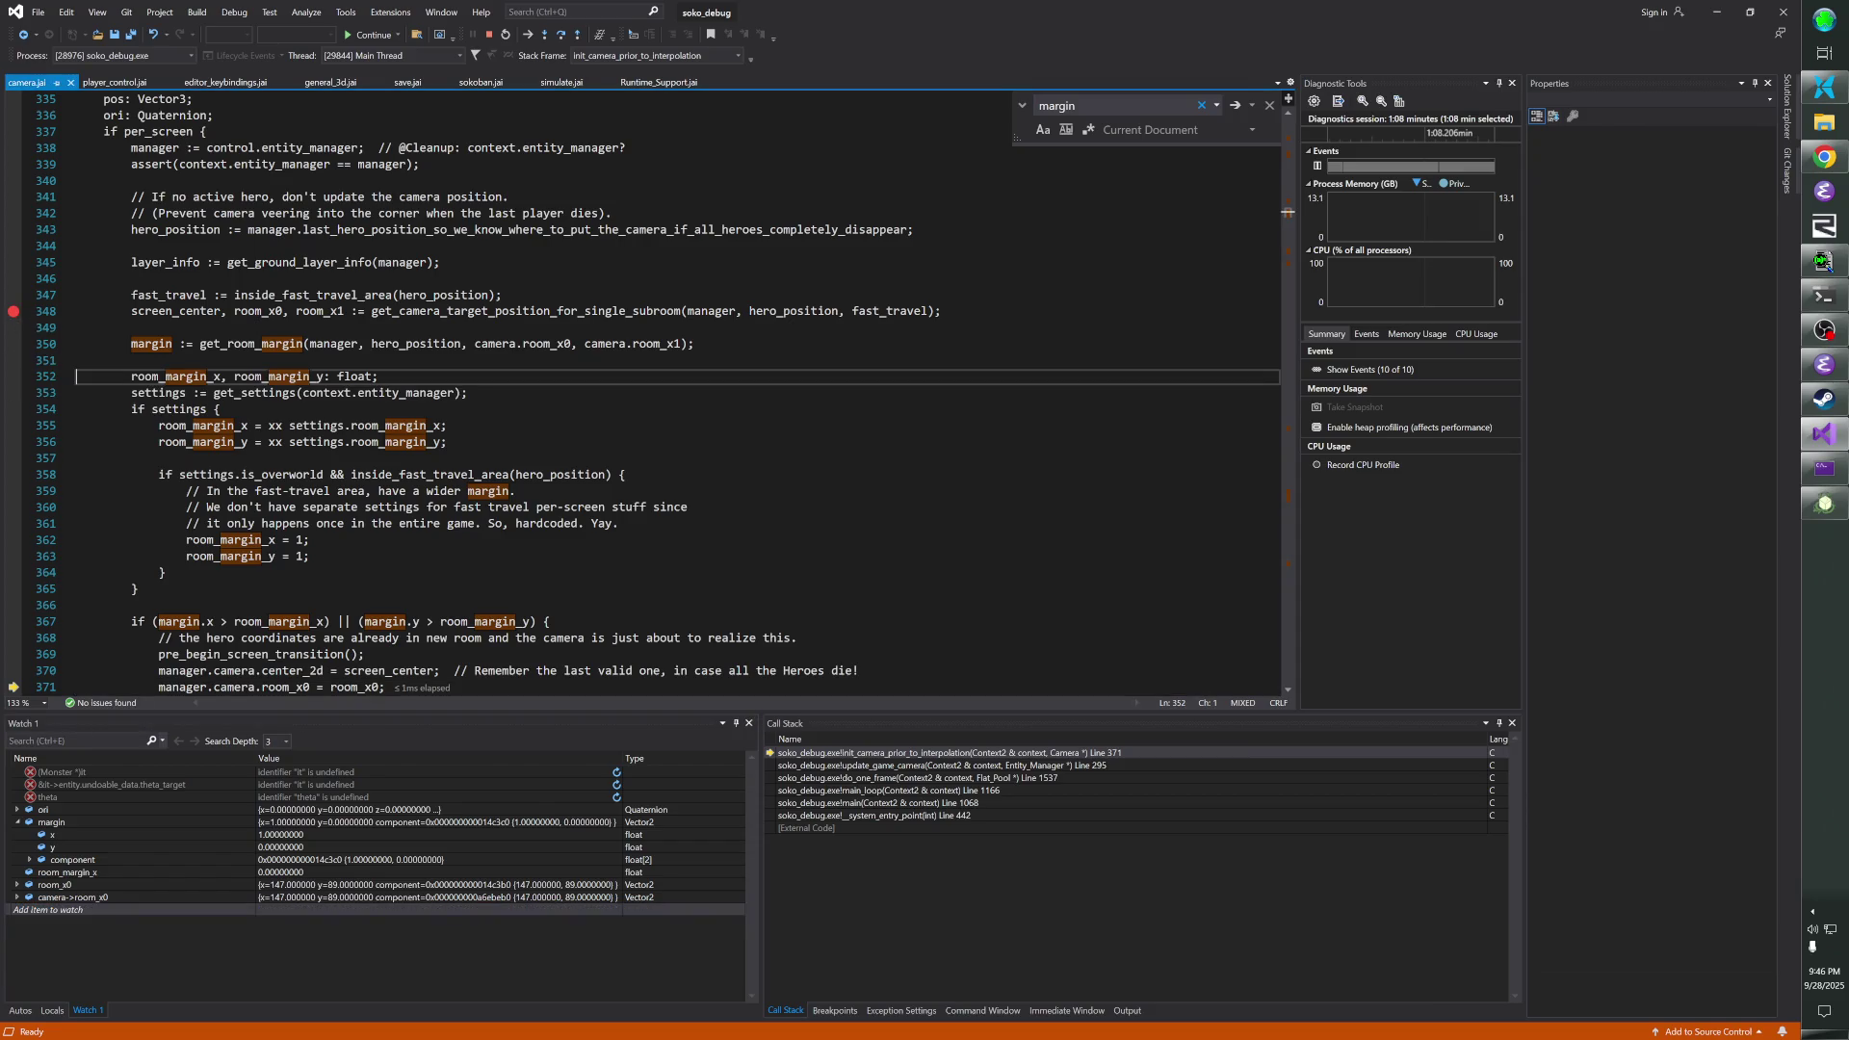
key("F5")
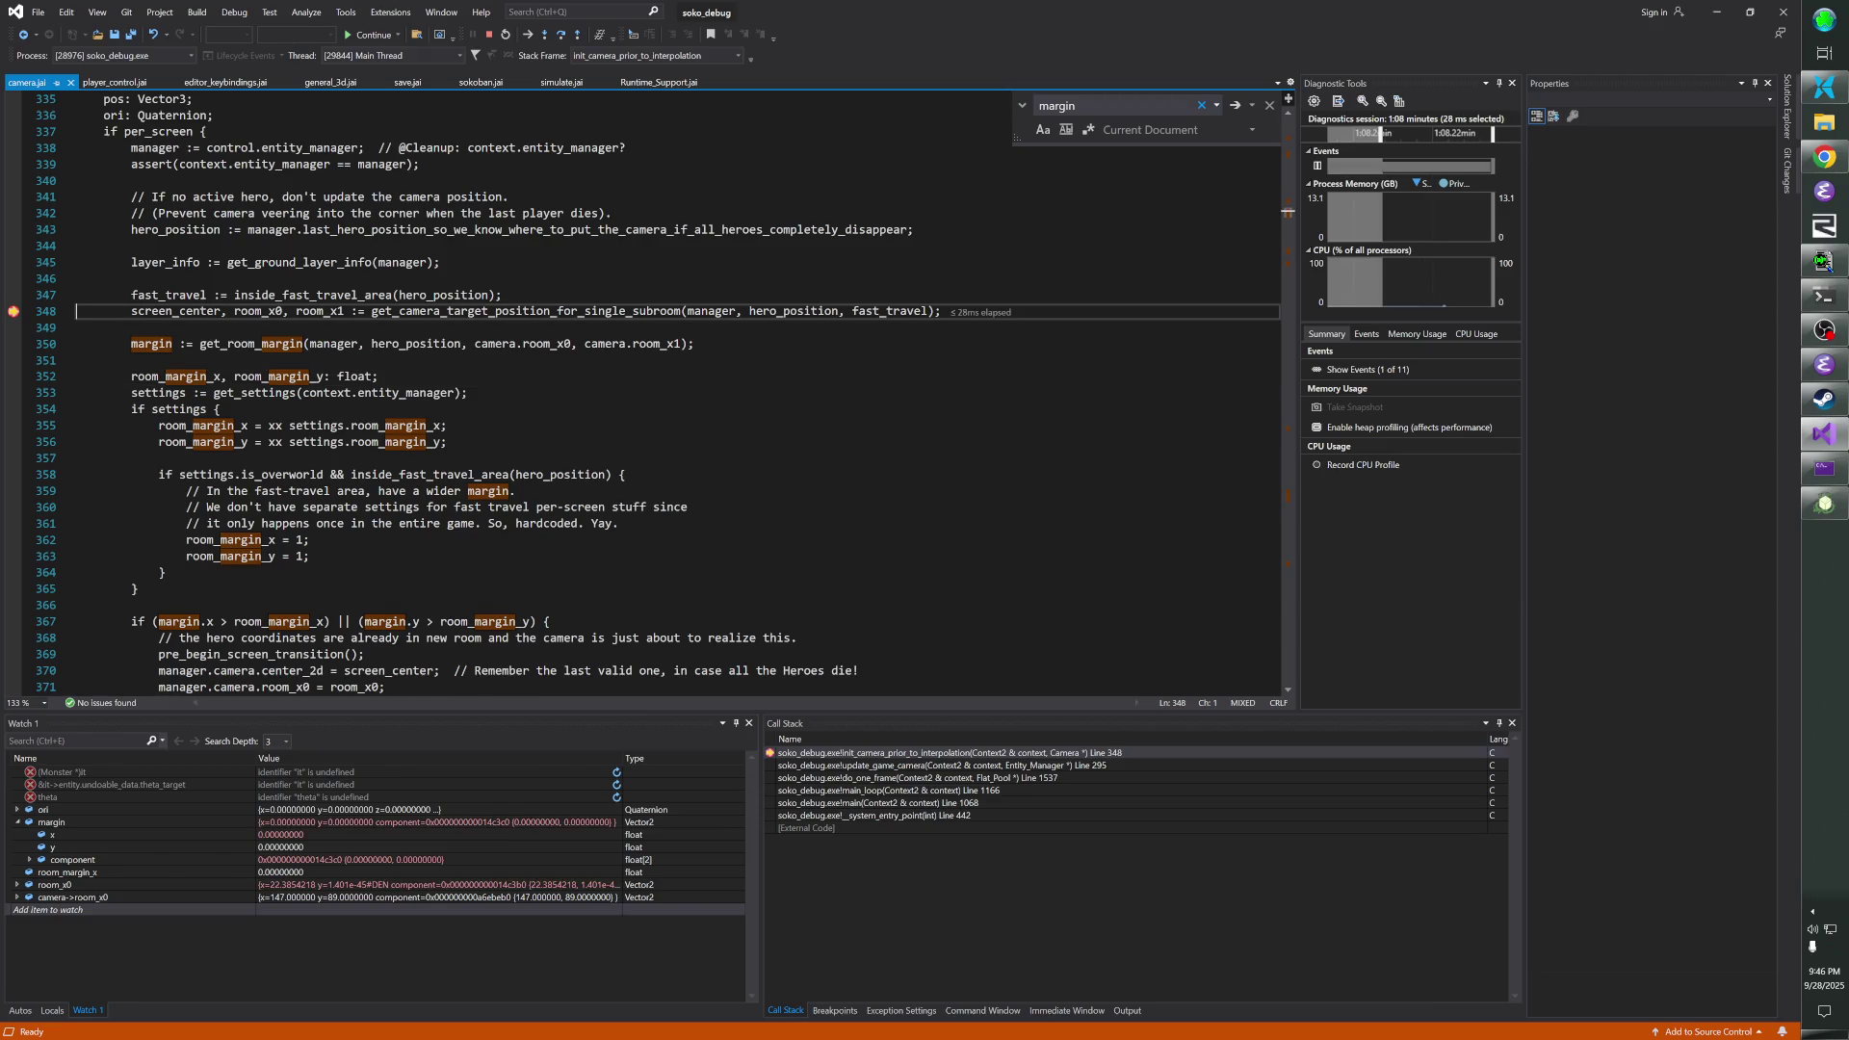
- Step into get_camera_target_position_for_single_subroom and watch pos down to line 450
key("F11")
key("F10")
key("F10")
key("F10")
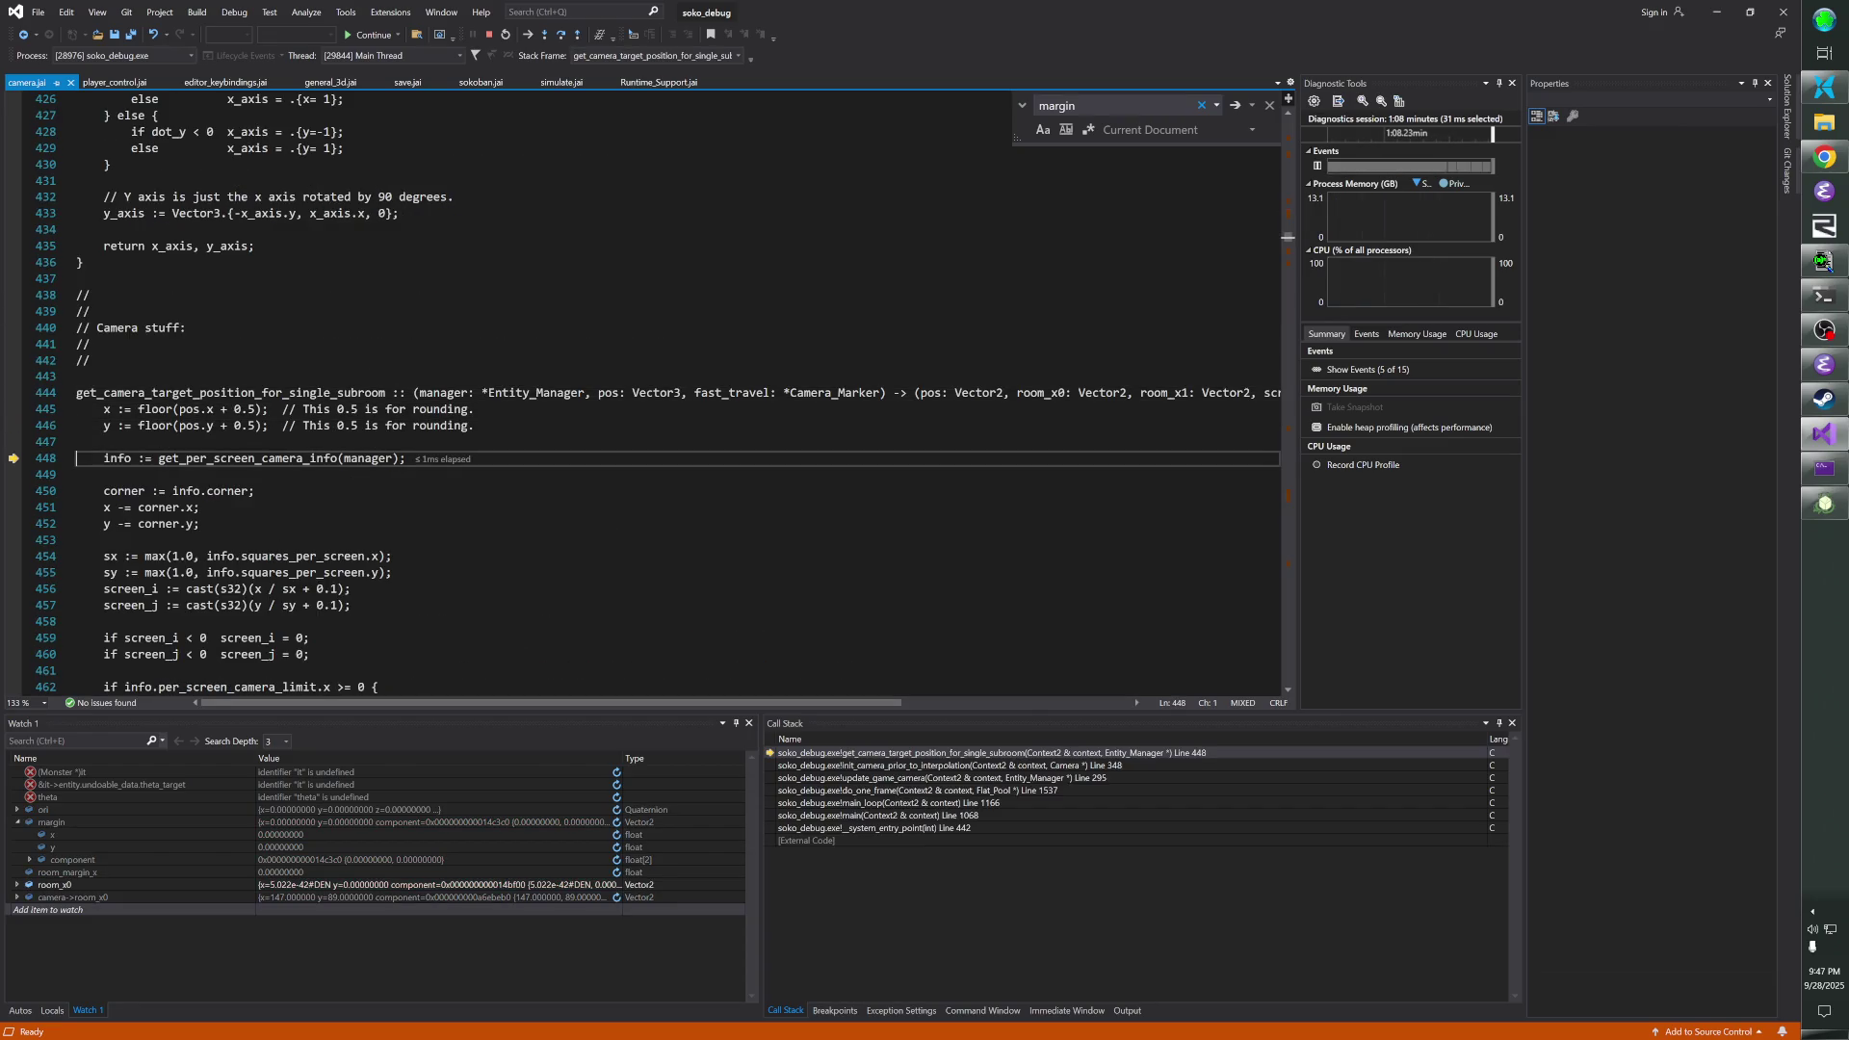
left_click(151, 913)
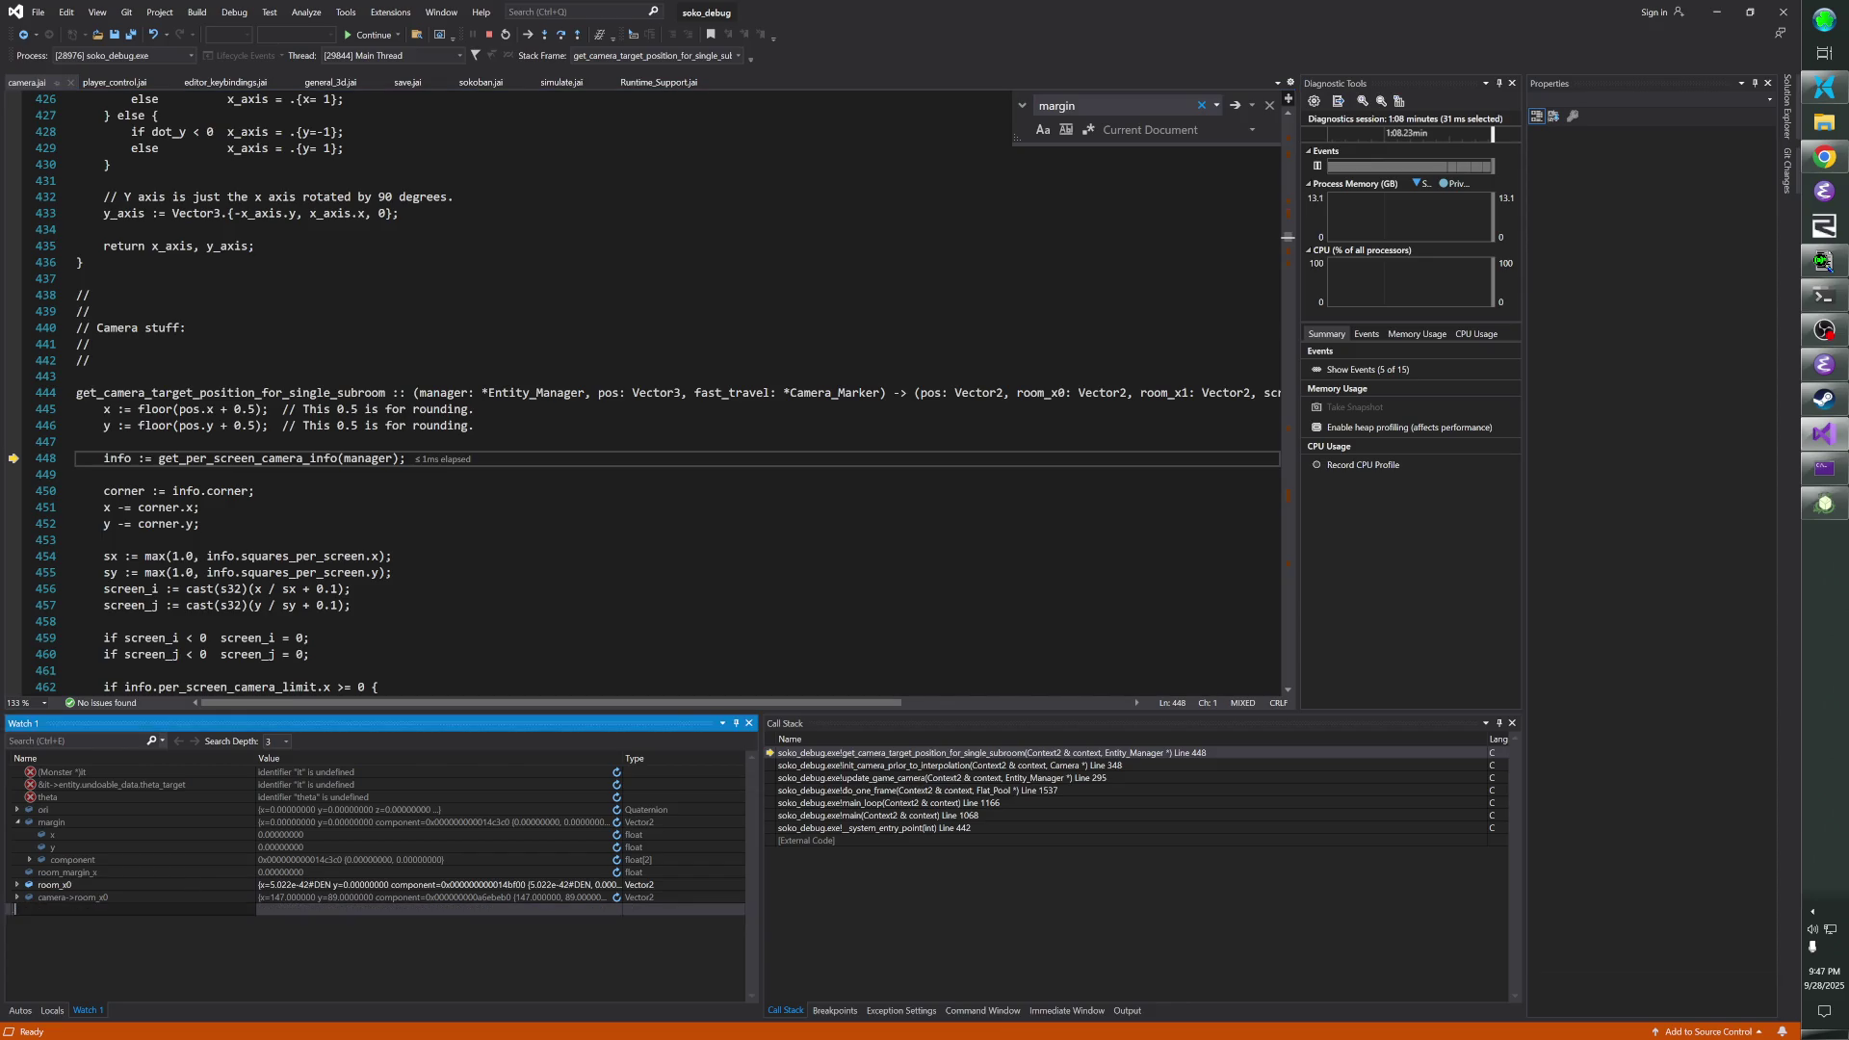
type("pos")
key("Return")
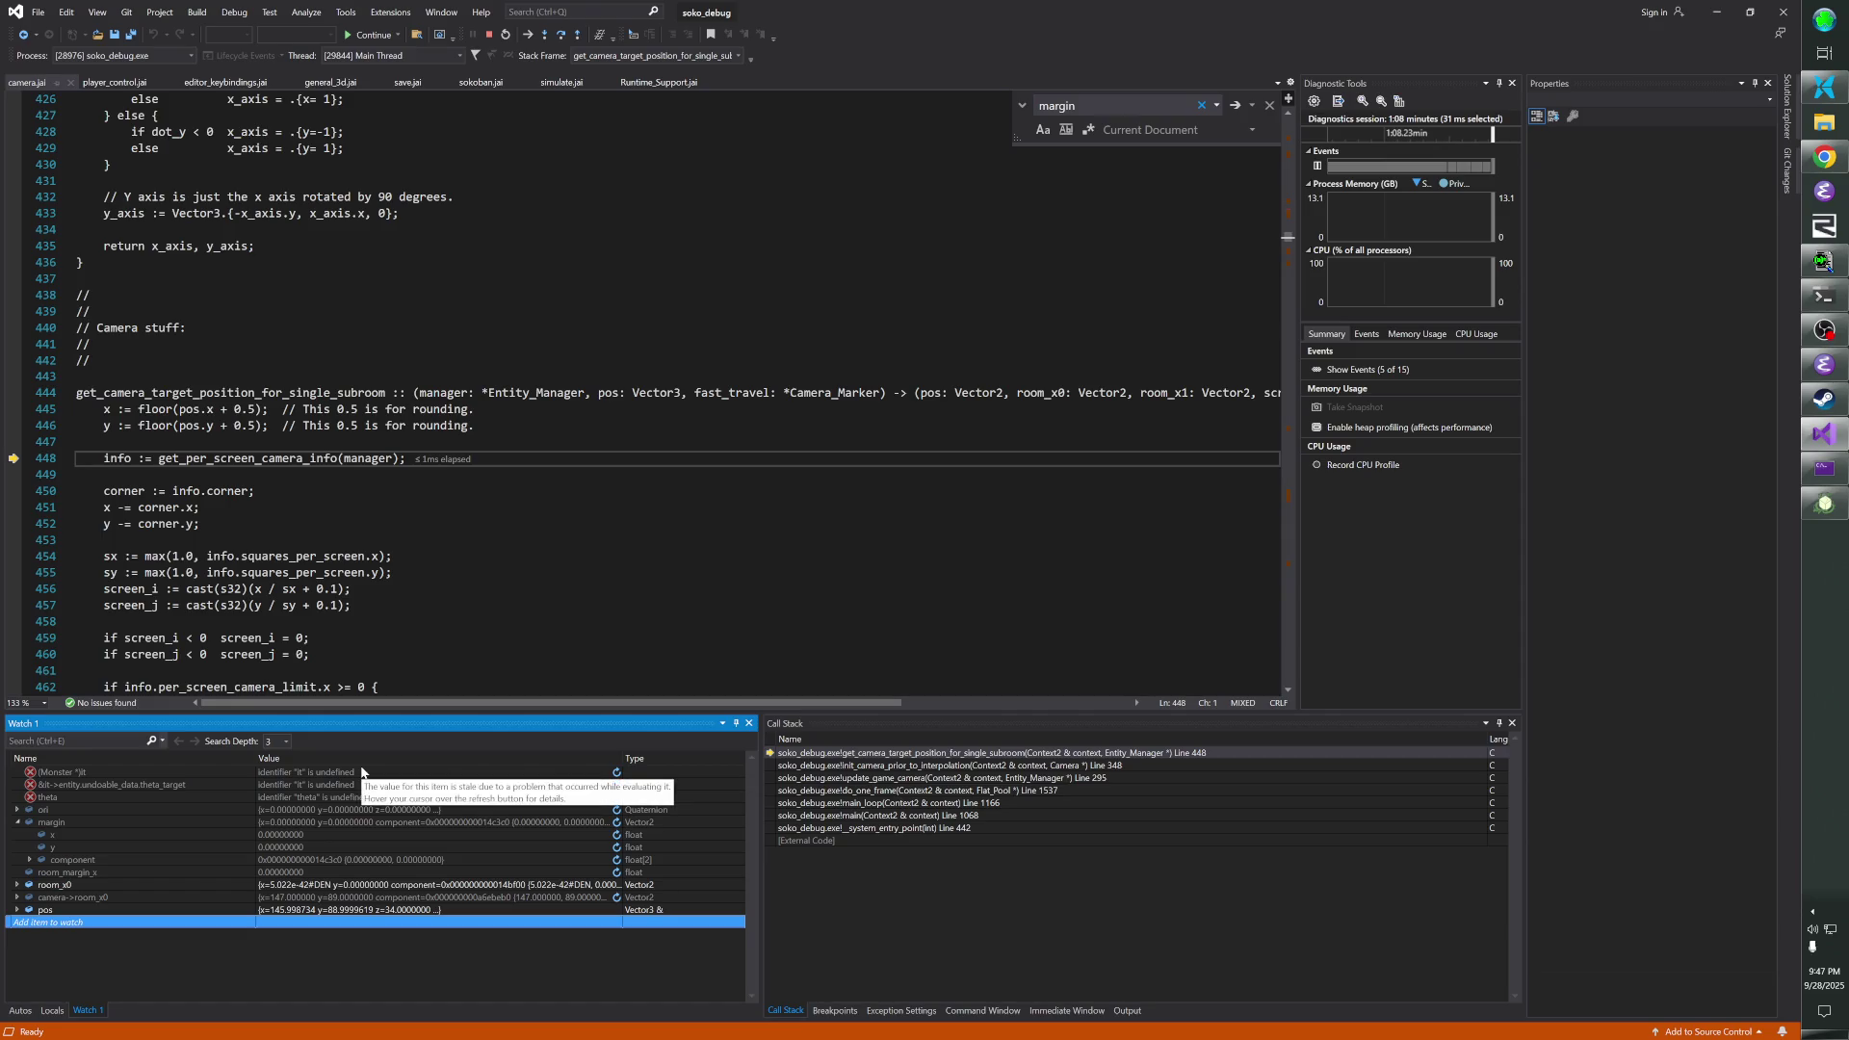
key("F10")
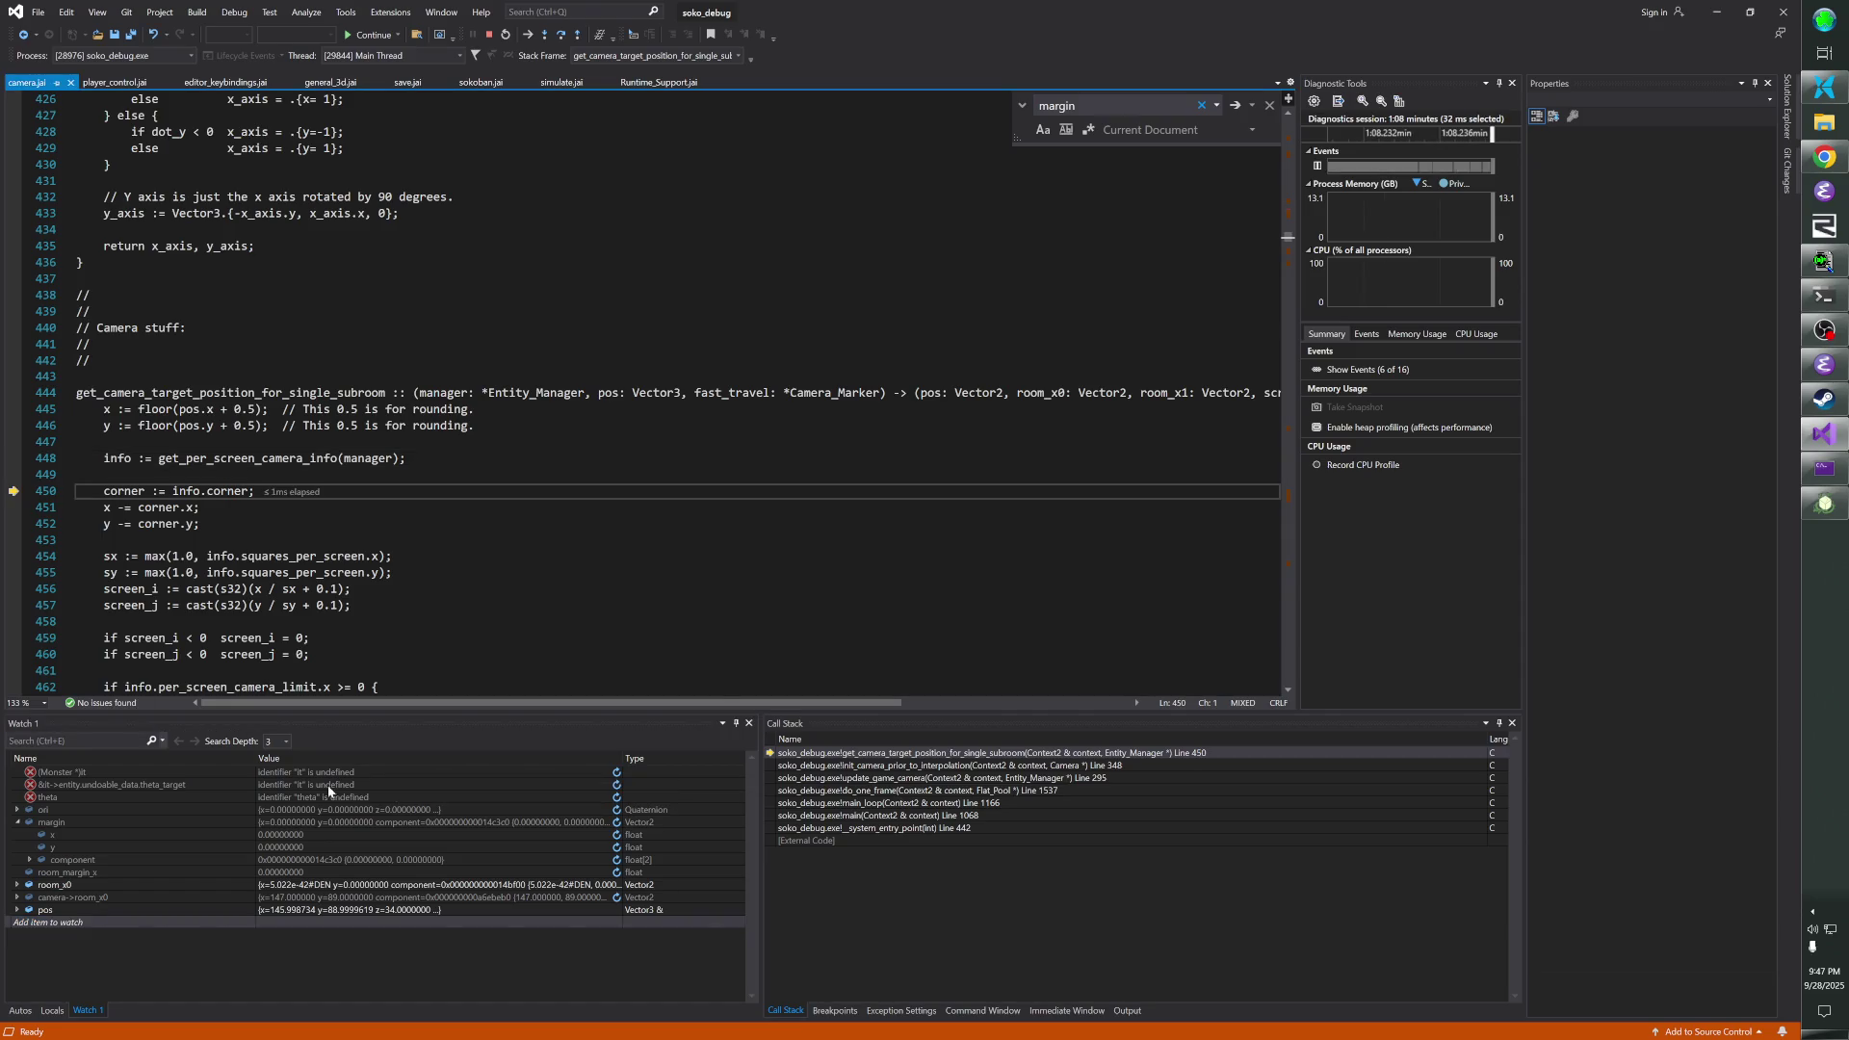
- Watch x, step back out to the line 348 caller, and resume the game
left_click(203, 920)
type("x")
key("Return")
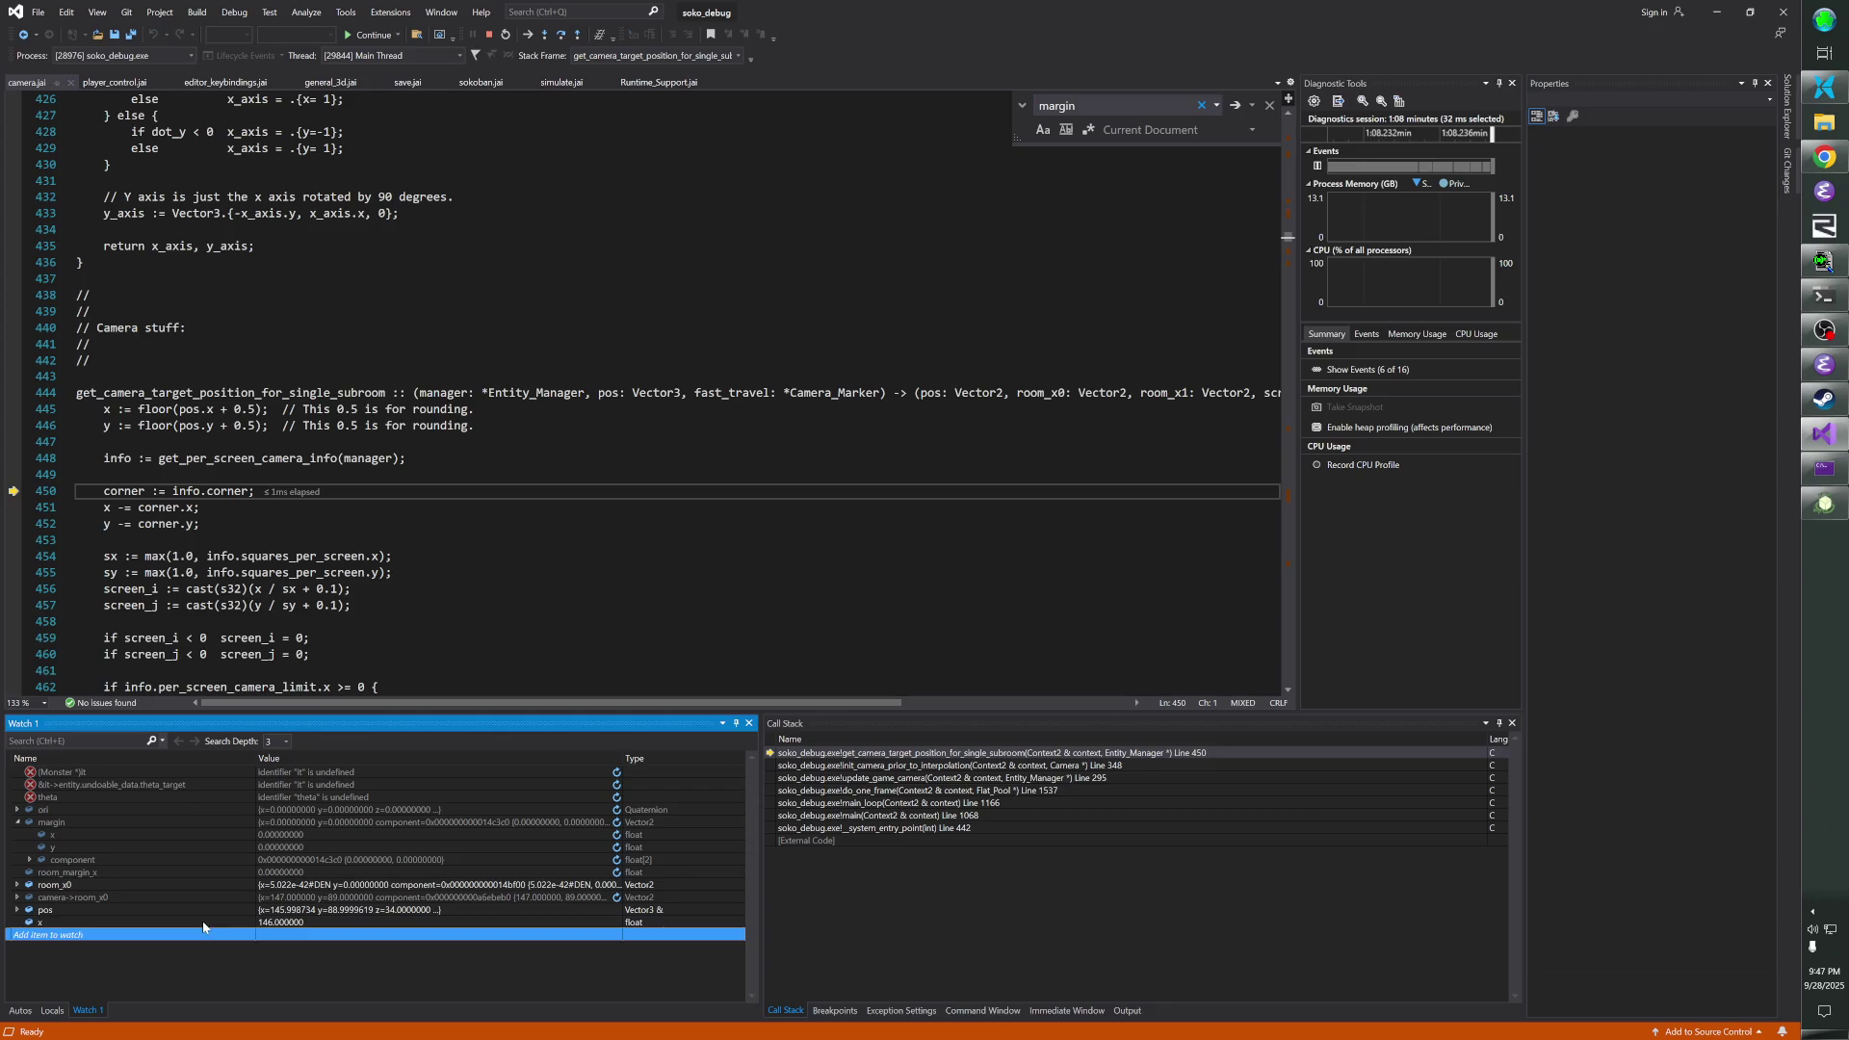
key("alt+Tab")
key("shift+F11")
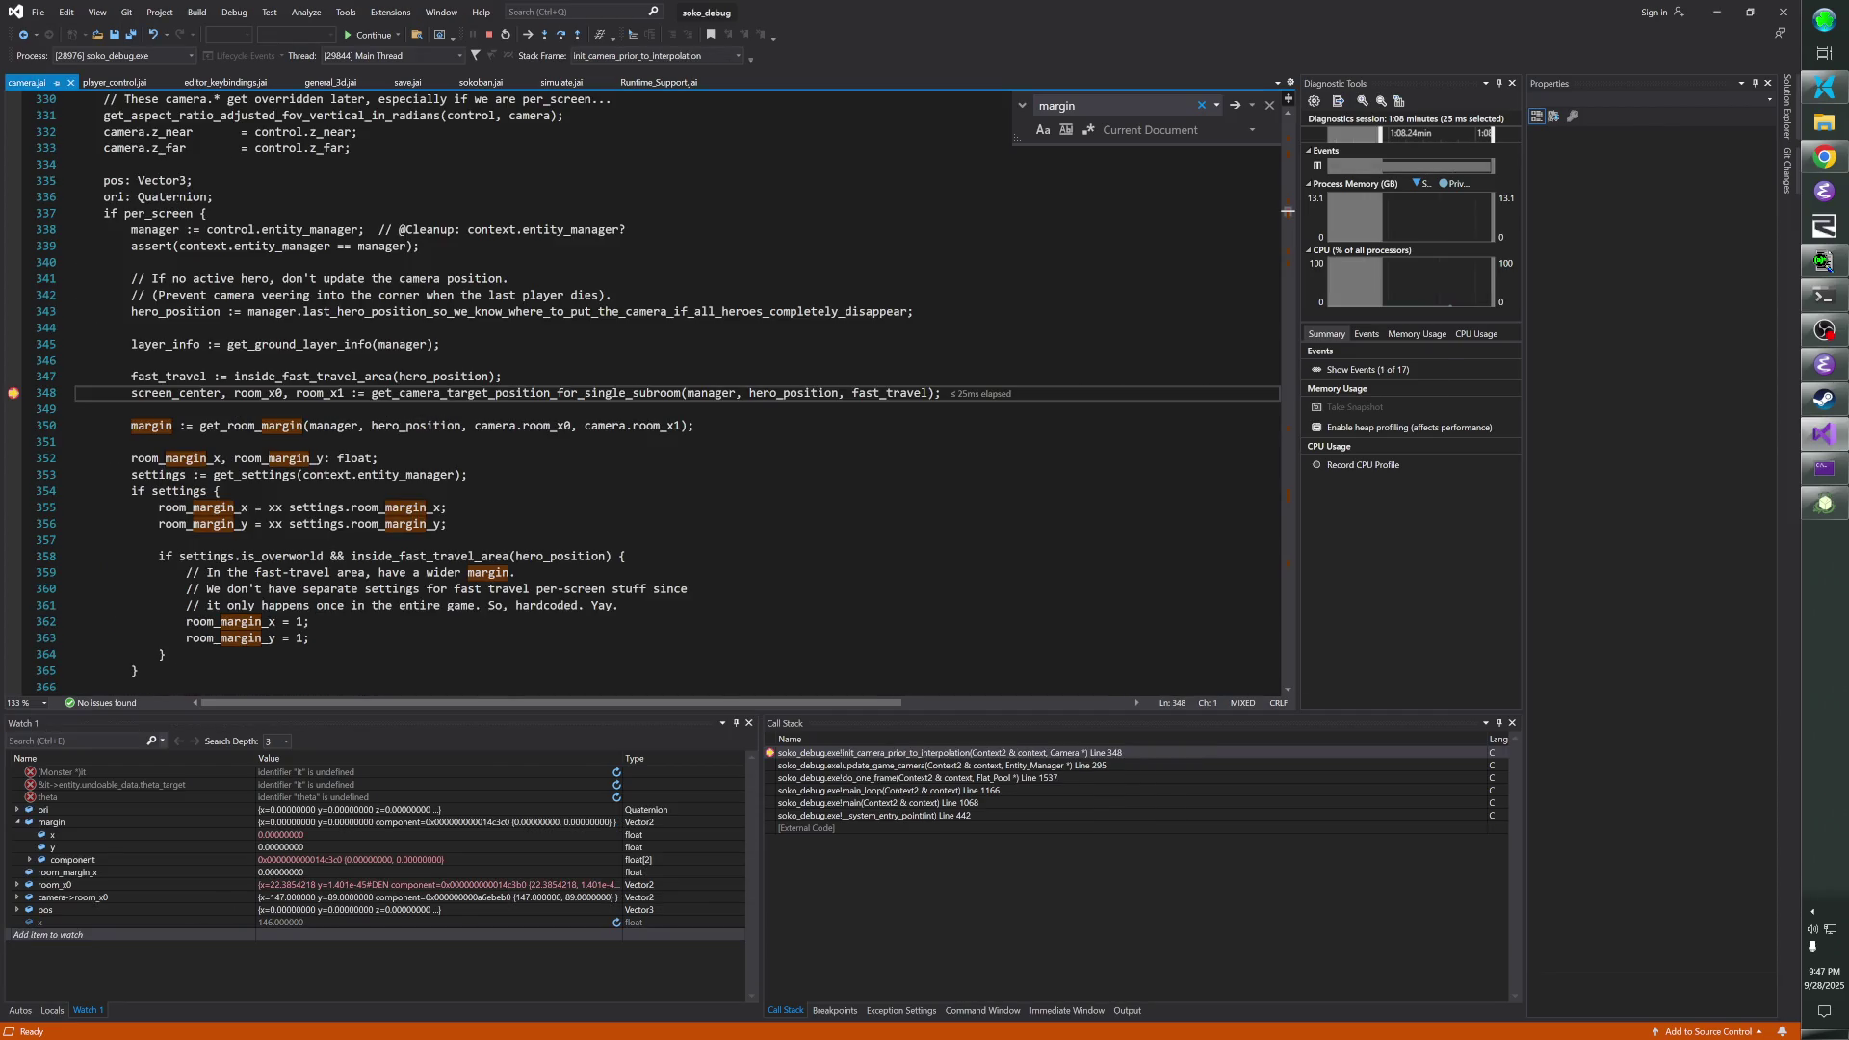
key("F5")
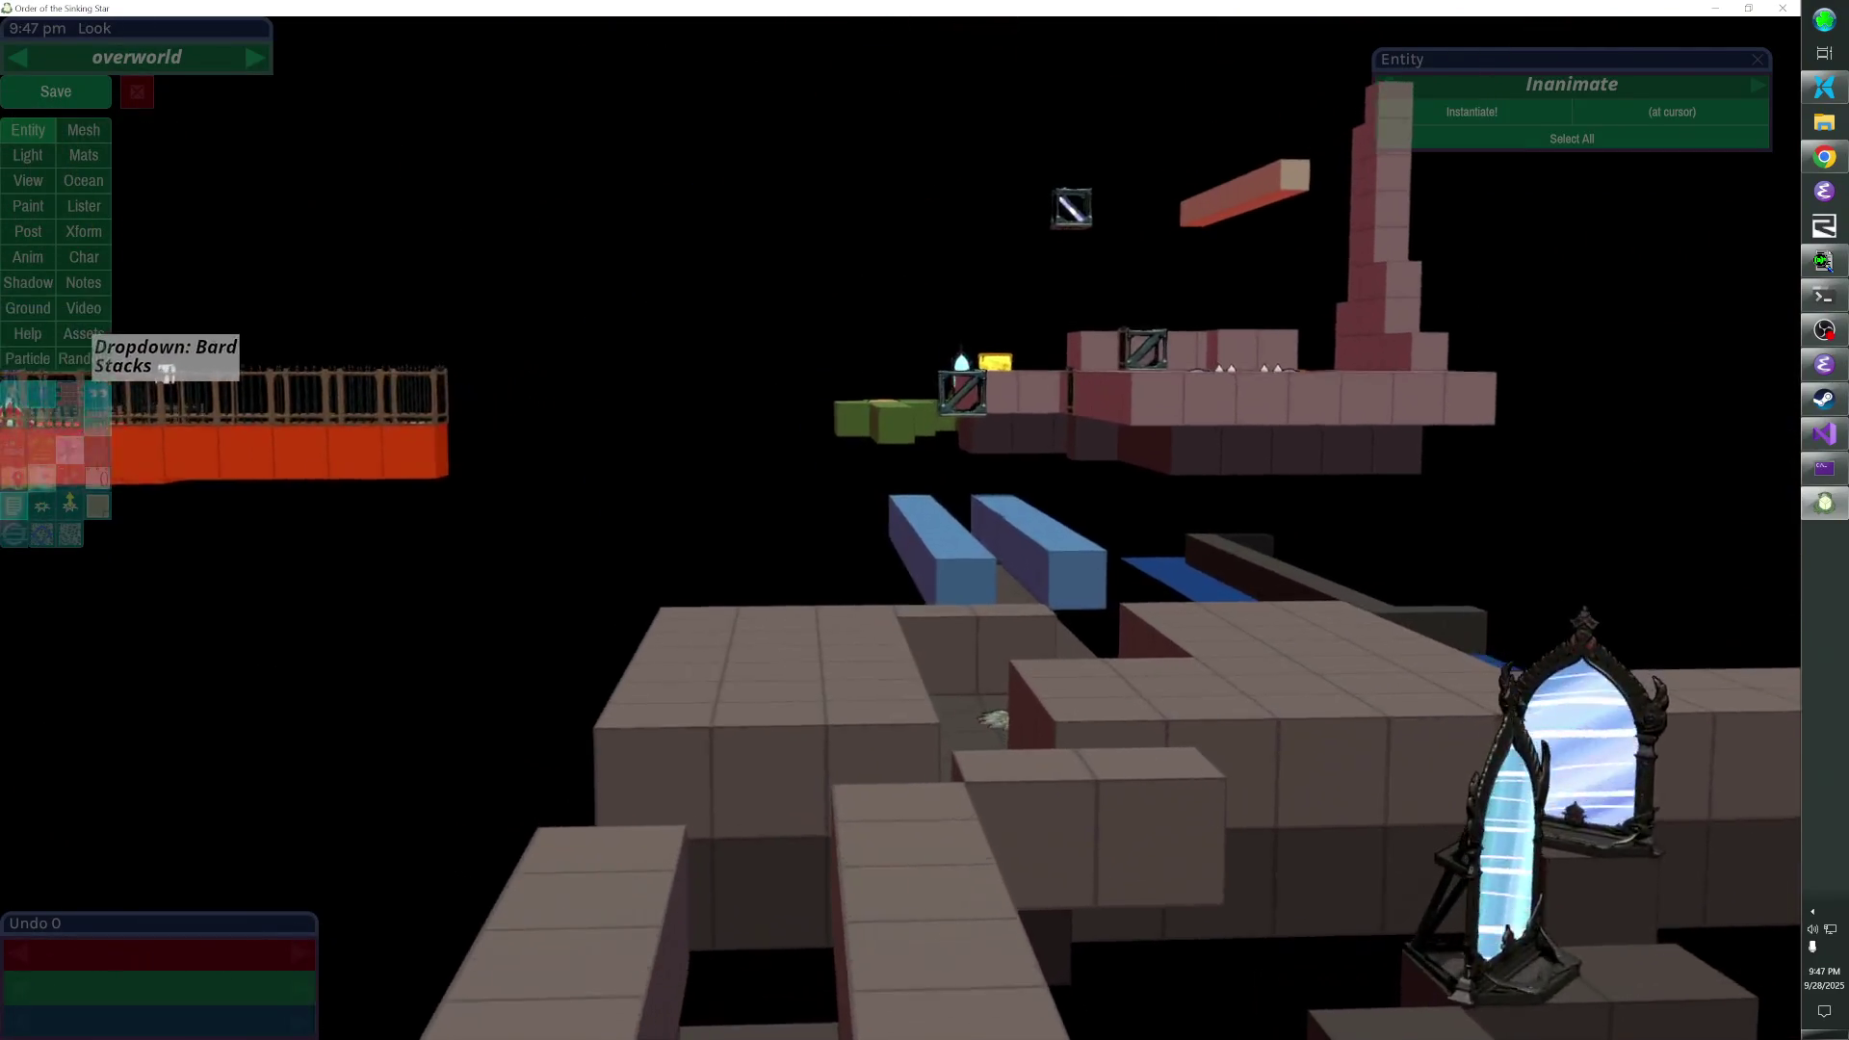
- Nudge the red air_mirrors marker down-left onto the floor beside the railing corner
left_click(931, 454)
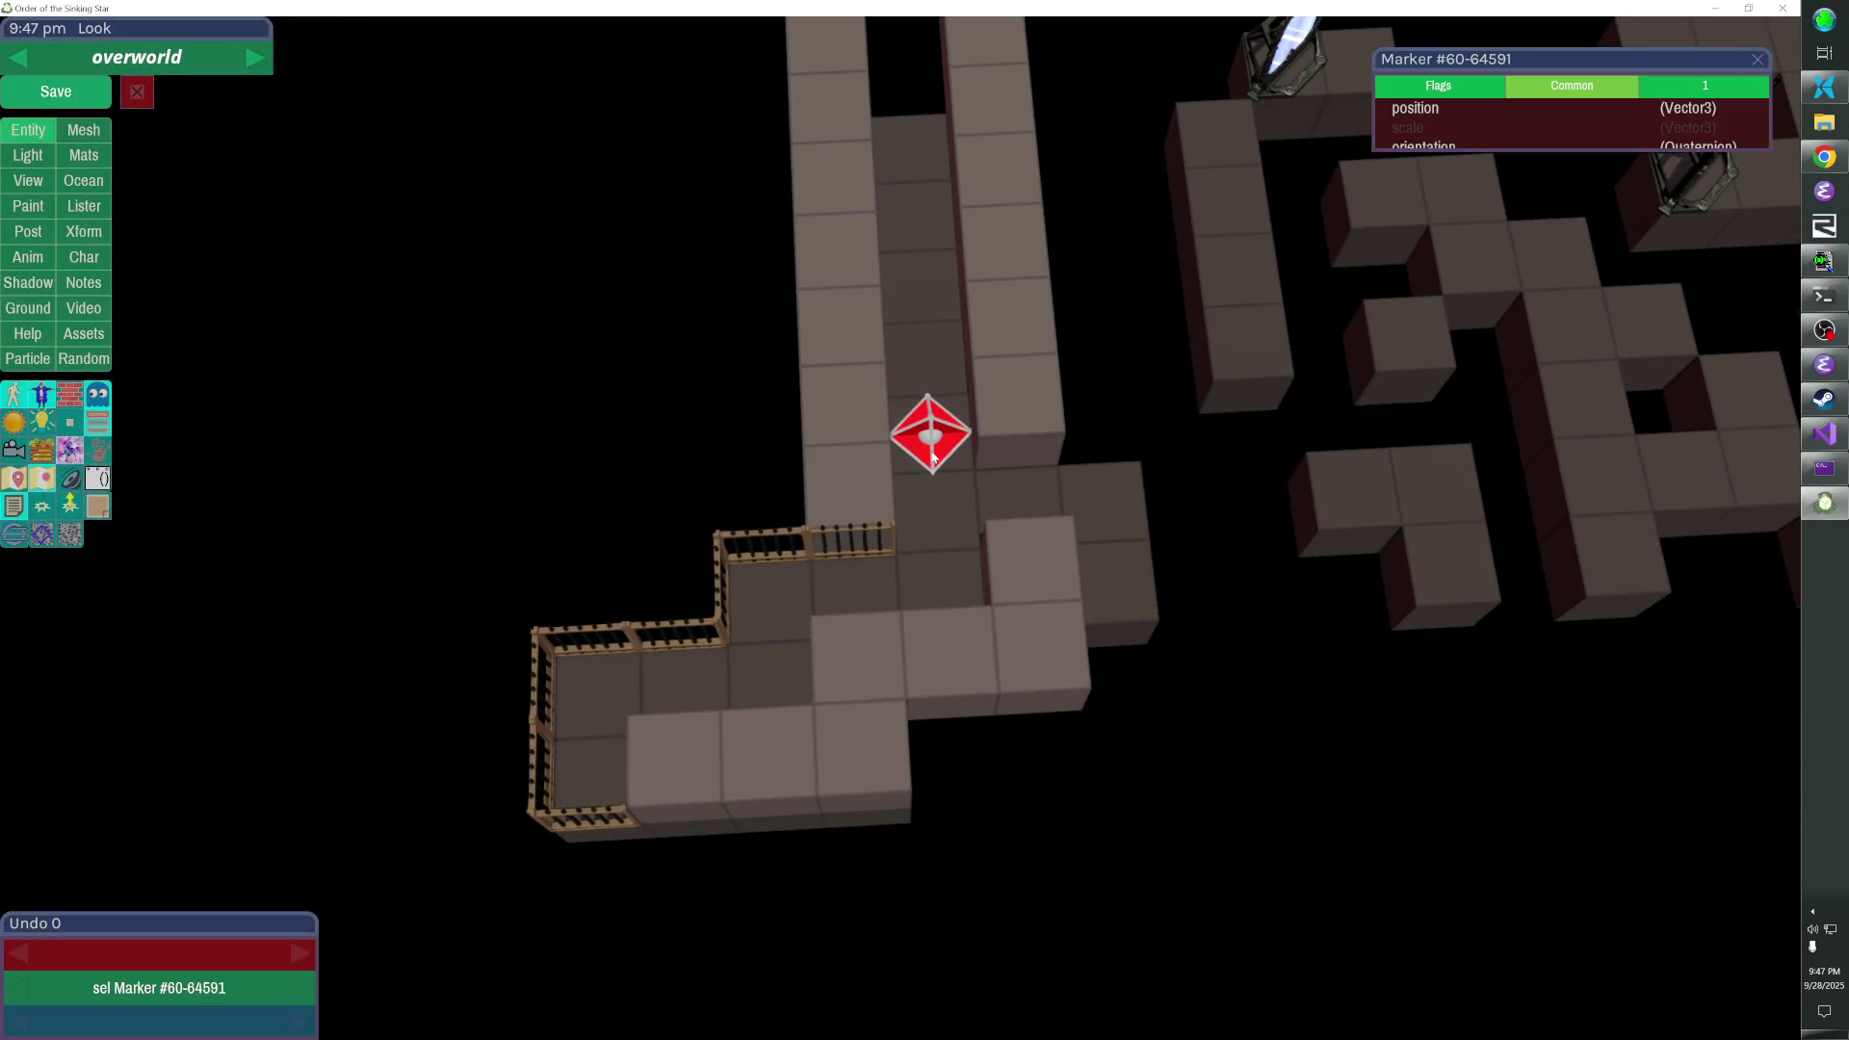
key("Down")
key("Down")
key("Left")
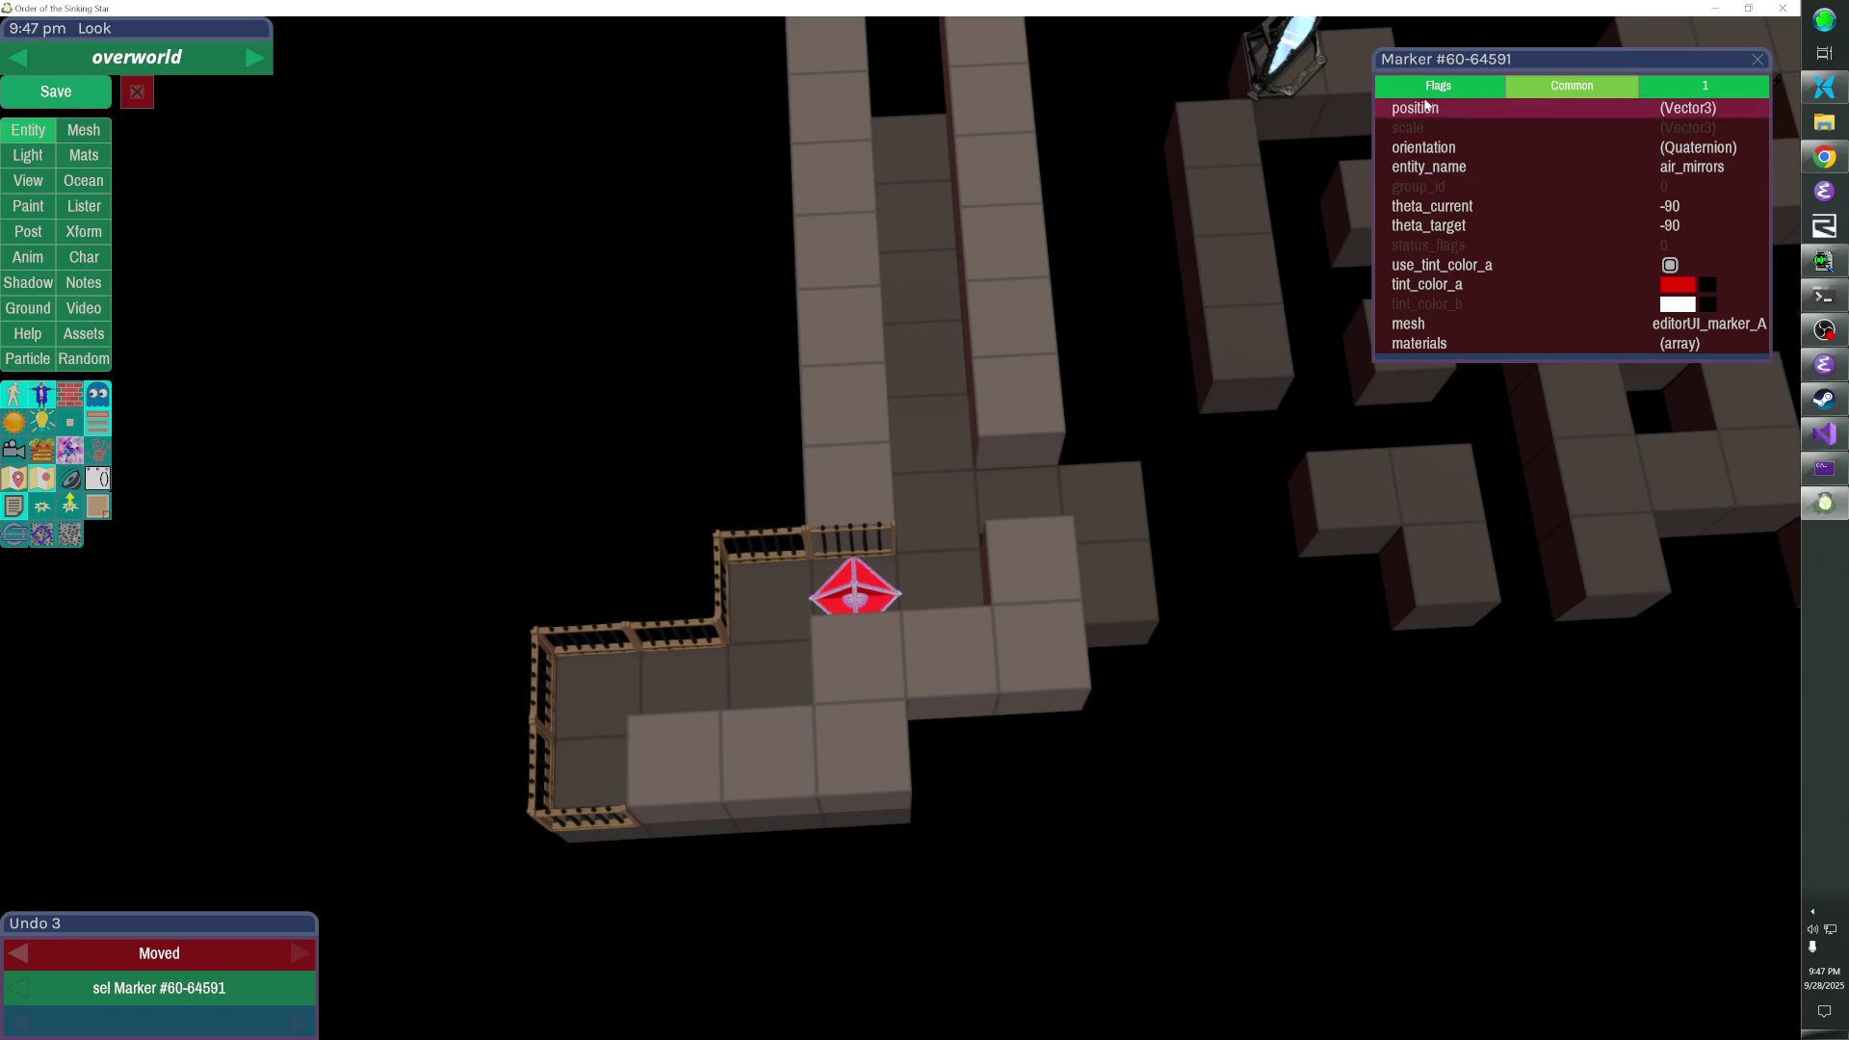
left_click(1428, 106)
left_click(1429, 104)
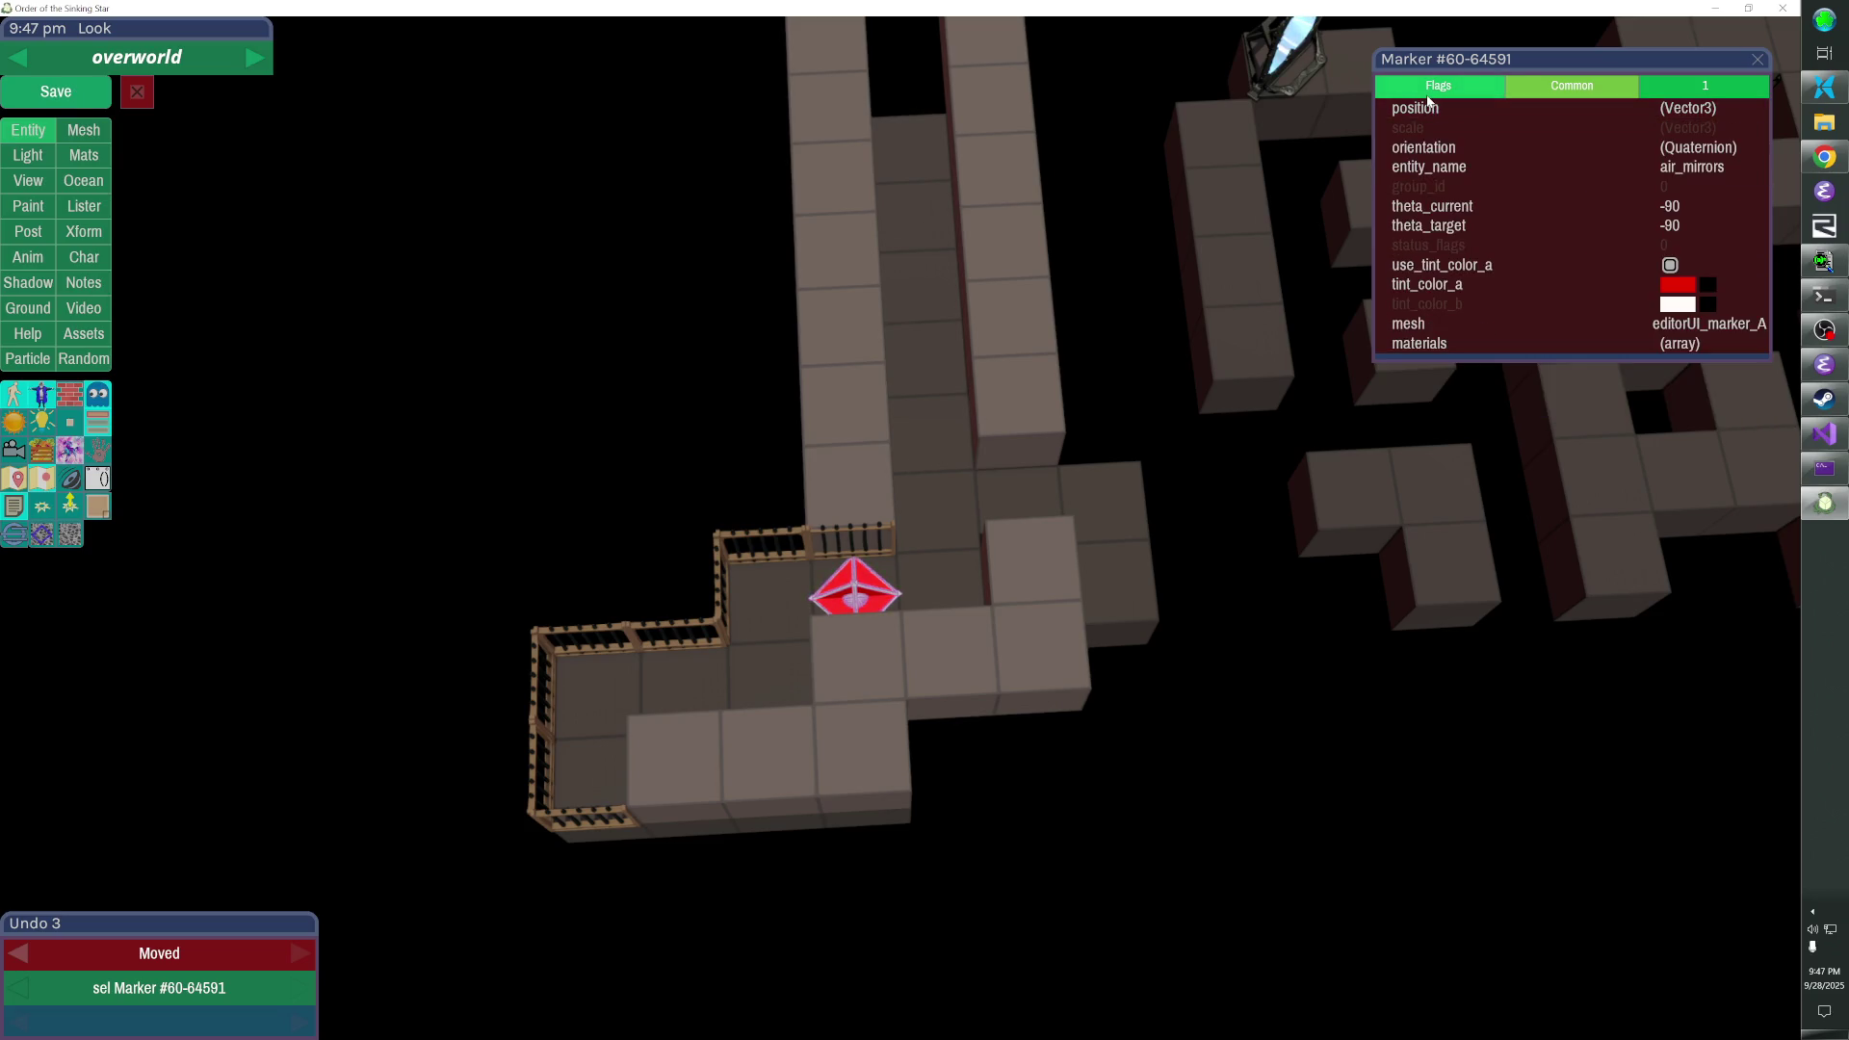
key("Left")
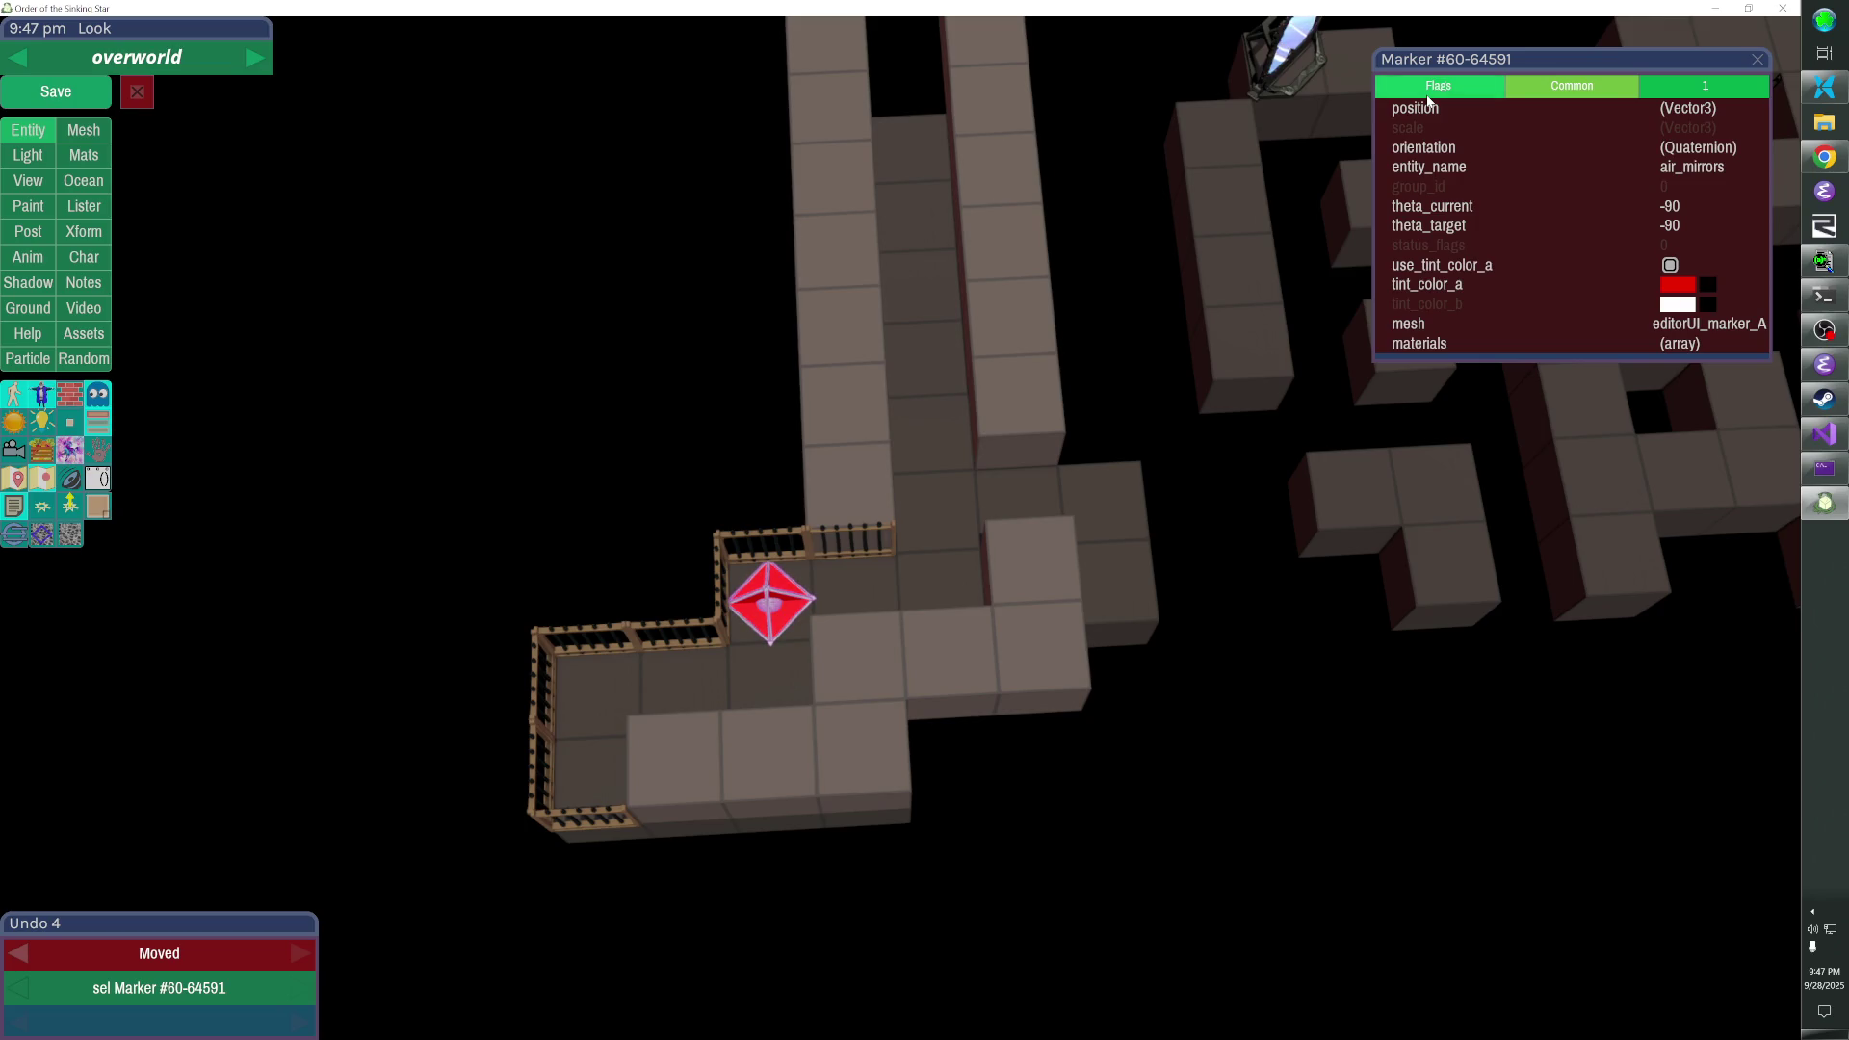
- View the mirror maze through the in-game camera, then return to Visual Studio
key("shift")
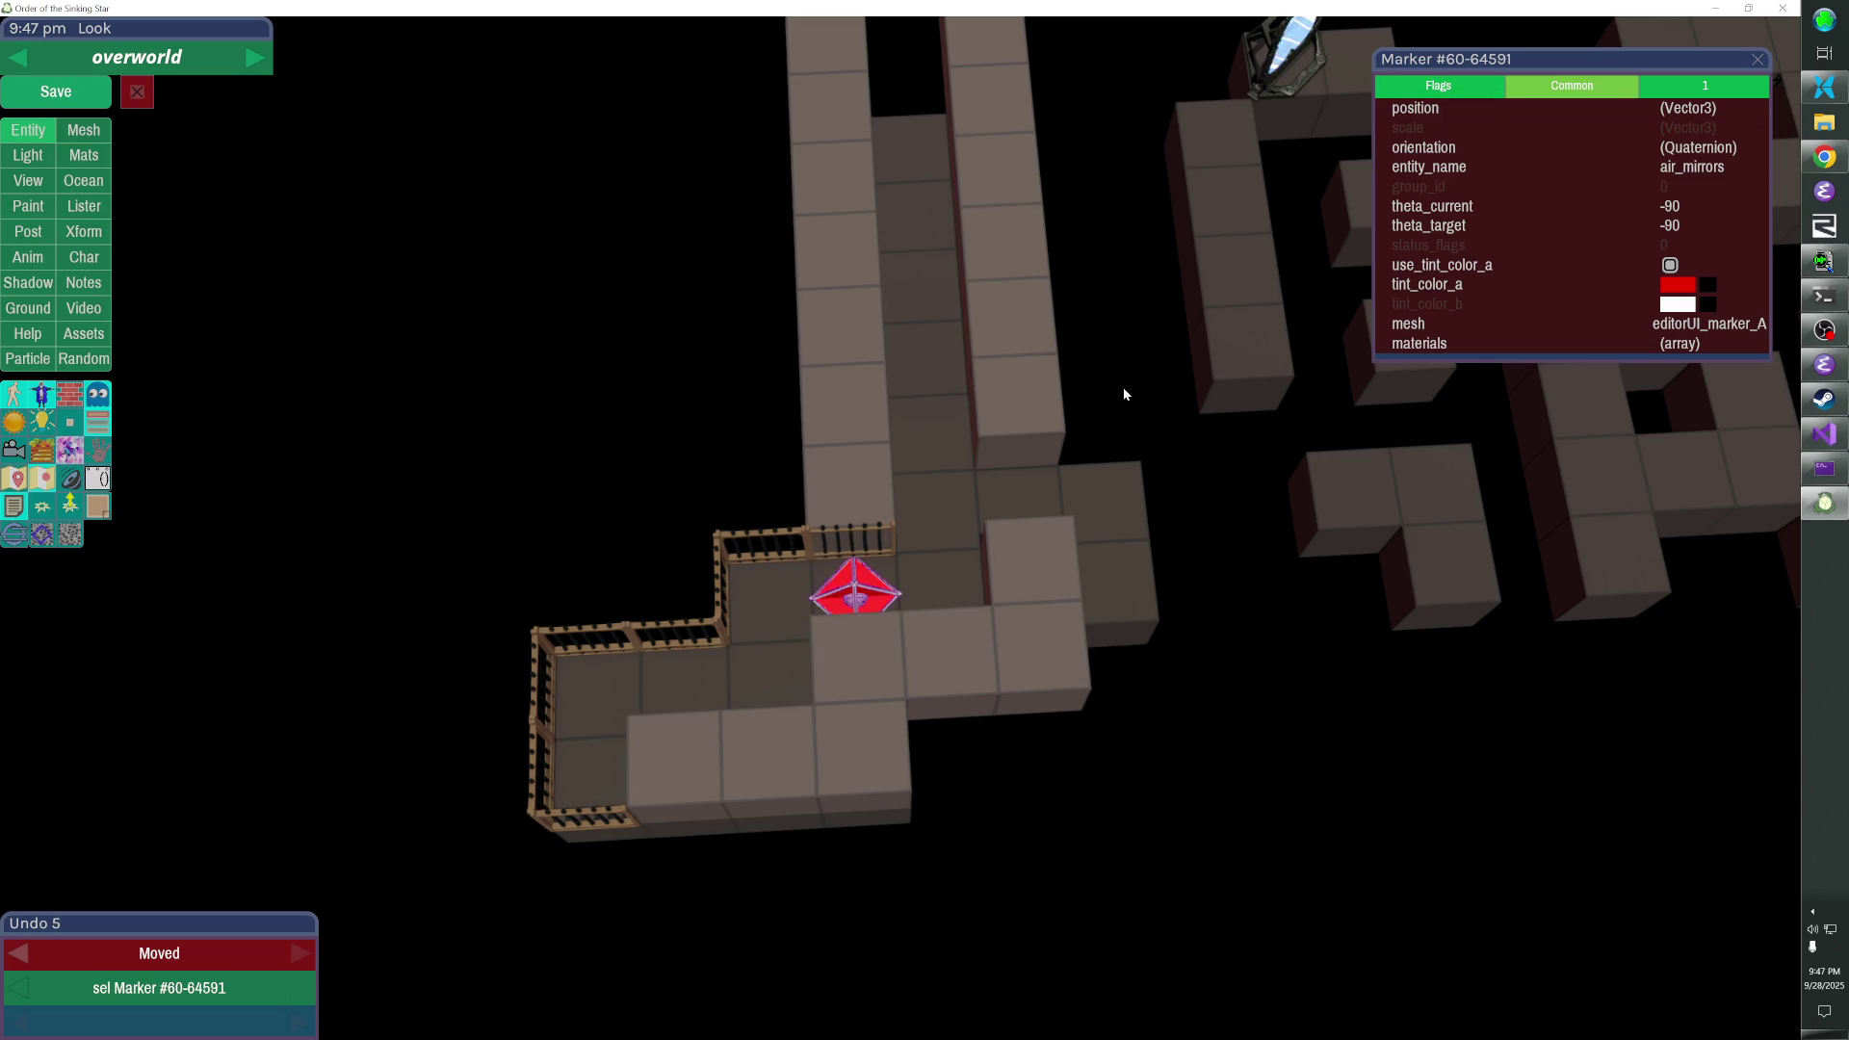
key("Escape")
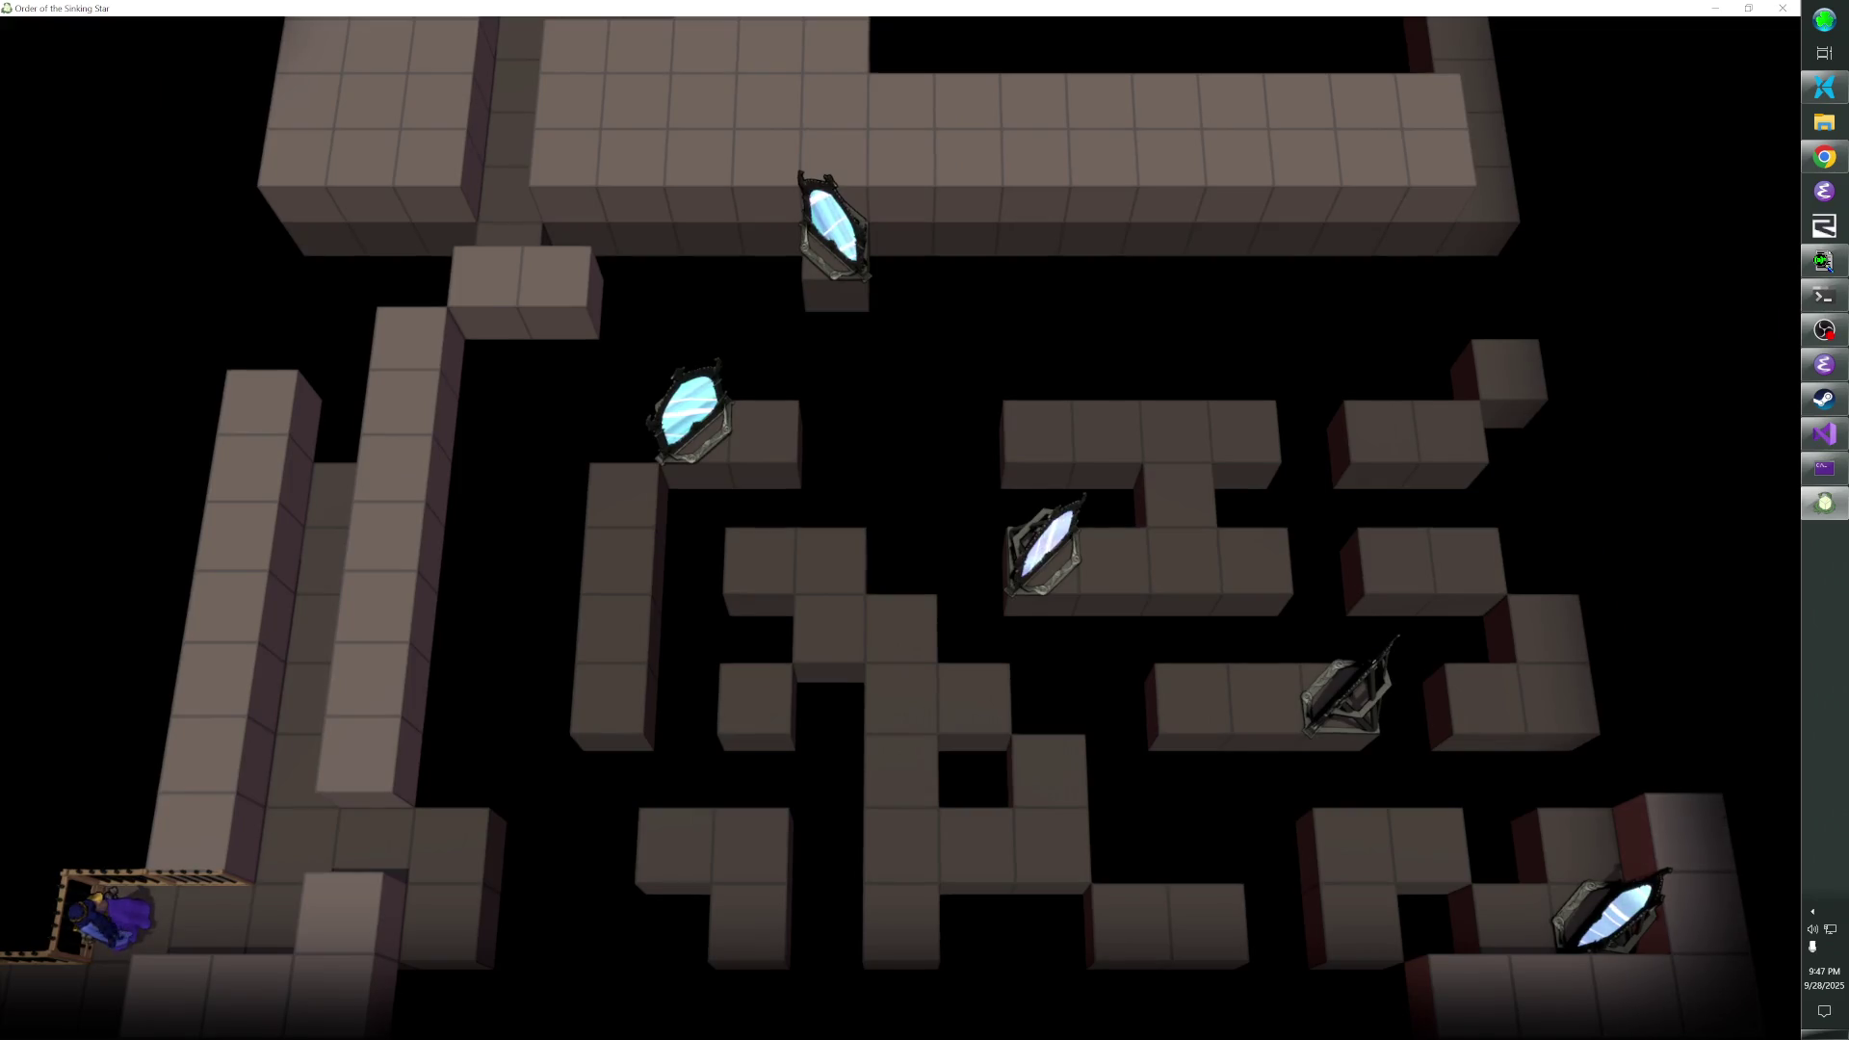
key("alt+Tab")
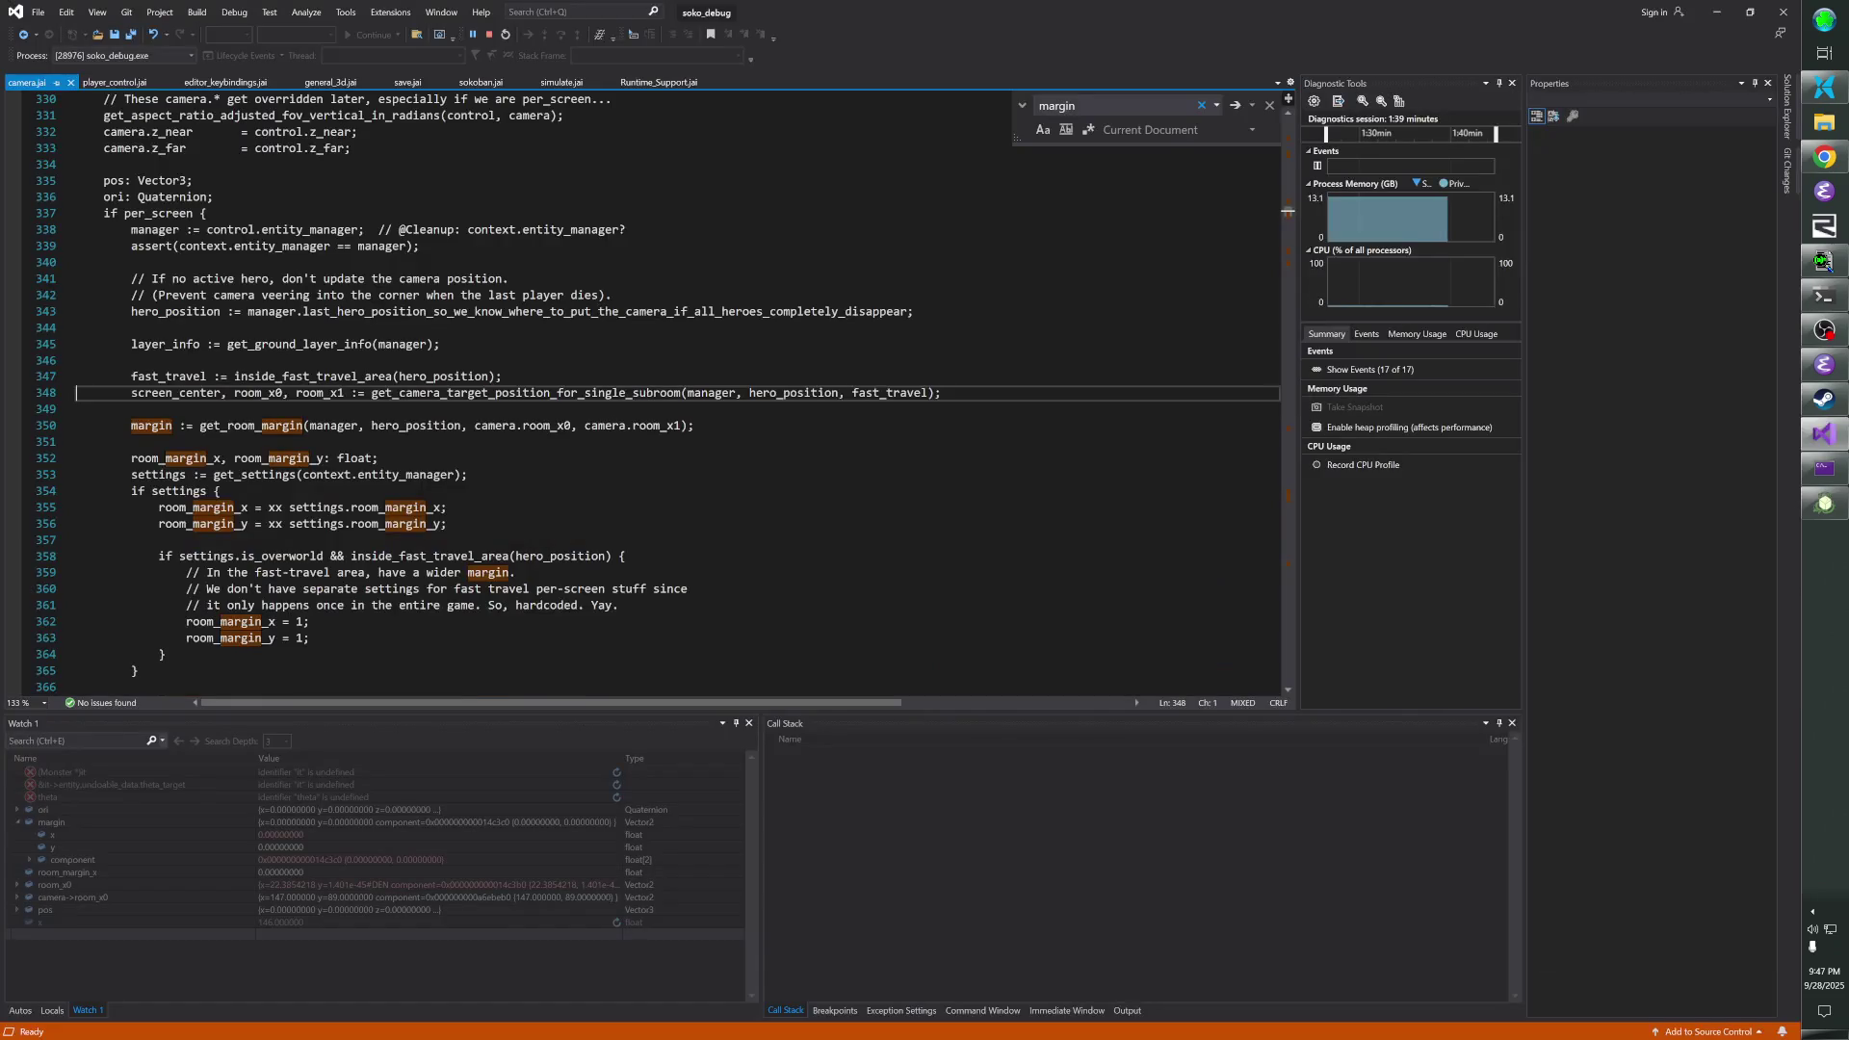
- Break at the line 348 call and step into the function to line 456
left_click(14, 393)
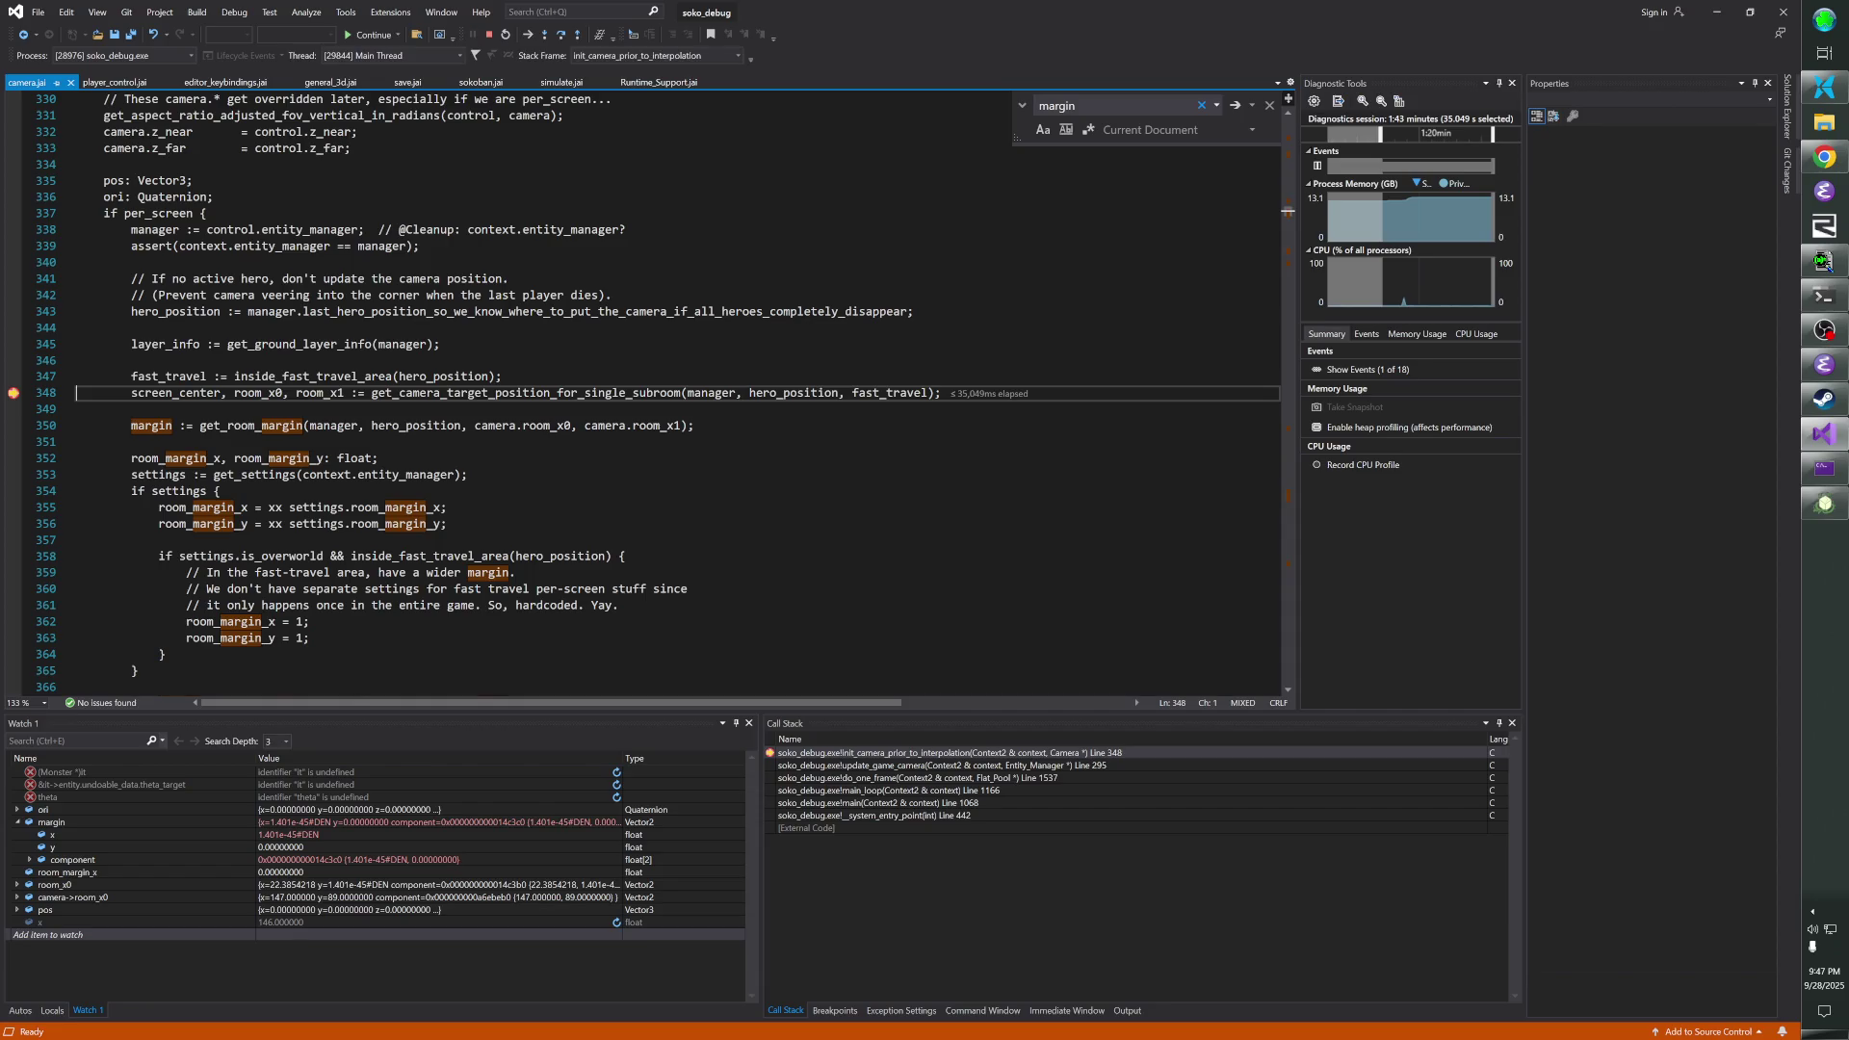
key("F11")
key("F10")
key("F10")
key("F10")
key("F10")
key("F10")
key("F10")
key("F10")
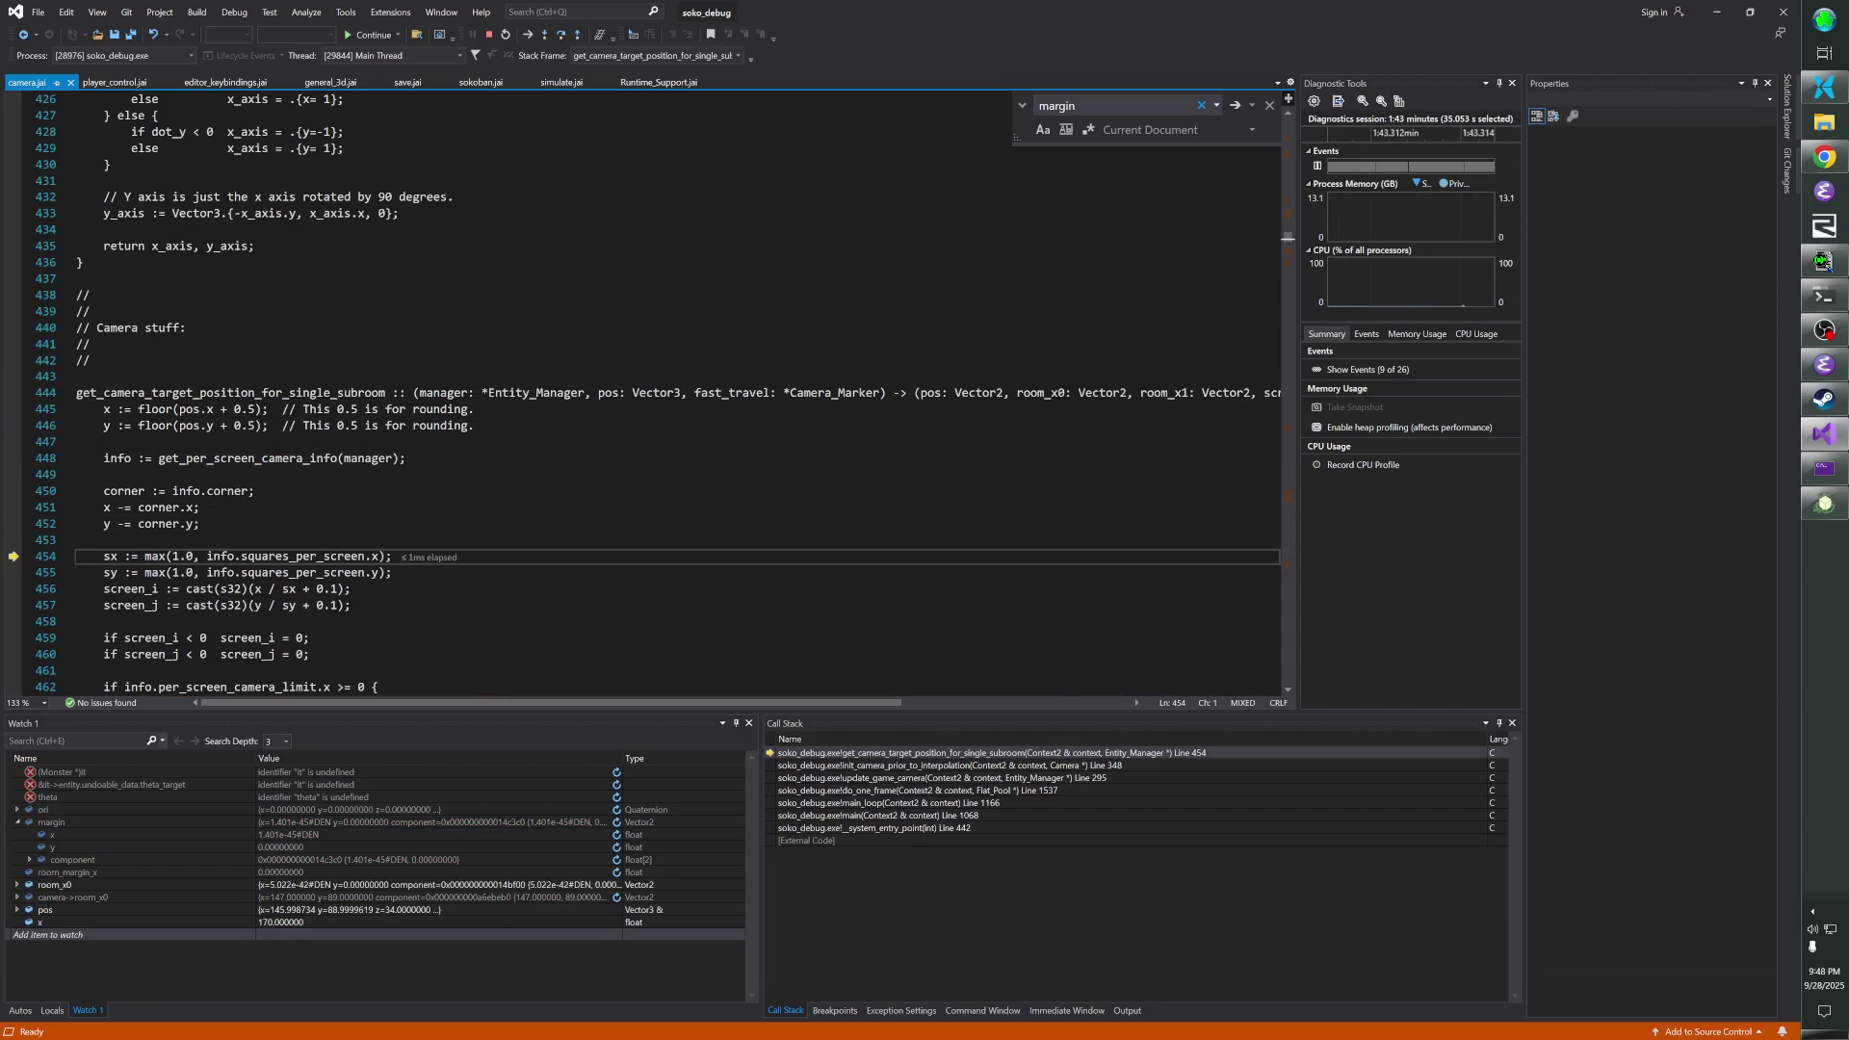
key("F10")
key("F10")
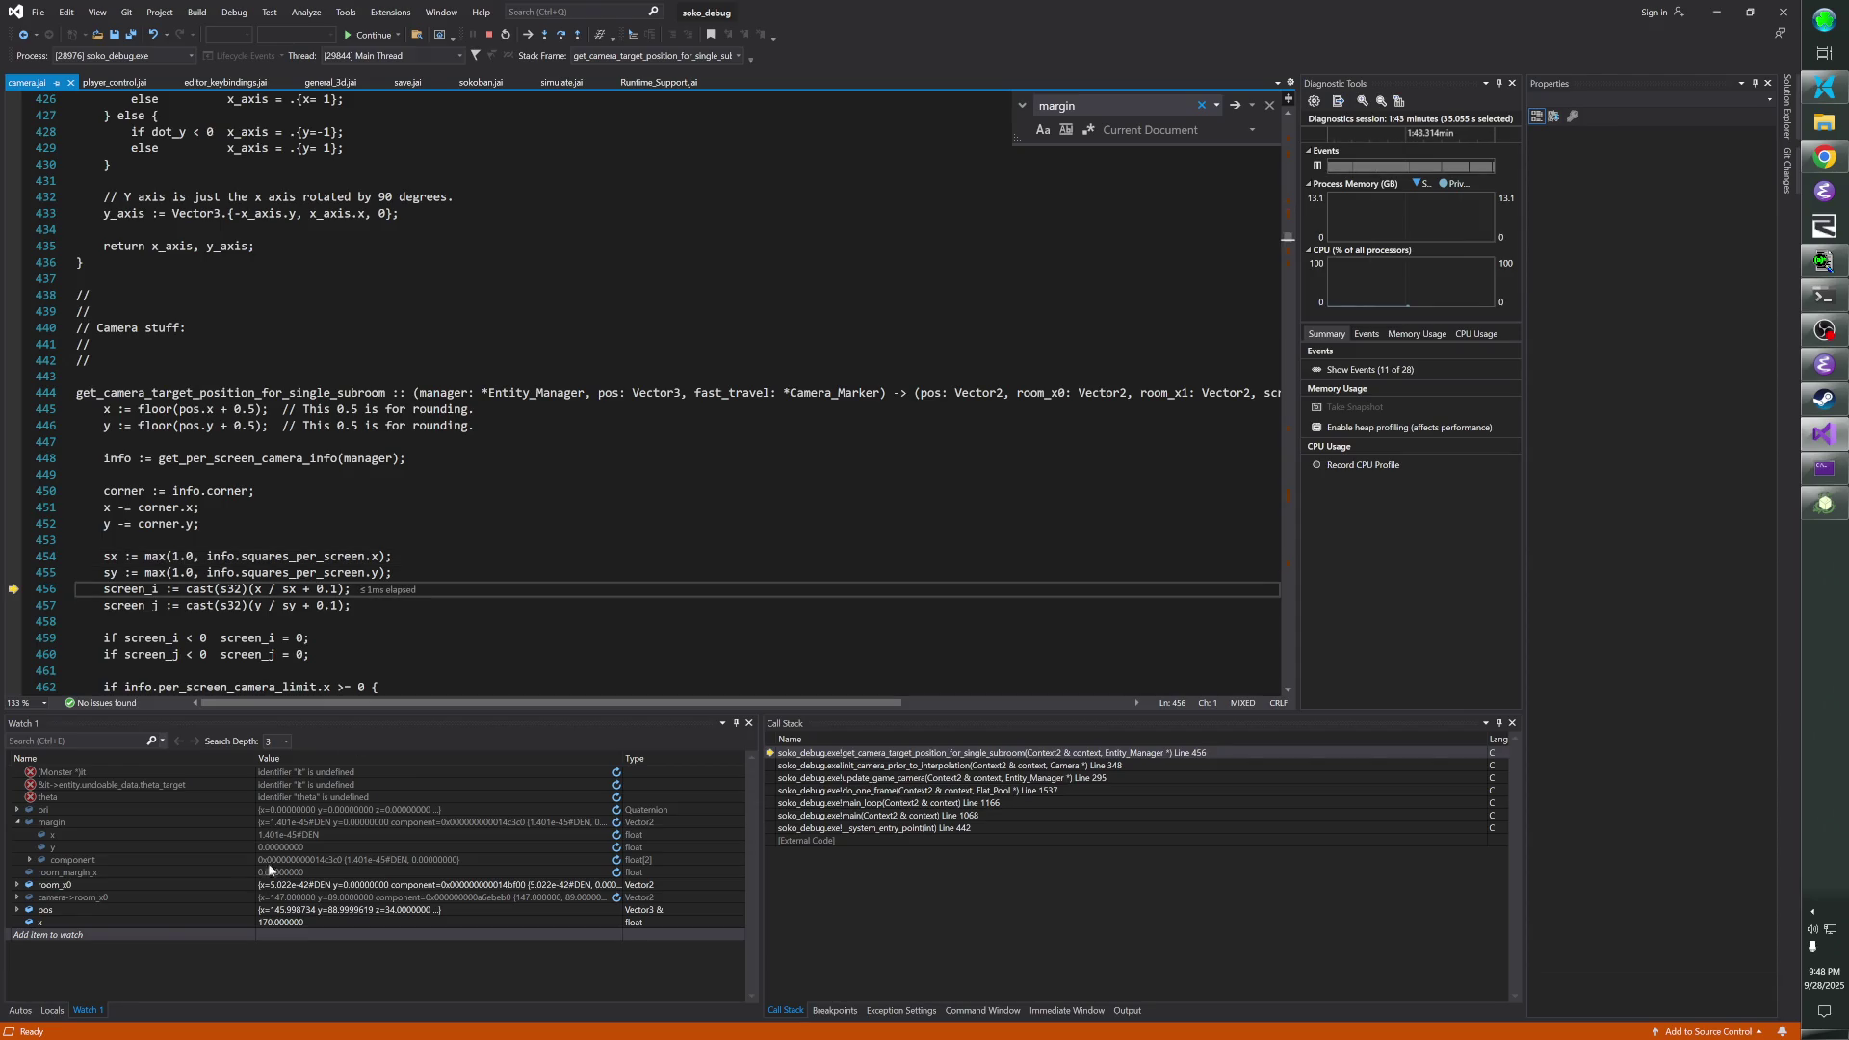
- Add sx and sy to Watch 1, delete the mistaken su entry, and enlarge the watch pane
left_click(145, 938)
type("sx")
key("Return")
type("su")
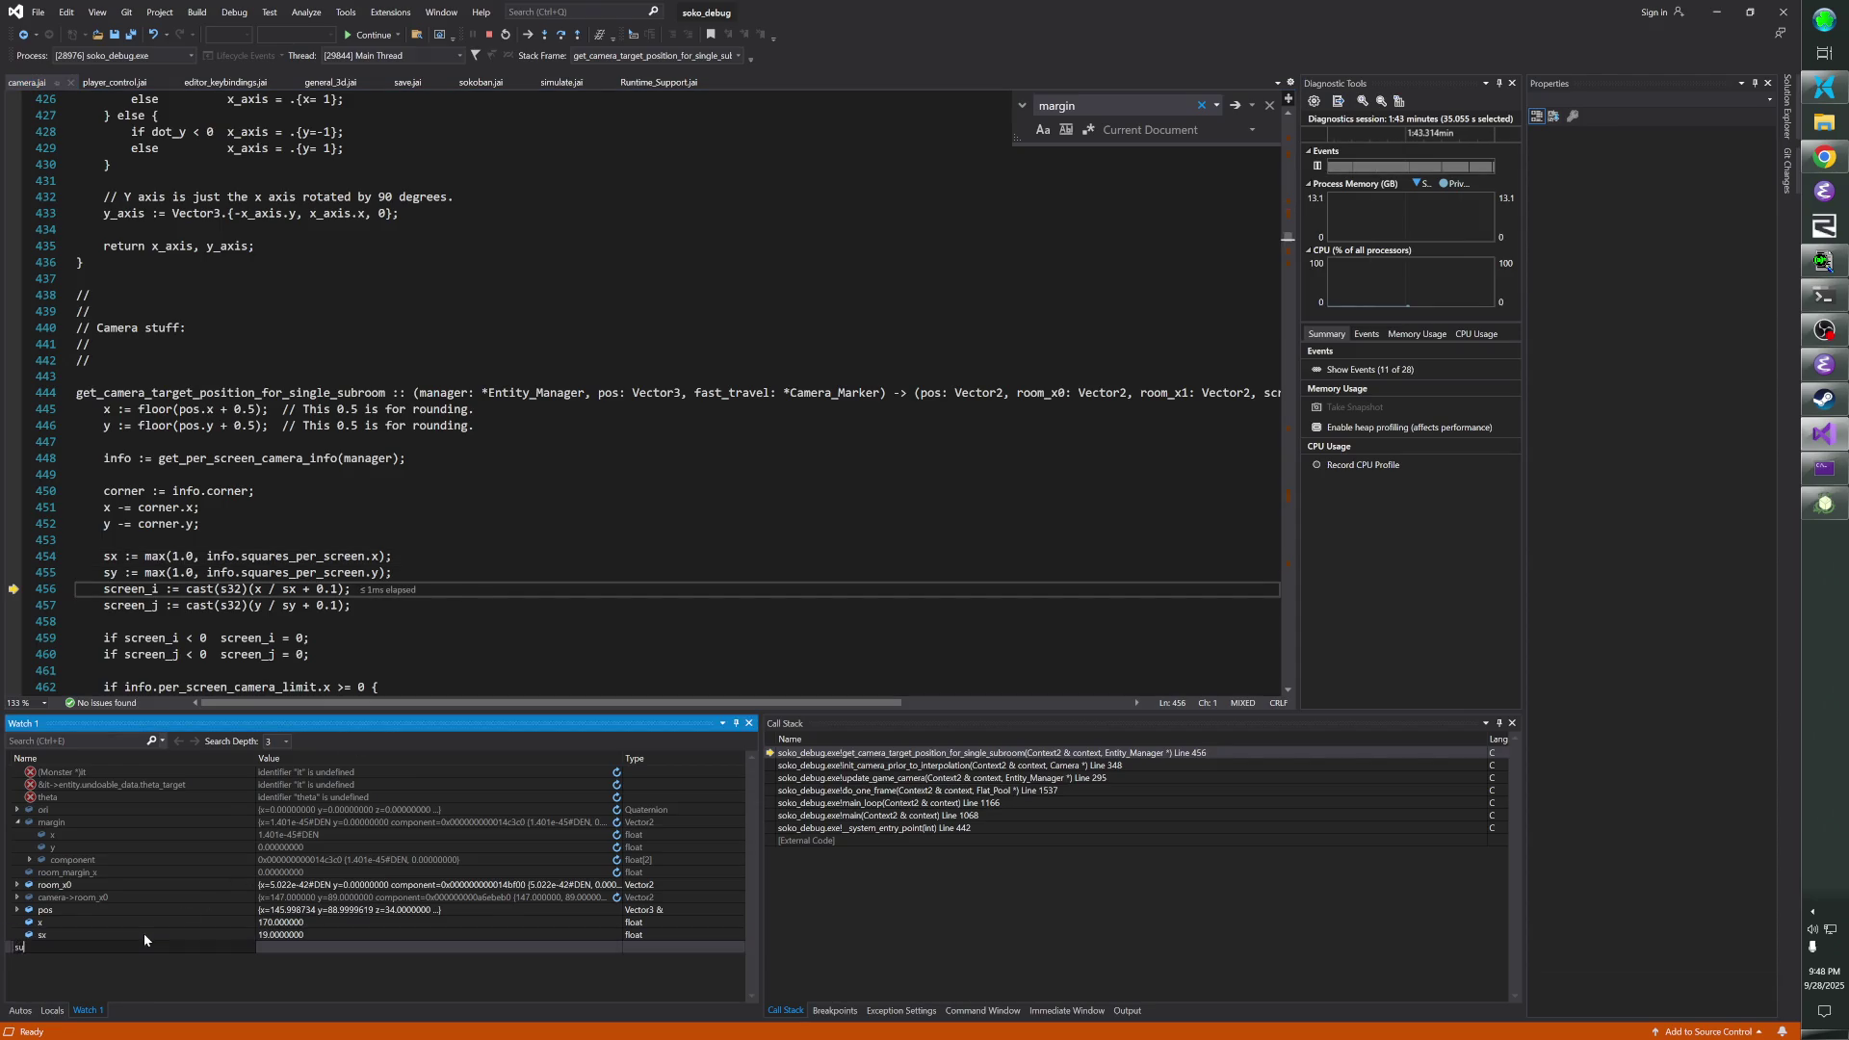
key("Return")
type("sy")
key("Return")
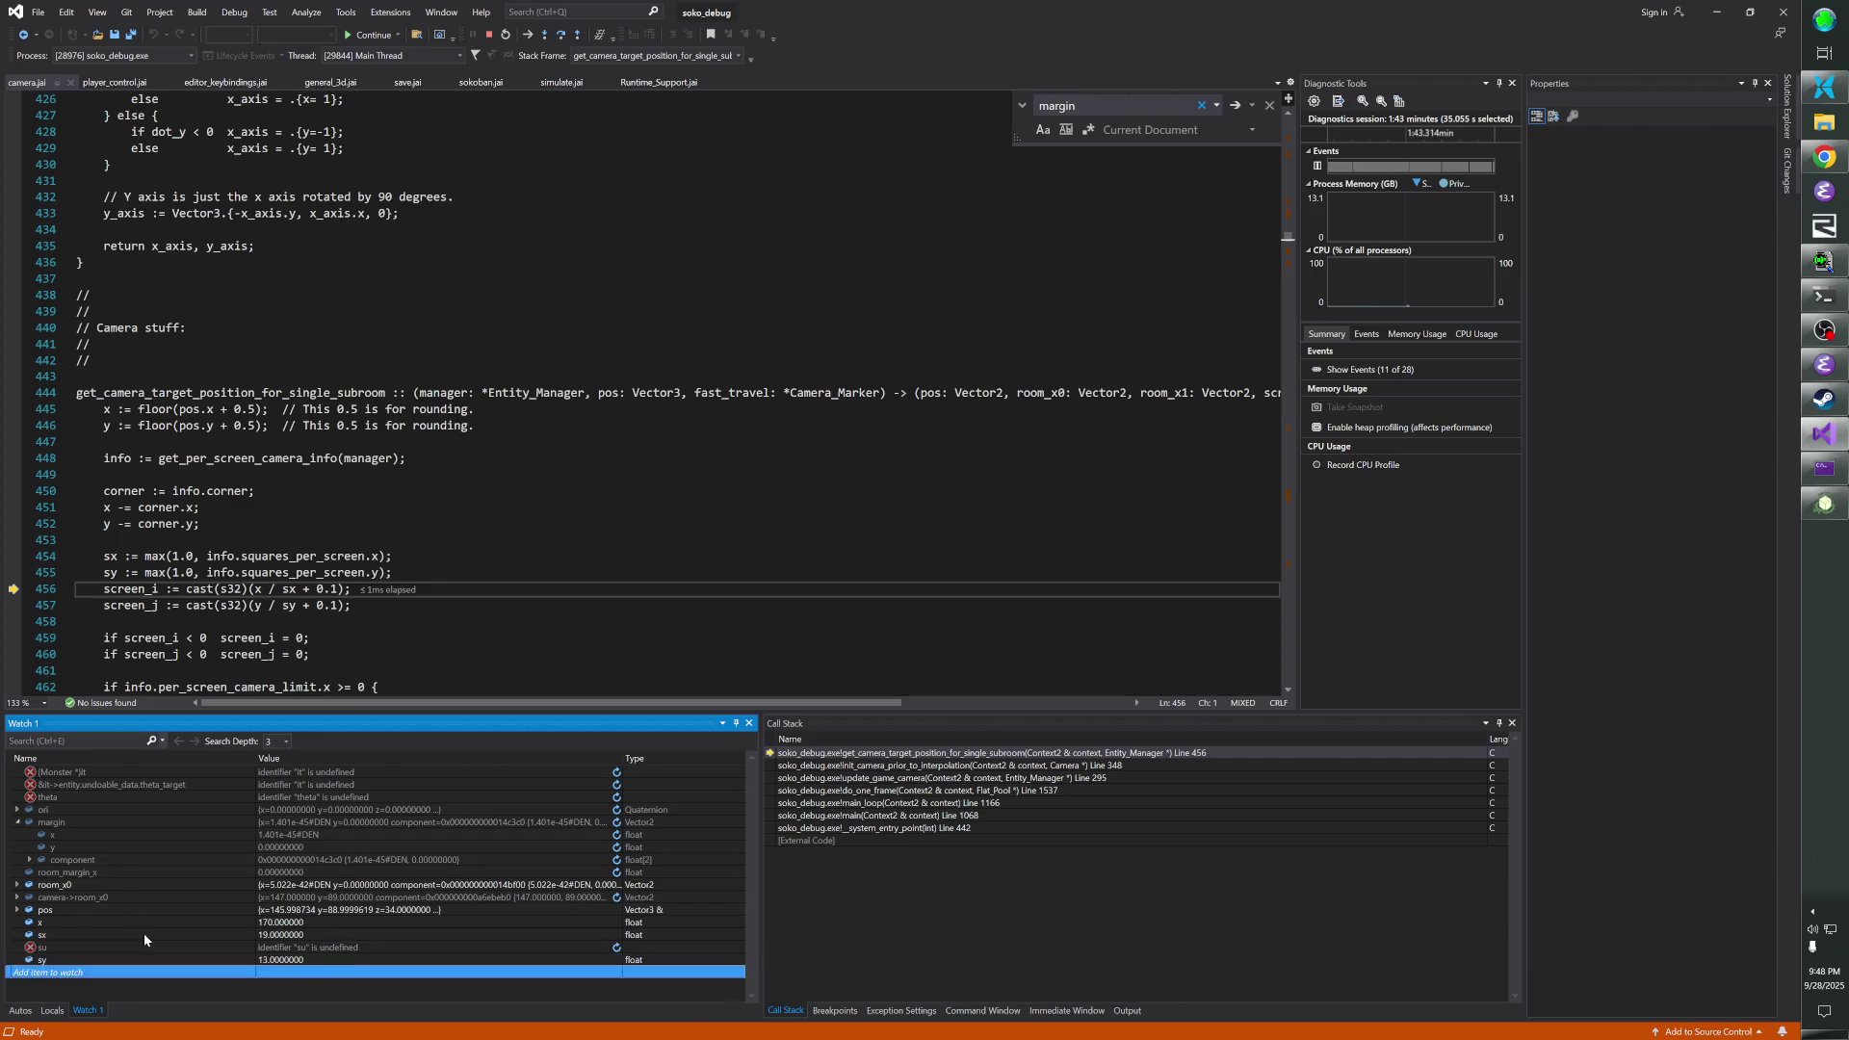
key("Up")
key("Up")
key("Delete")
left_click_drag(431, 714, 424, 662)
scroll(645, 366, "down", 5)
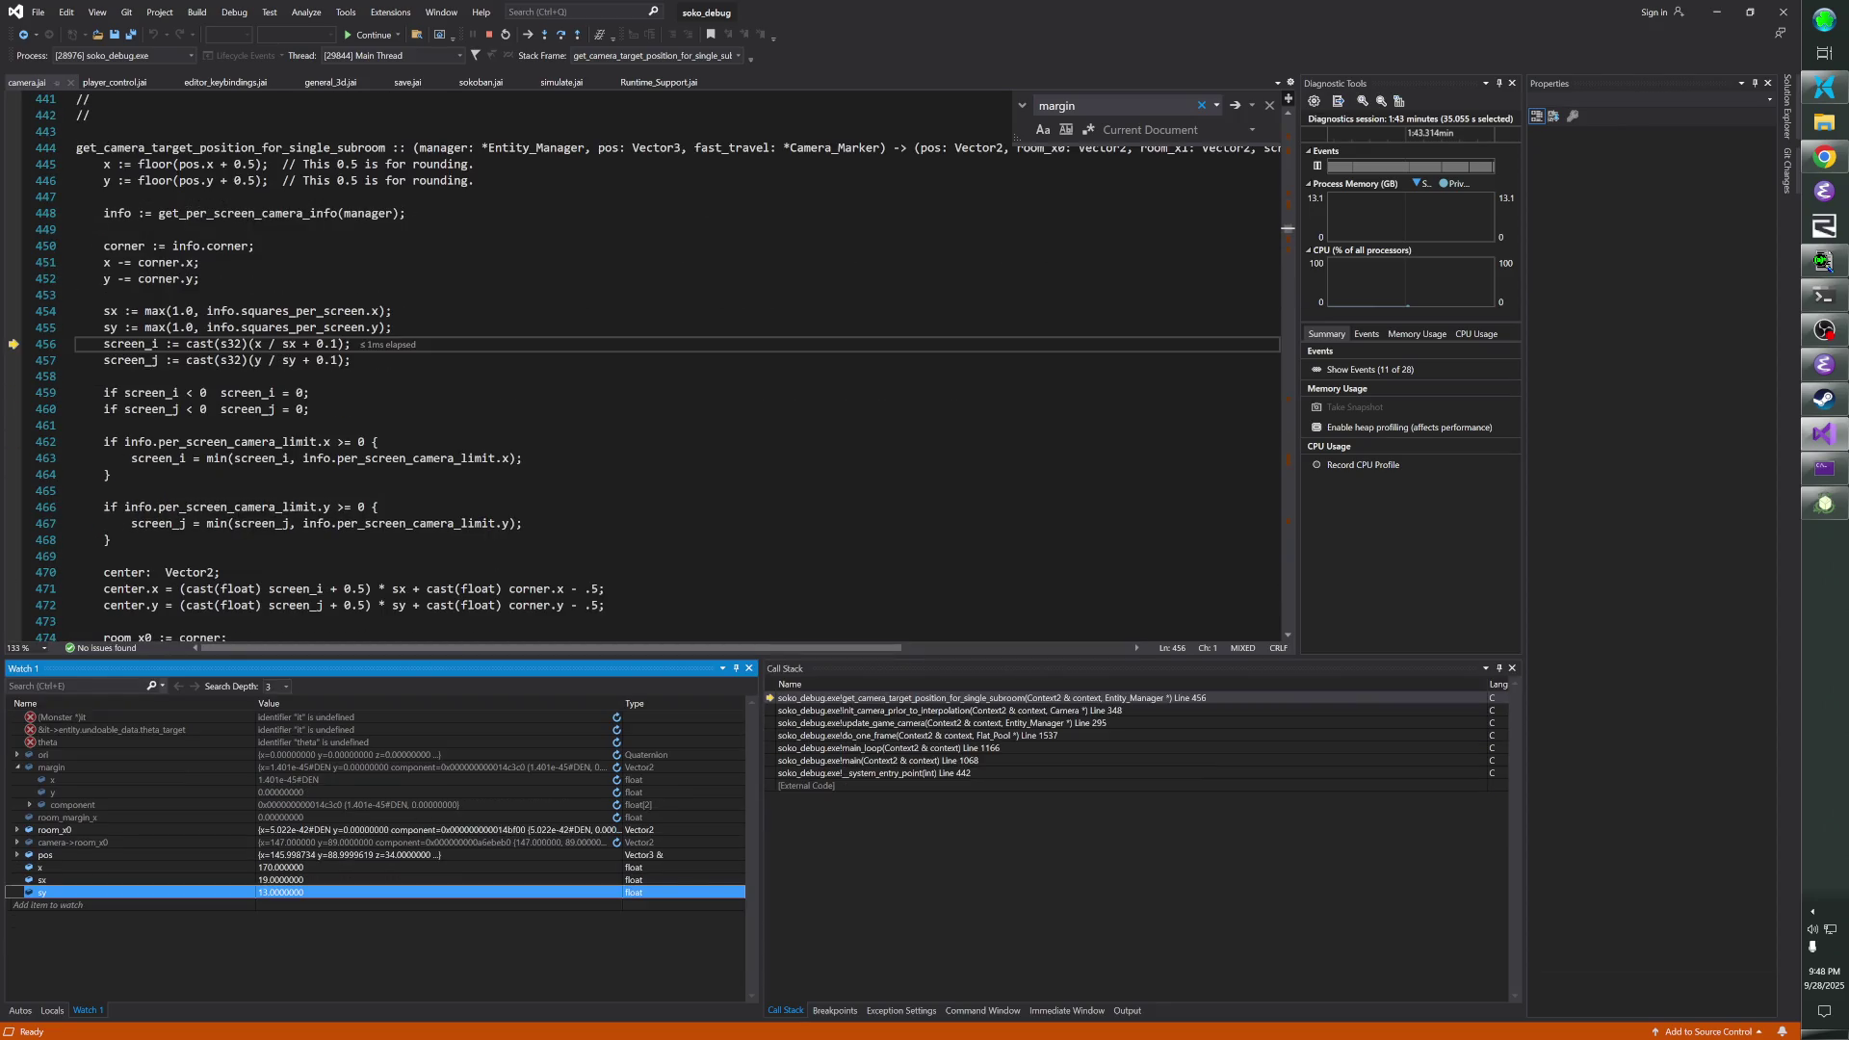
- Watch x/sx and y/sy, showing 8.947 versus exactly 7, and open a line after 455
left_click(111, 905)
type("/sx")
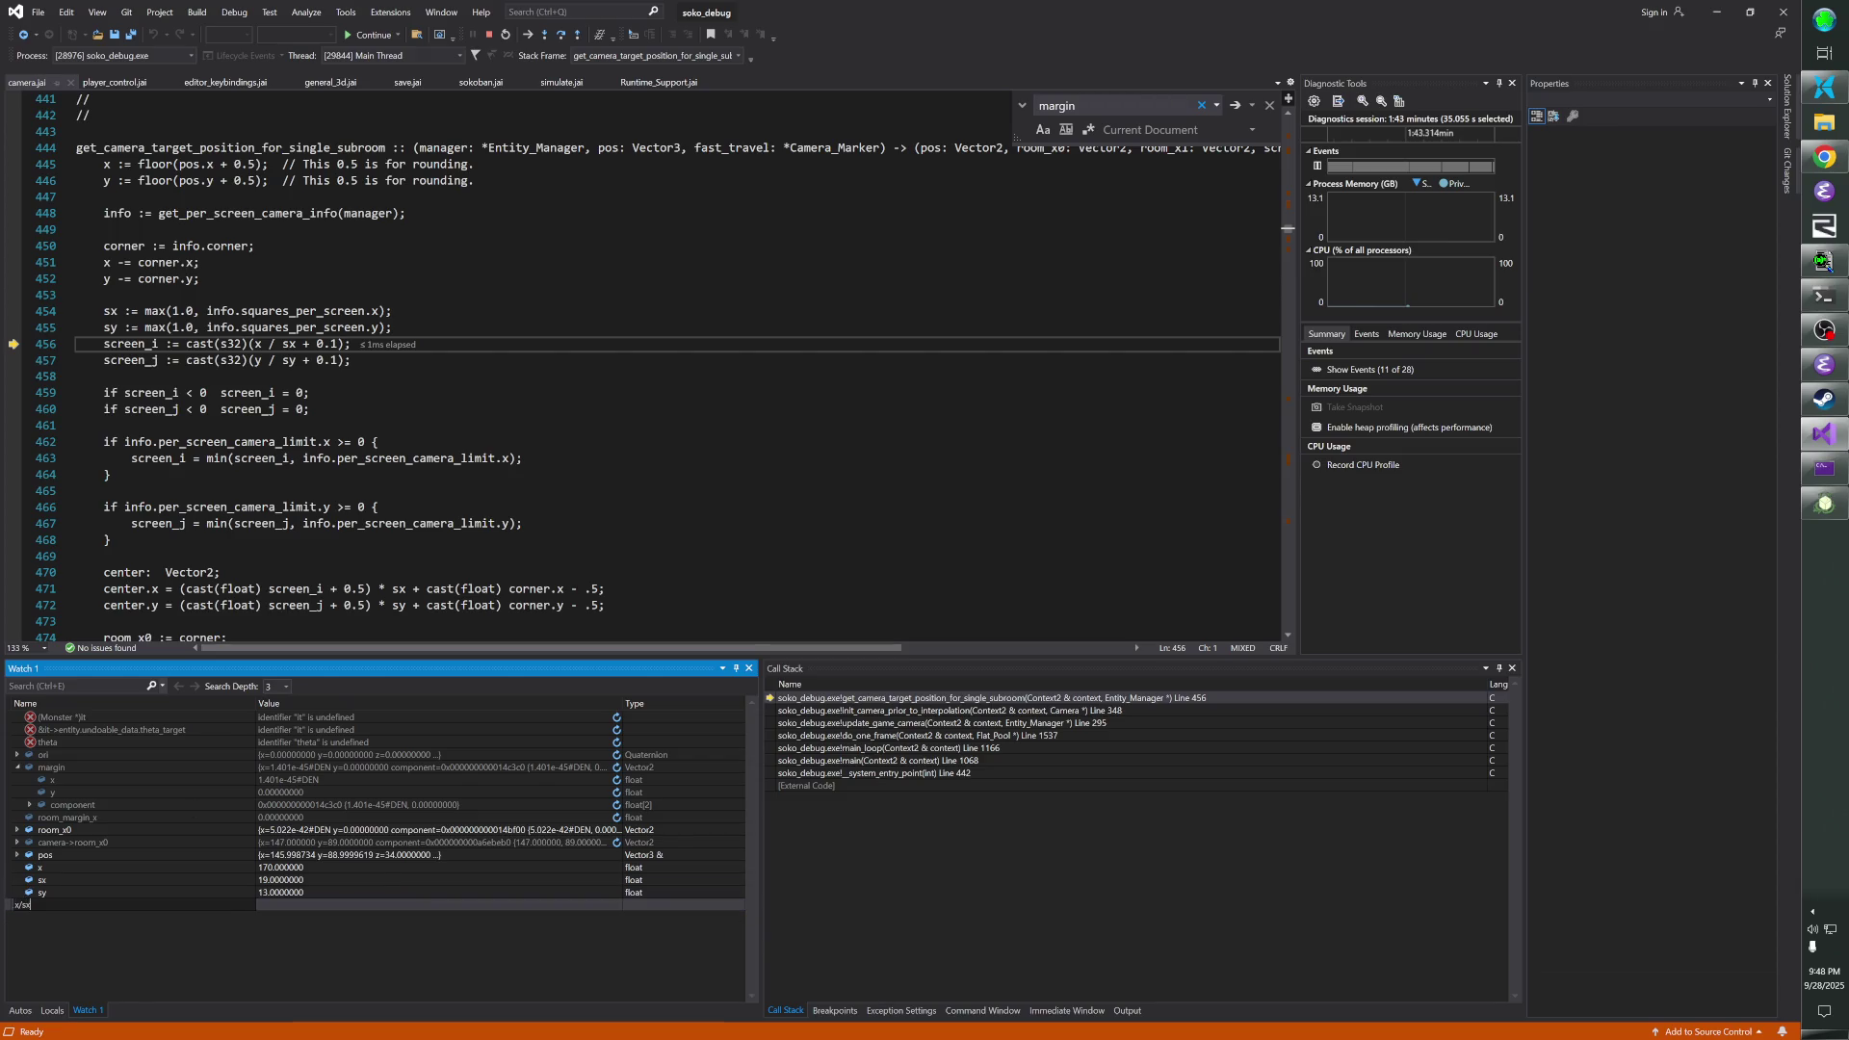
key("Return")
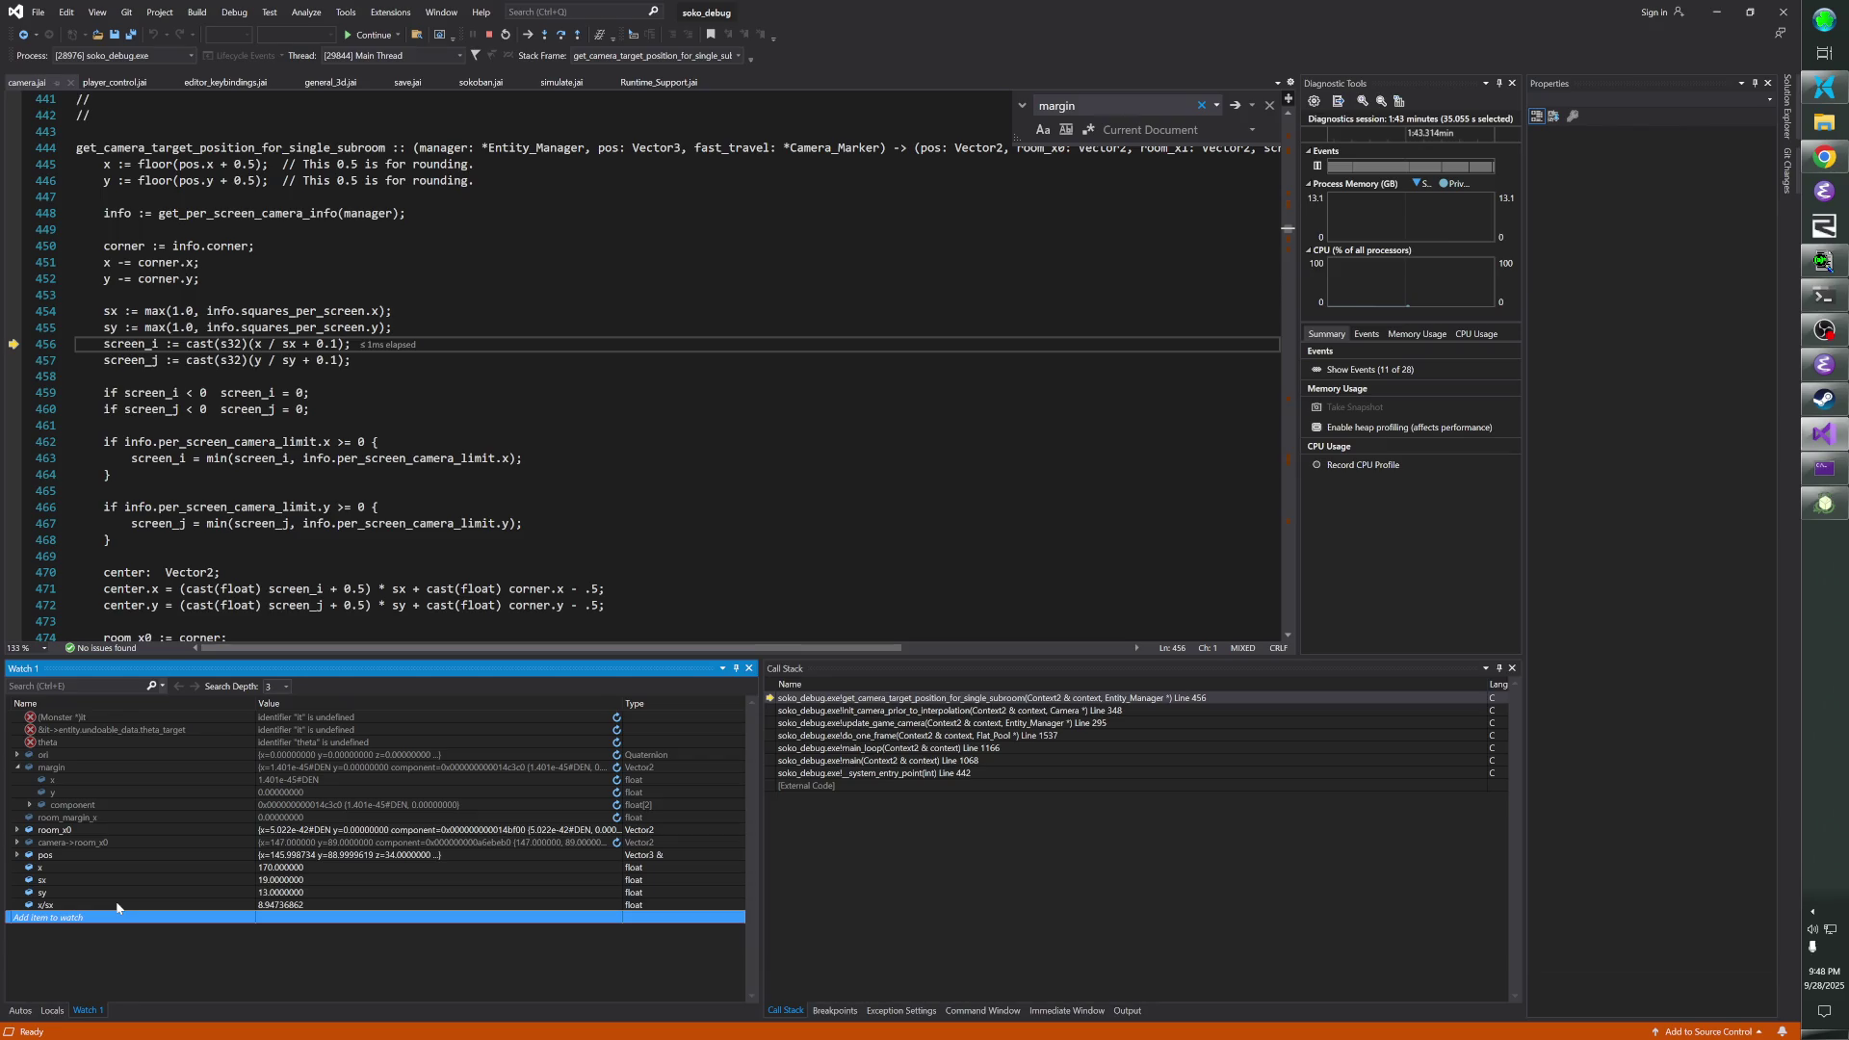
type("y/sy")
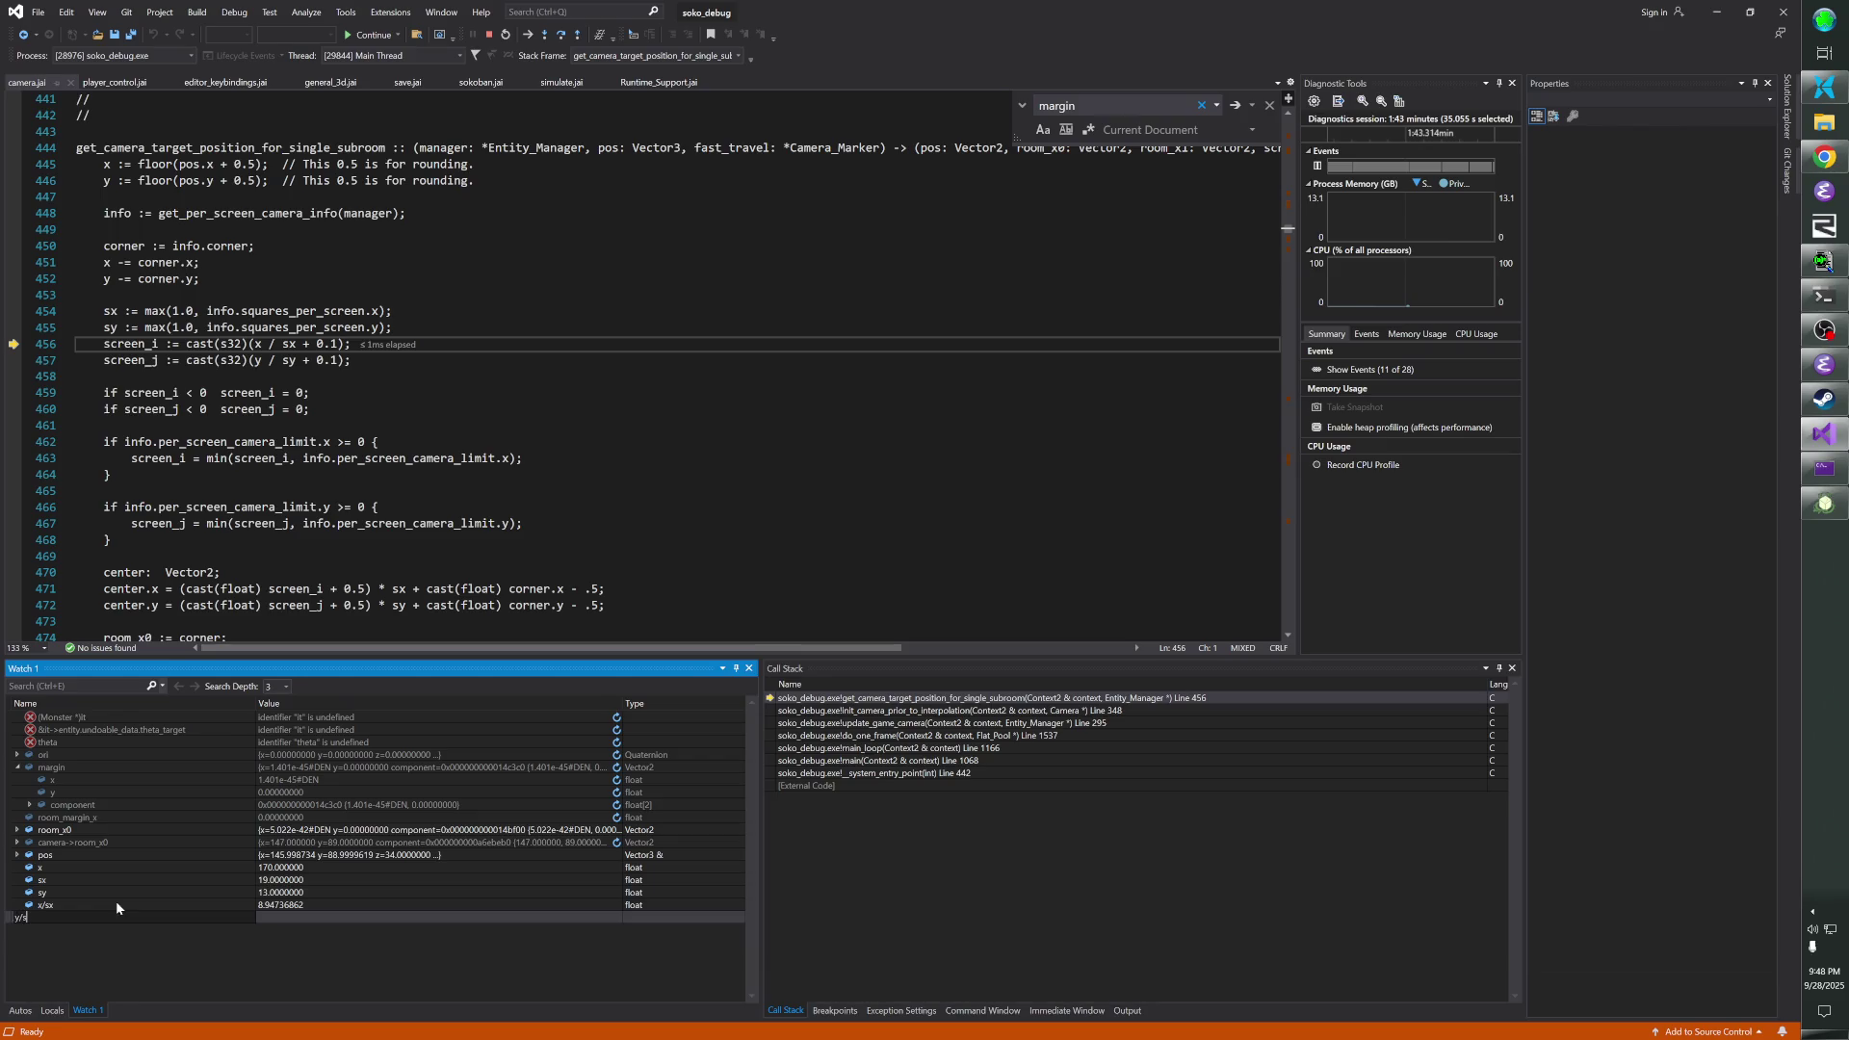
key("Return")
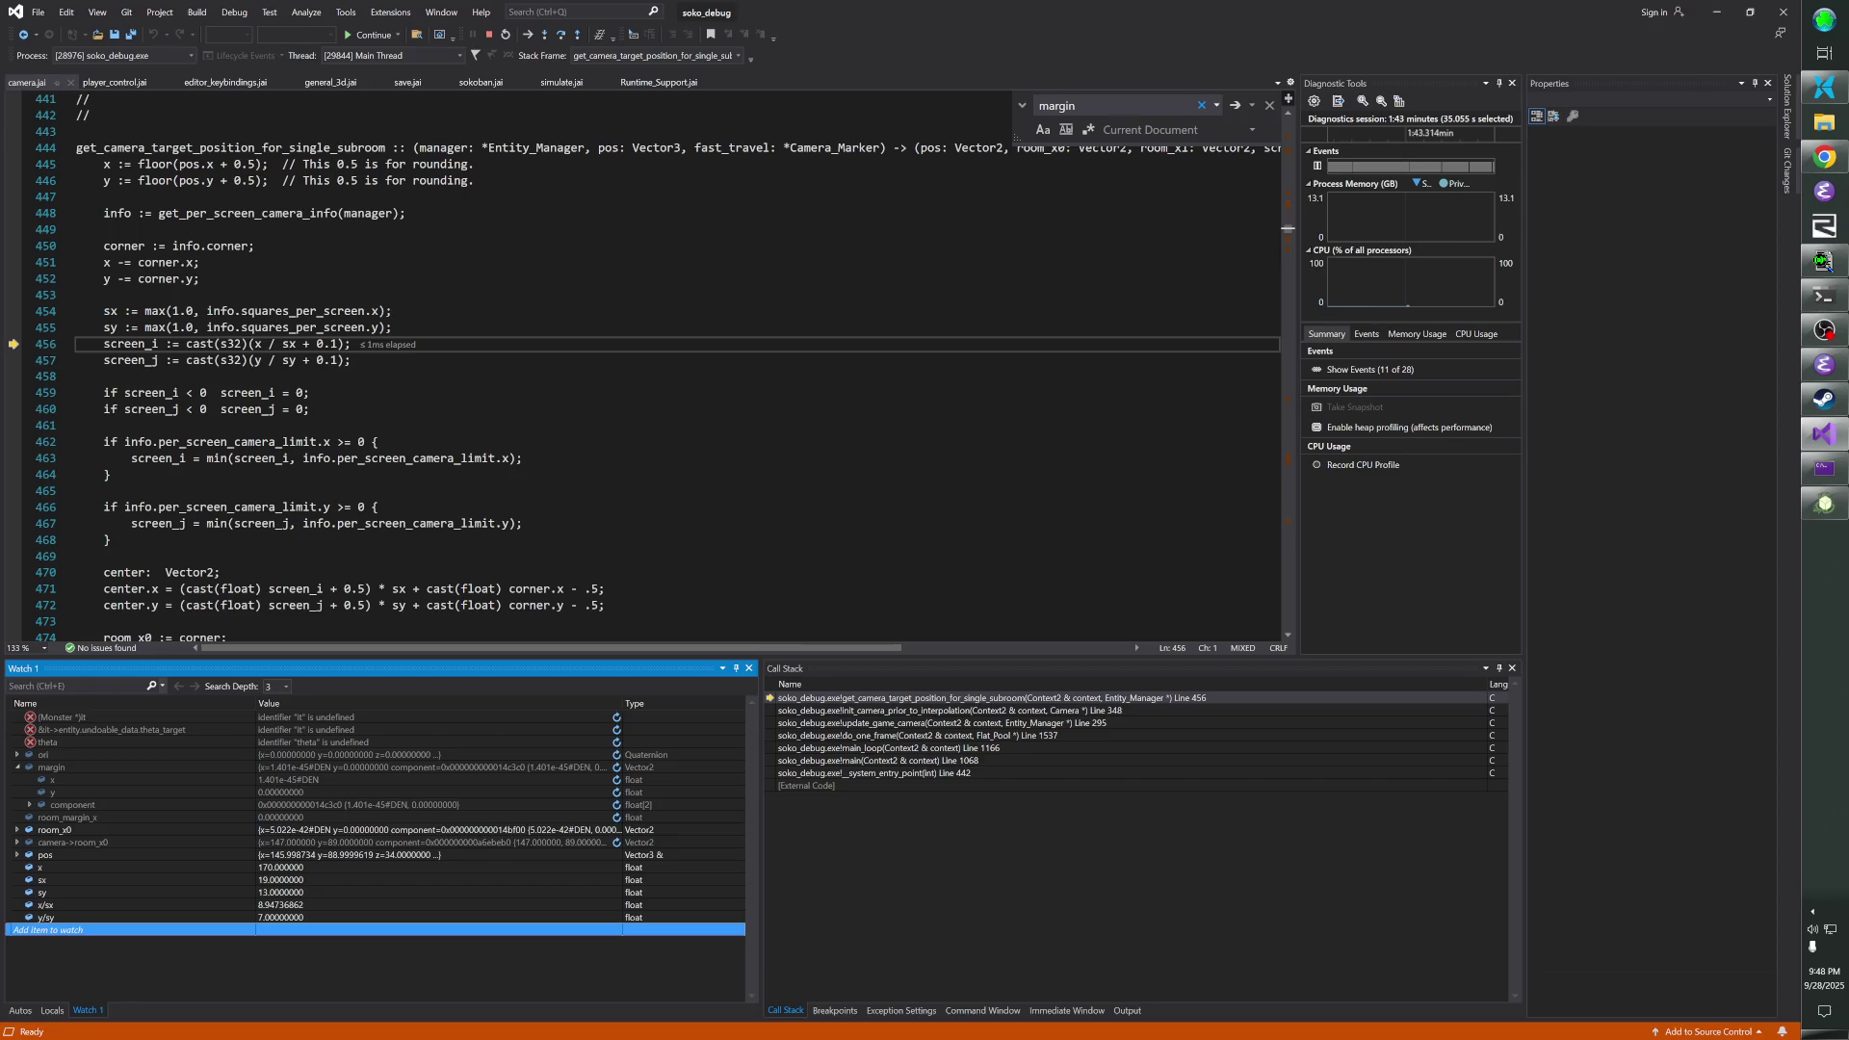
left_click(393, 327)
key("Return")
key("Return")
- Draft a MAGIC_ROUNDING_HACK_CONSTANT line, then trim it to a '// nocheckin' rounding comment
type("MAGIC_ROUNDING_HACK_CONSTANT")
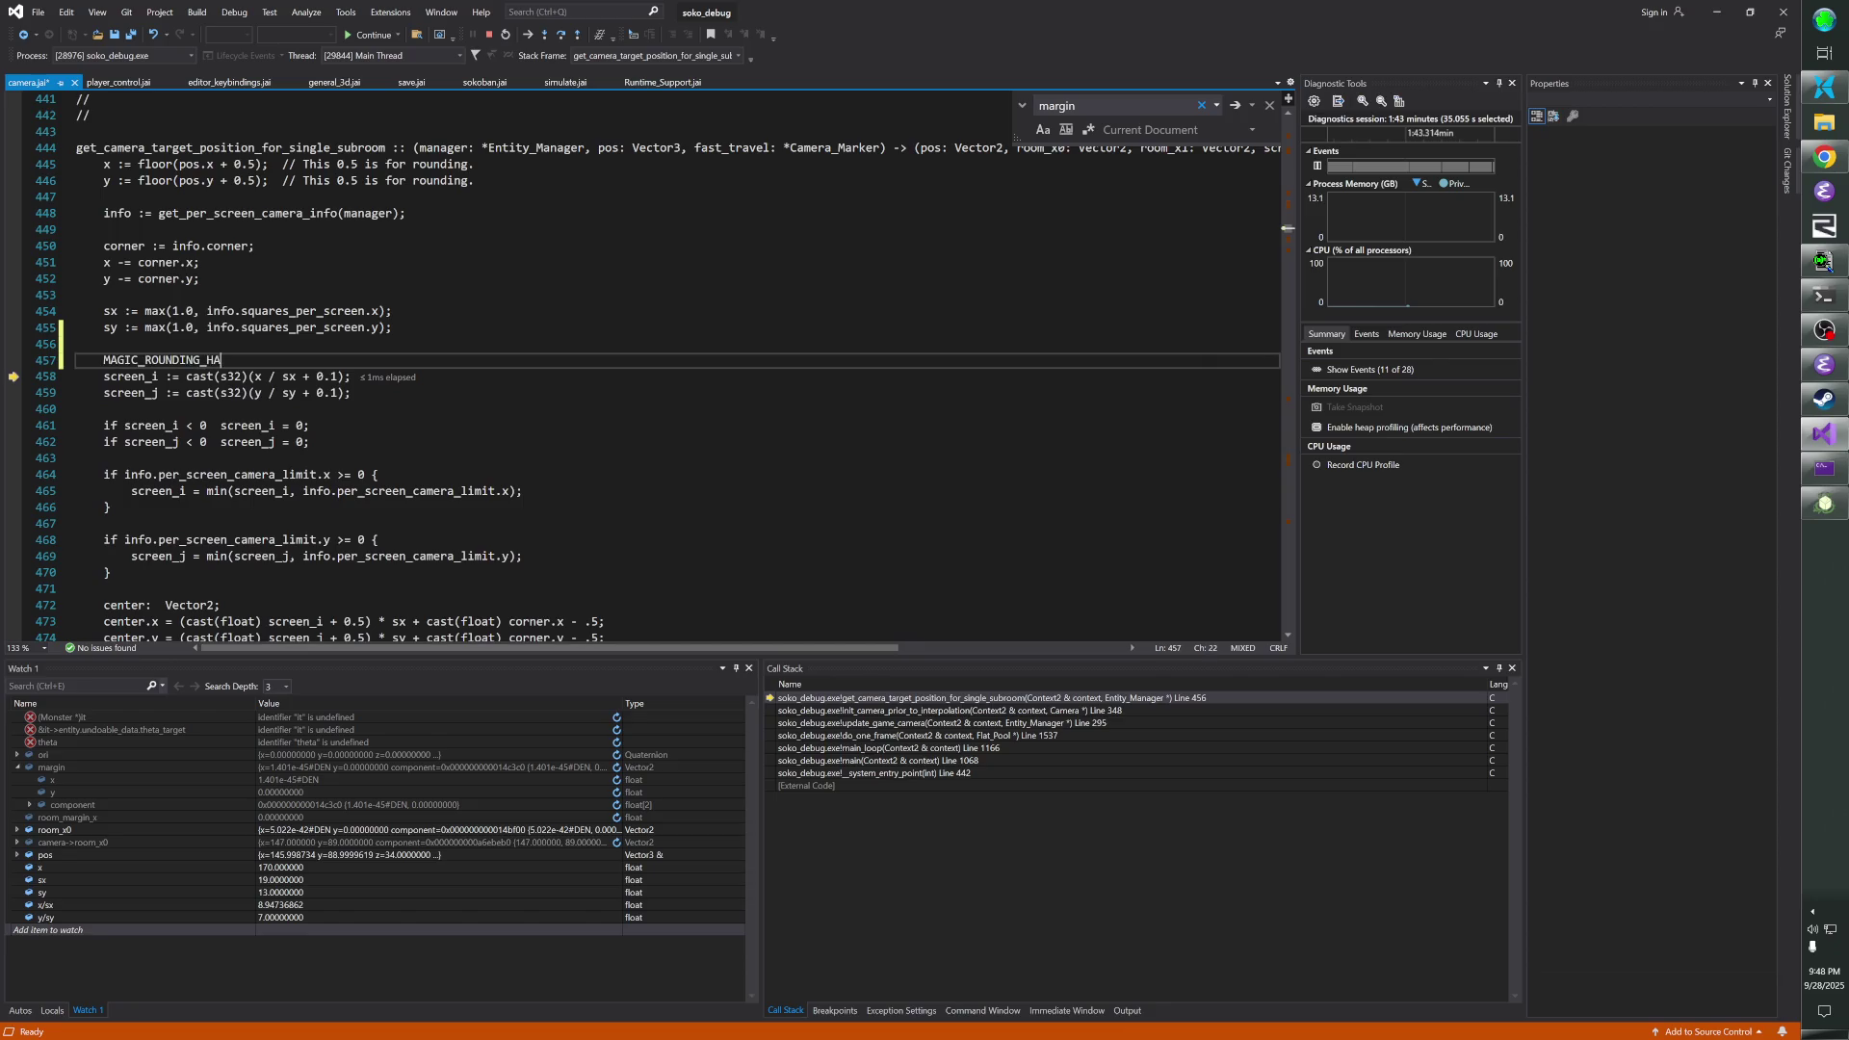
type(" := 1 / ")
type("38.0;  // noche")
type("ckin explain")
key("BackSpace")
key("BackSpace")
key("BackSpace")
key("BackSpace")
key("BackSpace")
key("BackSpace")
key("BackSpace")
key("BackSpace")
key("Return")
key("Return")
type("// nocheckin")
type("nding constants")
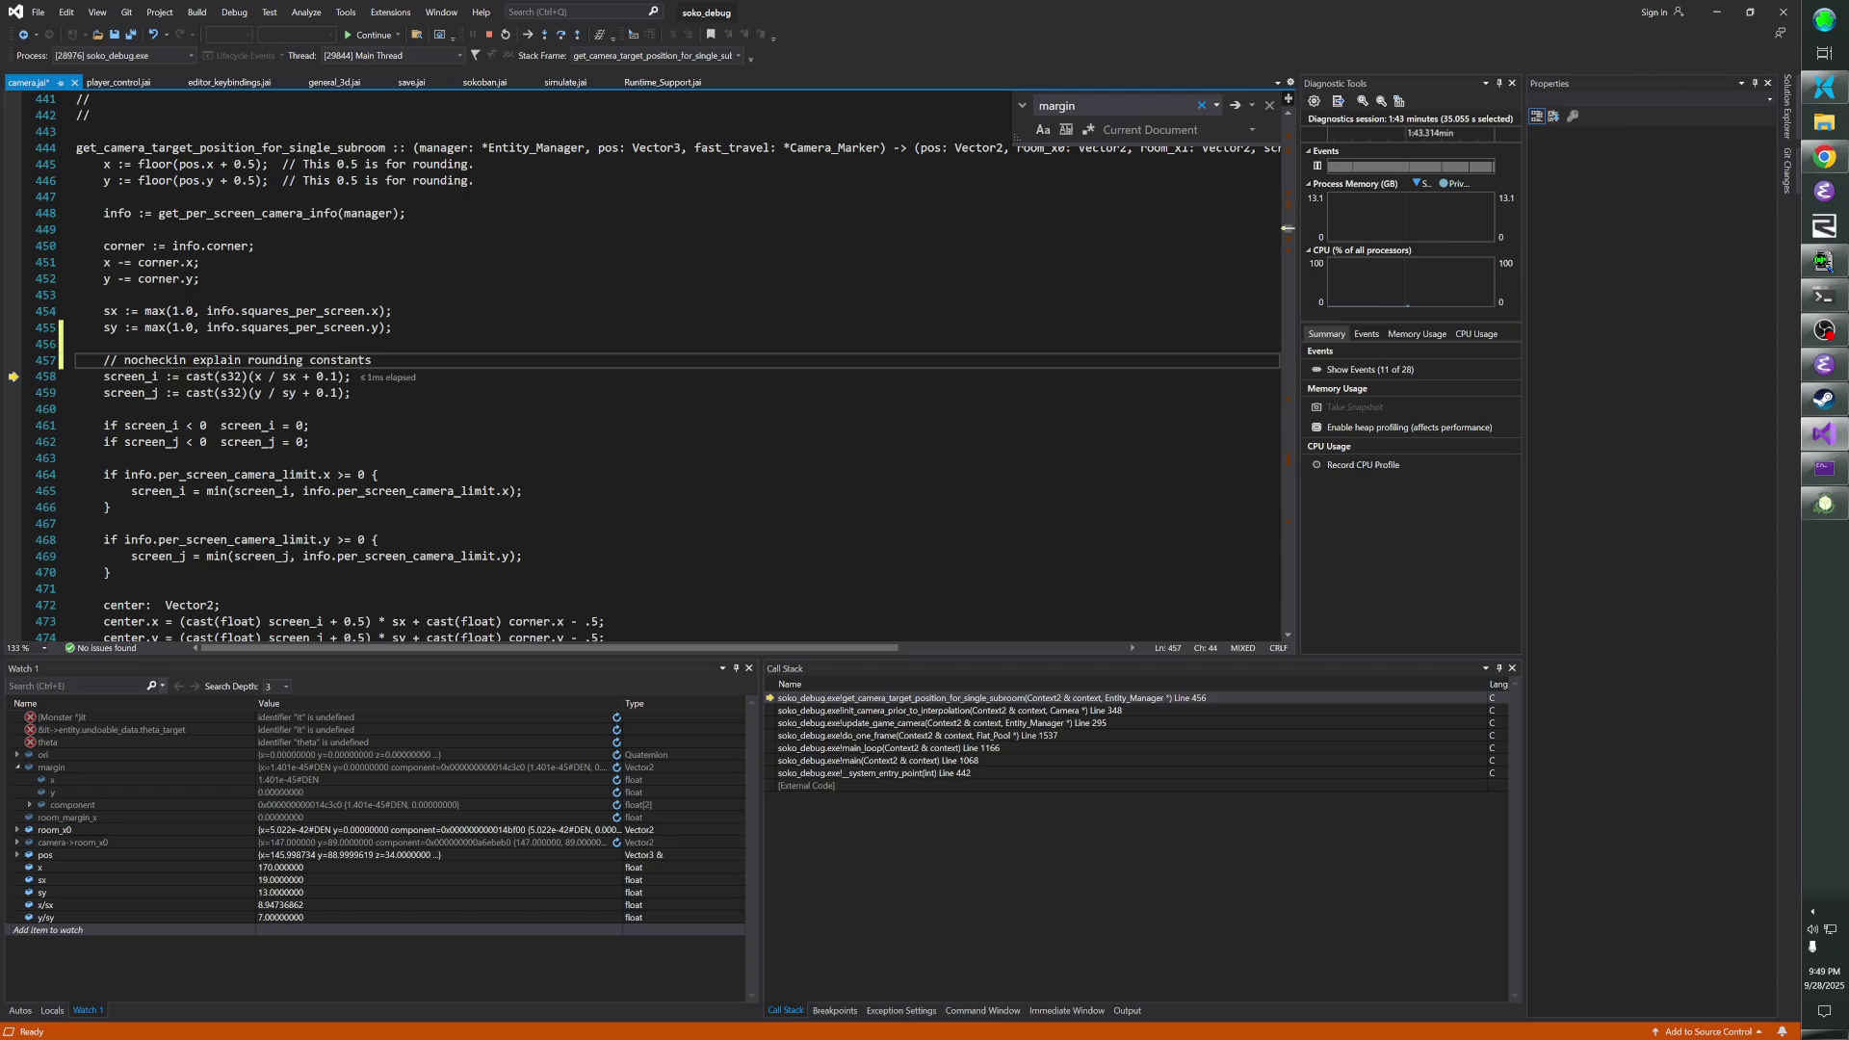
- Replace the 0.1 rounding constants on lines 458 and 459 with (0.25 / sx) and (0.25 / sy)
left_click_drag(316, 376, 337, 377)
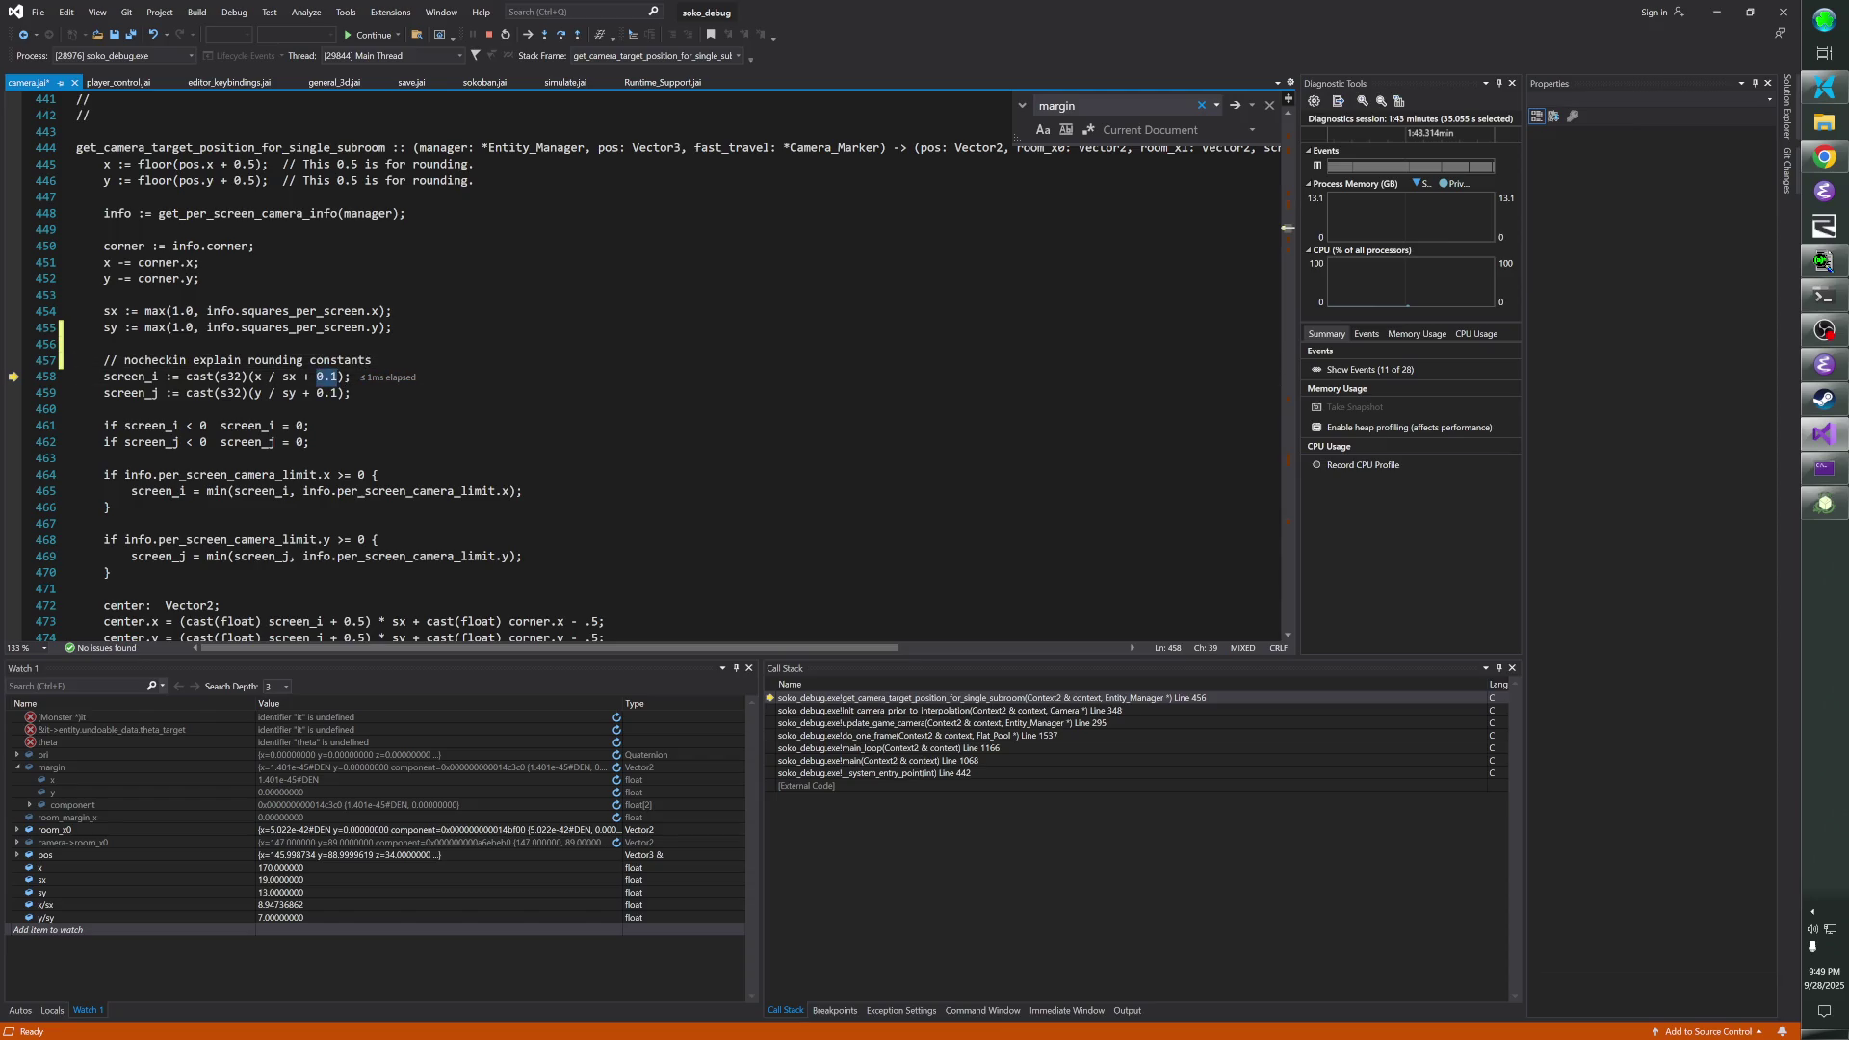
type("(1")
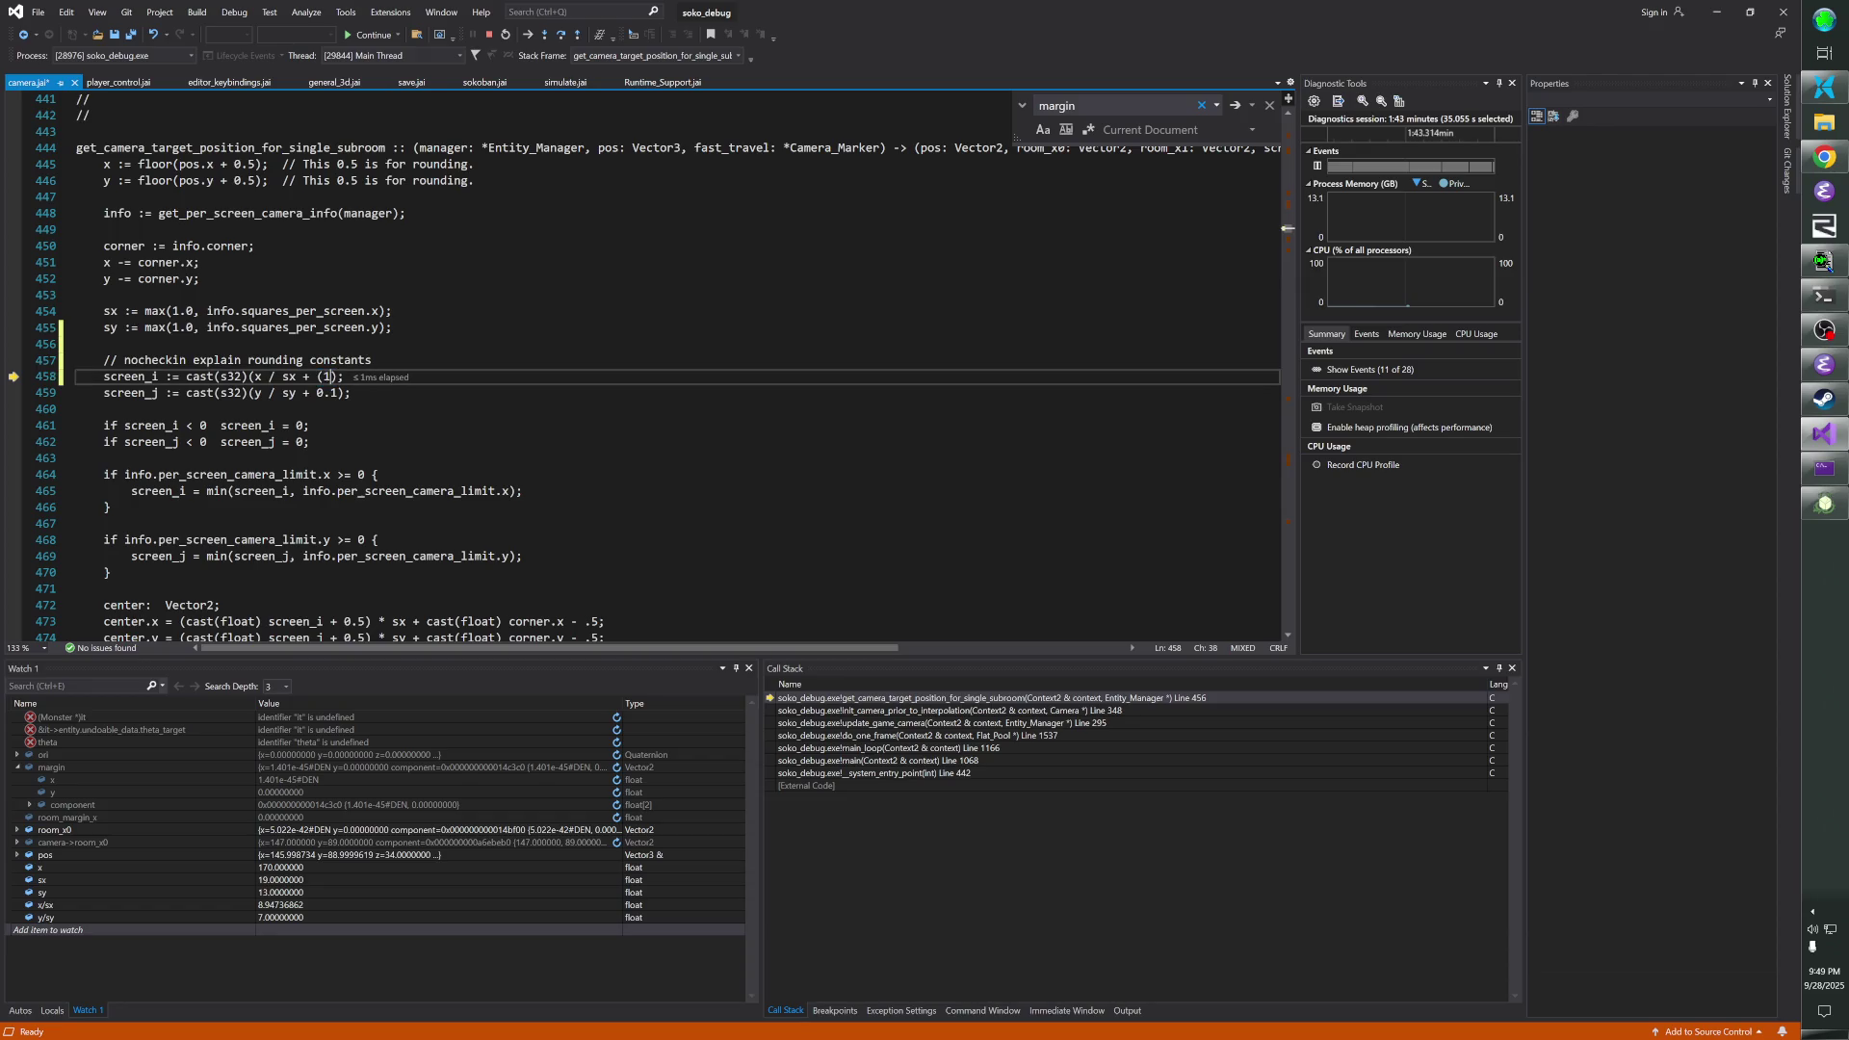
type(".0 / sx")
type(")")
key("BackSpace")
key("BackSpace")
key("BackSpace")
type("0.25")
left_click_drag(317, 393, 338, 393)
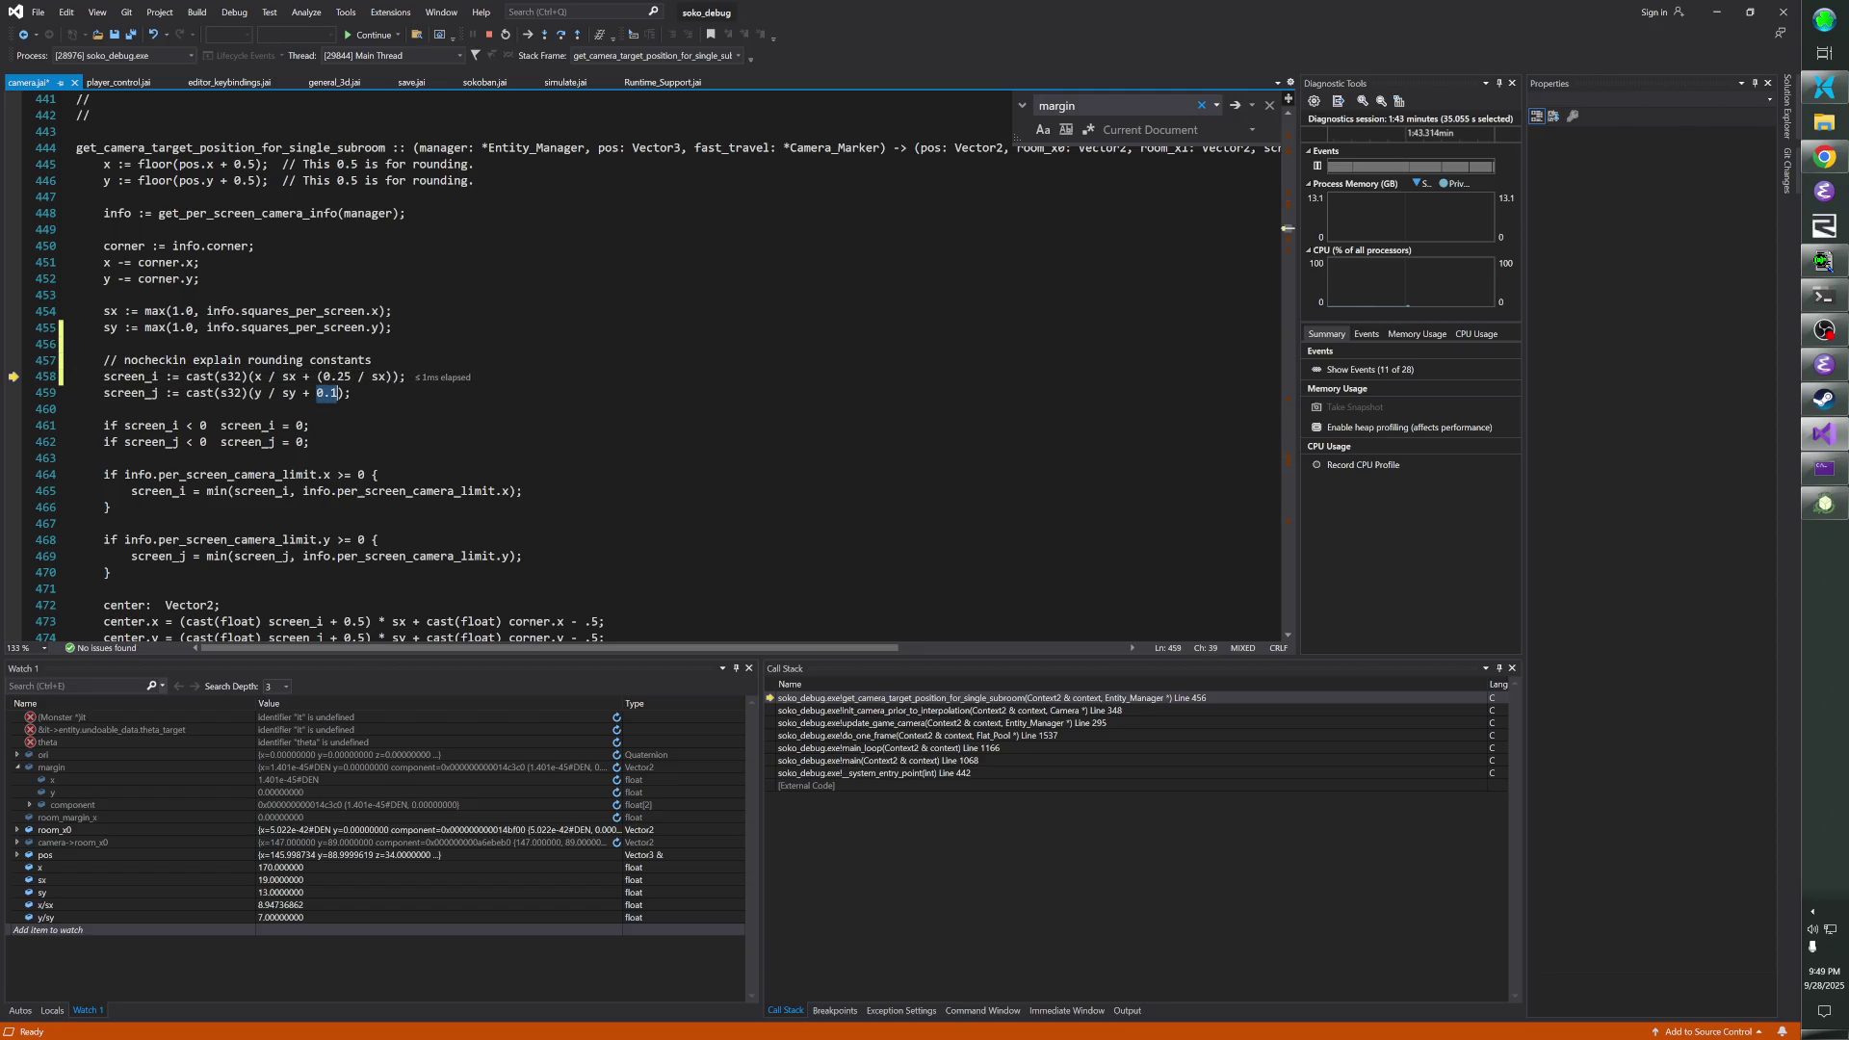
type("(0")
type("sy")
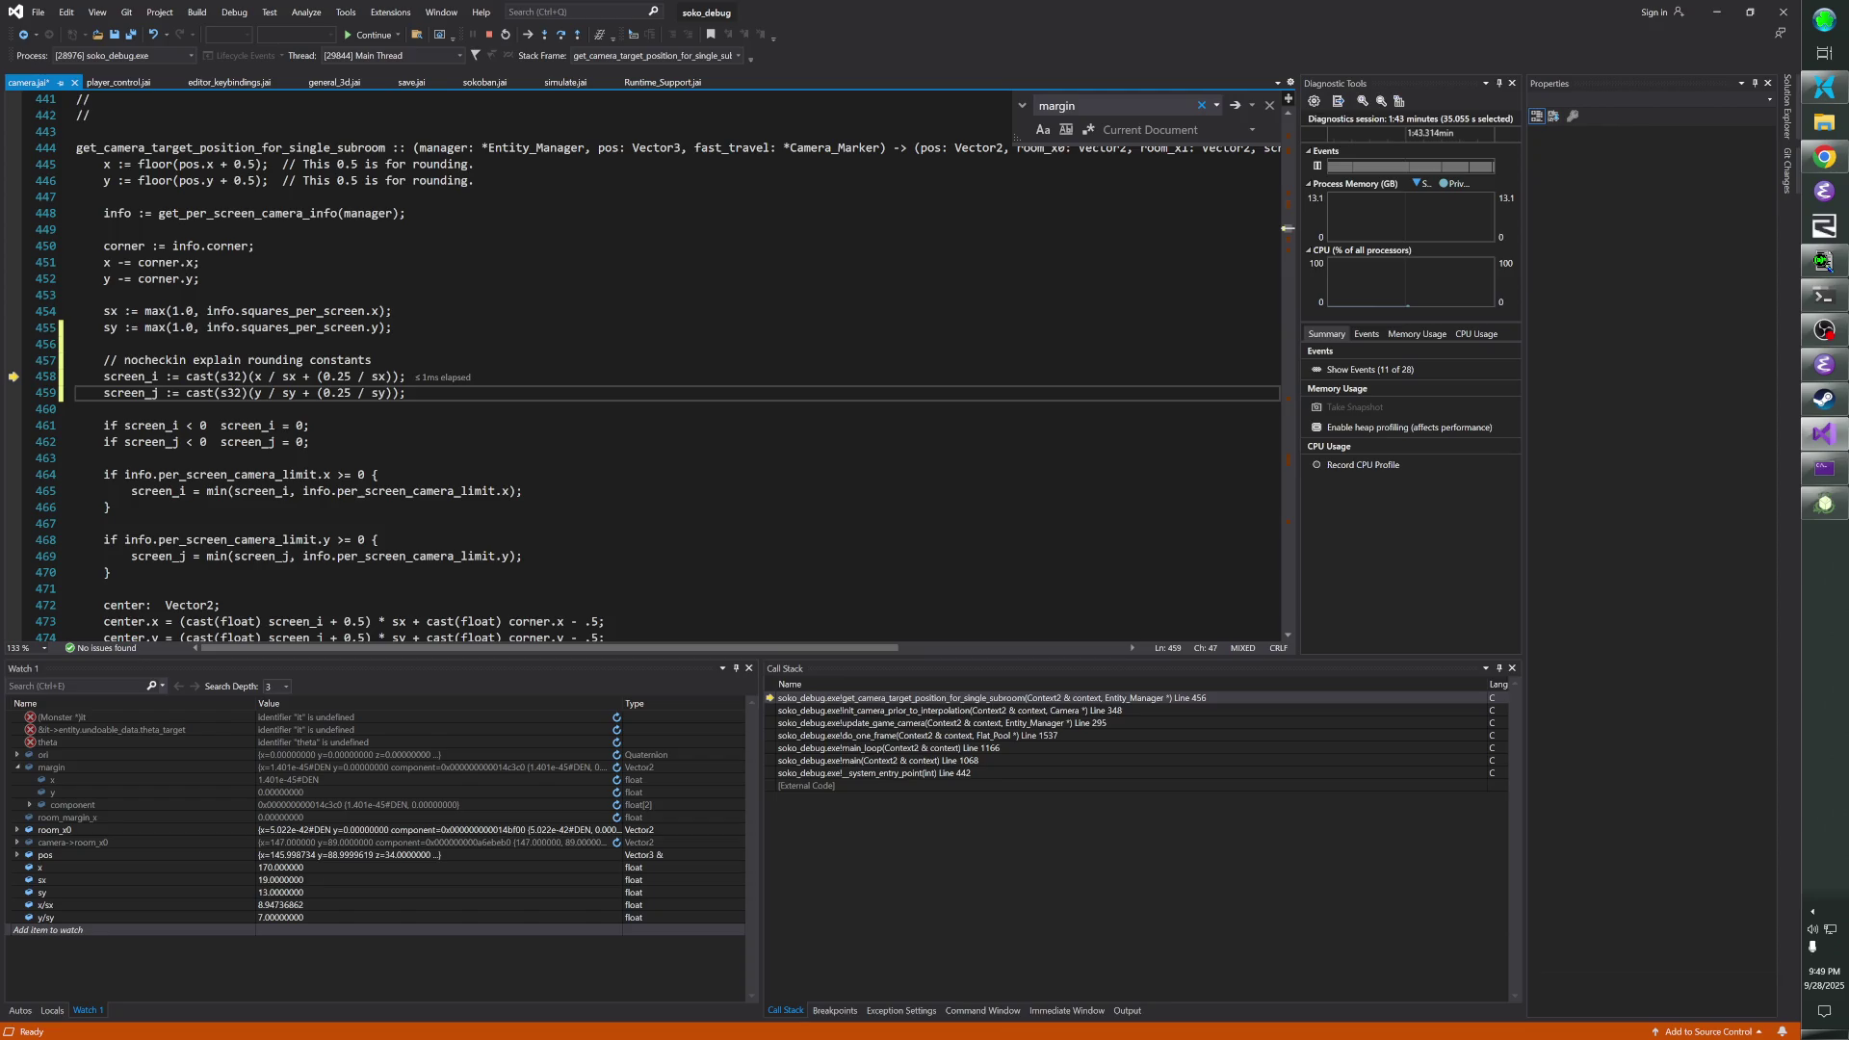
left_click(344, 377)
- Change both rounding offsets to 0.1 / sx and 0.1 / sy, save camera.jai, and stop debugging
type("1")
key("Down")
type("1")
key("ctrl+s")
key("shift+F5")
- In the Developer Command Prompt, stop the game, rerun the jai compile, and launch soko_debug.exe
key("alt+Tab")
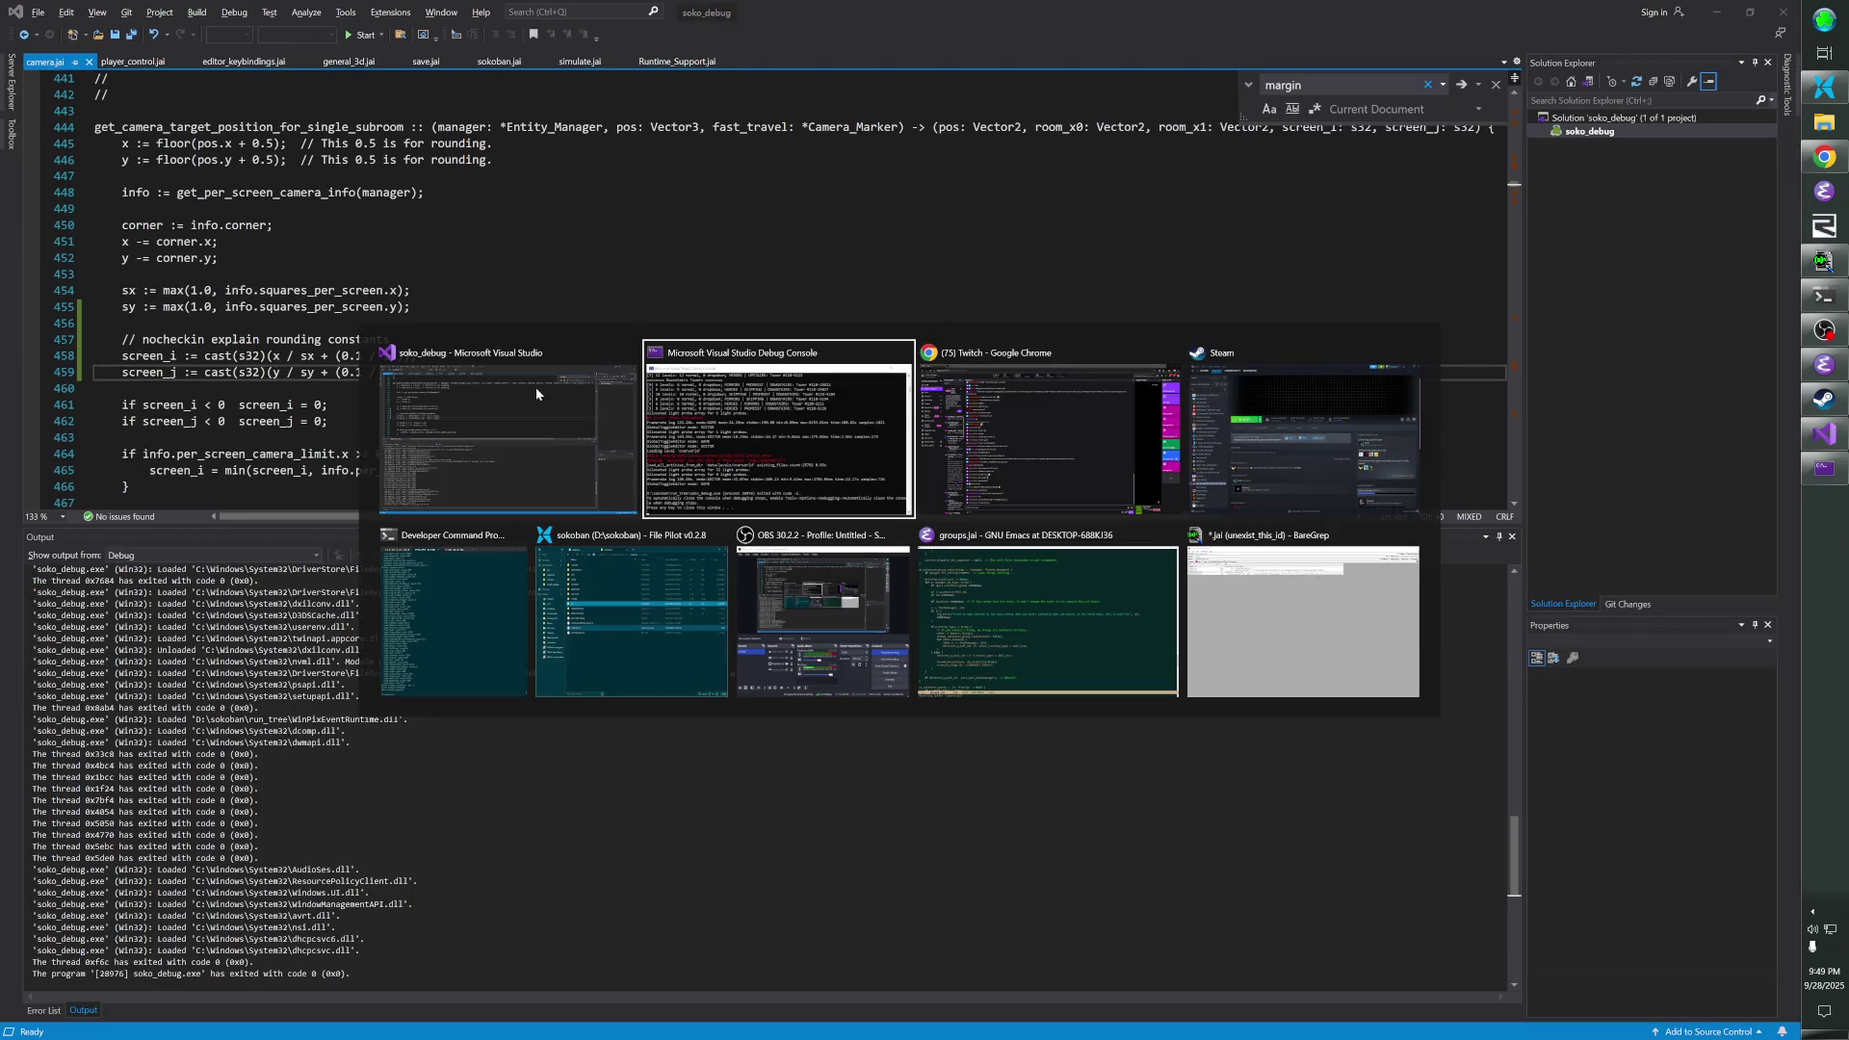
key("Tab")
key("Tab")
key("Tab")
key("Up")
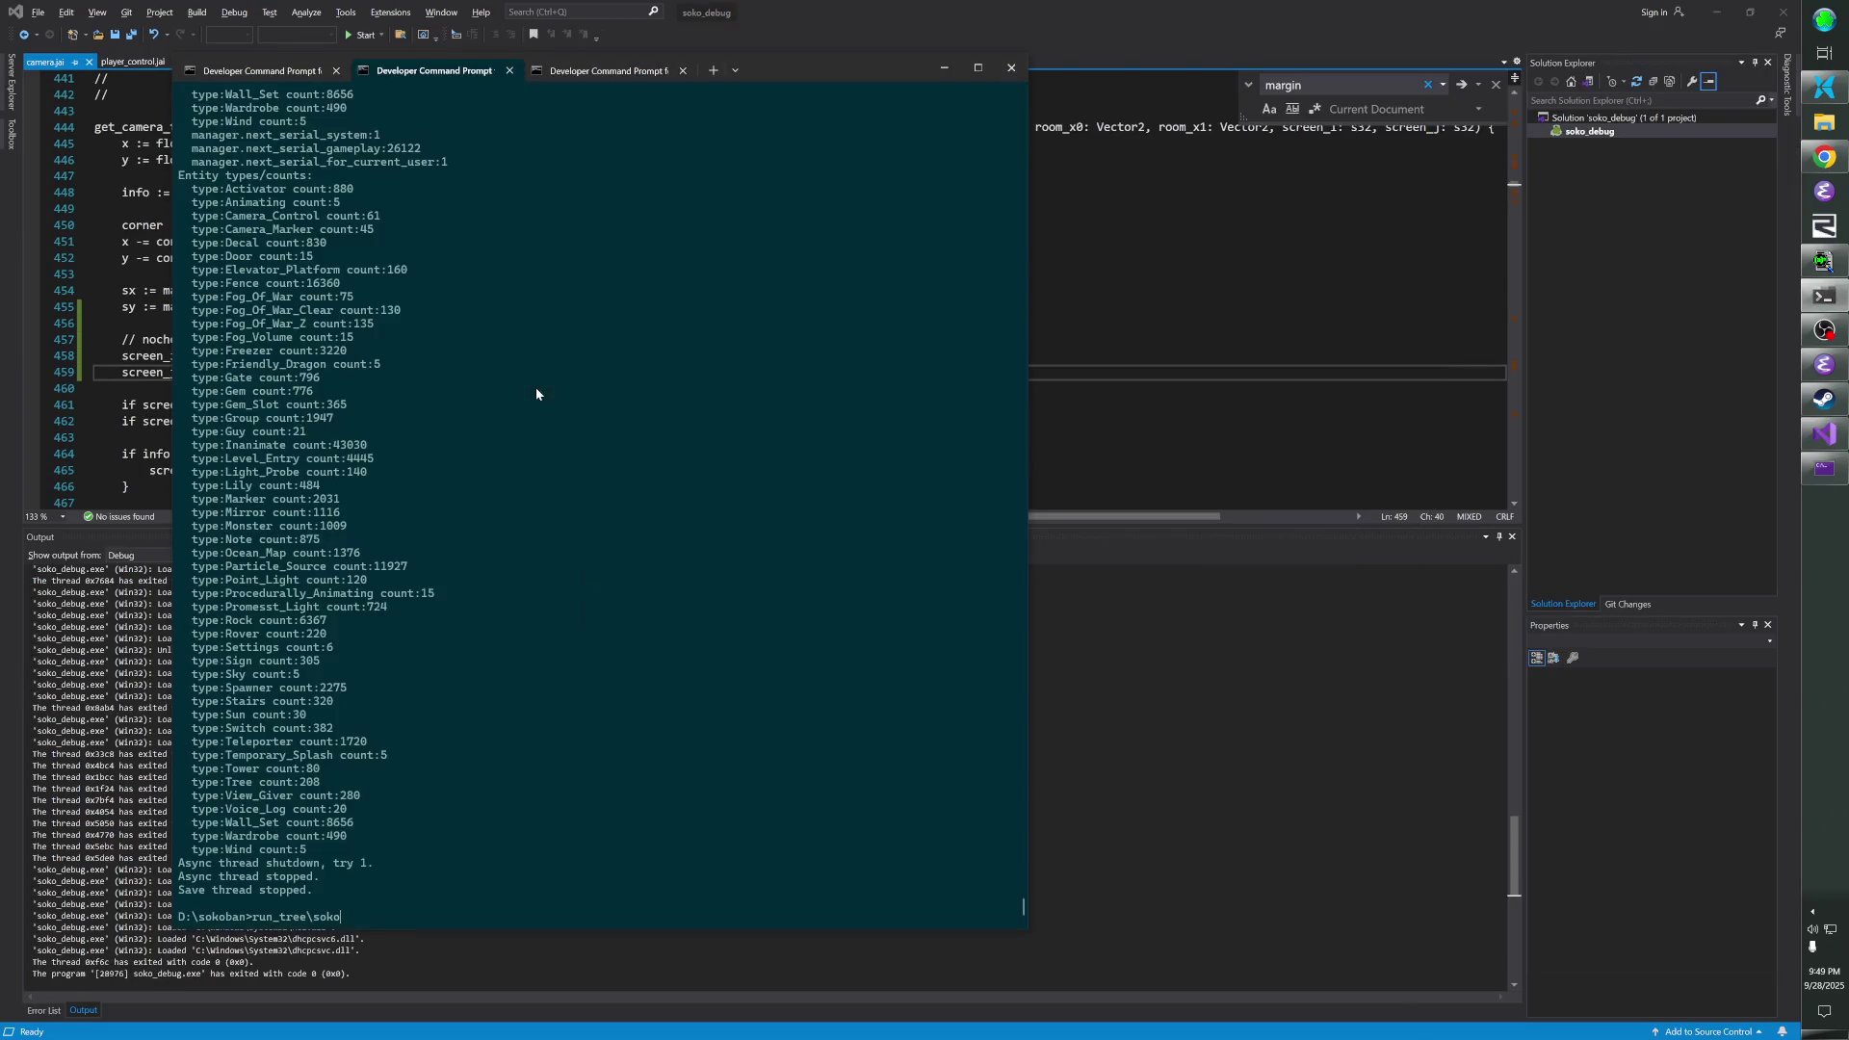
key("Return")
key("ctrl+c")
key("Up")
key("Up")
key("Up")
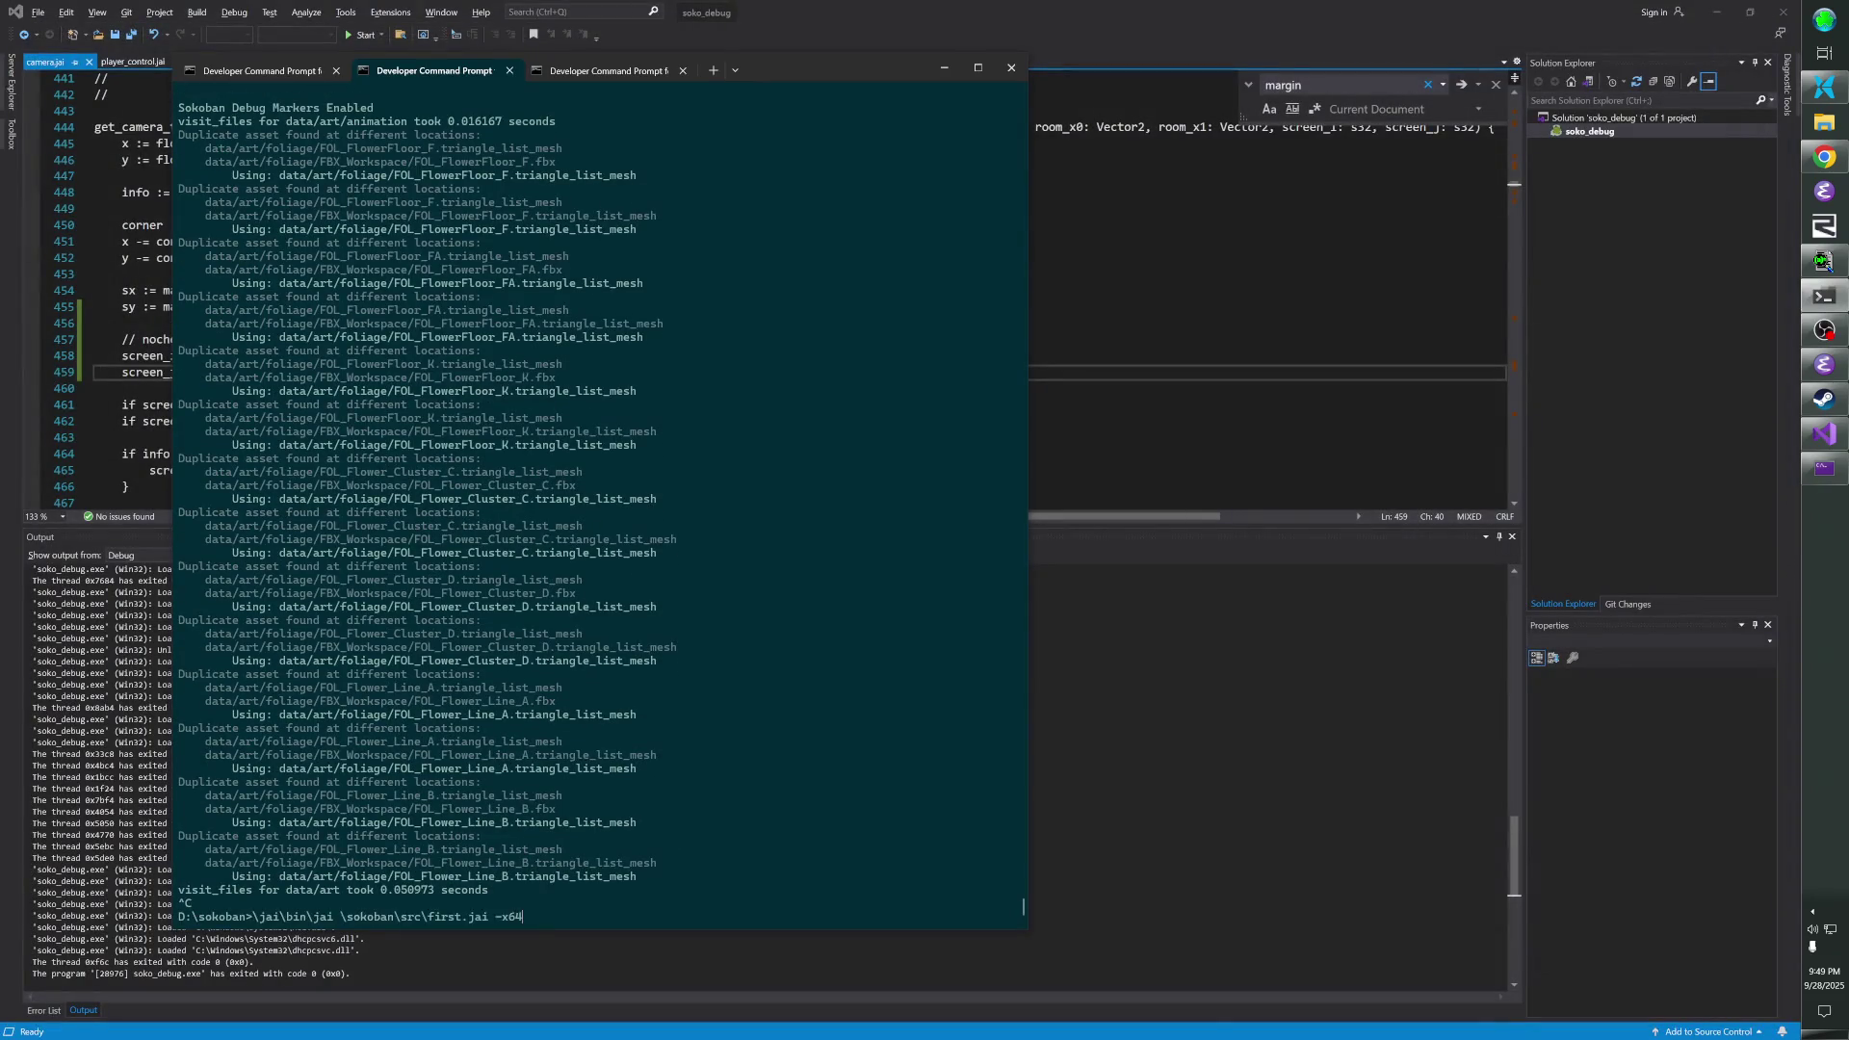
key("Return")
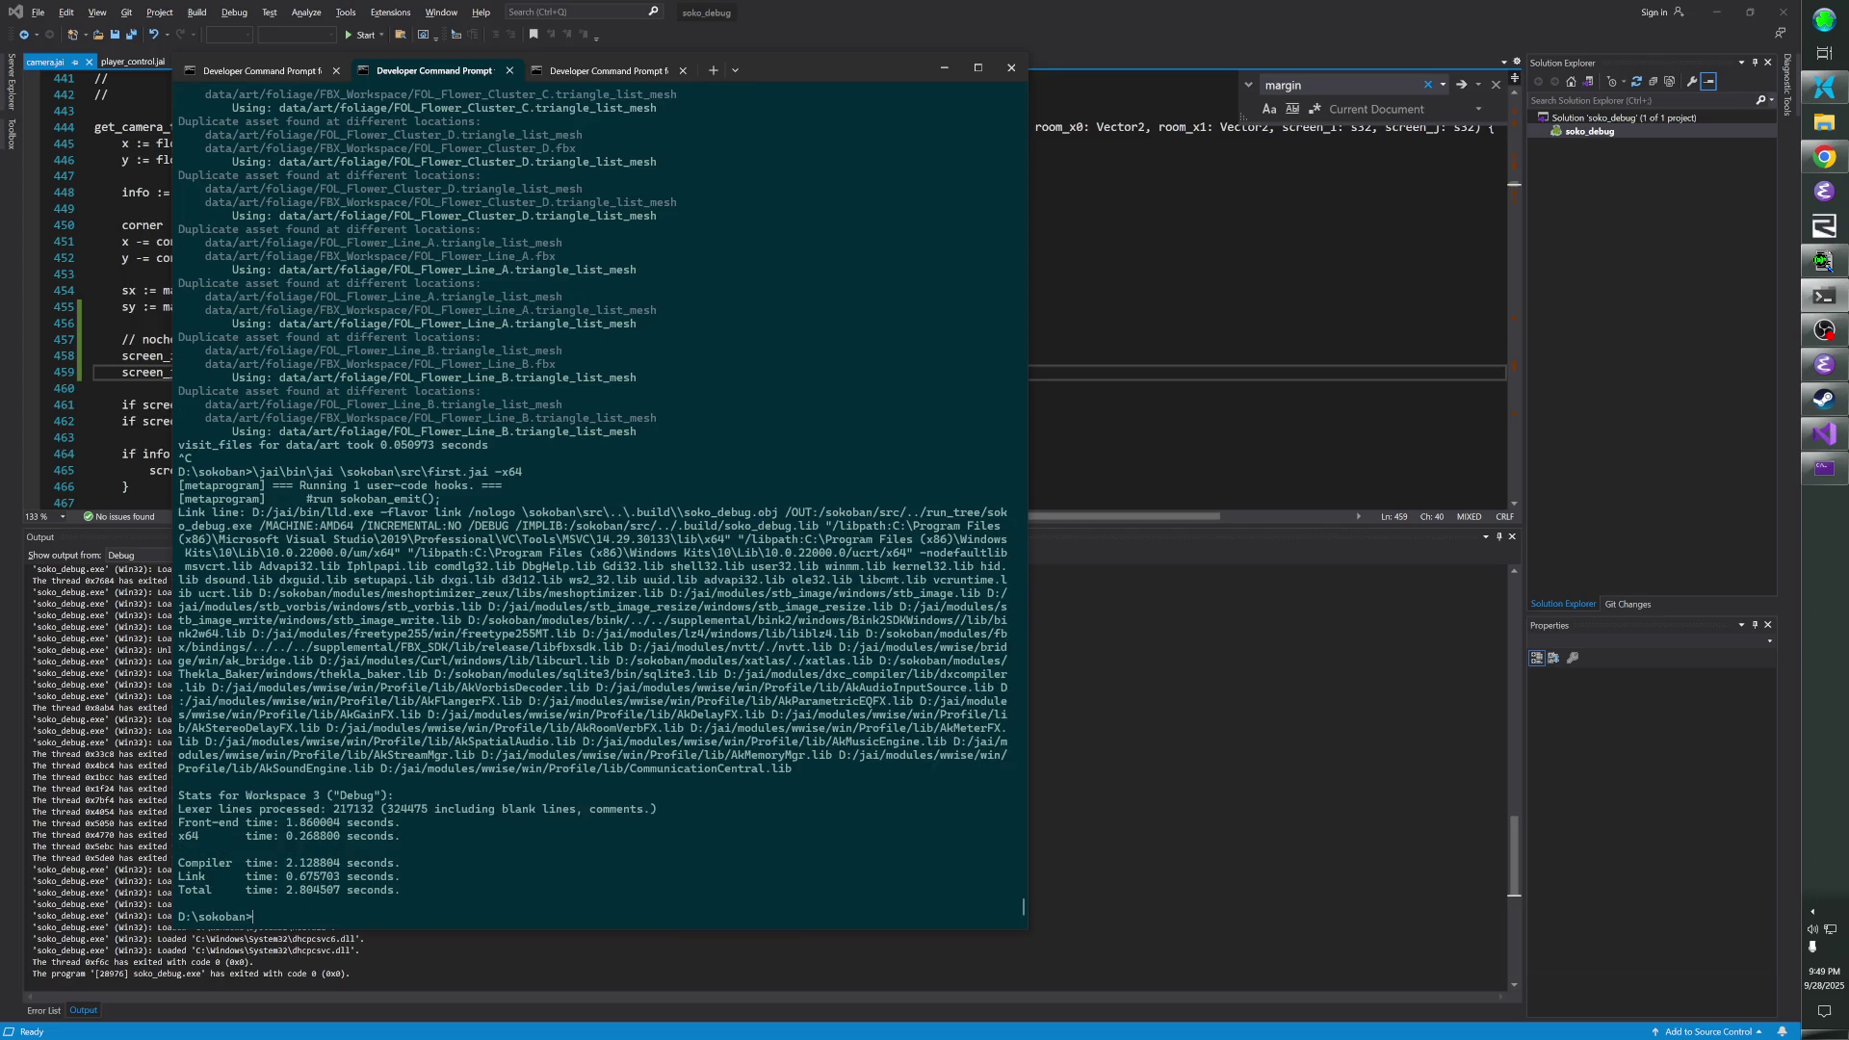
key("Up")
key("Up")
key("Return")
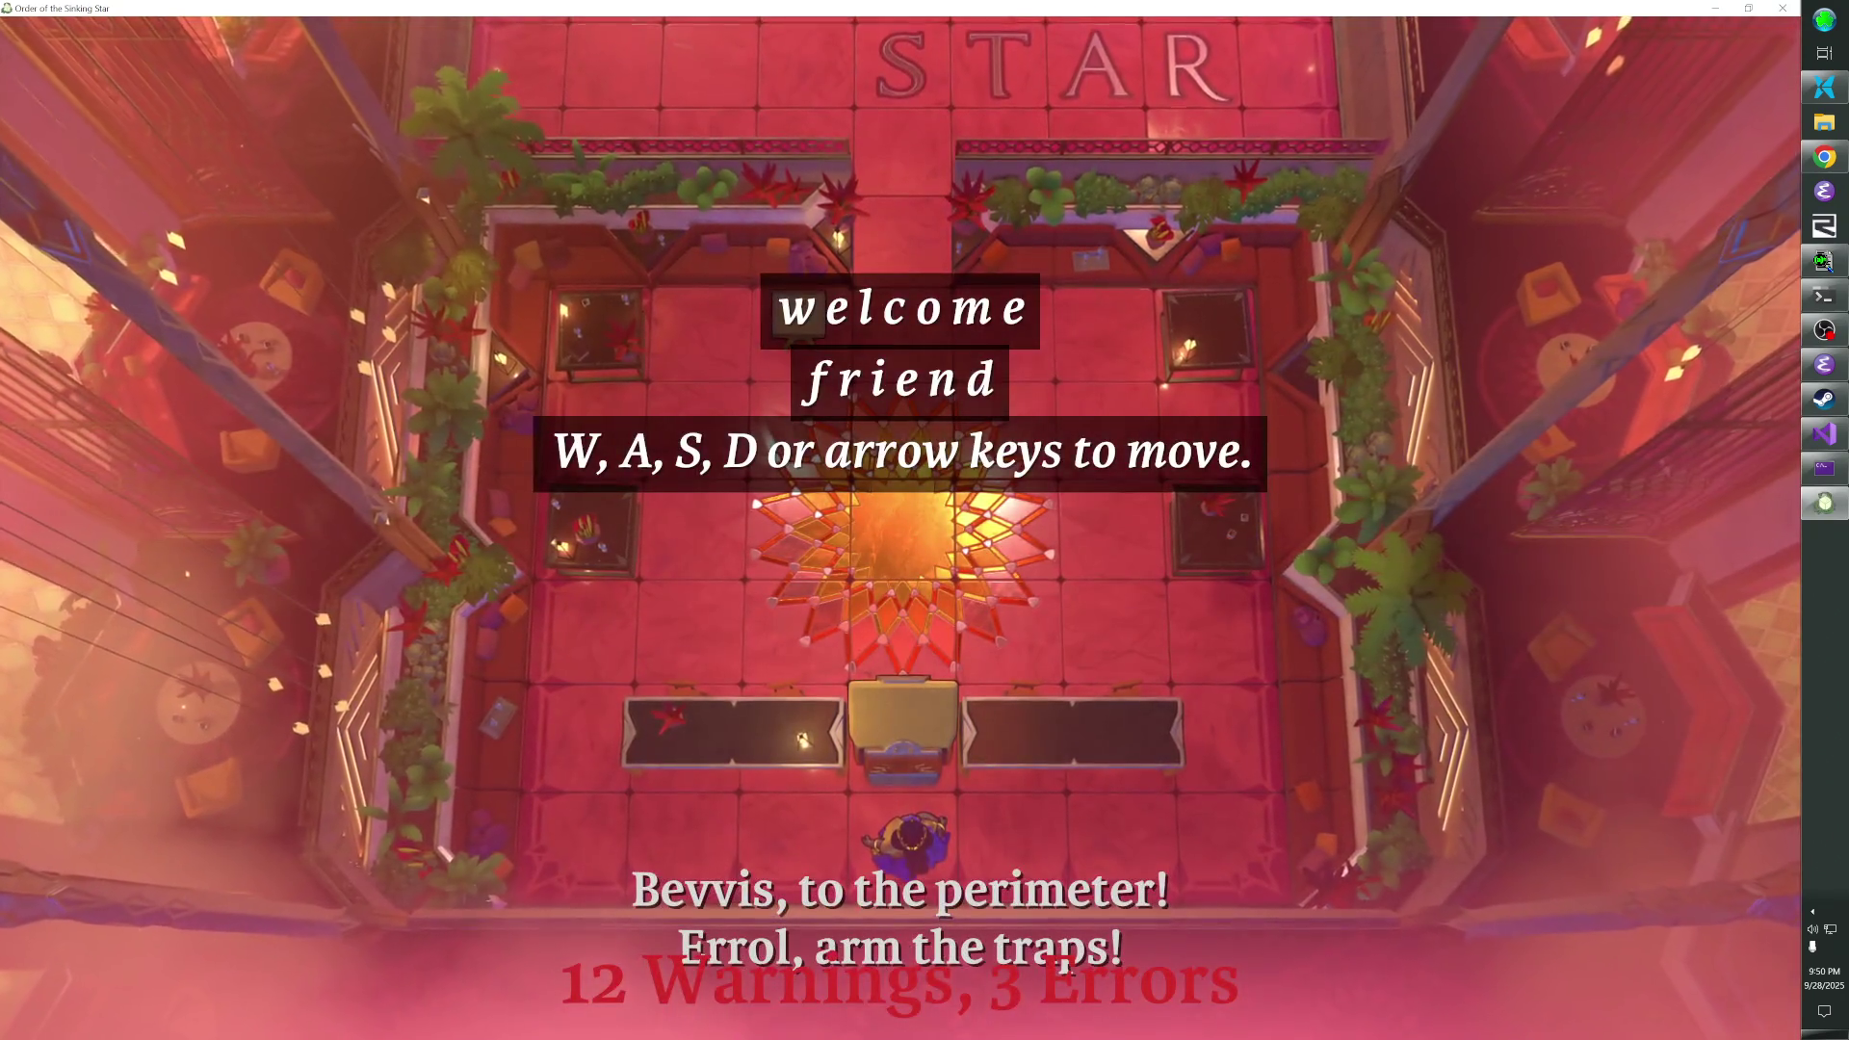
- Exit to the overworld and walk the hero into and out of the mirror room's light beam
key("Escape")
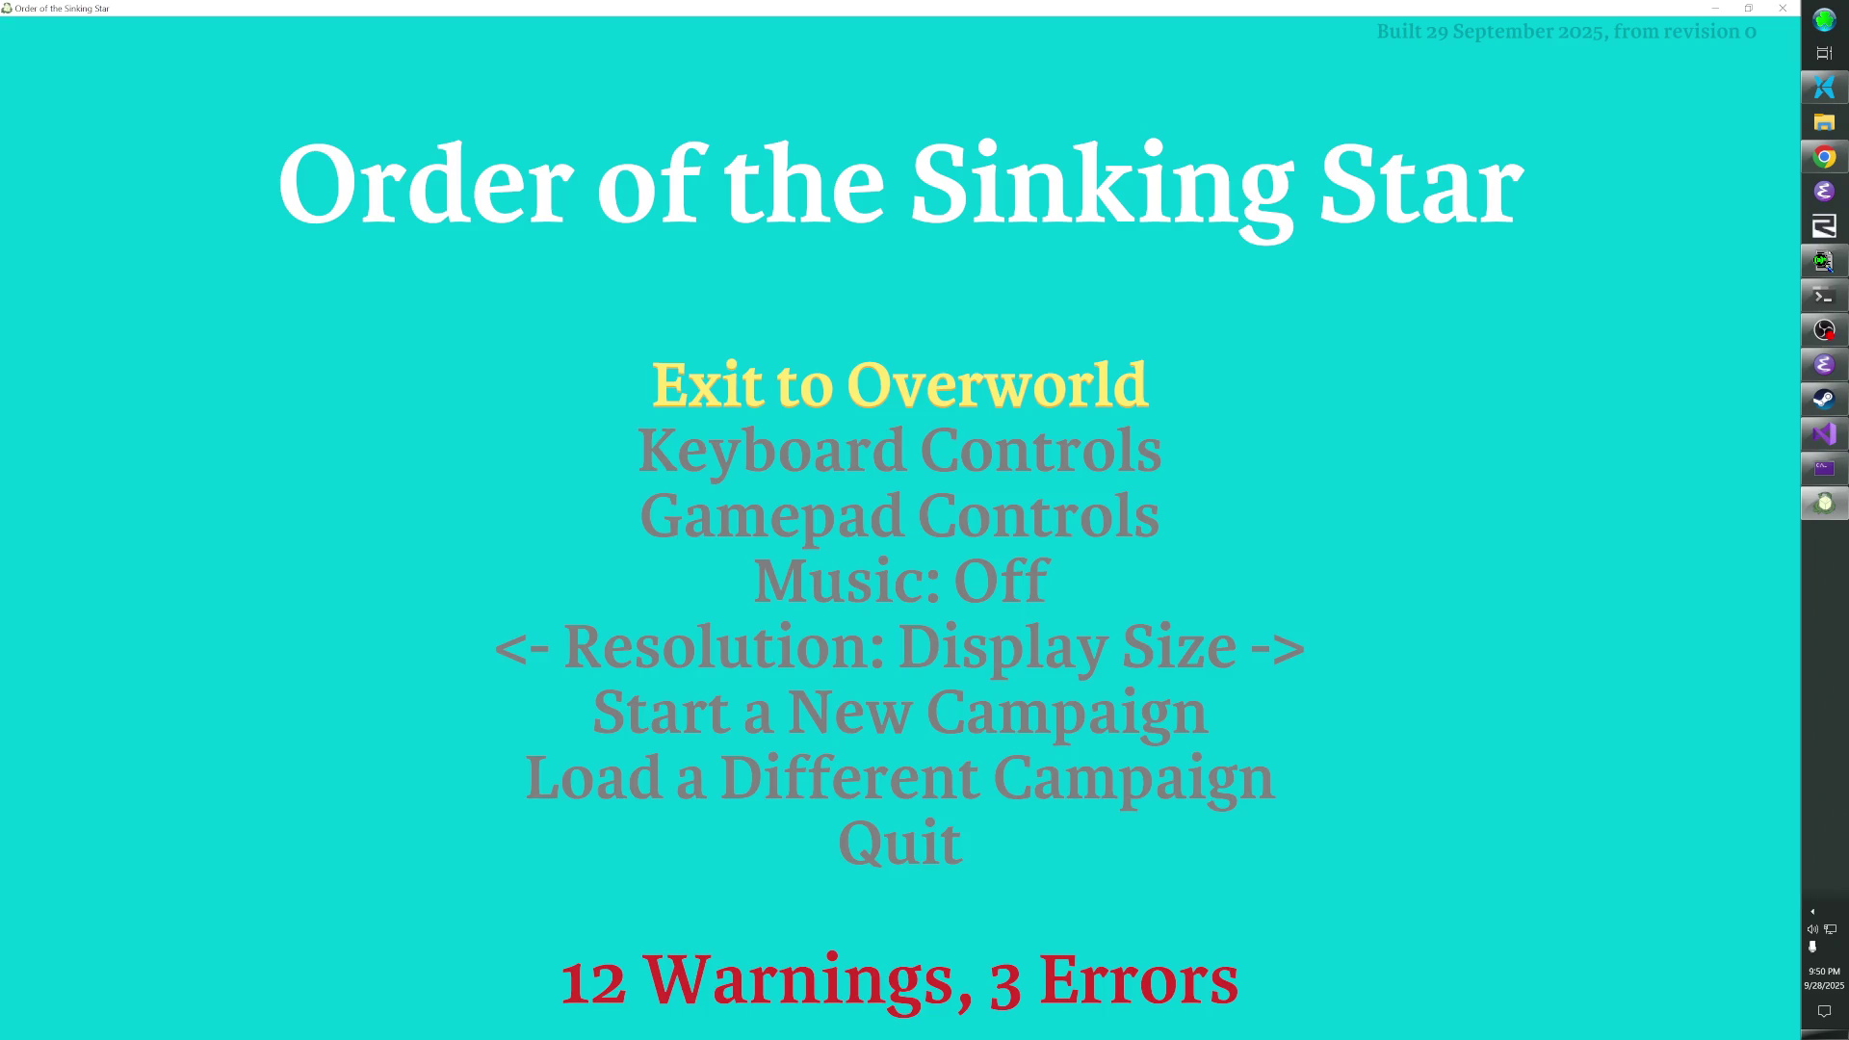
key("Return")
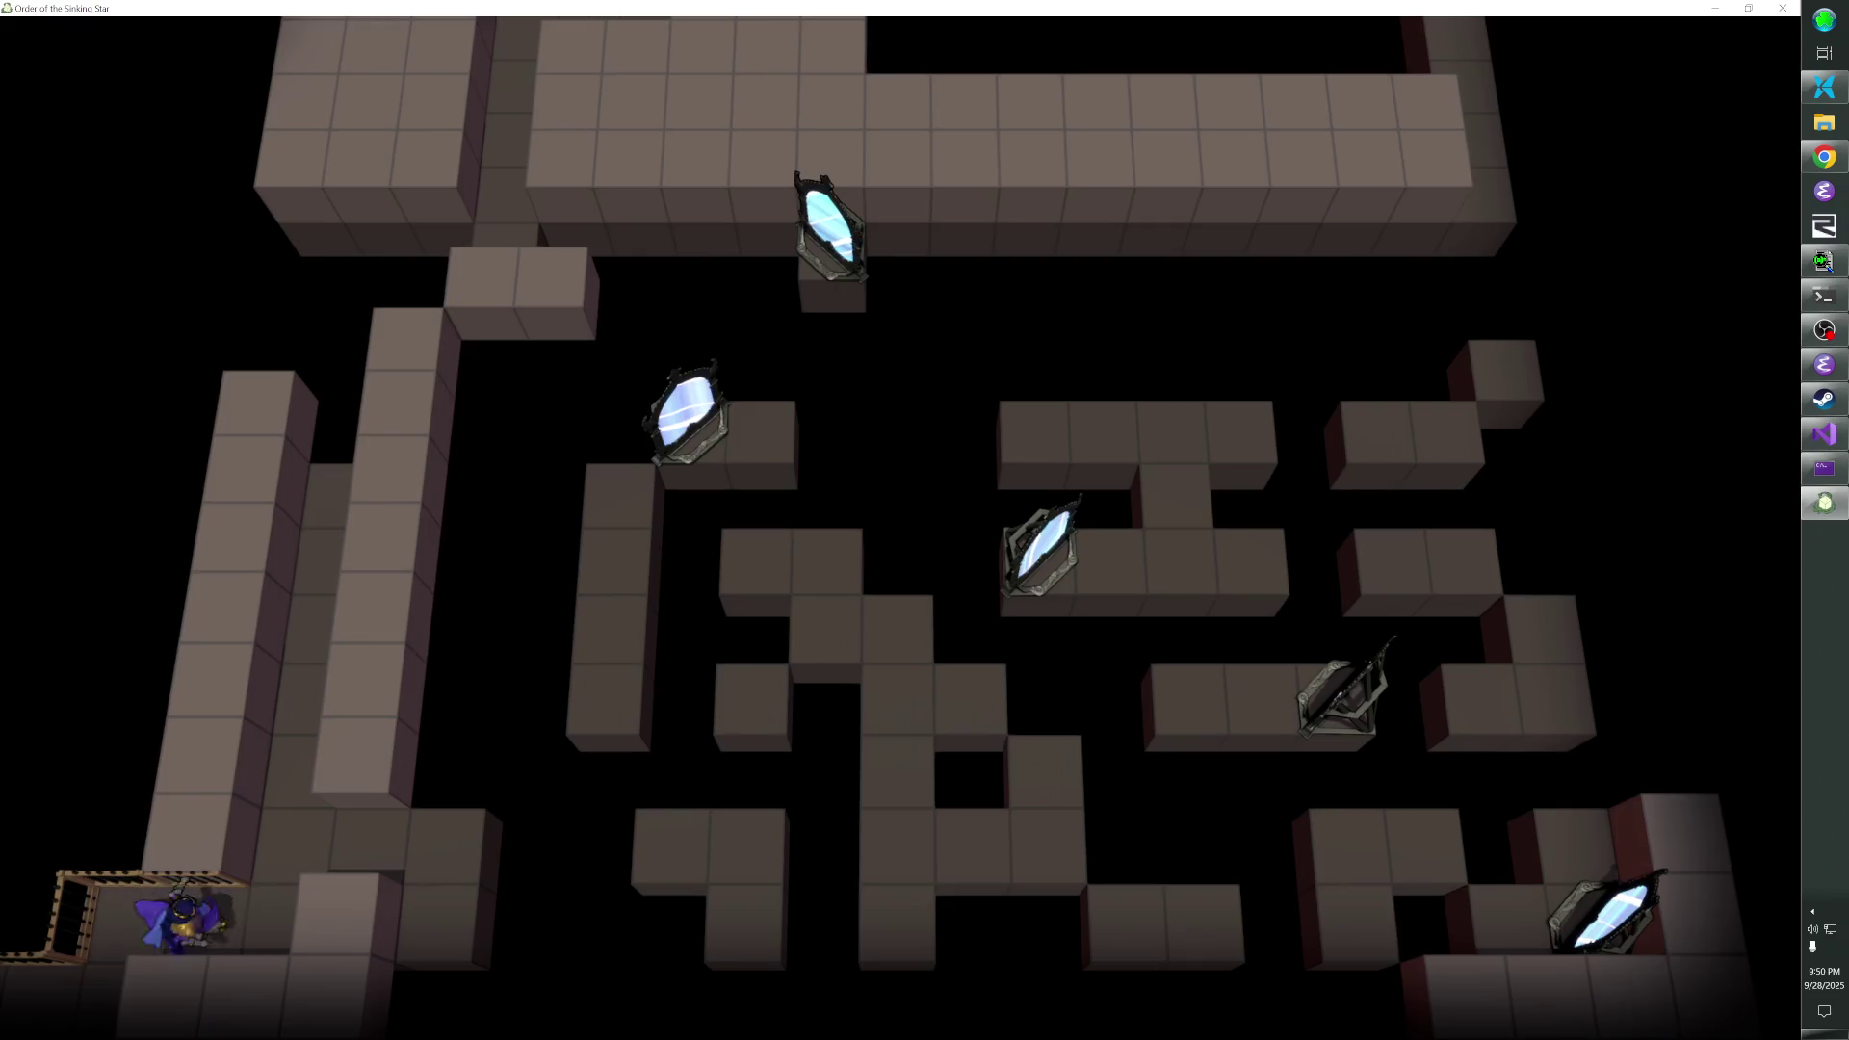
key("Right")
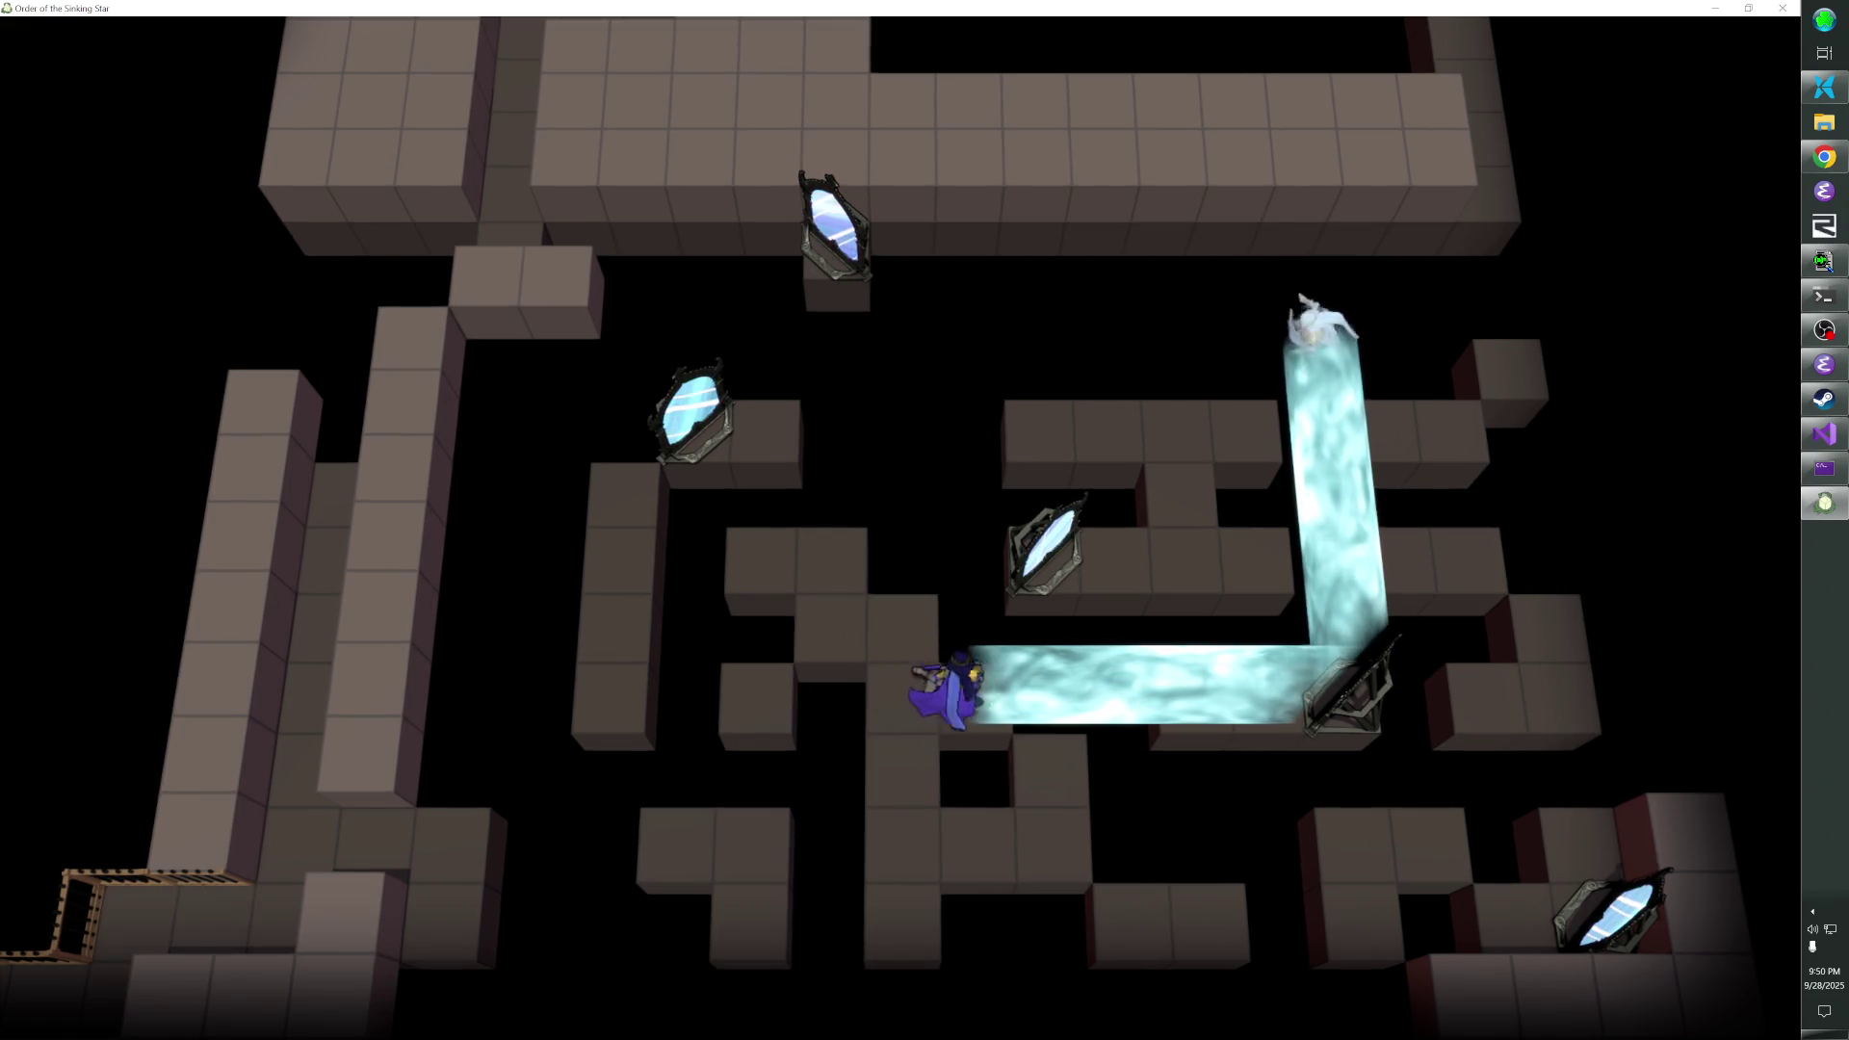
key("Down")
key("Down")
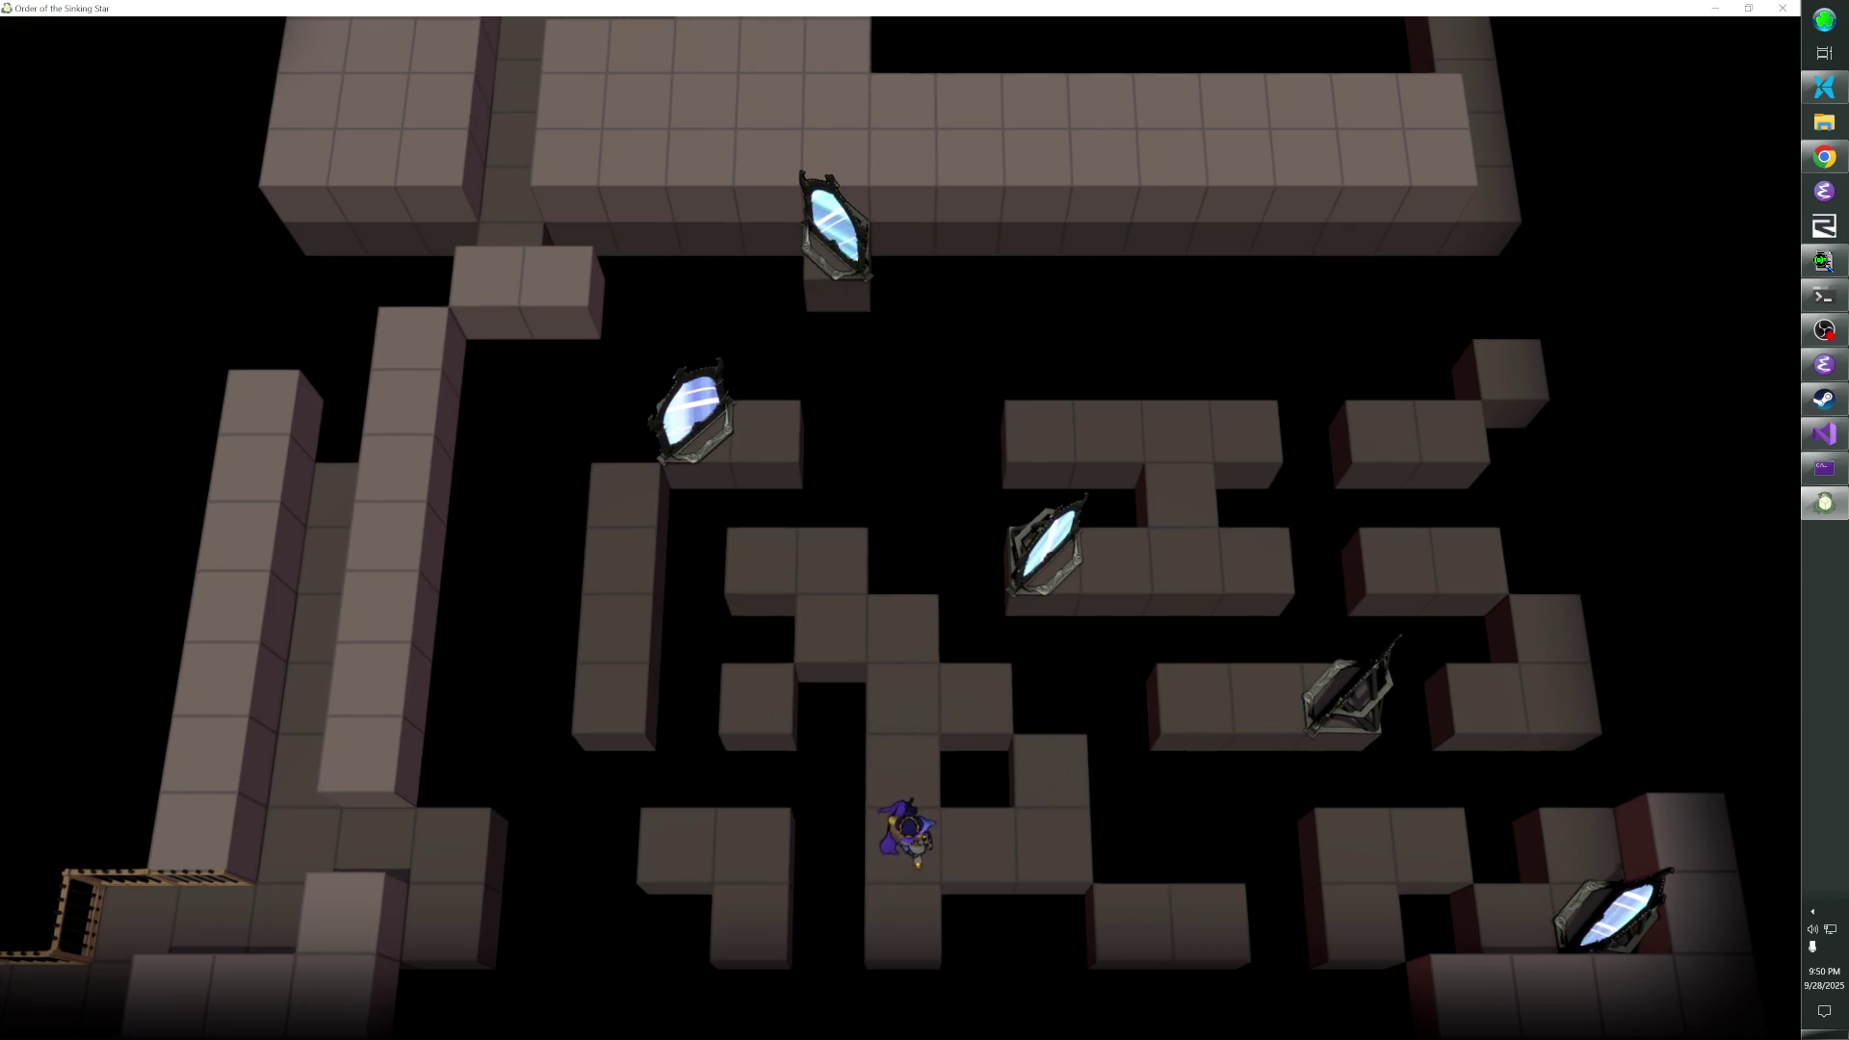
key("Up")
key("Up")
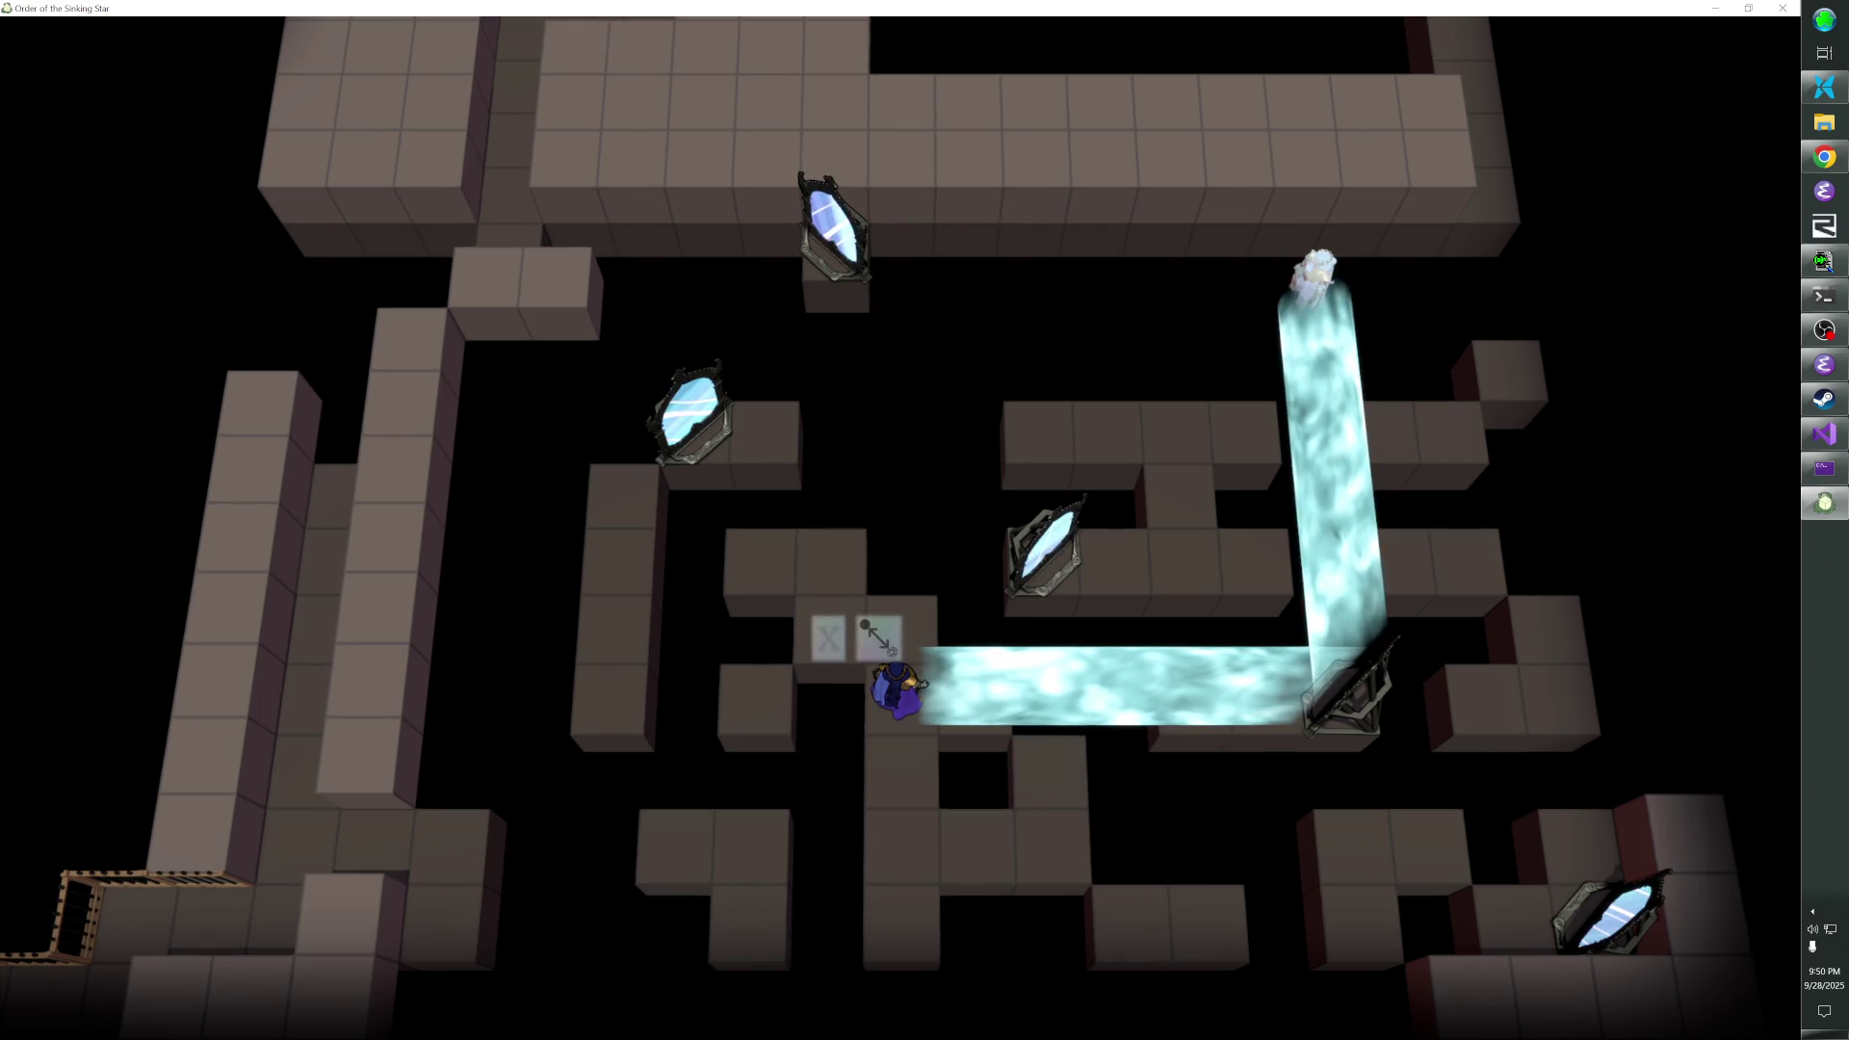
- Undo a move, swap with the ghost at the beam source, and open the level editor
key("z")
key("x")
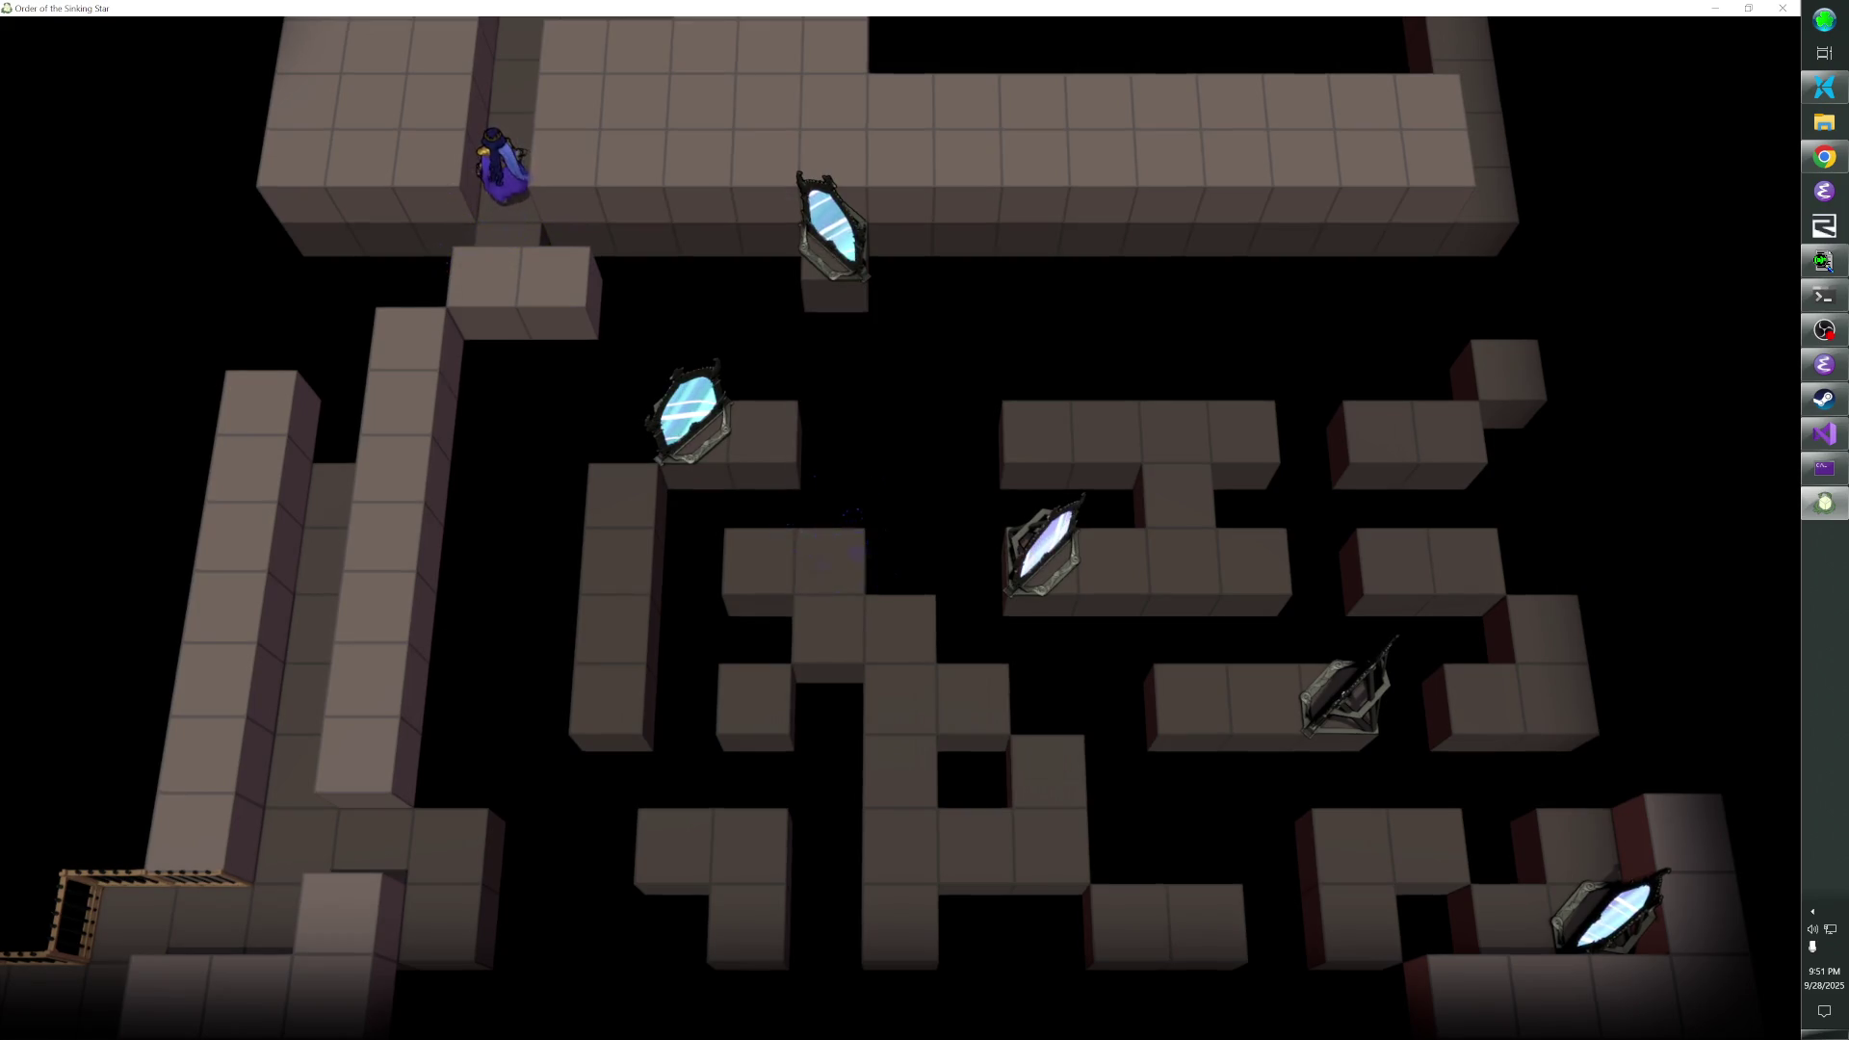
key("F1")
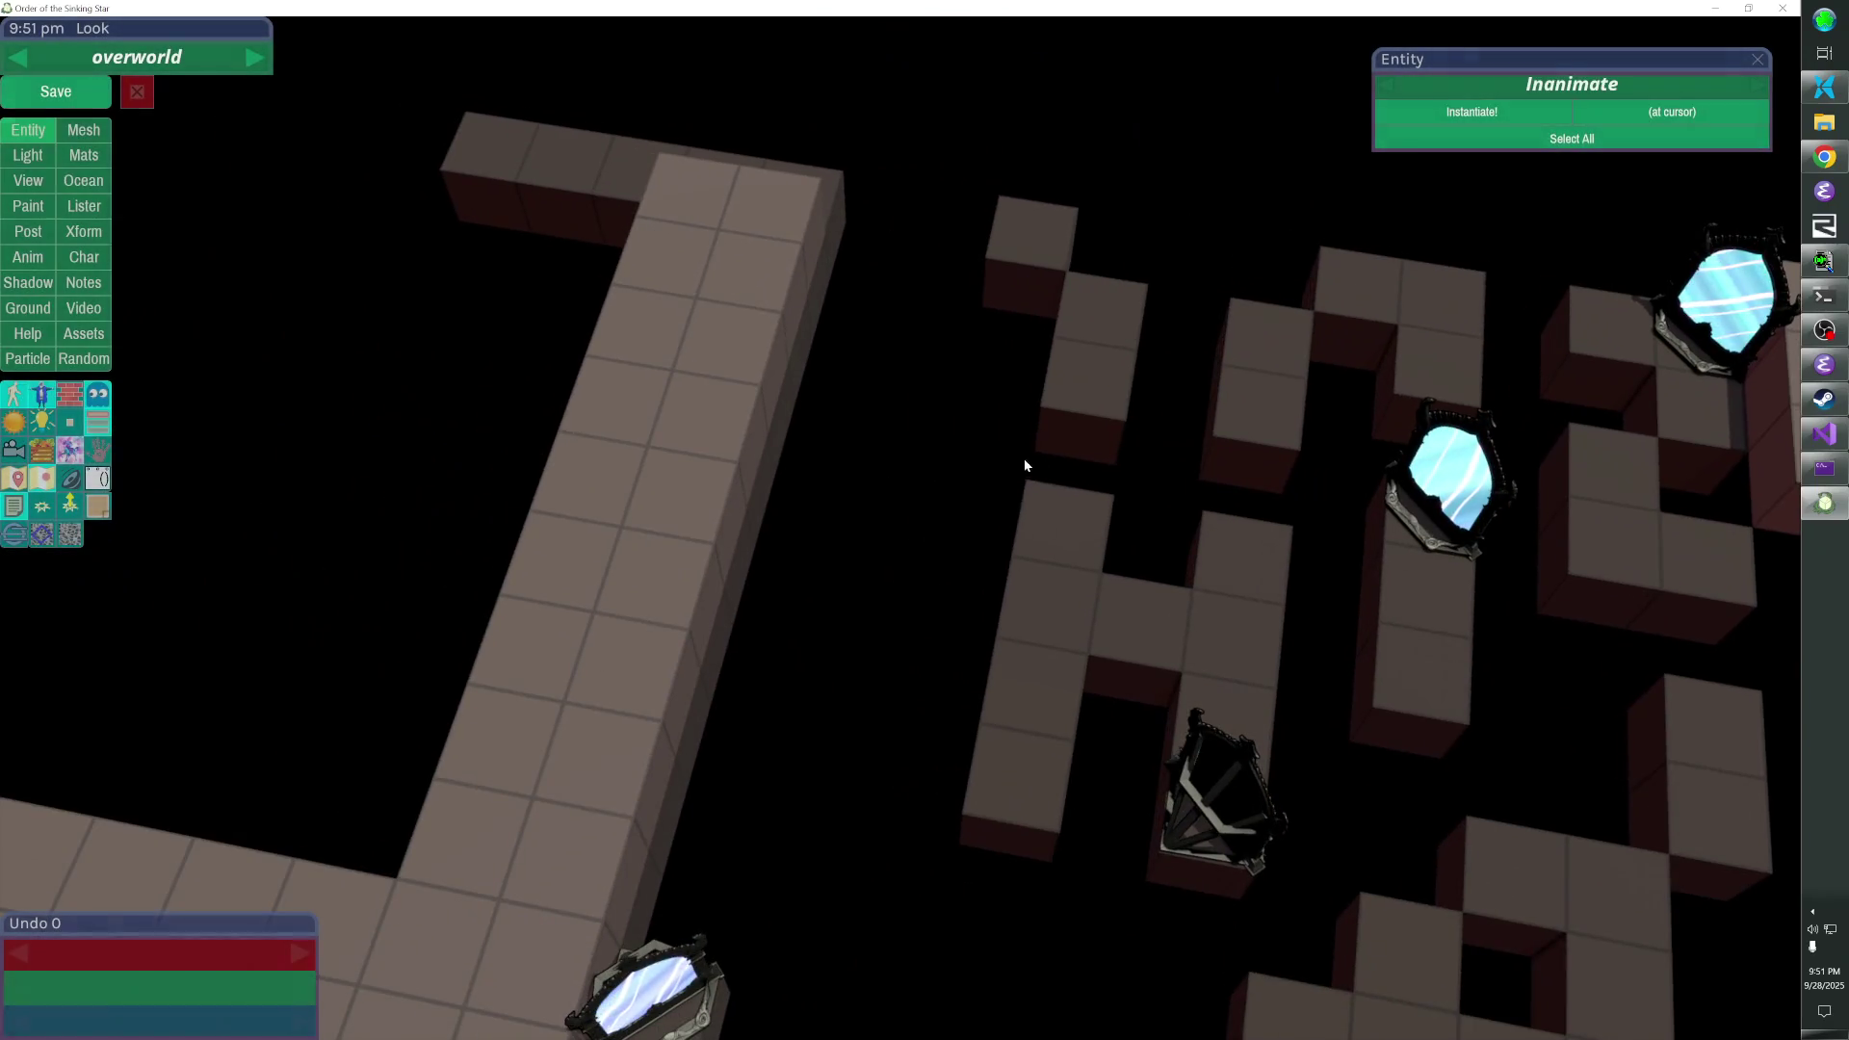
- Add a row of wall cubes, remove two, restore one, and save the overworld level
mouse_move(1025, 458)
left_mouse_down()
mouse_move(806, 424)
mouse_move(778, 622)
mouse_move(736, 731)
left_mouse_up()
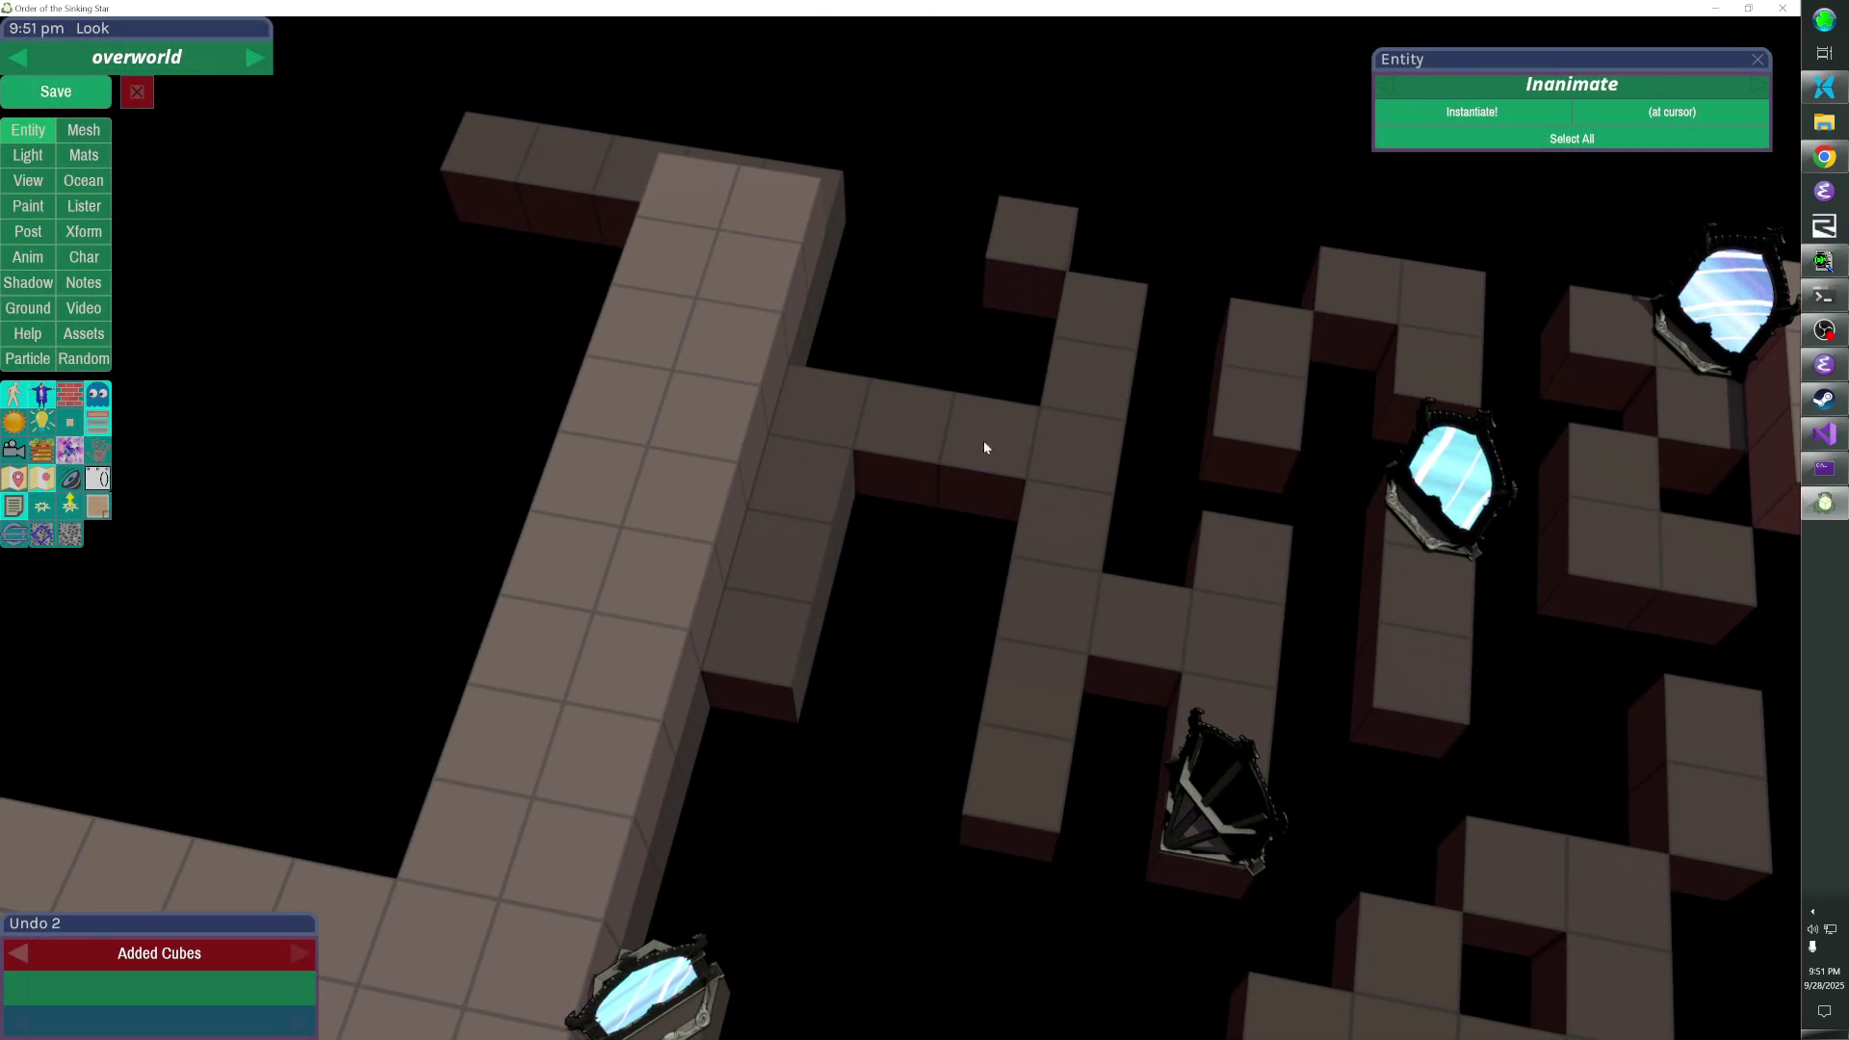
right_click(987, 445)
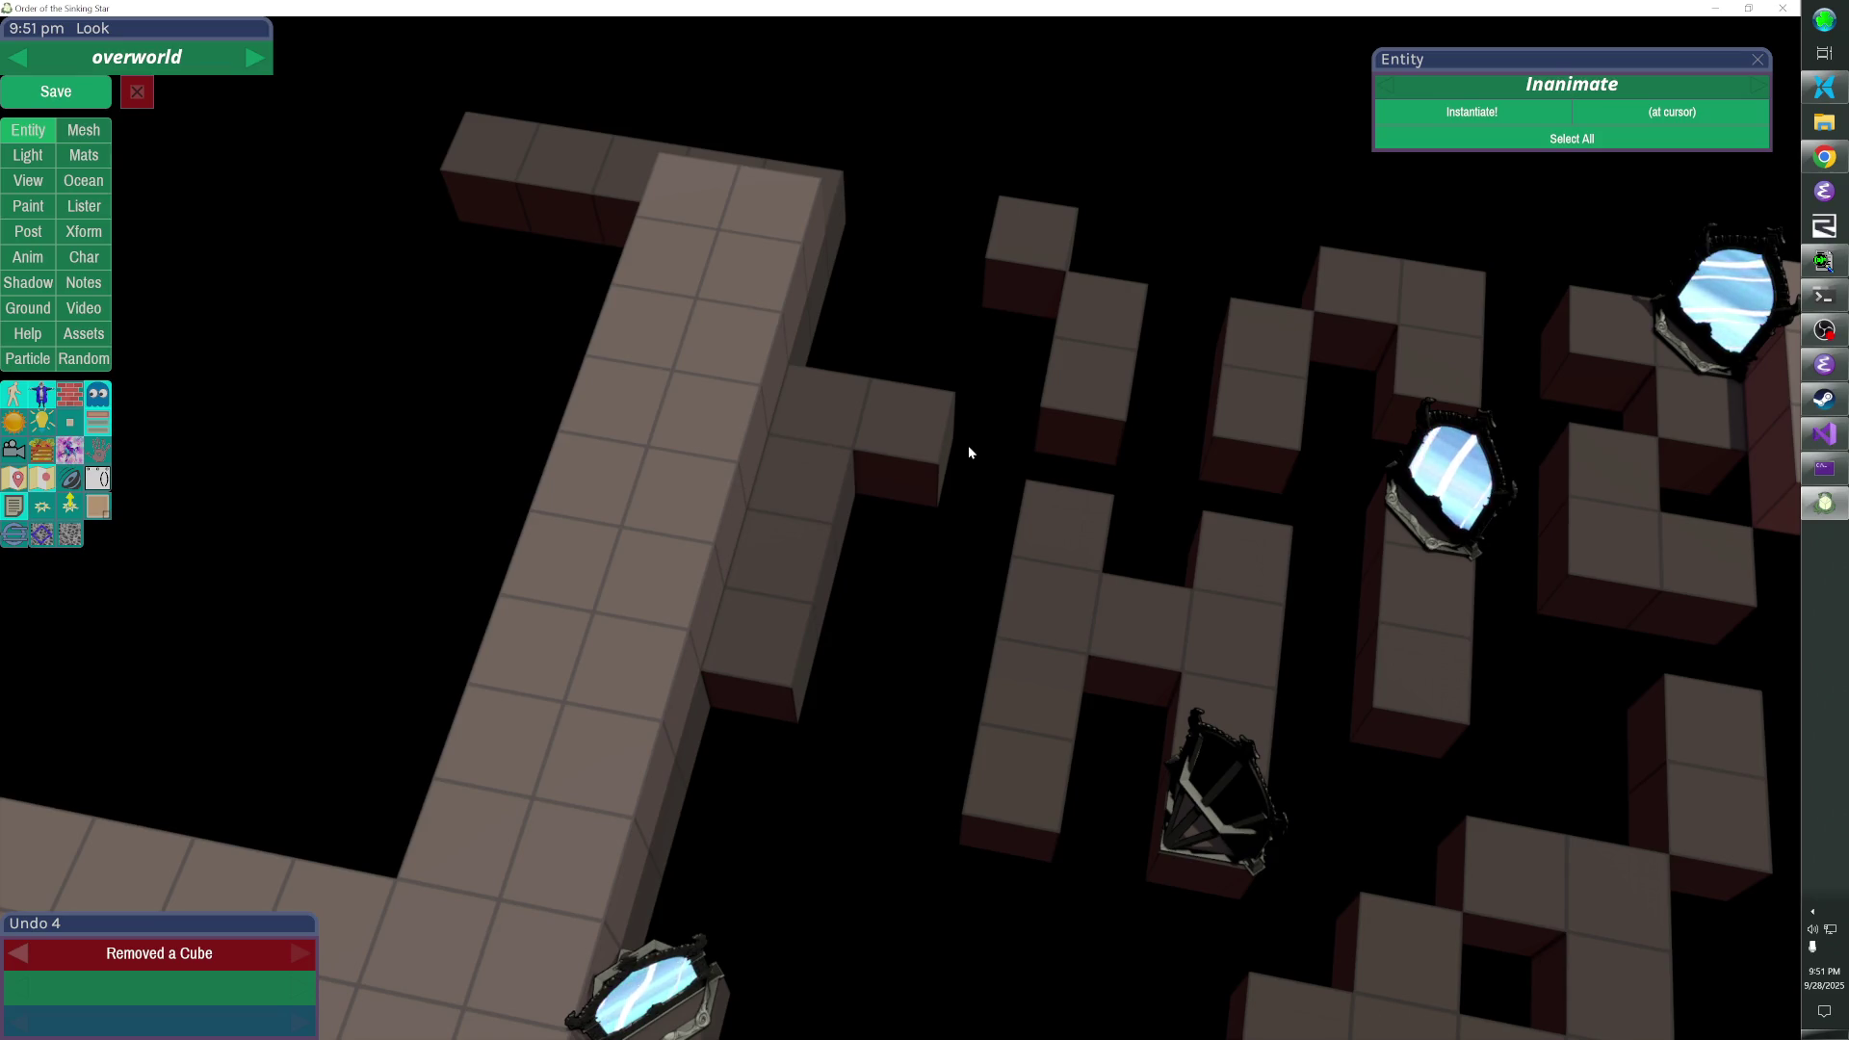
right_click(968, 445)
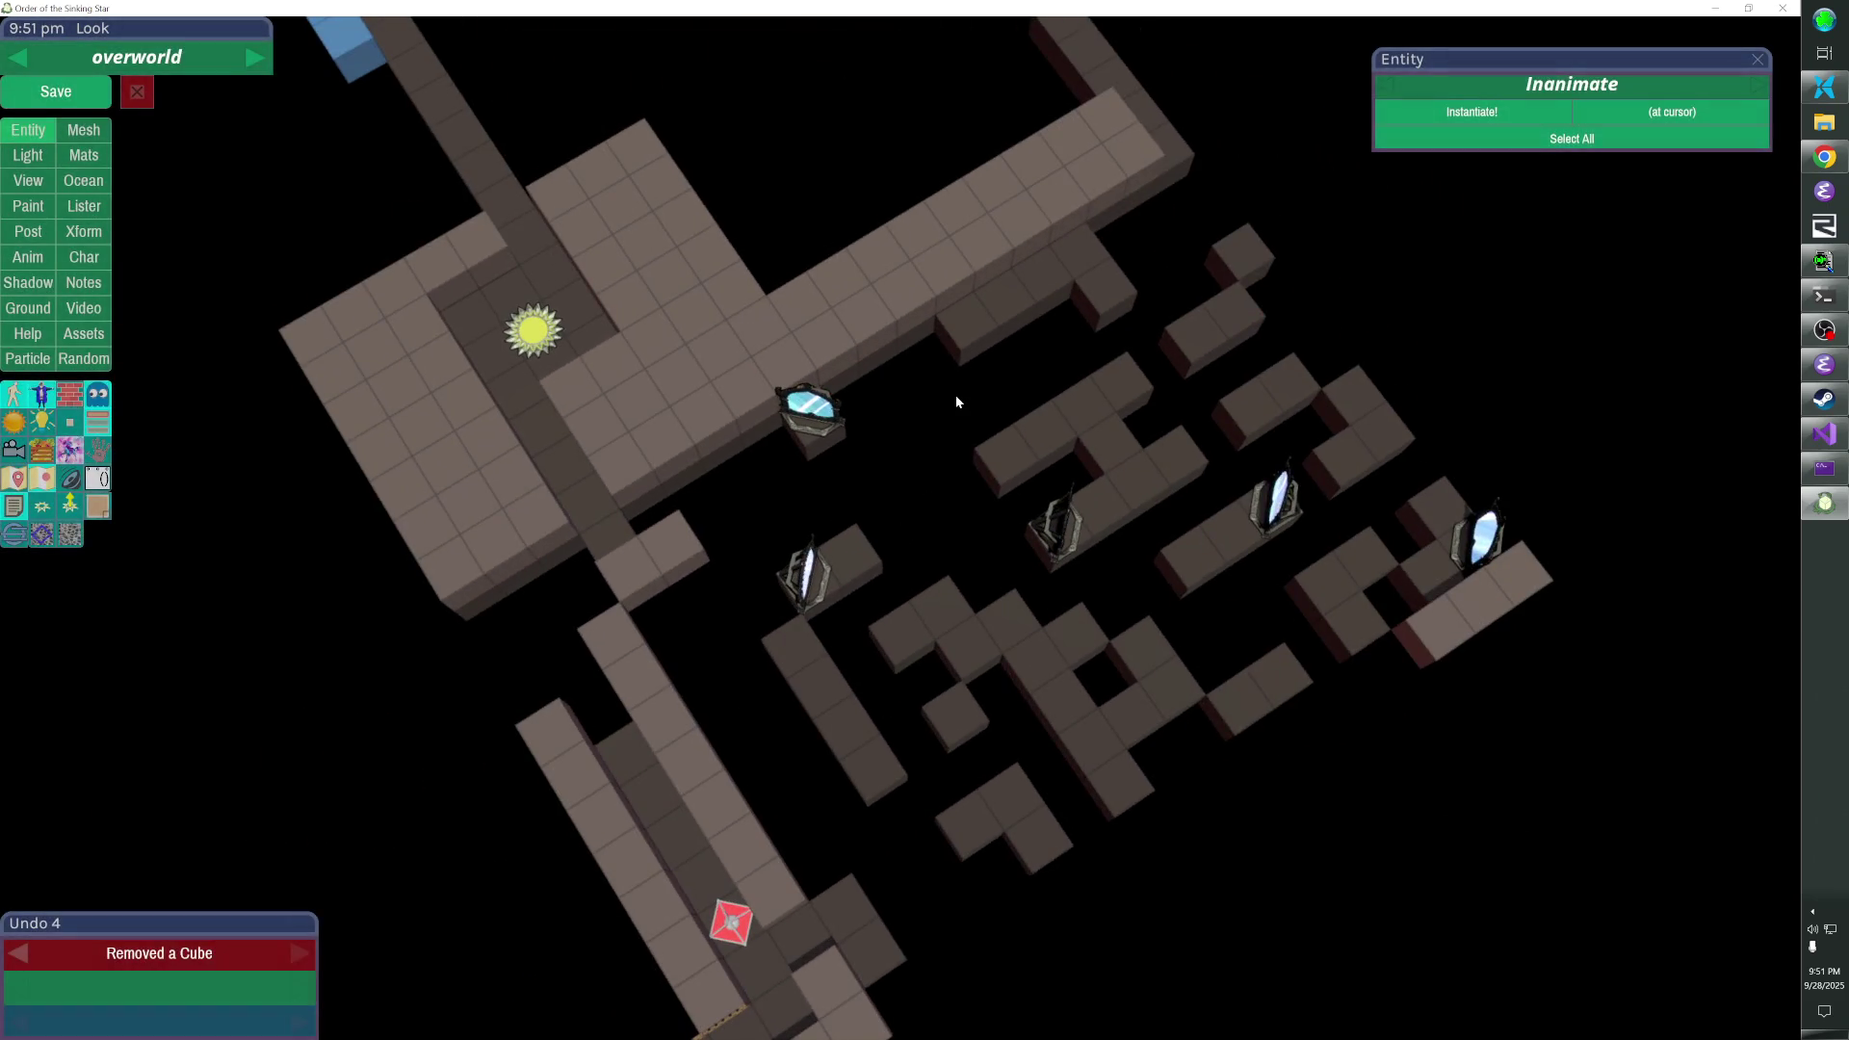
left_click(950, 345)
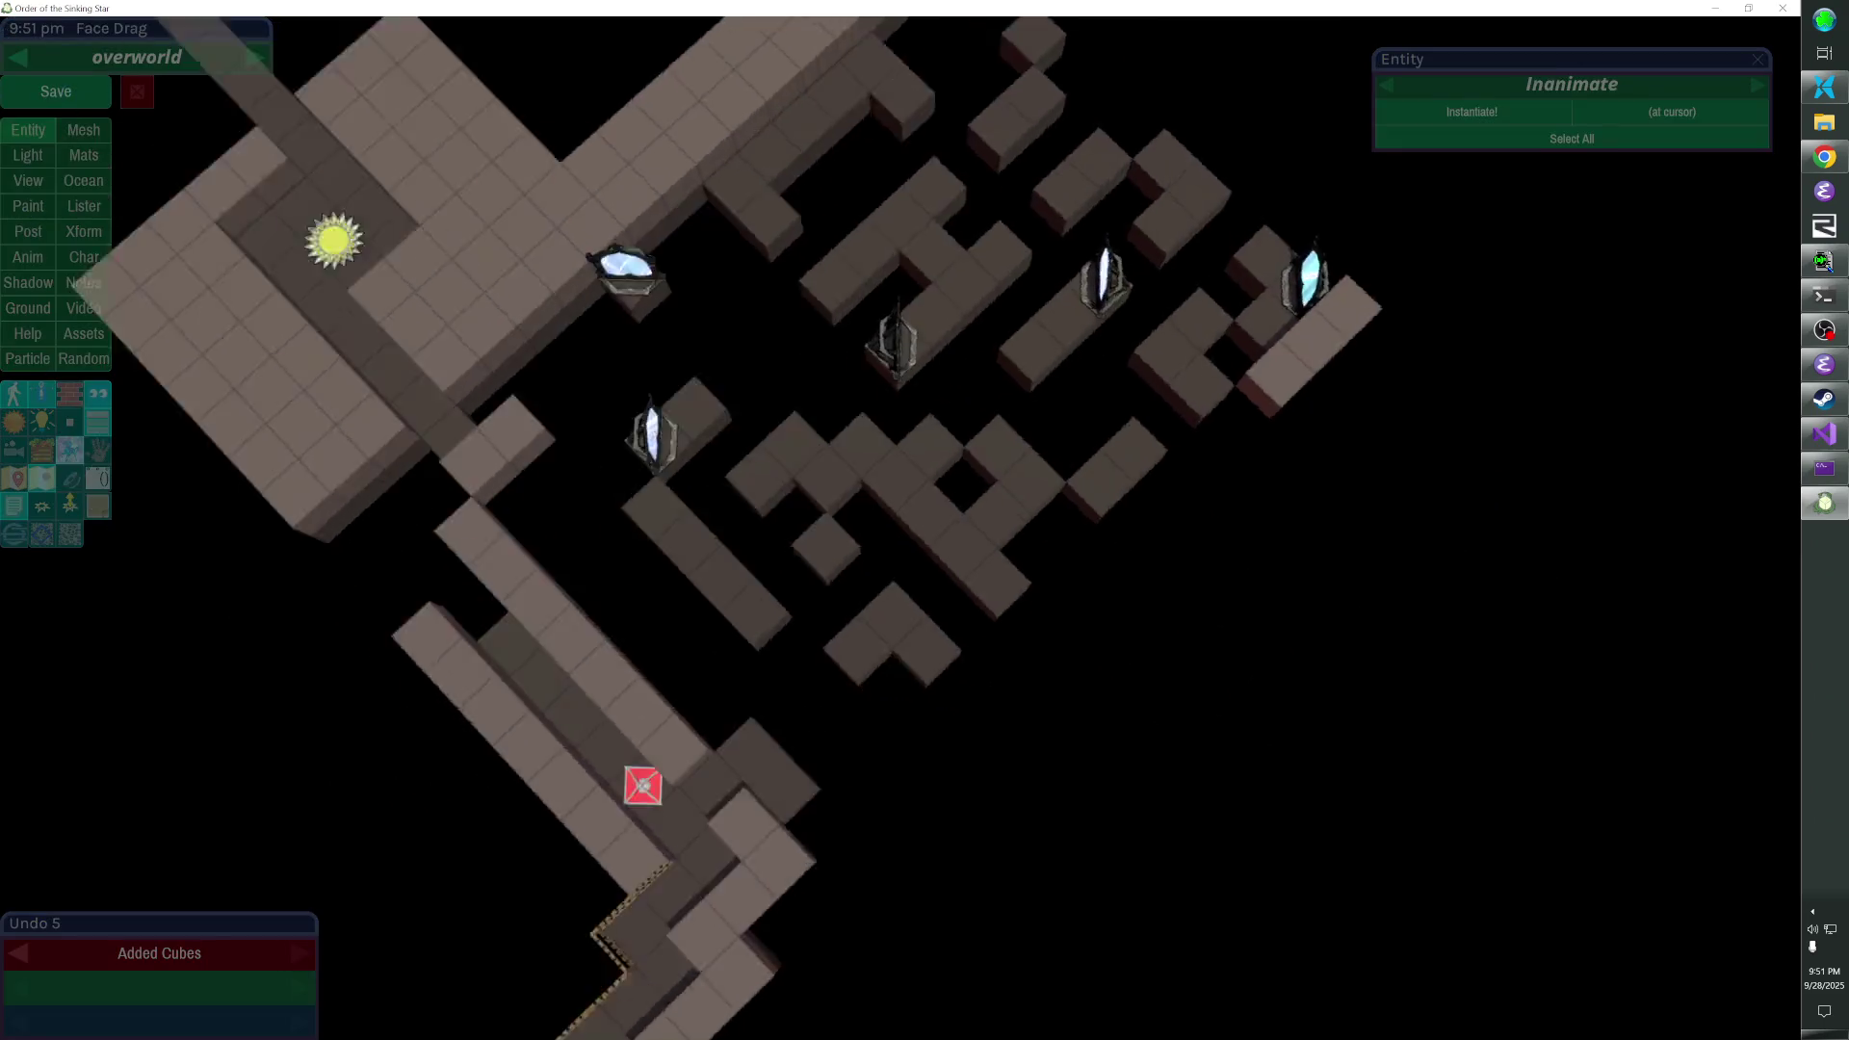
left_click(56, 91)
- Close the game, start an SVN Commit of the sokoban folder, then return to Visual Studio
key("alt+F4")
key("alt+Tab")
key("Tab")
key("Tab")
key("Tab")
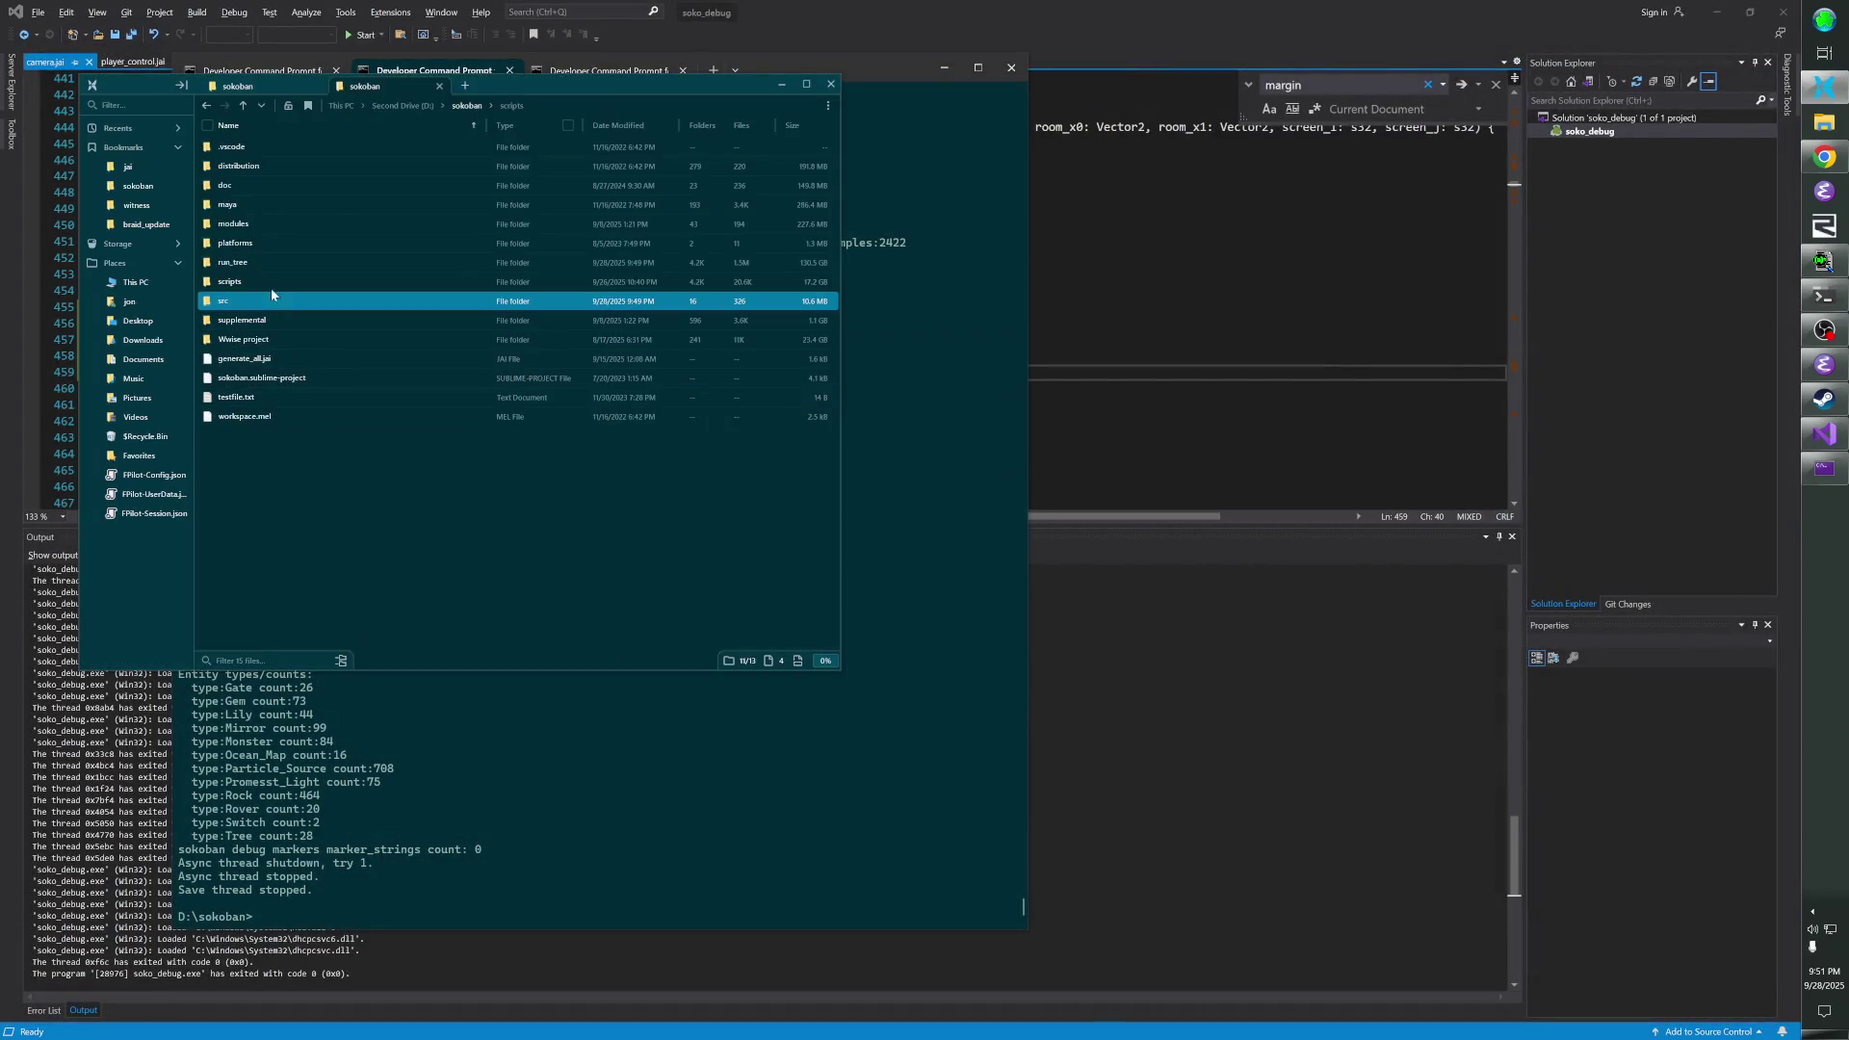
right_click(136, 195)
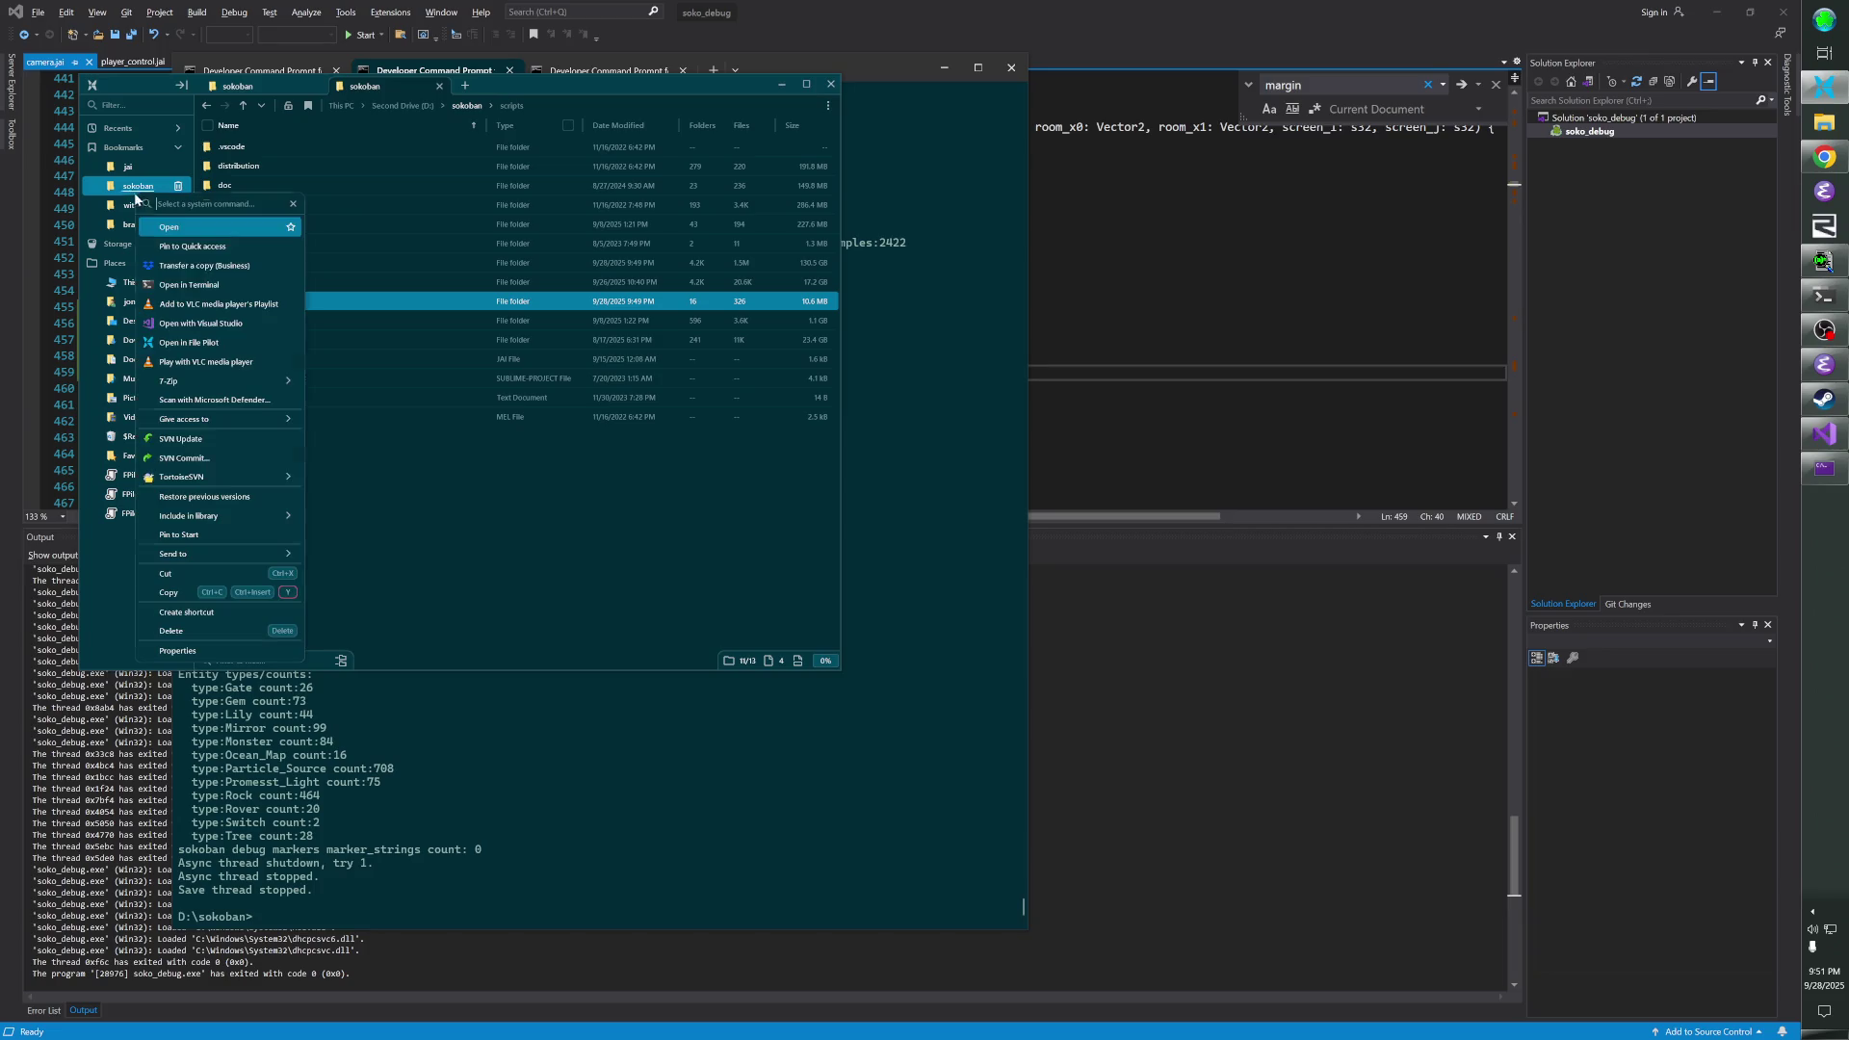
left_click(219, 473)
type("Fix mes")
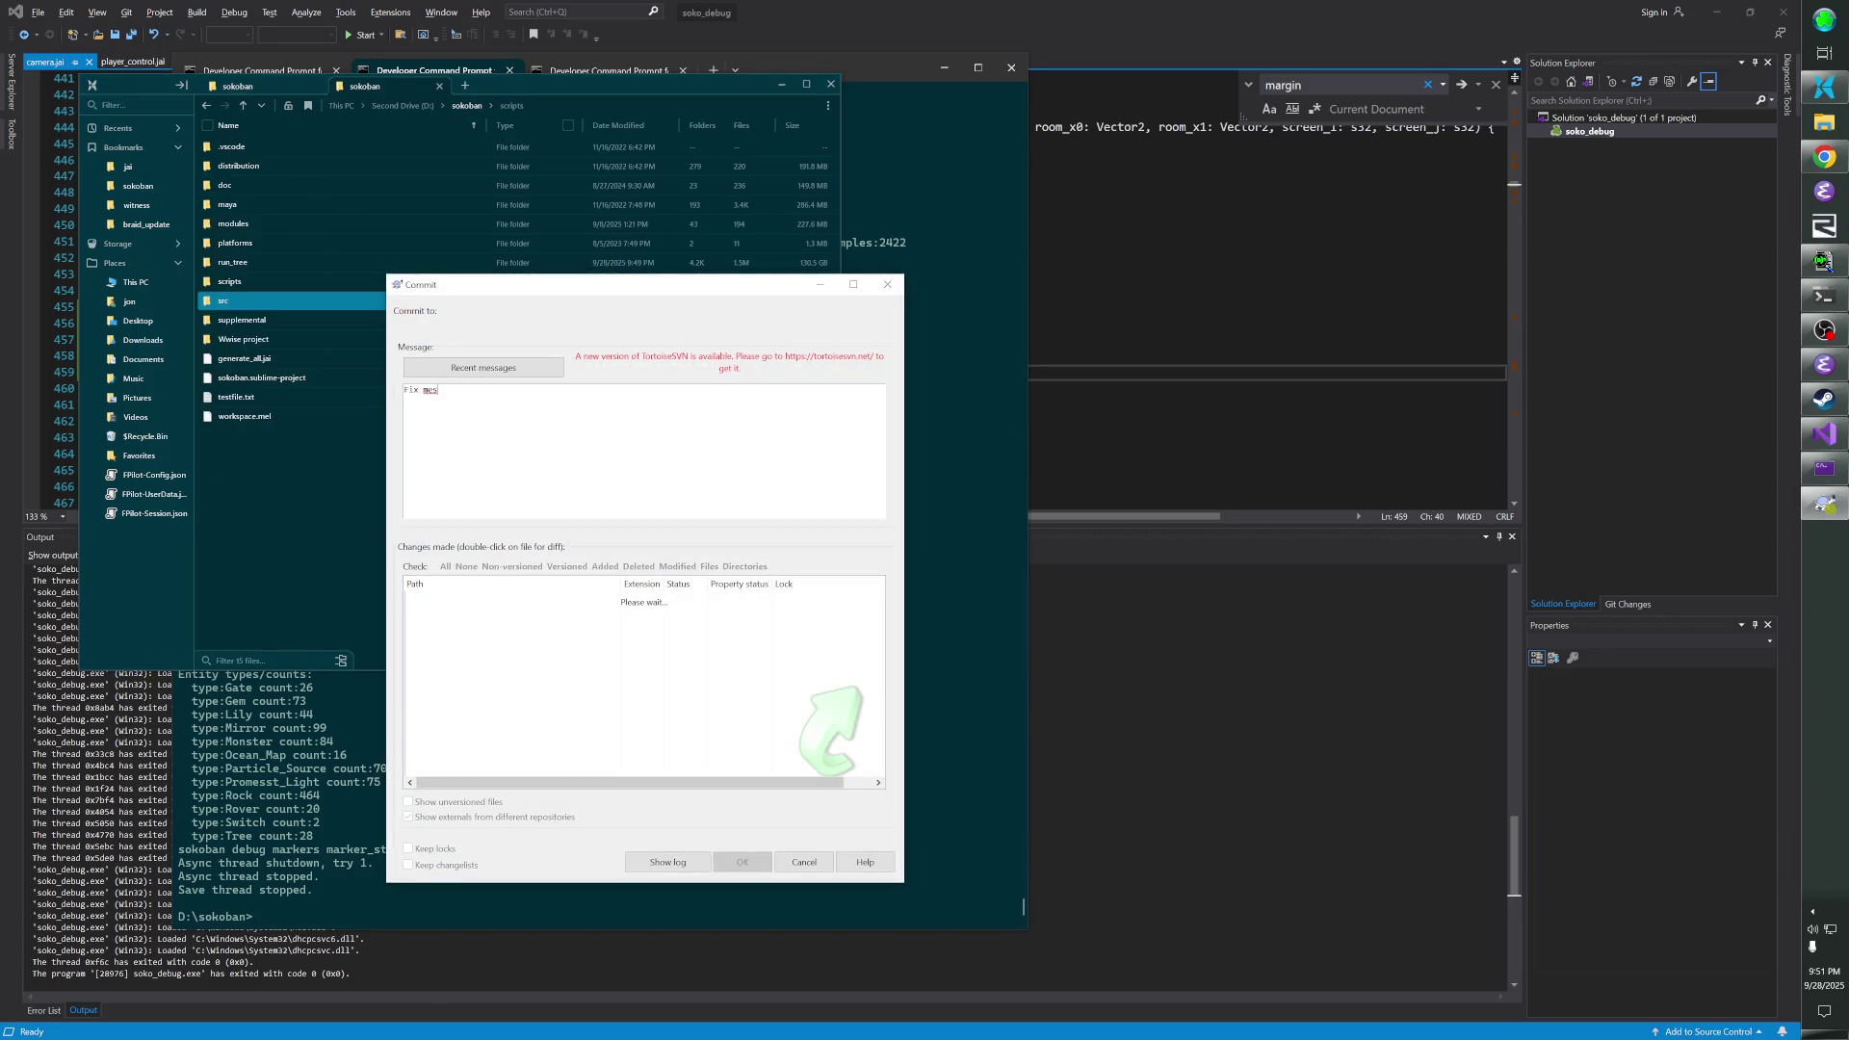
key("alt+Tab")
key("Tab")
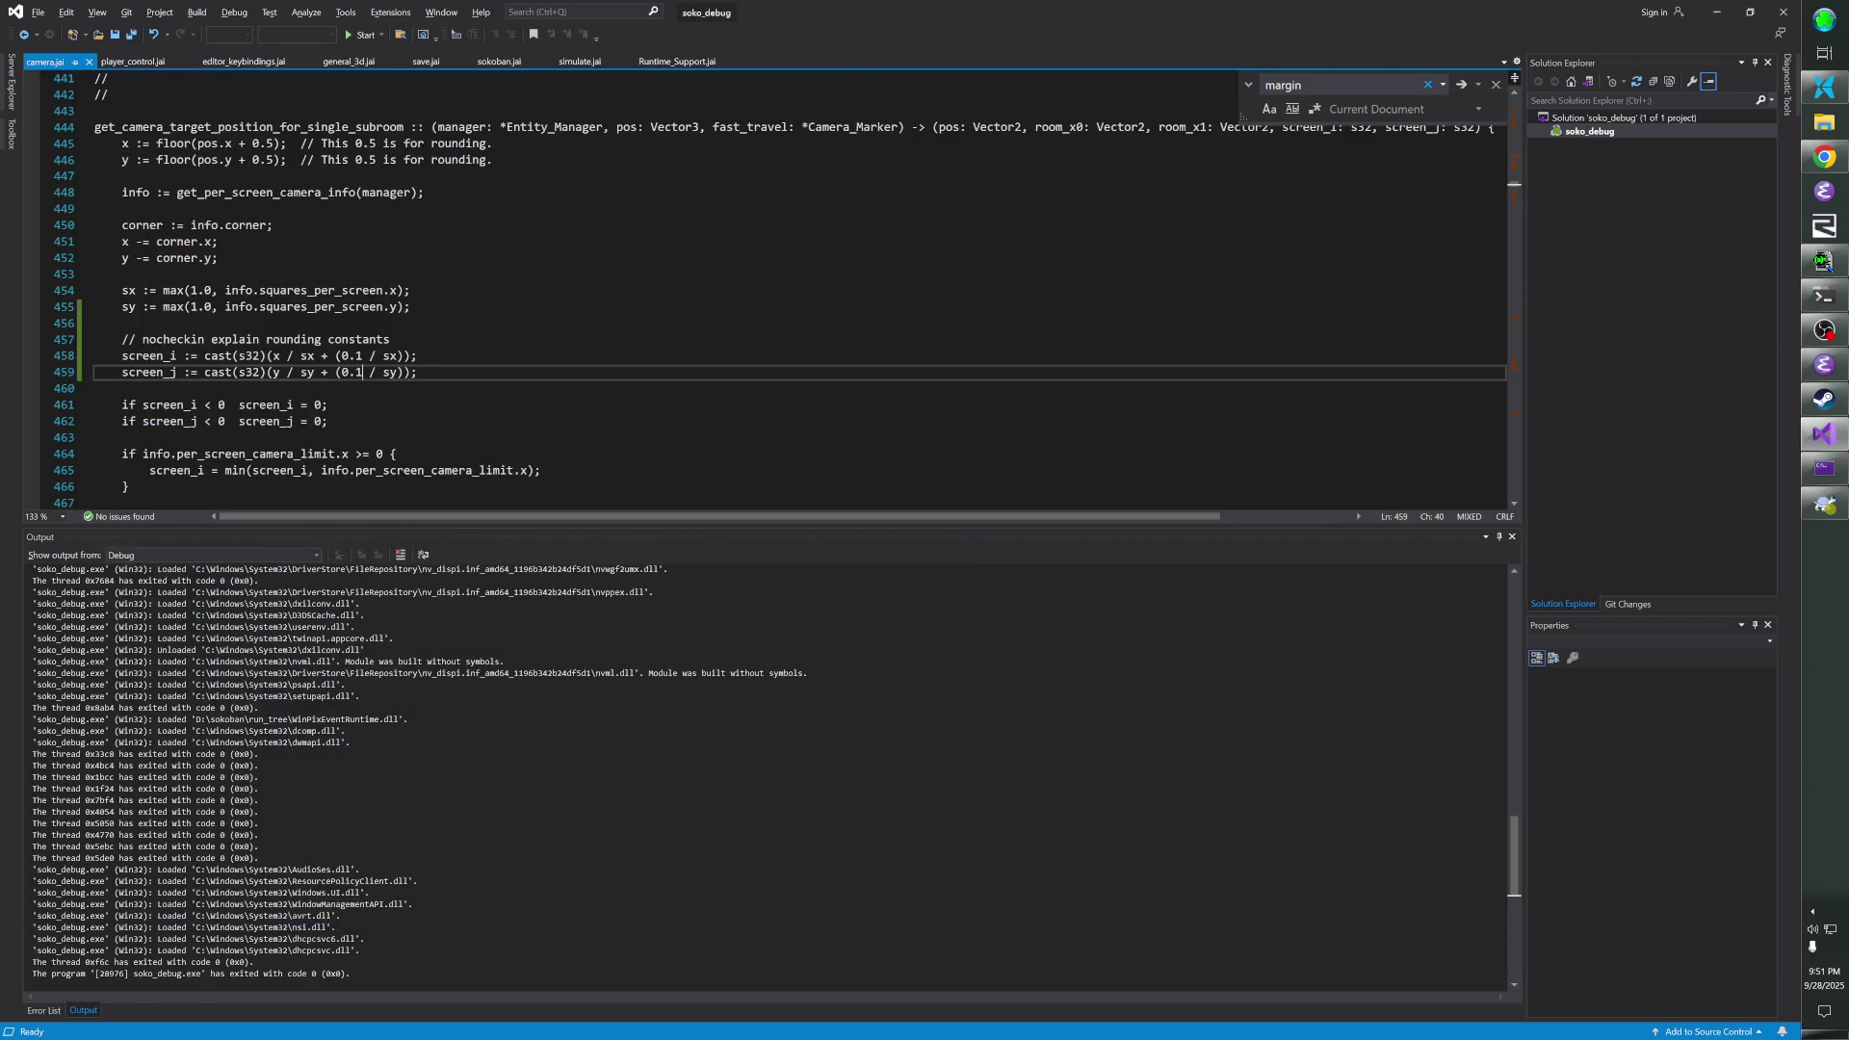
- On line 458, change screen_i to cast(s32)((x + .1) / sx), removing the old + (0.1 / sx) term
left_click(273, 355)
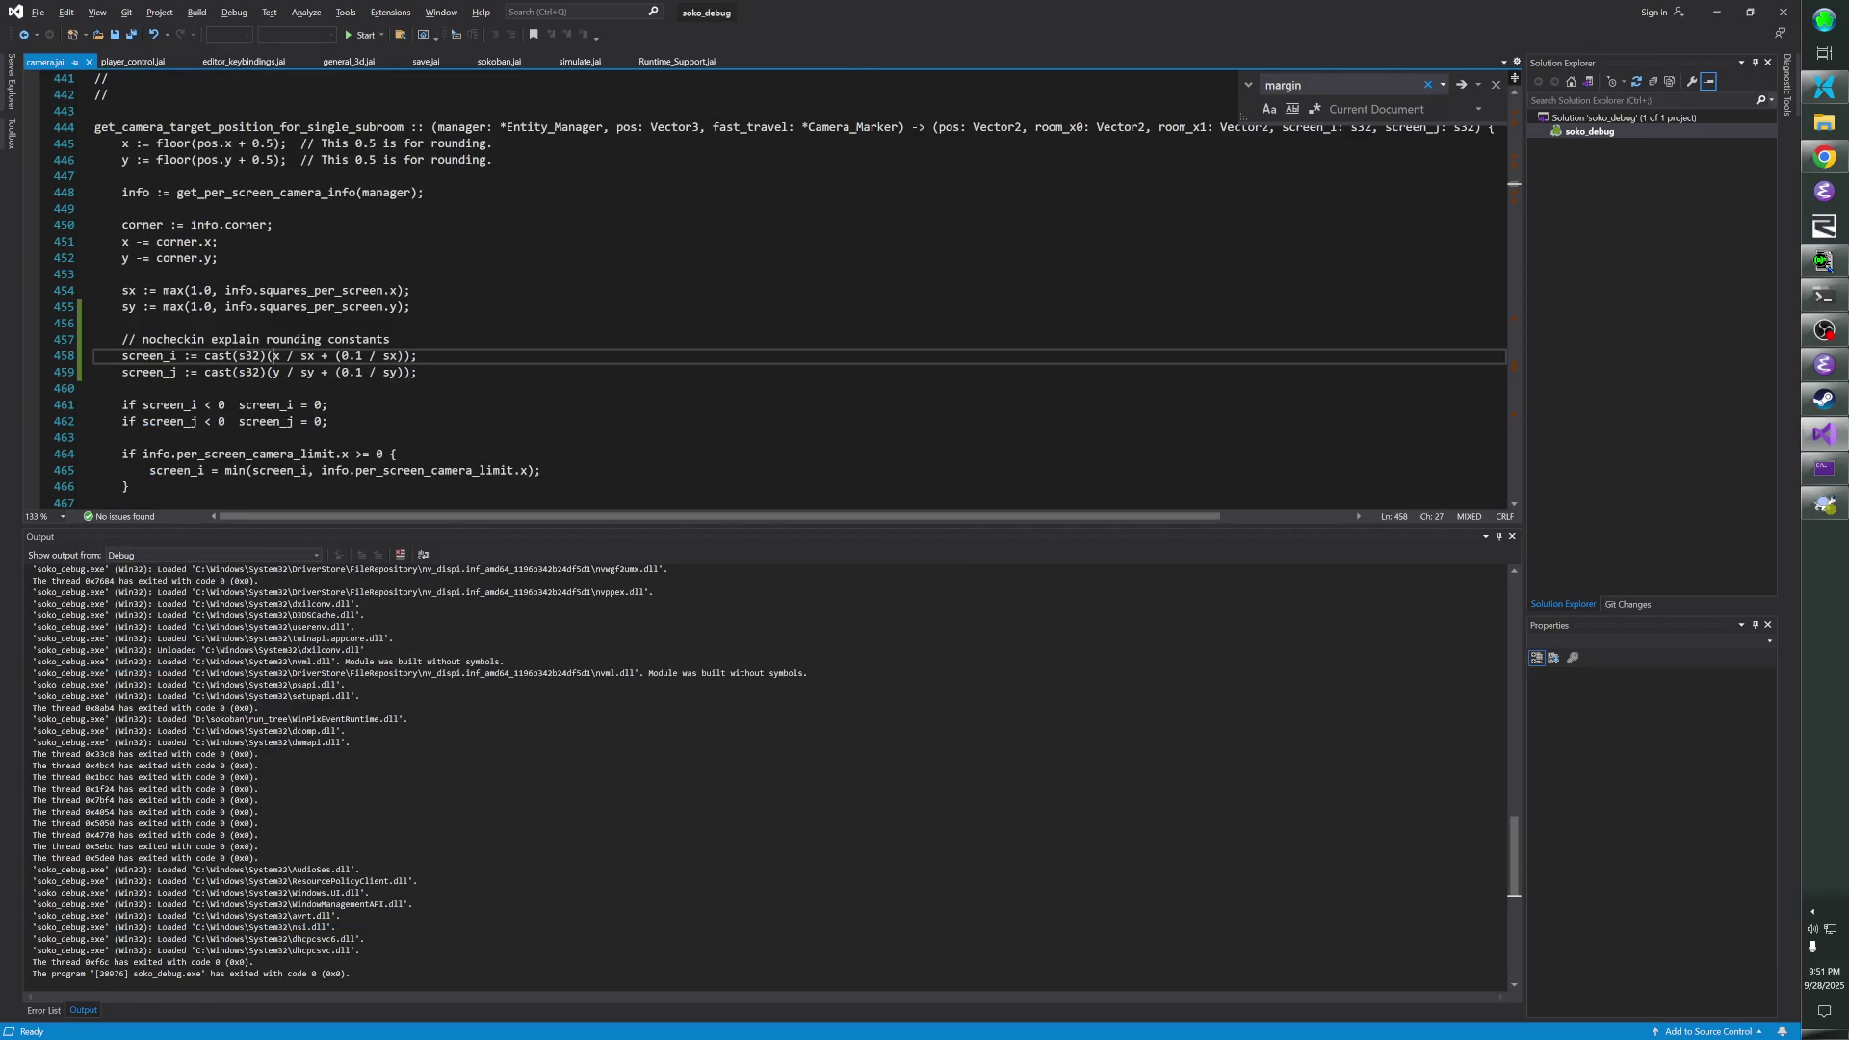
type("(x + .1)")
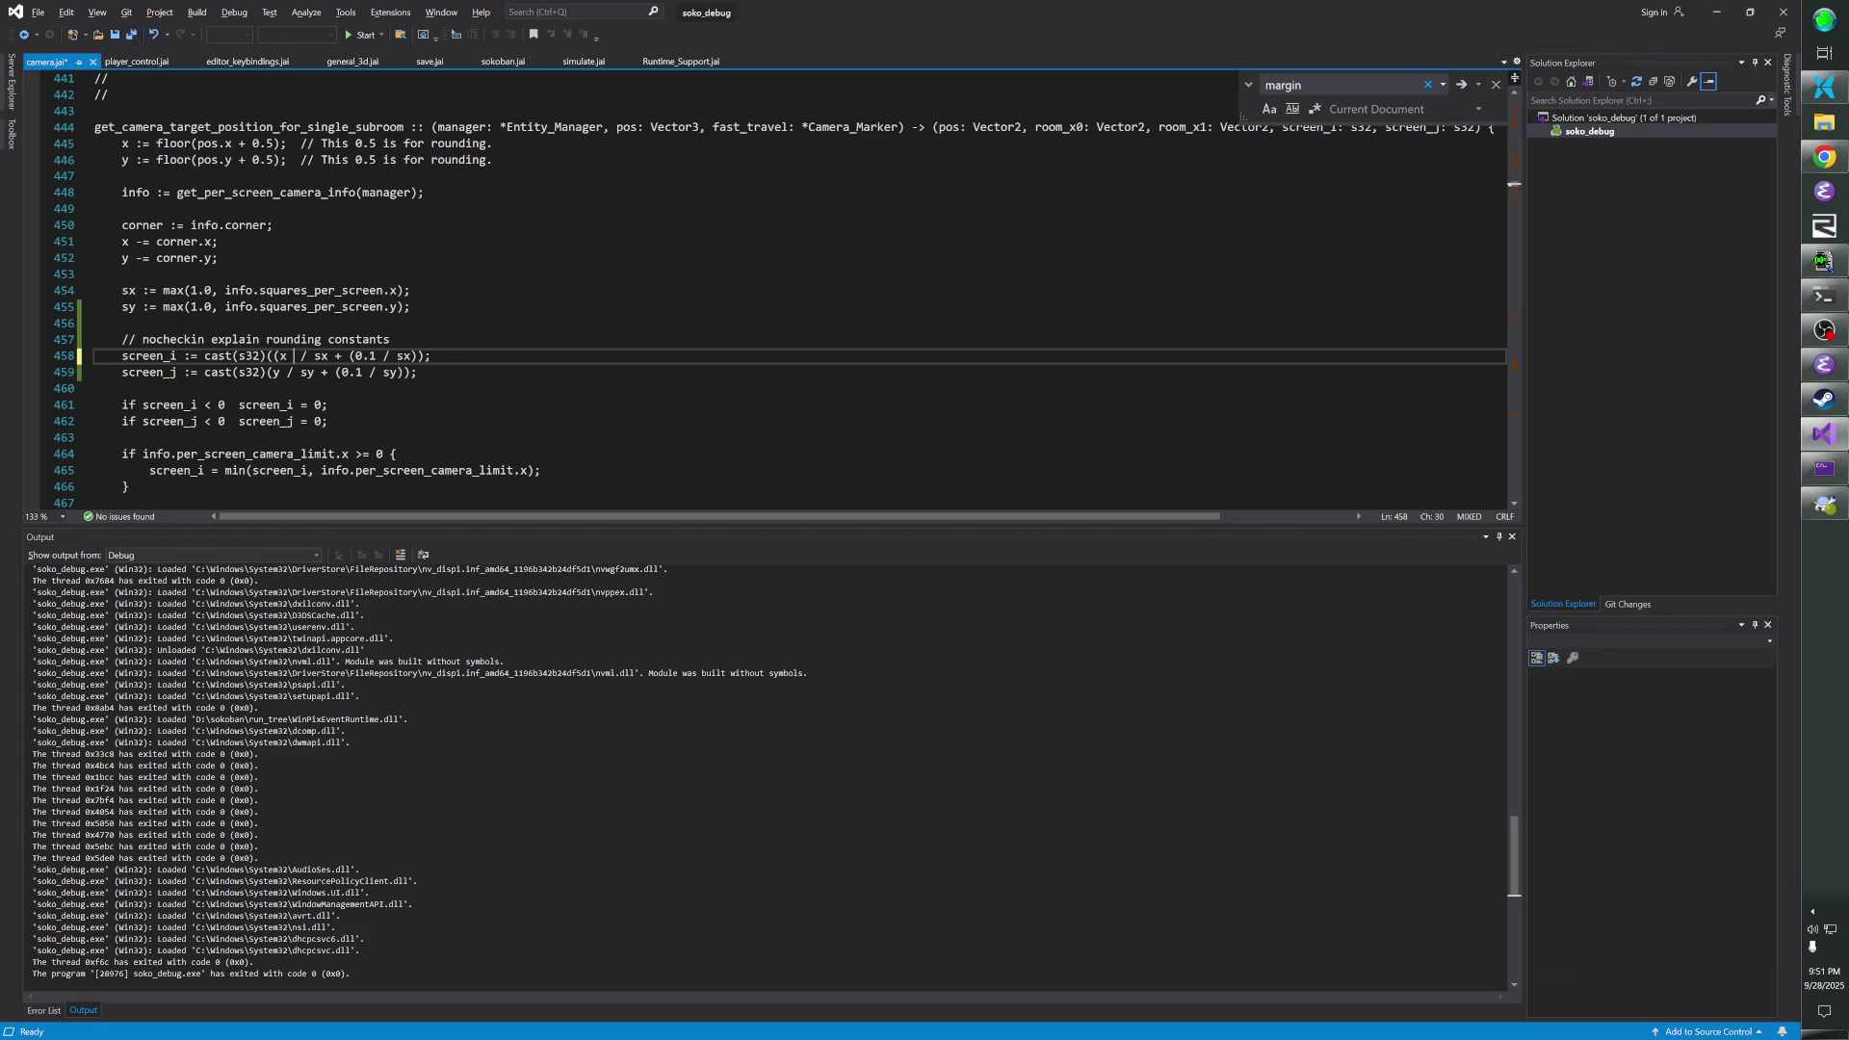
left_click_drag(363, 356, 451, 356)
key("BackSpace")
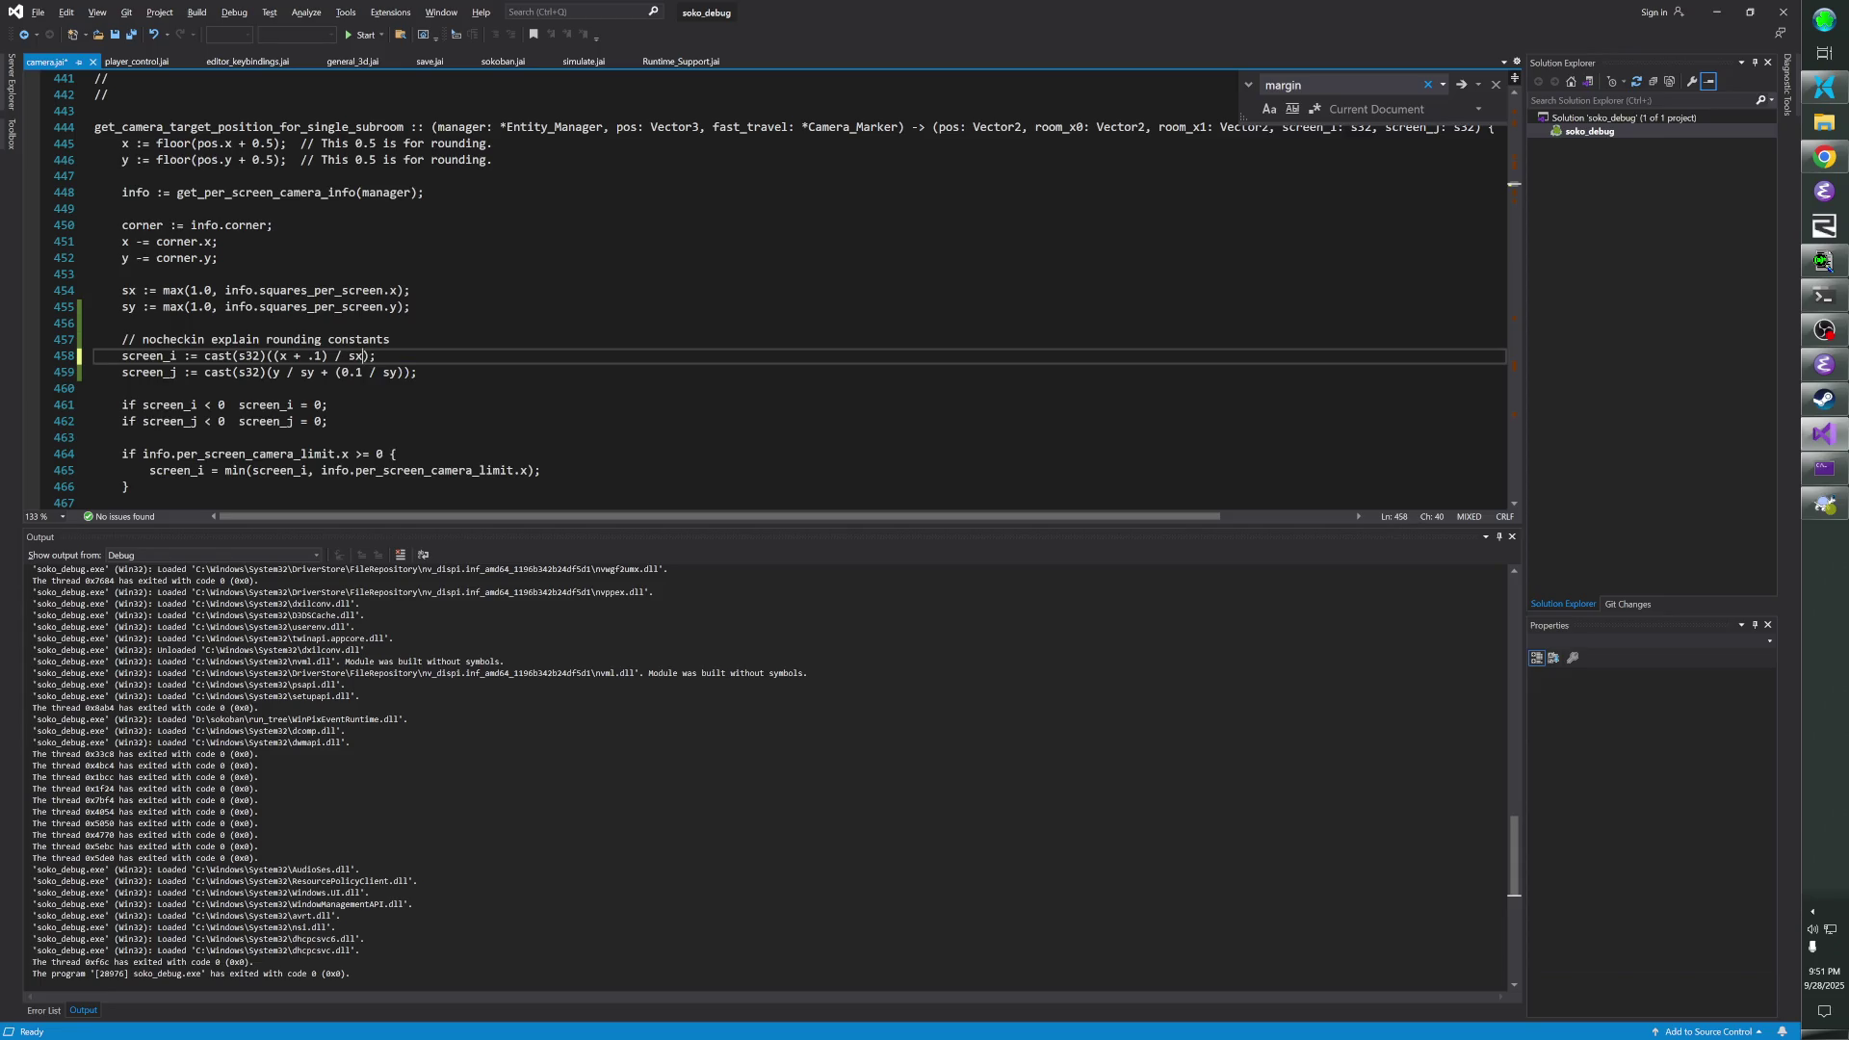